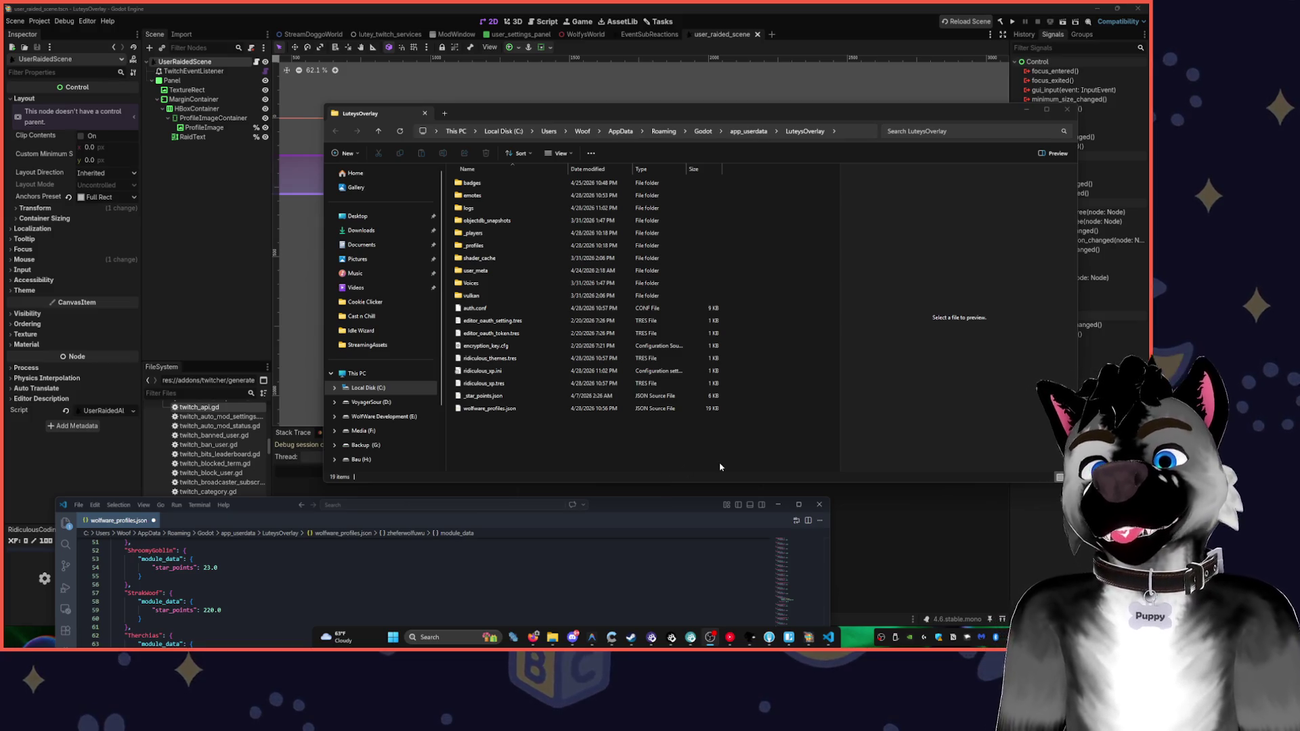
# Raise the wolfware_profiles.json editor window higher, then bring the LuteysOverlay folder window forward.
pyautogui.moveTo(700, 513)
pyautogui.mouseDown()
pyautogui.moveTo(728, 308)
pyautogui.moveTo(683, 281)
pyautogui.mouseUp()
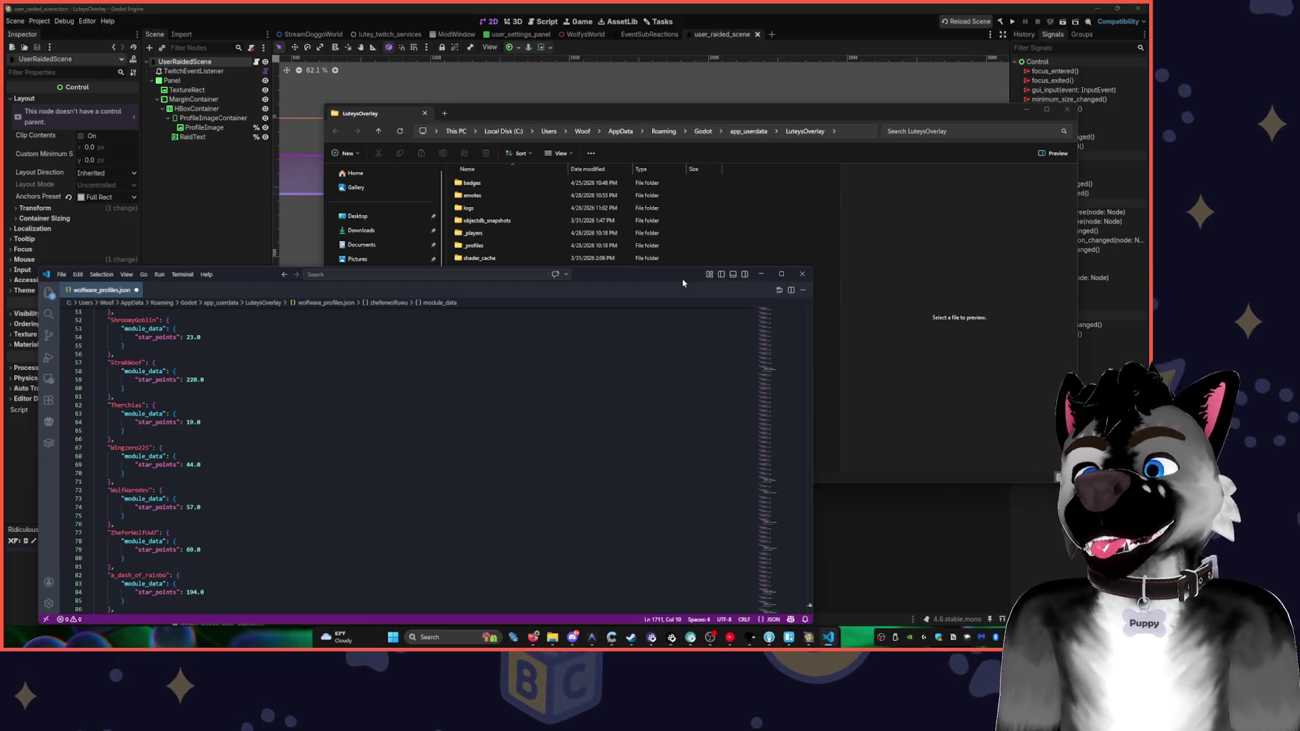
pyautogui.moveTo(682, 283); pyautogui.dragTo(726, 234)
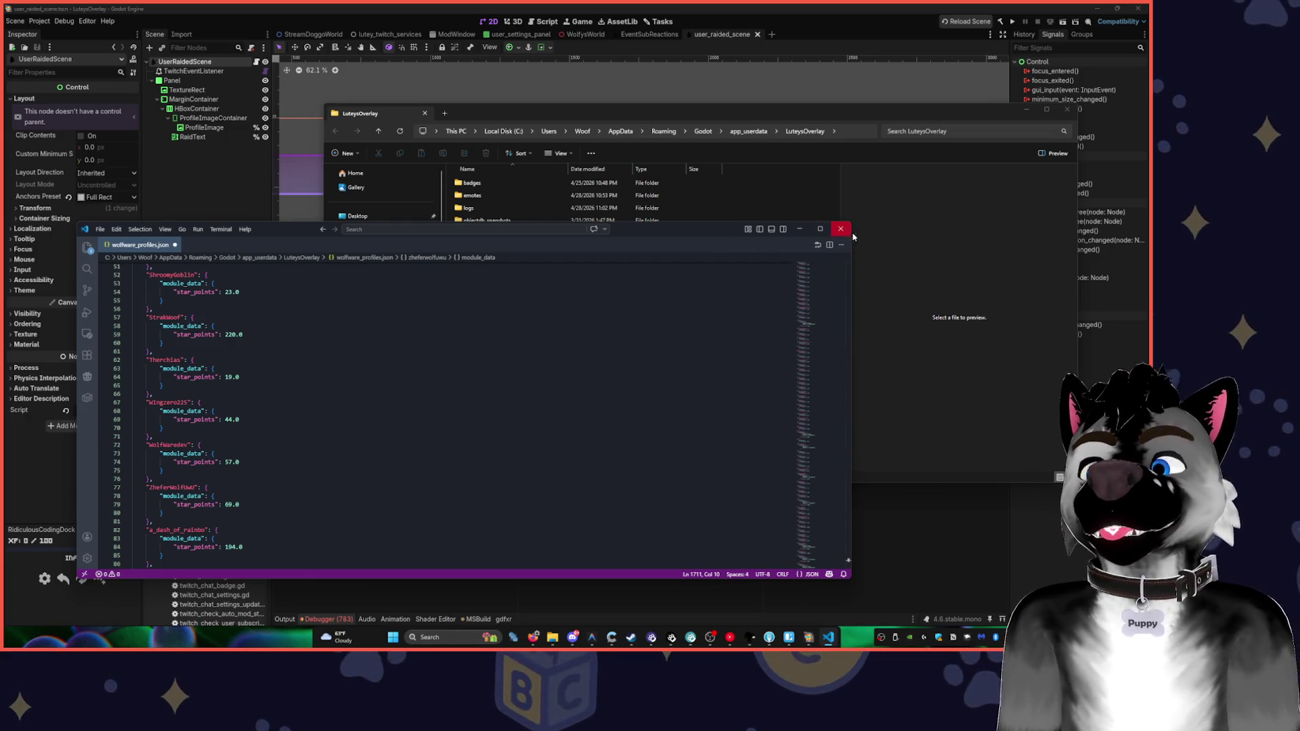
pyautogui.click(937, 384)
pyautogui.click(592, 637)
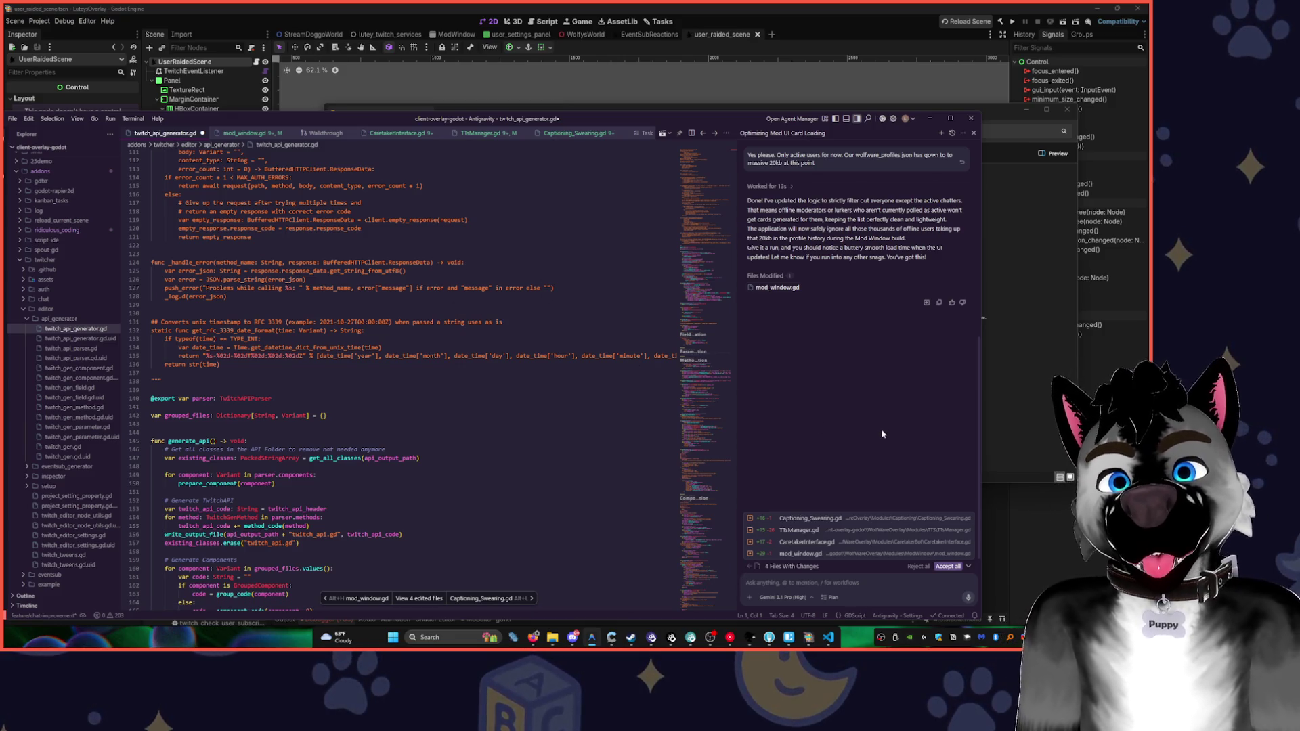
# Leave Antigravity's mod_window.gd card-loading report and return to Godot's user_raided_scene.
pyautogui.click(1028, 25)
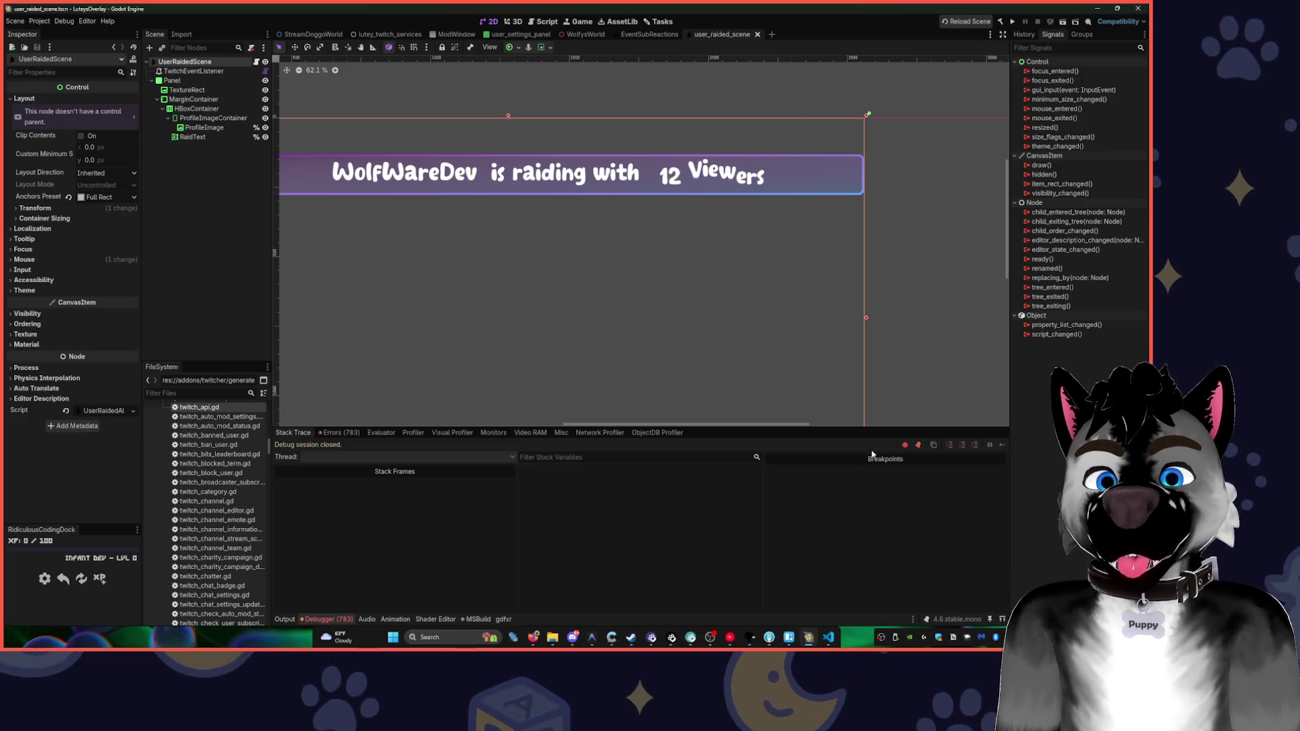
# Run the overlay project and wait for the .NET build and overlay windows.
pyautogui.click(1013, 25)
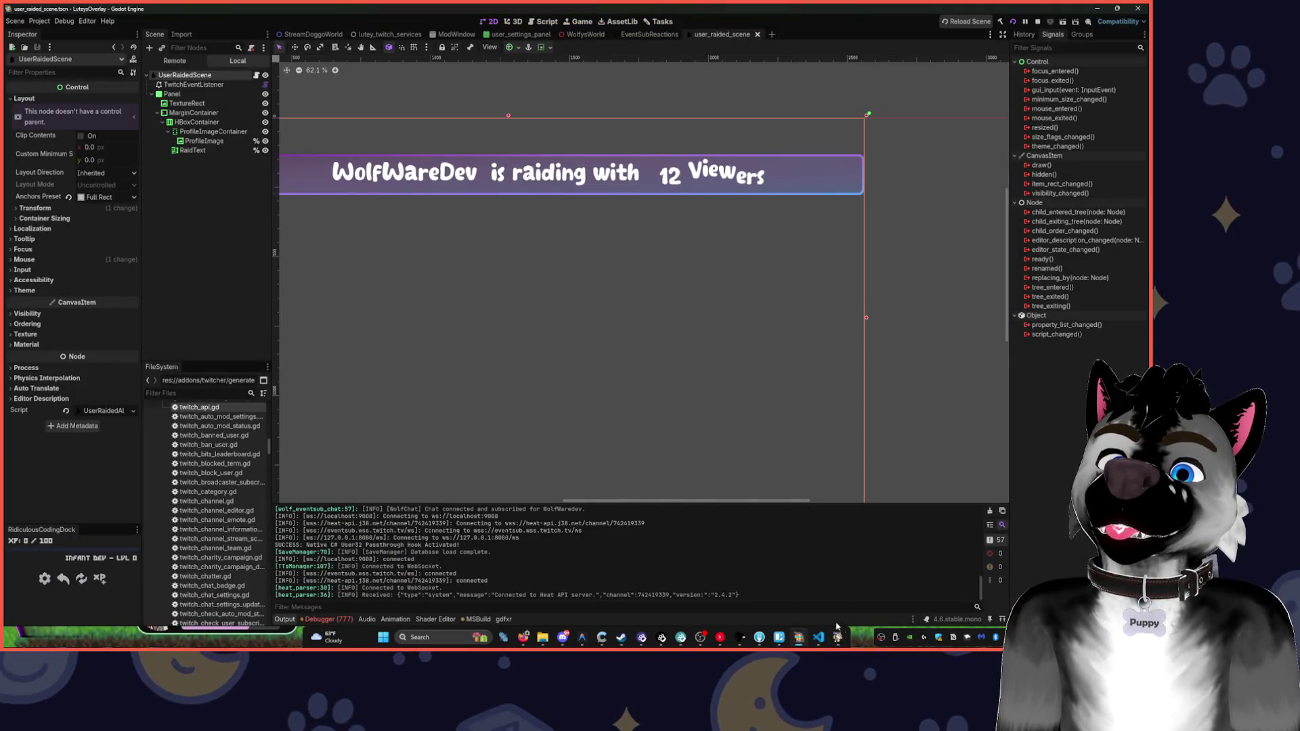
pyautogui.moveTo(838, 640)
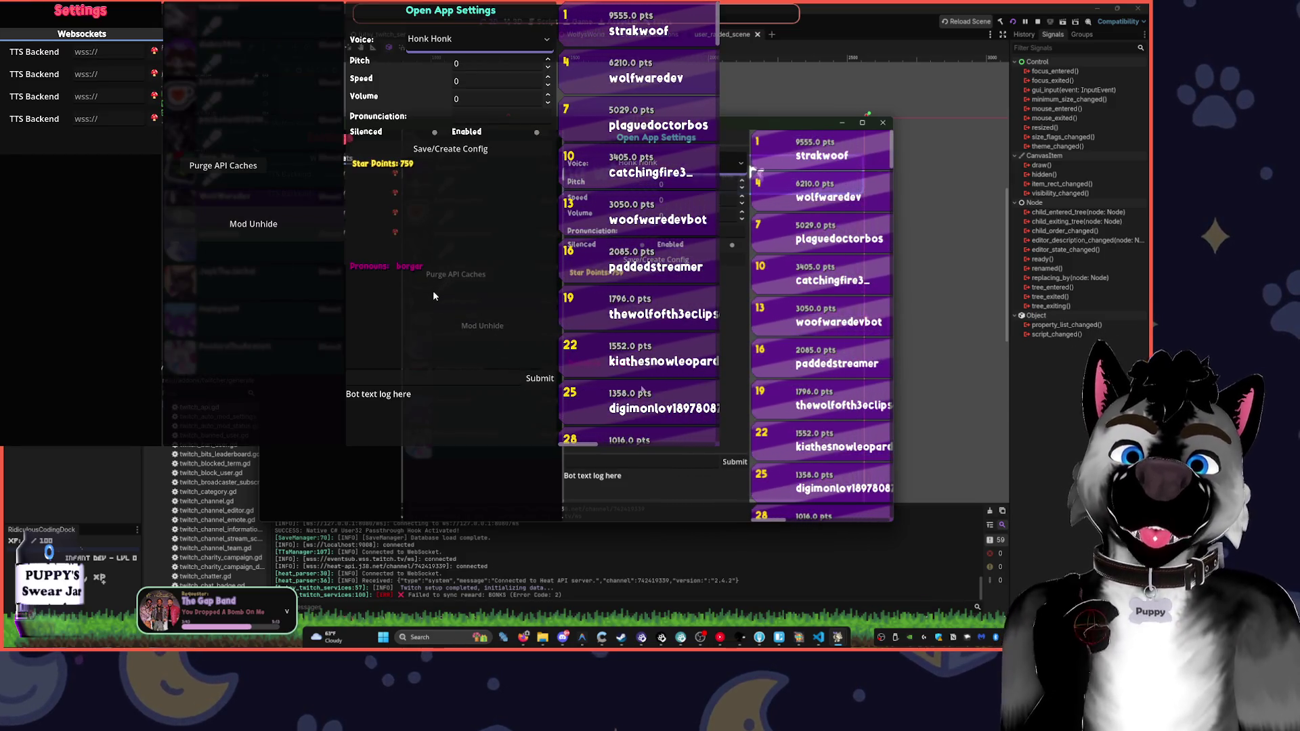
# Narrow the ModView window, reveal its user list with shout options, then close it.
pyautogui.moveTo(895, 341); pyautogui.dragTo(866, 358)
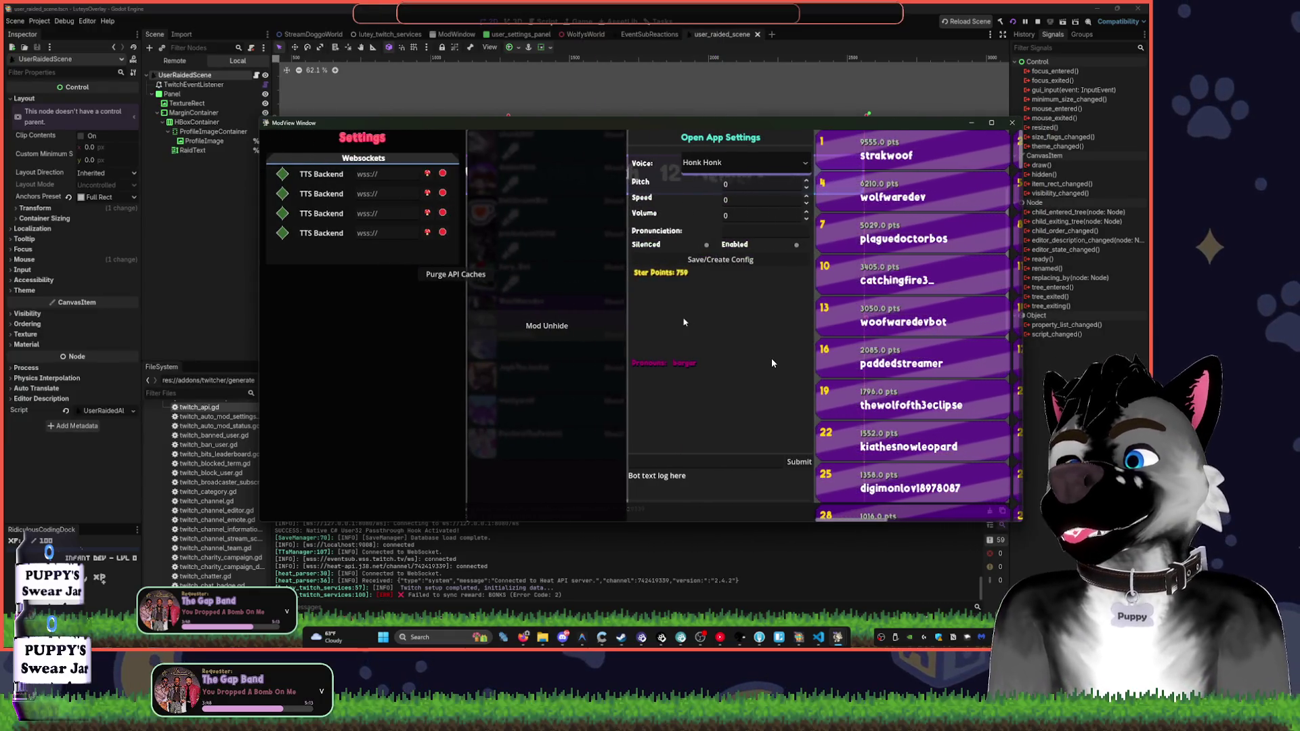
pyautogui.click(596, 376)
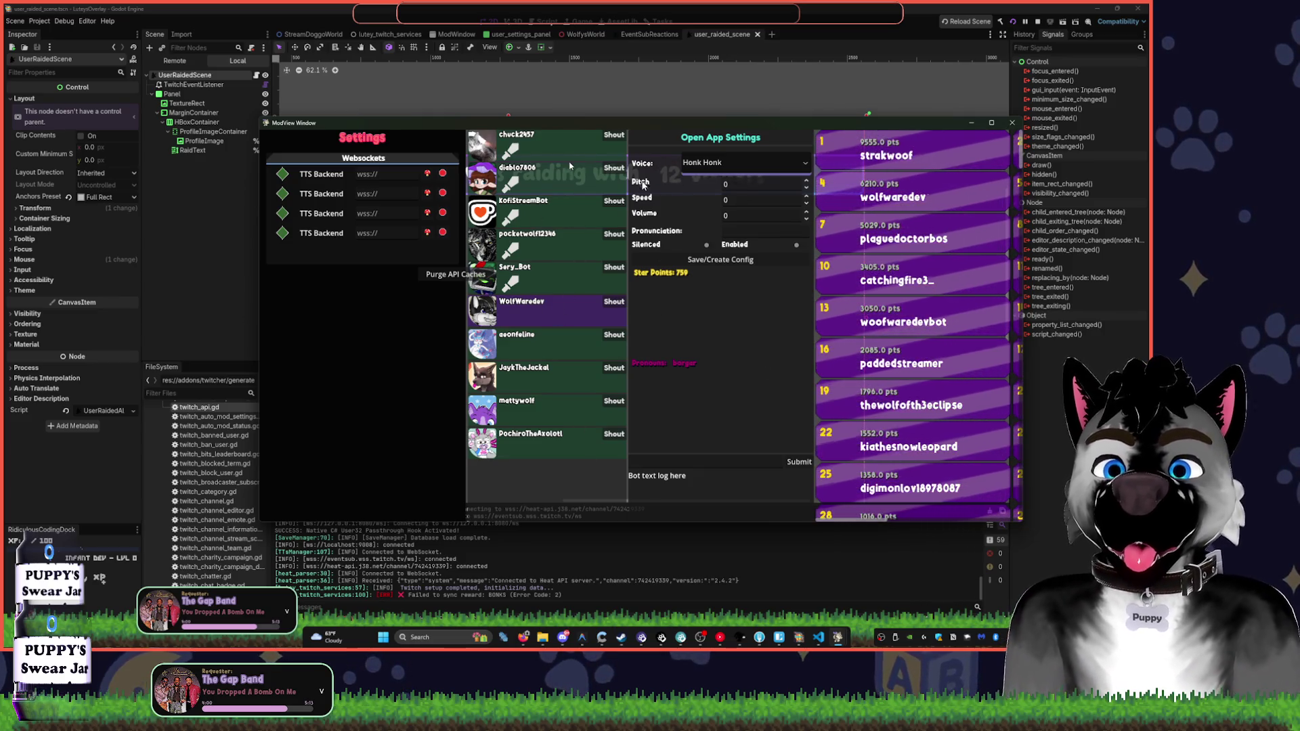
pyautogui.click(889, 19)
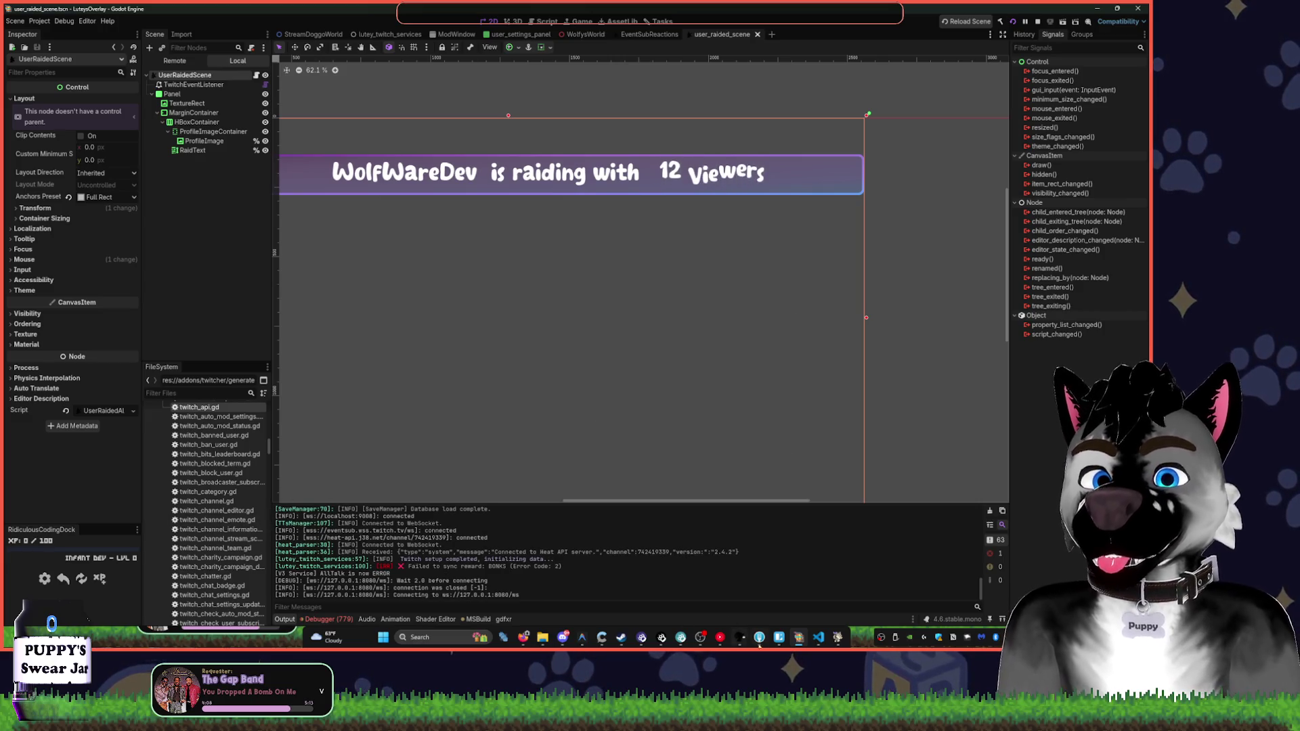
# Select the 'Failed to sync reward' error line in the Output panel.
pyautogui.moveTo(798, 637)
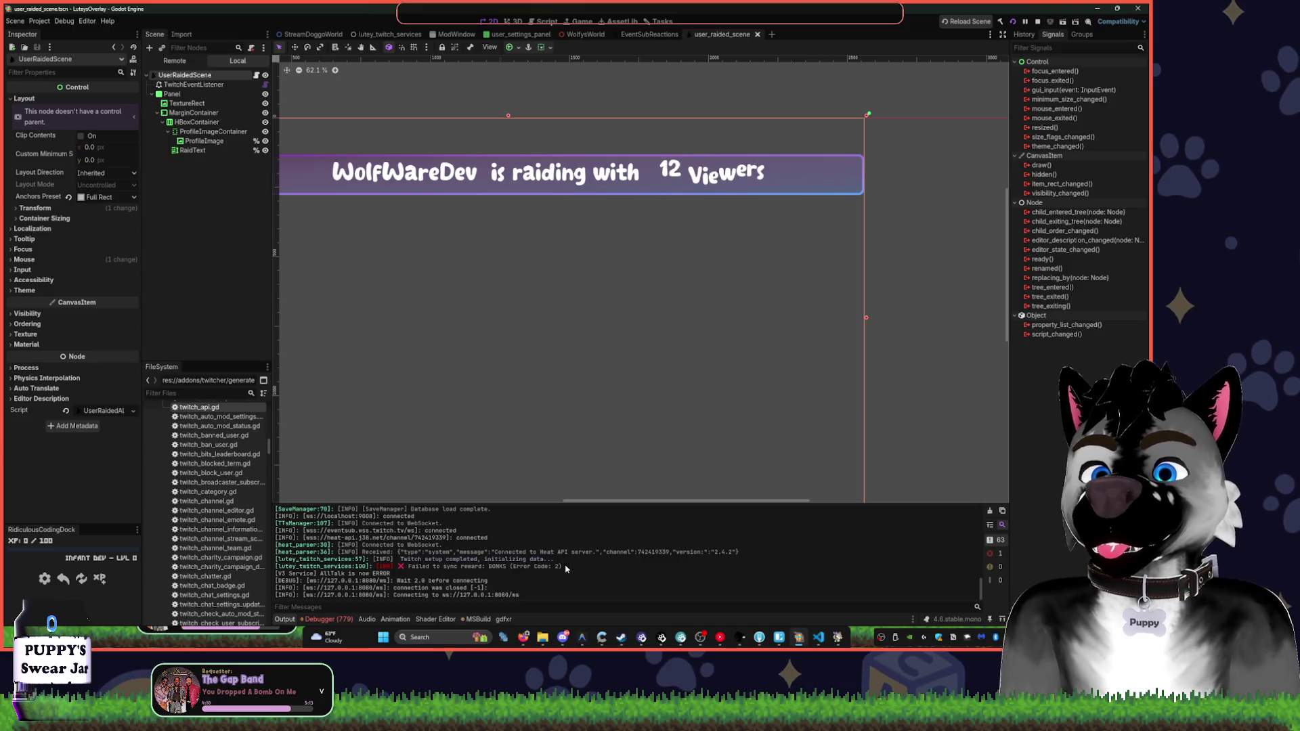
pyautogui.moveTo(275, 566); pyautogui.dragTo(562, 566)
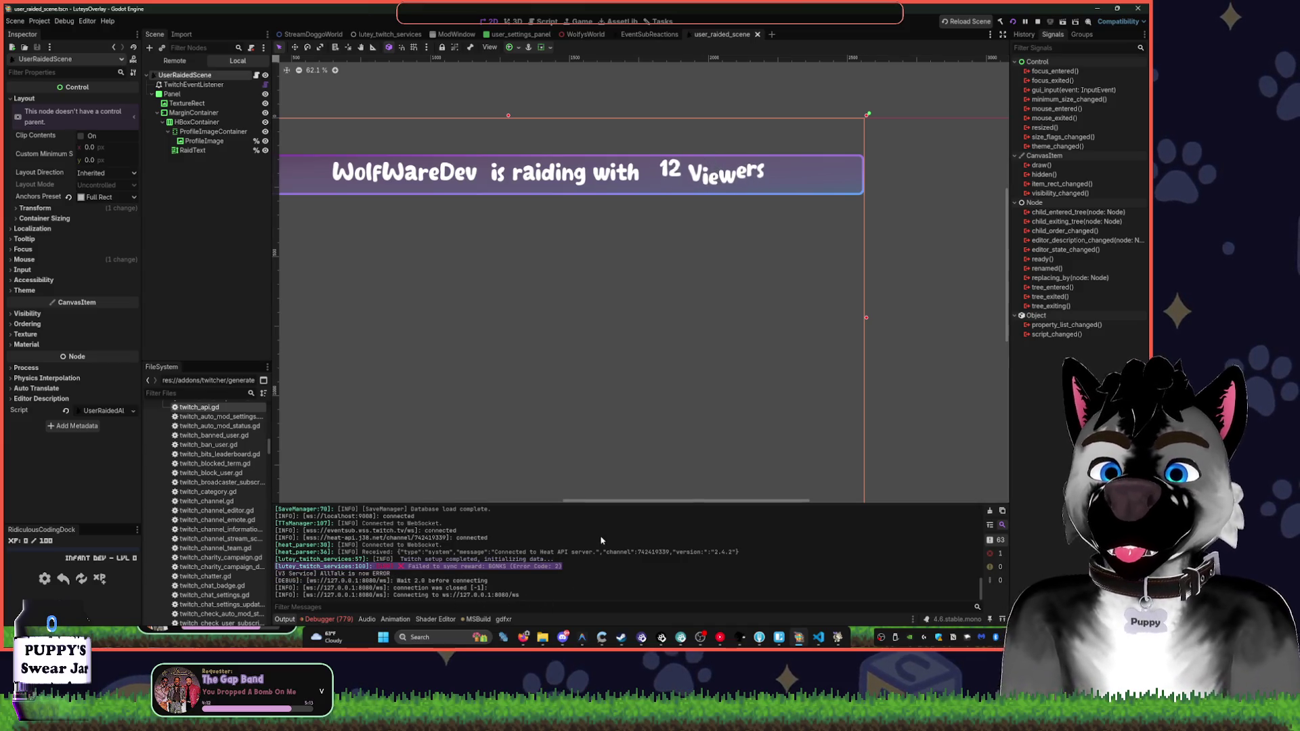
pyautogui.hotkey('alt', 'Tab')
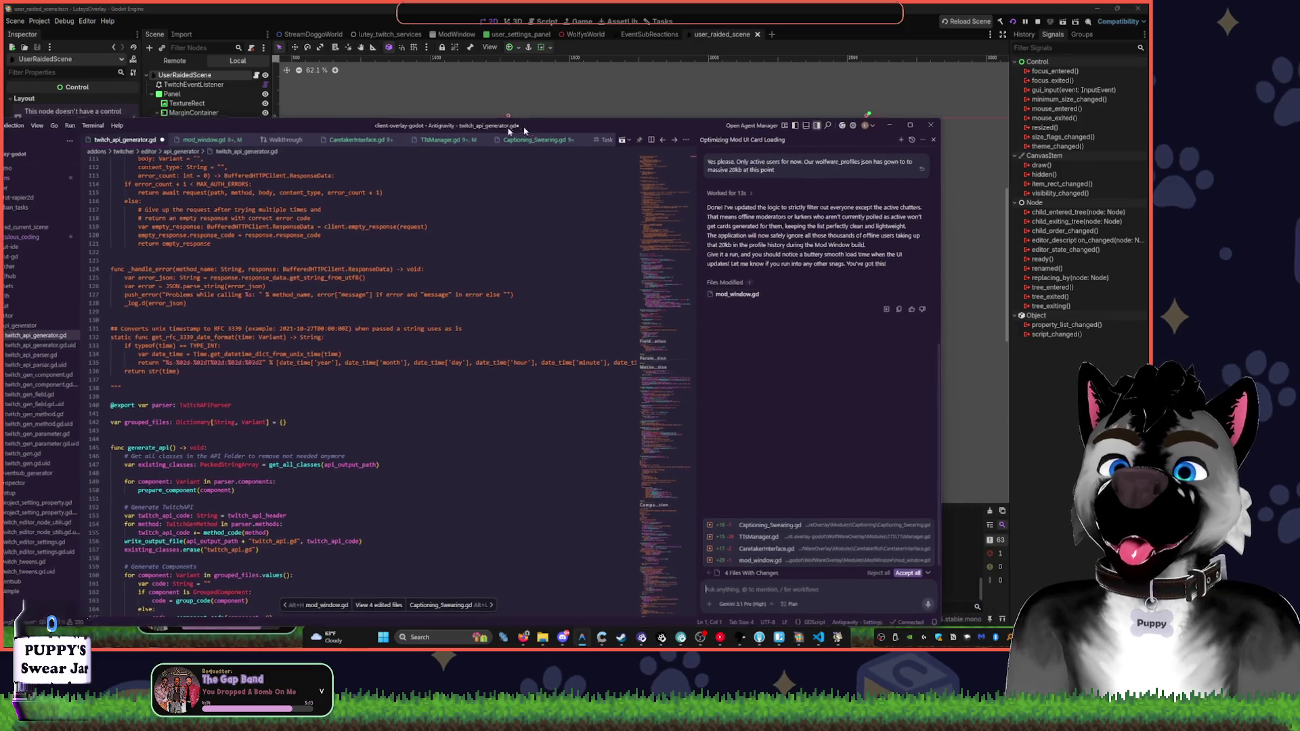
pyautogui.hotkey('alt', 'Tab')
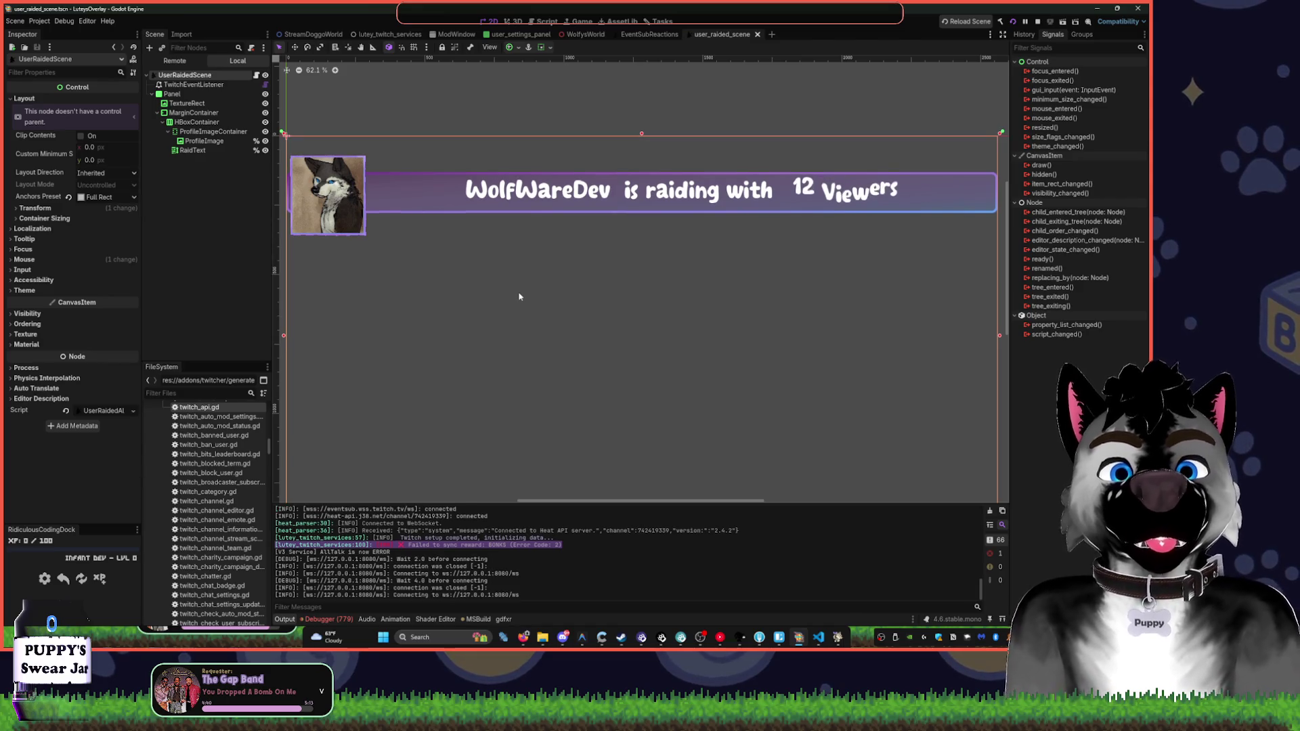
# Return to the Godot raid banner showing the raider's profile image and '12 Viewers'.
pyautogui.scroll(-1, 525, 304)
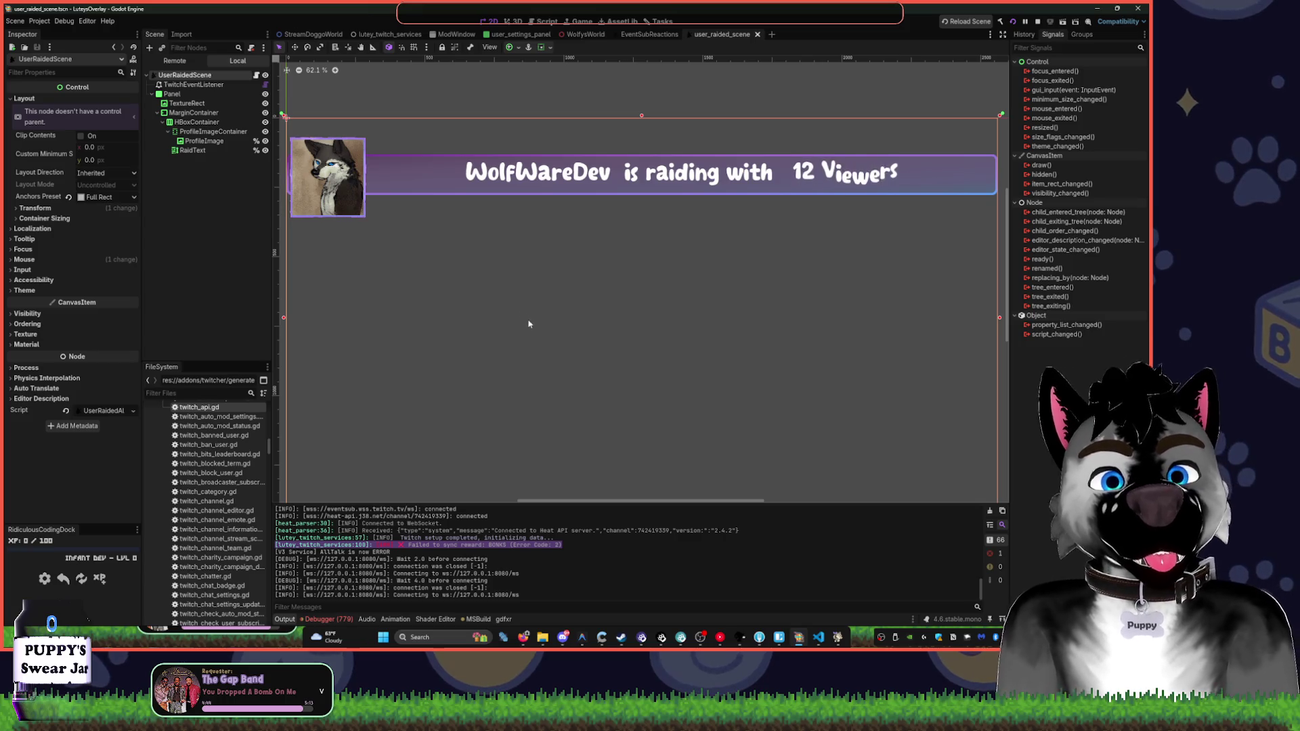
# Zoom the canvas, open the StreamDoggoWorld scene, and select its SubViewportContainer node.
pyautogui.scroll(-1, 555, 340)
pyautogui.scroll(-3, 560, 351)
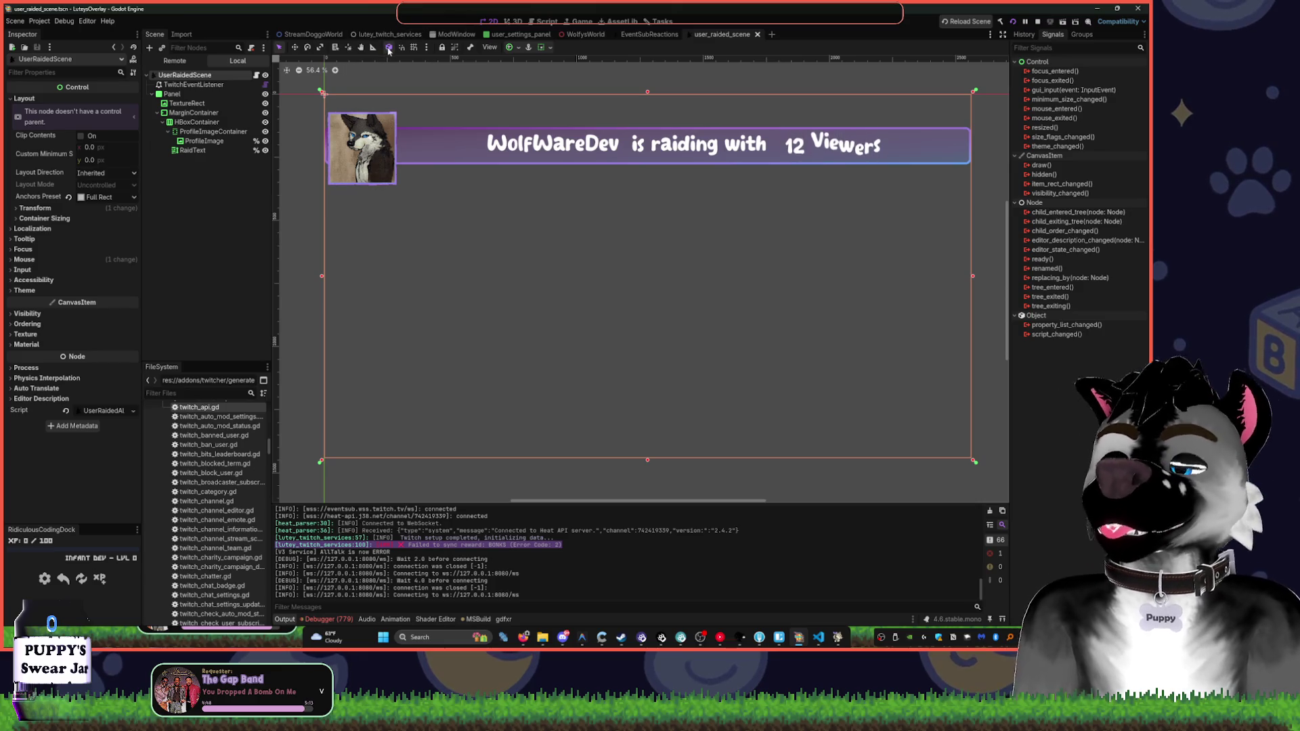
pyautogui.click(305, 36)
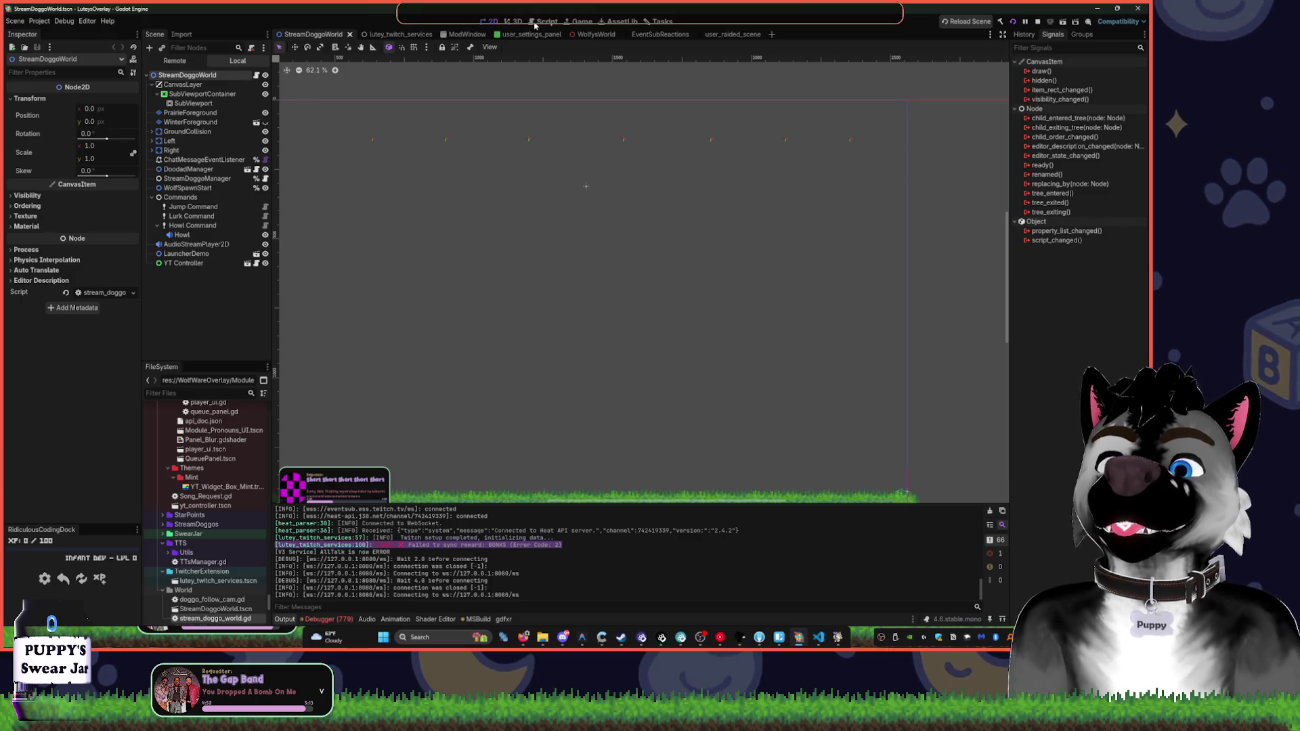
pyautogui.click(526, 145)
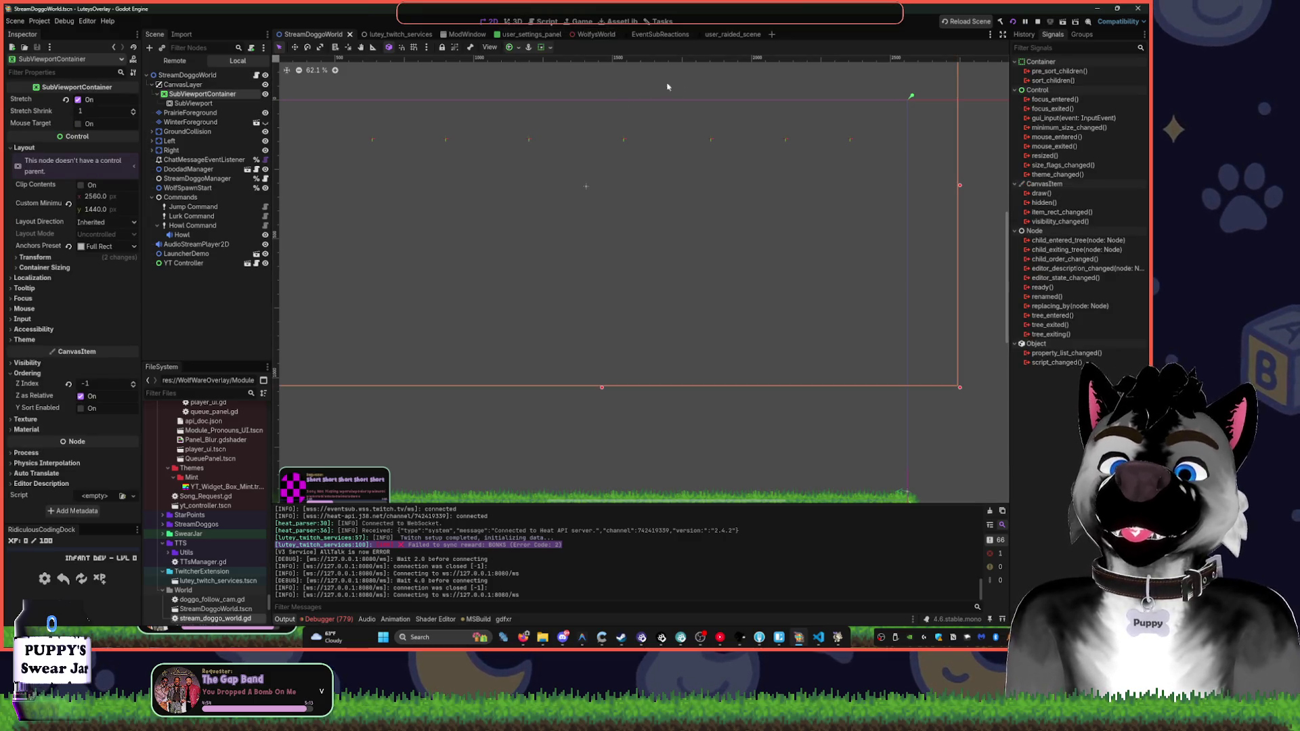
pyautogui.click(779, 638)
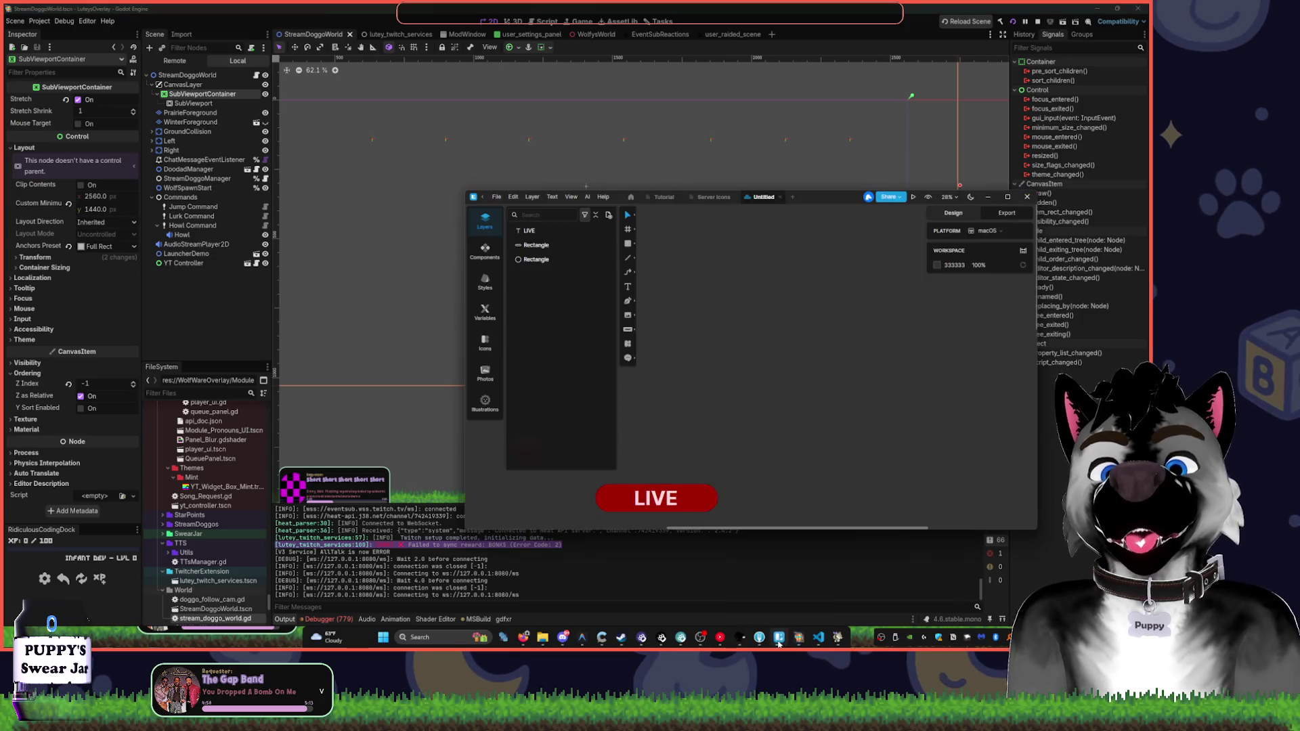
# Review the 114 local changes on the chat-improvement branch in Fork, then return to Godot.
pyautogui.click(778, 639)
pyautogui.click(759, 639)
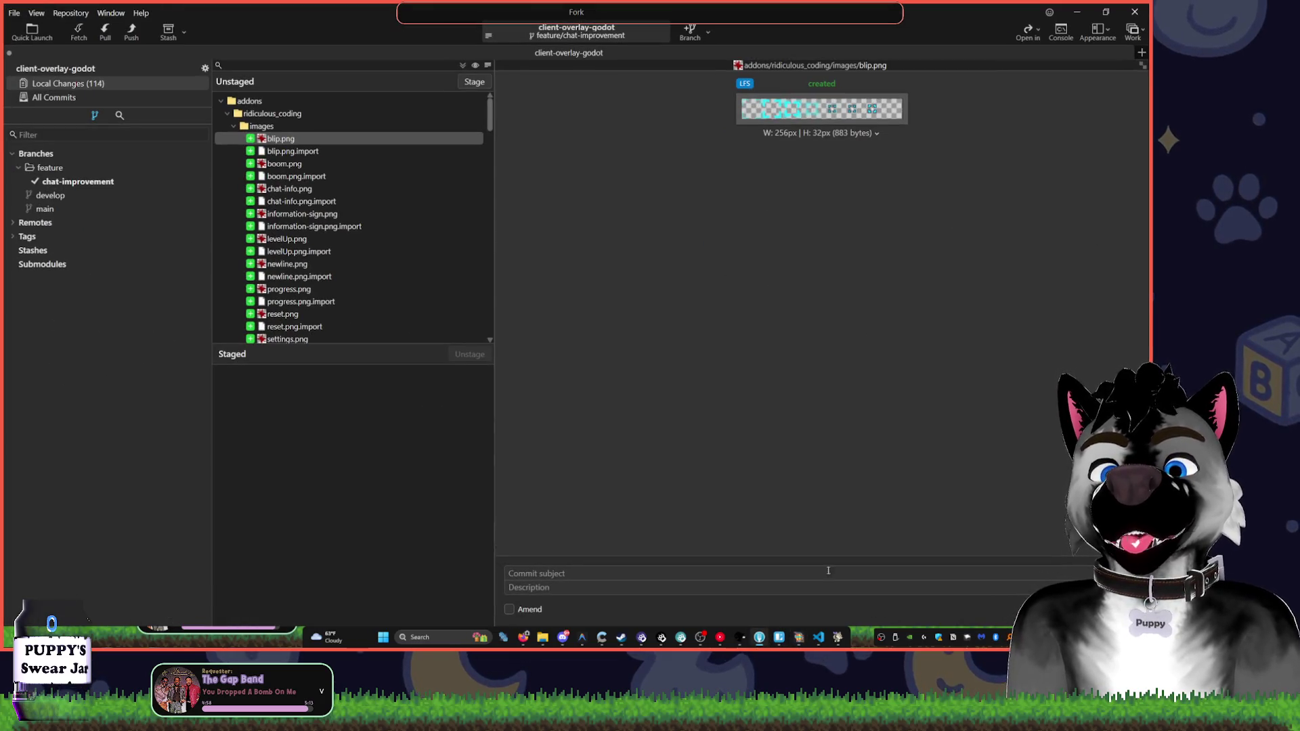
pyautogui.click(762, 637)
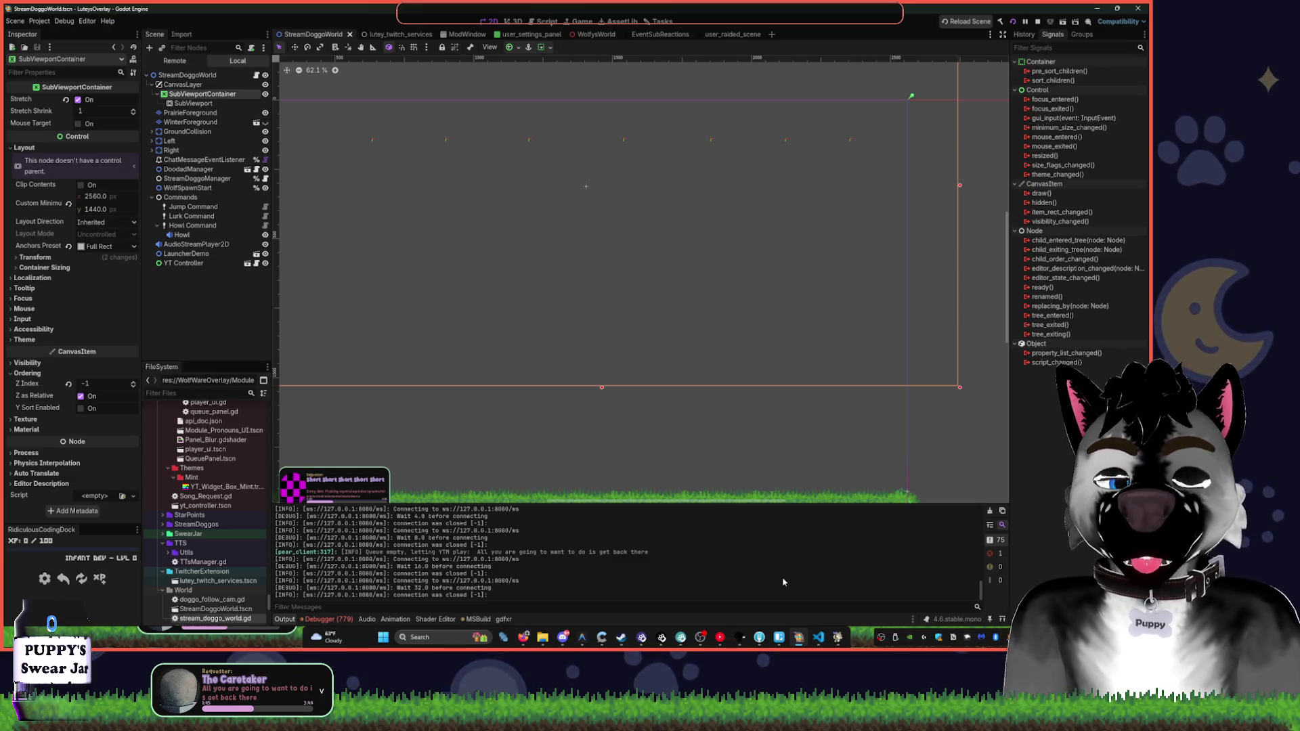
# Centre the scene rectangle and select SubViewportContainer, toggling its visibility off and back on.
pyautogui.scroll(-1, 746, 266)
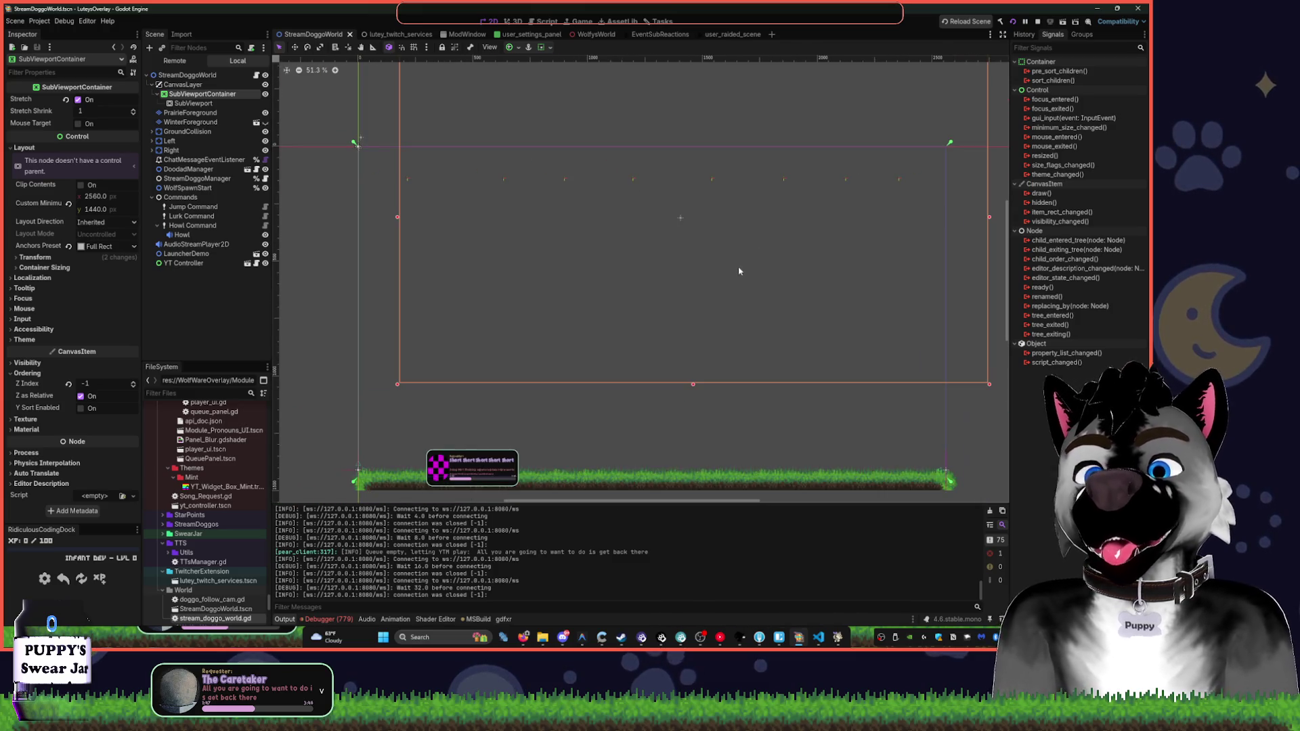
pyautogui.moveTo(769, 191); pyautogui.dragTo(699, 253)
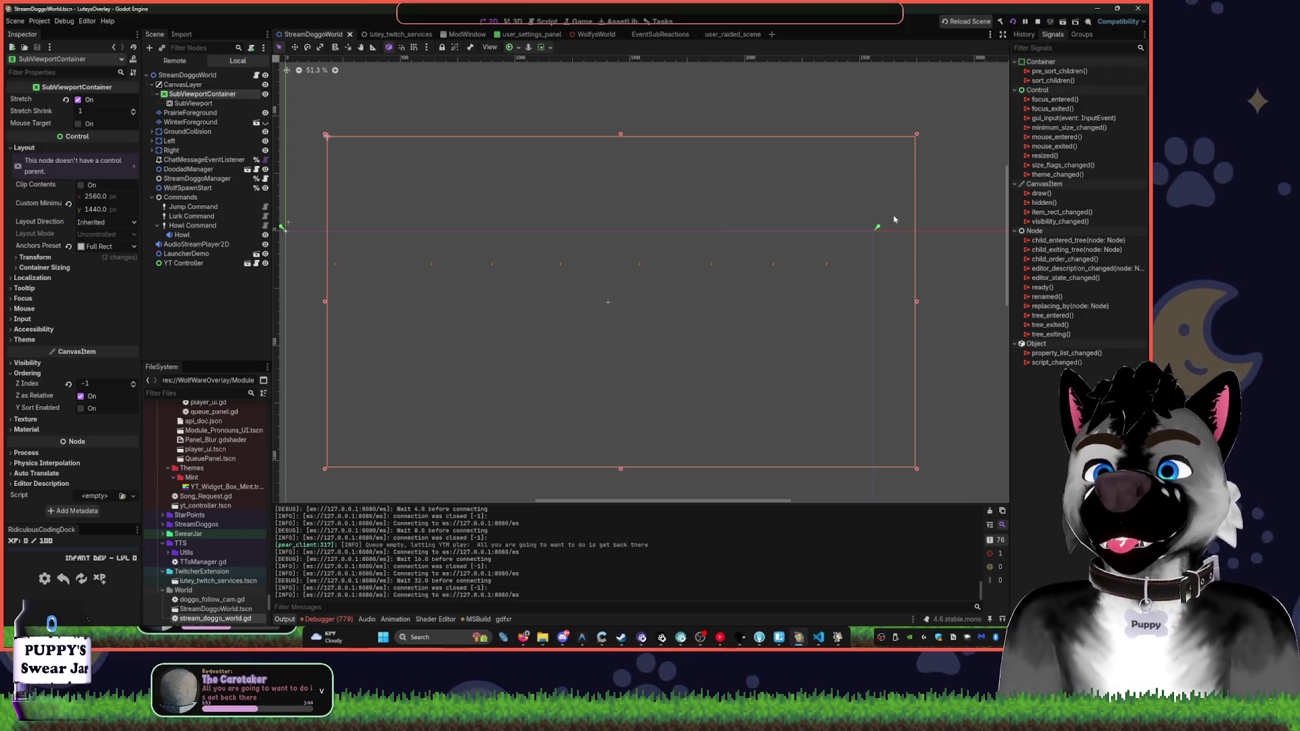
pyautogui.click(196, 103)
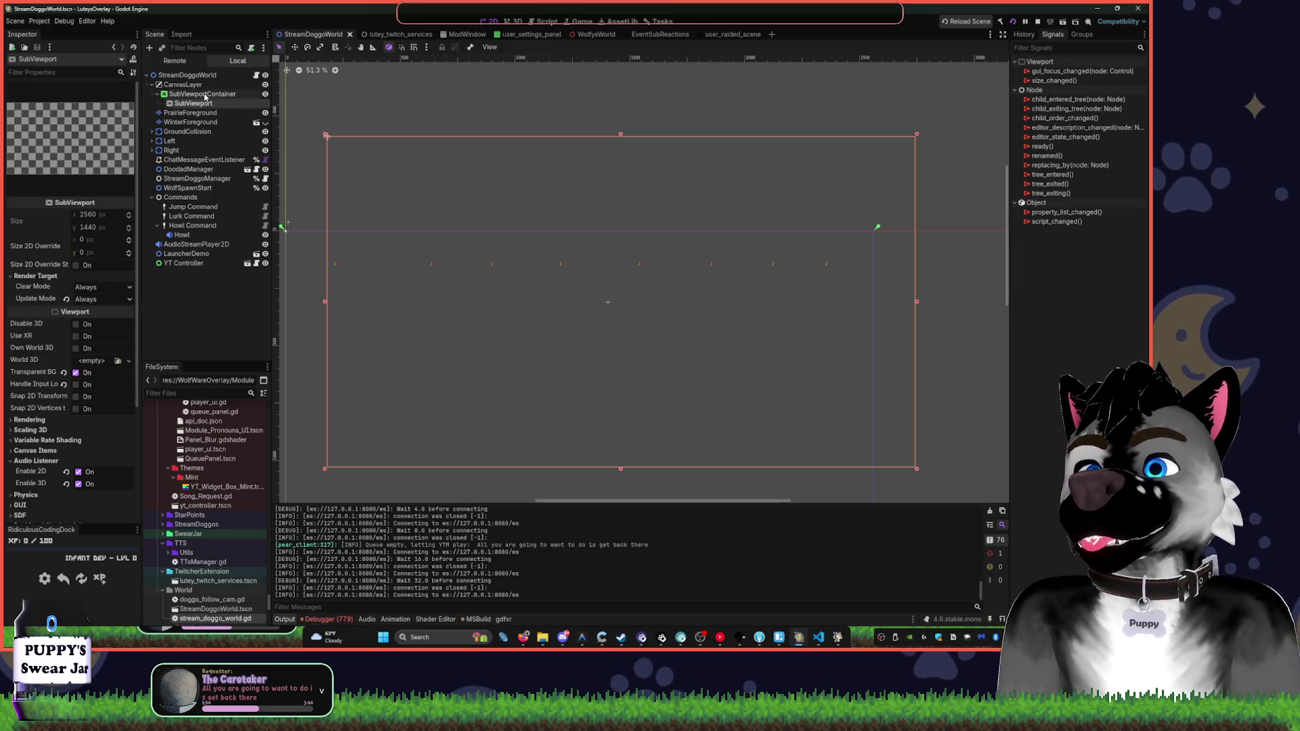
pyautogui.click(203, 94)
pyautogui.click(218, 87)
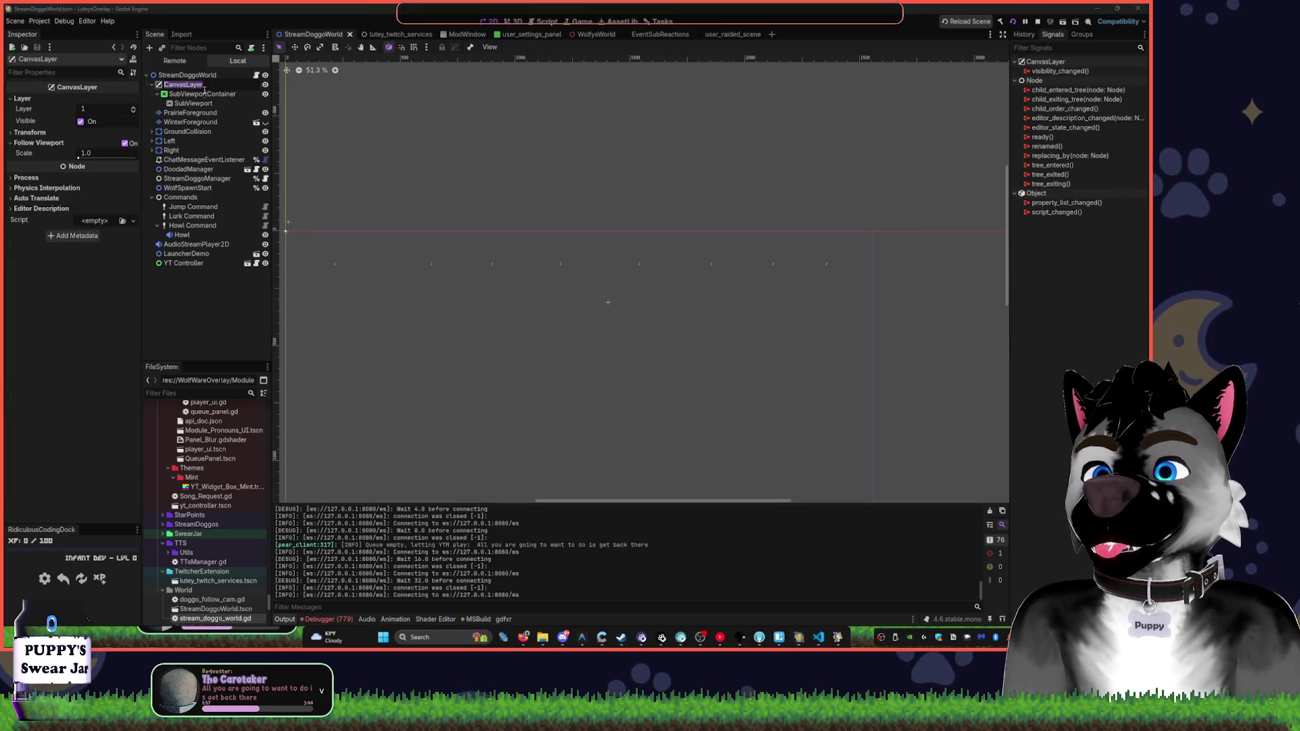
pyautogui.click(203, 95)
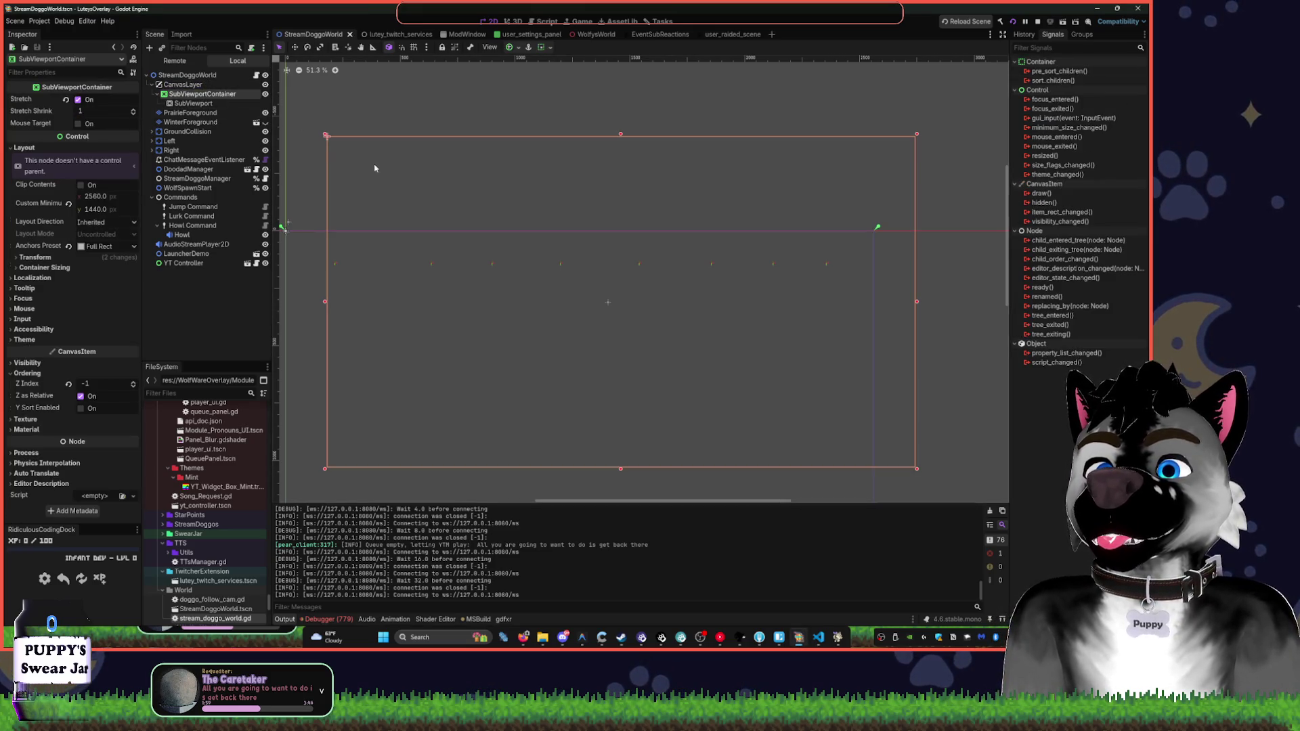
pyautogui.click(266, 95)
pyautogui.click(266, 94)
pyautogui.click(249, 103)
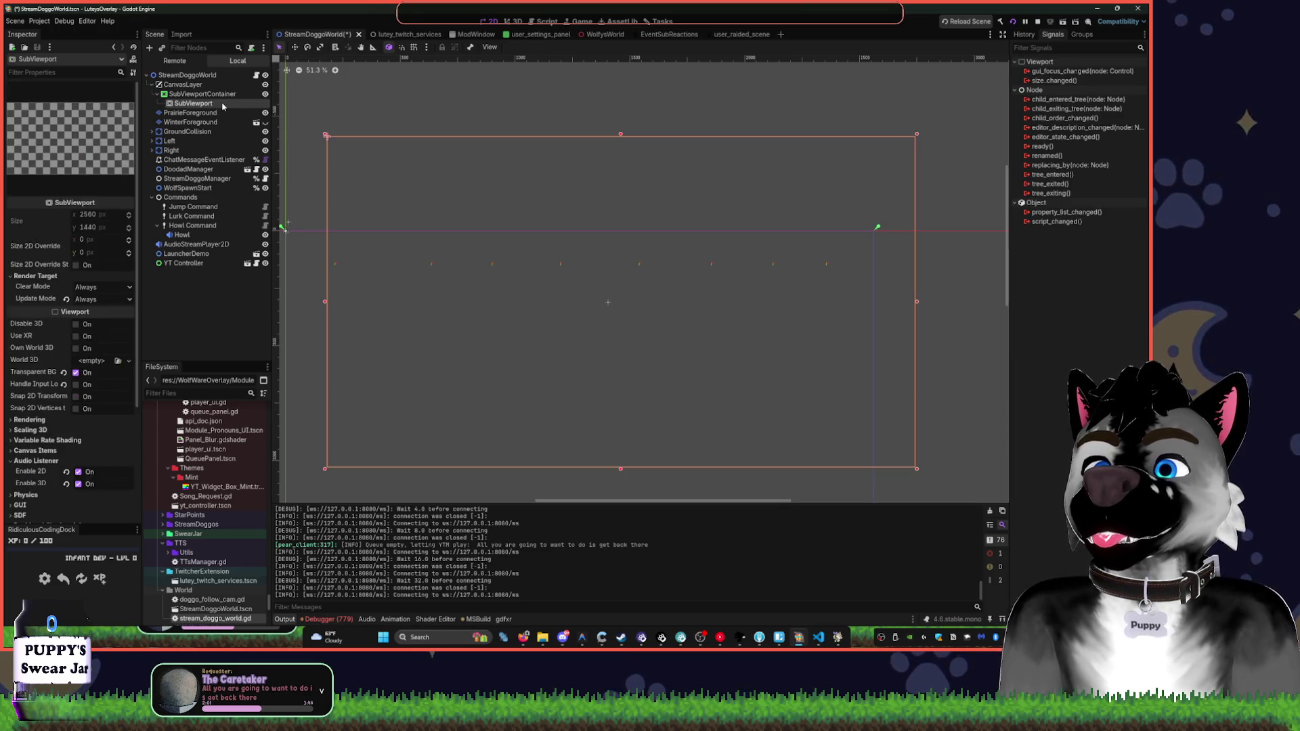
pyautogui.click(231, 94)
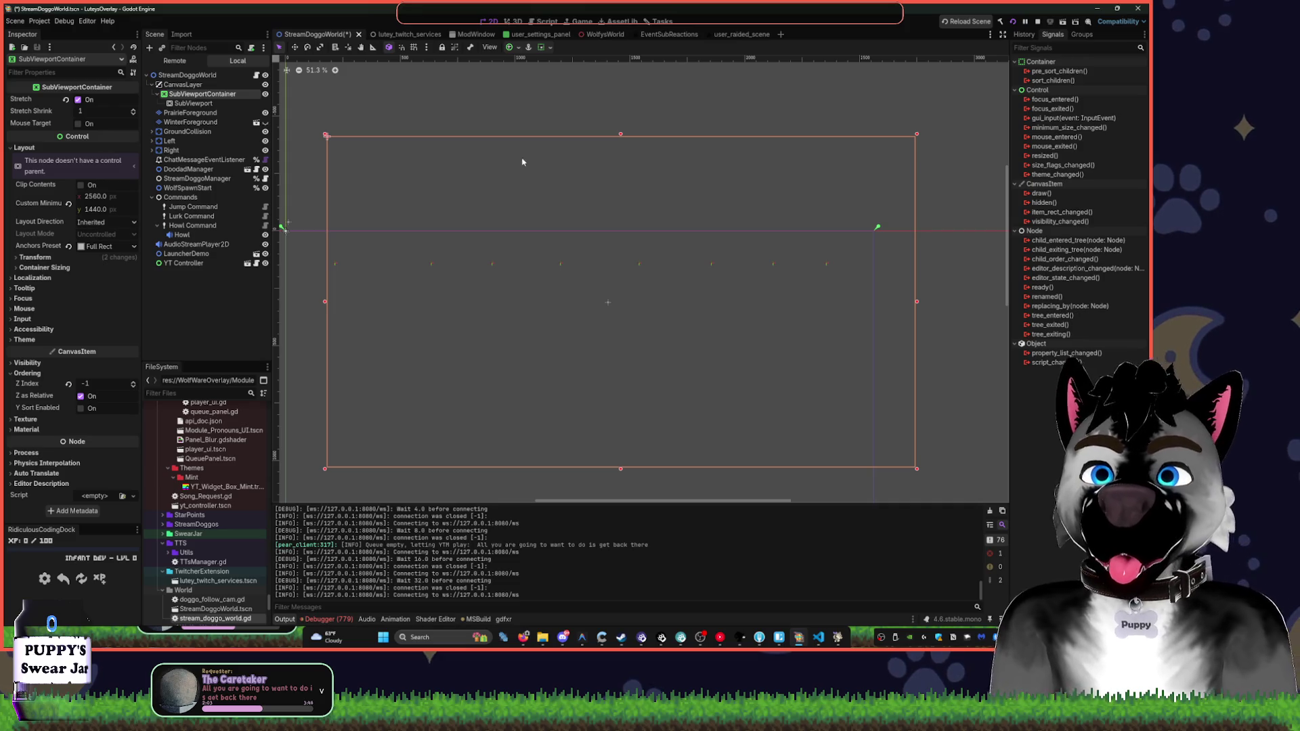
# Save the scene, apply an anchor layout preset to the container, frame it, and inspect SubViewport.
pyautogui.hotkey('ctrl', 's')
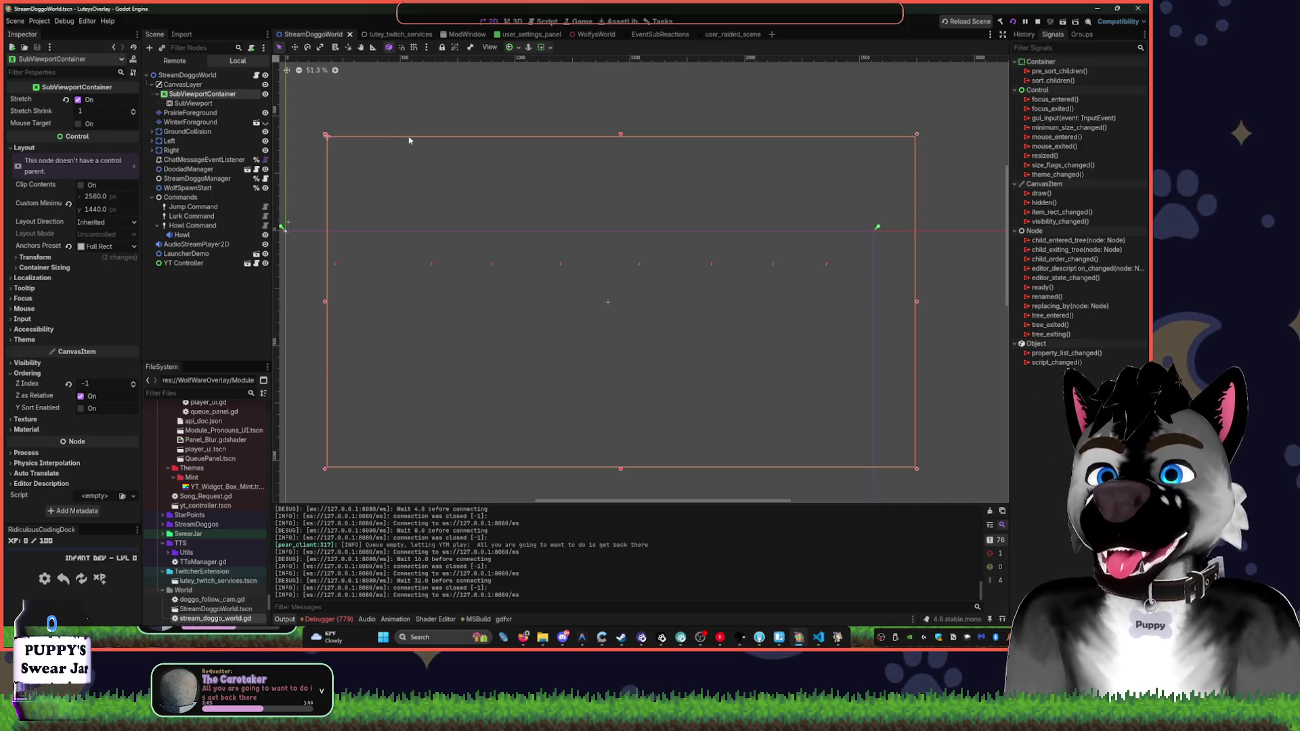
pyautogui.click(518, 49)
pyautogui.click(562, 126)
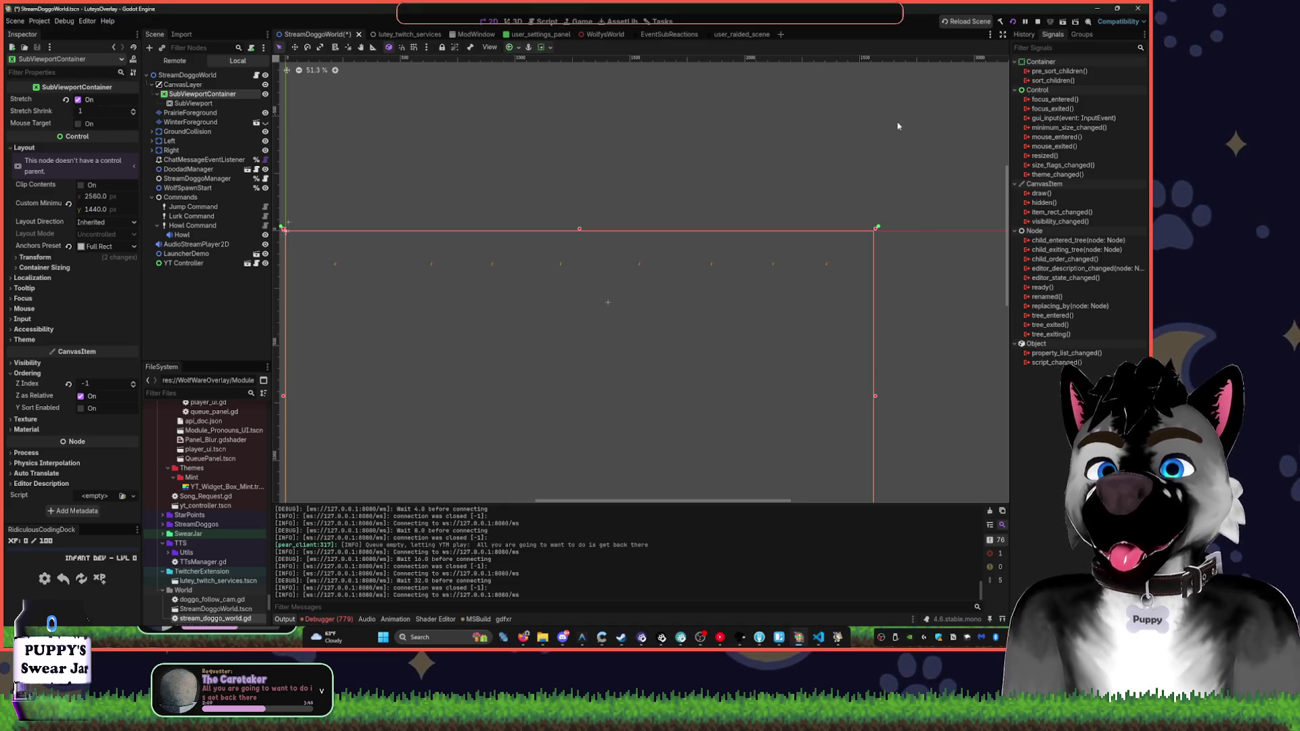
pyautogui.press('f')
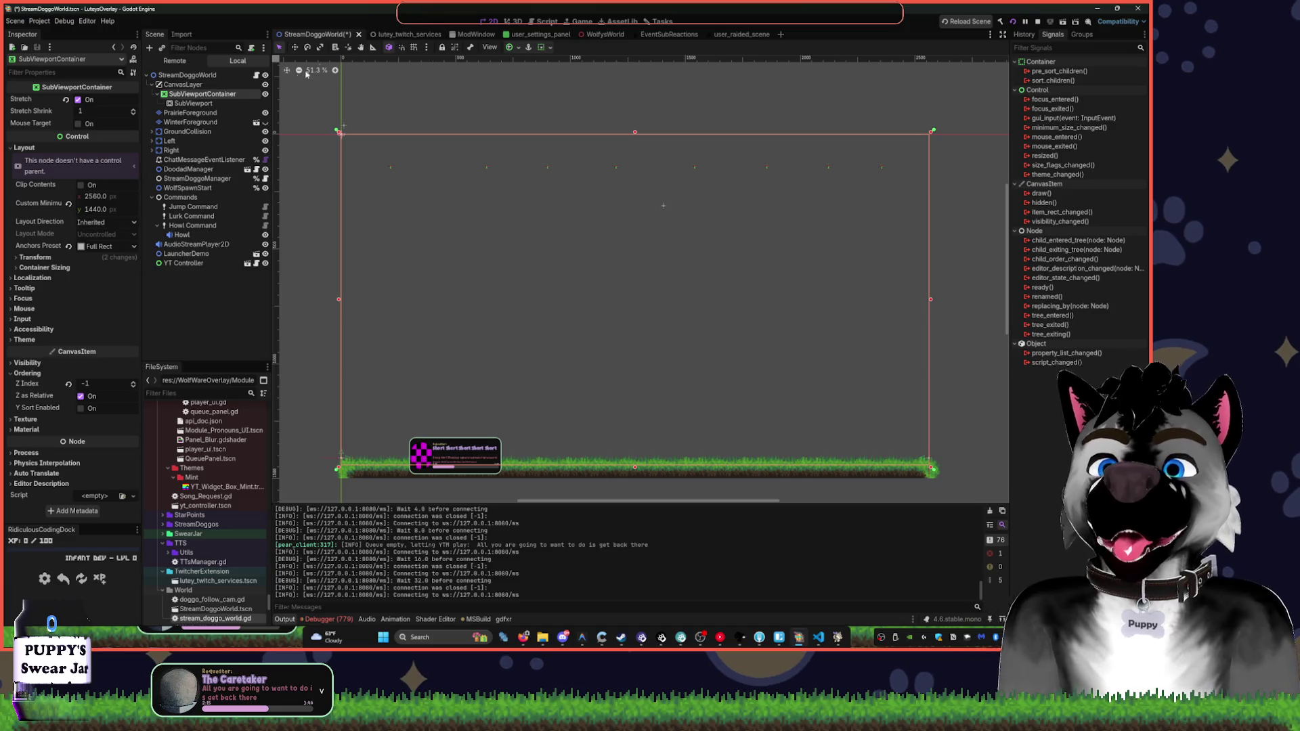
pyautogui.click(191, 103)
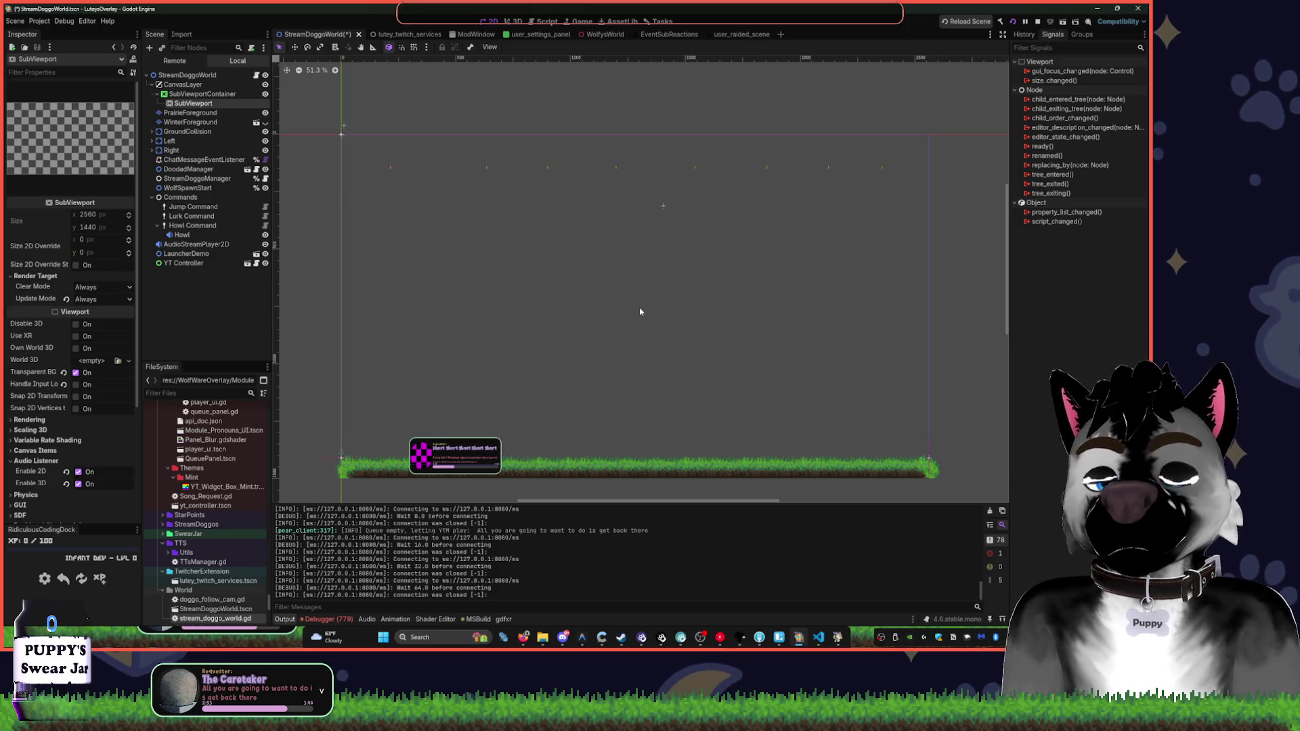
# Bring up YouTube Music's Liked Music playlist, scroll through it, then minimize the player.
pyautogui.click(720, 637)
pyautogui.scroll(-8, 682, 291)
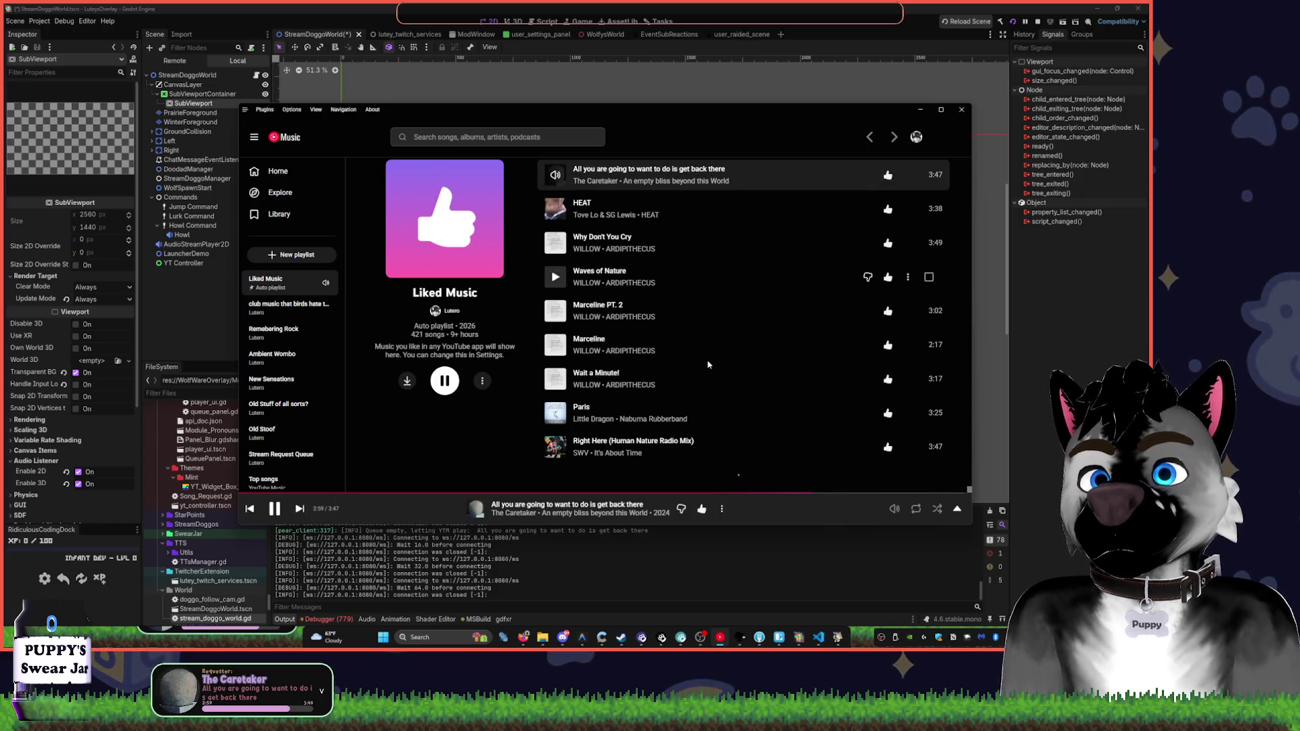
pyautogui.scroll(3, 708, 359)
pyautogui.scroll(-3, 740, 467)
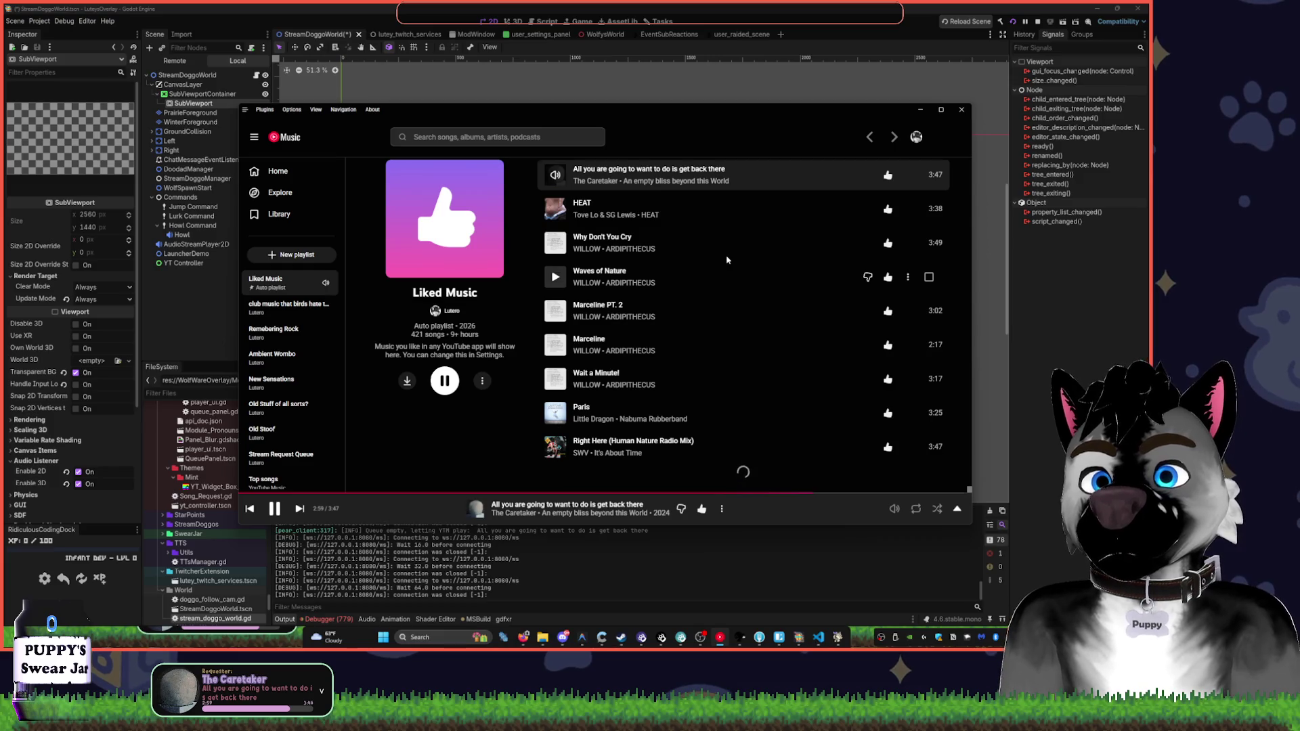
pyautogui.scroll(3, 740, 467)
pyautogui.moveTo(700, 113)
pyautogui.mouseDown()
pyautogui.moveTo(415, 89)
pyautogui.moveTo(600, 81)
pyautogui.mouseUp()
pyautogui.press('super+Down')
pyautogui.click(523, 637)
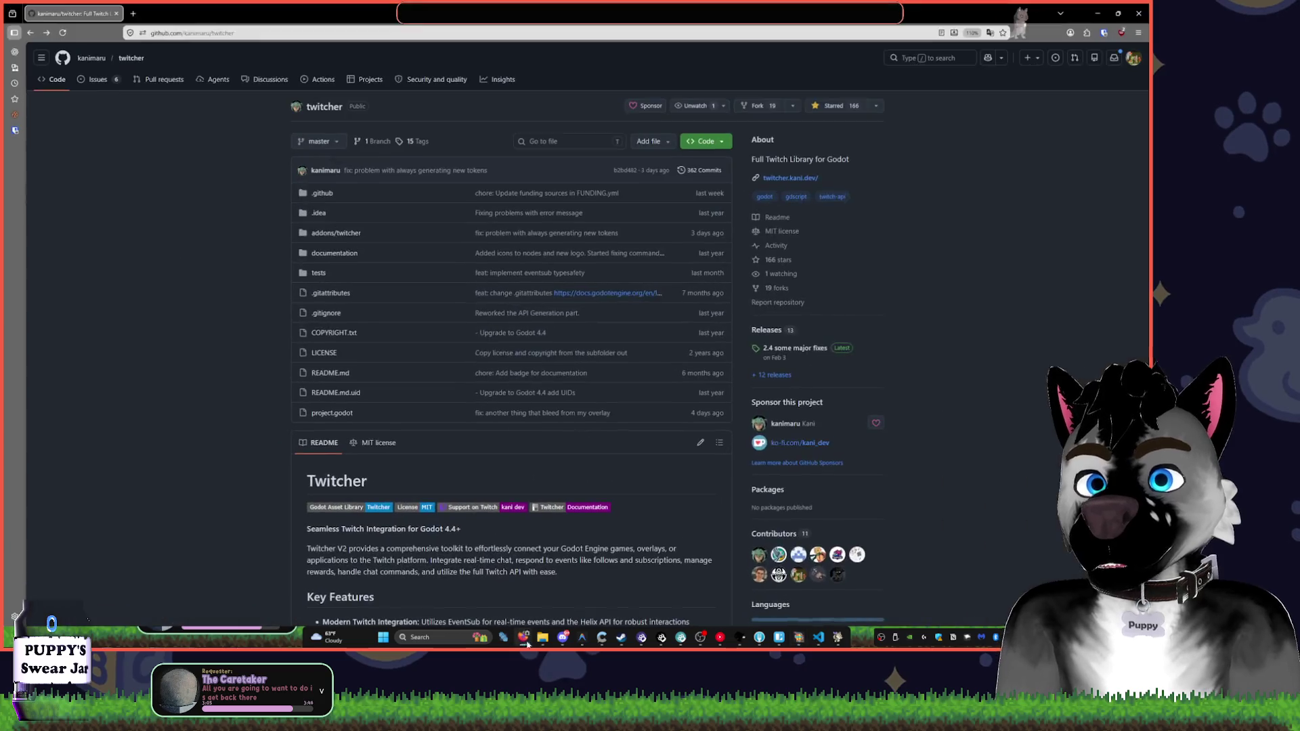
# Bring the Twitcher GitHub repository page forward to look it over.
pyautogui.click(523, 637)
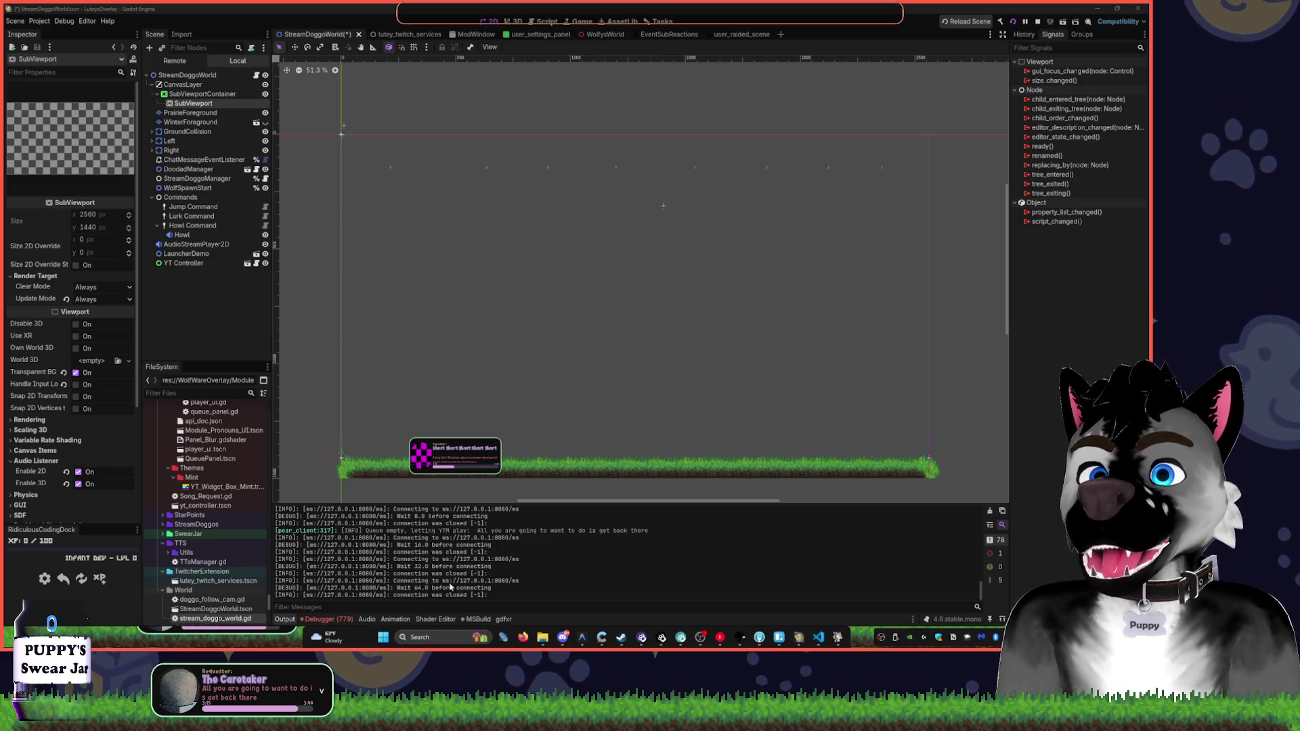
# Stop the running project and paste the last log line into Find in Files, then close it.
pyautogui.click(492, 594)
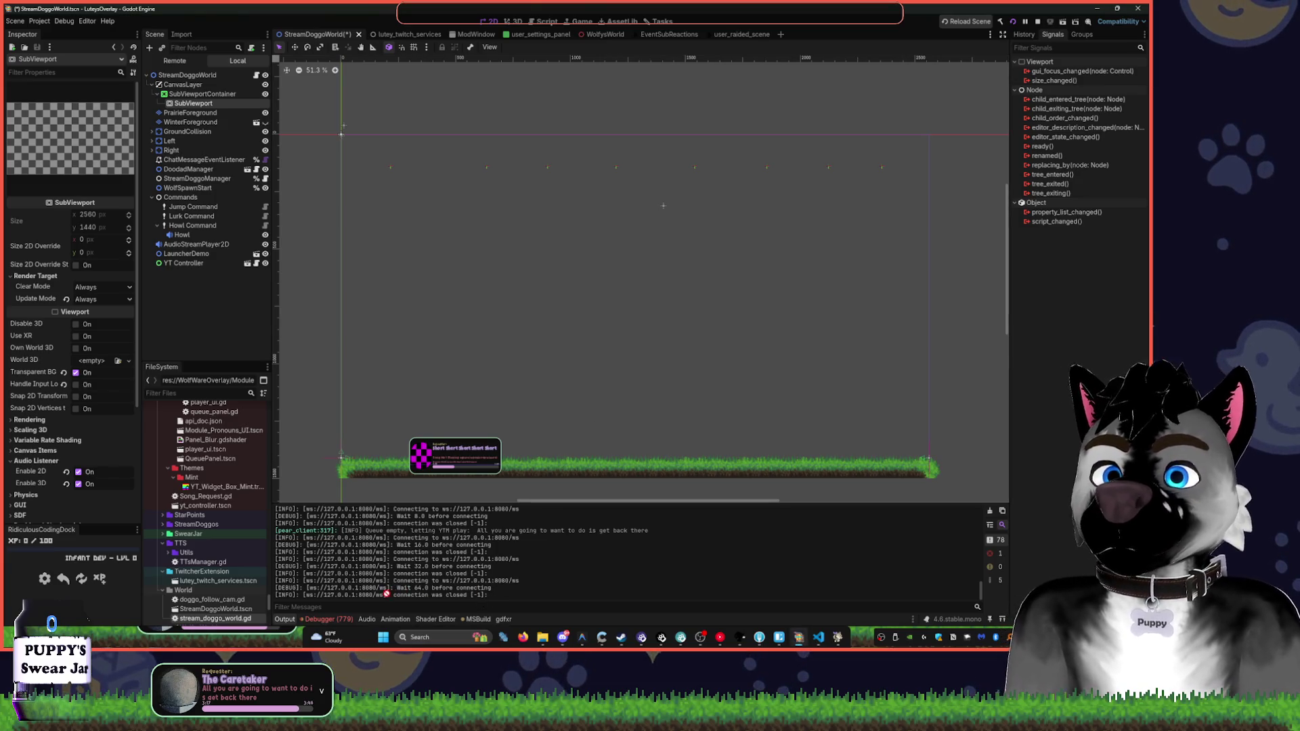
pyautogui.press('F8')
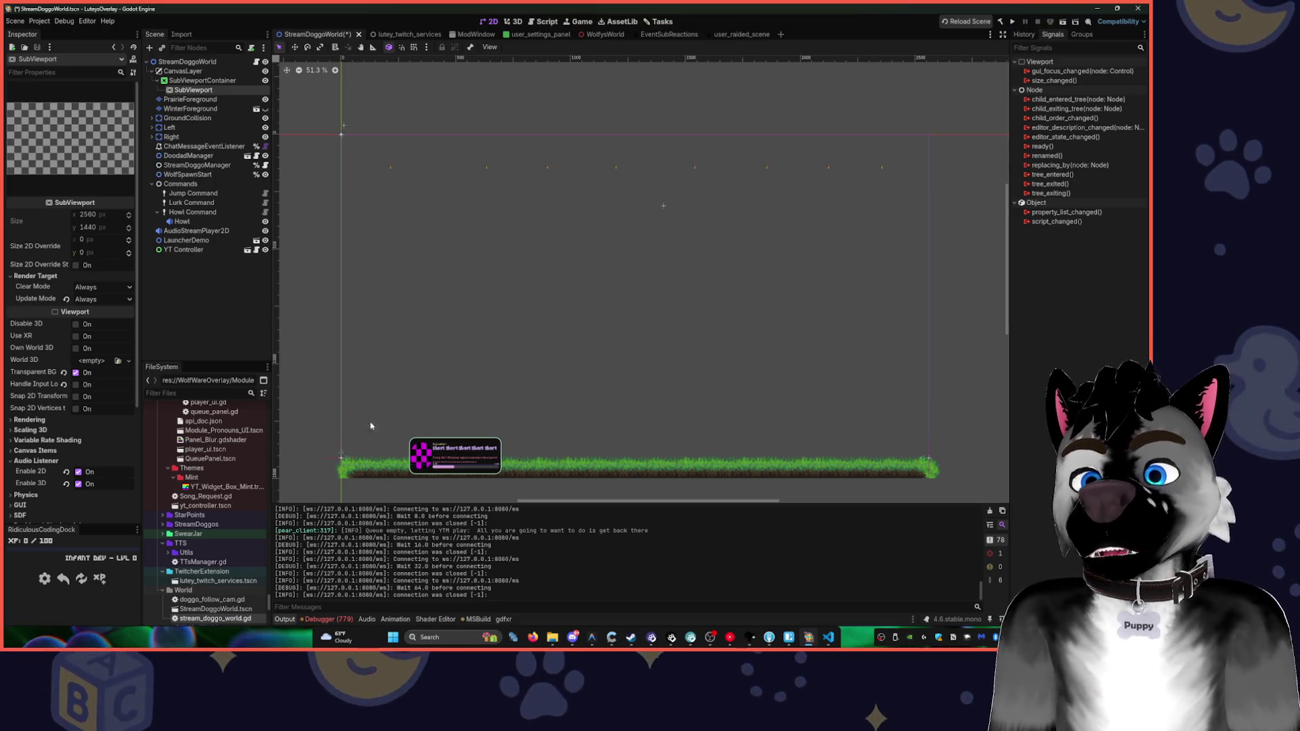
pyautogui.moveTo(486, 595); pyautogui.dragTo(279, 595)
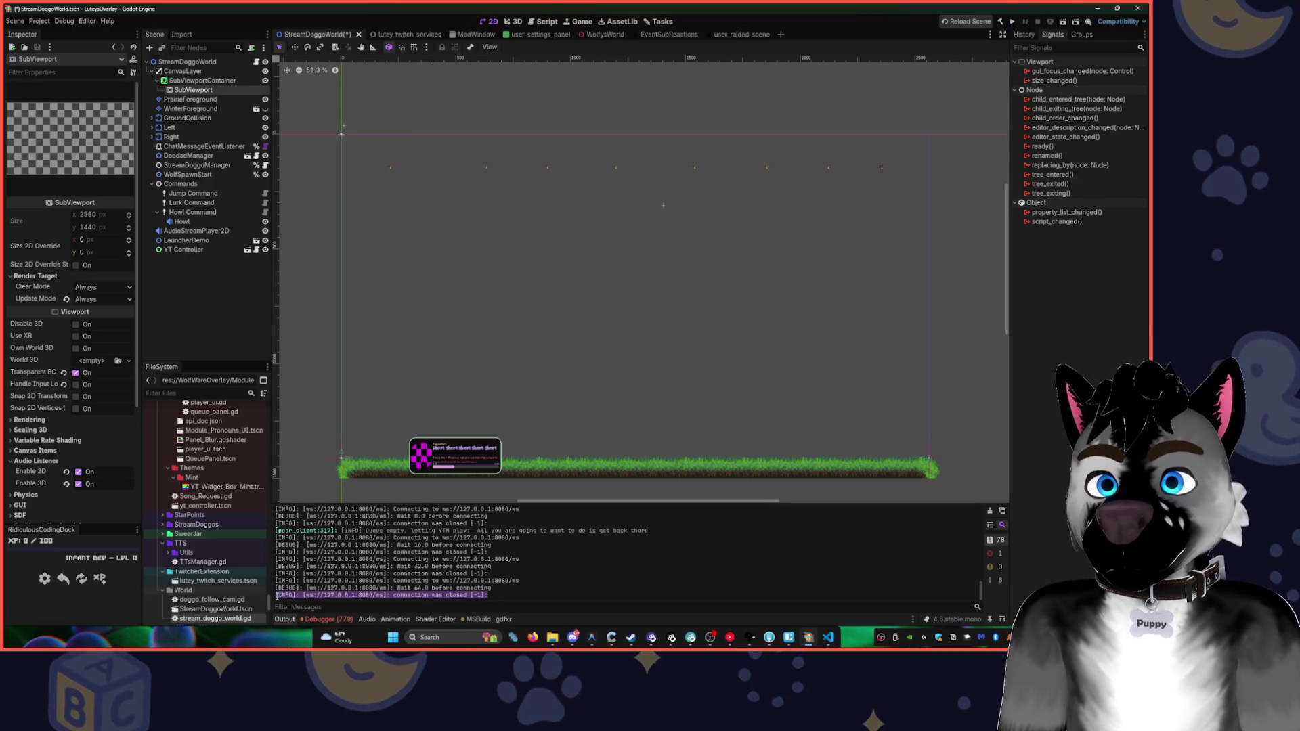
pyautogui.hotkey('ctrl', 'shift', 'f')
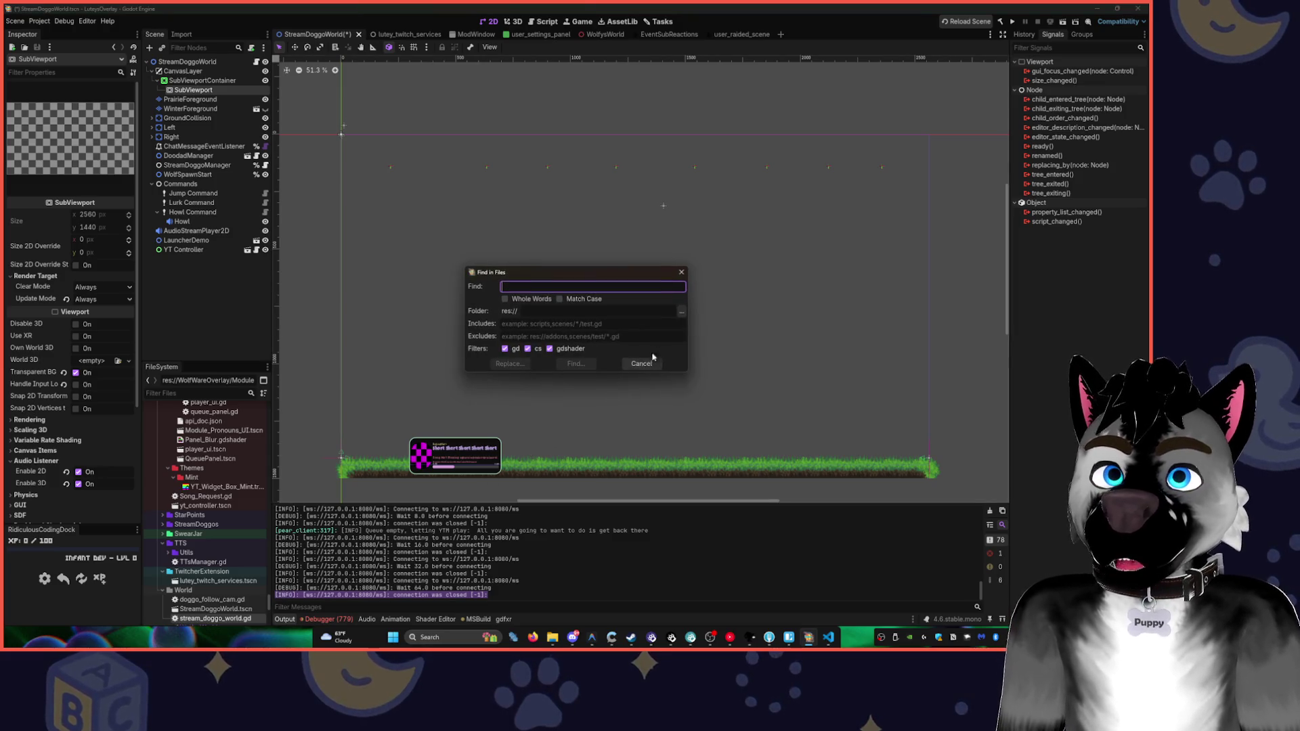
pyautogui.hotkey('ctrl', 'v')
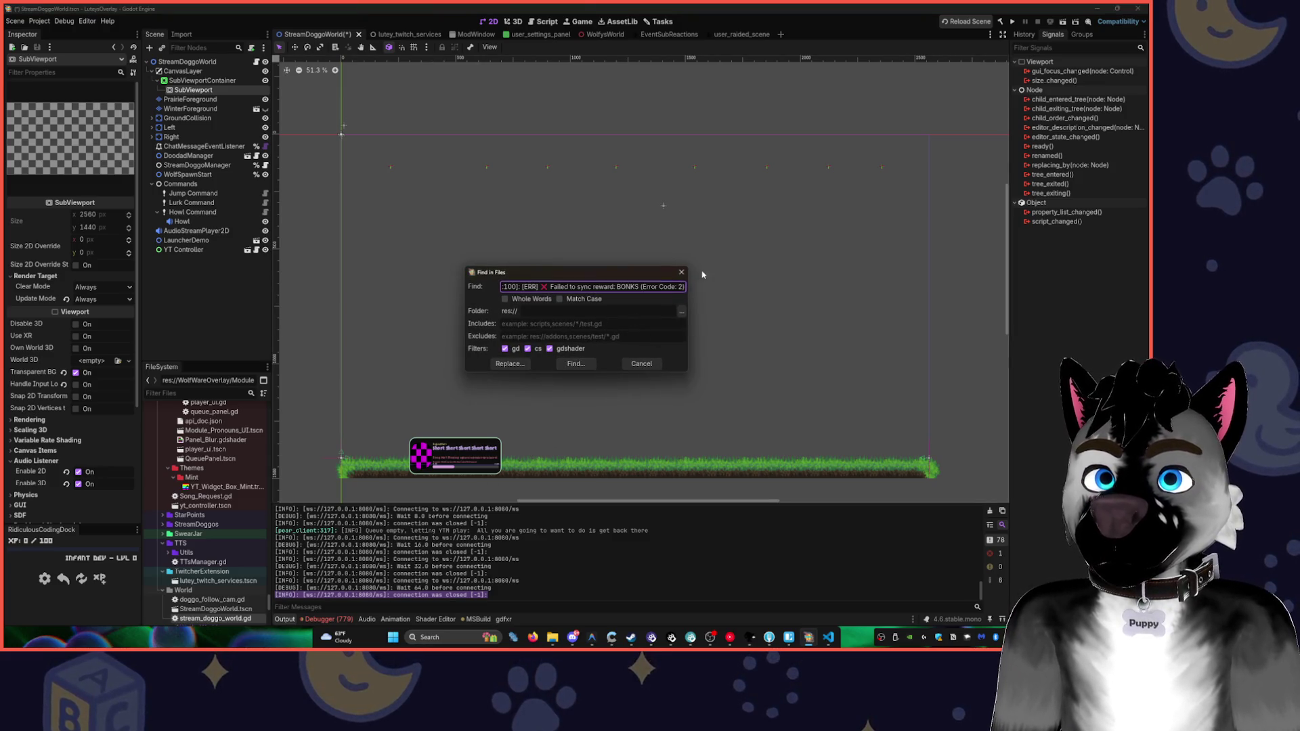
pyautogui.click(681, 272)
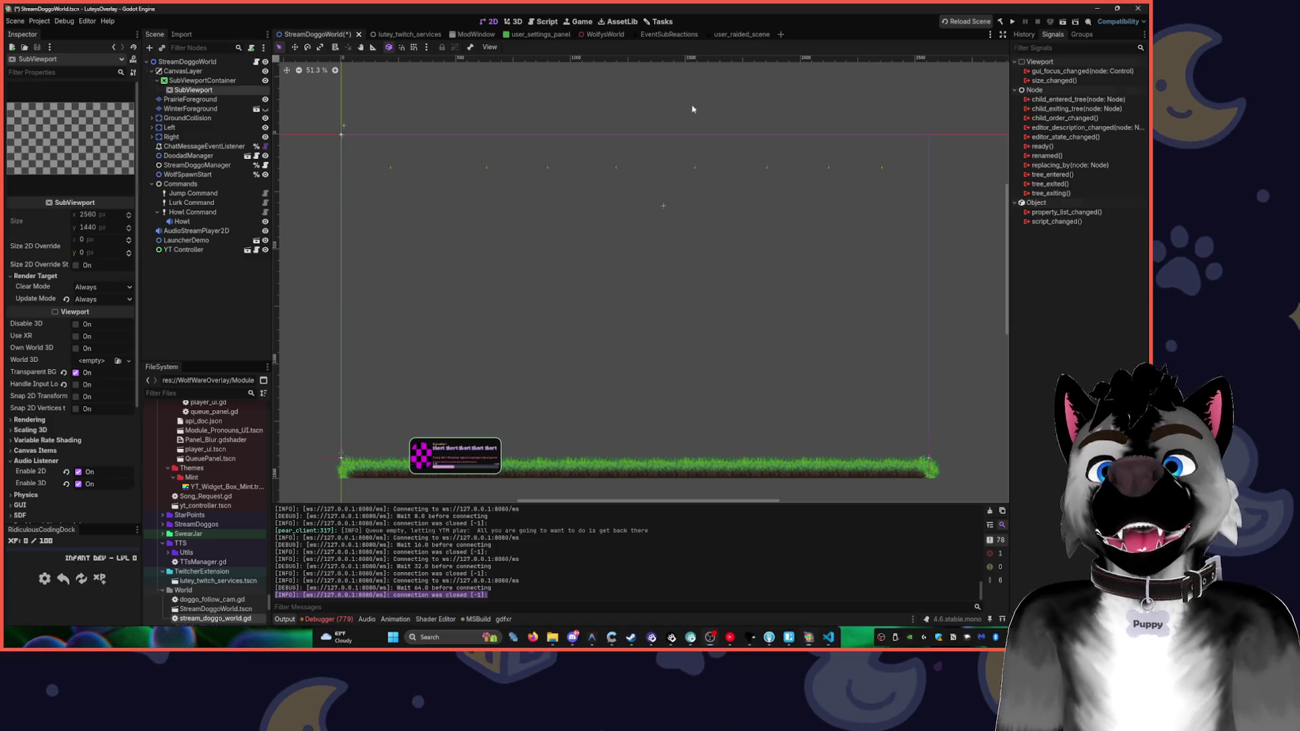
# Switch to the lutey_twitch_services scene and zoom out to show its follow and raid alerts.
pyautogui.click(399, 34)
pyautogui.scroll(-4, 502, 131)
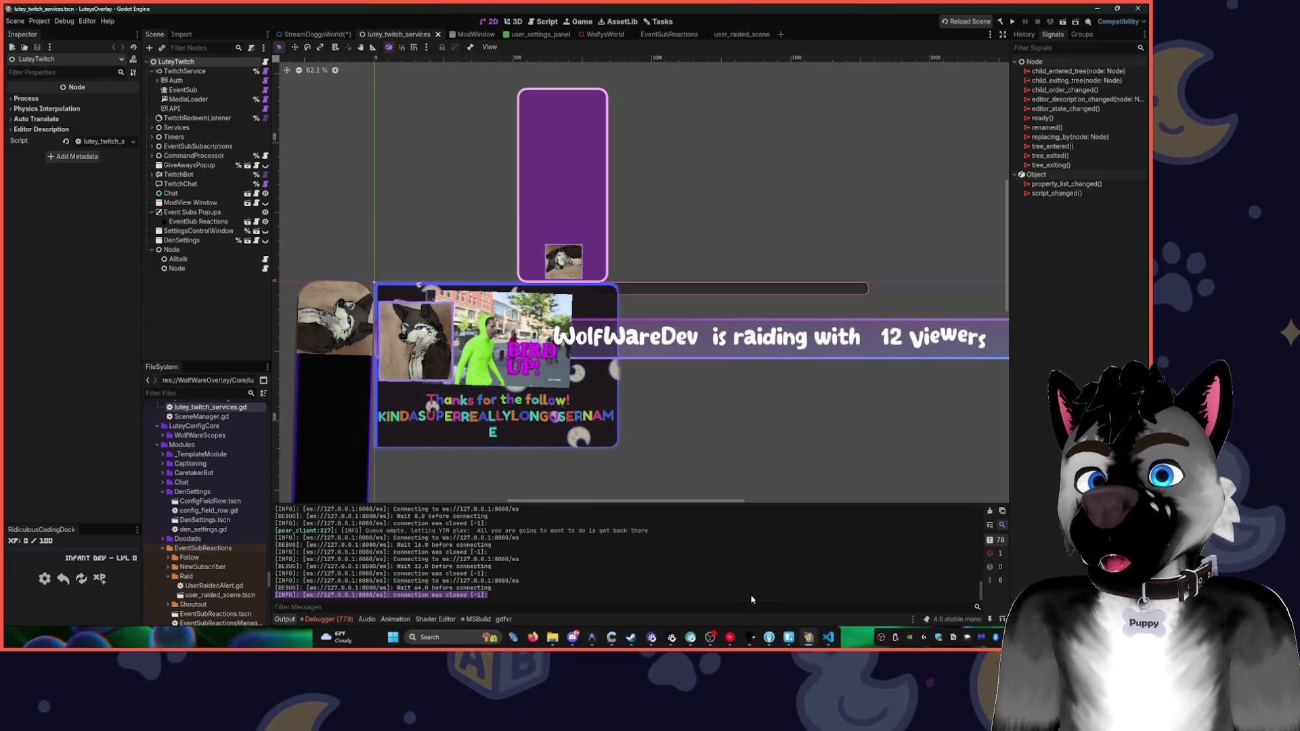
pyautogui.press('super')
# Launch PowerShell and SSH into the Debian host at 192.168.0.74, entering its password.
pyautogui.write('obs')
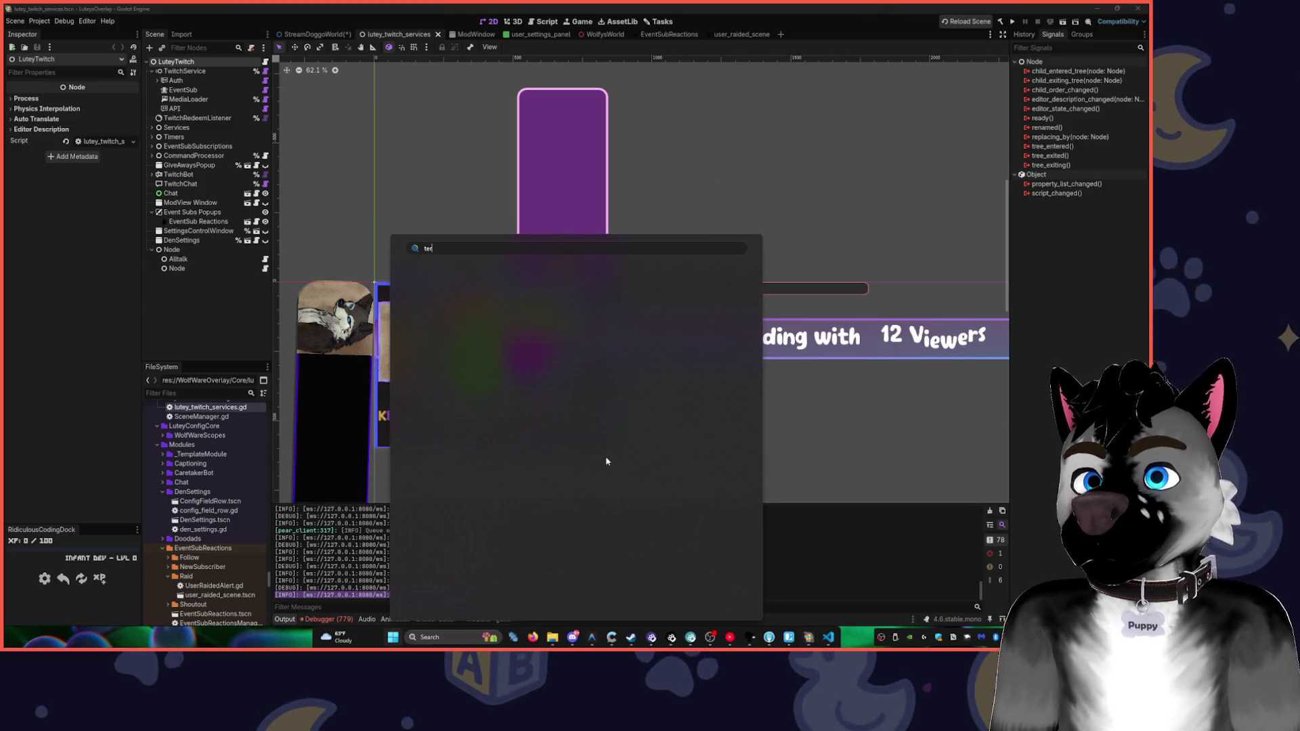
pyautogui.press('Return')
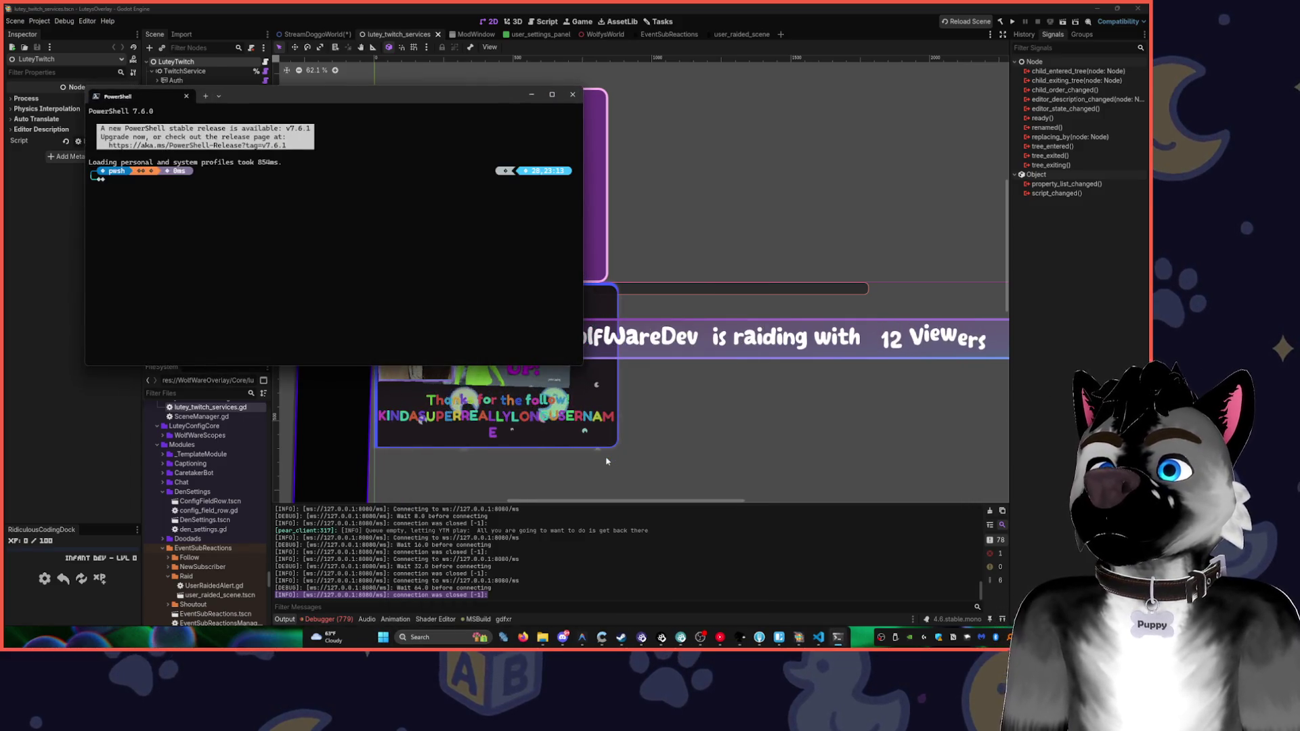
pyautogui.write('ssh woof@192.168.0.74')
pyautogui.press('Return')
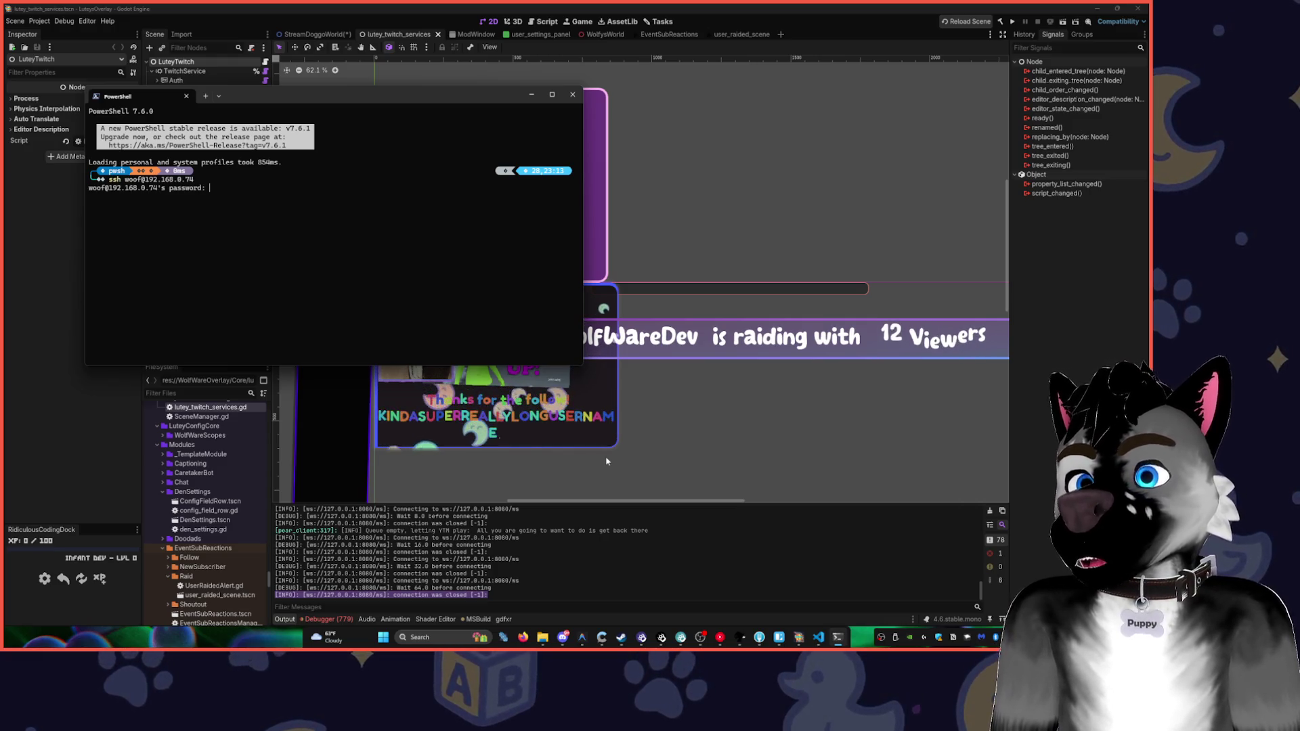
pyautogui.press('Return')
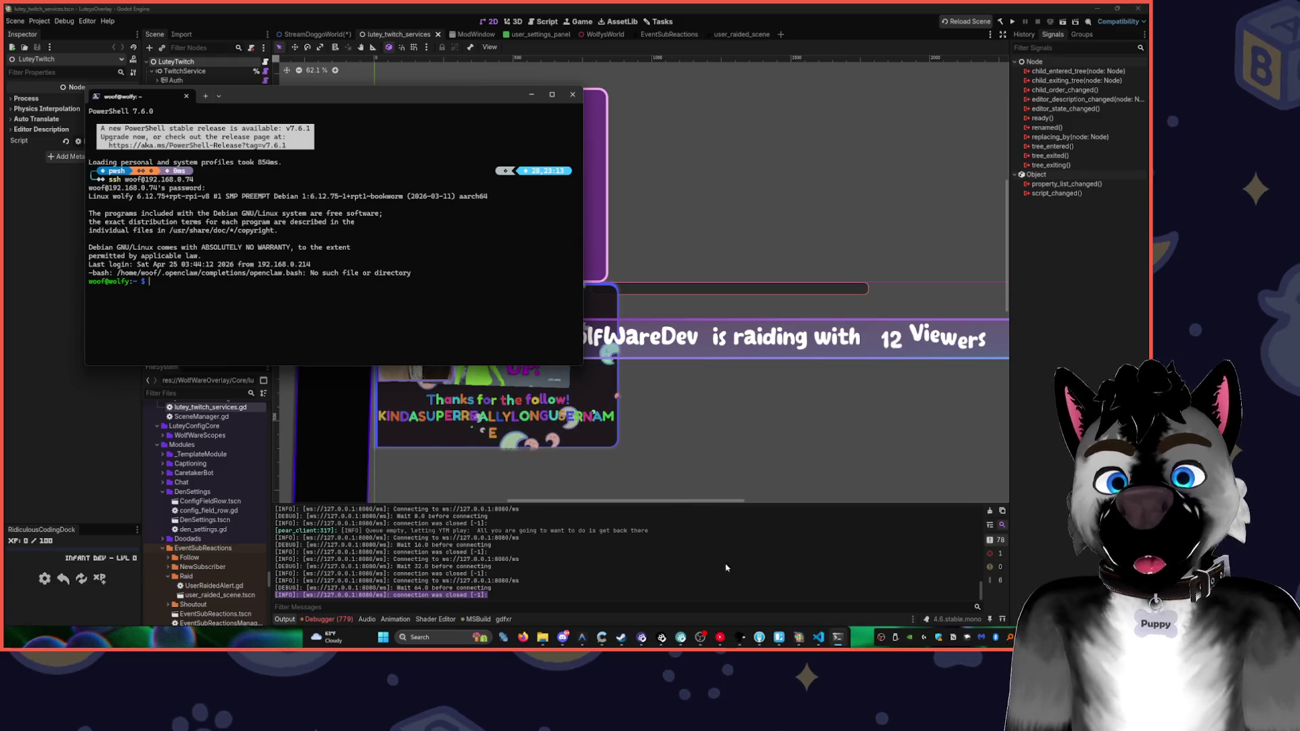
pyautogui.click(720, 637)
# Adjust YouTube Music's volume to about 22 over the slider, then minimize the player.
pyautogui.moveTo(779, 467)
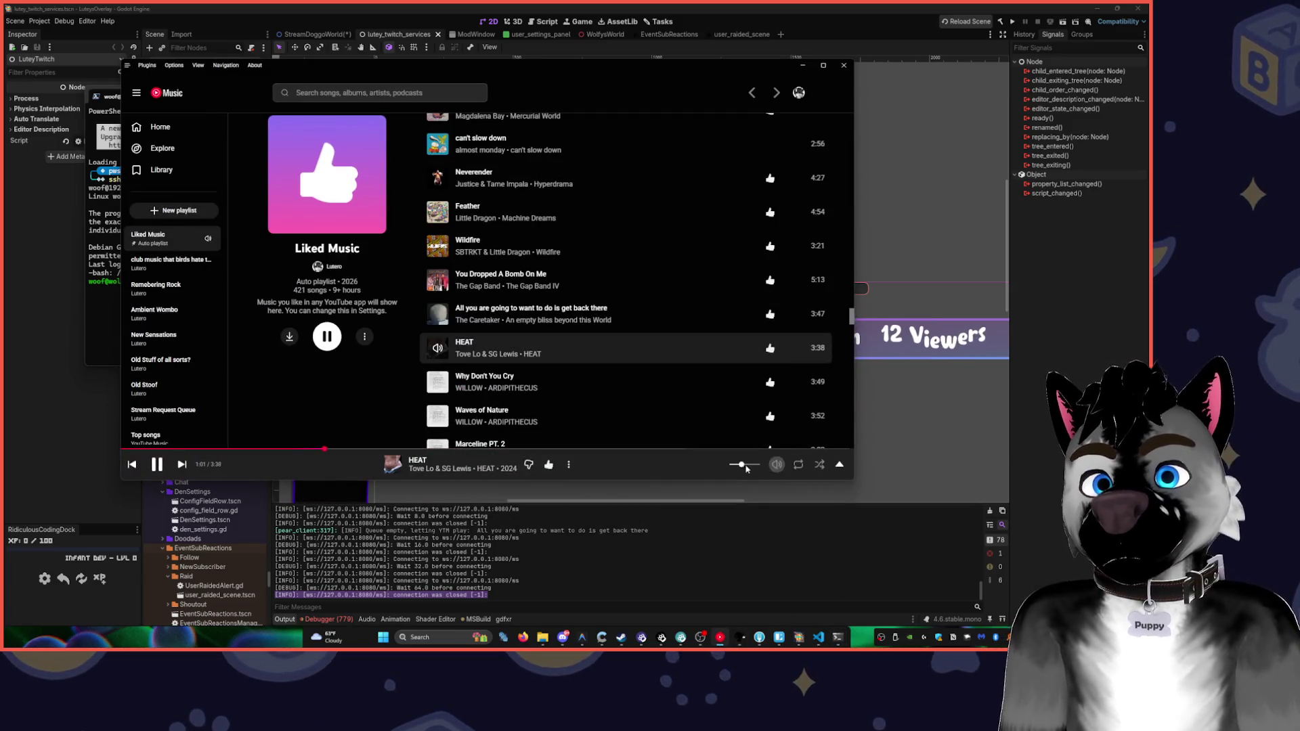
pyautogui.scroll(3, 743, 474)
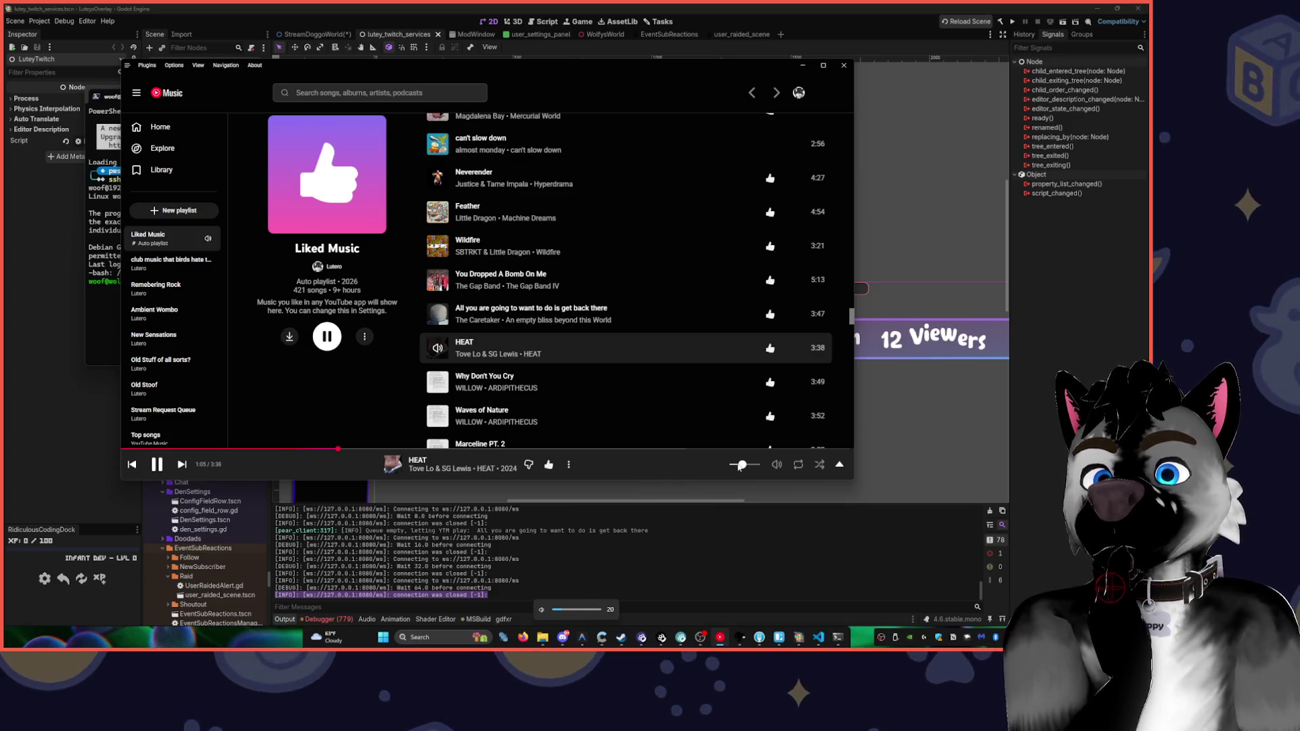
pyautogui.scroll(-2, 740, 467)
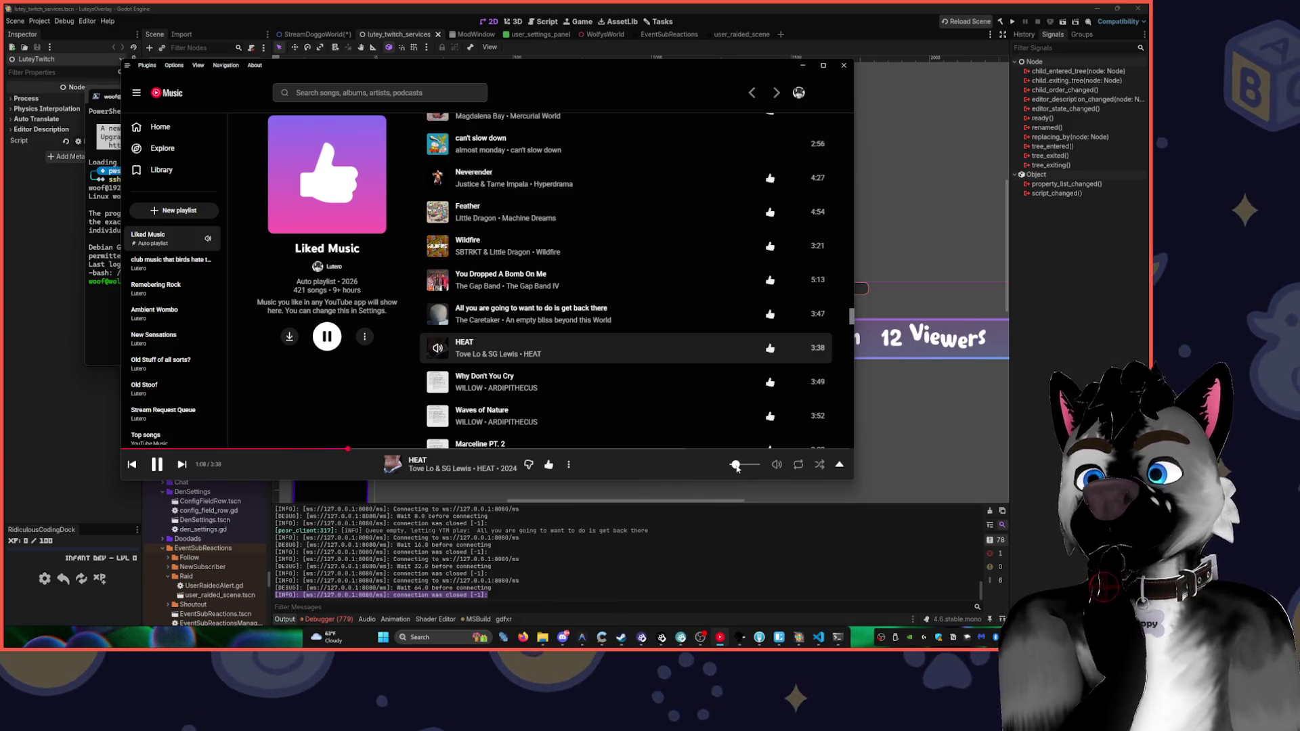
pyautogui.scroll(1, 737, 467)
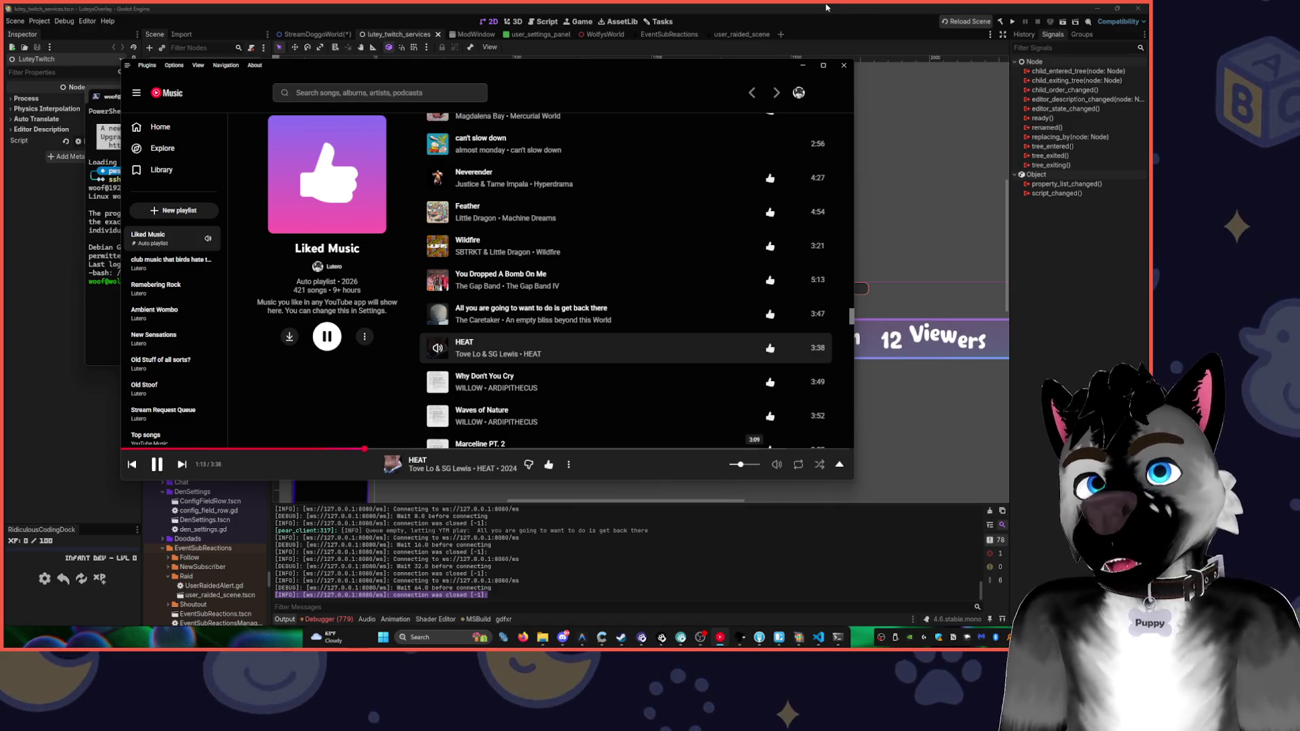
pyautogui.click(720, 637)
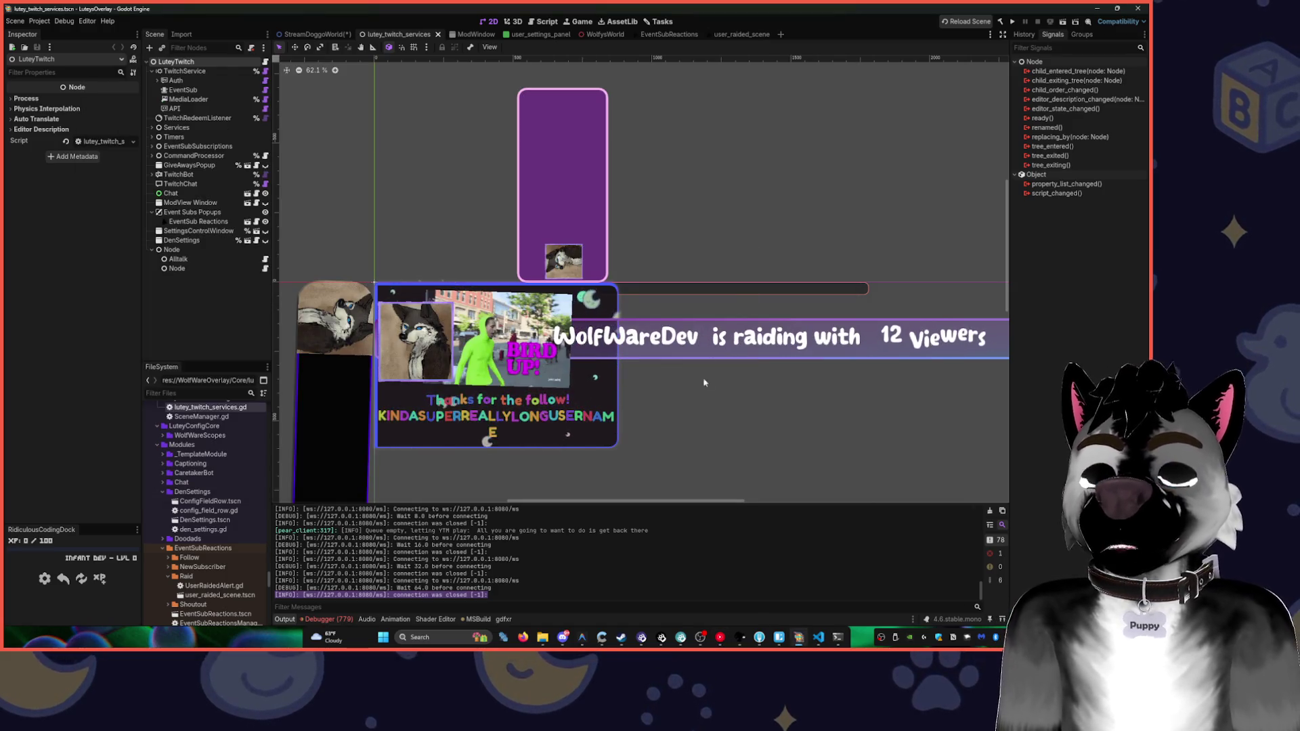
# Pan the canvas to the raid alert previews and select the EventSub Reactions node for inspection.
pyautogui.scroll(-3, 654, 326)
pyautogui.hscroll(3, 654, 327)
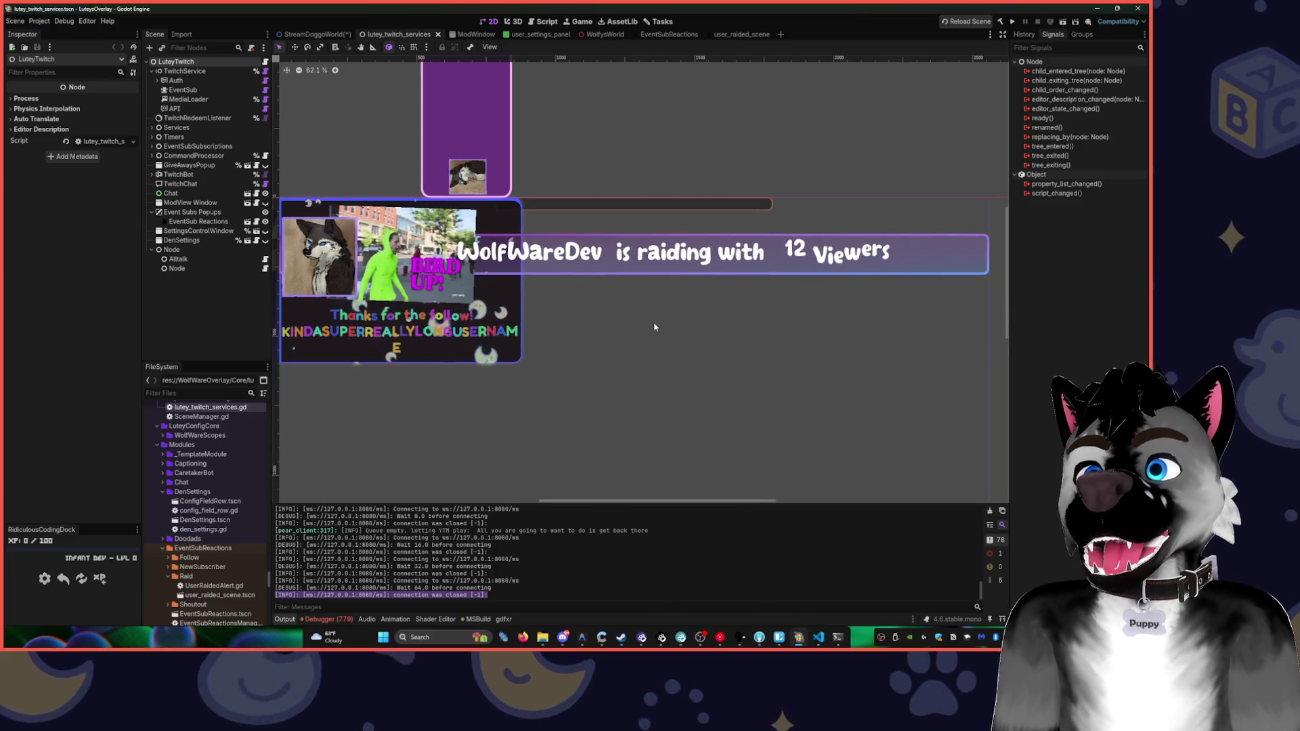
pyautogui.click(654, 326)
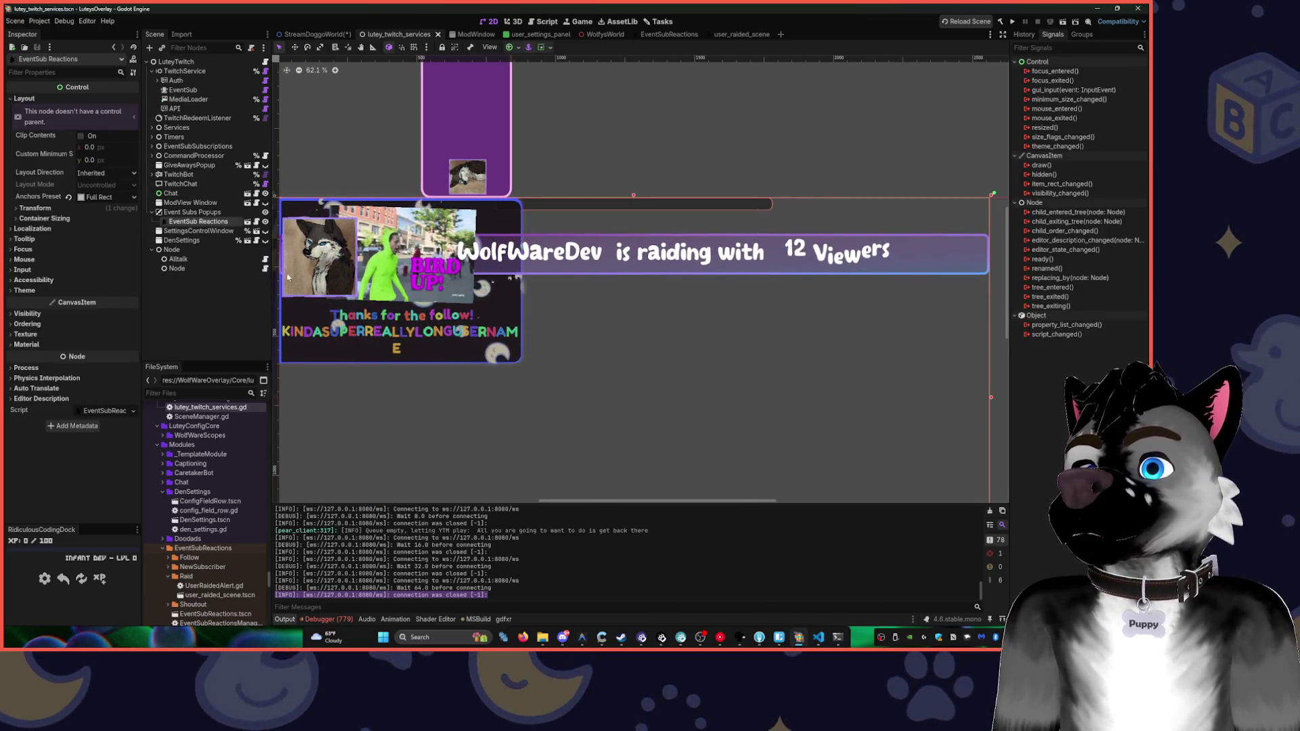
pyautogui.click(211, 231)
pyautogui.click(230, 222)
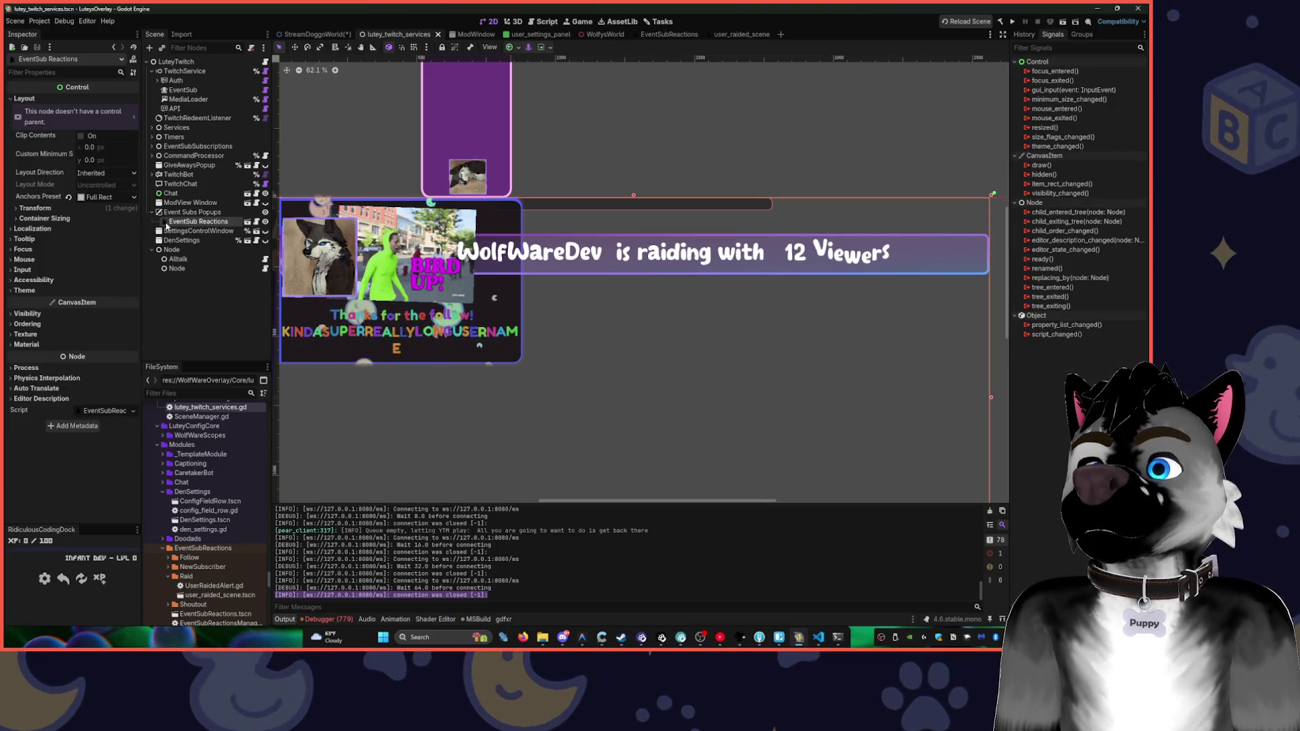
pyautogui.click(778, 637)
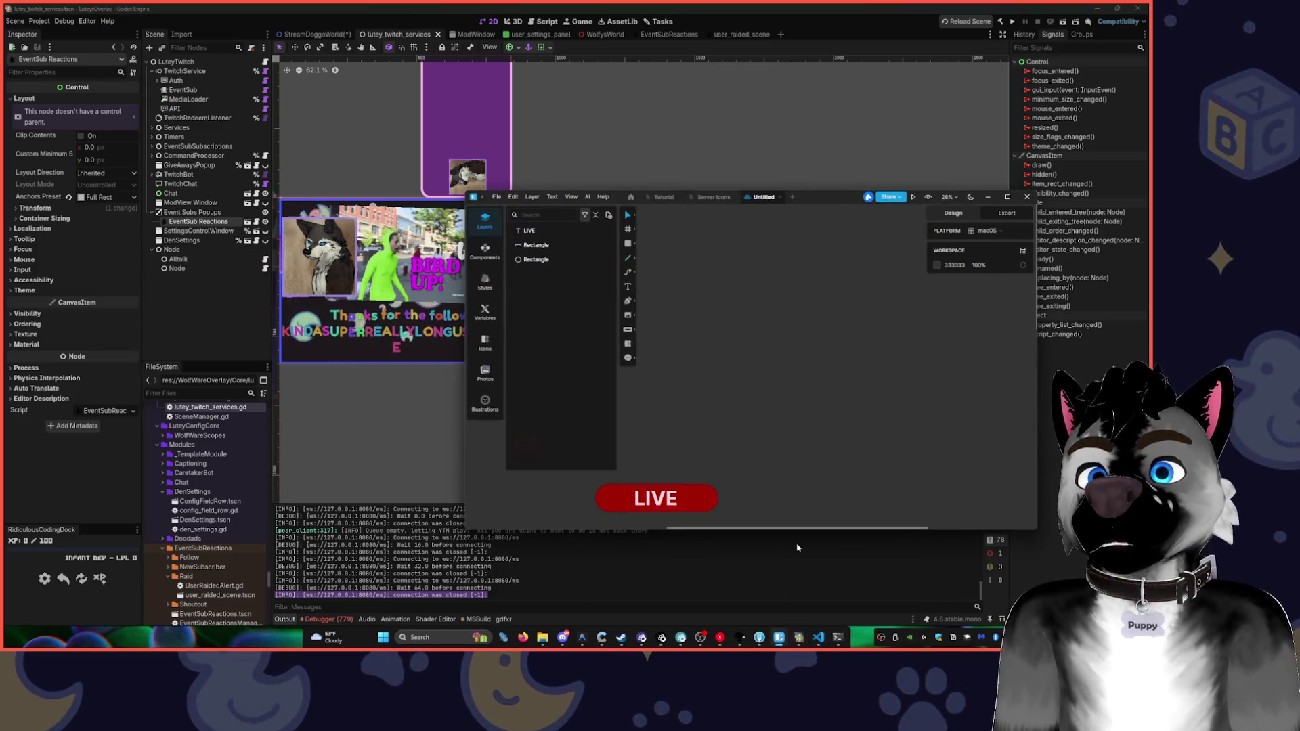
# Draw a small 100×100 rectangle in Lunacy and move it lower on the canvas.
pyautogui.moveTo(794, 207); pyautogui.dragTo(672, 294)
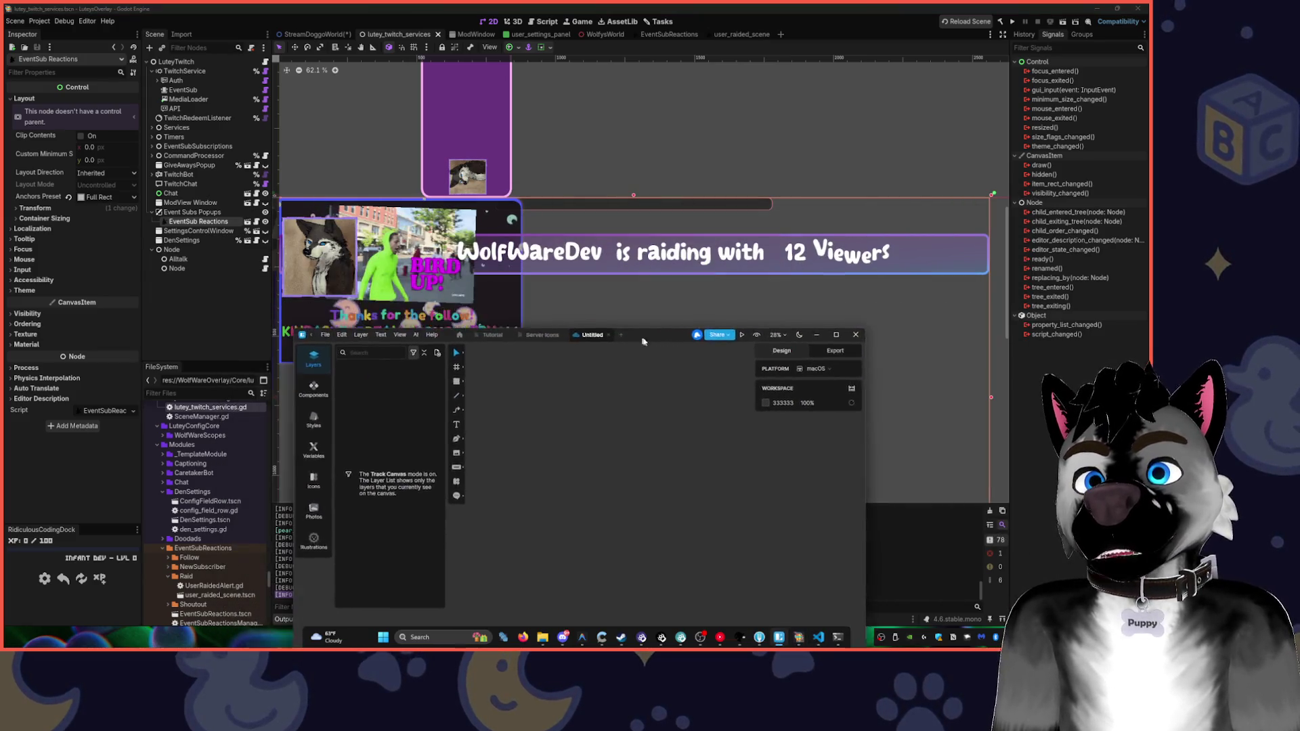
pyautogui.click(487, 334)
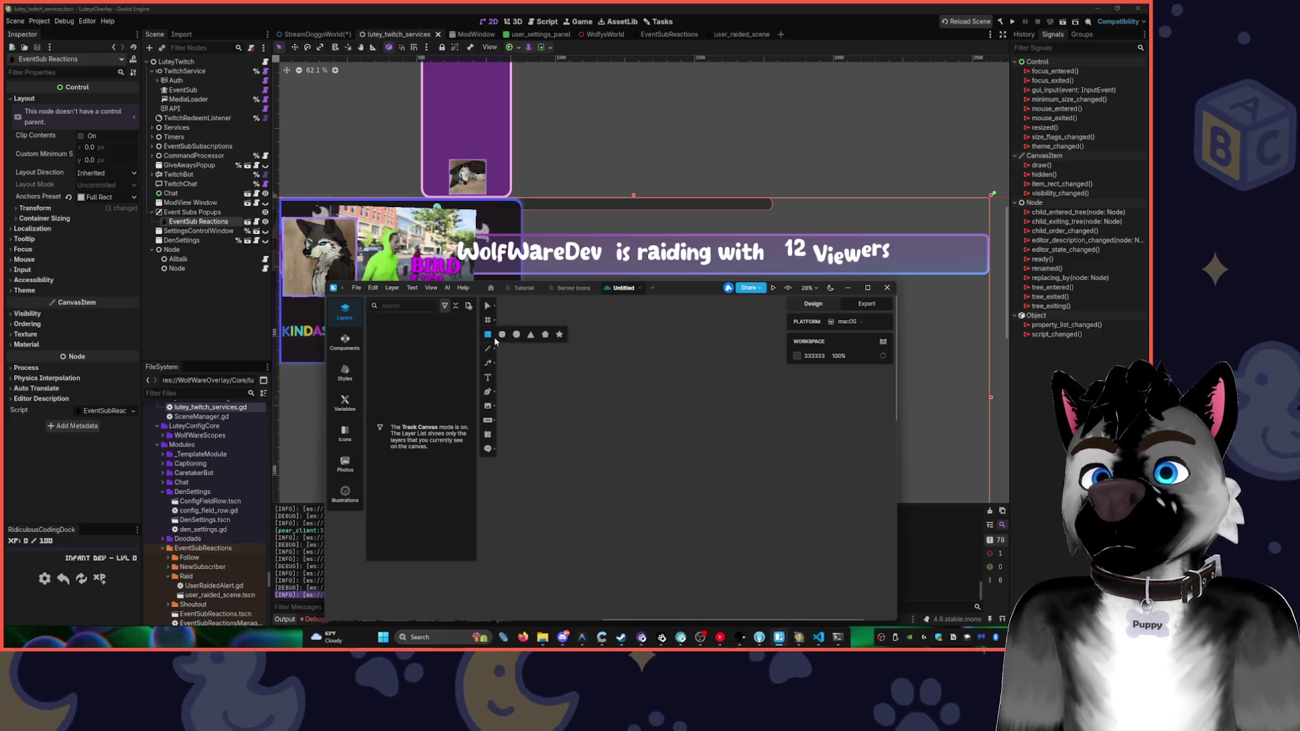
pyautogui.moveTo(498, 331); pyautogui.dragTo(507, 341)
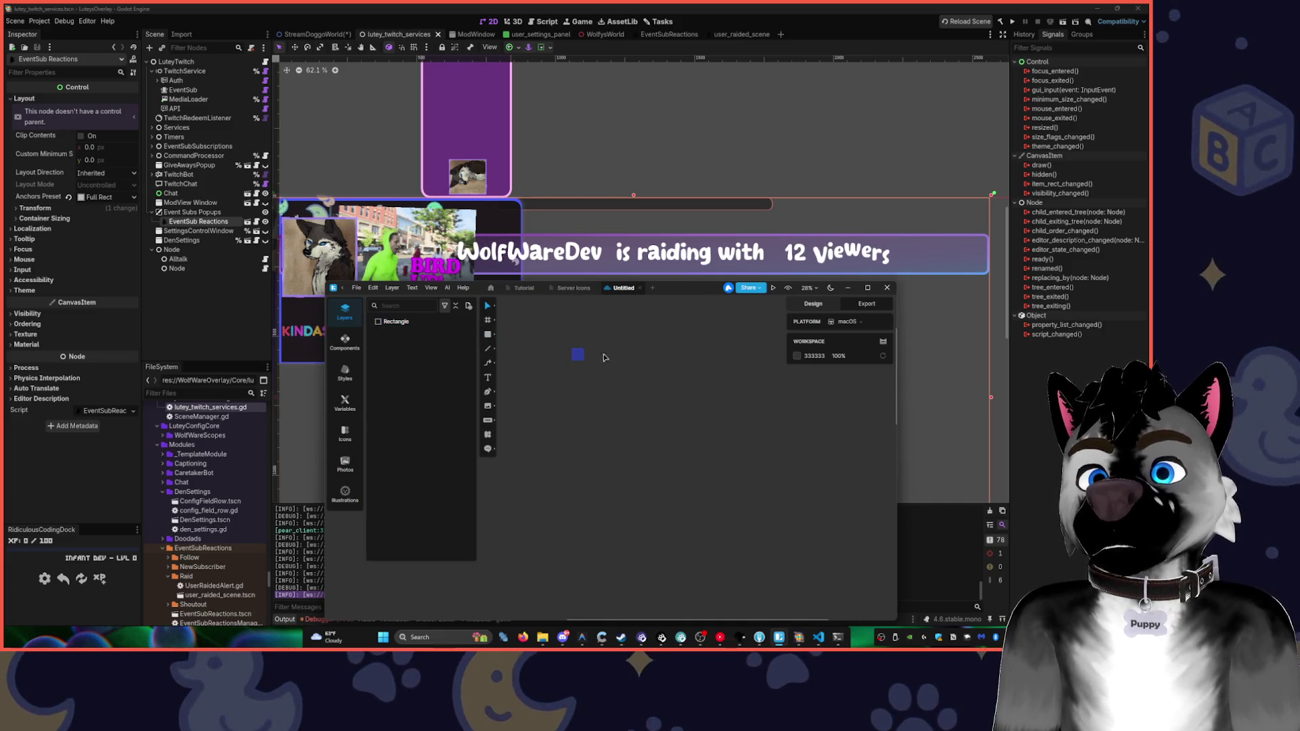
pyautogui.hotkey('ctrl', 'v')
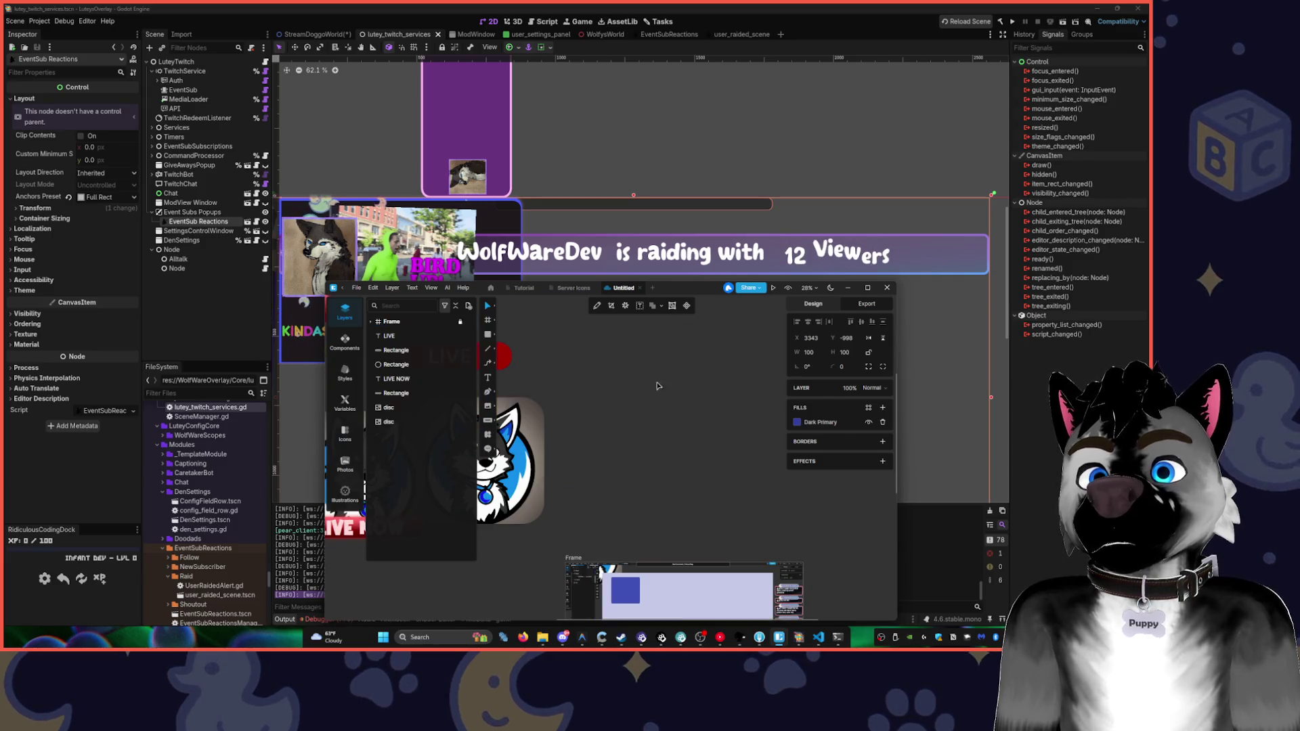
pyautogui.moveTo(681, 327); pyautogui.dragTo(568, 373)
pyautogui.moveTo(509, 331)
pyautogui.mouseDown()
pyautogui.moveTo(552, 499)
pyautogui.moveTo(577, 335)
pyautogui.moveTo(563, 372)
pyautogui.moveTo(621, 400)
pyautogui.moveTo(755, 402)
pyautogui.moveTo(742, 375)
pyautogui.moveTo(751, 380)
pyautogui.mouseUp()
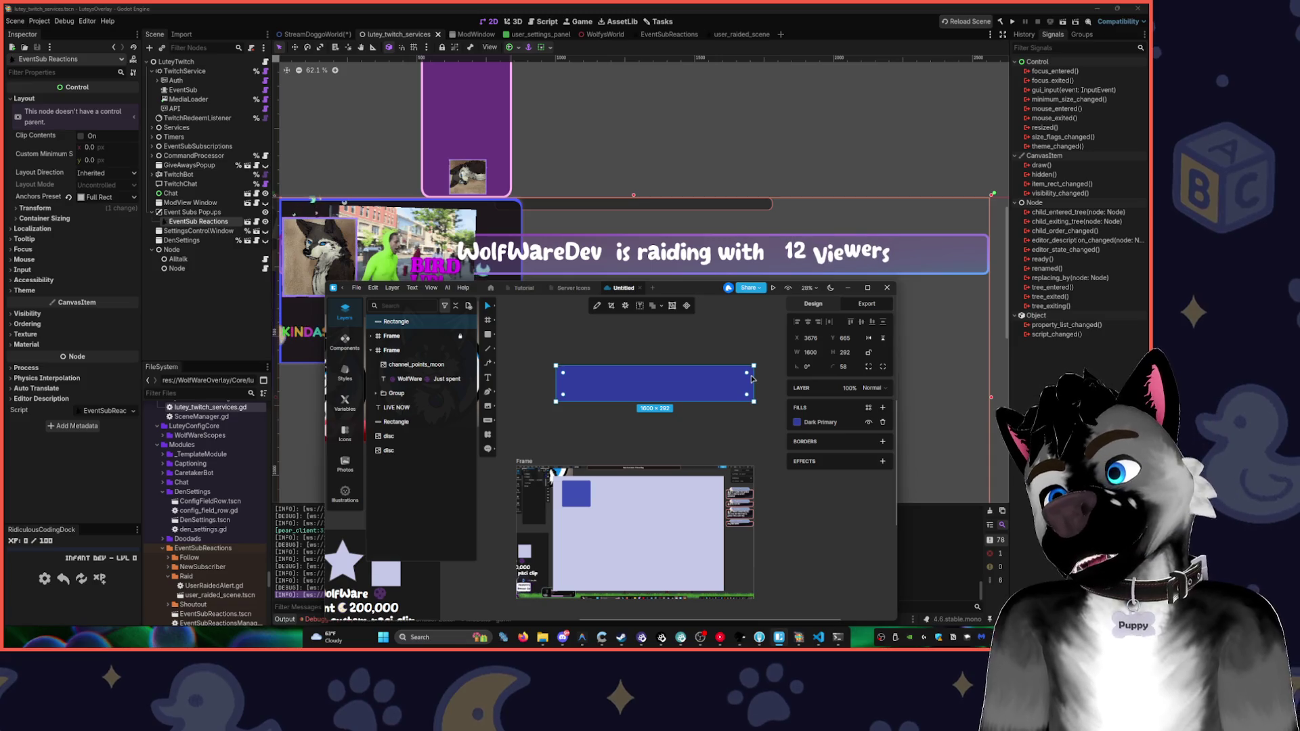
# Give the rectangle a linear-gradient border with a red CC3838 stop at 56%.
pyautogui.click(882, 442)
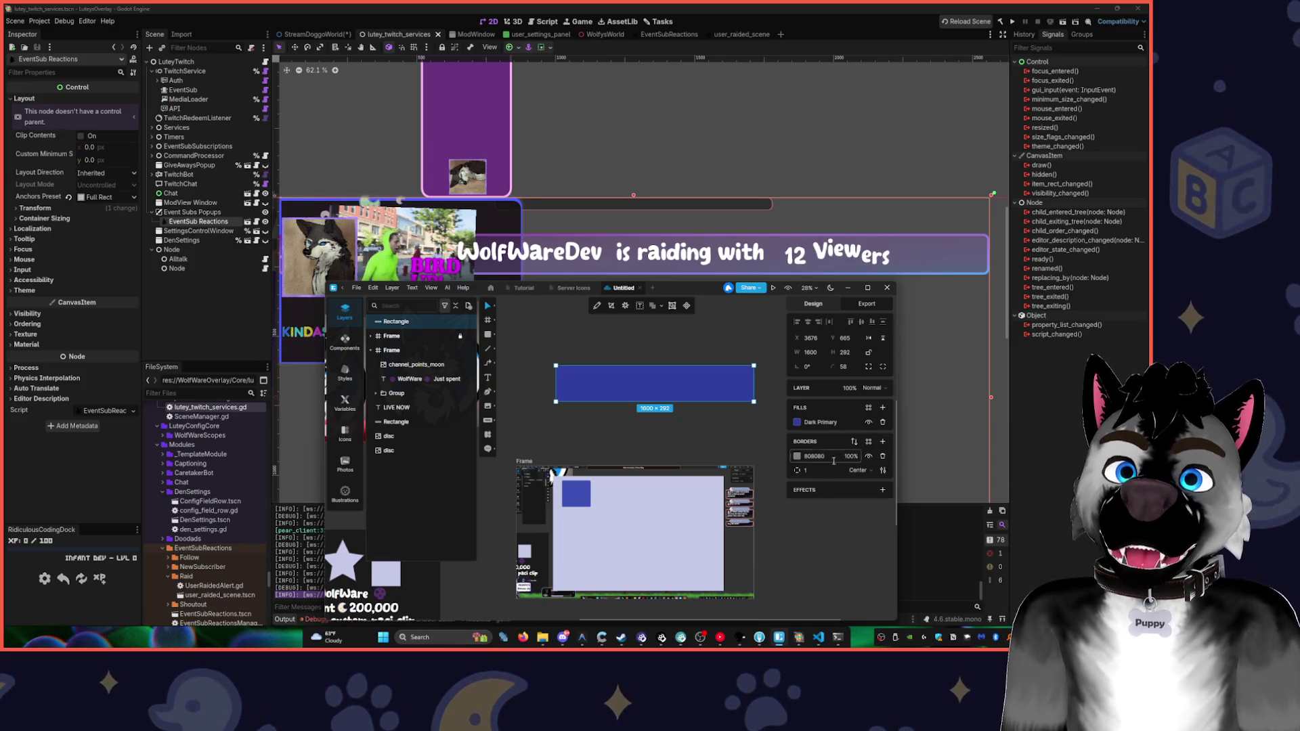
pyautogui.click(796, 455)
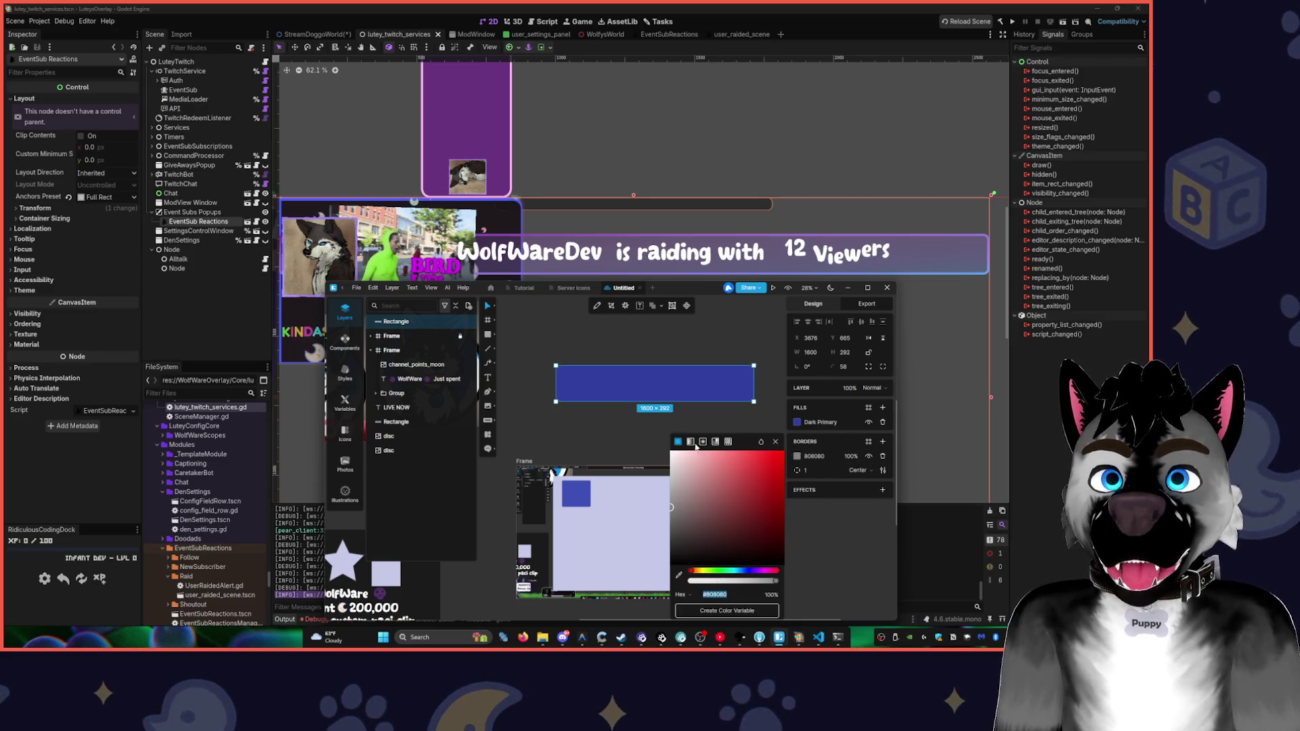
pyautogui.click(689, 416)
pyautogui.click(752, 447)
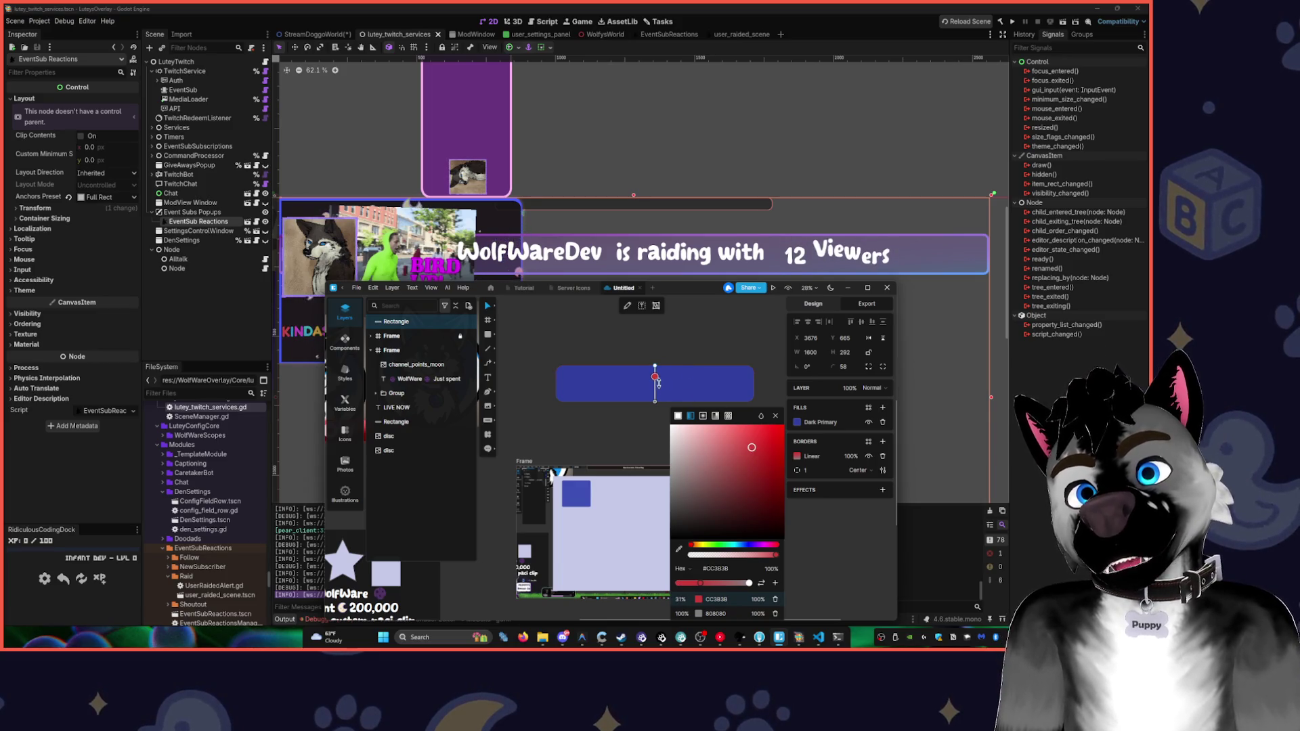
pyautogui.moveTo(654, 366); pyautogui.dragTo(657, 387)
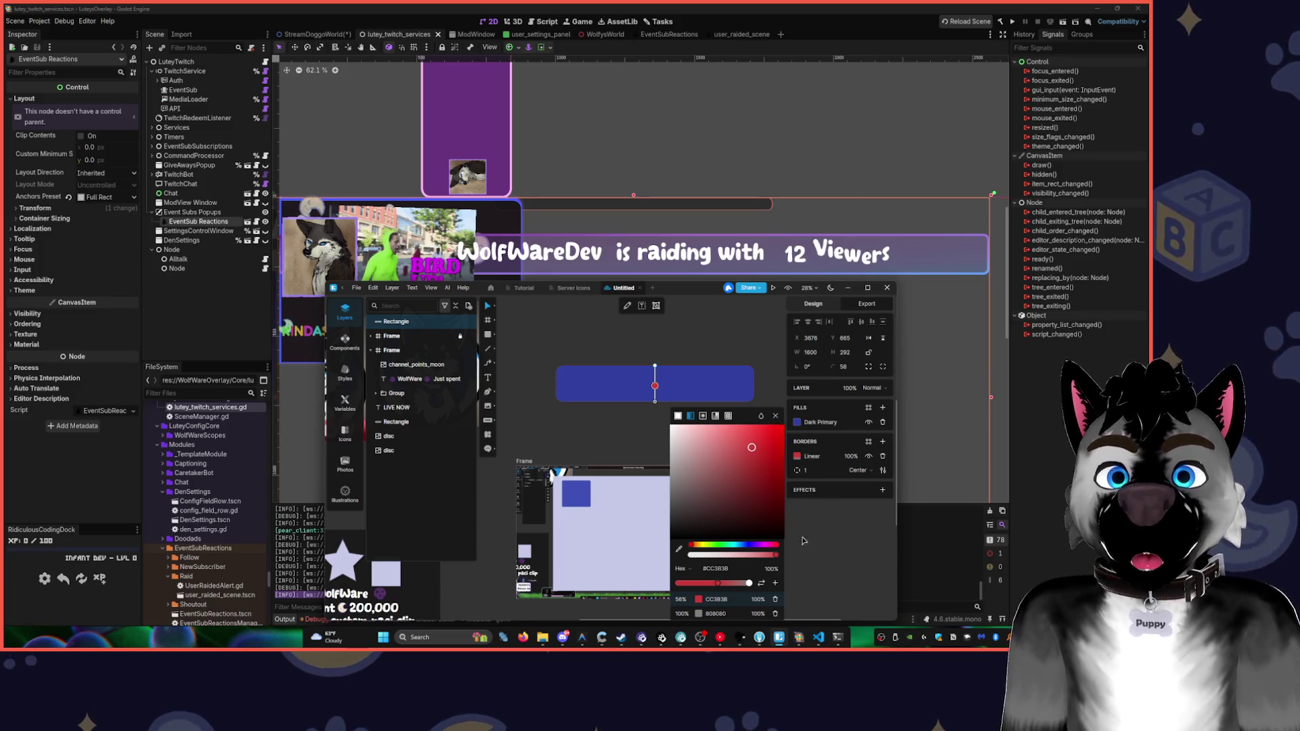
pyautogui.press('Escape')
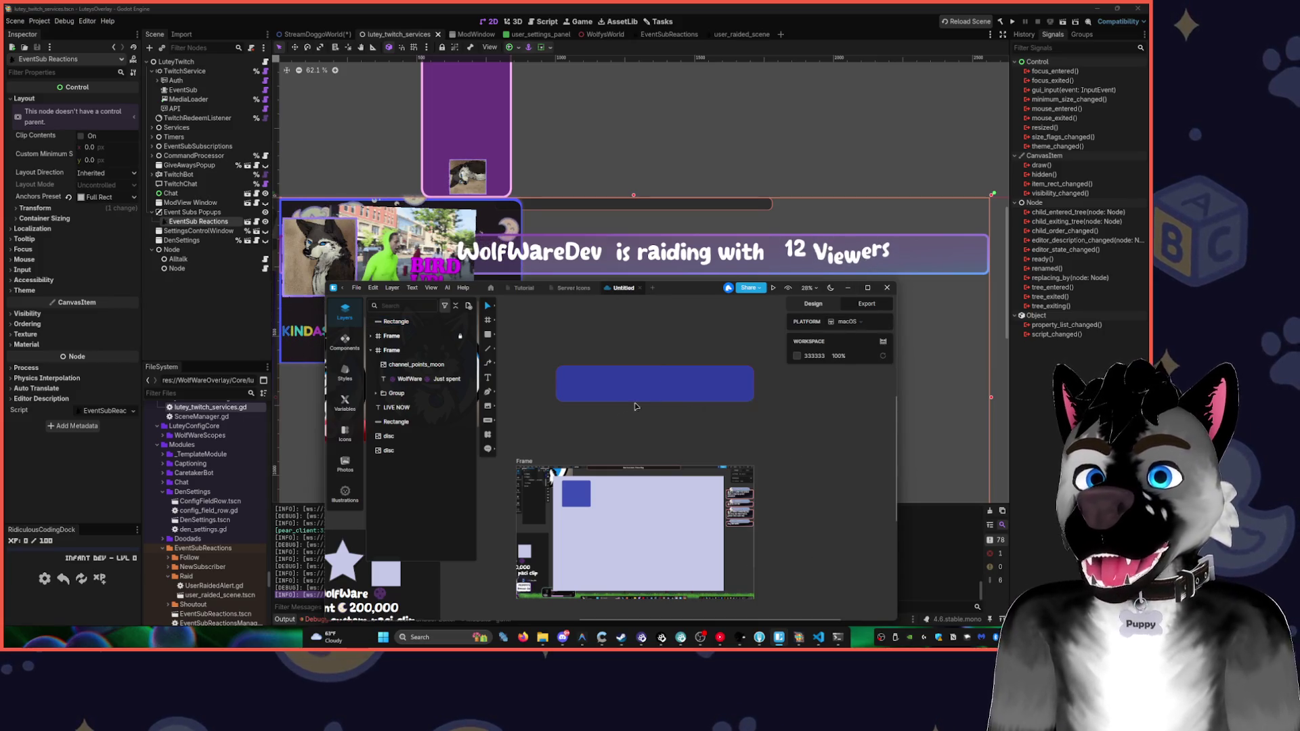
# Inspect the blue banner rectangle's fill colour, then show Godot's EventSubReactions scene.
pyautogui.click(737, 393)
pyautogui.click(797, 422)
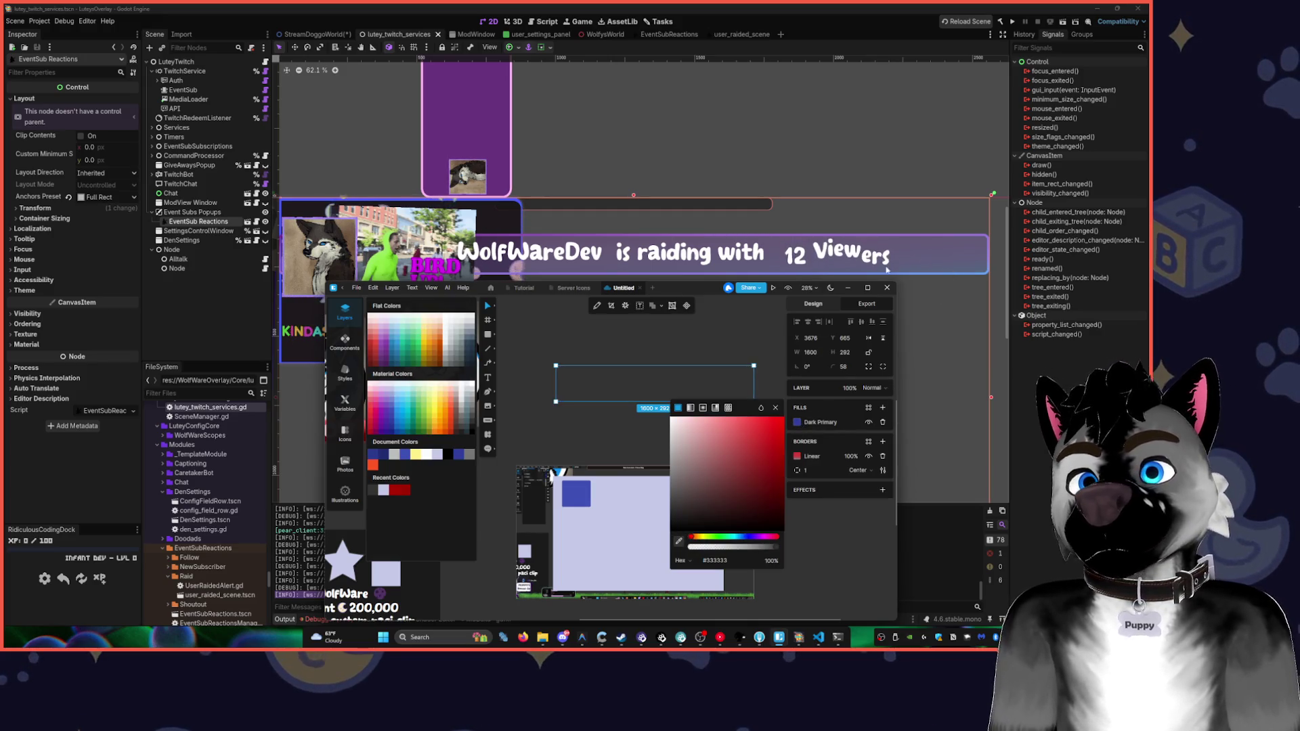
pyautogui.click(922, 285)
pyautogui.click(658, 33)
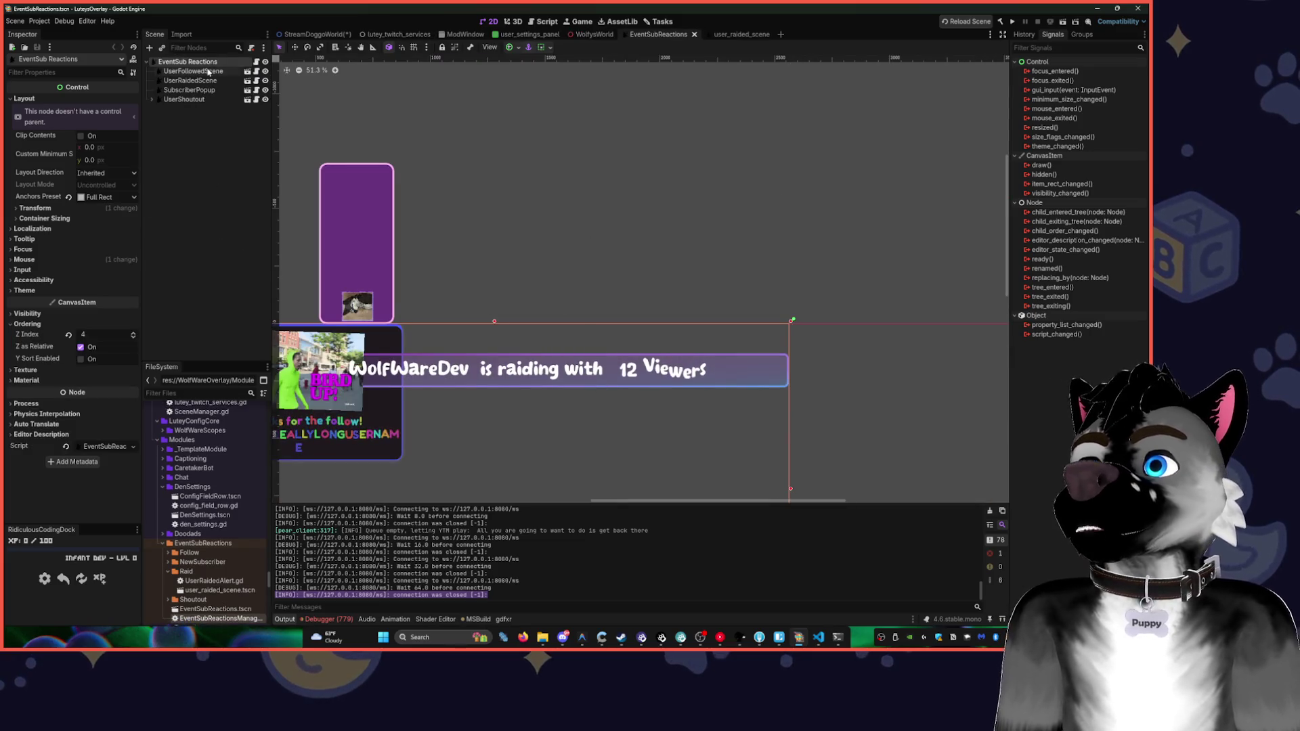
# Filter the project files for 'color' and open ColorConstants.gd in the script editor.
pyautogui.click(196, 100)
pyautogui.click(193, 71)
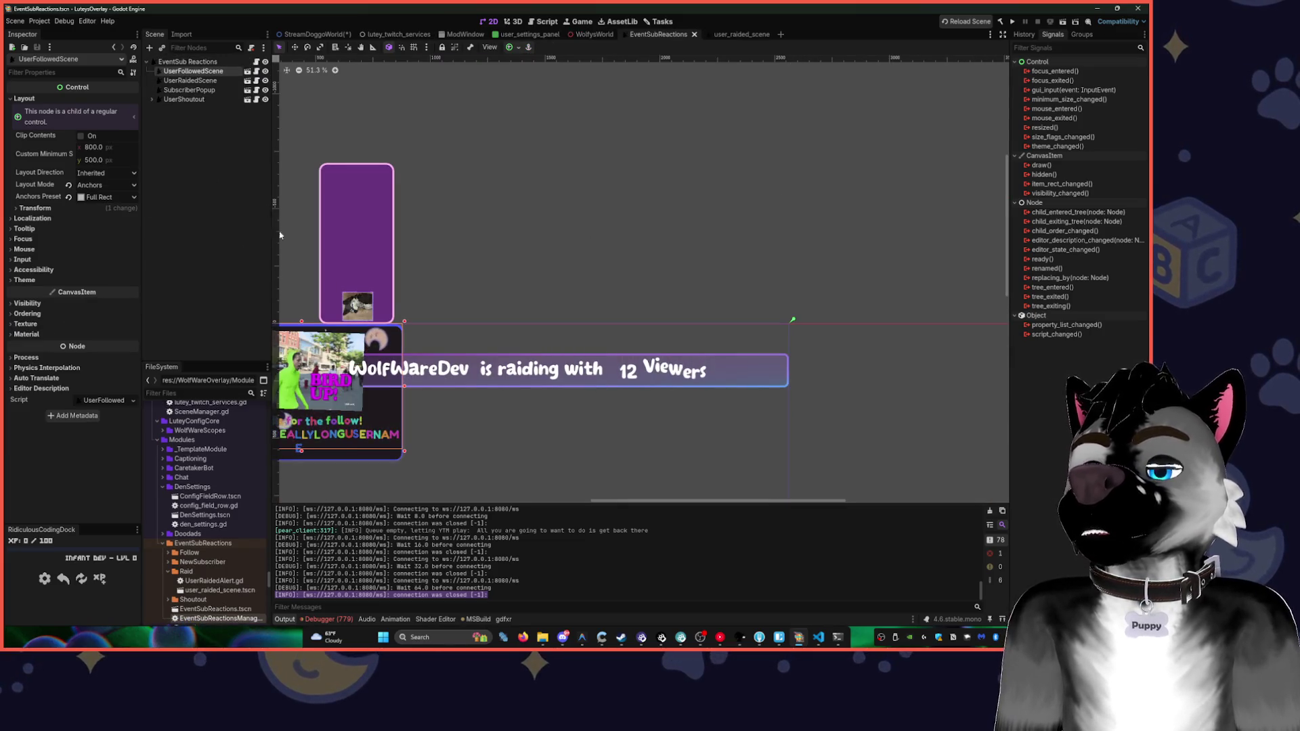
pyautogui.scroll(-15, 225, 543)
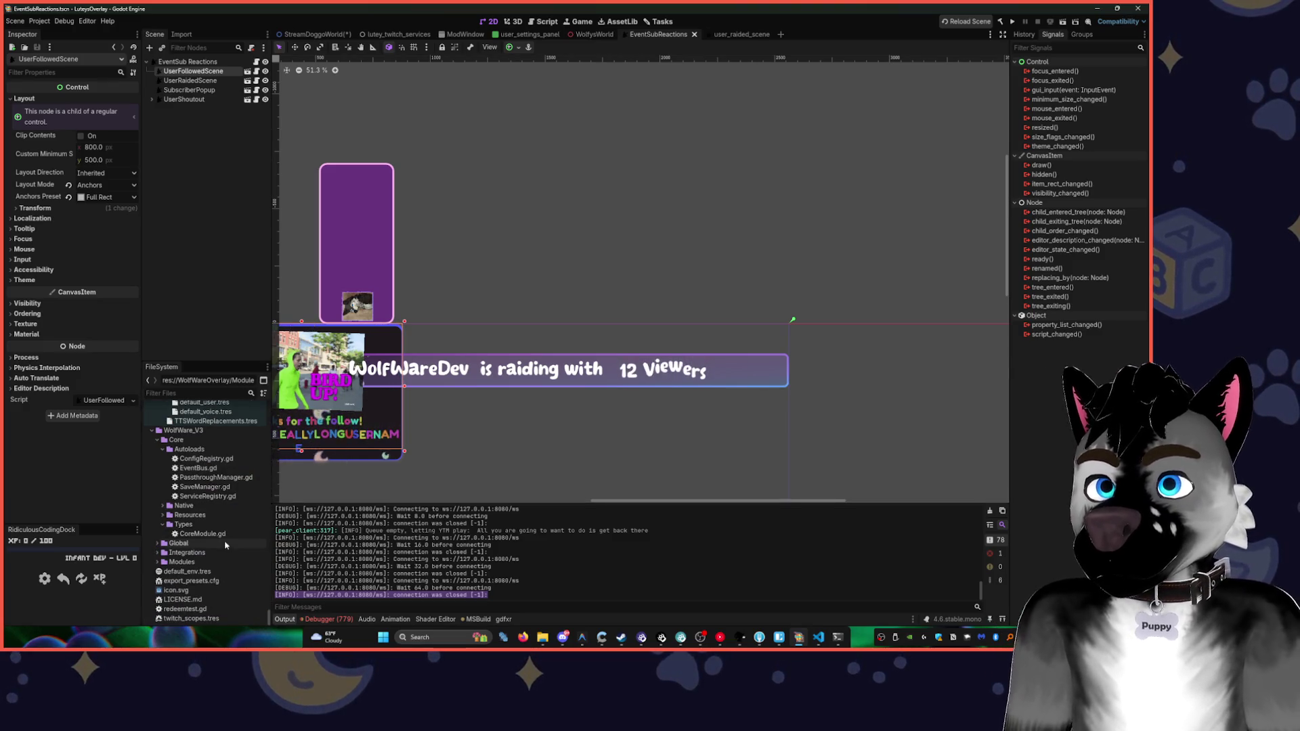
pyautogui.click(196, 393)
pyautogui.write('color')
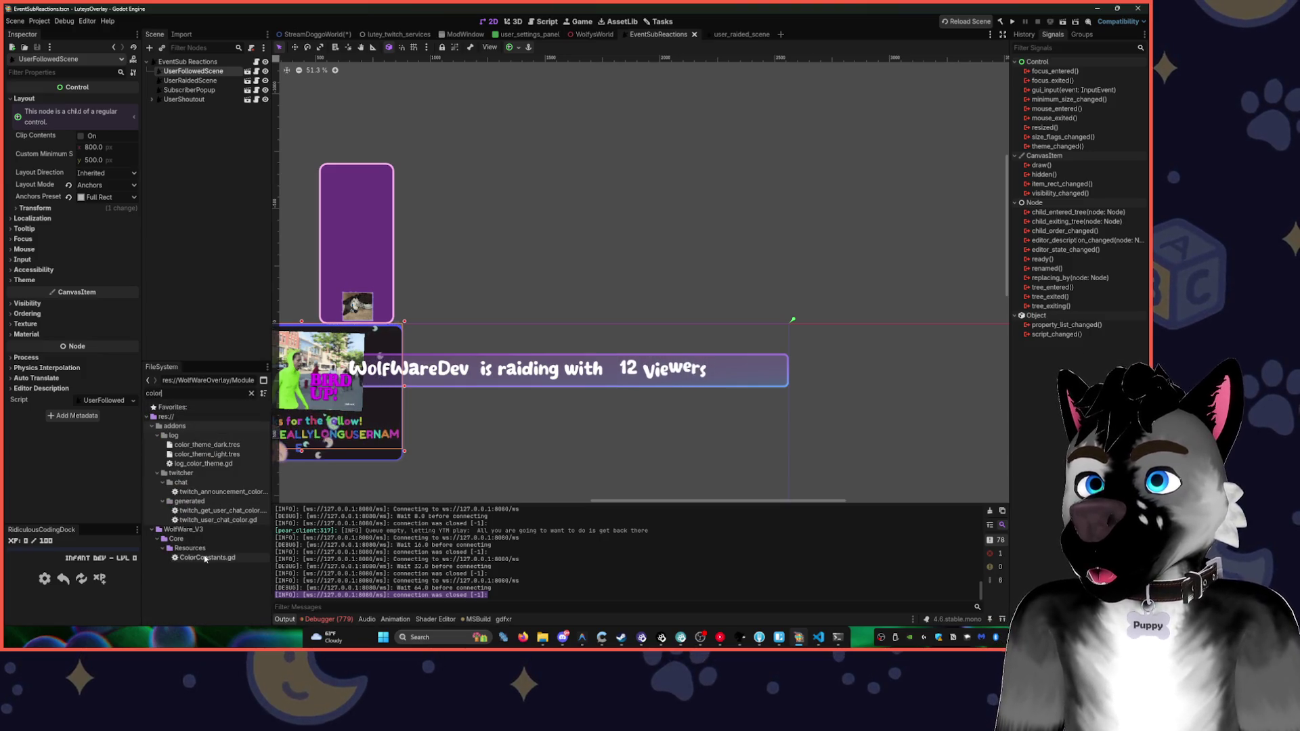
pyautogui.doubleClick(208, 557)
pyautogui.scroll(-1, 596, 229)
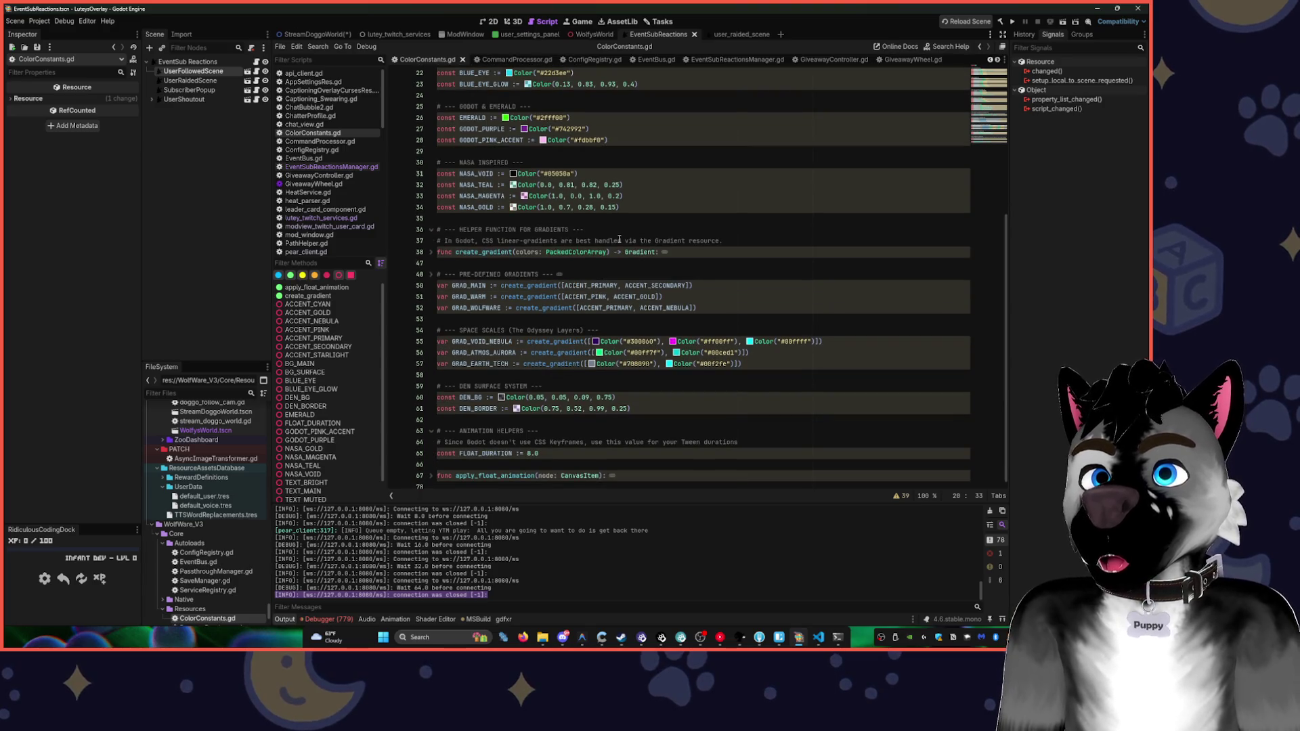
pyautogui.scroll(7, 618, 230)
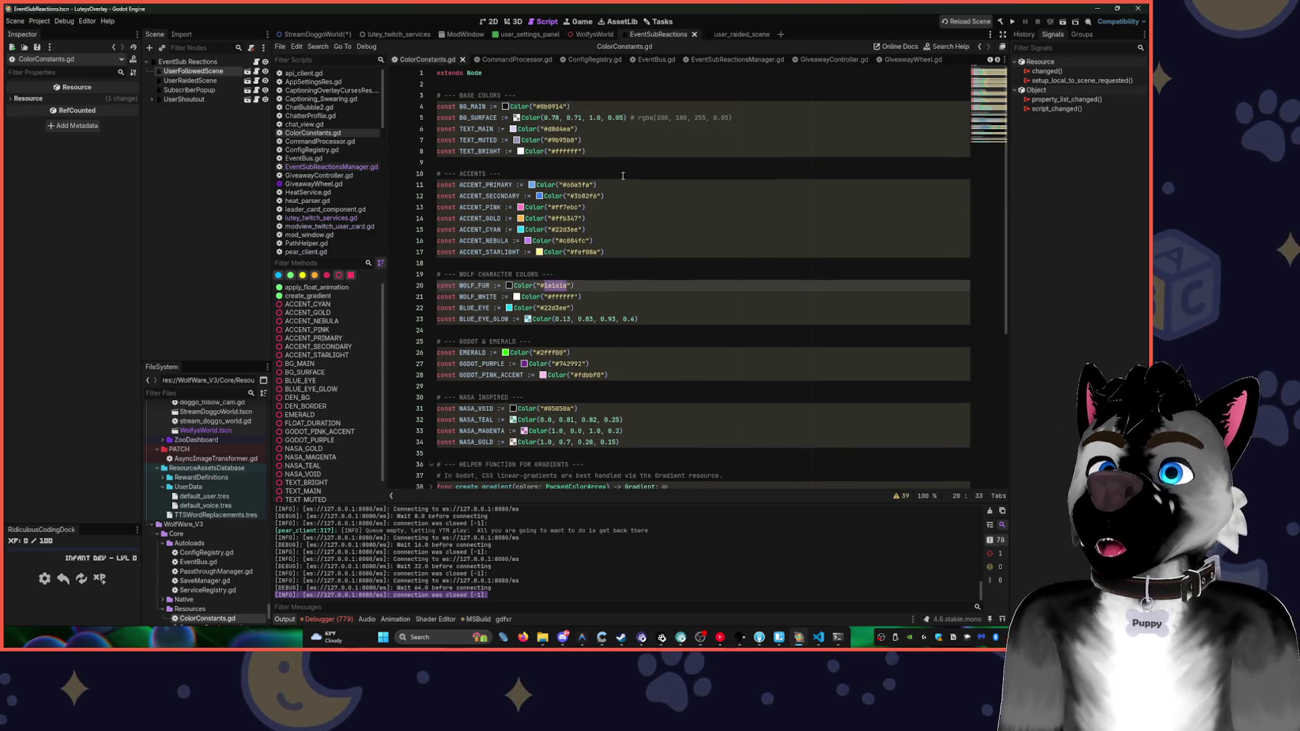
# Select every section-header comment line with multiple carets and delete them all.
pyautogui.click(565, 271)
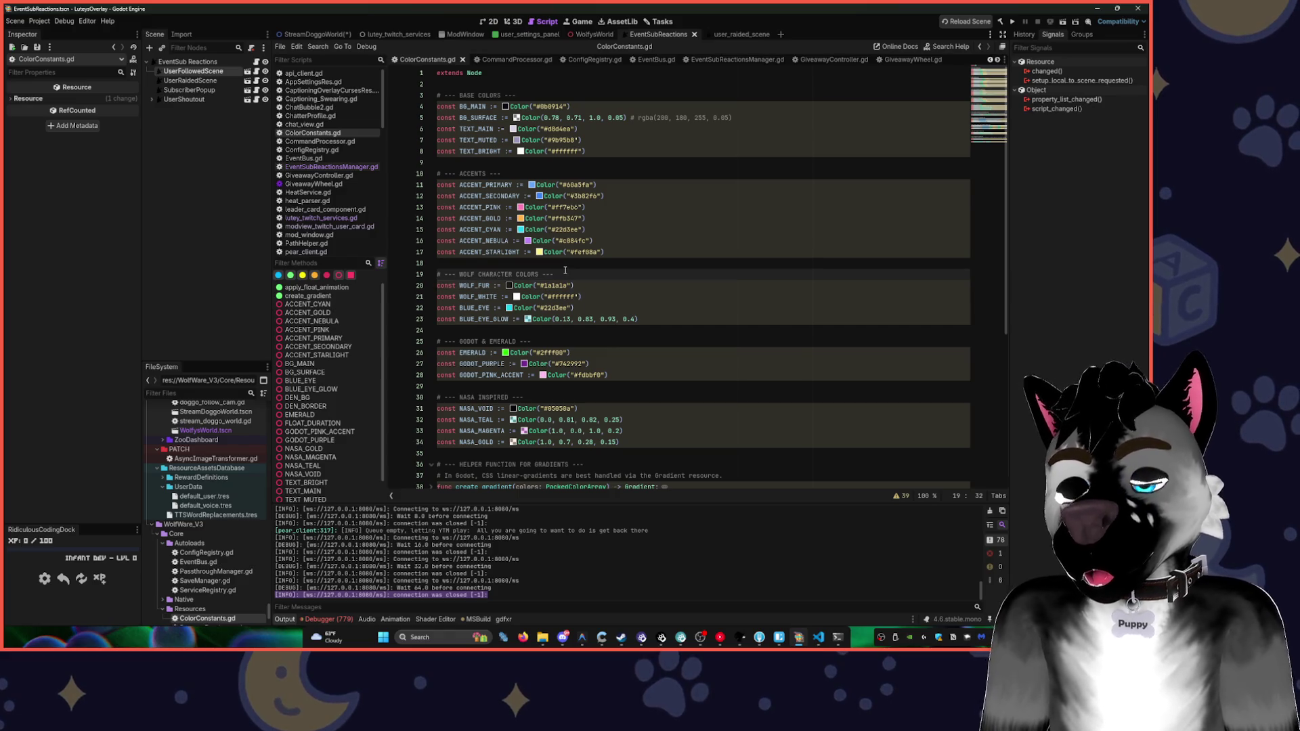
pyautogui.hotkey('shift', 'Home')
pyautogui.press('Left')
pyautogui.hotkey('shift', 'Right')
pyautogui.hotkey('shift', 'Right')
pyautogui.hotkey('shift', 'Right')
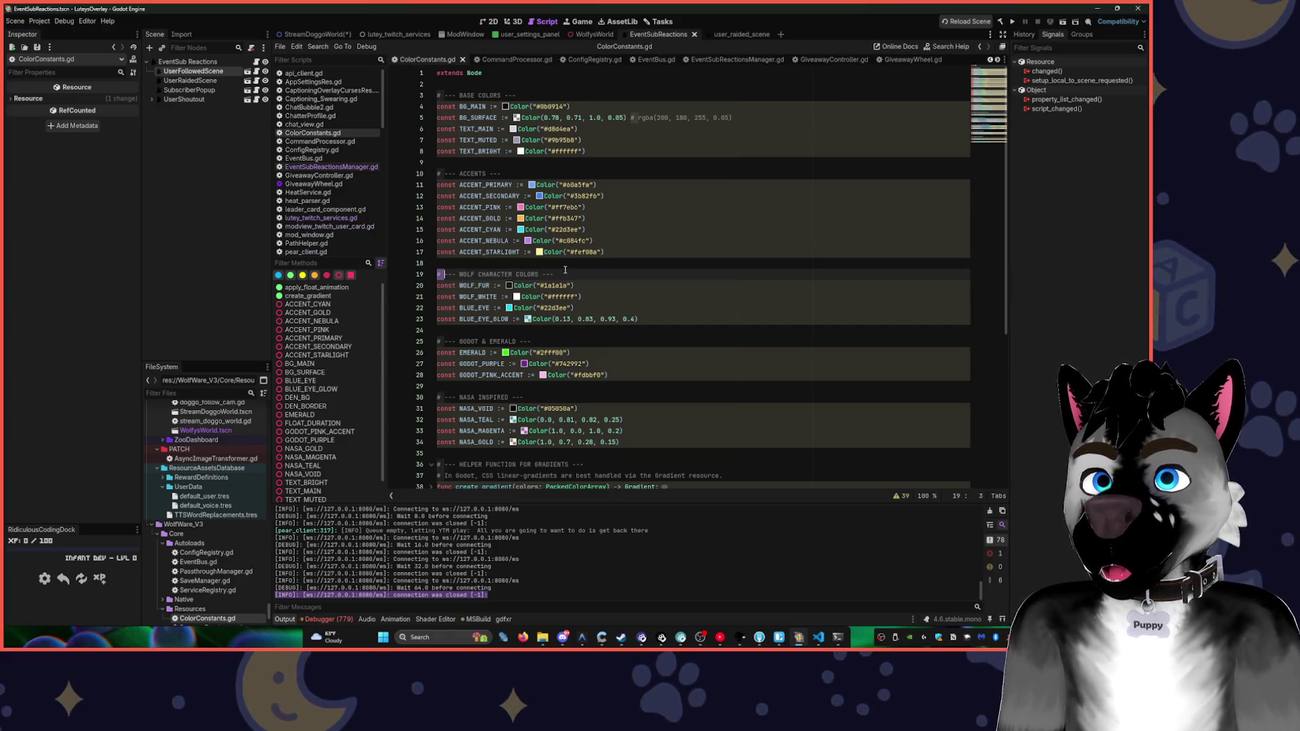
pyautogui.hotkey('shift', 'End')
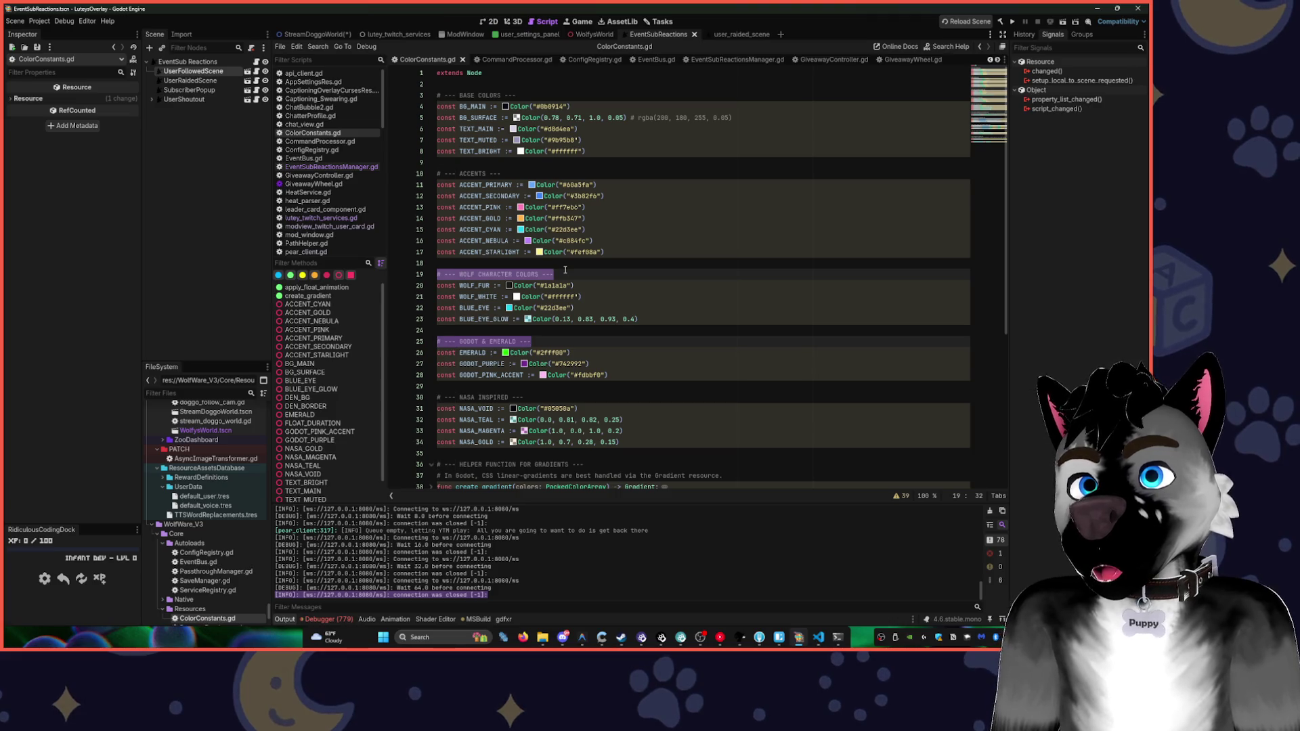
pyautogui.press('Left')
pyautogui.press('Up')
pyautogui.press('Down')
pyautogui.hotkey('shift', 'Right')
pyautogui.hotkey('shift', 'Right')
pyautogui.hotkey('shift', 'Right')
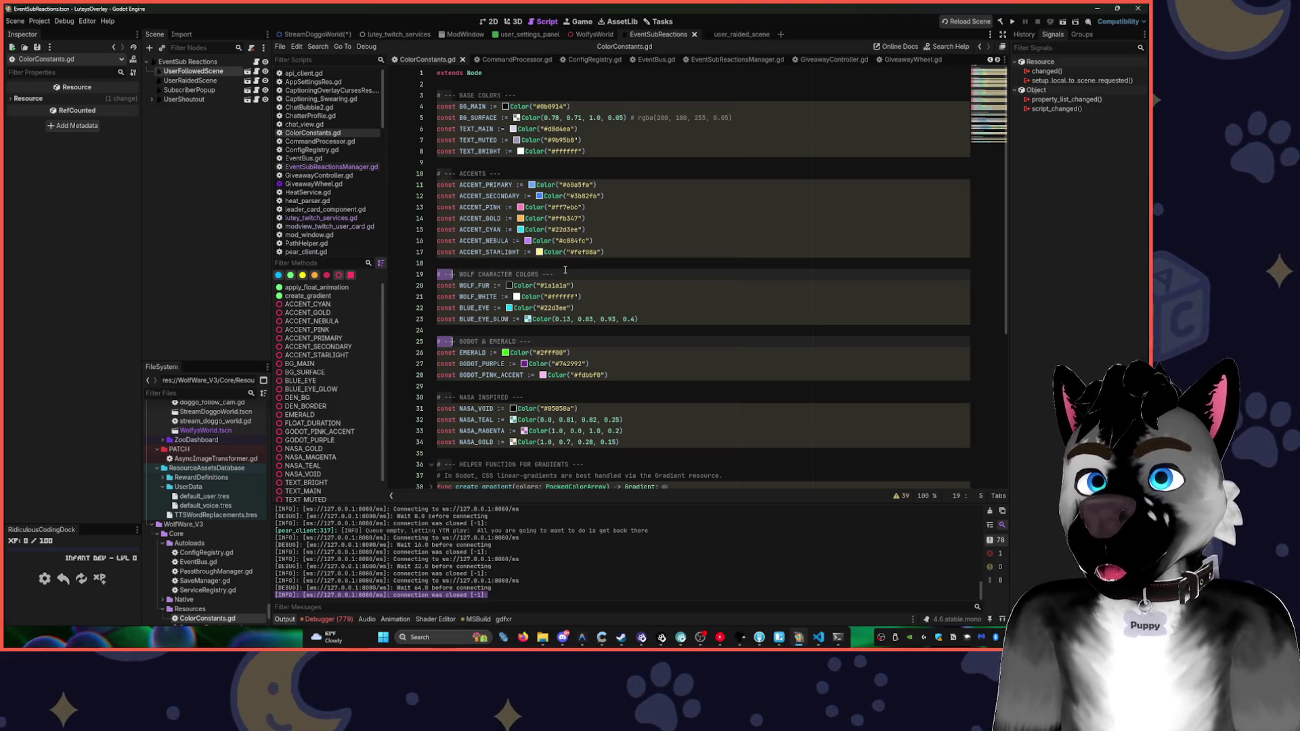
pyautogui.hotkey('ctrl', 'd')
pyautogui.hotkey('ctrl', 'd')
pyautogui.hotkey('ctrl', 'd')
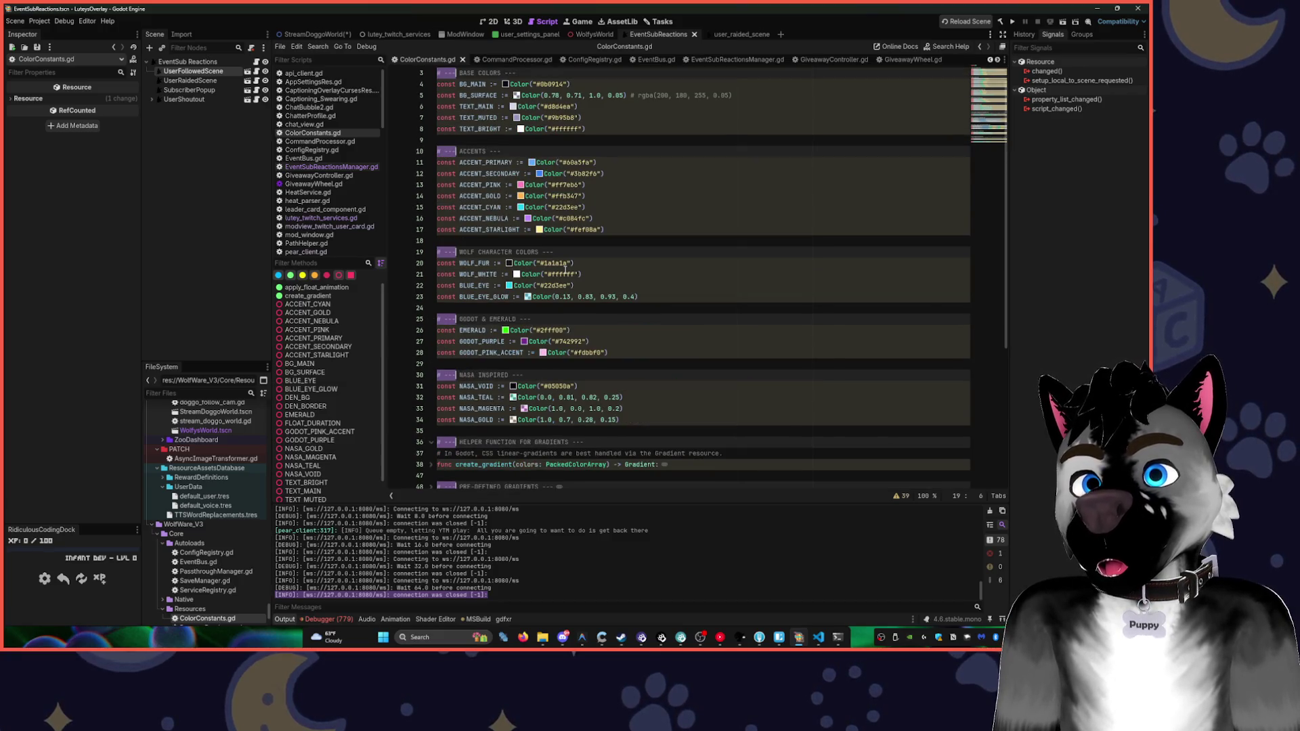
pyautogui.hotkey('shift', 'End')
pyautogui.press('BackSpace')
# Collapse the carets back to one and save ColorConstants.gd.
pyautogui.scroll(-6, 627, 296)
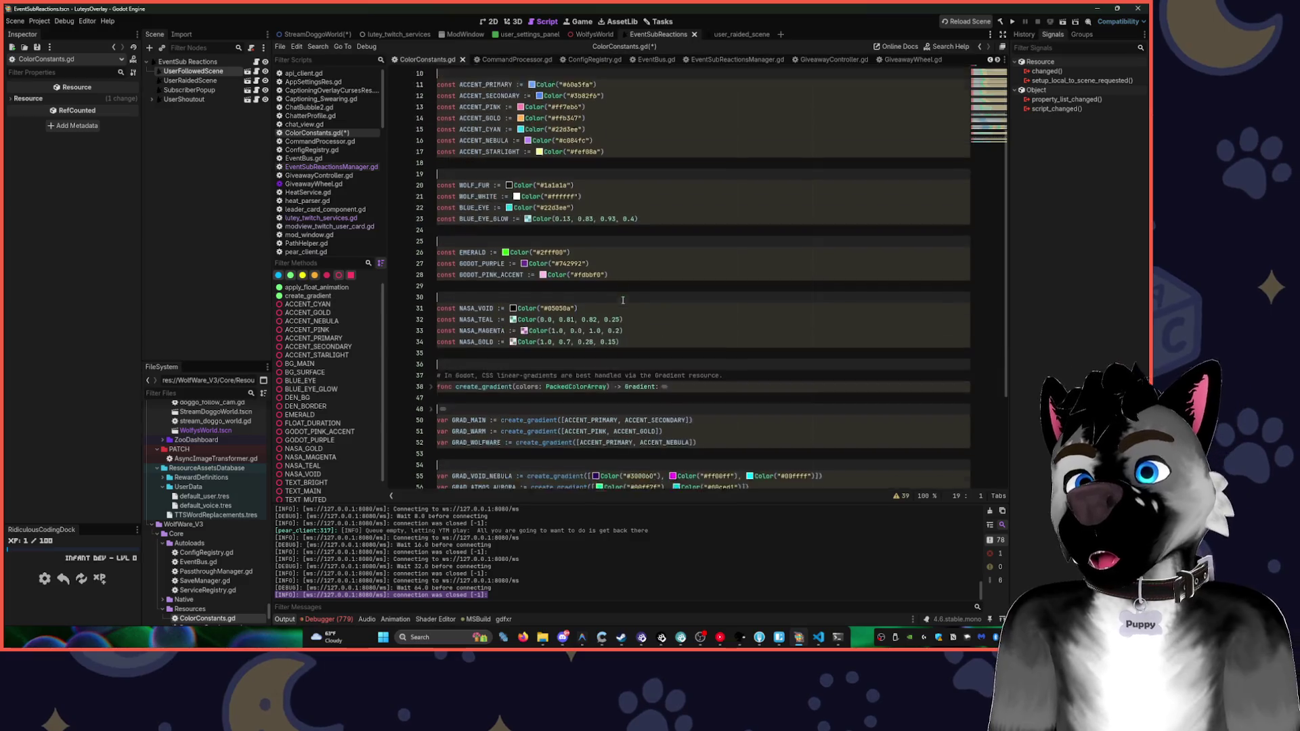
pyautogui.click(677, 285)
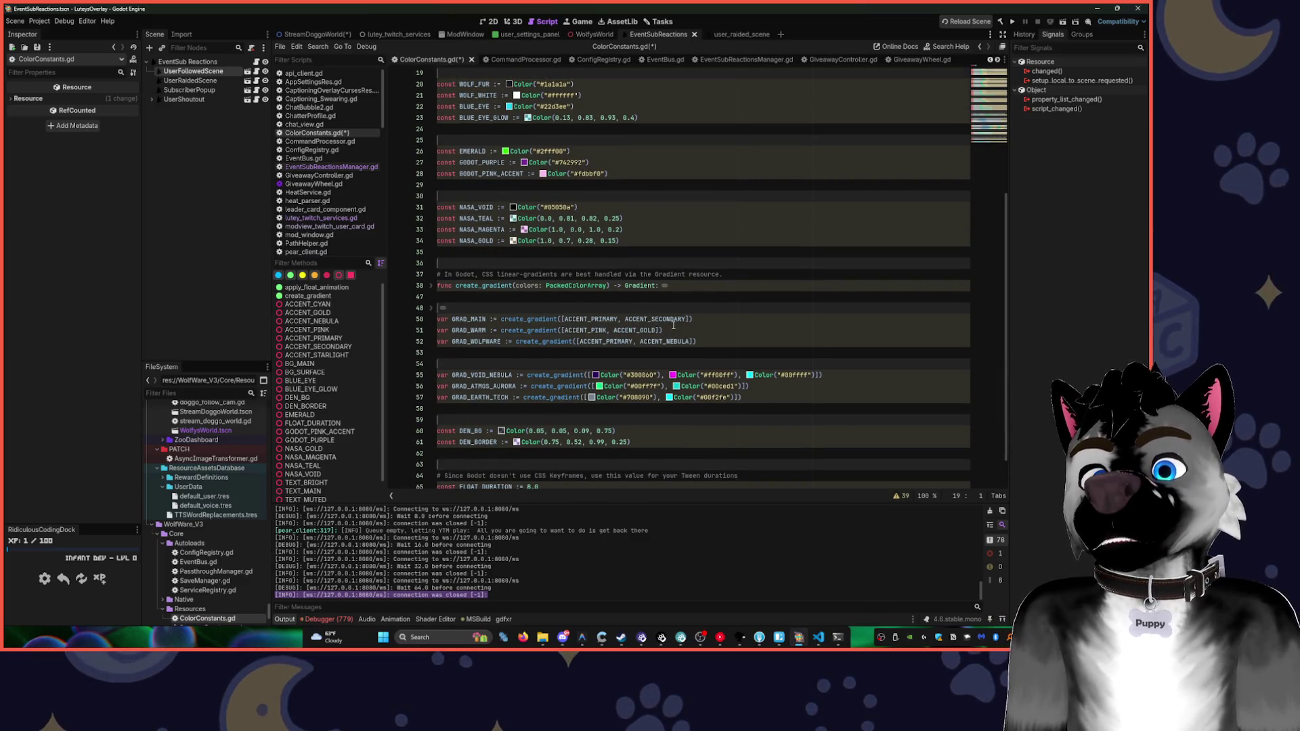
pyautogui.scroll(7, 727, 246)
pyautogui.click(722, 250)
pyautogui.hotkey('ctrl', 's')
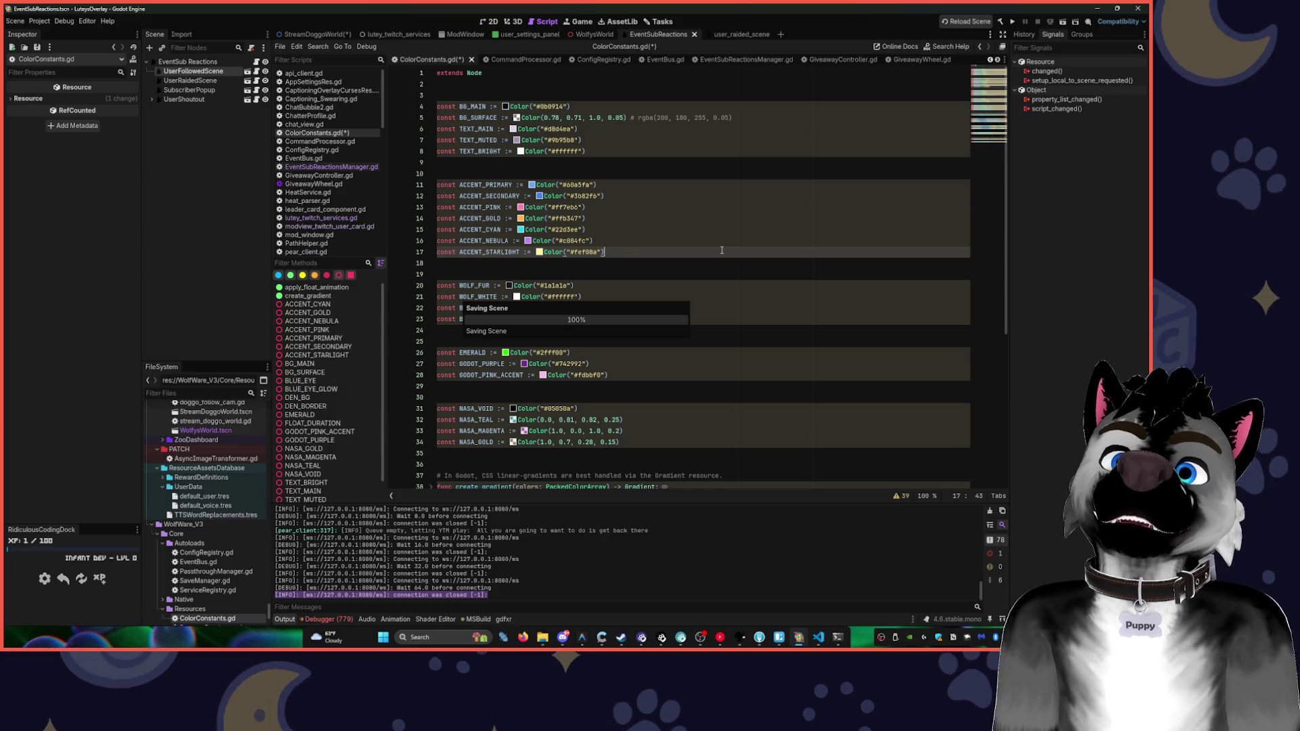
# Begin line 1 with class_name and change the base class from Node to Resource.
pyautogui.scroll(-4, 210, 514)
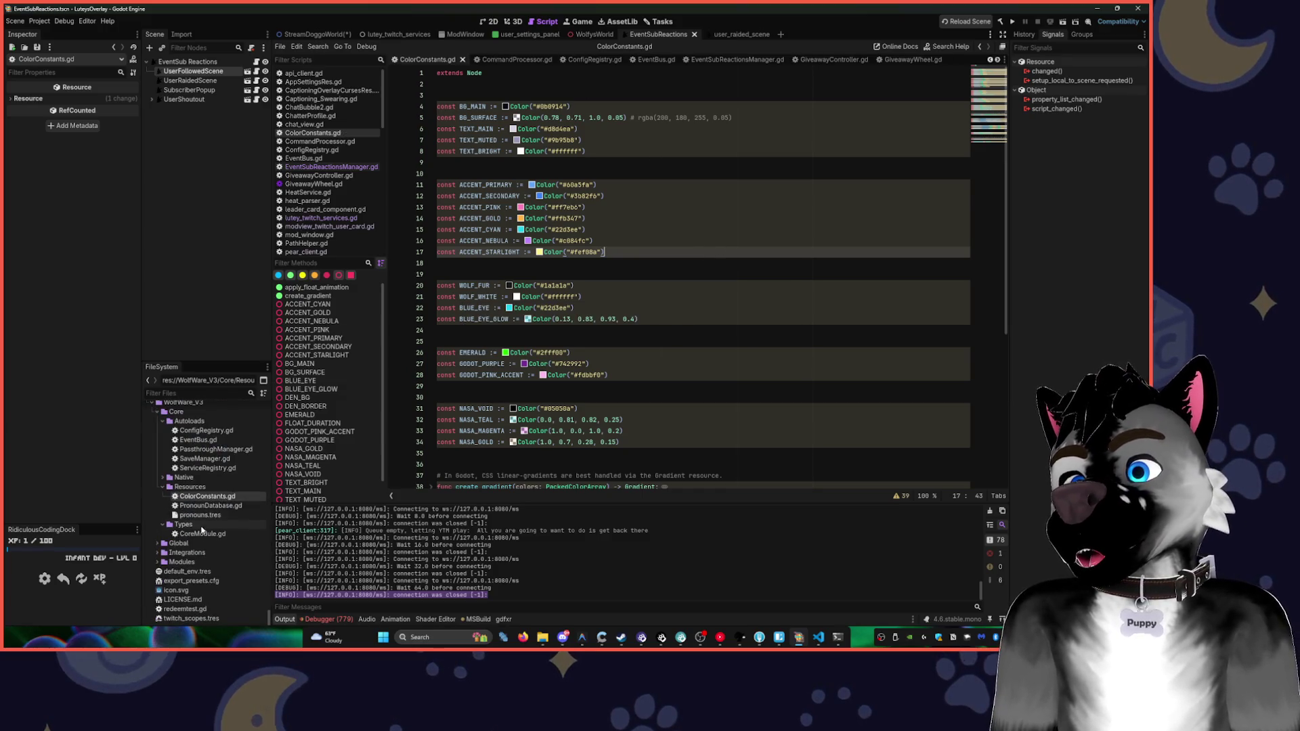
pyautogui.click(524, 76)
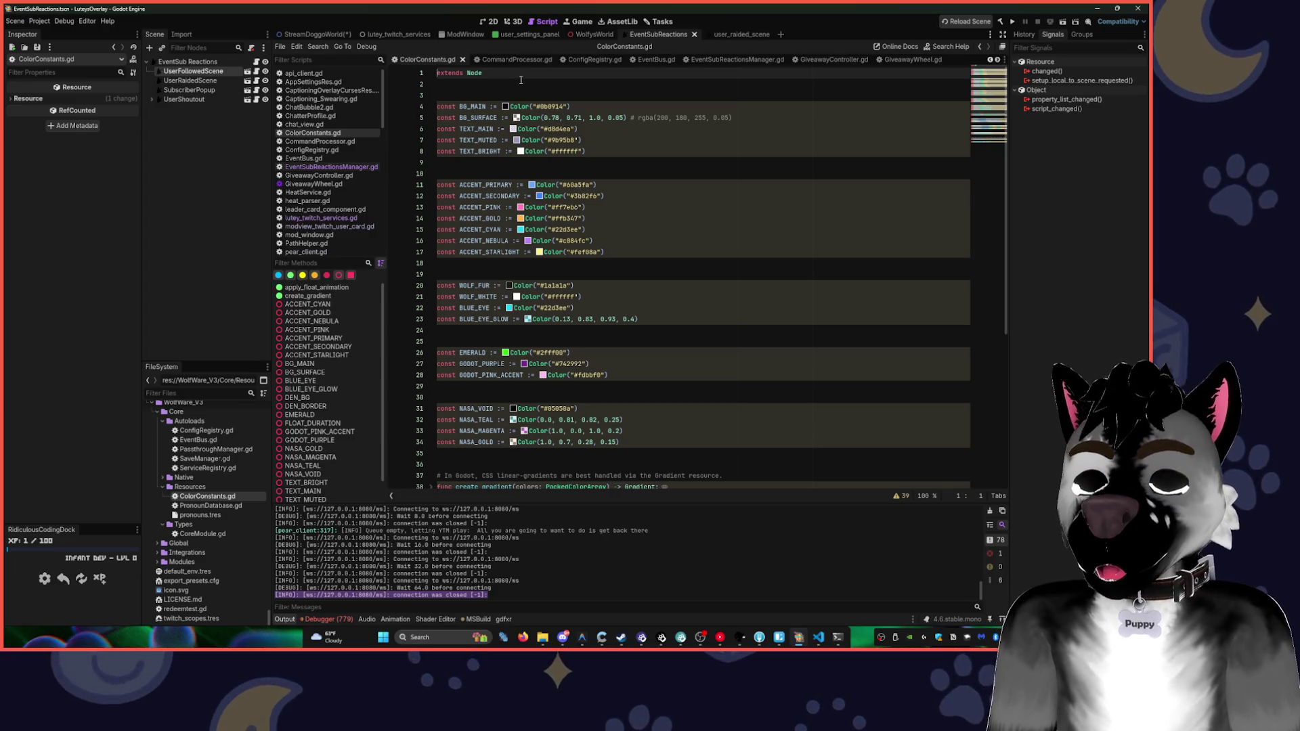
pyautogui.write('classname')
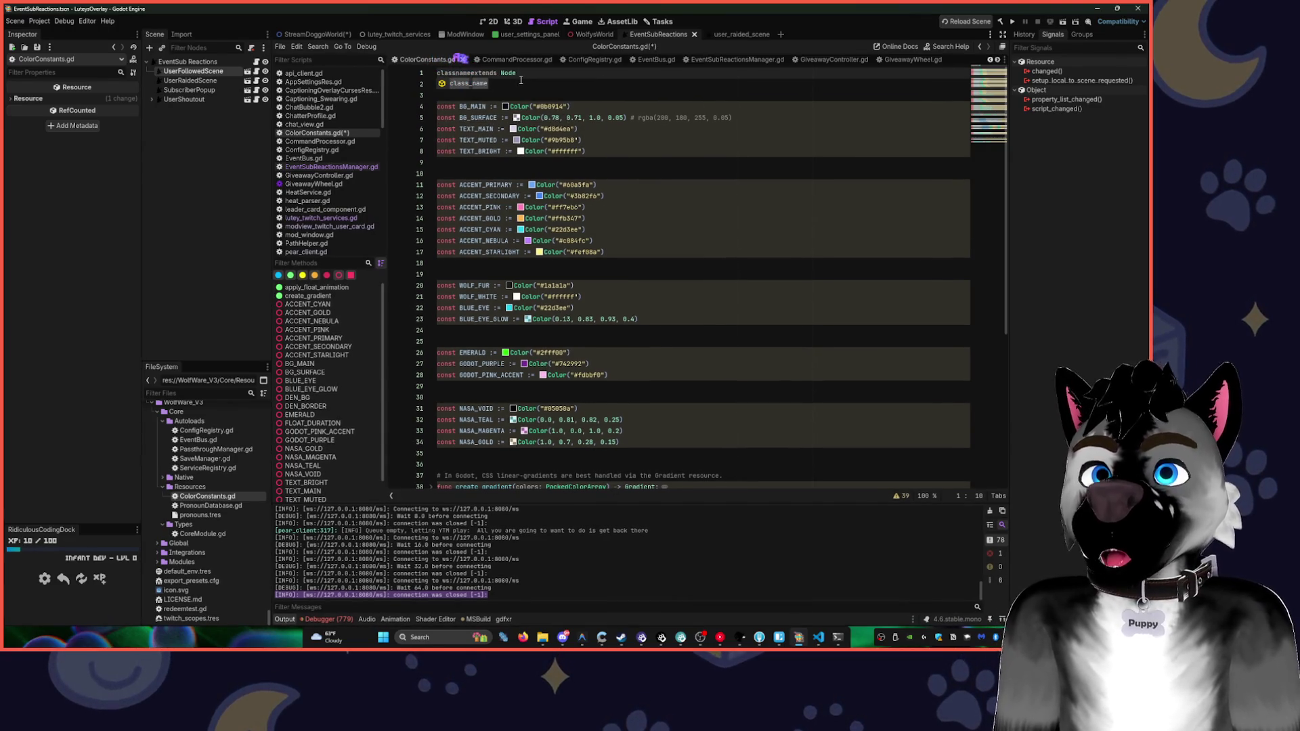
pyautogui.press('Tab')
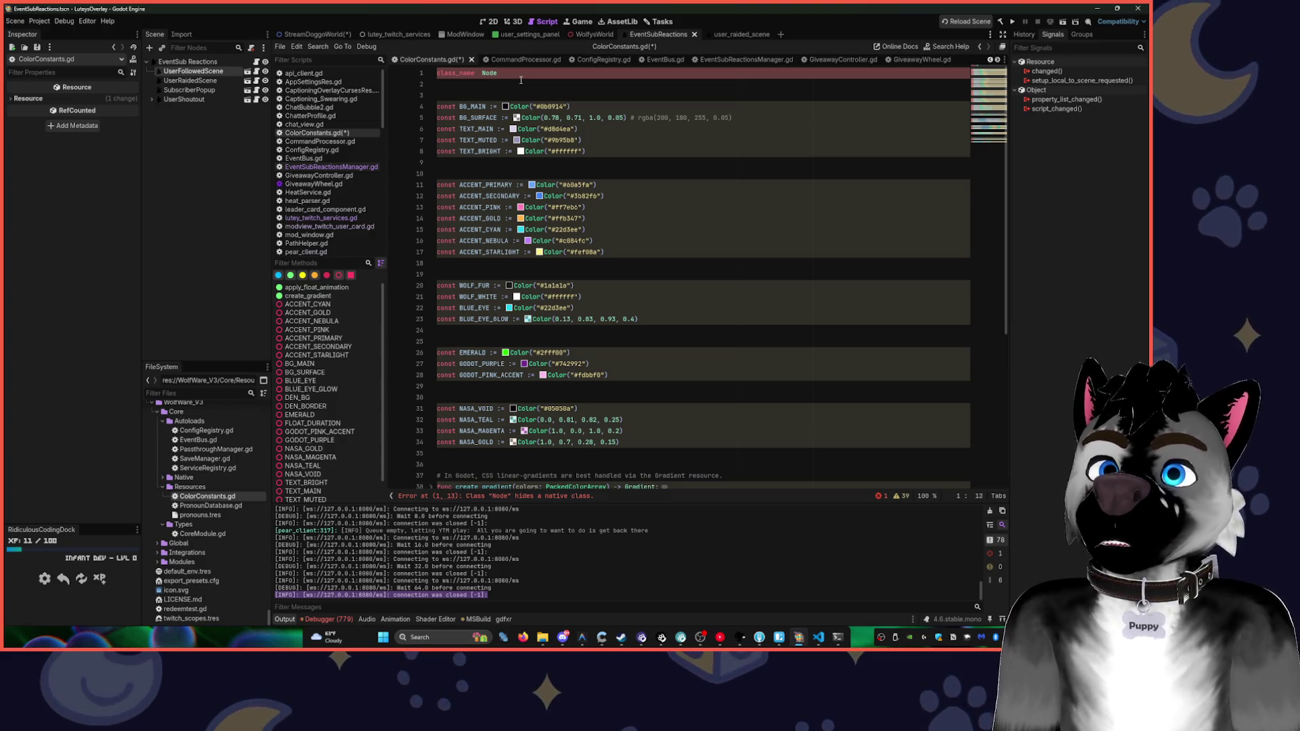
pyautogui.press('Delete')
pyautogui.press('Delete')
pyautogui.press('Delete')
pyautogui.write('Resp')
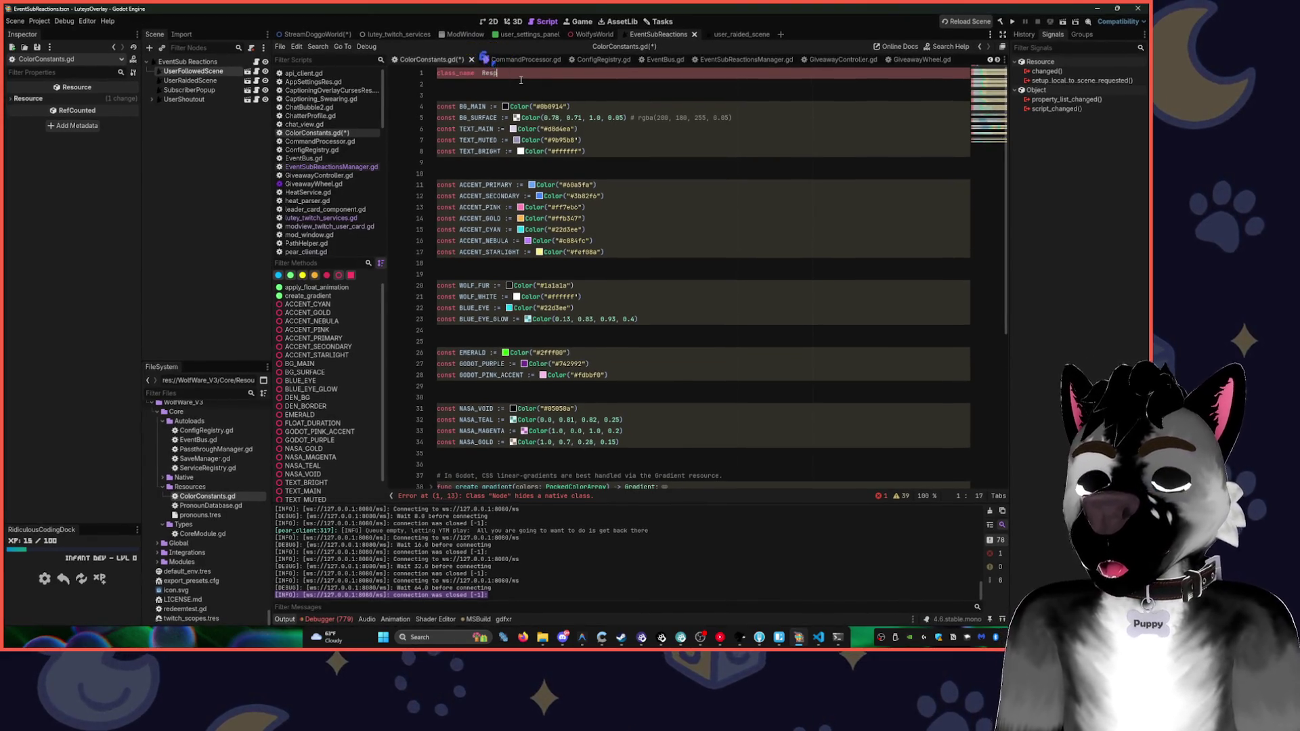
pyautogui.press('BackSpace')
pyautogui.write('ouc')
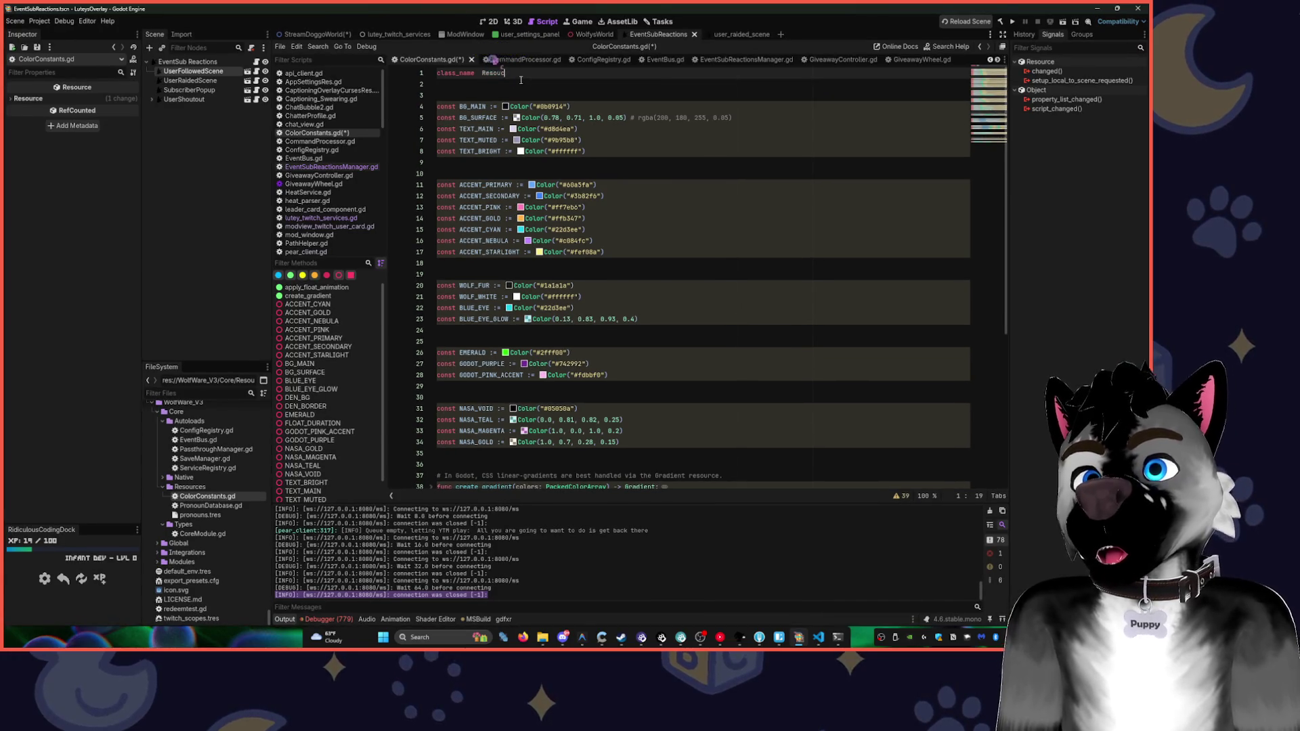
pyautogui.press('BackSpace')
pyautogui.write('rce')
pyautogui.hotkey('ctrl', 'Left')
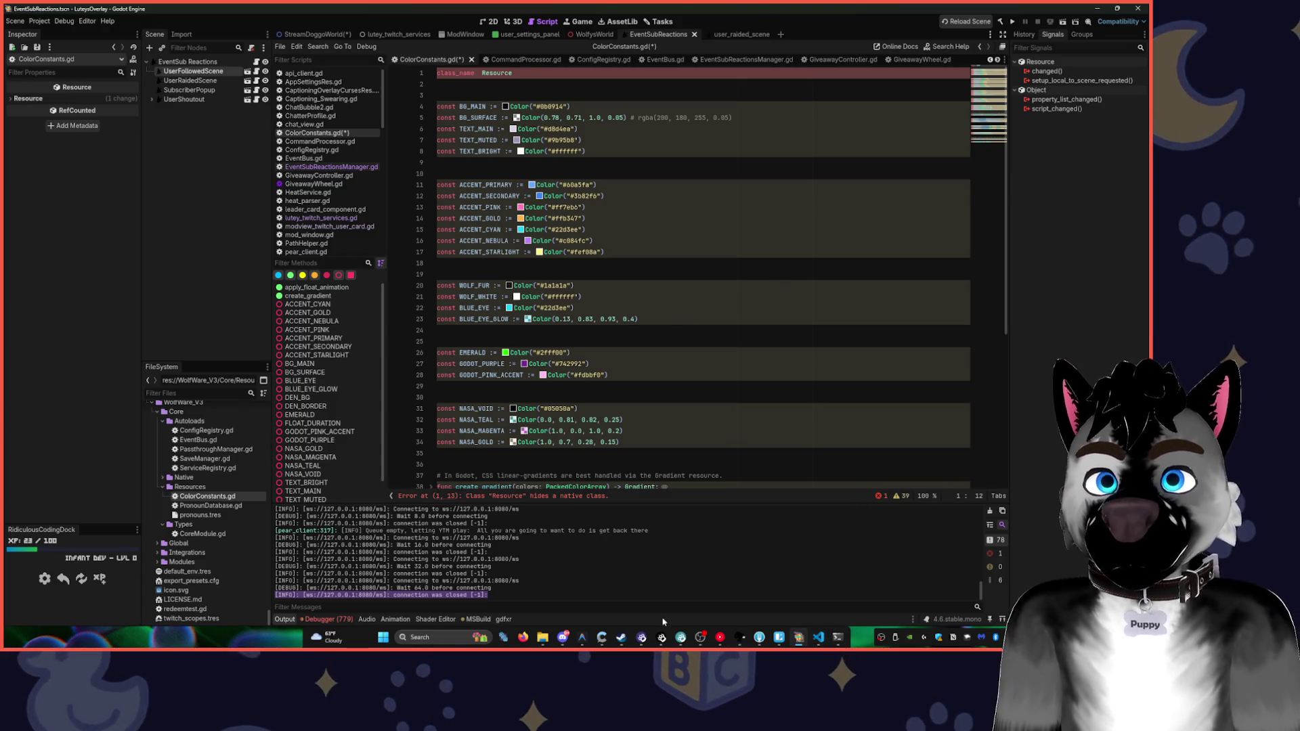
# Run the project, then declare the class as WolfWare_ColorConstants extends Resource and save.
pyautogui.click(587, 637)
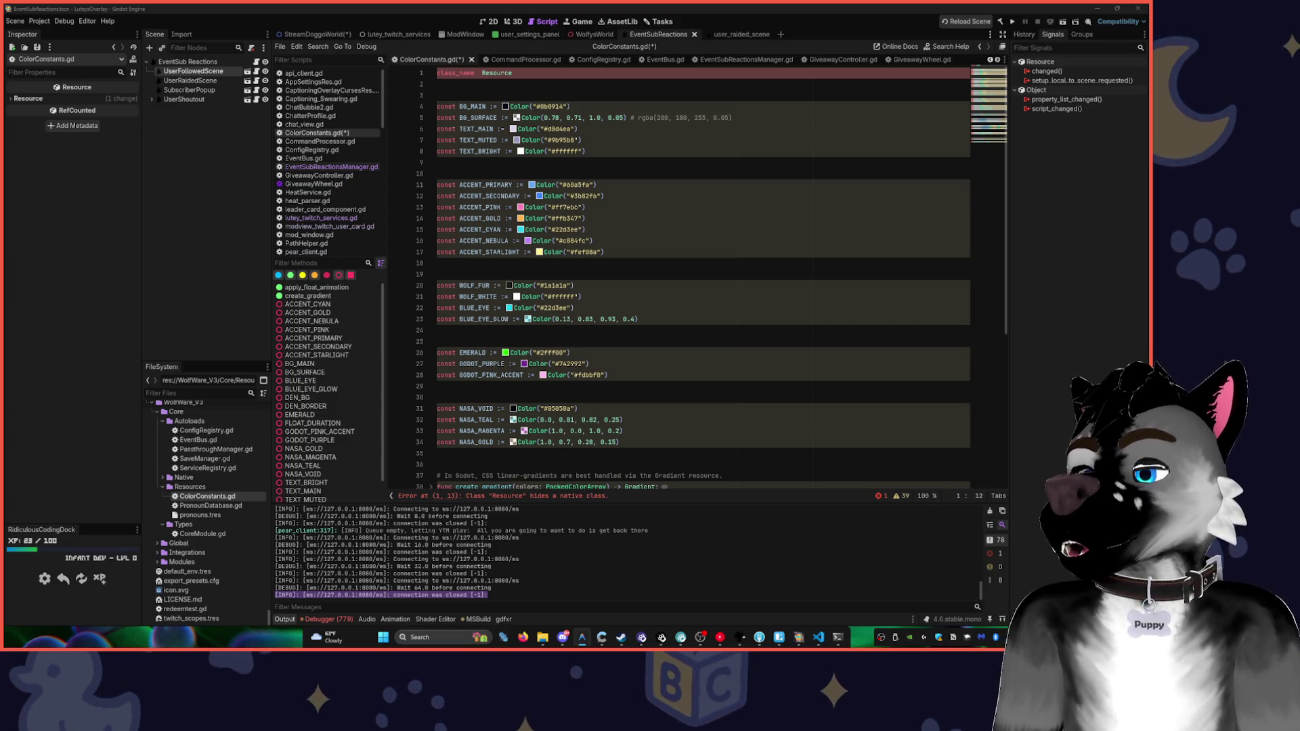
pyautogui.click(1014, 22)
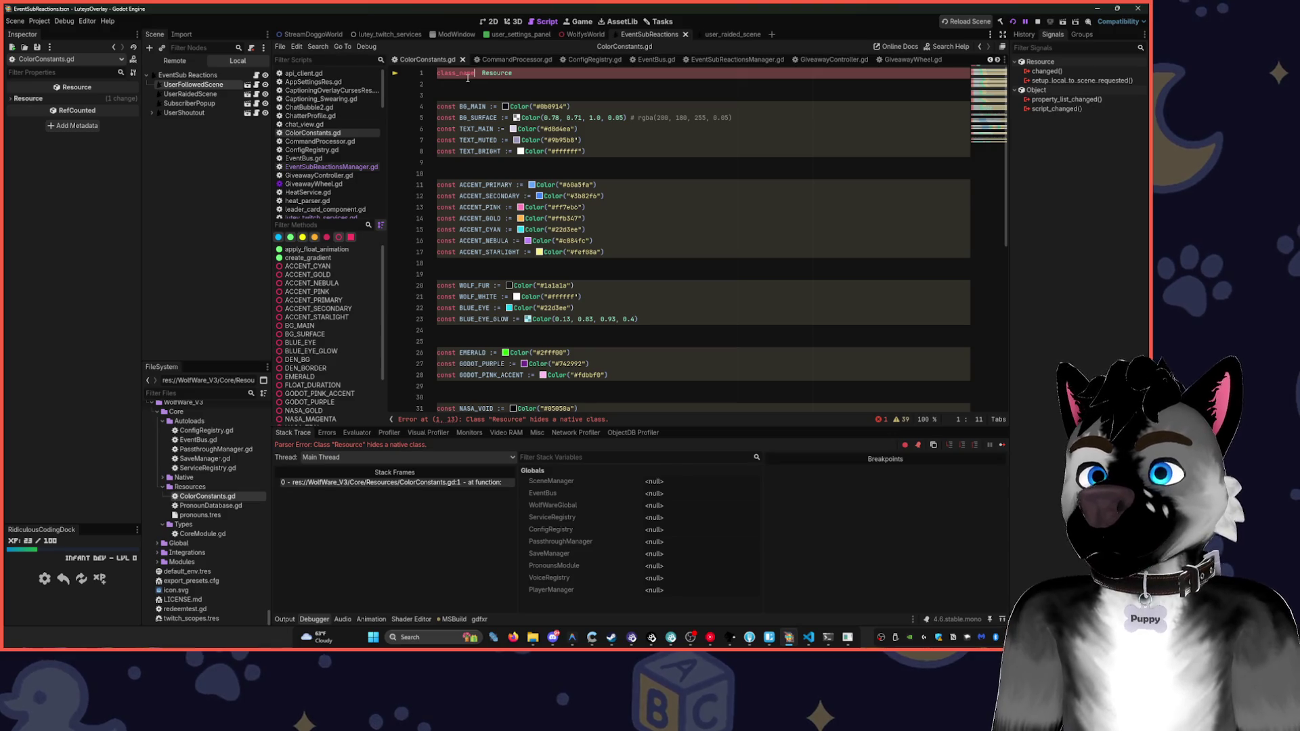
pyautogui.write('WolfWa')
pyautogui.write('re_Colors')
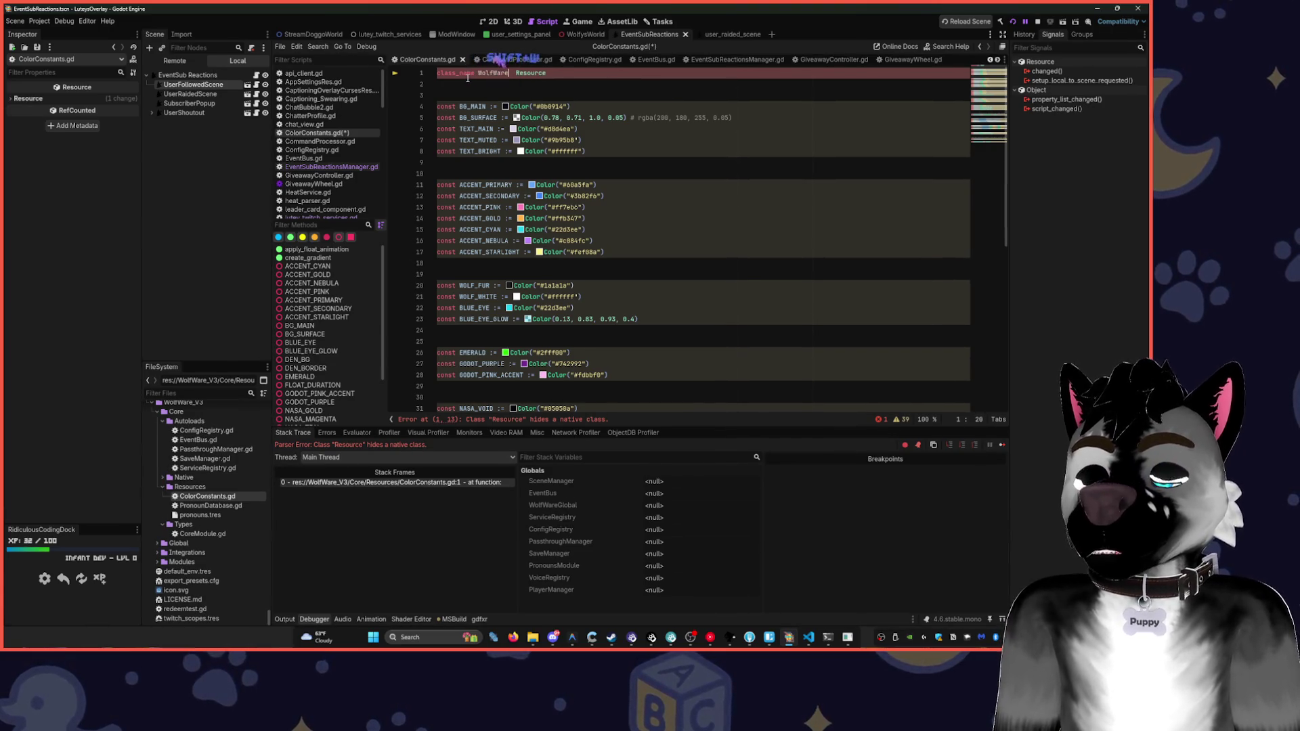
pyautogui.press('BackSpace')
pyautogui.write('Constants')
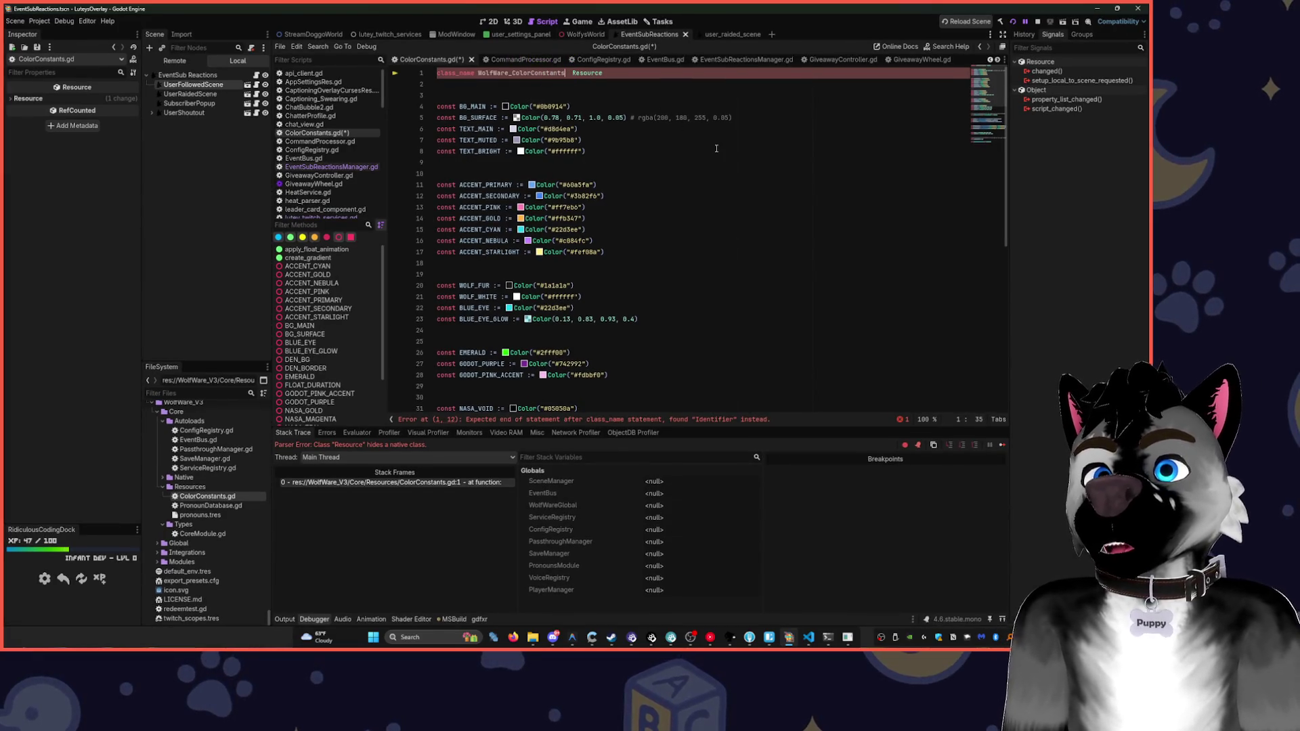
pyautogui.write(' extends')
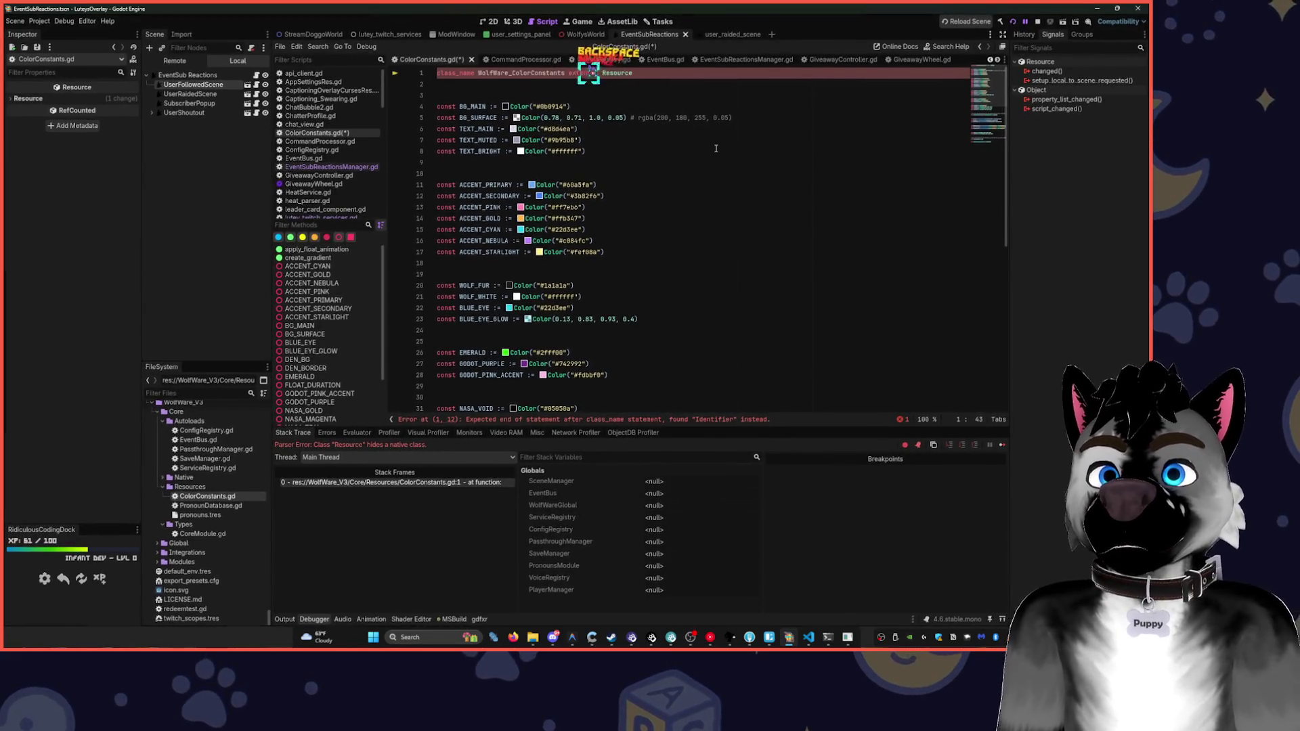
pyautogui.press('BackSpace')
pyautogui.hotkey('ctrl', 's')
pyautogui.click(725, 240)
# Stop the project, remove the extra space before Resource on line 1, and run it again.
pyautogui.scroll(-9, 731, 231)
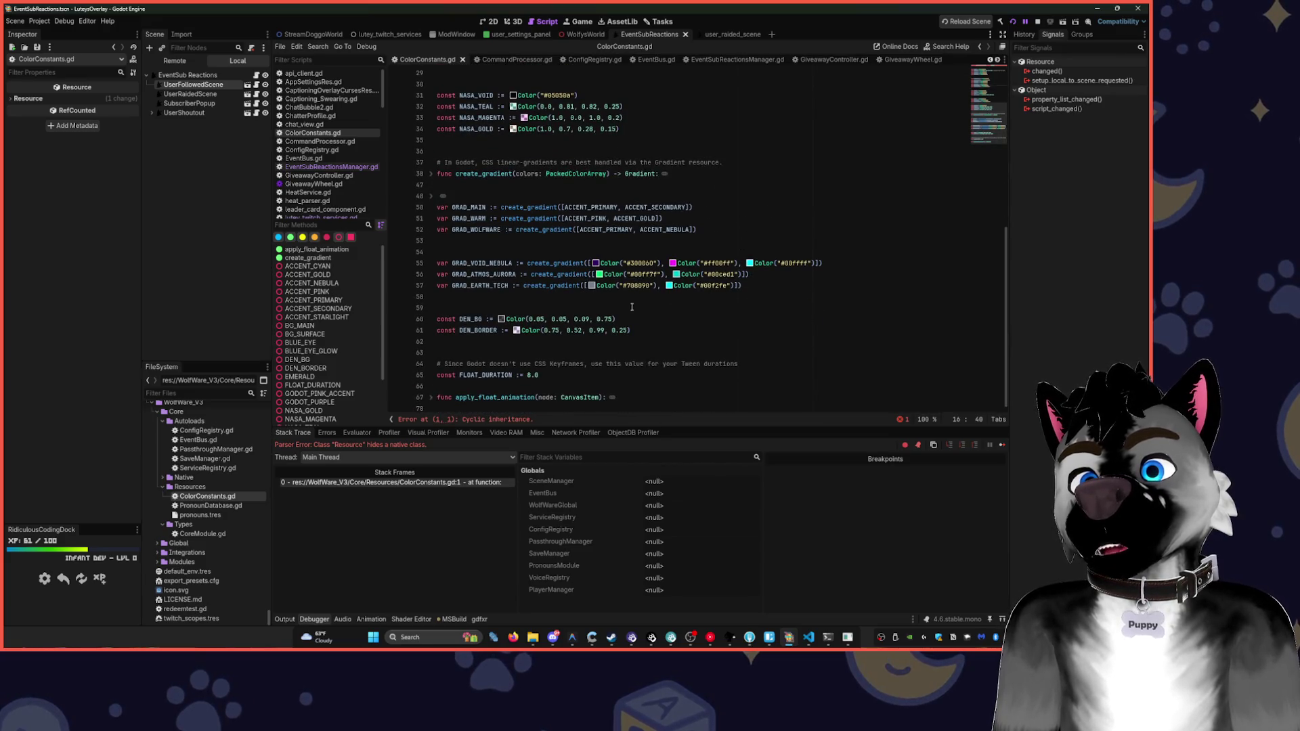
pyautogui.click(513, 421)
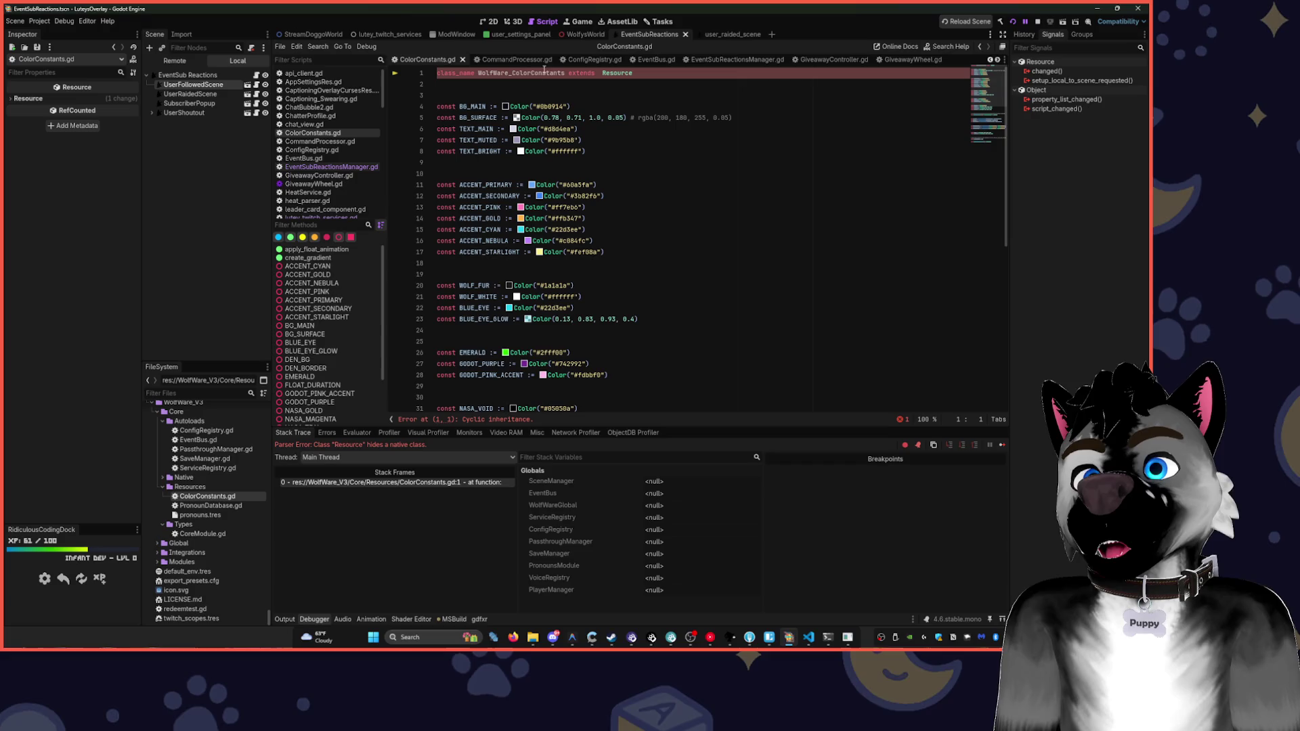
pyautogui.click(601, 140)
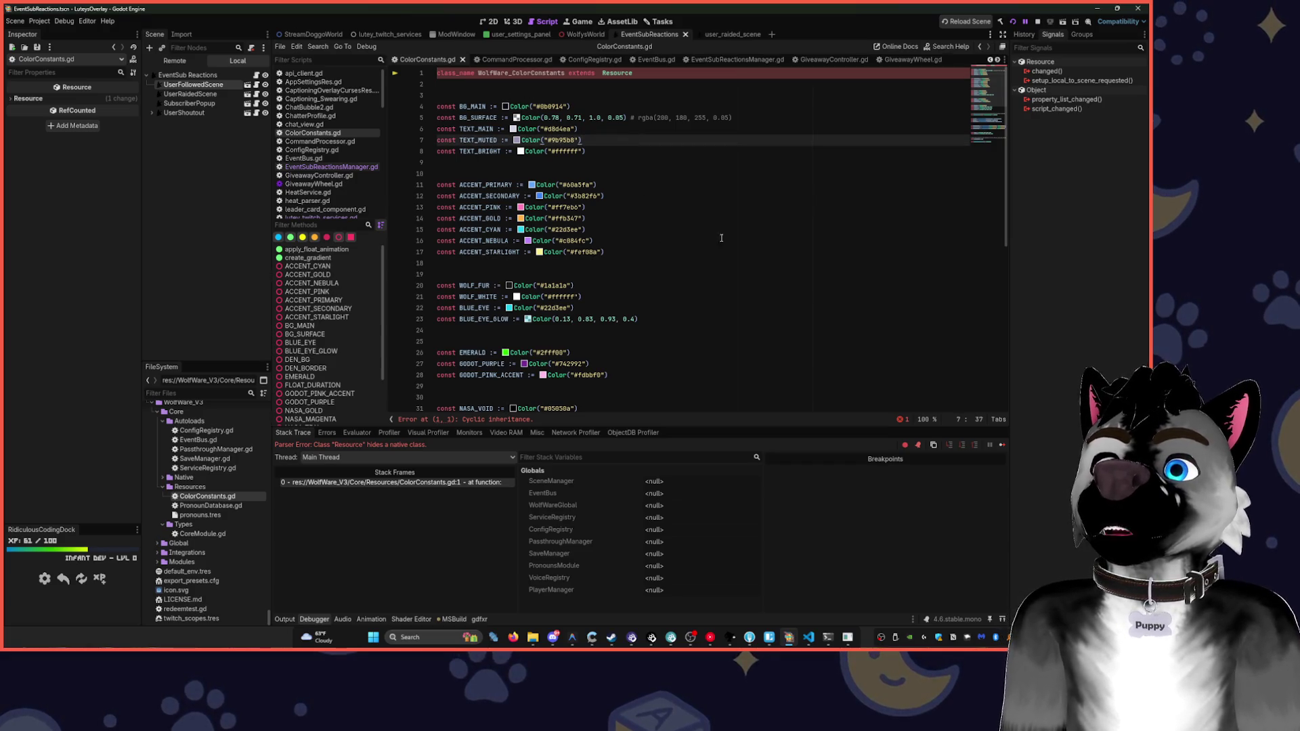
pyautogui.click(1037, 21)
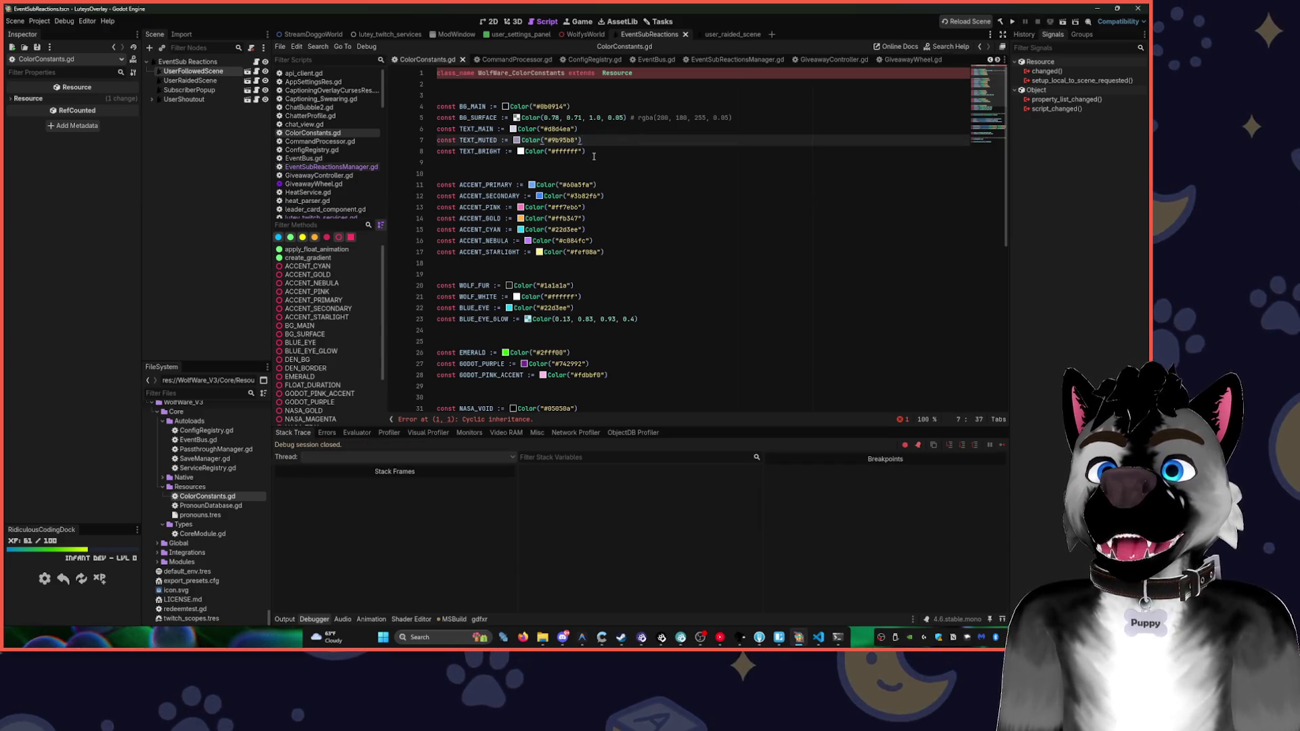
pyautogui.click(599, 72)
pyautogui.press('BackSpace')
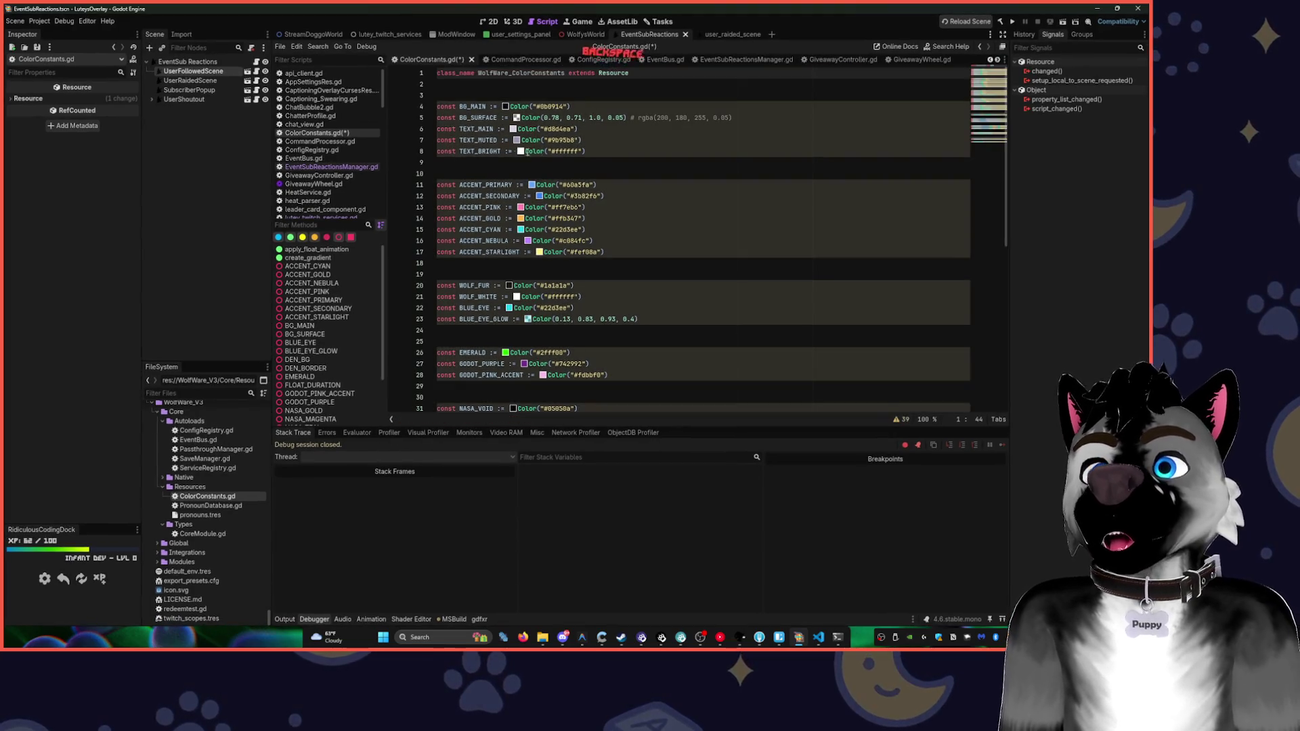
pyautogui.click(728, 134)
pyautogui.click(1010, 22)
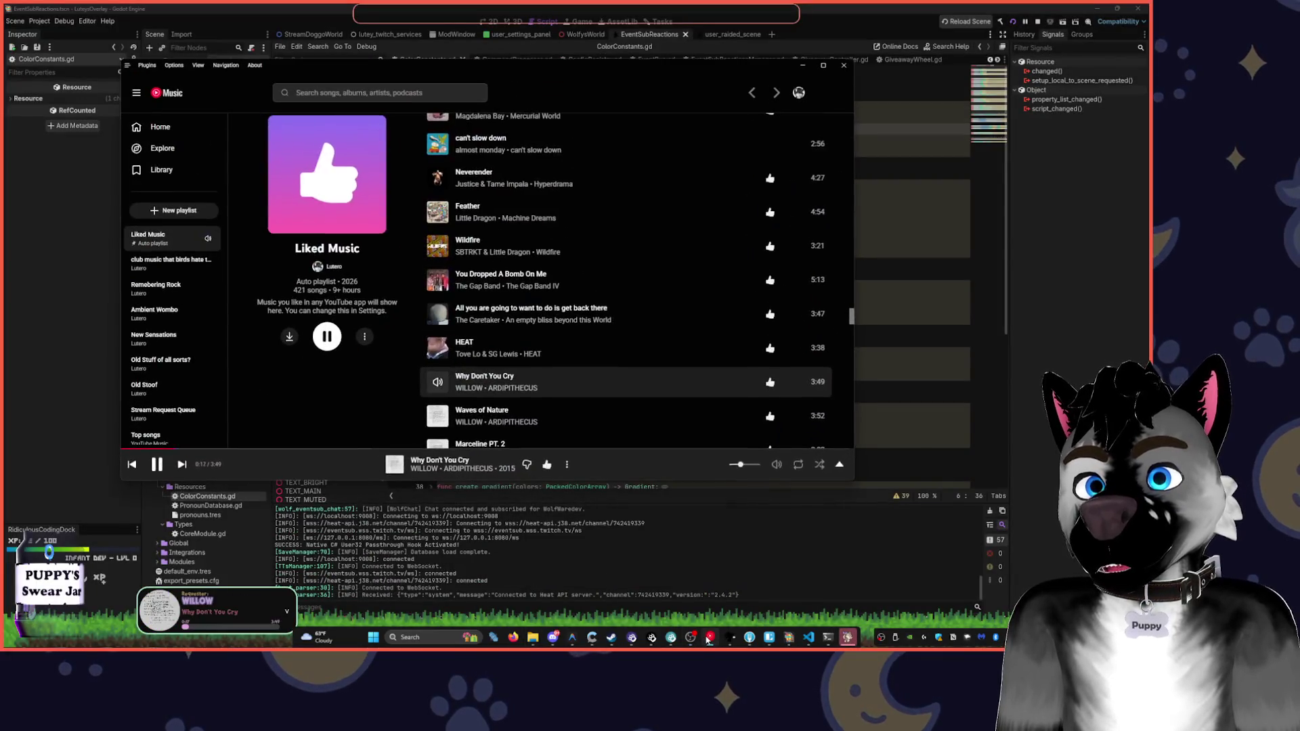
# Play 'Right Here' from the Liked Music list, then switch back to the Godot script.
pyautogui.scroll(-3, 549, 300)
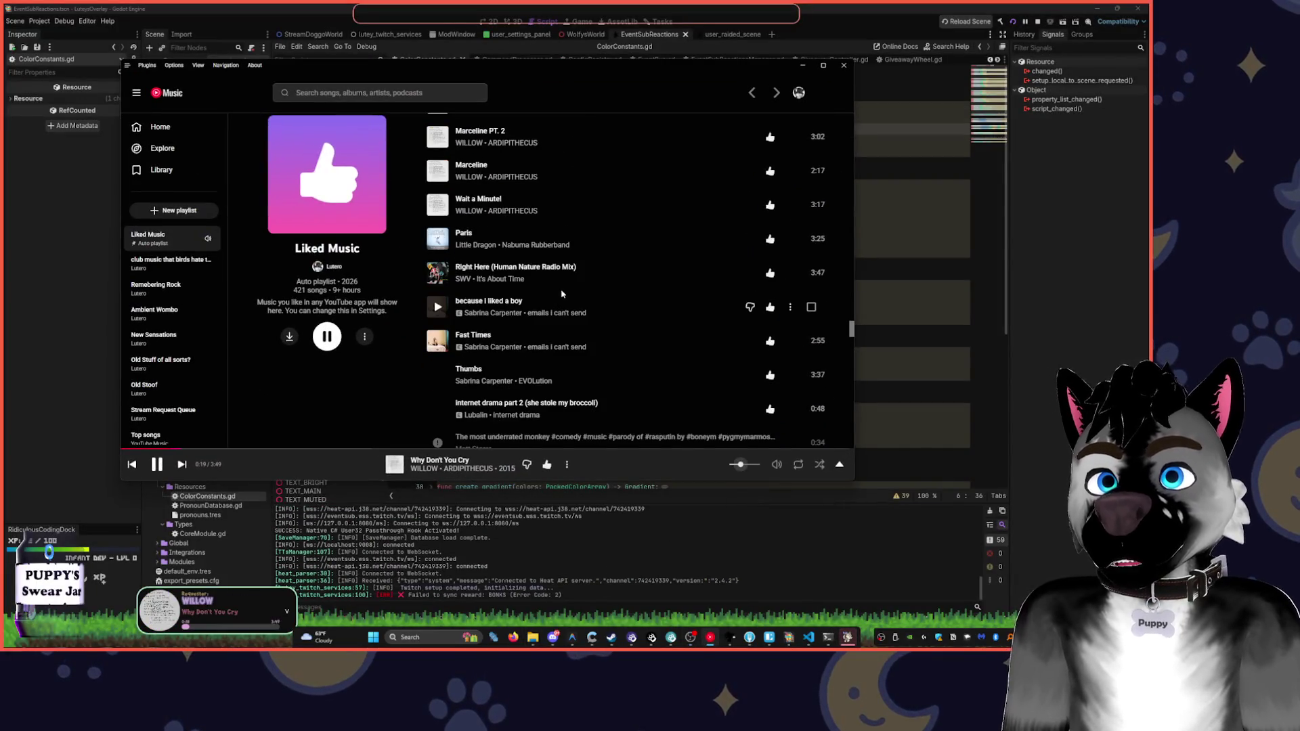
pyautogui.click(437, 274)
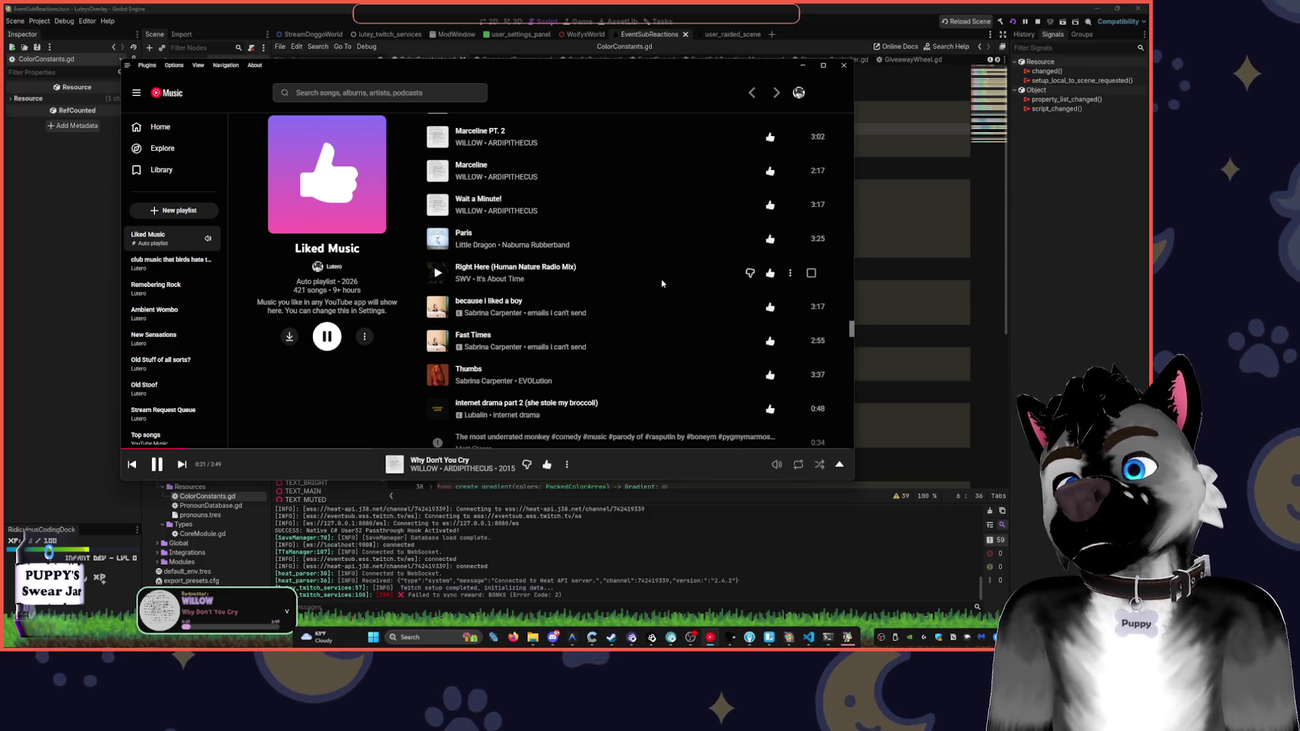
pyautogui.hotkey('alt', 'Tab')
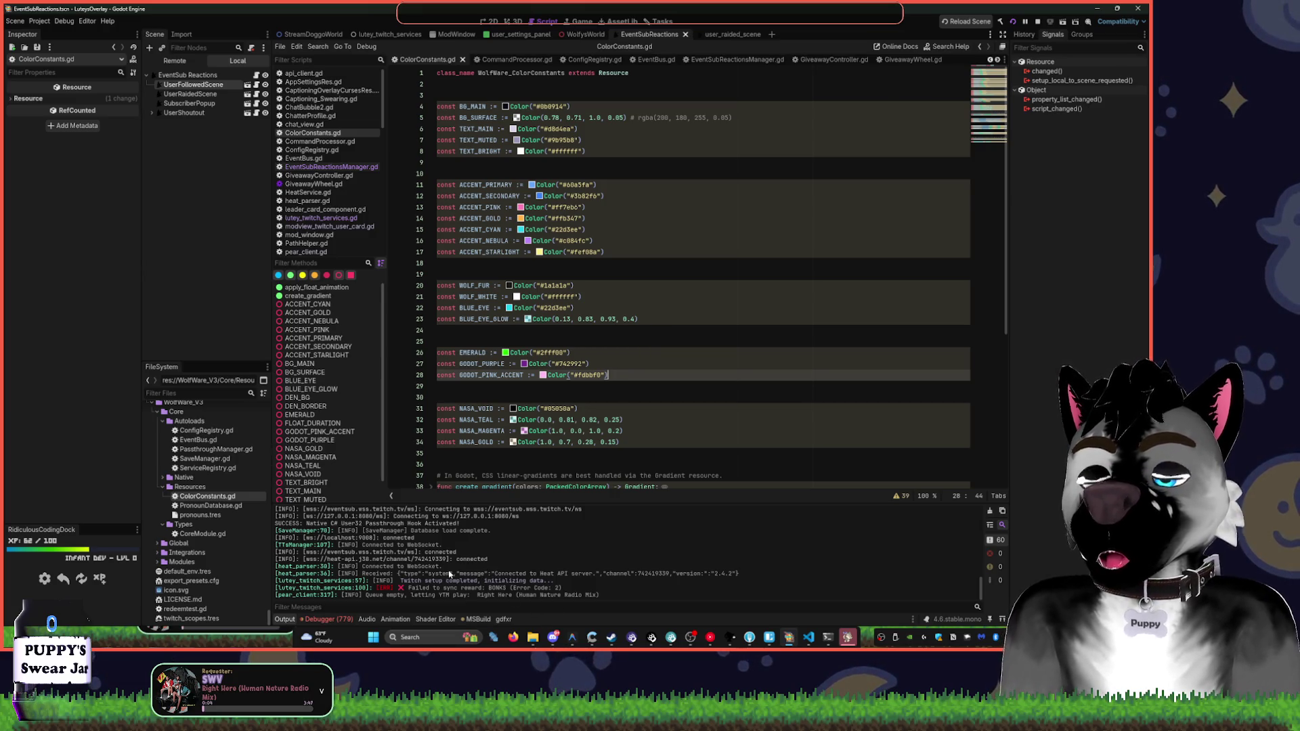
pyautogui.scroll(2, 447, 574)
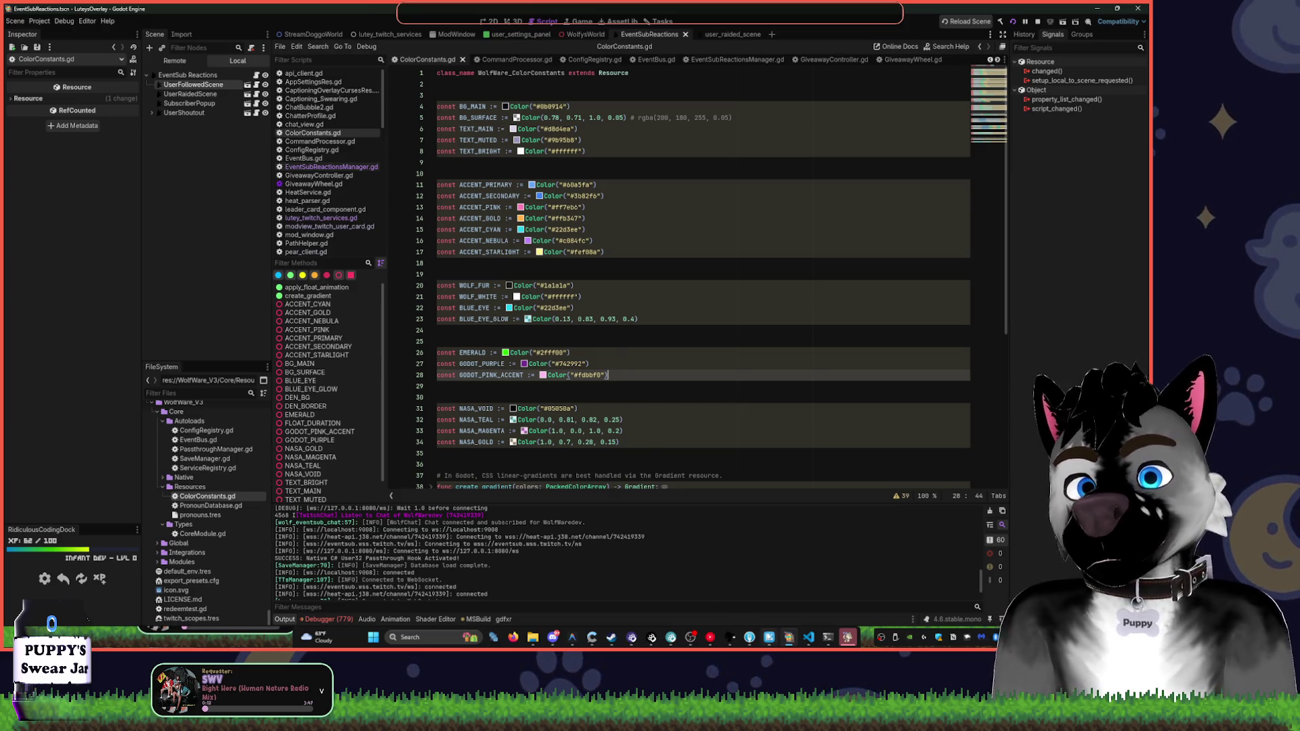
pyautogui.hotkey('alt', 'Tab')
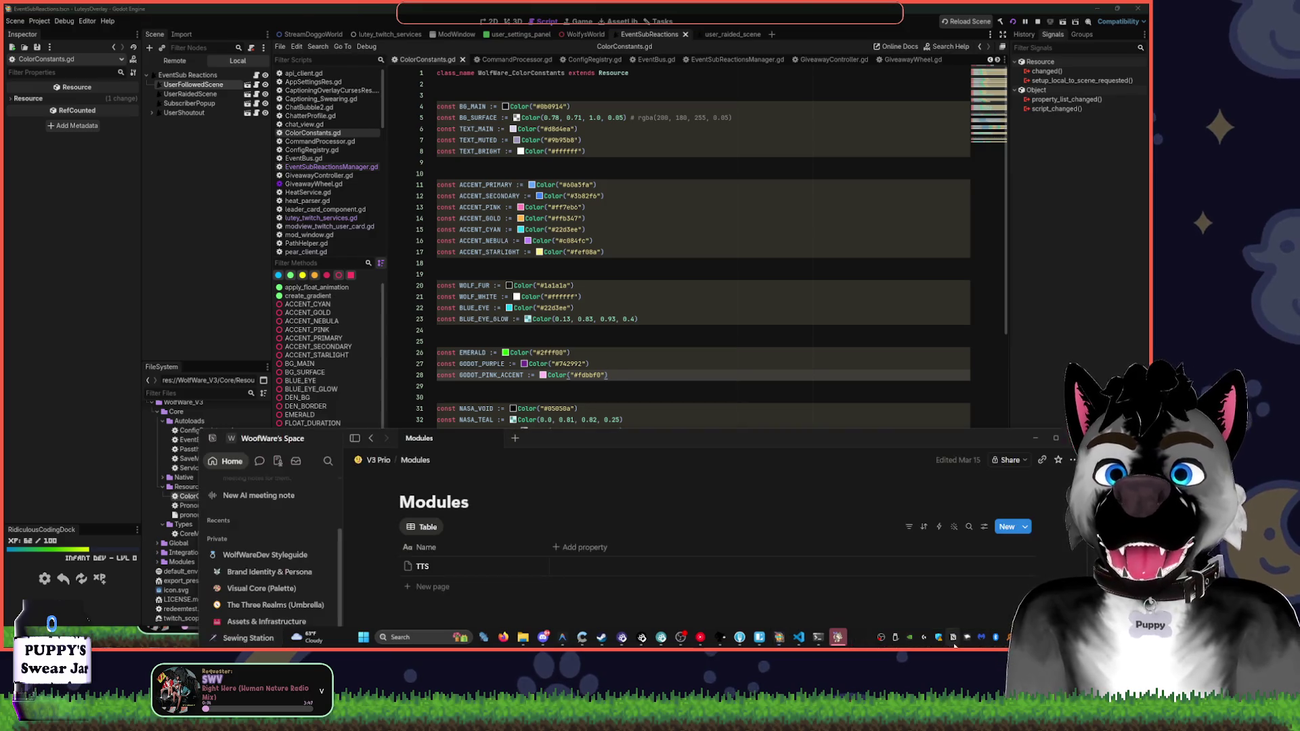
# On the V3 Prio page, add an empty Heading 2 block beneath the Modules table via /h.
pyautogui.moveTo(543, 443); pyautogui.dragTo(542, 257)
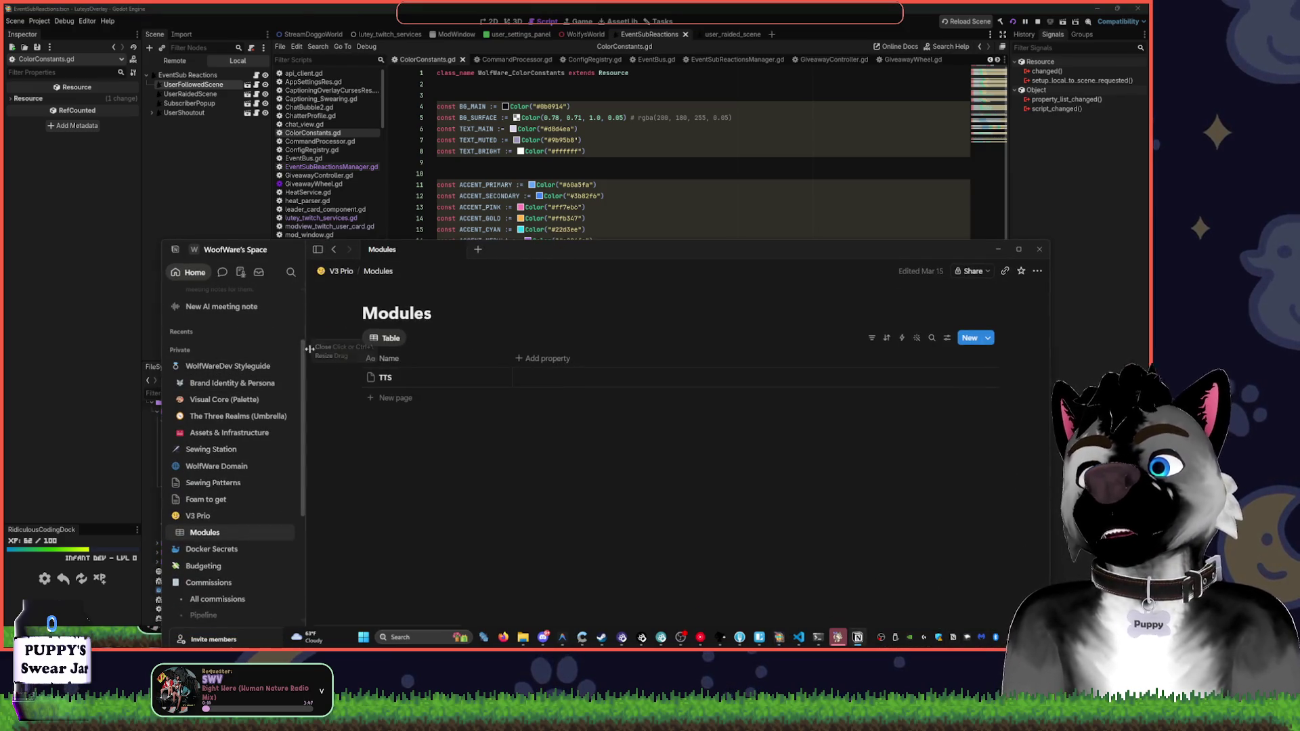
pyautogui.click(198, 515)
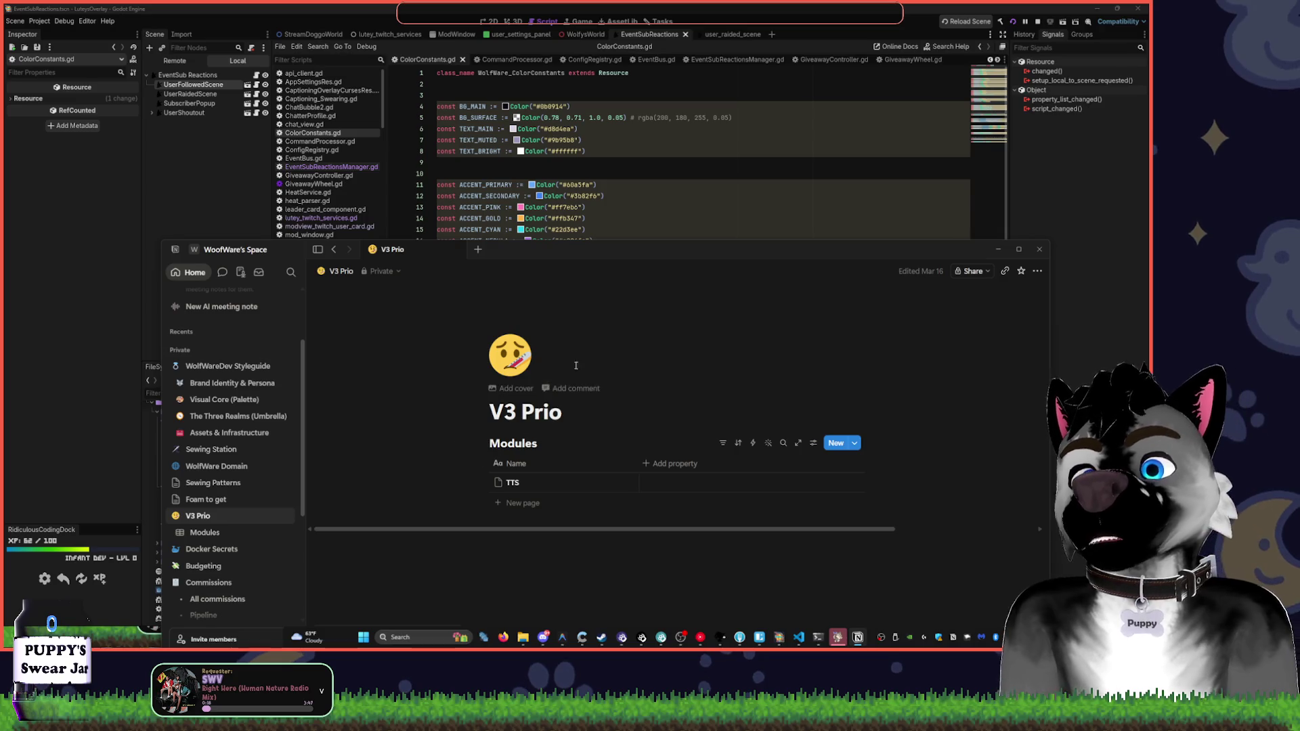
pyautogui.click(513, 467)
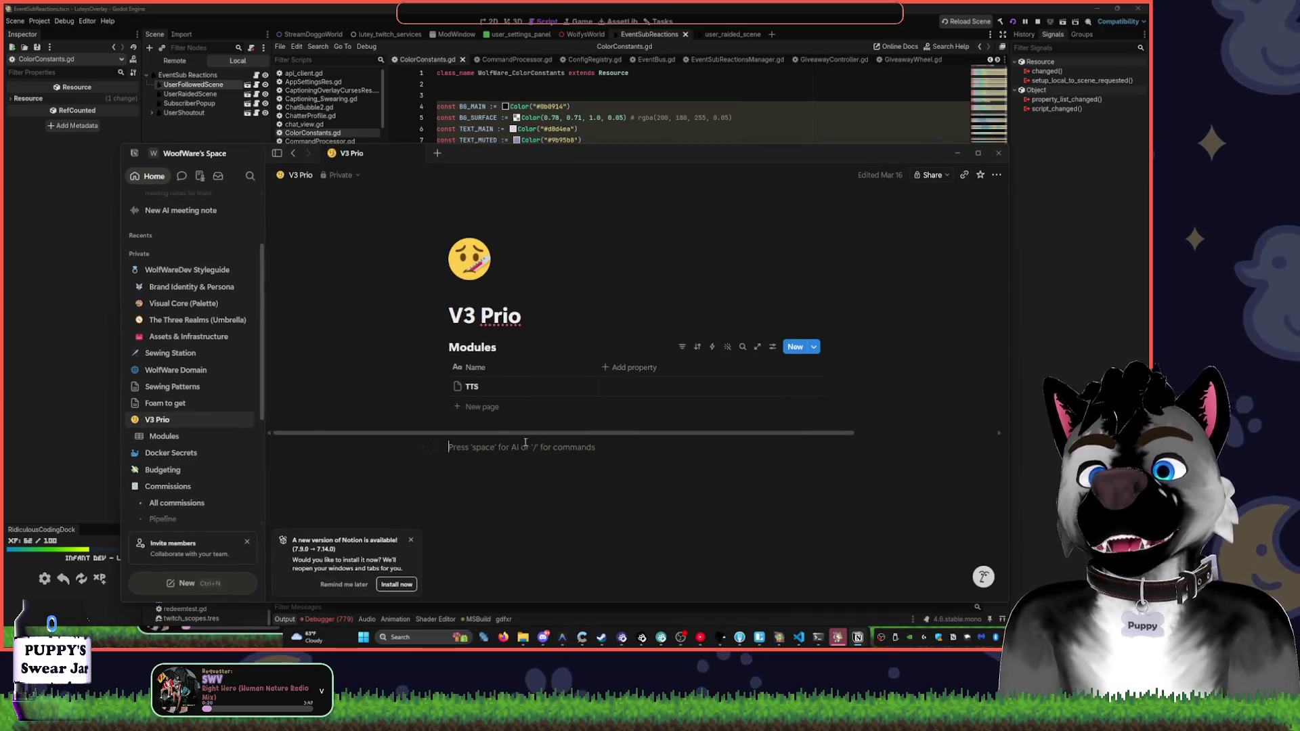
pyautogui.moveTo(846, 428)
pyautogui.mouseDown()
pyautogui.moveTo(900, 434)
pyautogui.moveTo(522, 479)
pyautogui.mouseUp()
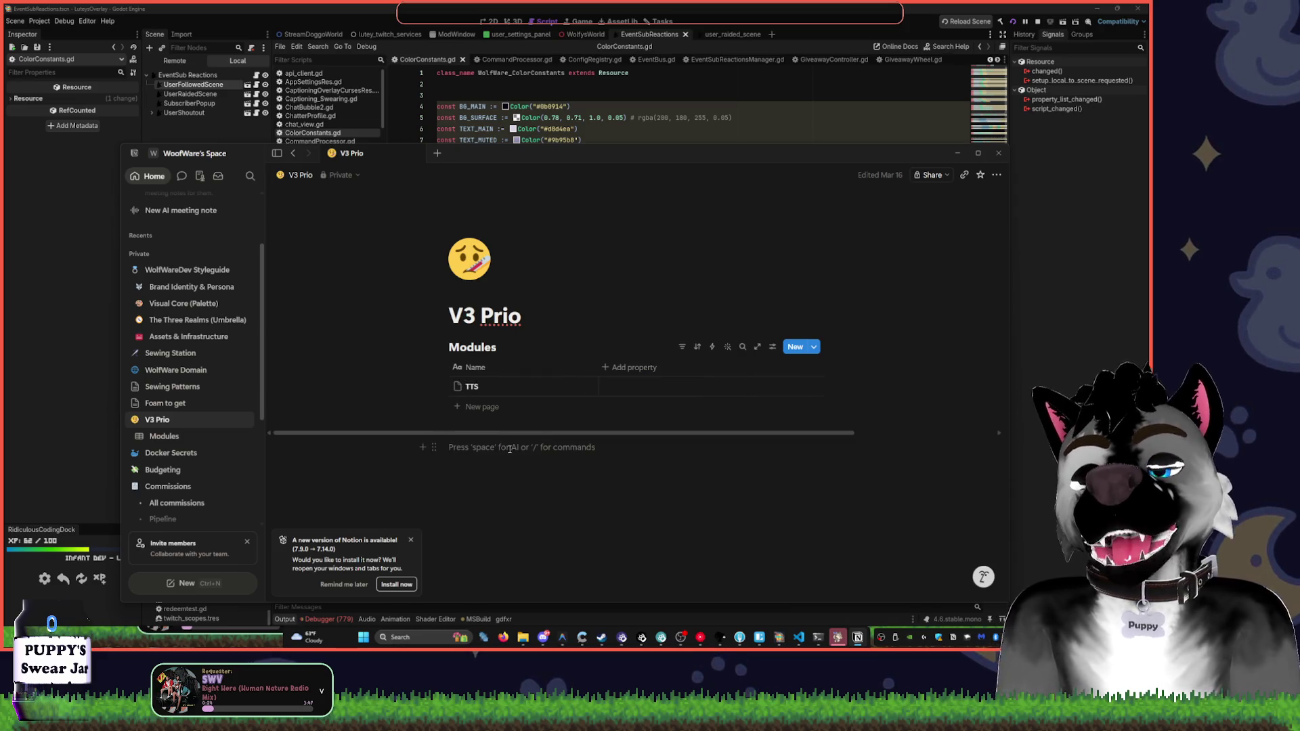
pyautogui.write('/h')
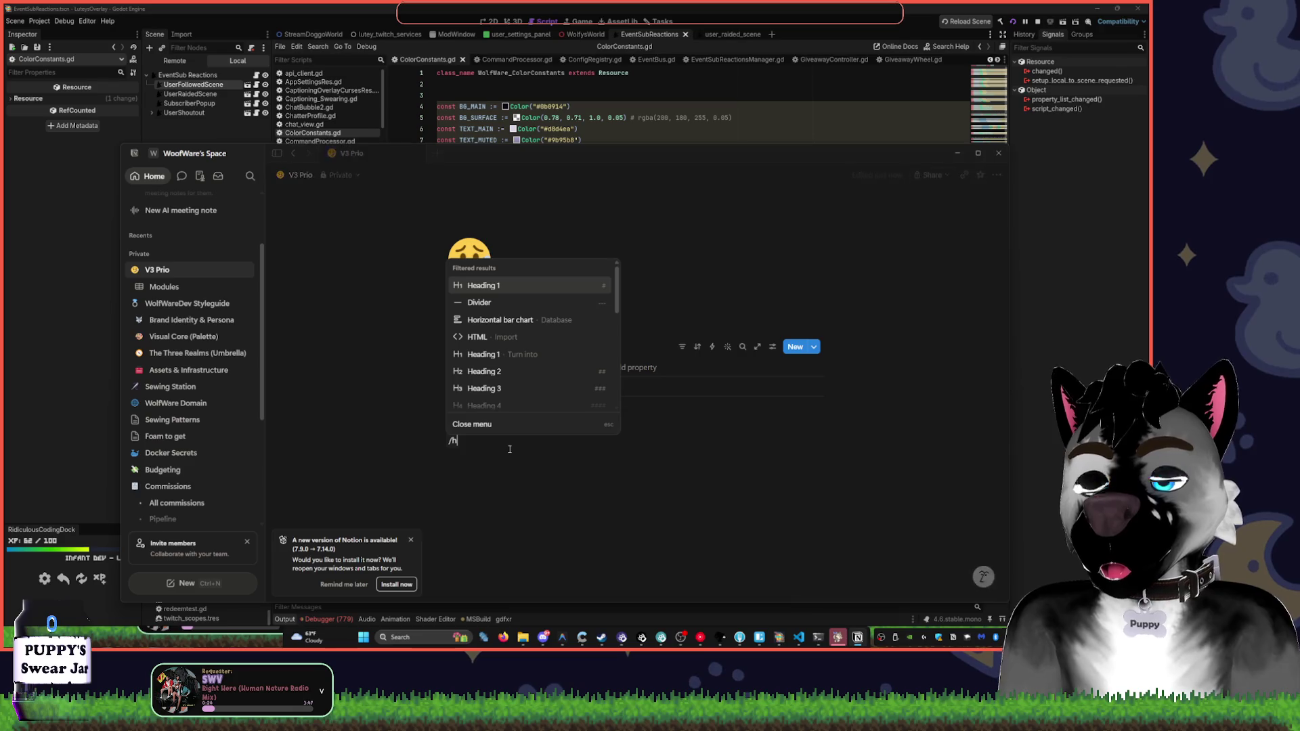
pyautogui.press('Down')
pyautogui.press('Down')
pyautogui.press('Down')
pyautogui.press('Return')
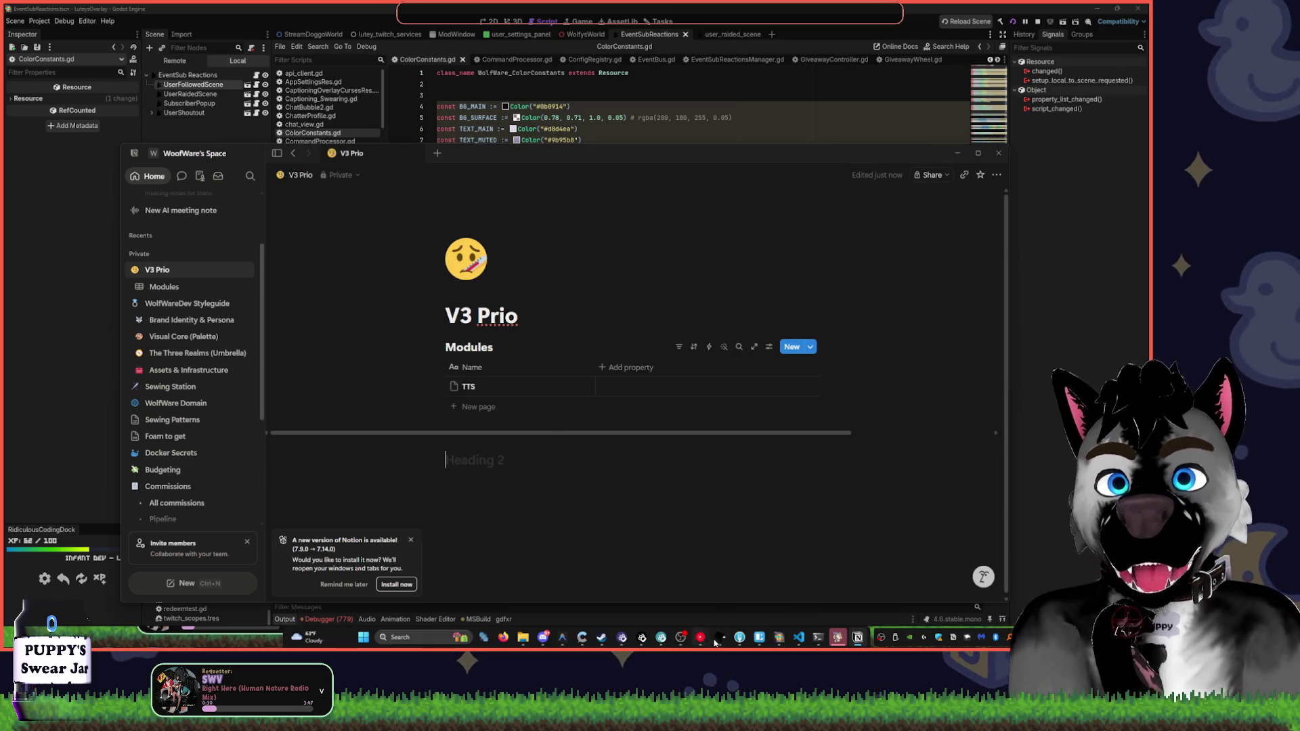
pyautogui.hotkey('alt', 'Tab')
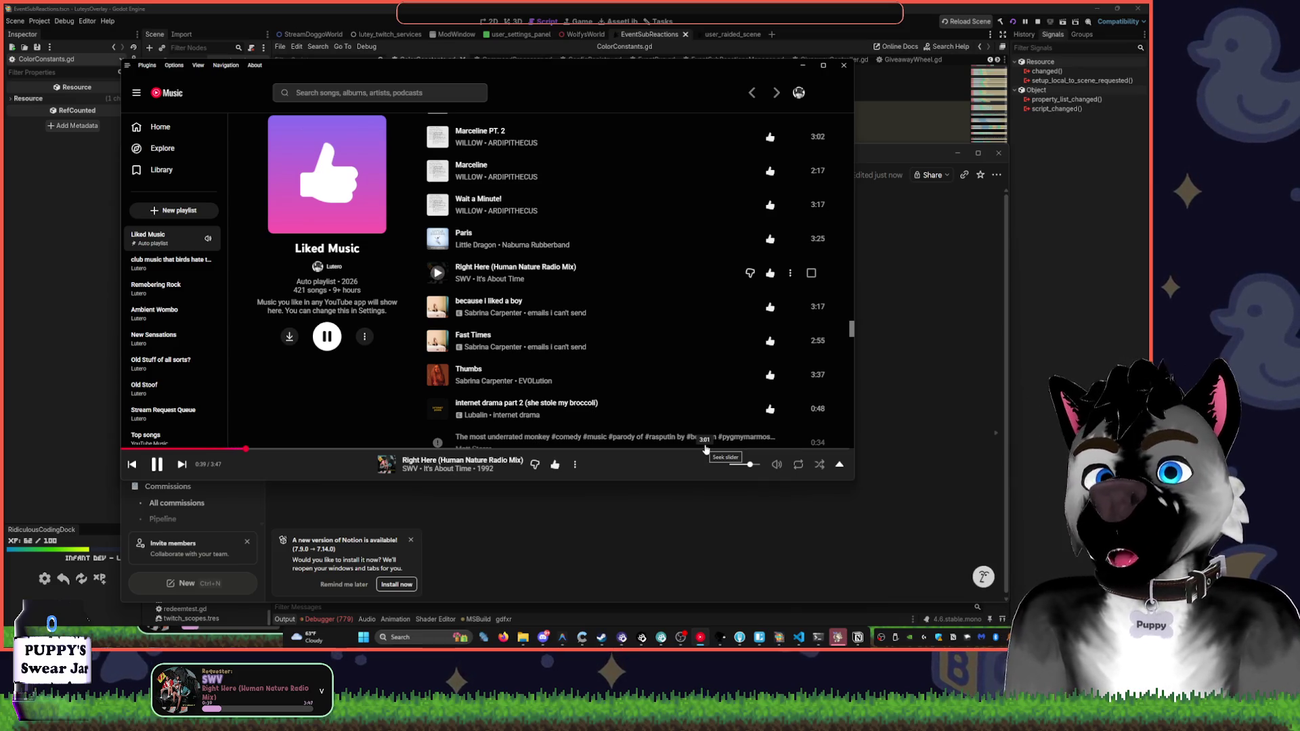
# Expand the now-playing view and switch 'Right Here' to its official music video.
pyautogui.click(840, 465)
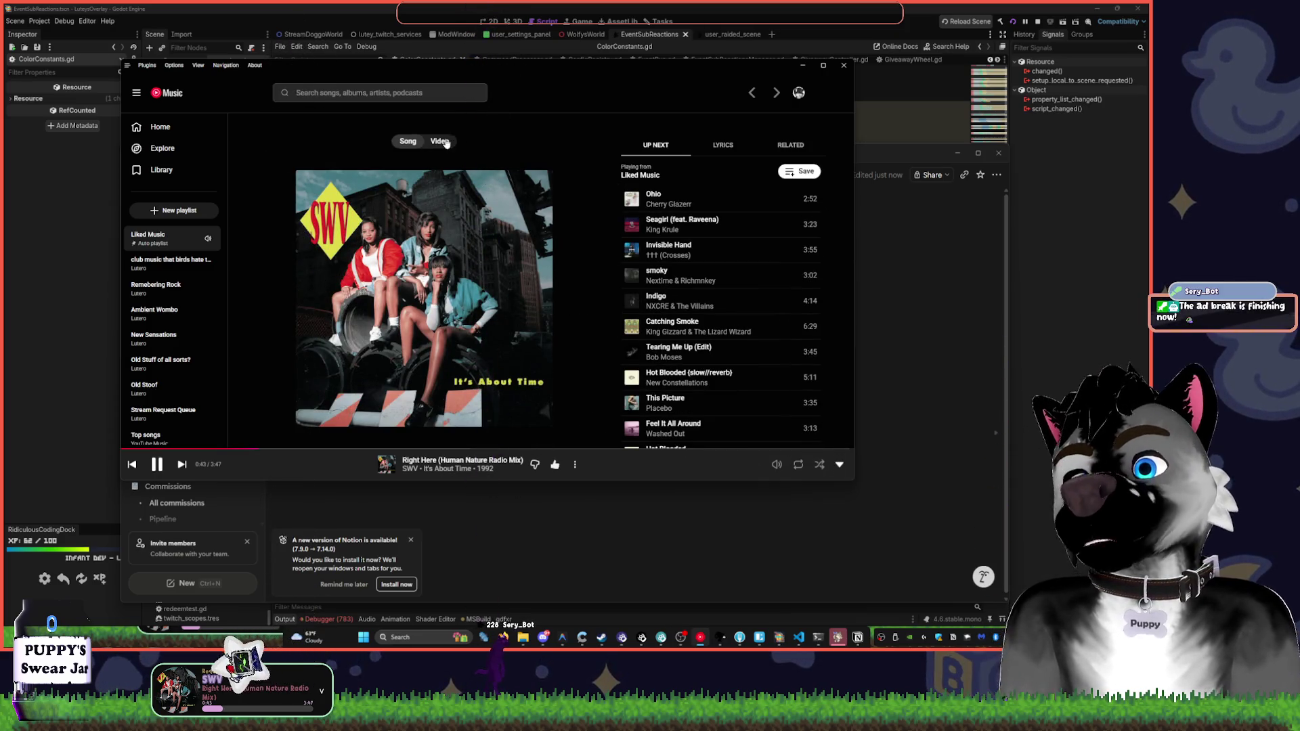
pyautogui.click(440, 141)
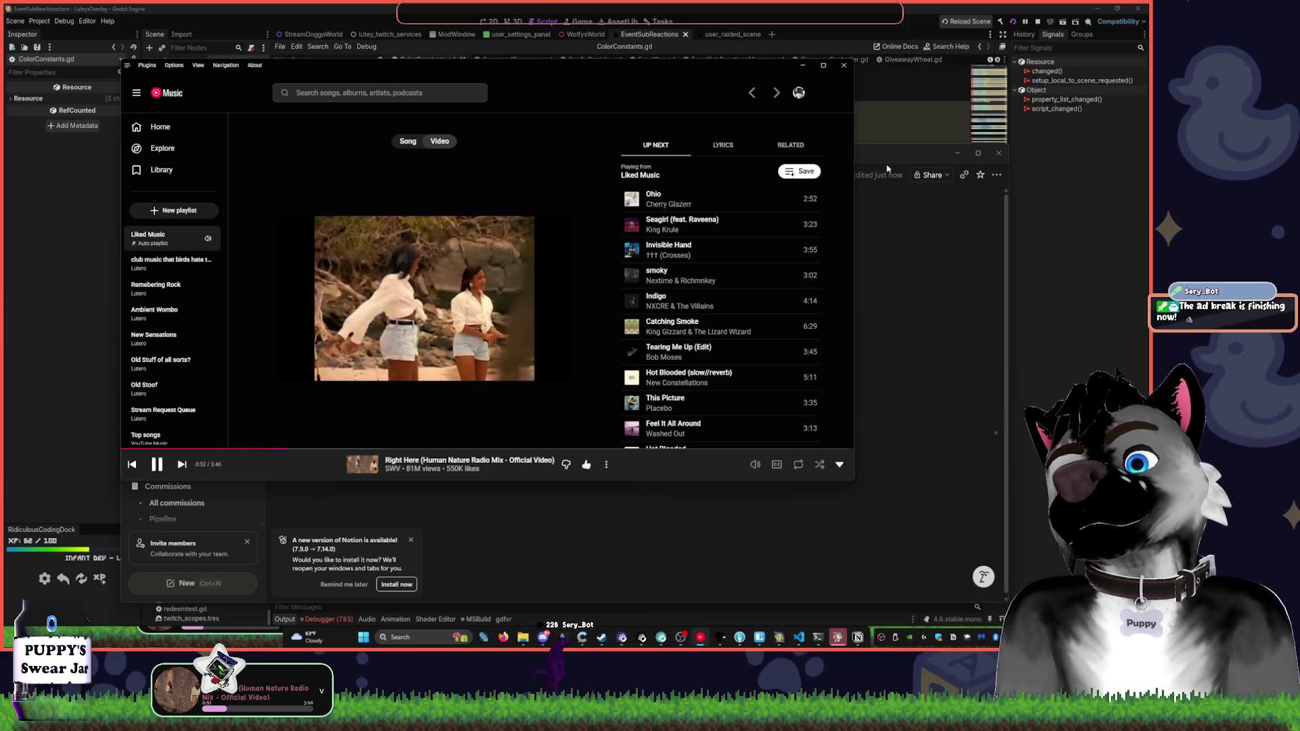
pyautogui.click(895, 164)
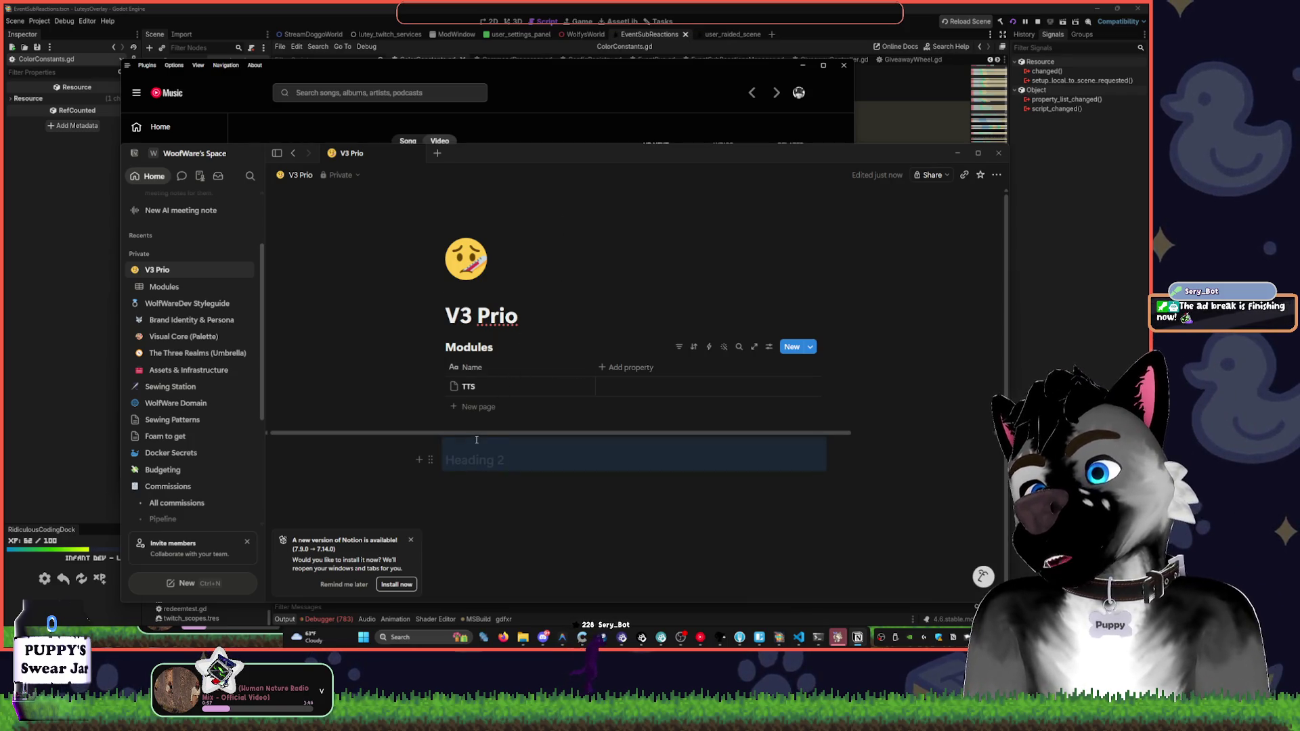
# Fill the empty heading with 'Colorspace Synergy', correcting the mistyped capitals.
pyautogui.click(499, 455)
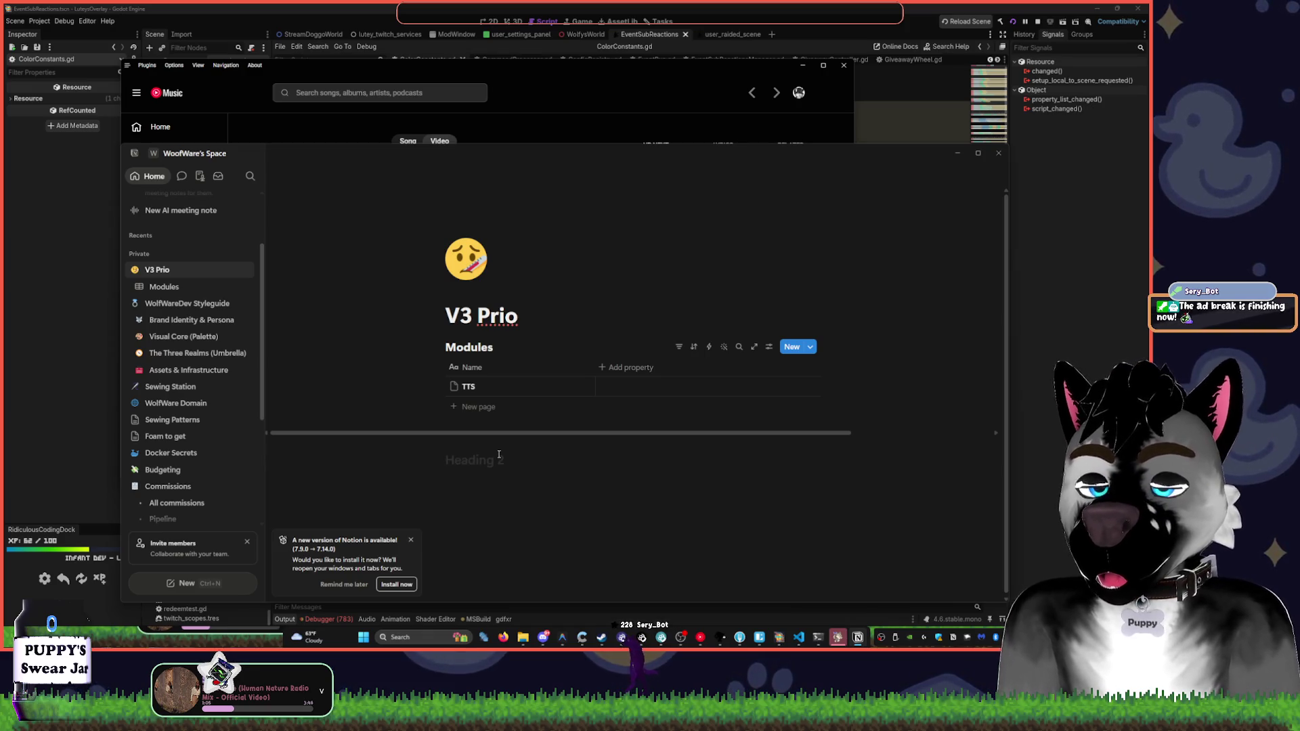
pyautogui.write('Colorspace SY')
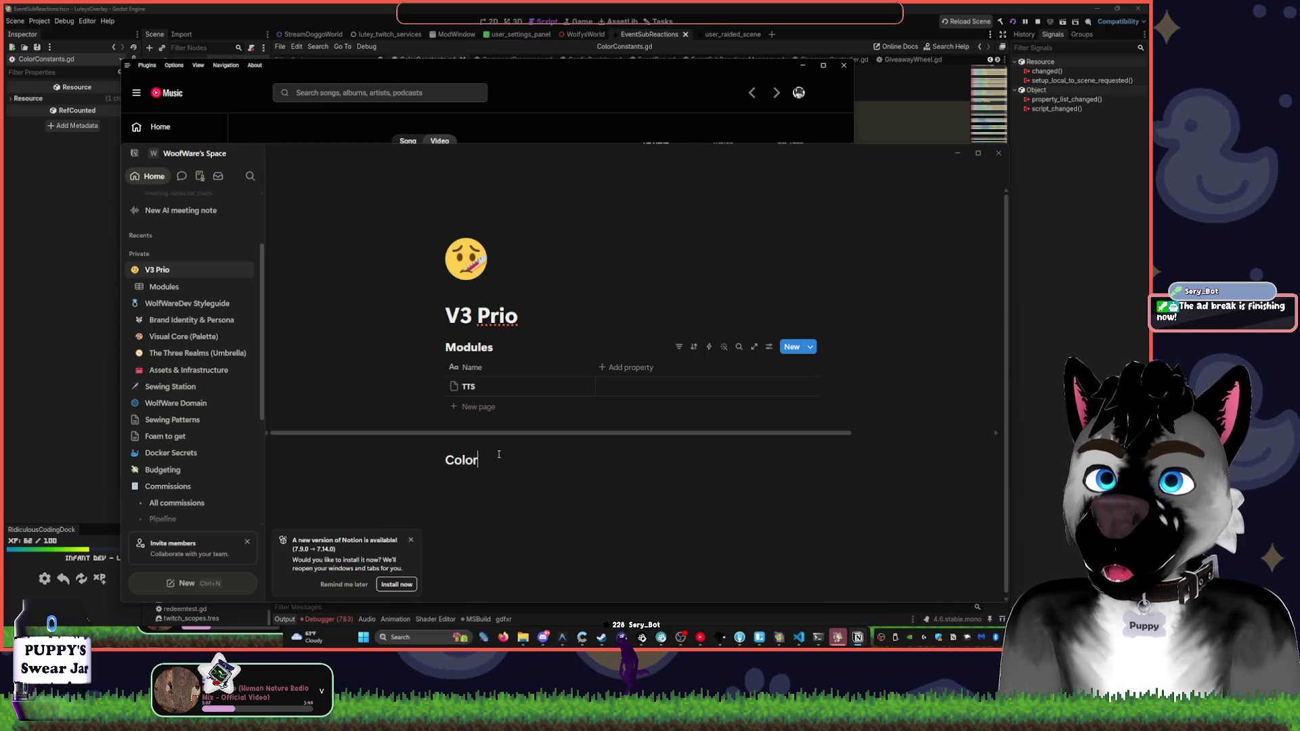
pyautogui.write('N')
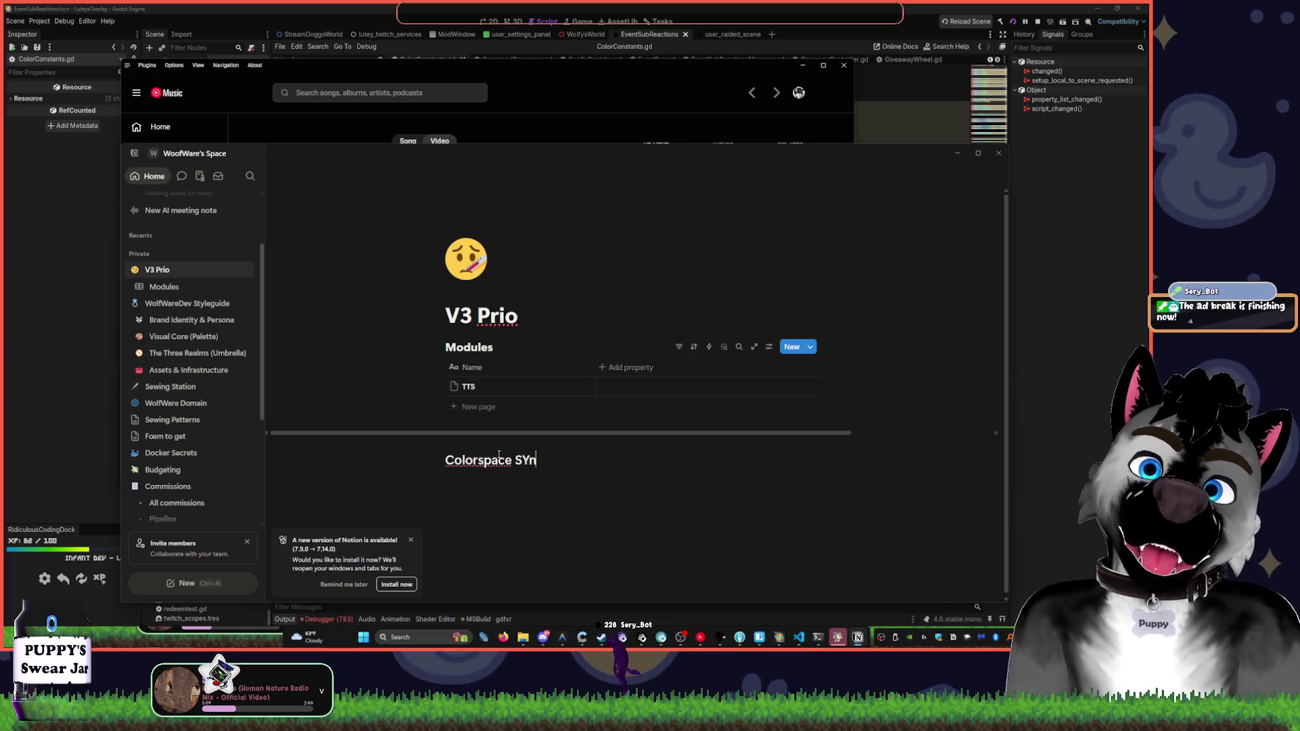
pyautogui.press('BackSpace')
pyautogui.press('BackSpace')
pyautogui.press('BackSpace')
pyautogui.write('ynergy')
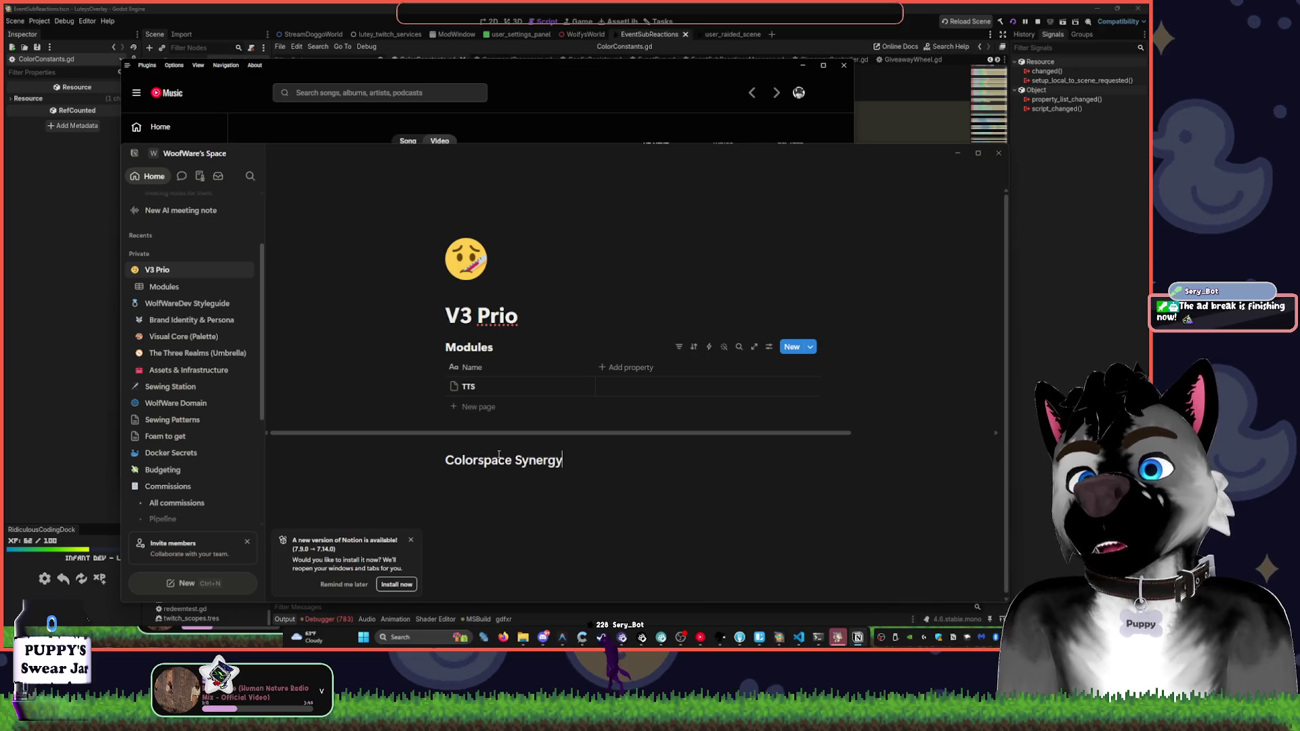
pyautogui.hotkey('alt', 'Tab')
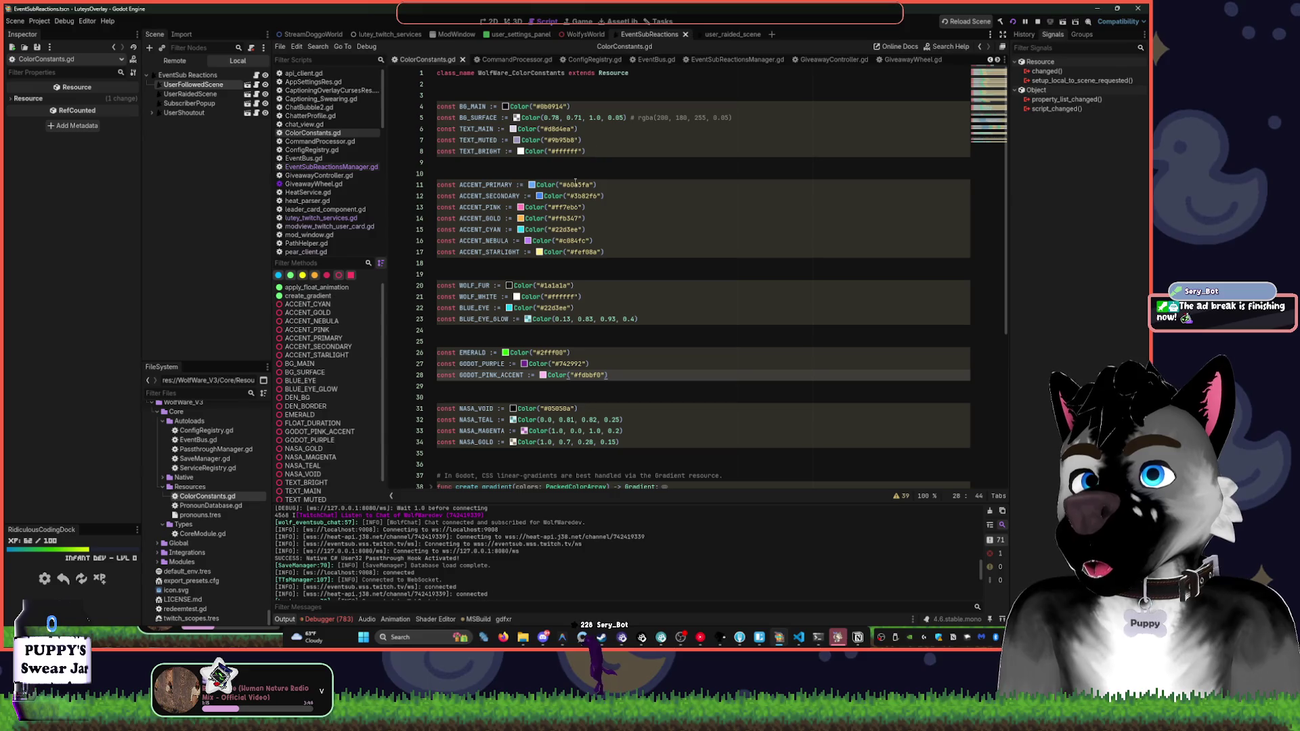
# Browse Godot's task board, ColorConstants.gd script and asset library, searching it for 'notion'.
pyautogui.click(660, 22)
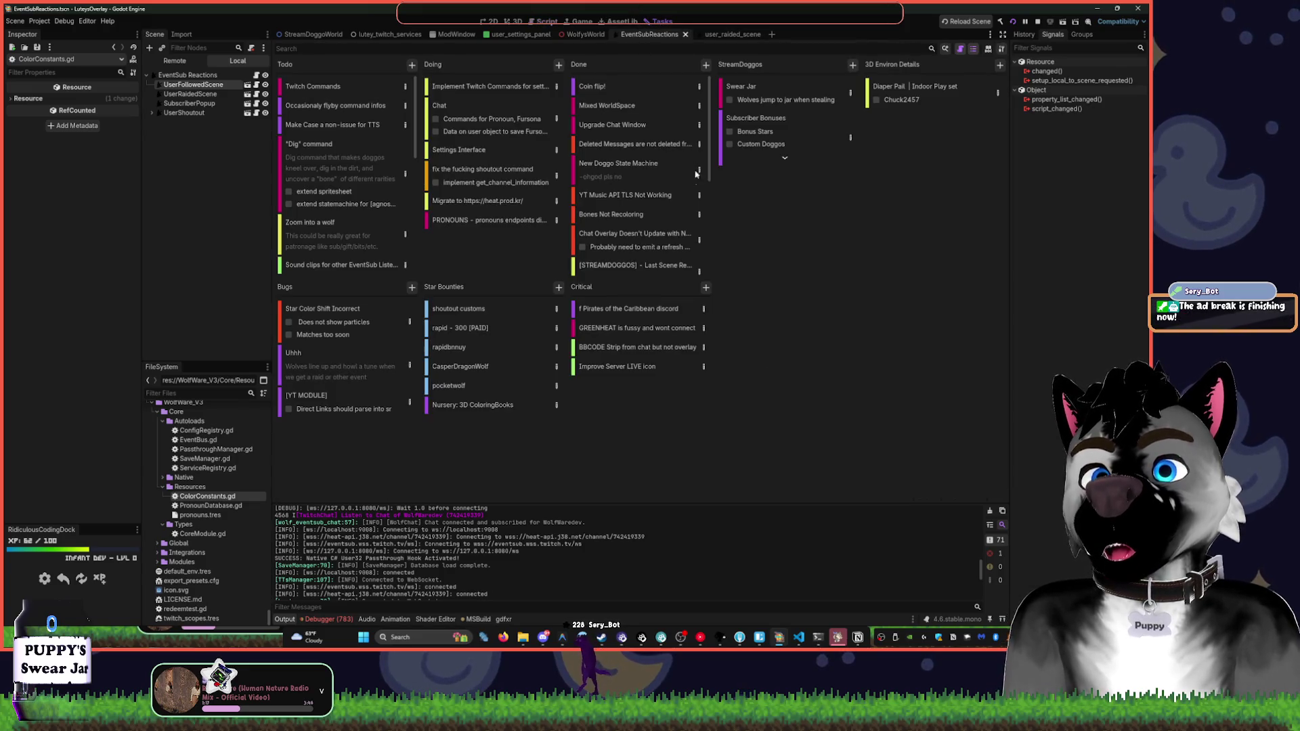
pyautogui.scroll(-5, 348, 258)
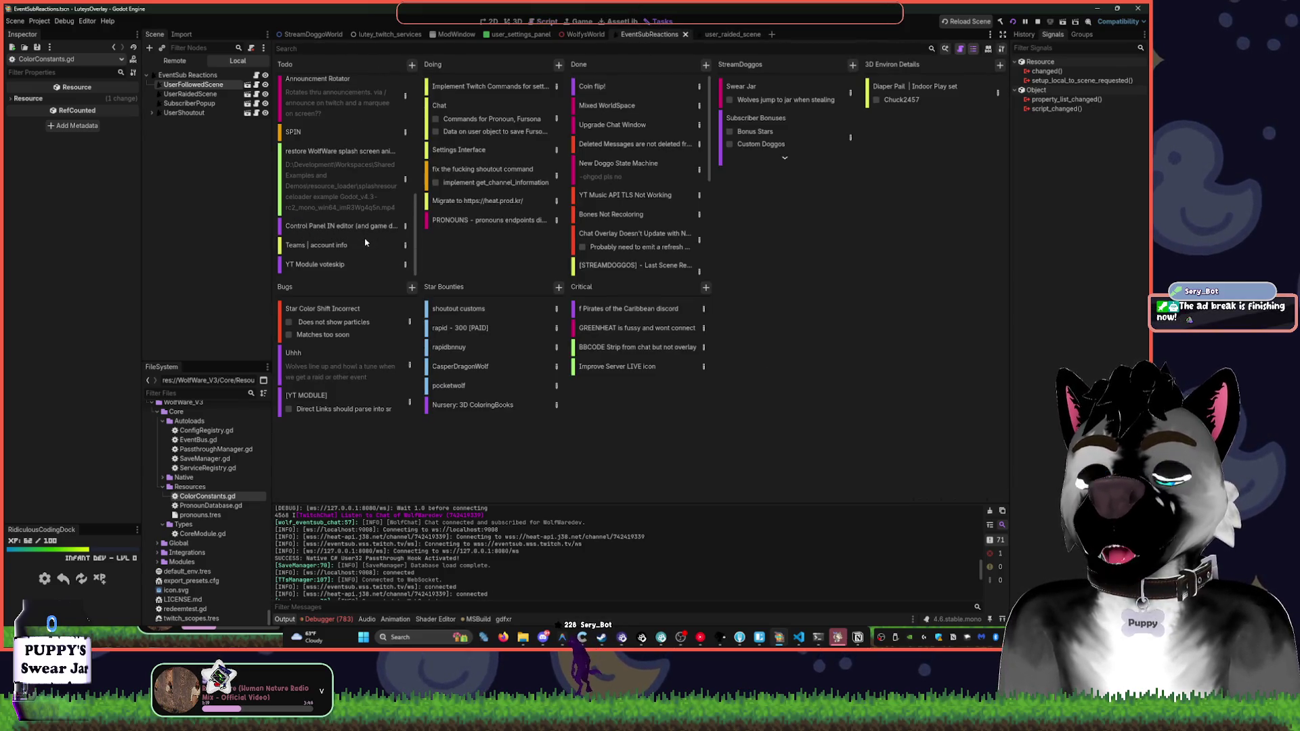
pyautogui.click(547, 21)
pyautogui.click(650, 23)
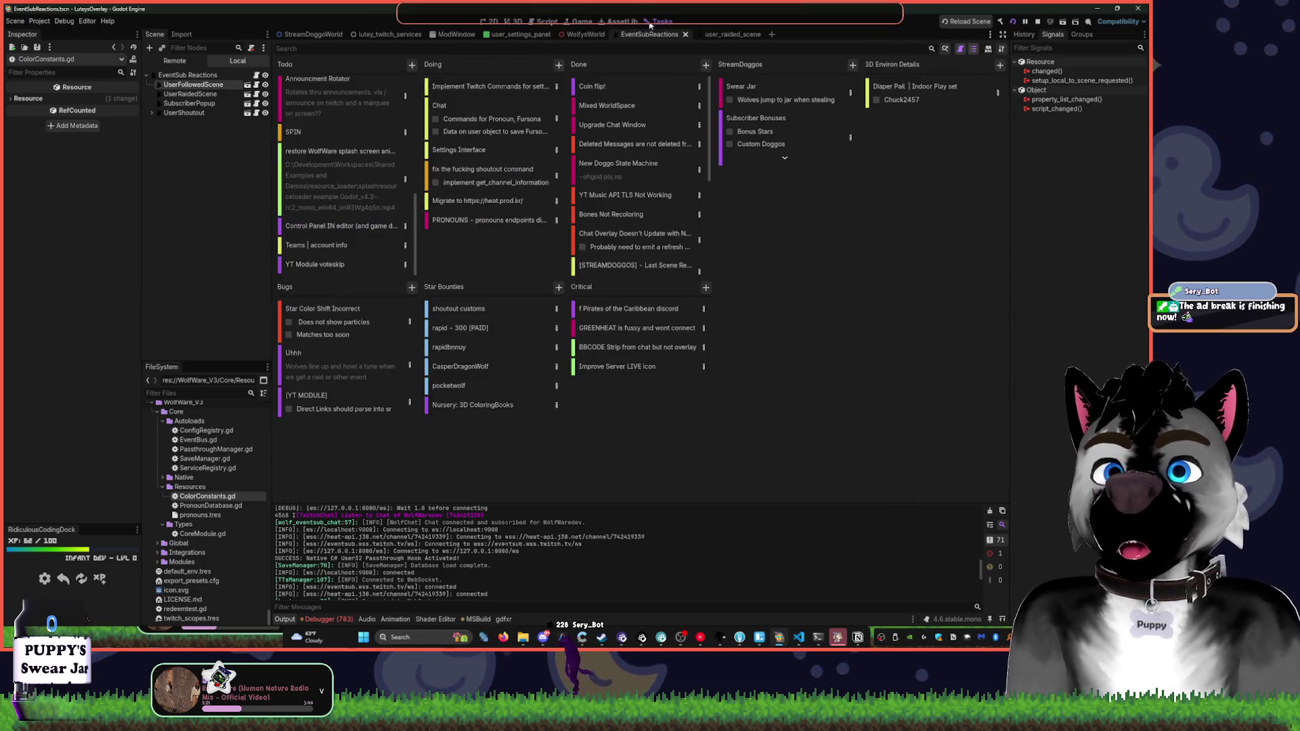
pyautogui.click(625, 23)
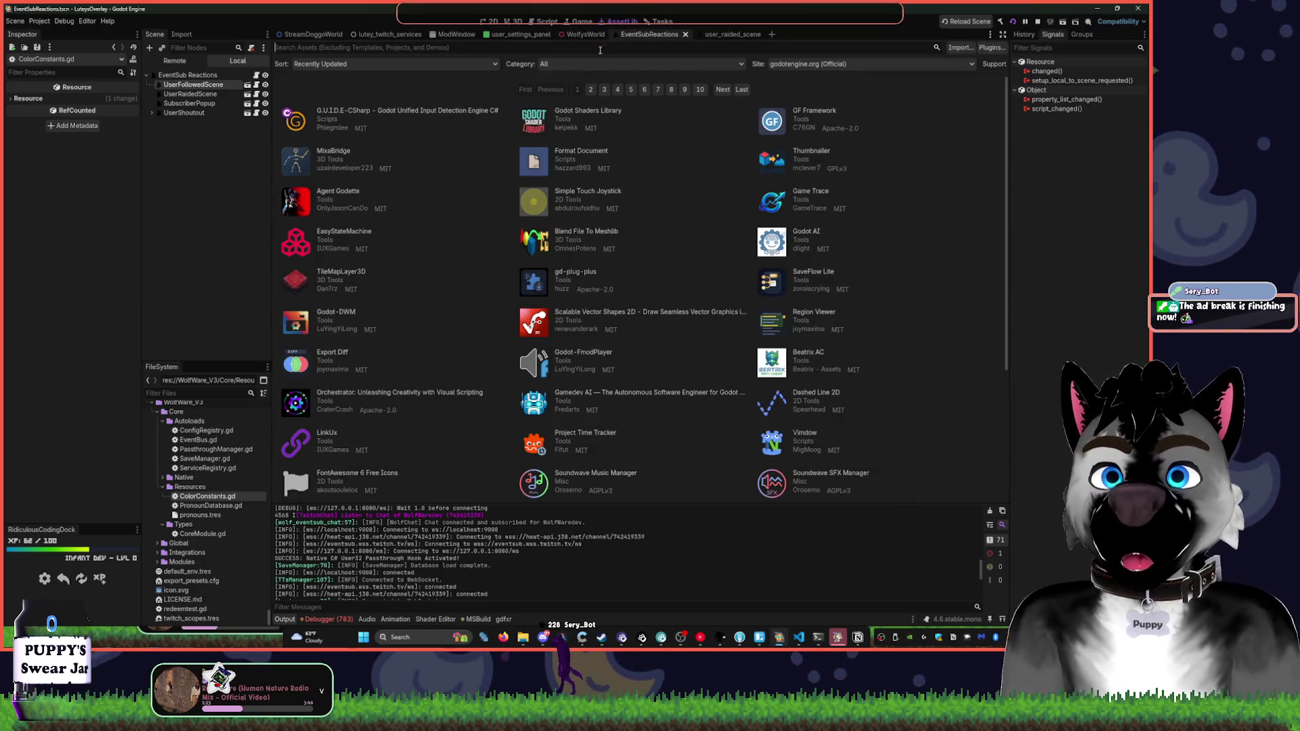
pyautogui.write('not')
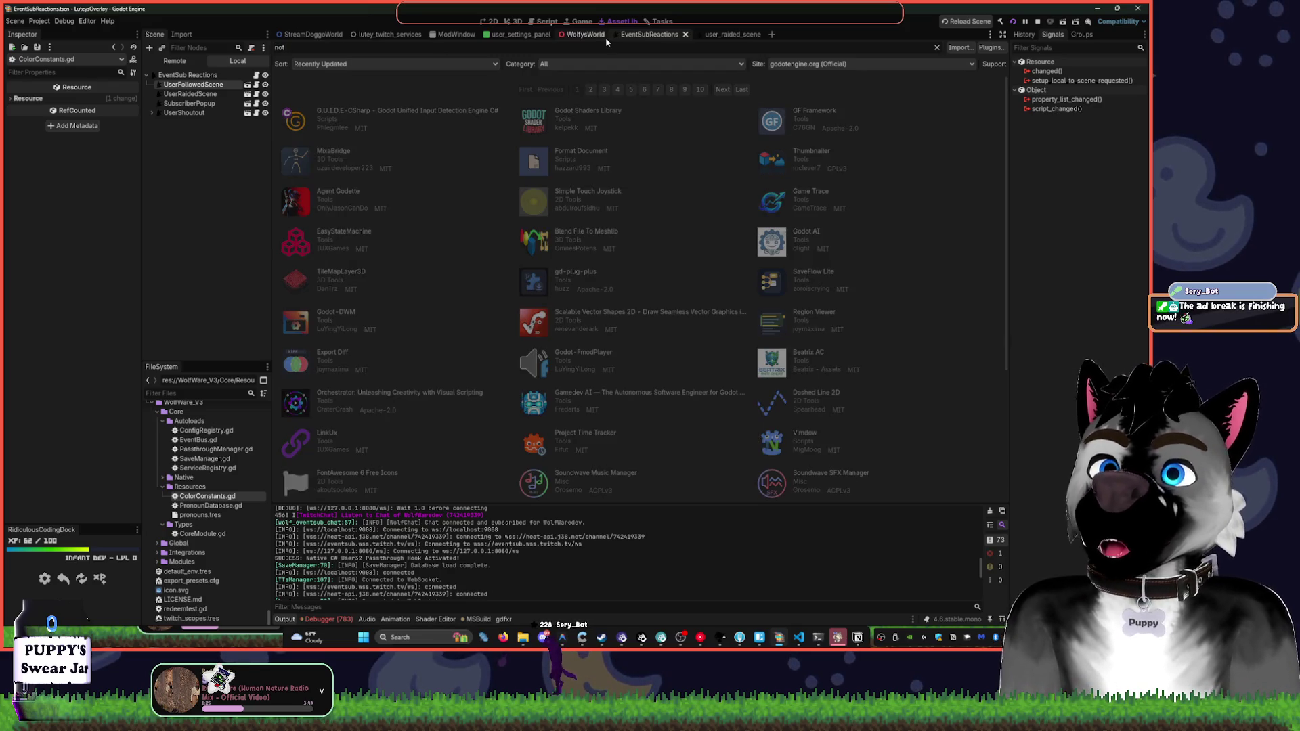
pyautogui.write('ion')
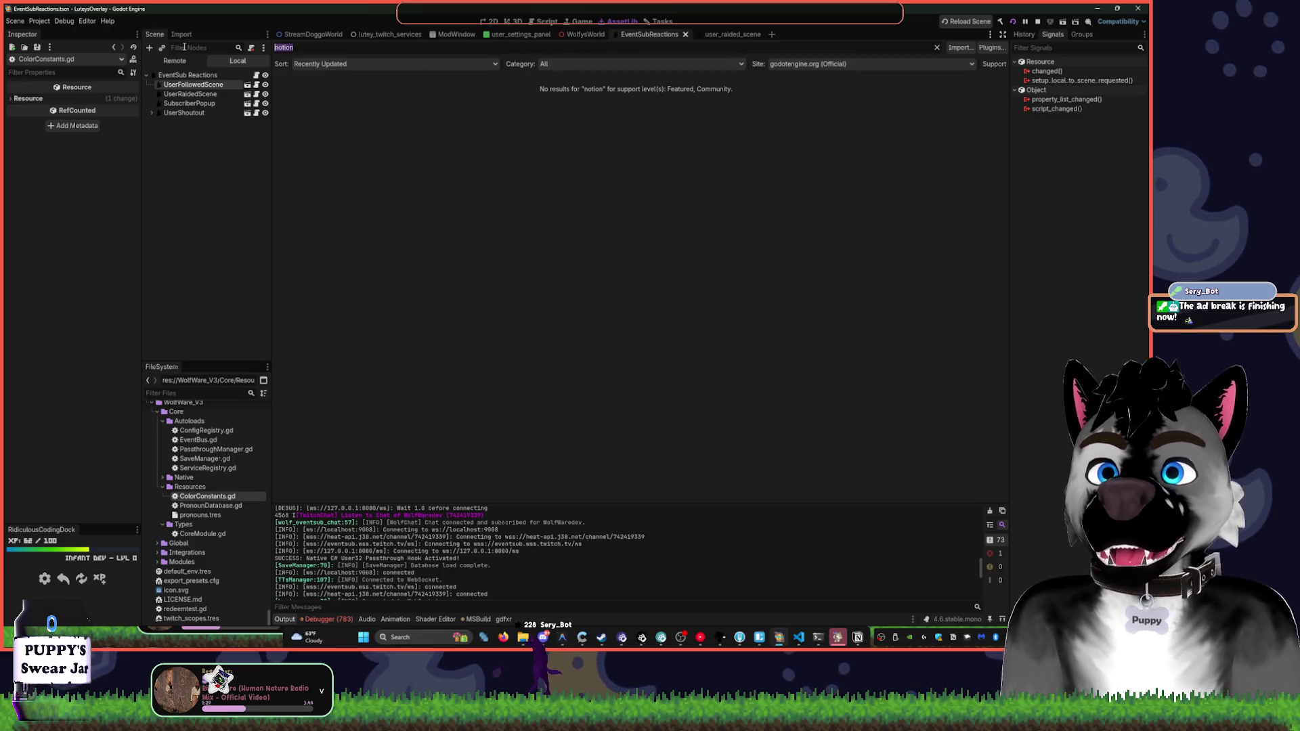
pyautogui.press('BackSpace')
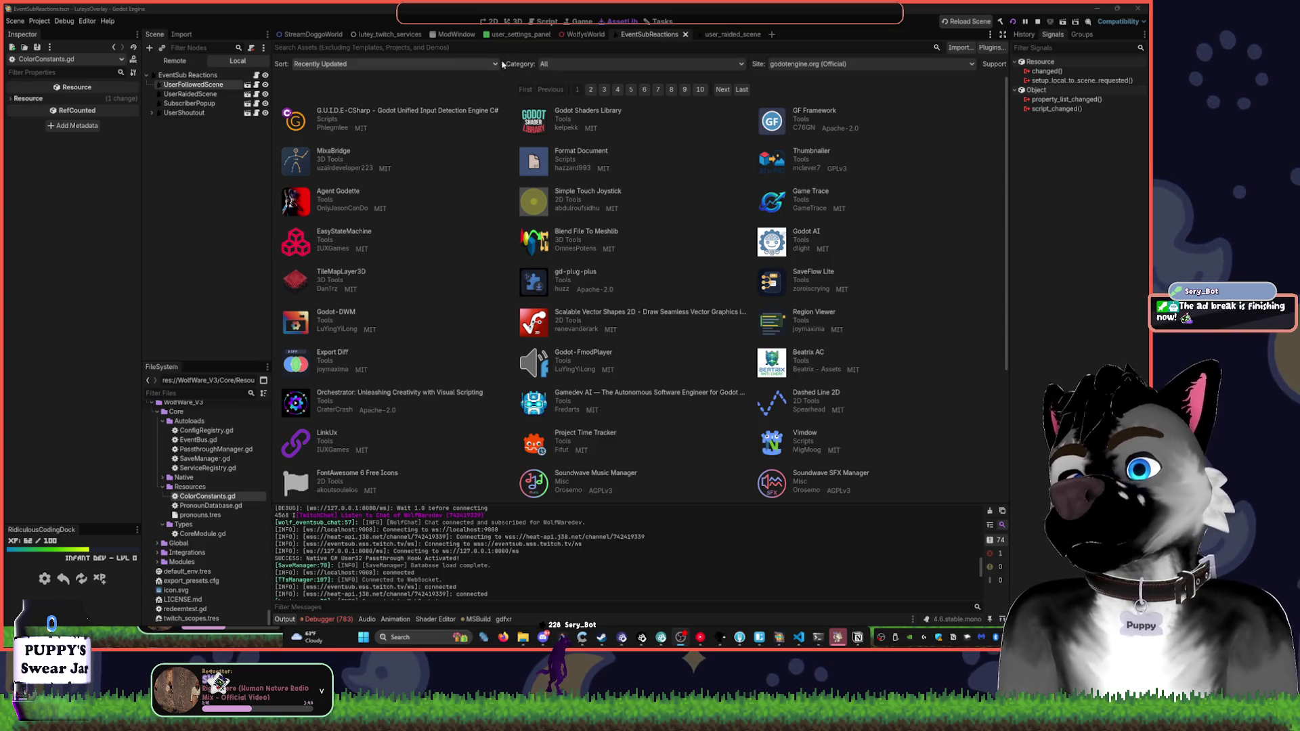
# Open the StreamDoggoWorld scene, then type 'We need to work more on' under Notion's Colorspace Synergy heading.
pyautogui.click(490, 21)
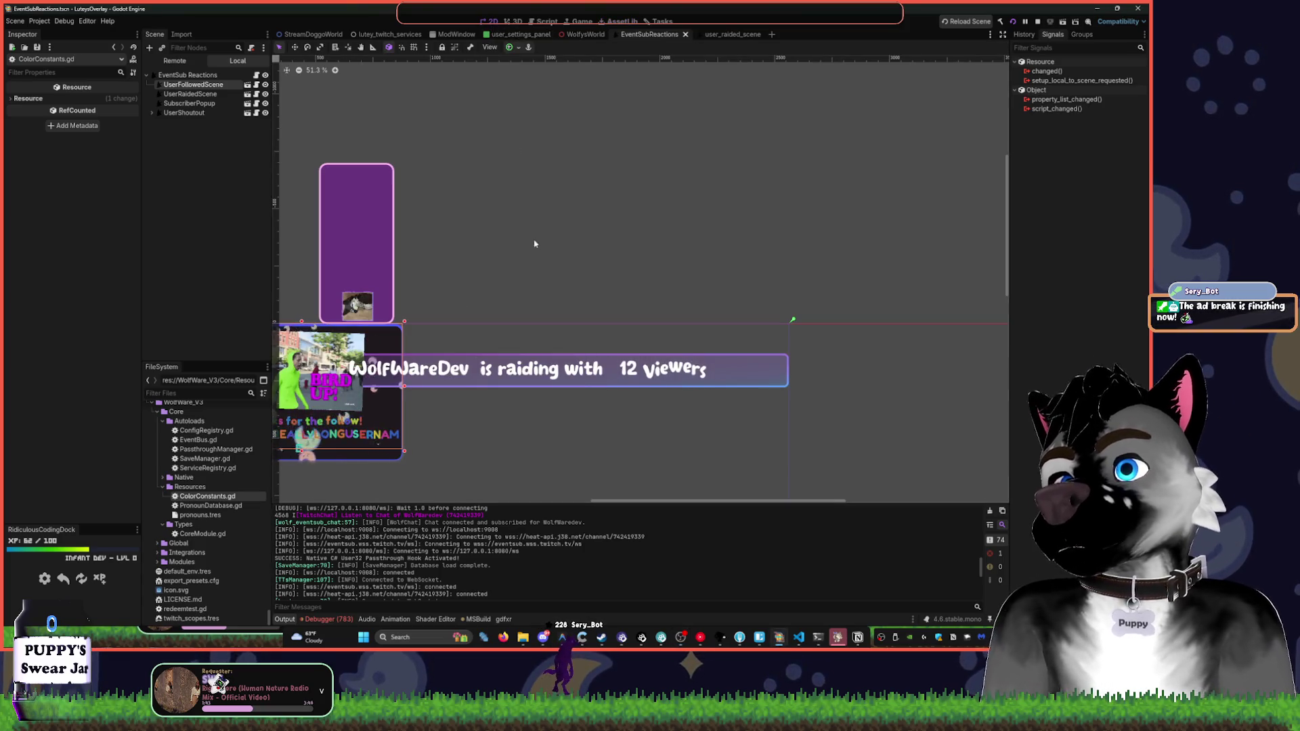
pyautogui.click(313, 34)
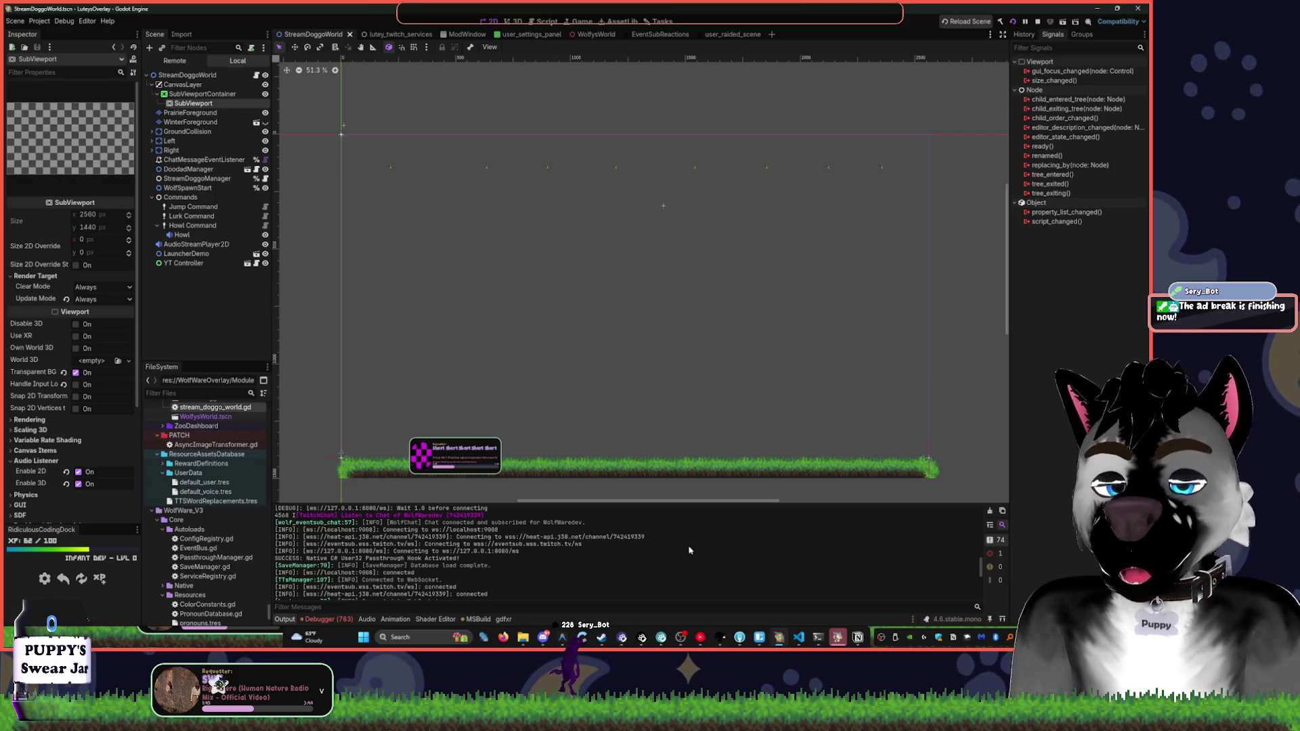
pyautogui.click(857, 638)
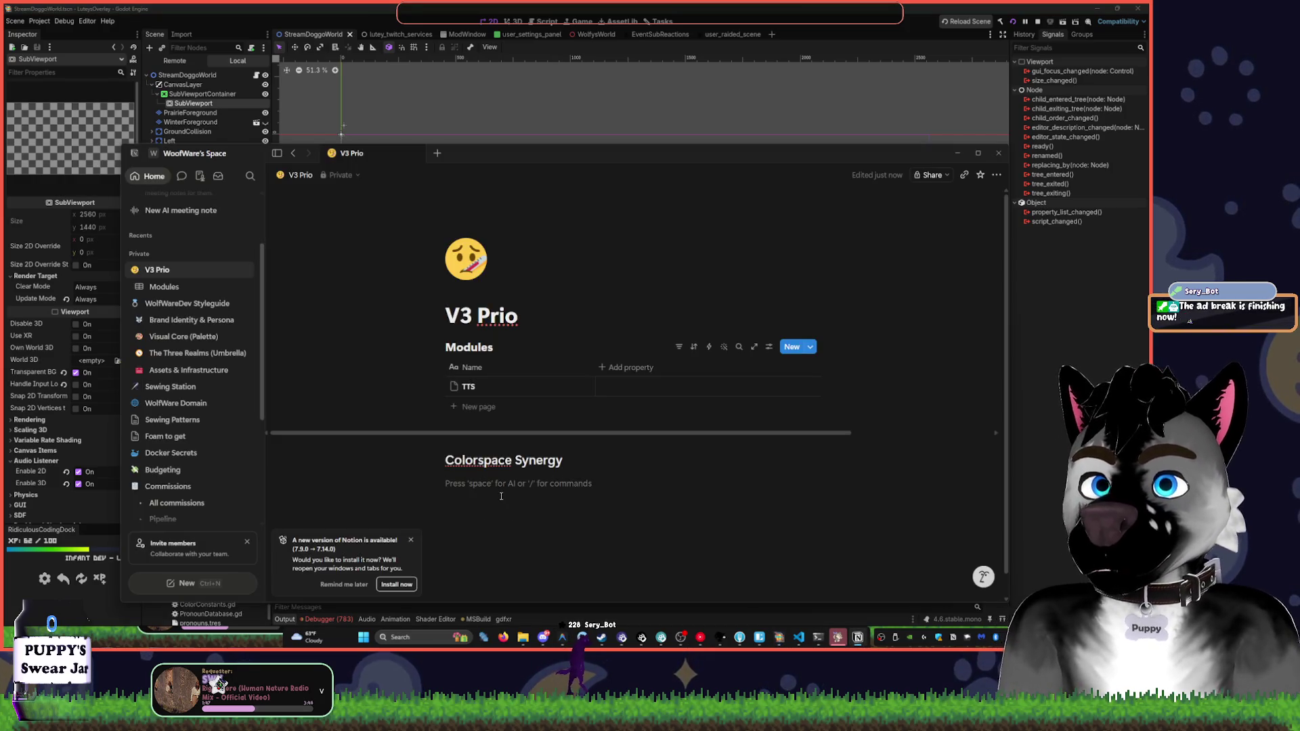
pyautogui.write('We need to ')
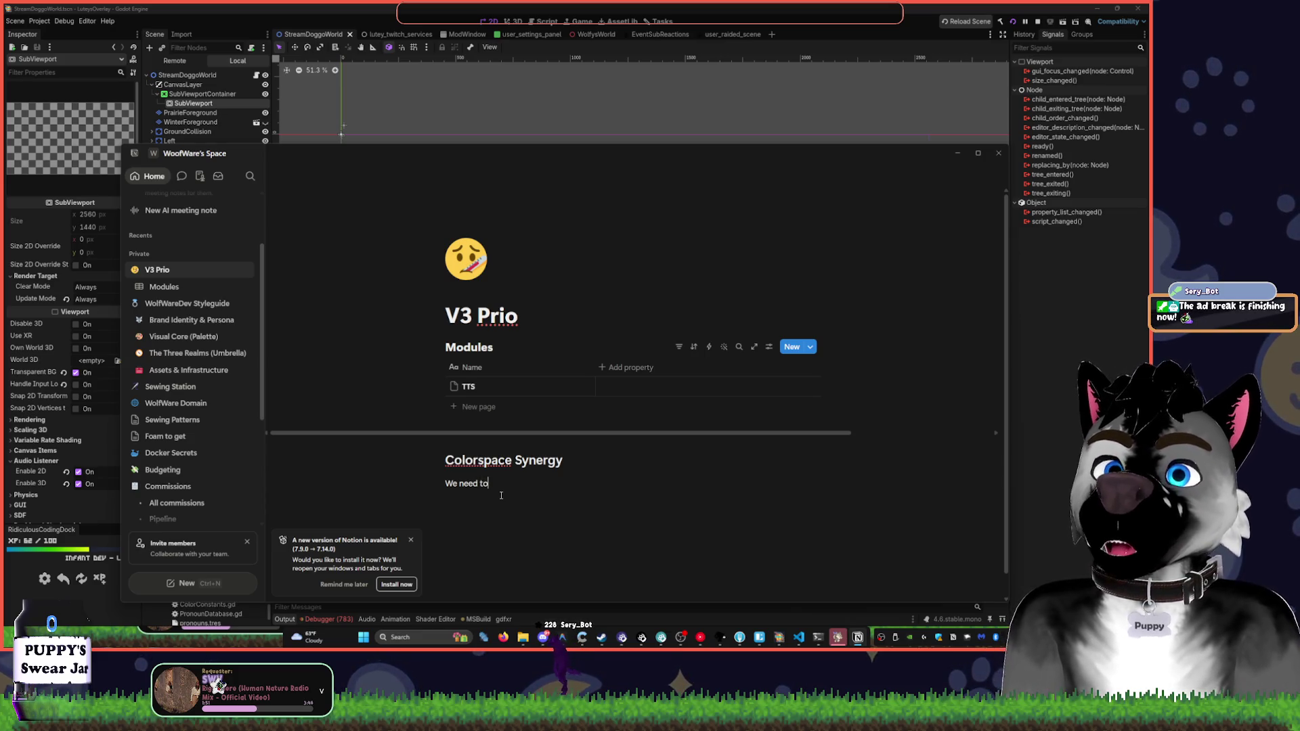
pyautogui.write('work more on')
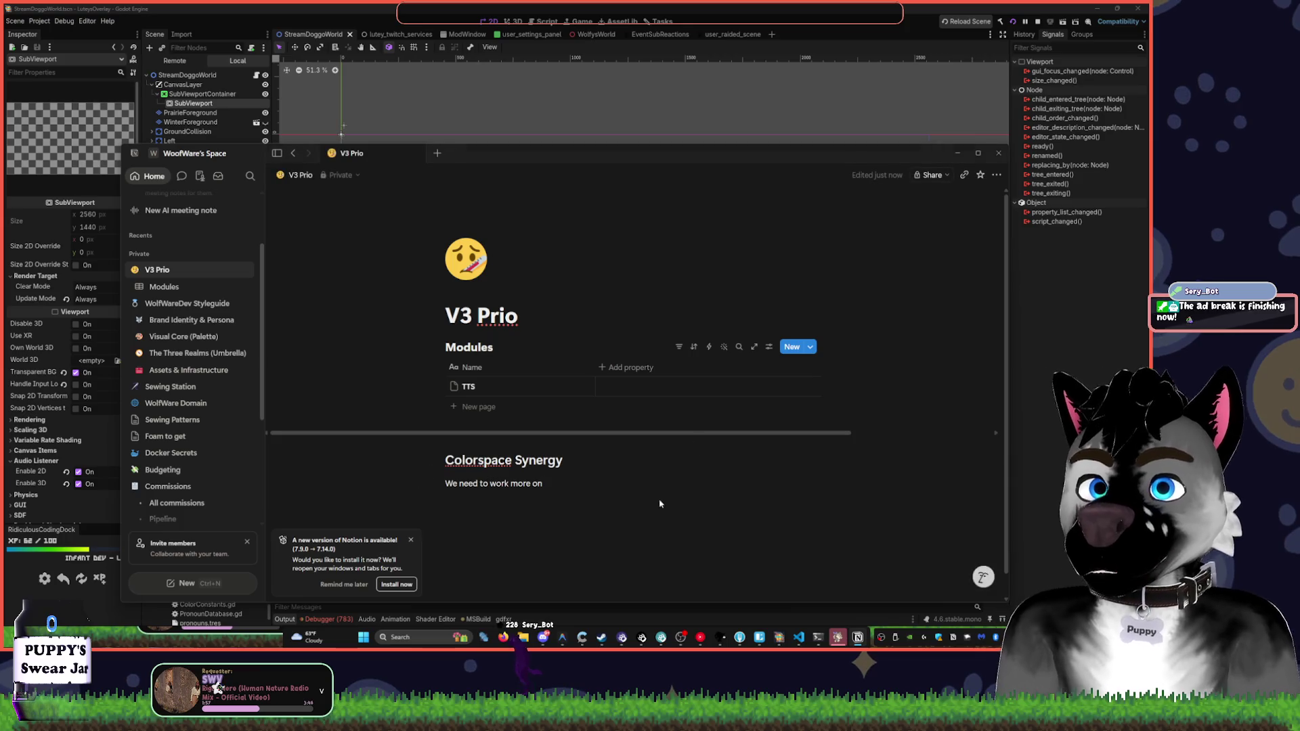
# Start a new line below the note and insert a board-view database with /kanban.
pyautogui.press('Return')
pyautogui.press('Return')
pyautogui.write('/kanban')
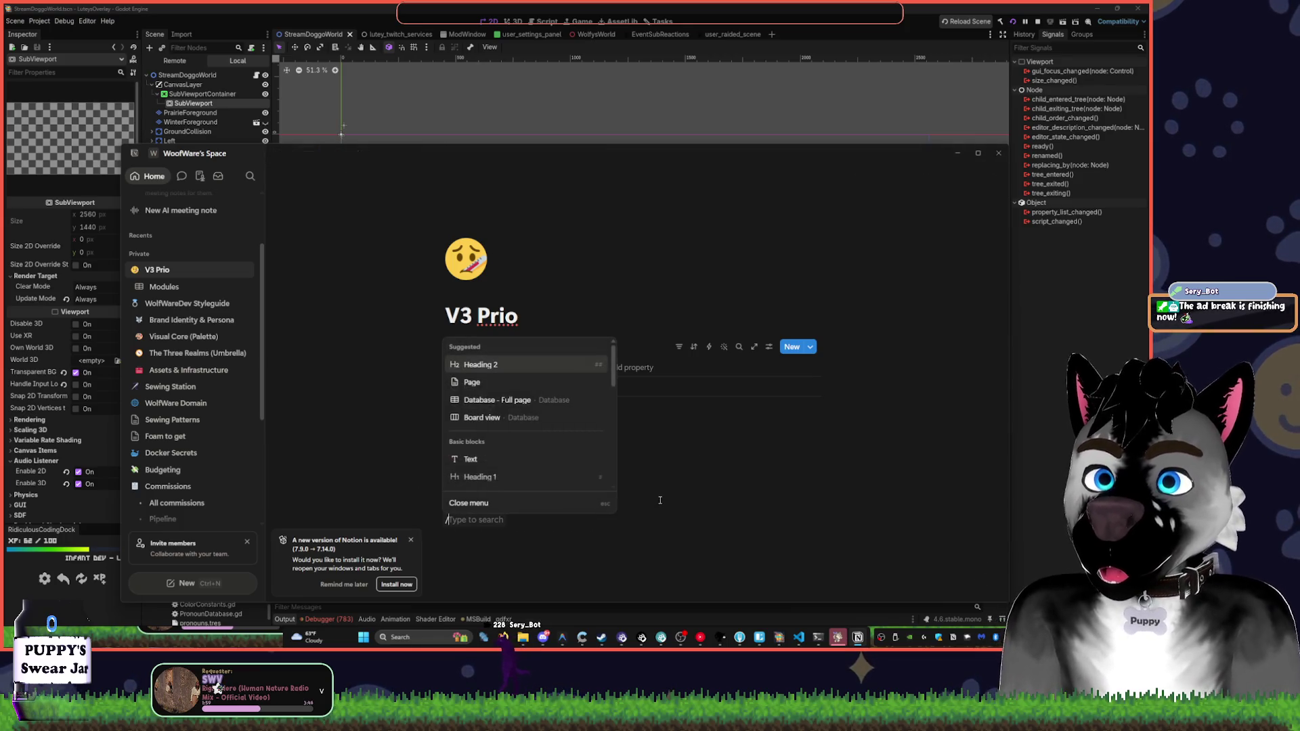
pyautogui.press('Return')
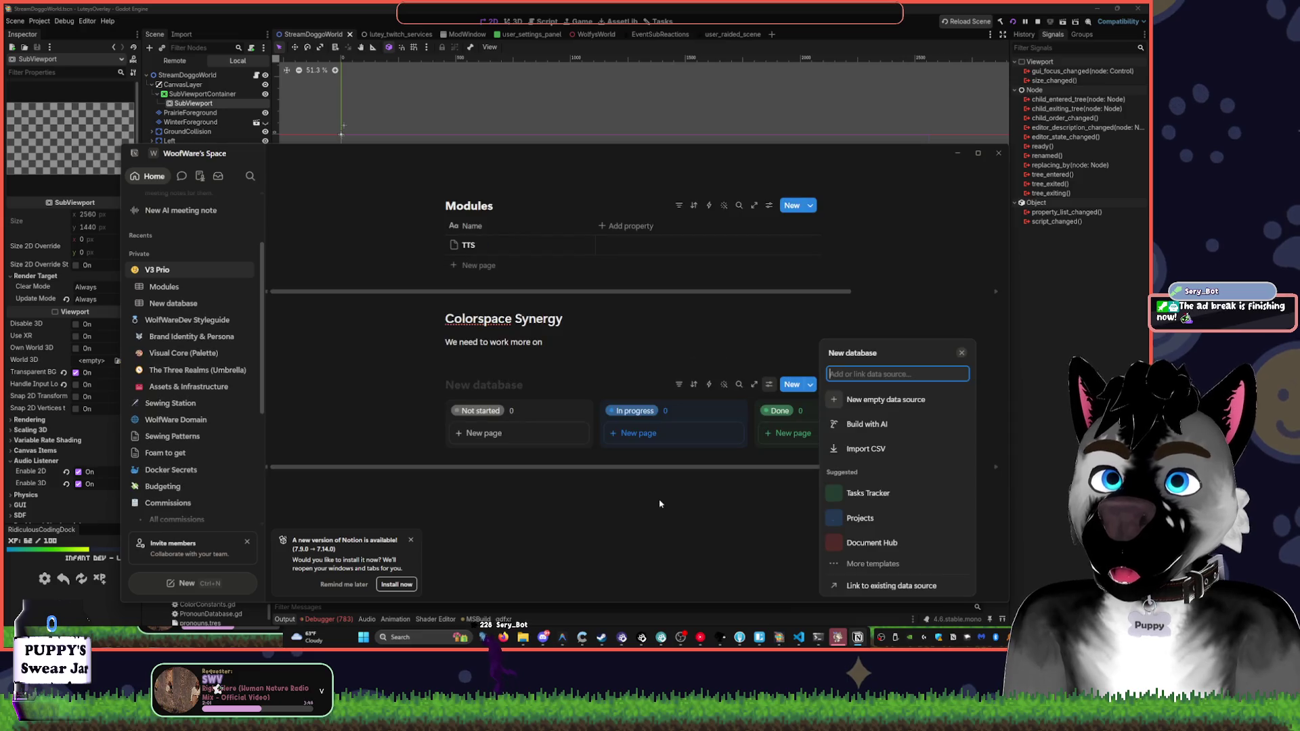
# Add a Not started card titled Colorspace Synergy by pasting the heading into it.
pyautogui.press('Escape')
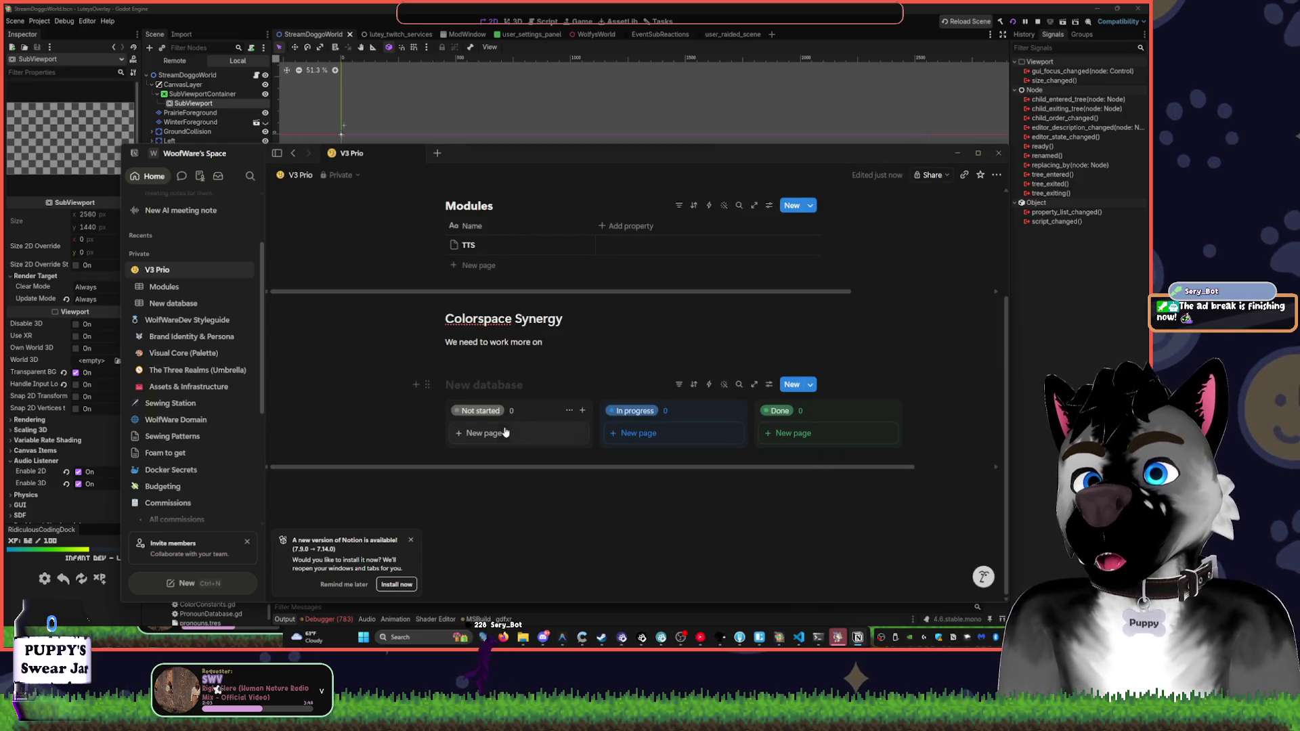
pyautogui.click(522, 439)
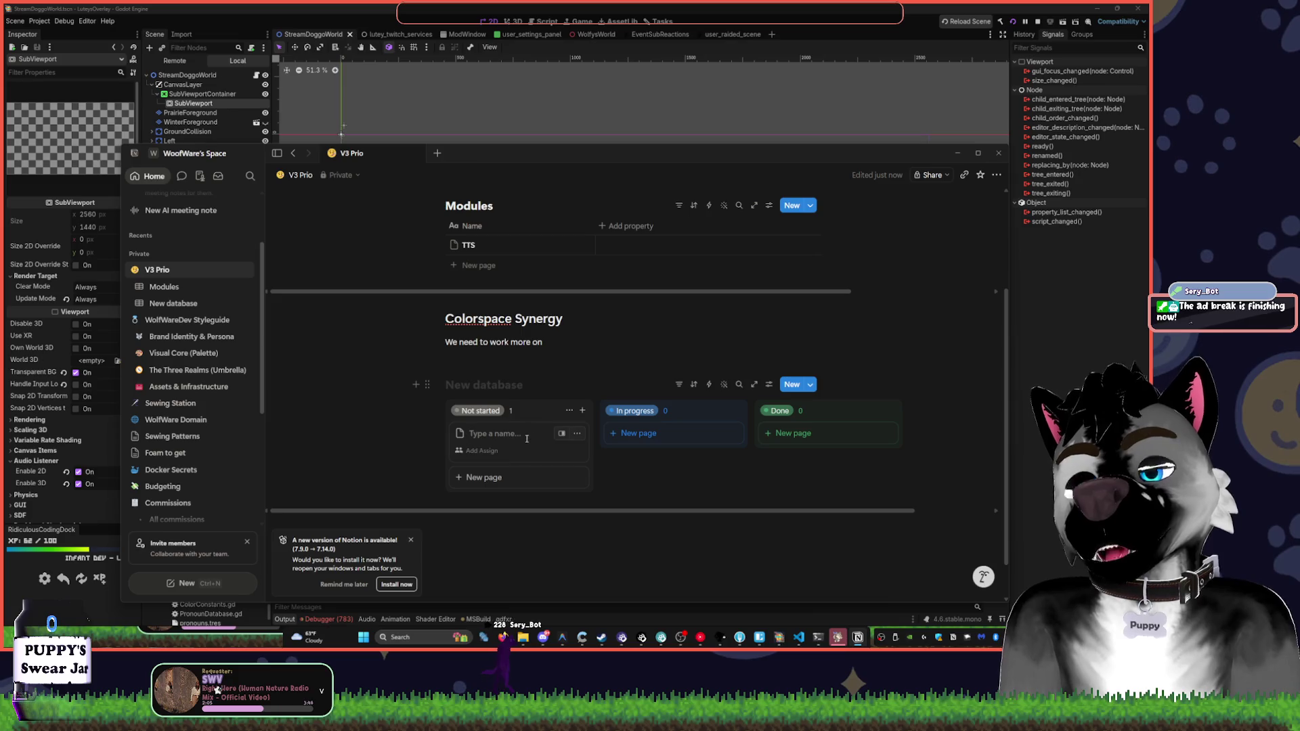
pyautogui.click(567, 322)
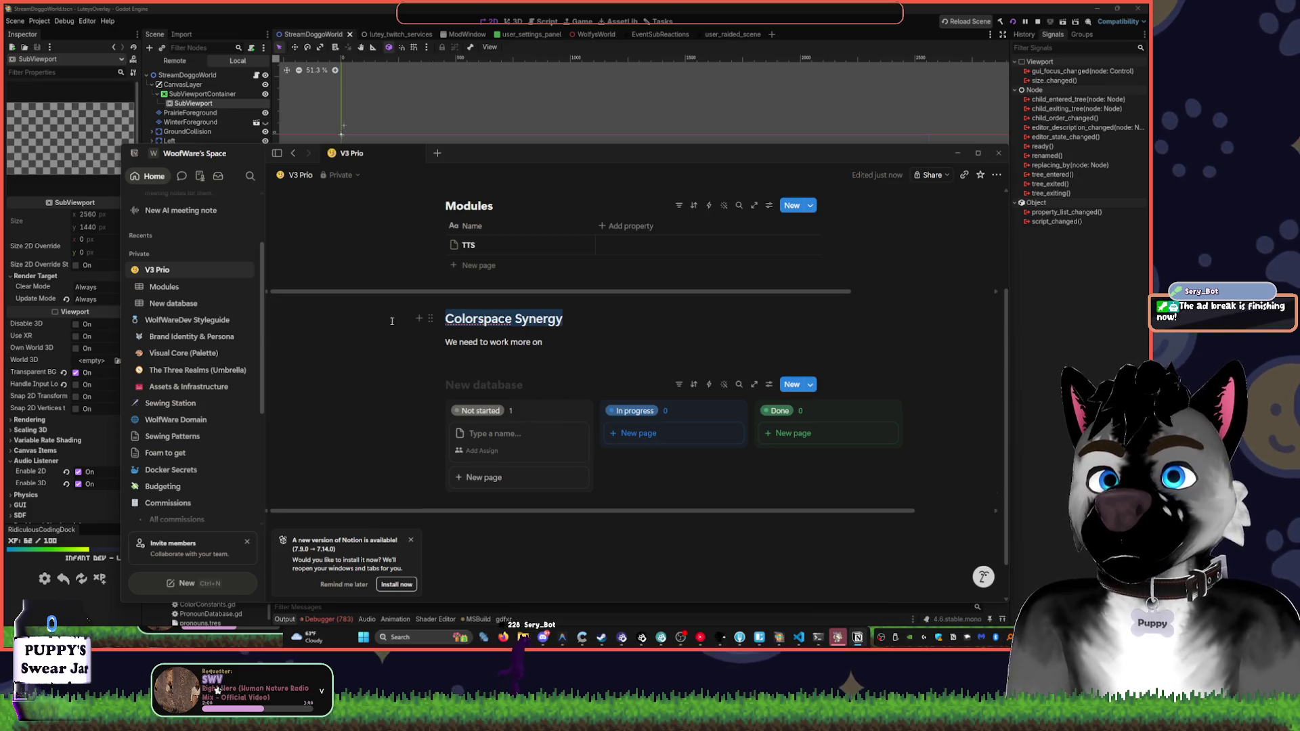
pyautogui.click(504, 441)
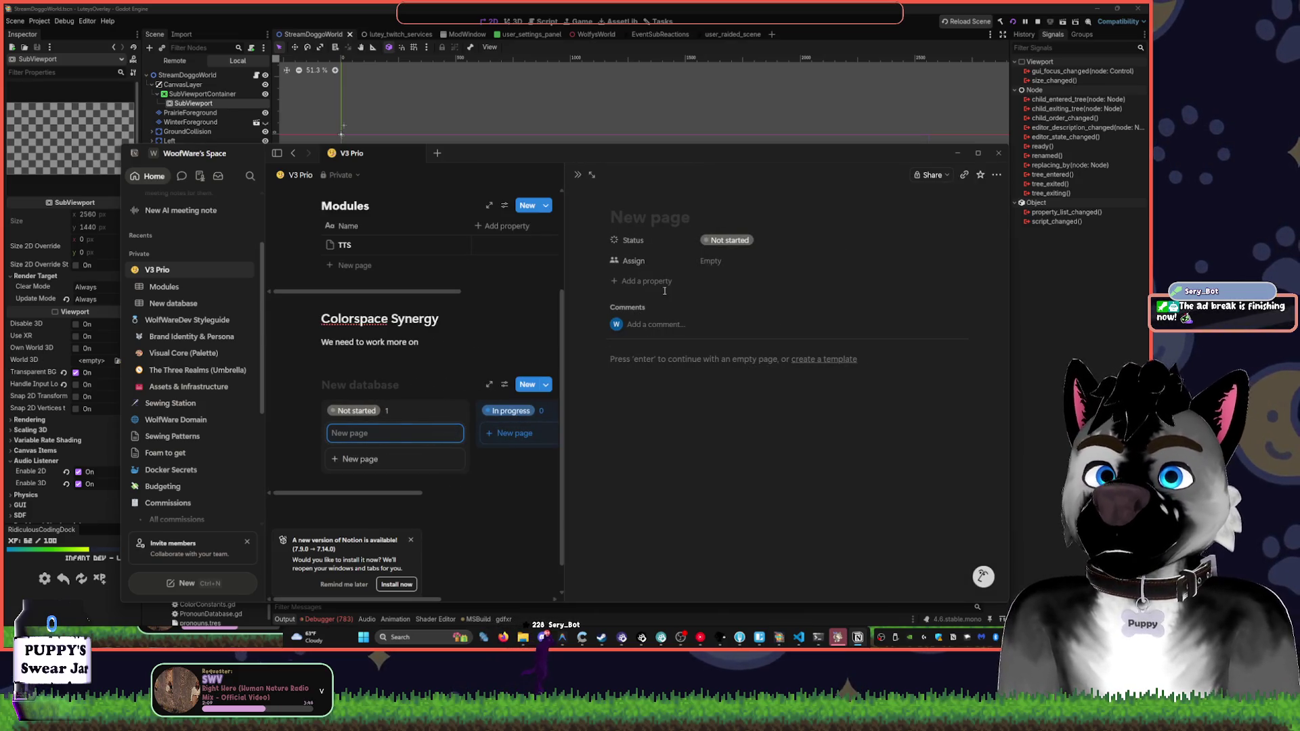
pyautogui.write('Colorspace Synergy')
pyautogui.click(441, 377)
# Delete the Colorspace Synergy heading and the 'We need to work more on' note line.
pyautogui.moveTo(568, 320); pyautogui.dragTo(445, 319)
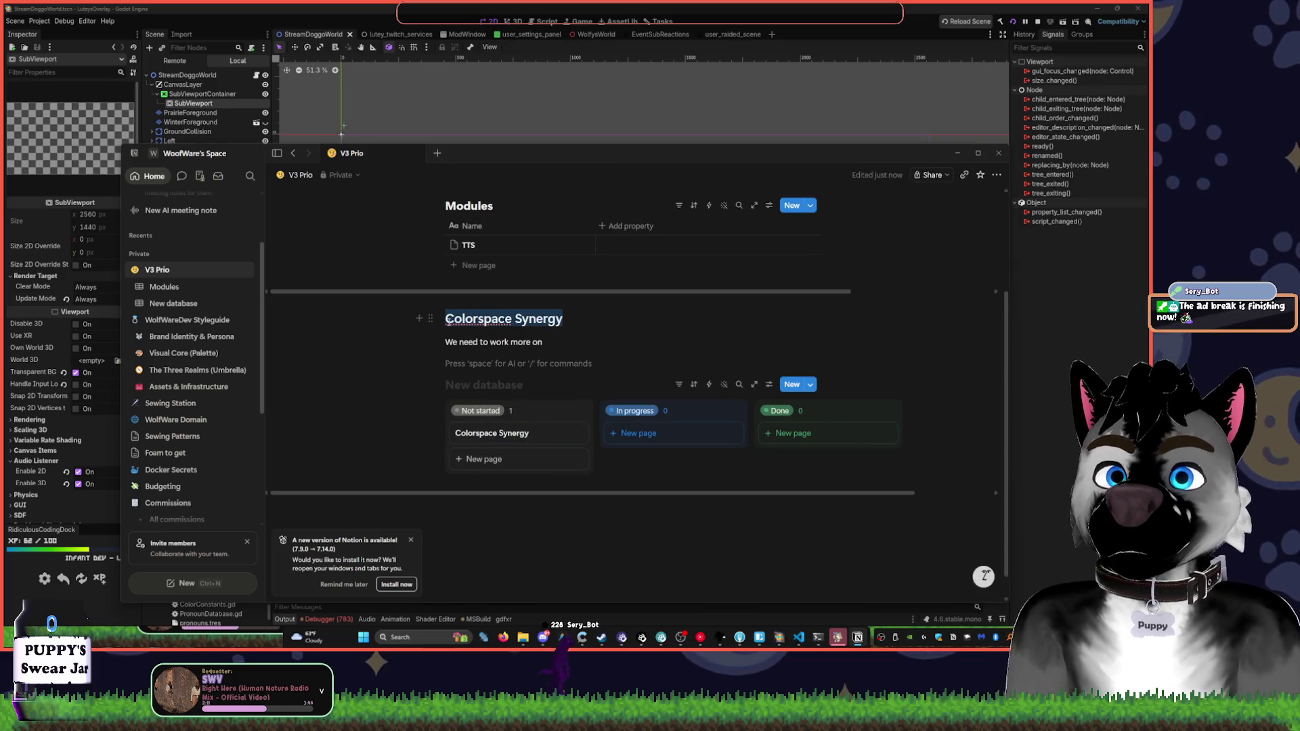
pyautogui.press('BackSpace')
pyautogui.moveTo(539, 343); pyautogui.dragTo(444, 343)
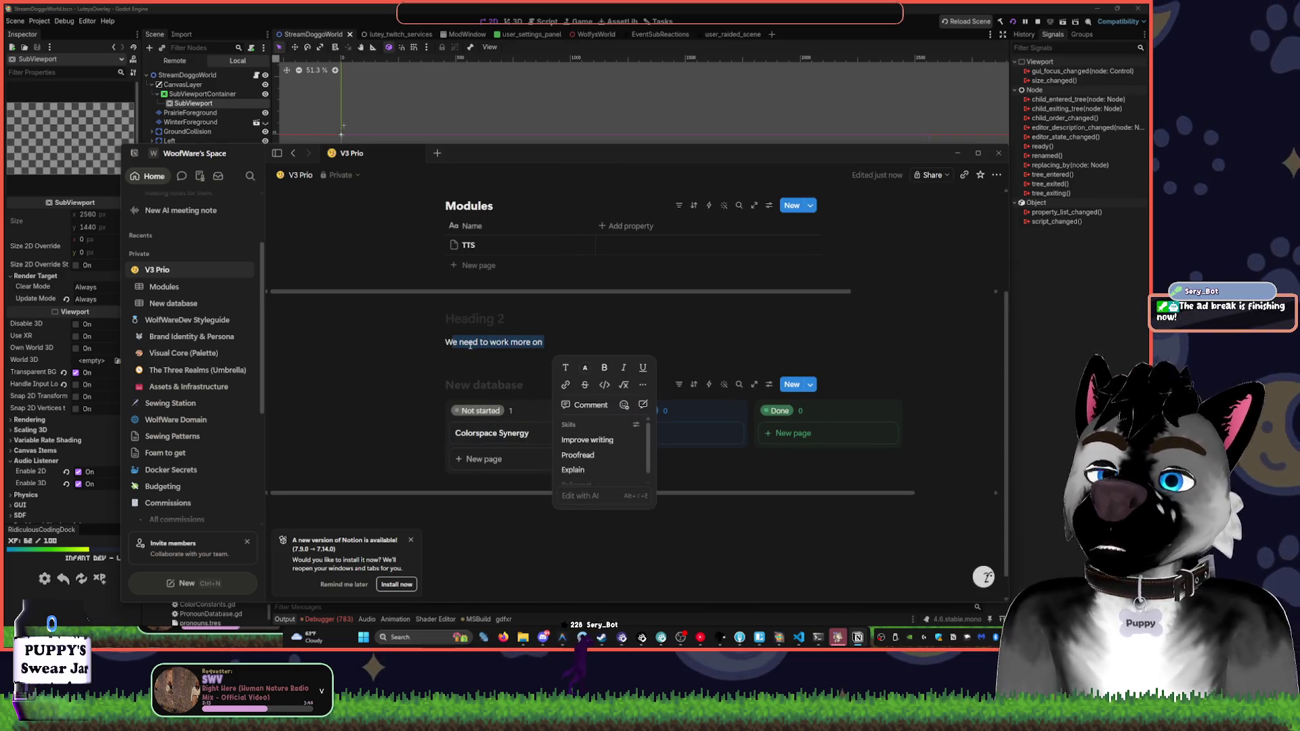
pyautogui.press('BackSpace')
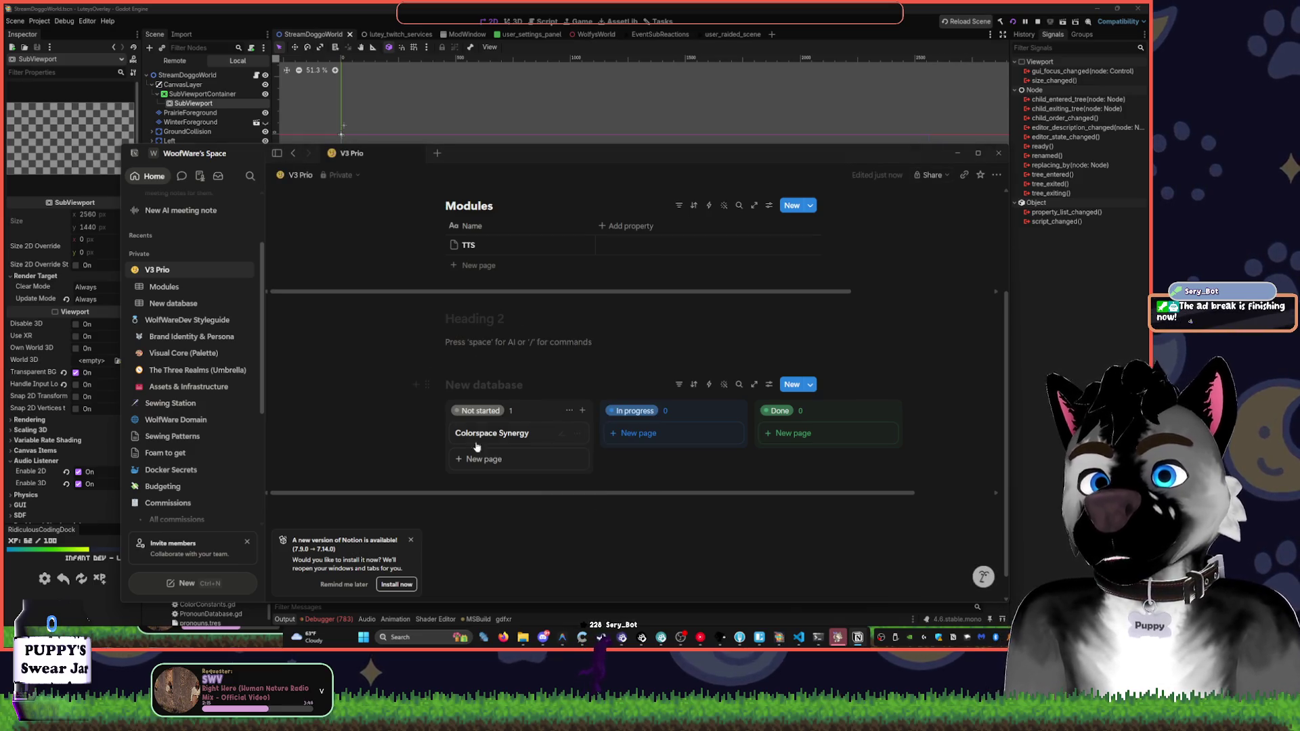
pyautogui.click(561, 437)
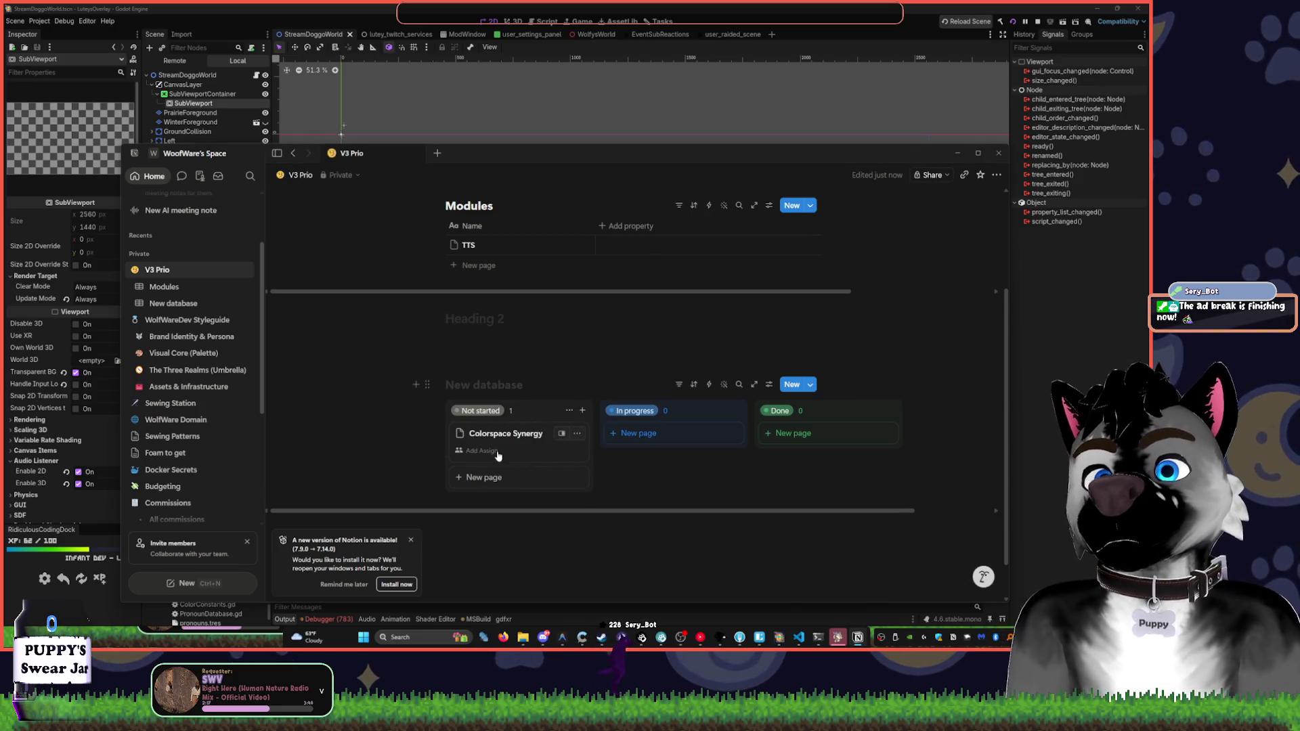
pyautogui.click(564, 400)
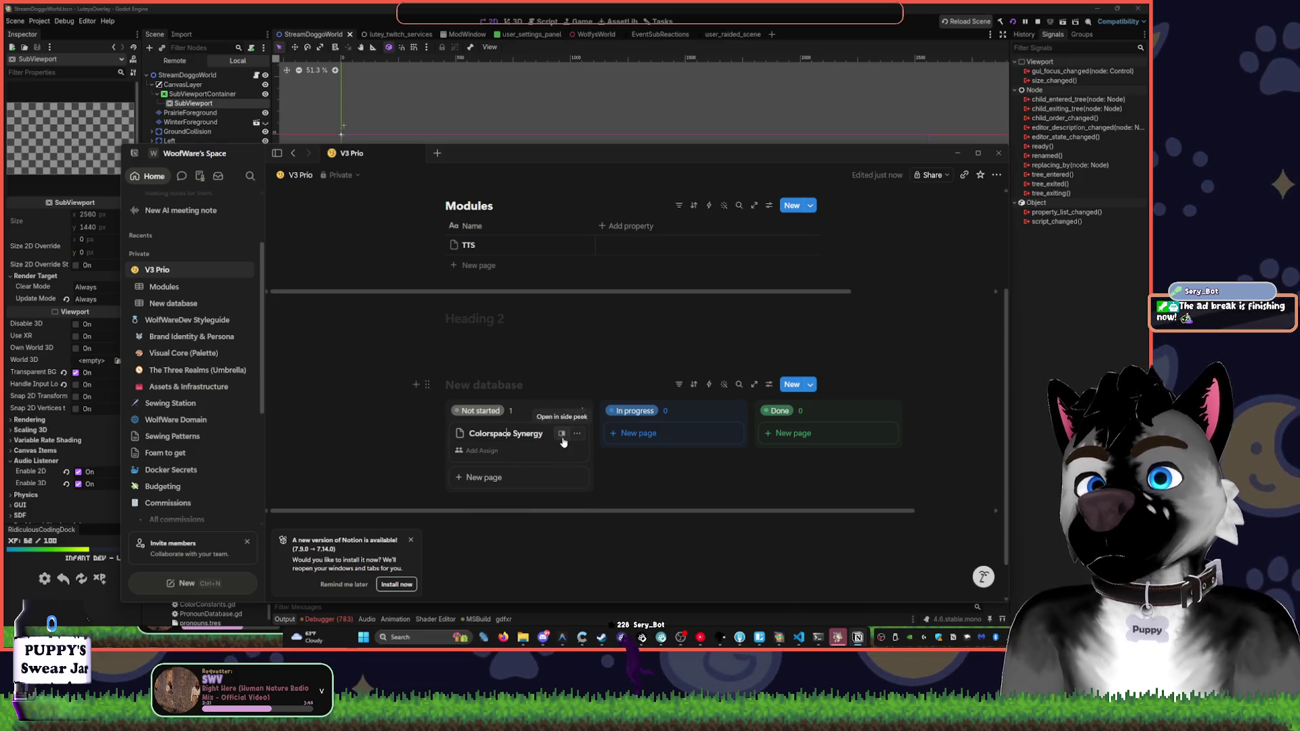
pyautogui.press('Escape')
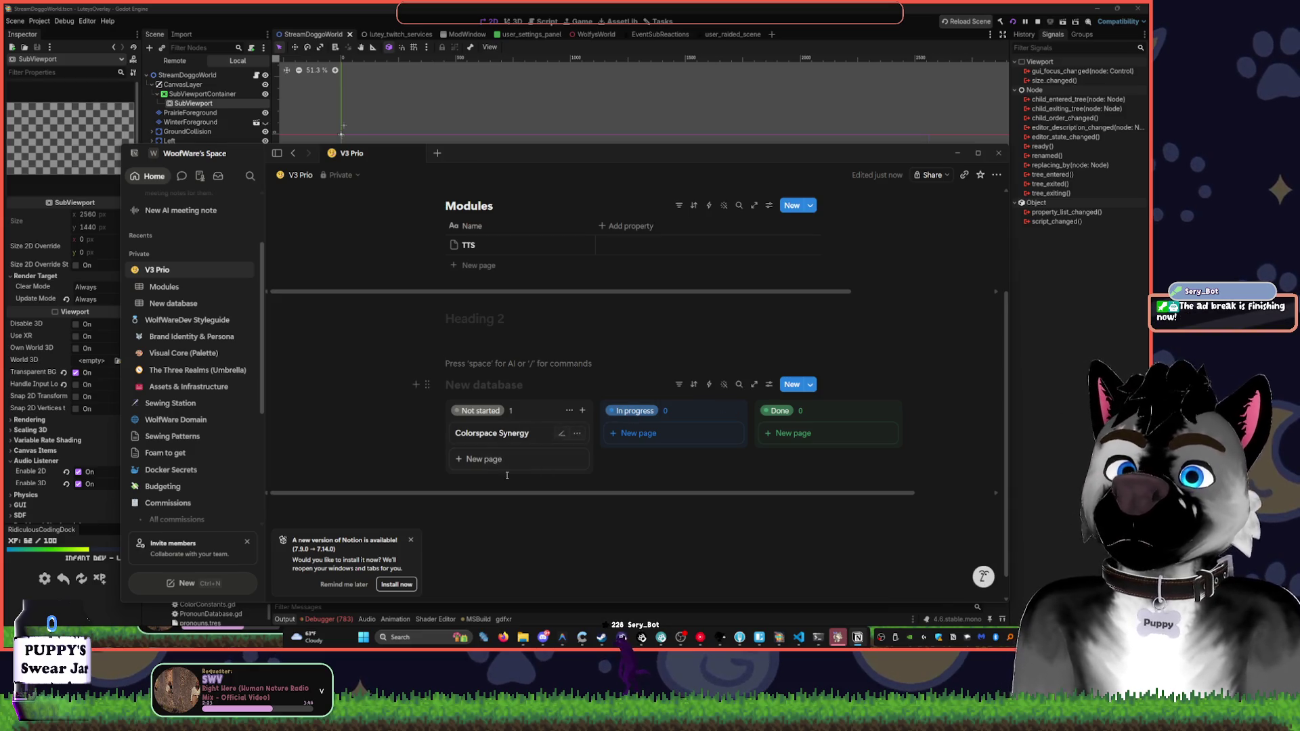
# Add a second Not started card for Lunacy Compnent (SVG|PNG), then switch to Godot.
pyautogui.click(512, 460)
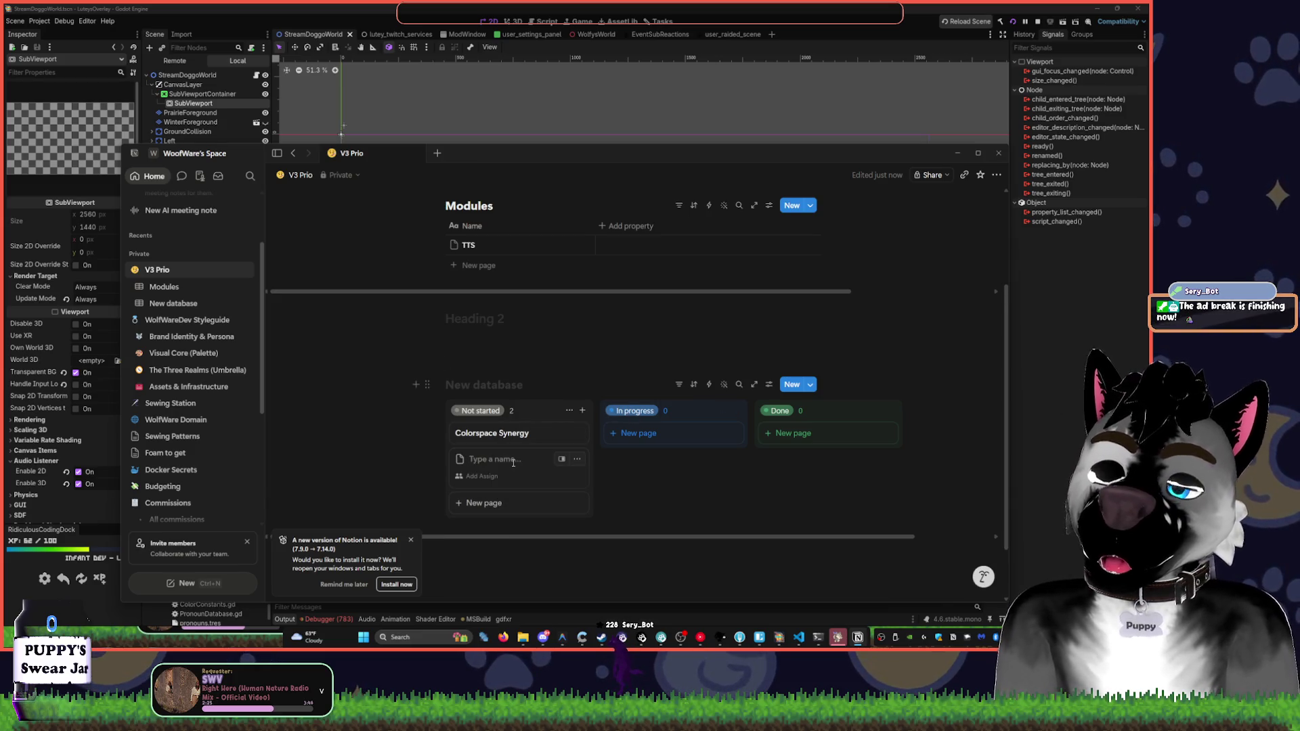
pyautogui.write('Lunacy Compnent (SVG|PNG')
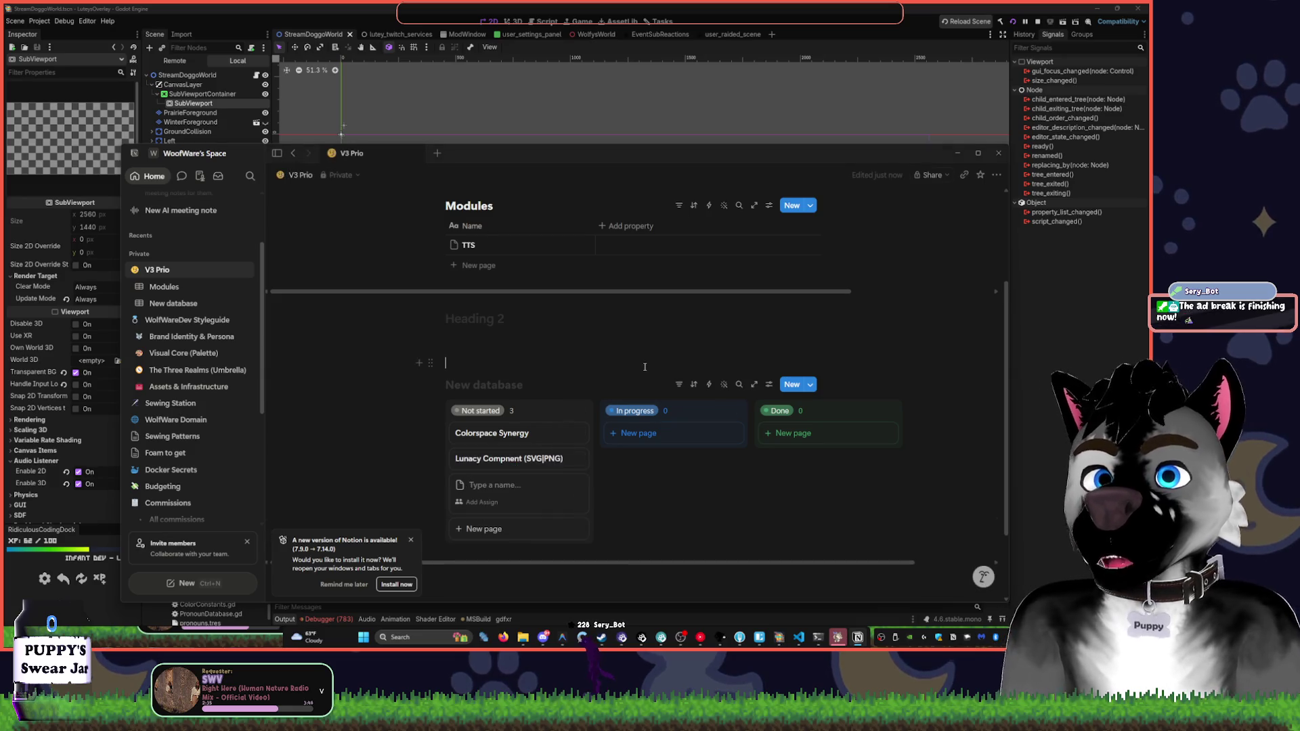
pyautogui.click(808, 7)
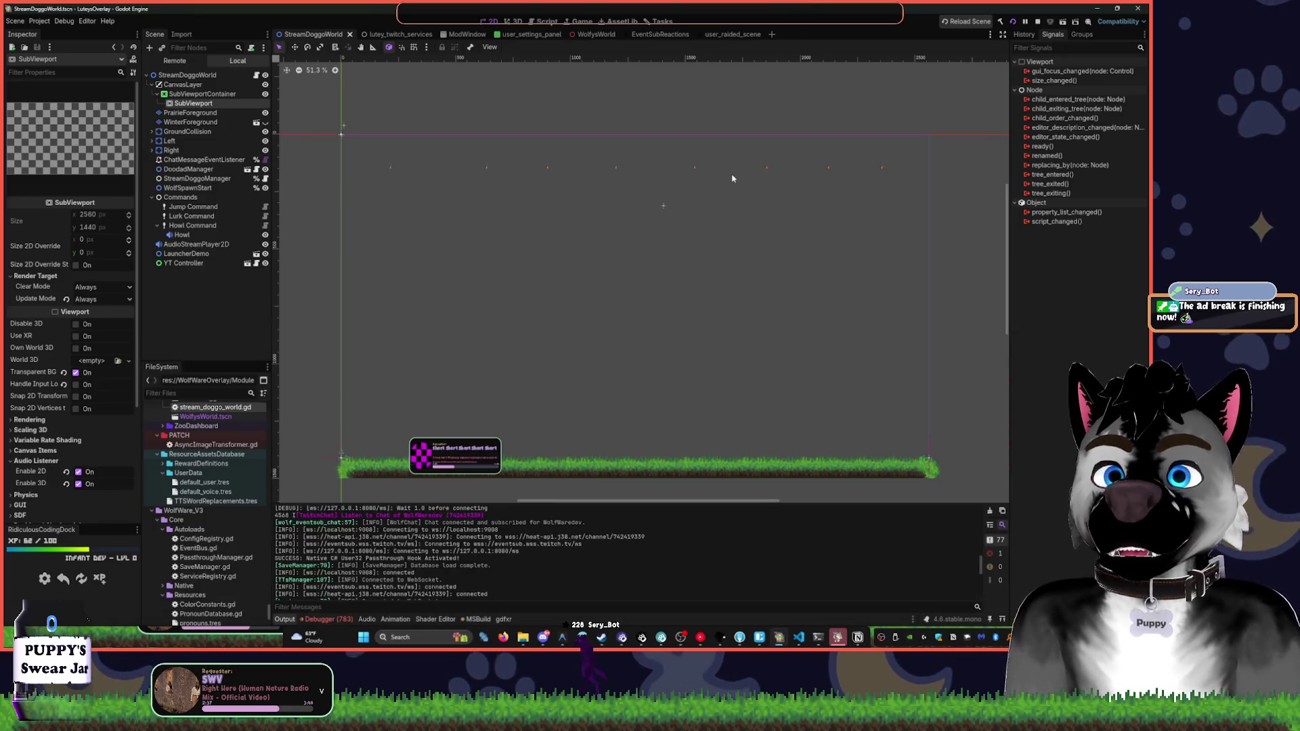
# Switch to the user_raided_scene tab and collapse the Panel node's children in the Scene dock.
pyautogui.click(730, 179)
pyautogui.click(526, 407)
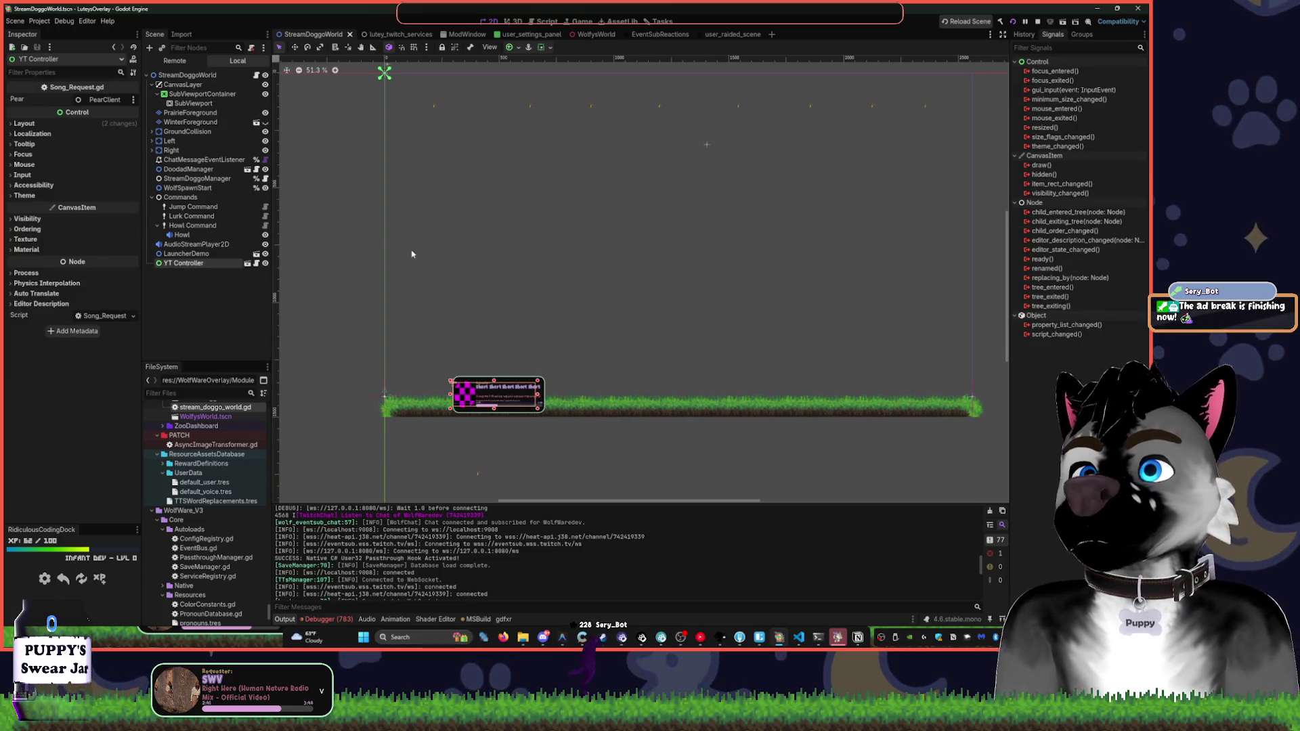
pyautogui.click(731, 34)
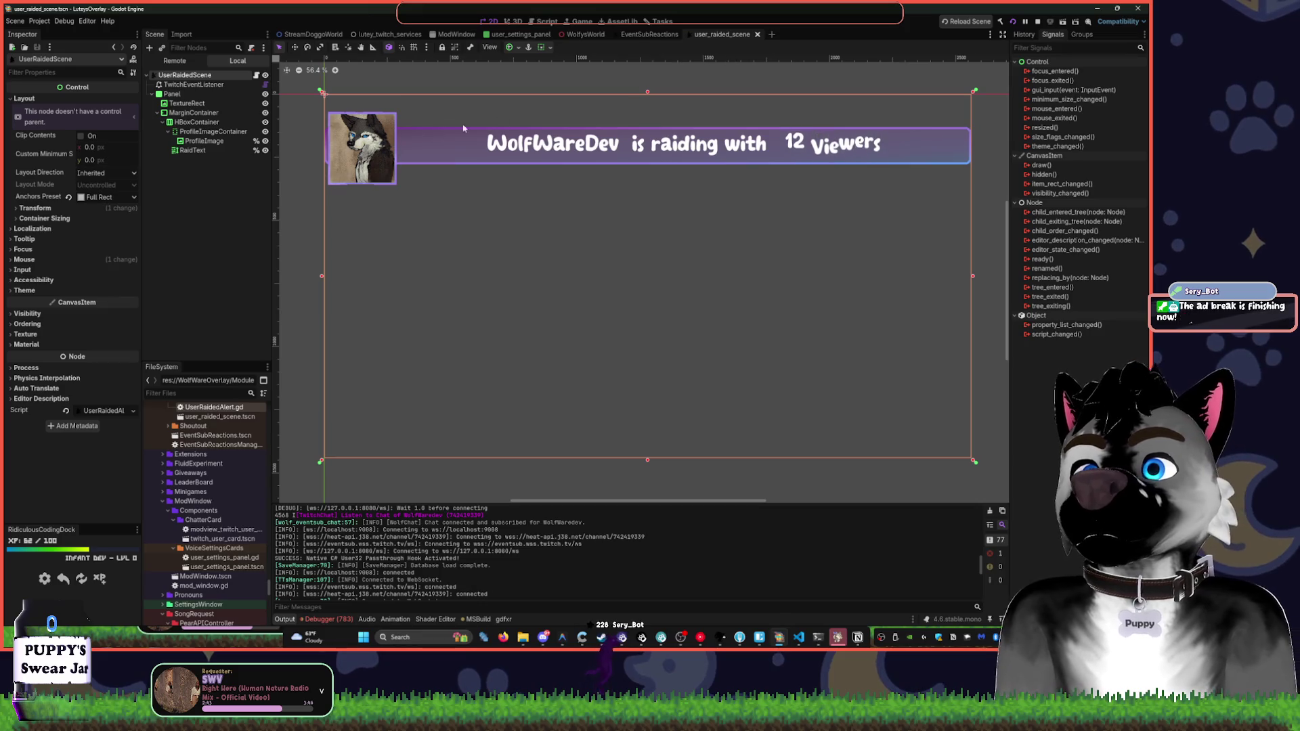
pyautogui.click(152, 93)
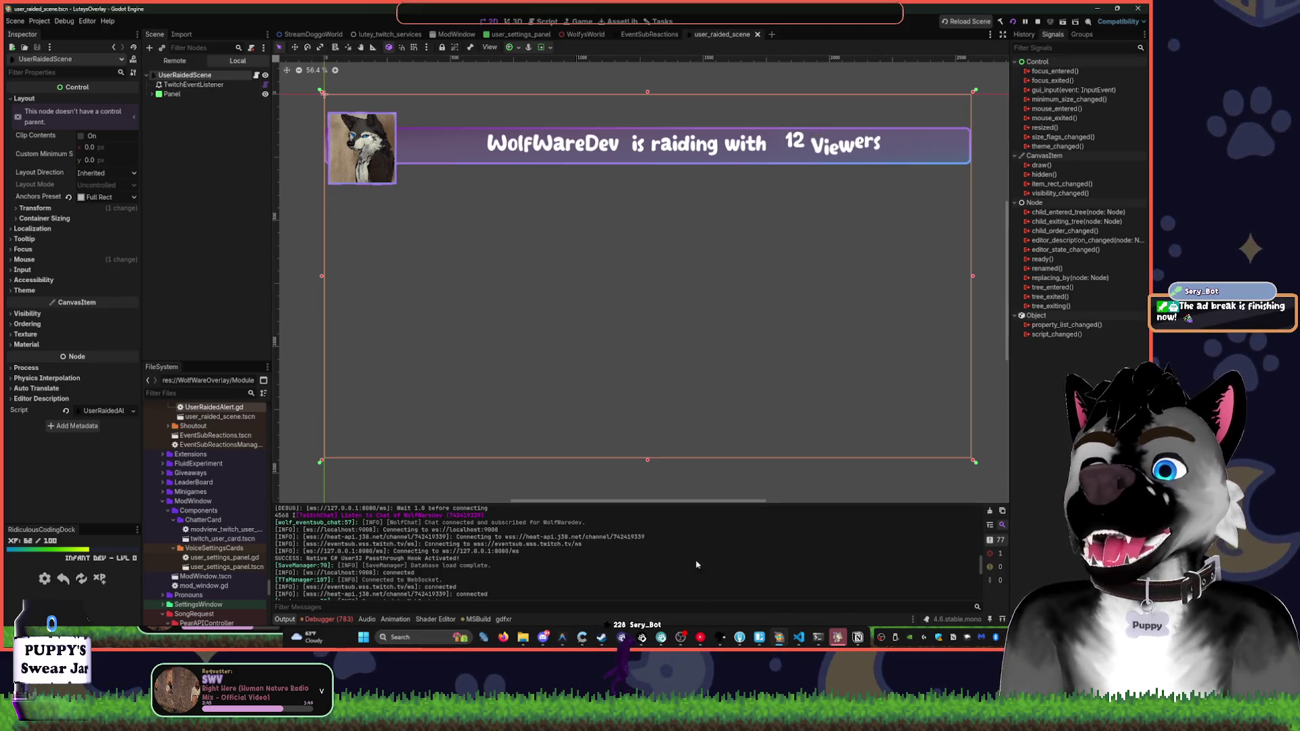
# Bring up the Sound Effects folder in File Explorer and play the long-named King .wav clip.
pyautogui.moveTo(522, 637)
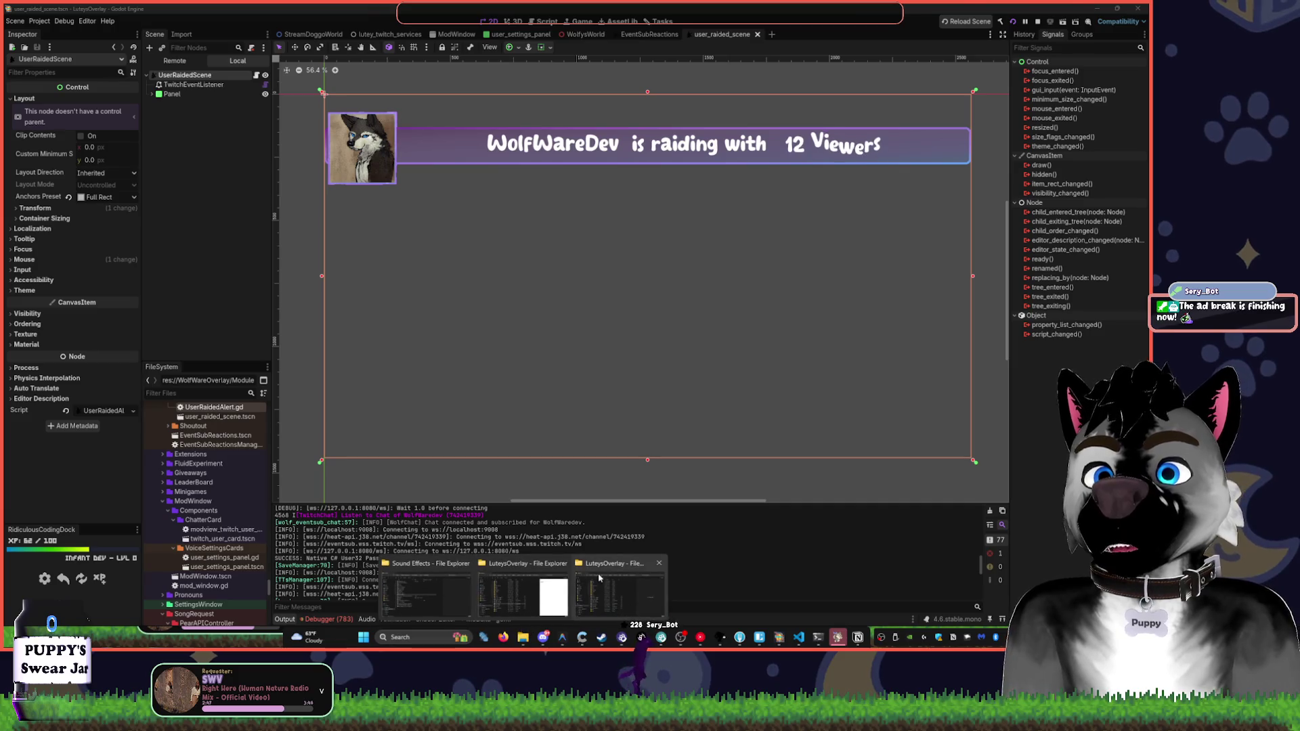
pyautogui.click(426, 592)
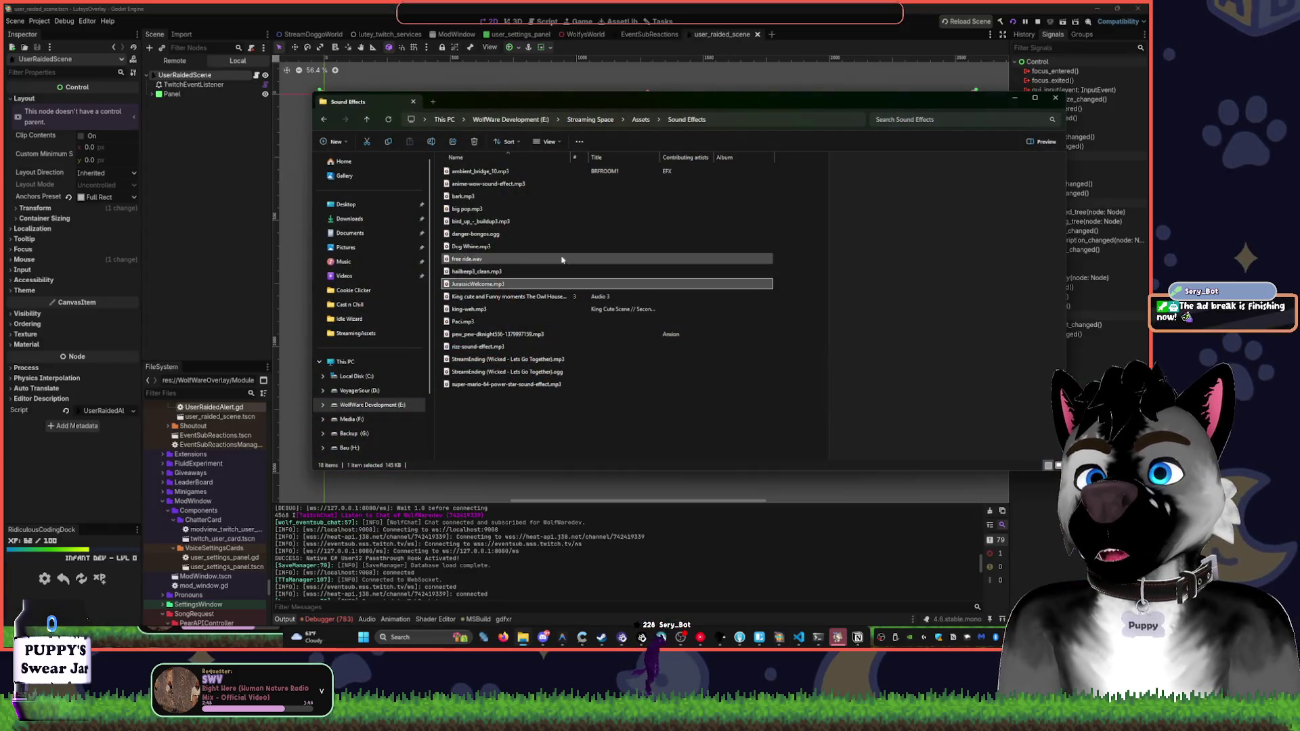
pyautogui.click(512, 272)
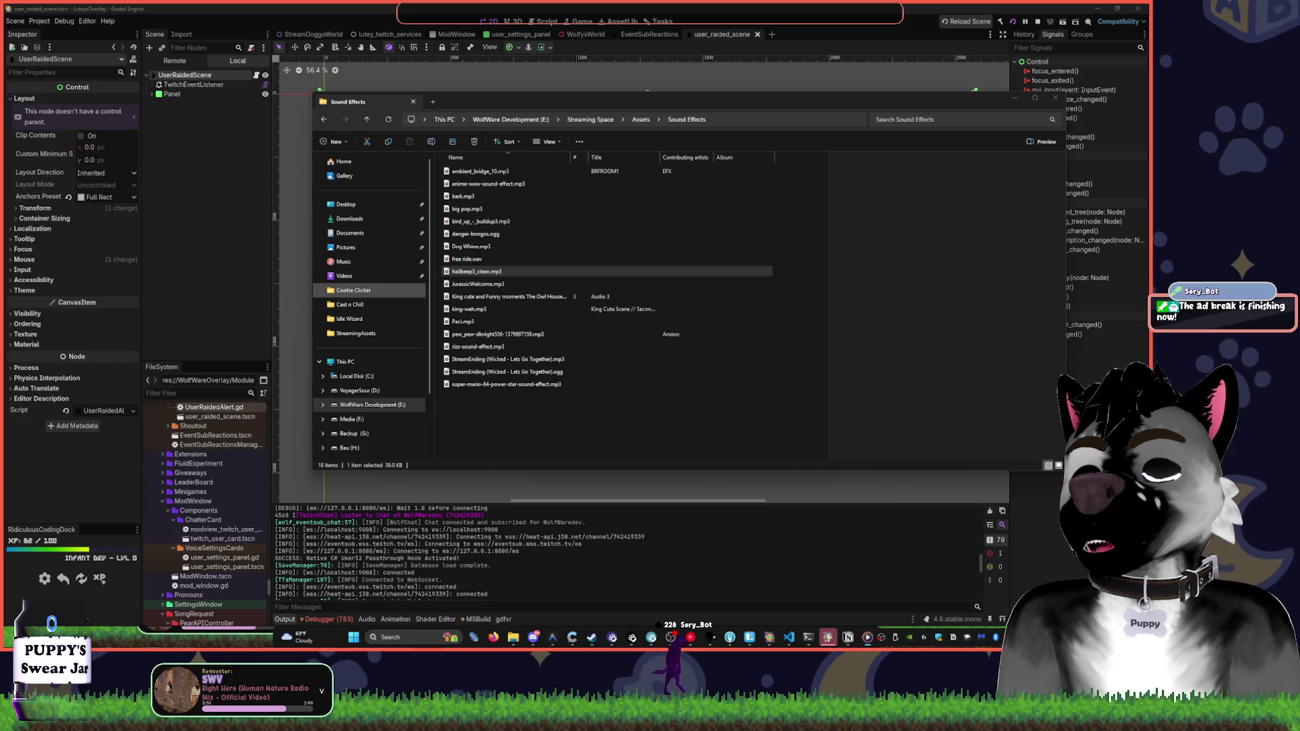
pyautogui.click(515, 271)
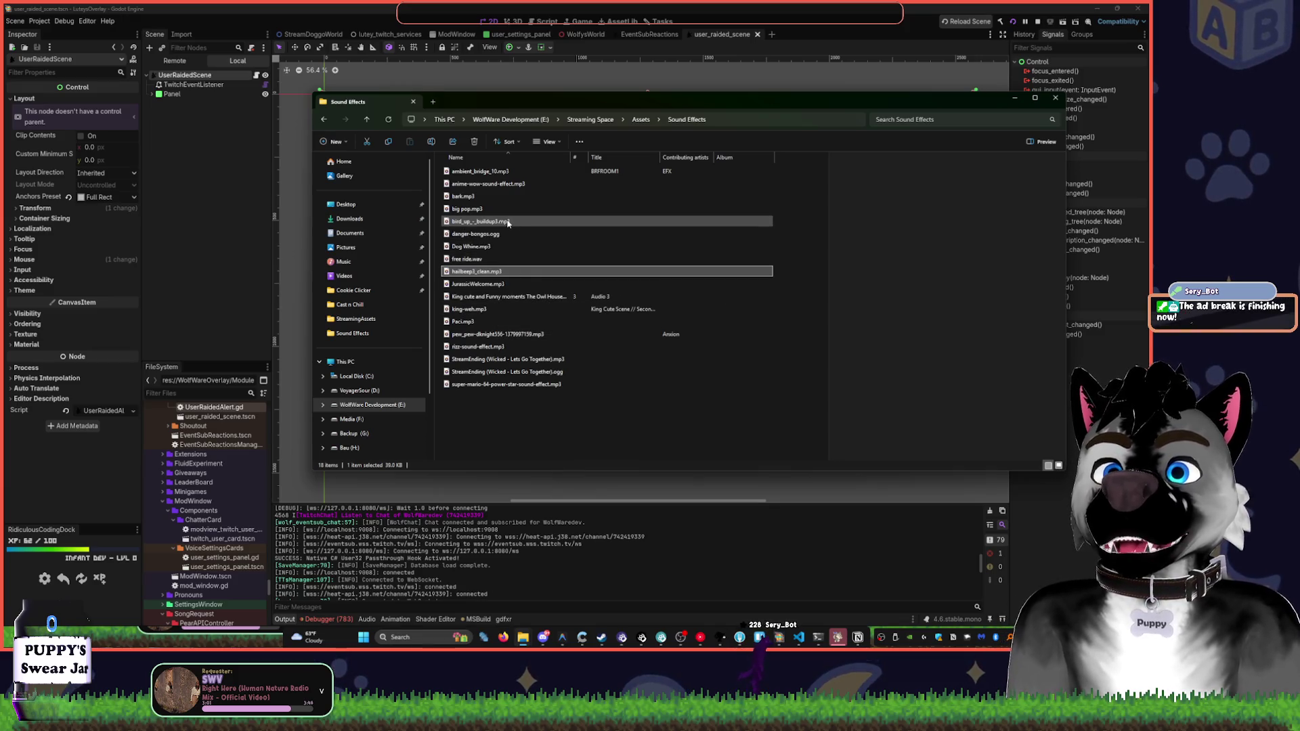
pyautogui.doubleClick(499, 298)
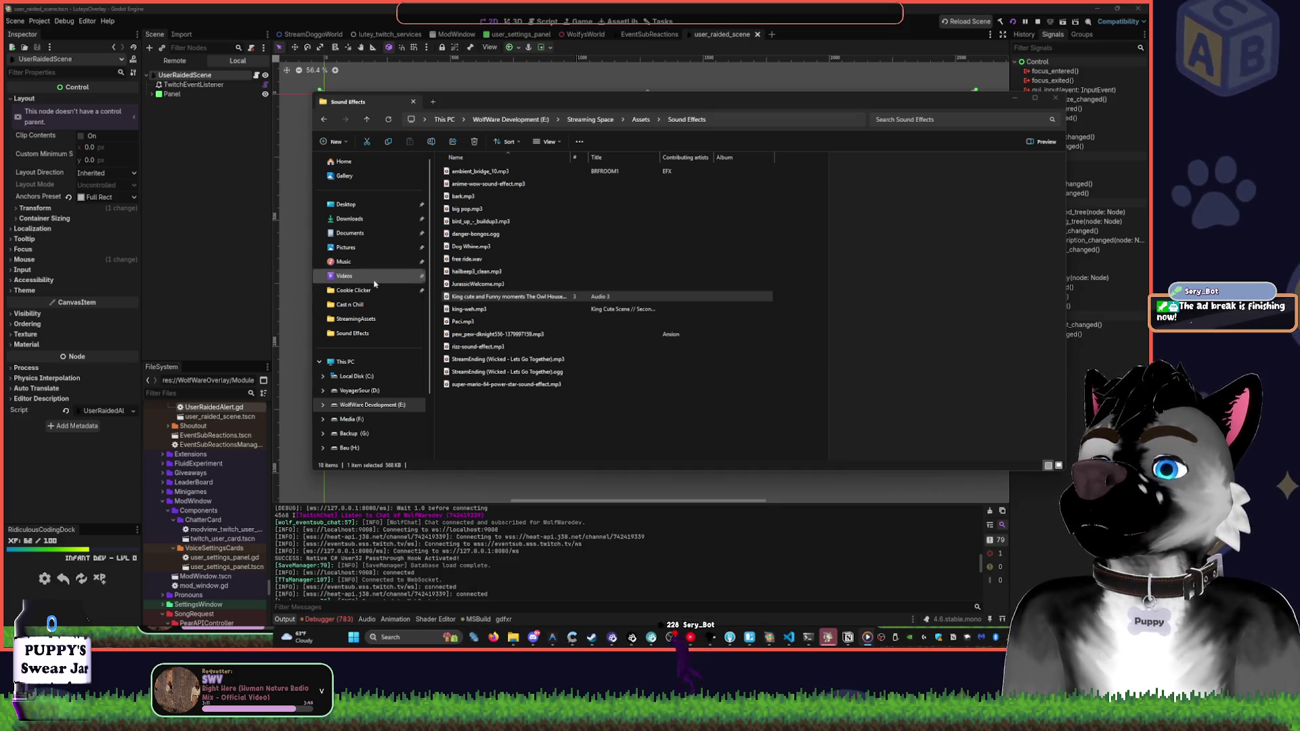
# Rename the clip to King - TrashCans.wav and put File Explorer away.
pyautogui.click(513, 299)
pyautogui.click(507, 300)
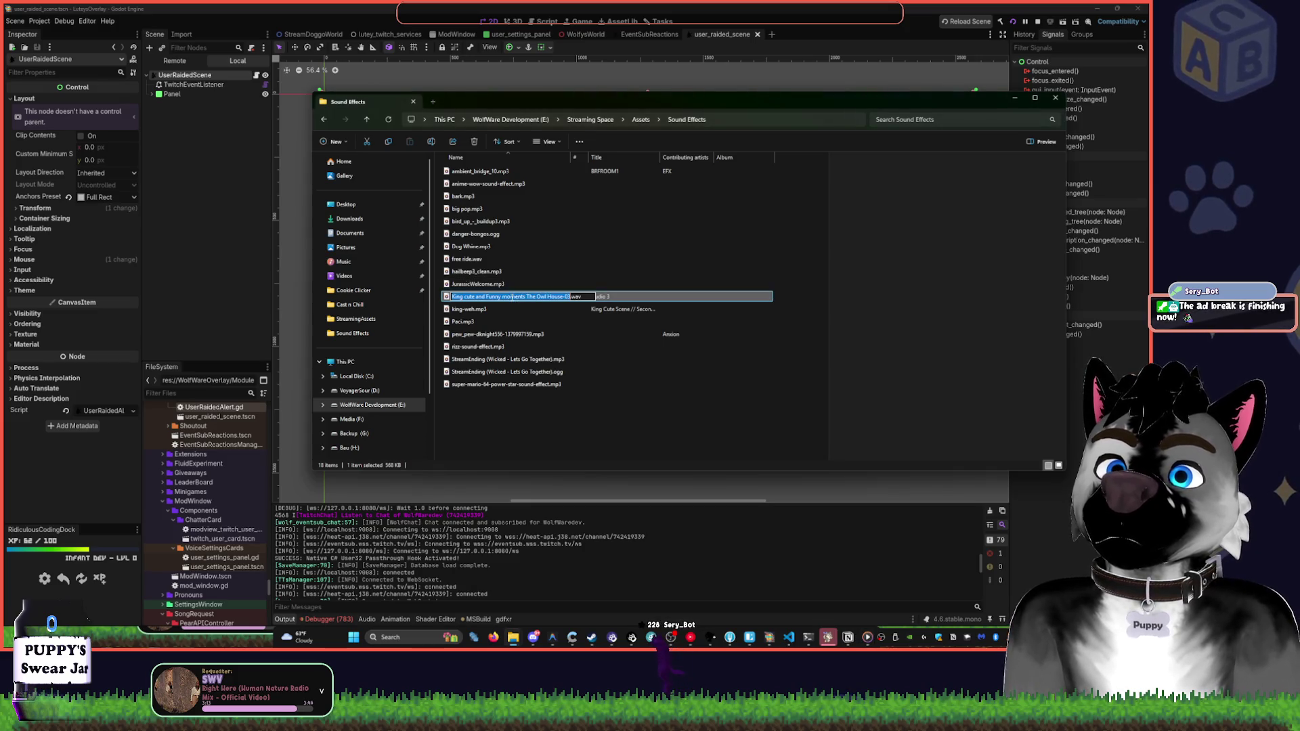
pyautogui.write('King')
pyautogui.write(' - TrashCans')
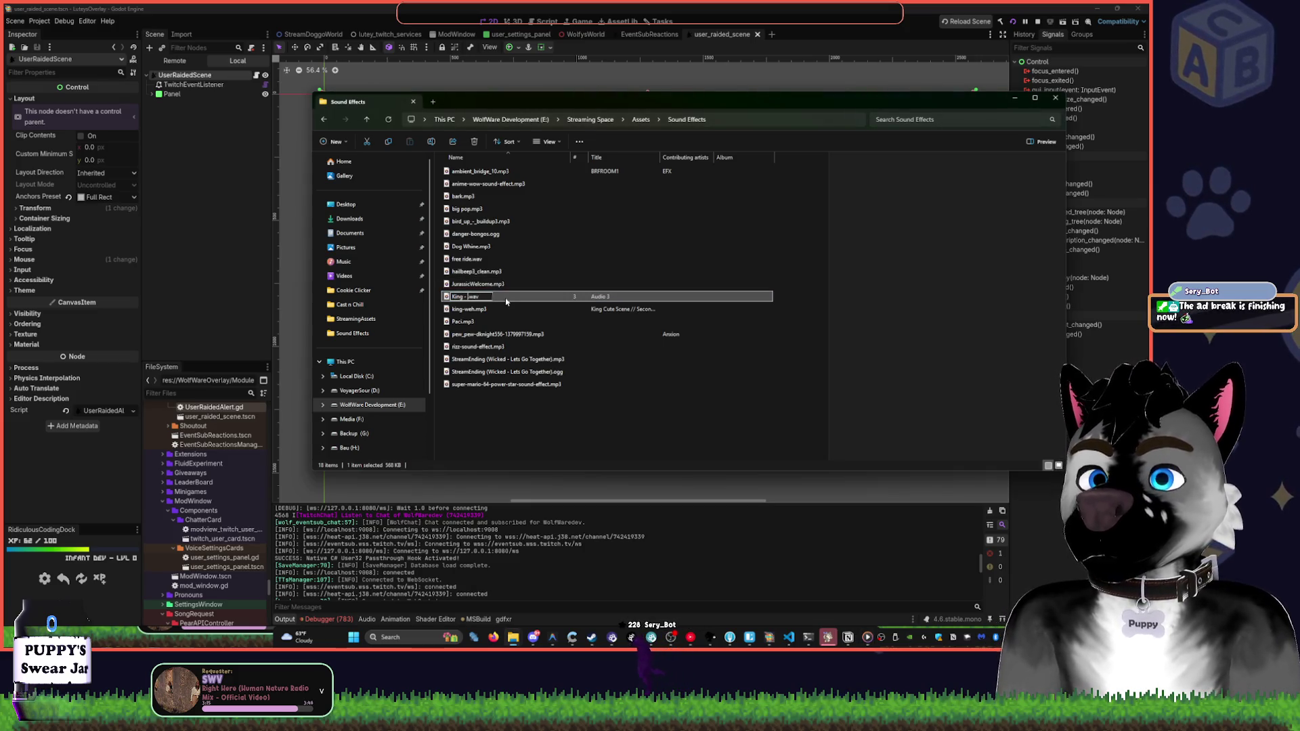
pyautogui.press('Return')
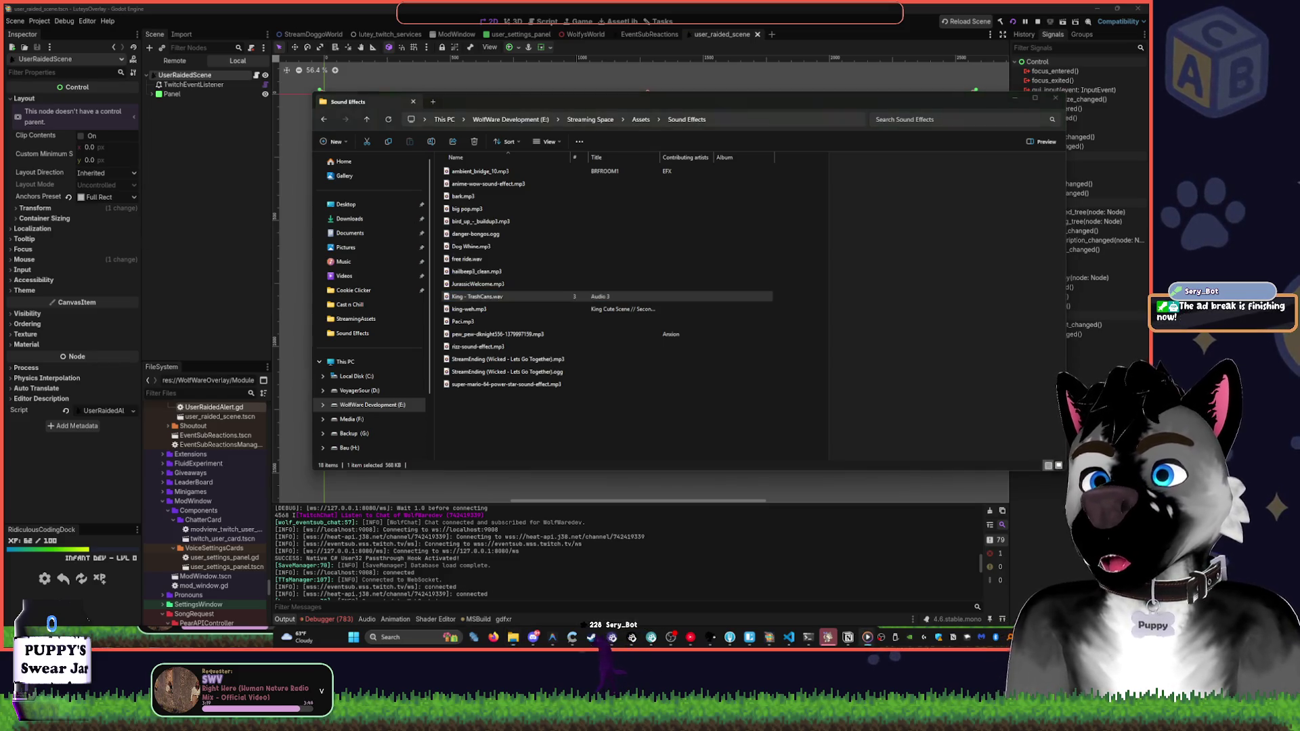
pyautogui.click(157, 111)
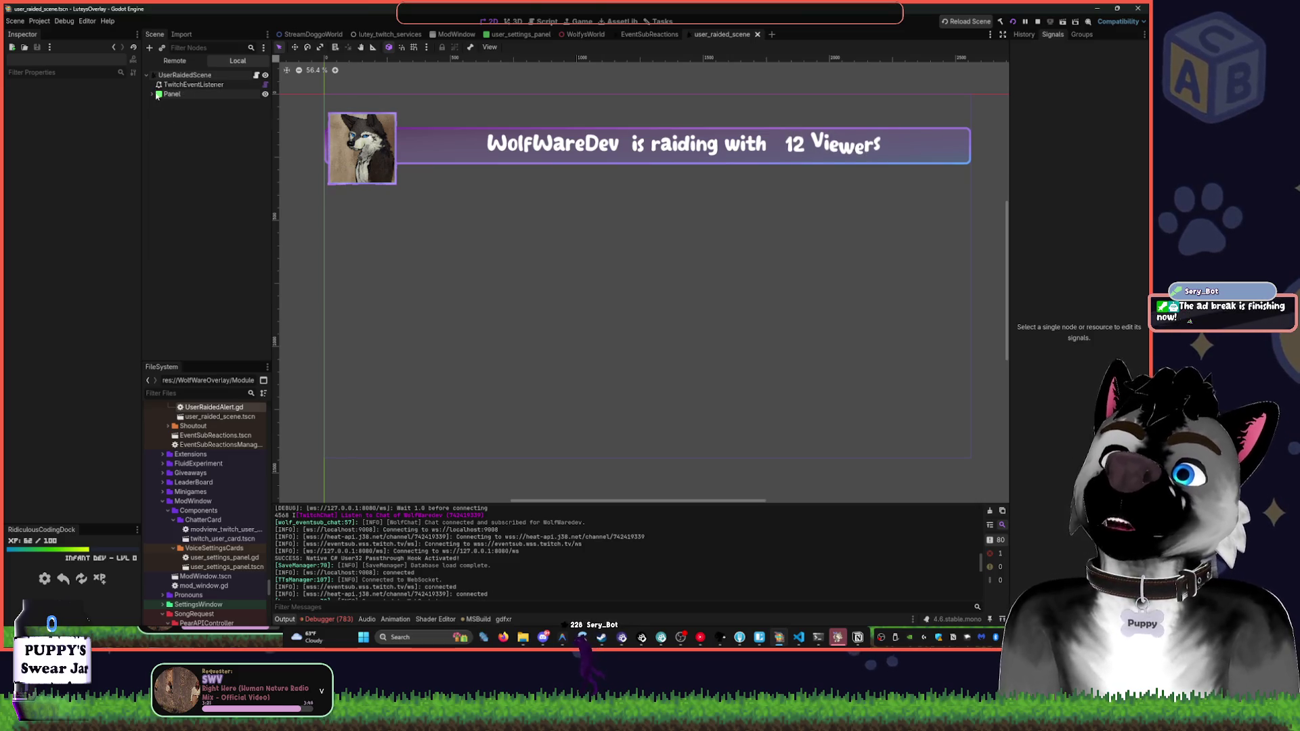
# Select the UserRaidedScene root node and search the new-node dialog for 'audio'.
pyautogui.click(151, 94)
pyautogui.click(172, 76)
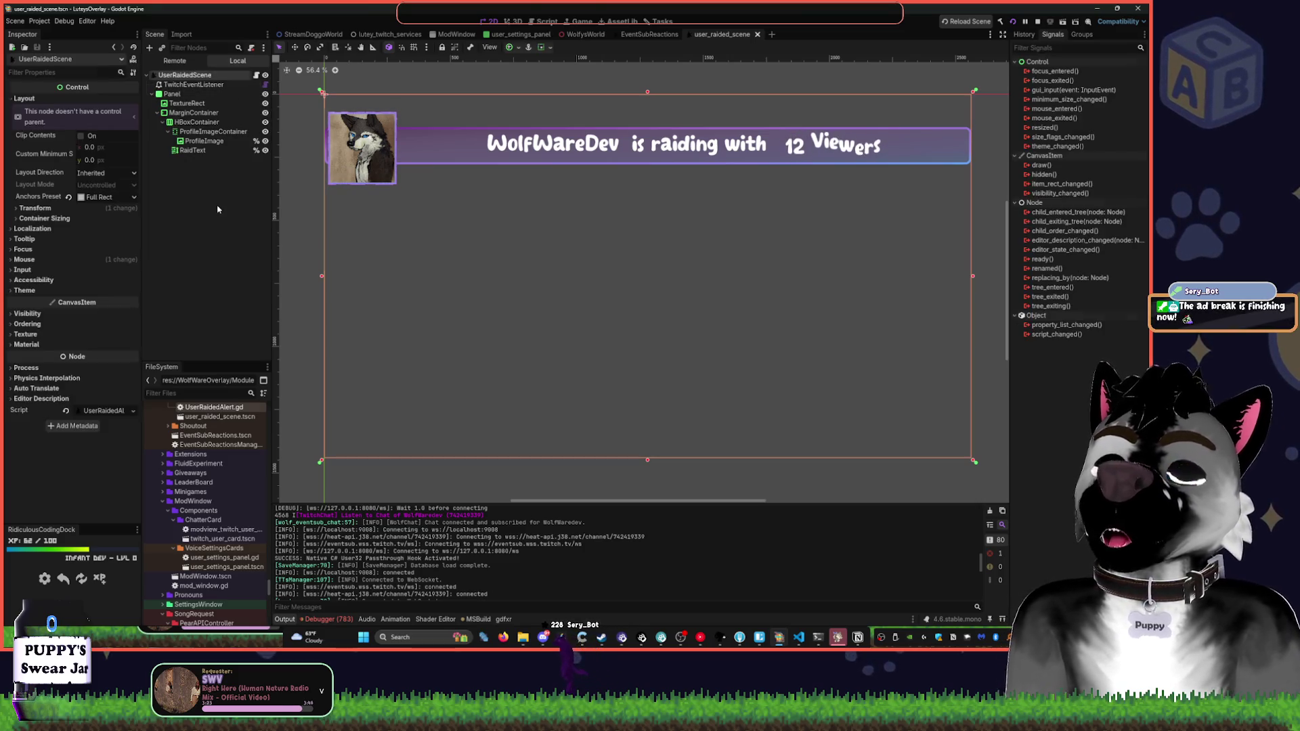
pyautogui.click(217, 209)
pyautogui.hotkey('ctrl', 'a')
pyautogui.write('audio')
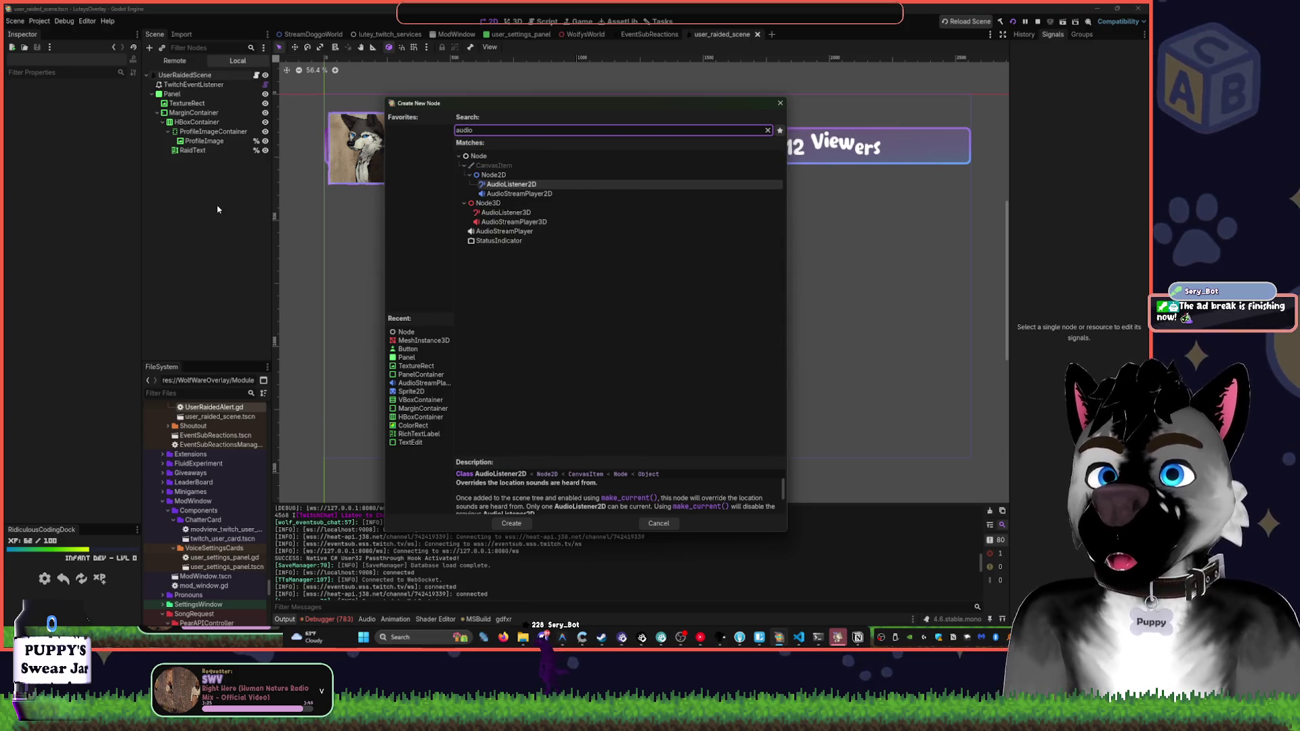
pyautogui.press('Down')
pyautogui.press('Up')
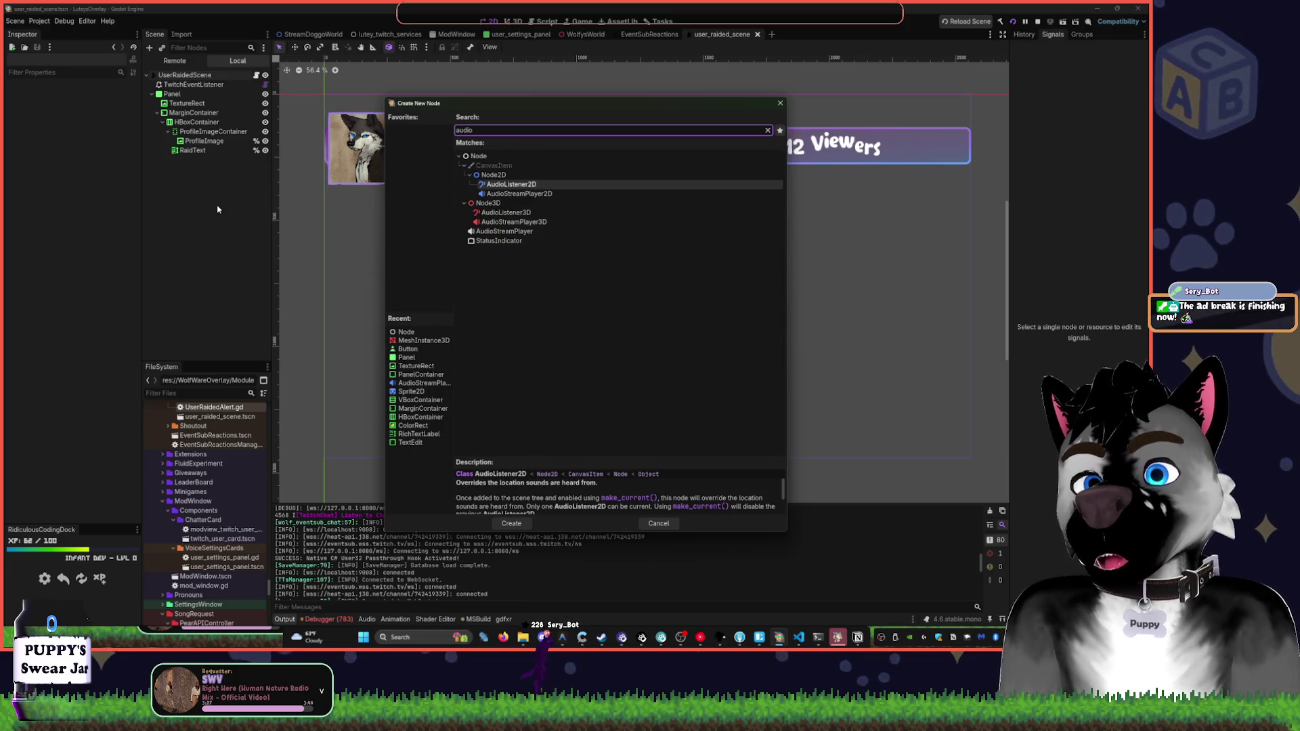
# Search 'player' instead and create an AudioStreamPlayer2D node under the root.
pyautogui.press('BackSpace')
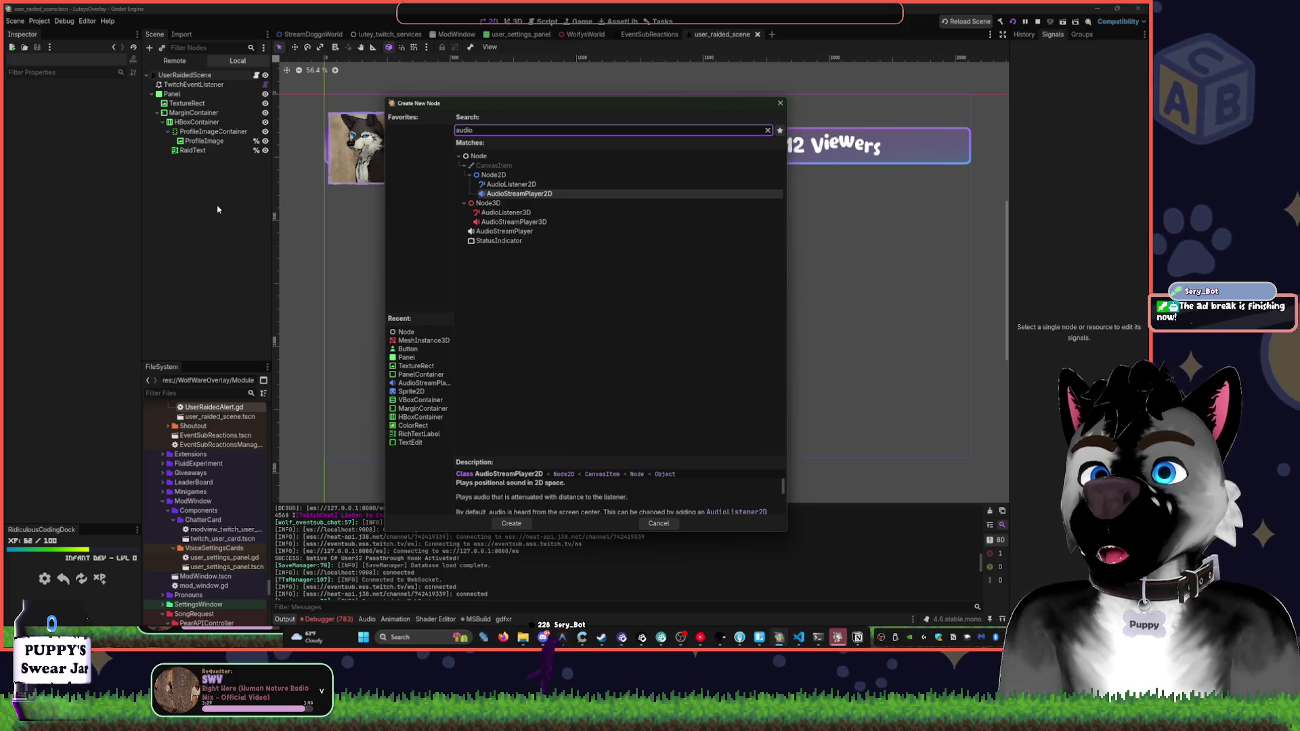
pyautogui.press('BackSpace')
pyautogui.press('BackSpace')
pyautogui.press('BackSpace')
pyautogui.write('player')
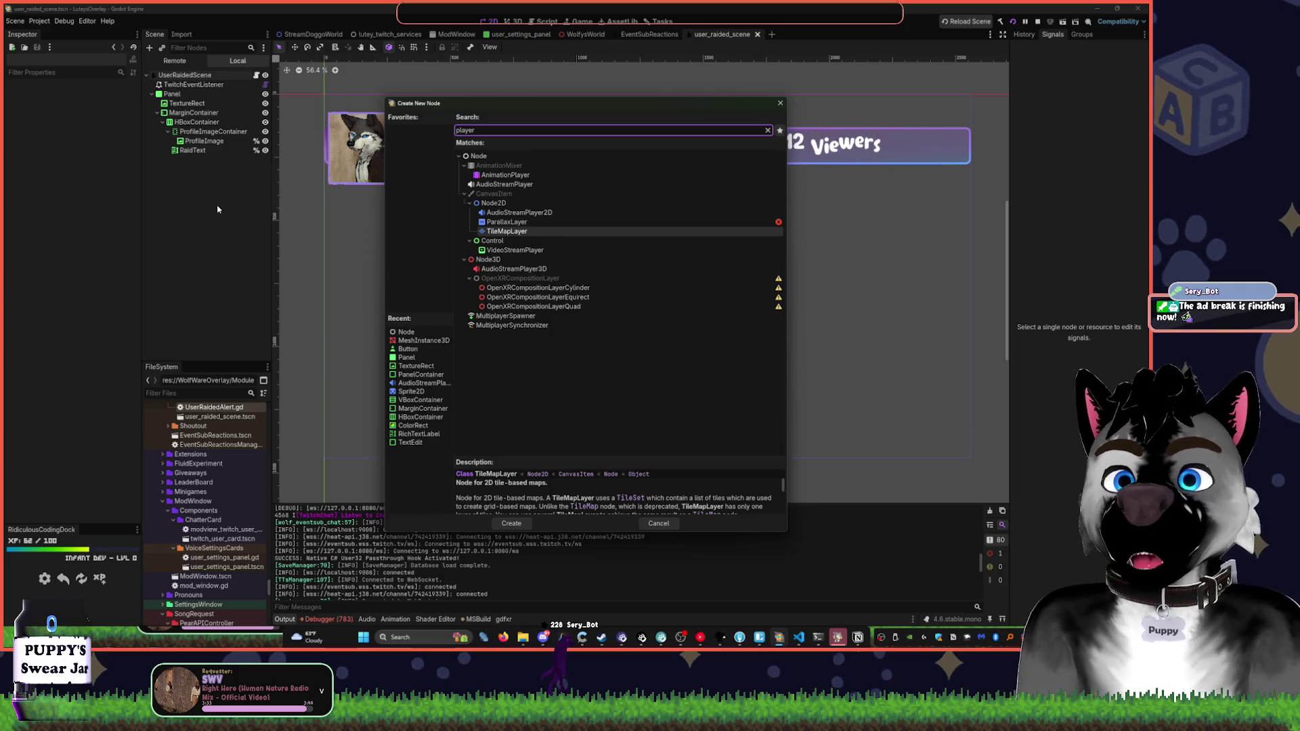
pyautogui.press('Down')
pyautogui.press('Down')
pyautogui.press('Up')
pyautogui.press('Up')
pyautogui.press('Up')
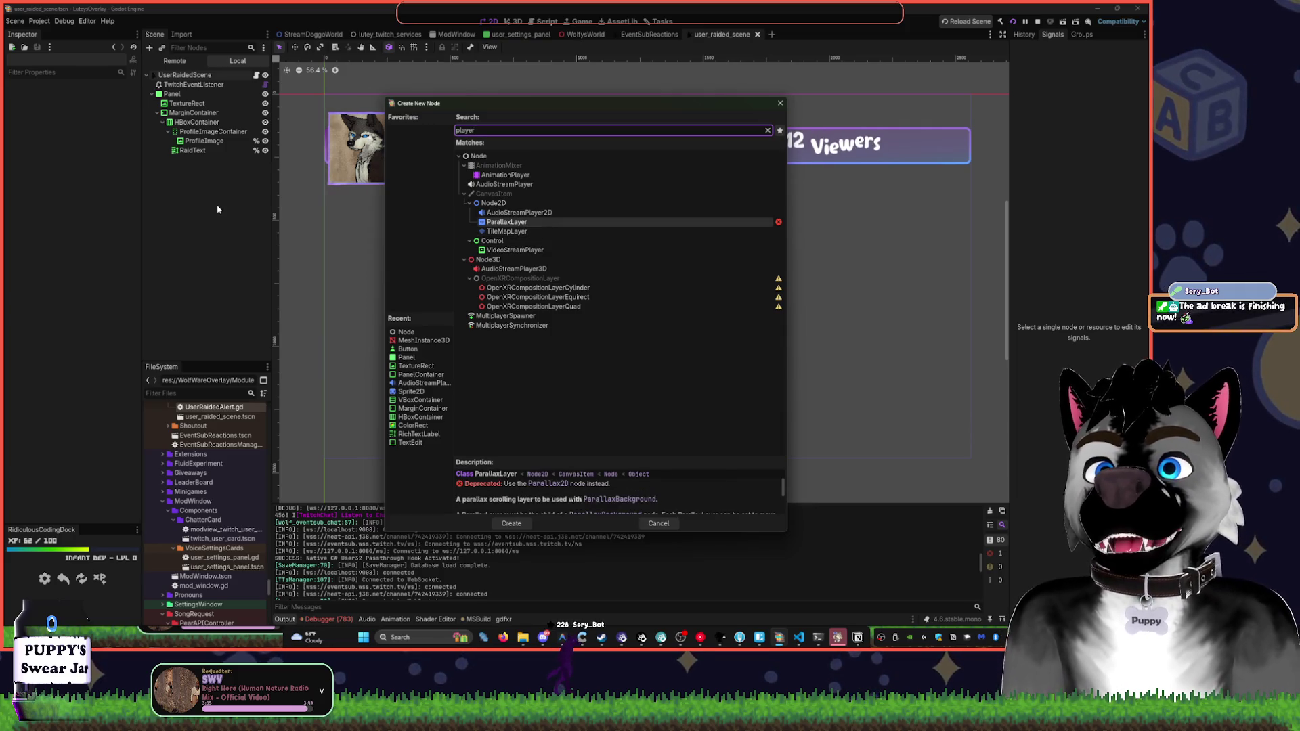
pyautogui.press('Up')
pyautogui.press('Return')
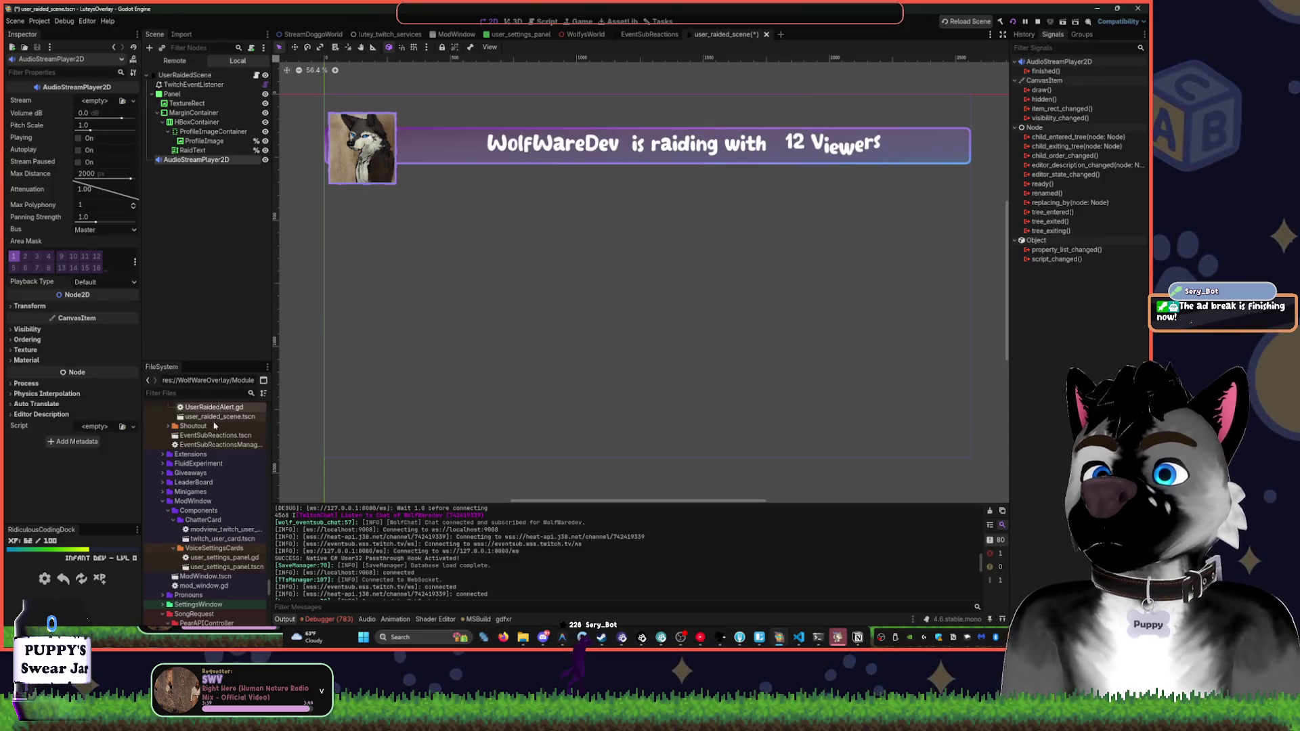
pyautogui.click(213, 398)
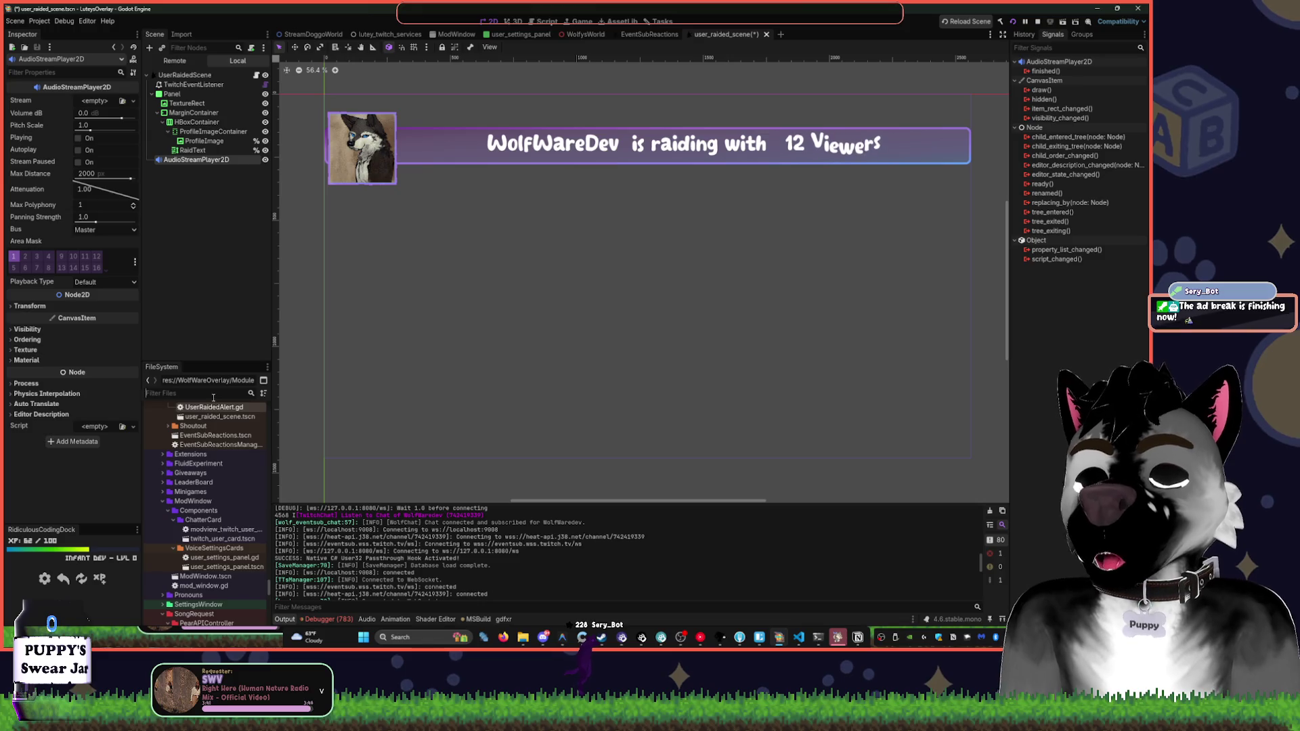
# Filter the FileSystem dock for 'king' to look for the sound file.
pyautogui.write('king')
pyautogui.click(207, 463)
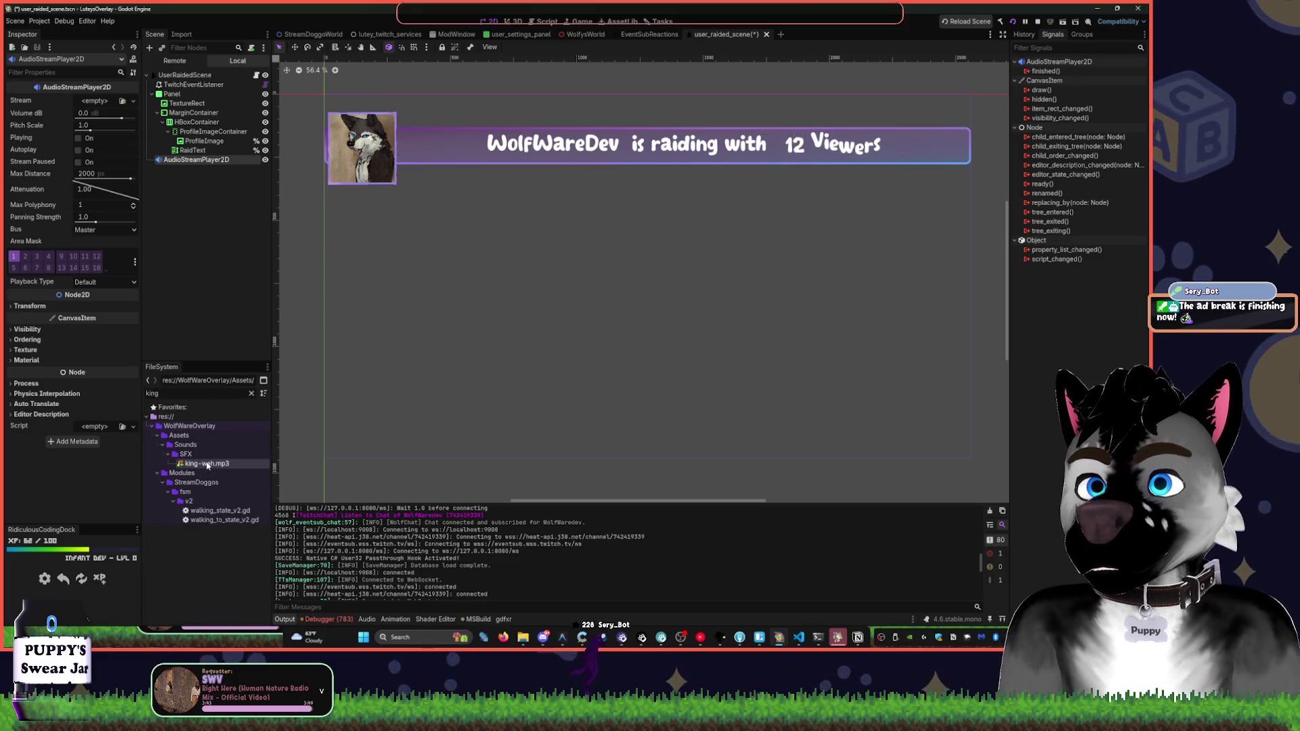
pyautogui.click(252, 394)
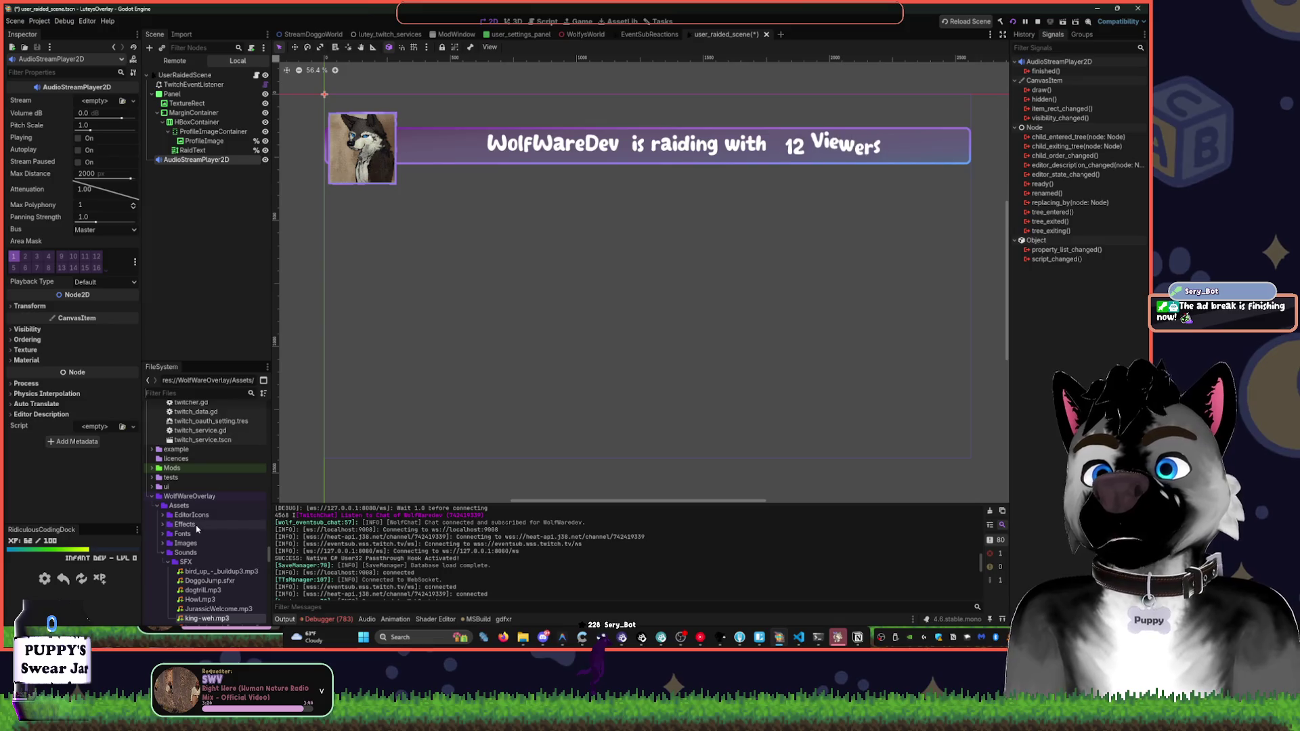
pyautogui.scroll(-3, 211, 528)
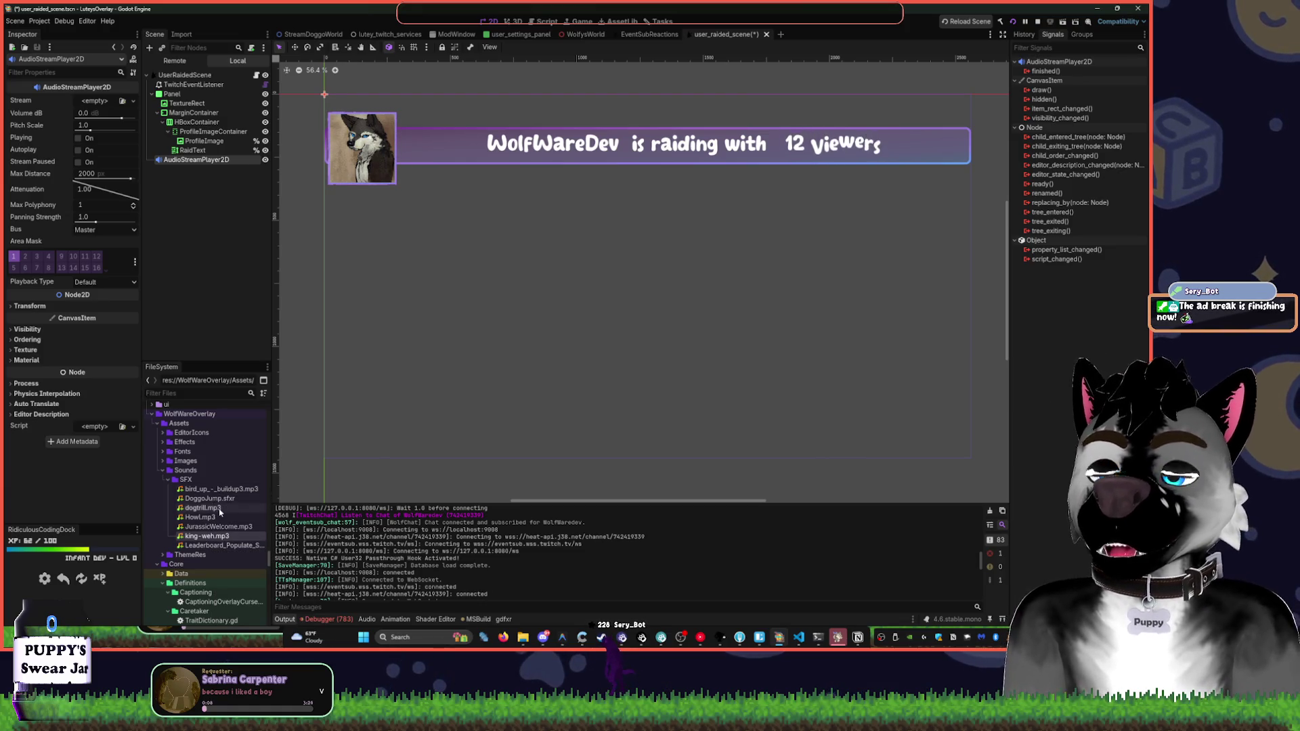
pyautogui.hotkey('alt', 'Tab')
# Import King - TrashCans.wav into the SFX folder and set it as the audio player's Stream.
pyautogui.moveTo(450, 297)
pyautogui.mouseDown()
pyautogui.moveTo(239, 476)
pyautogui.moveTo(189, 480)
pyautogui.mouseUp()
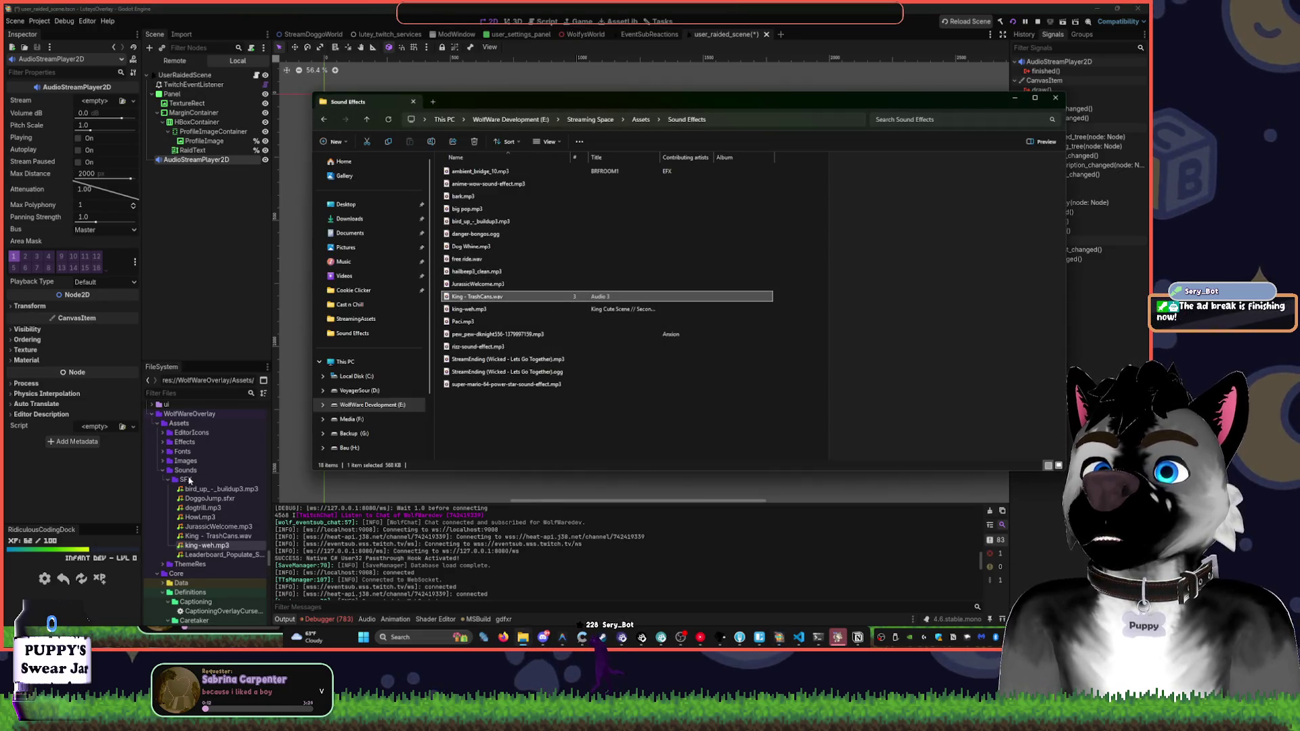
pyautogui.click(209, 548)
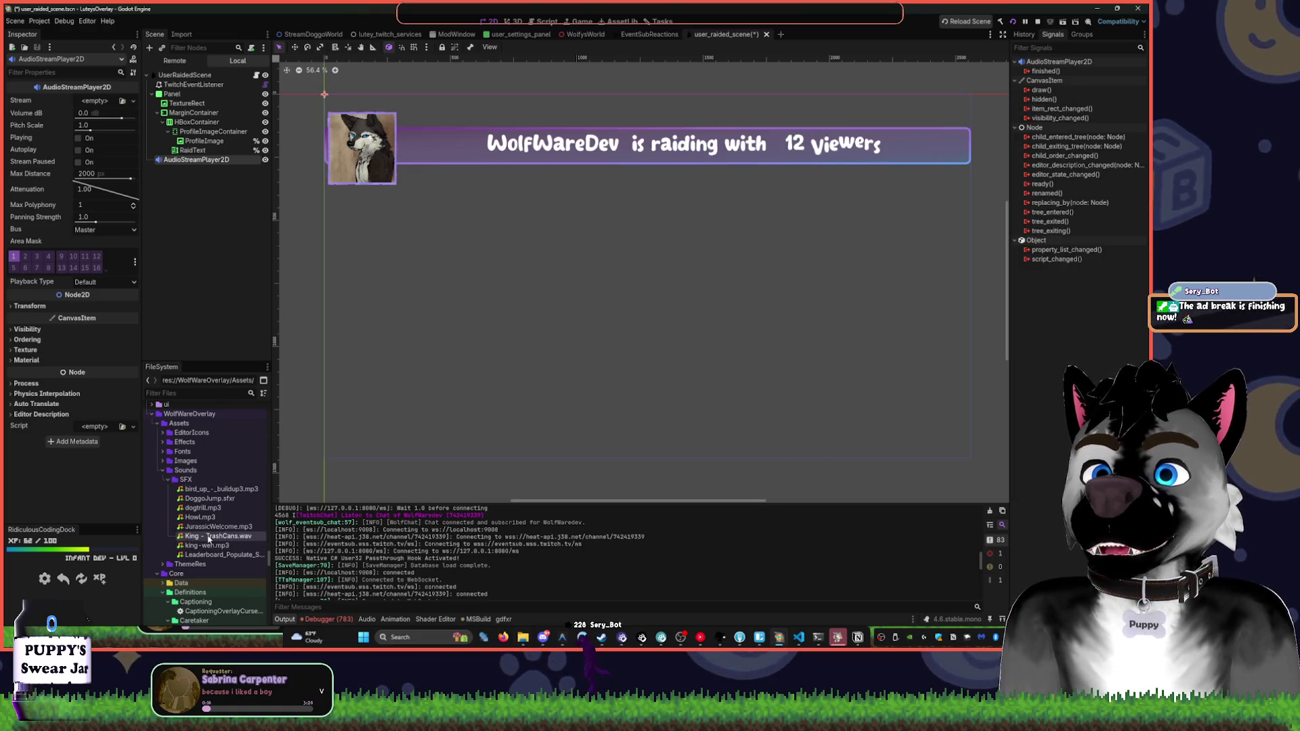
pyautogui.moveTo(209, 537)
pyautogui.mouseDown()
pyautogui.moveTo(193, 259)
pyautogui.moveTo(129, 117)
pyautogui.moveTo(97, 106)
pyautogui.mouseUp()
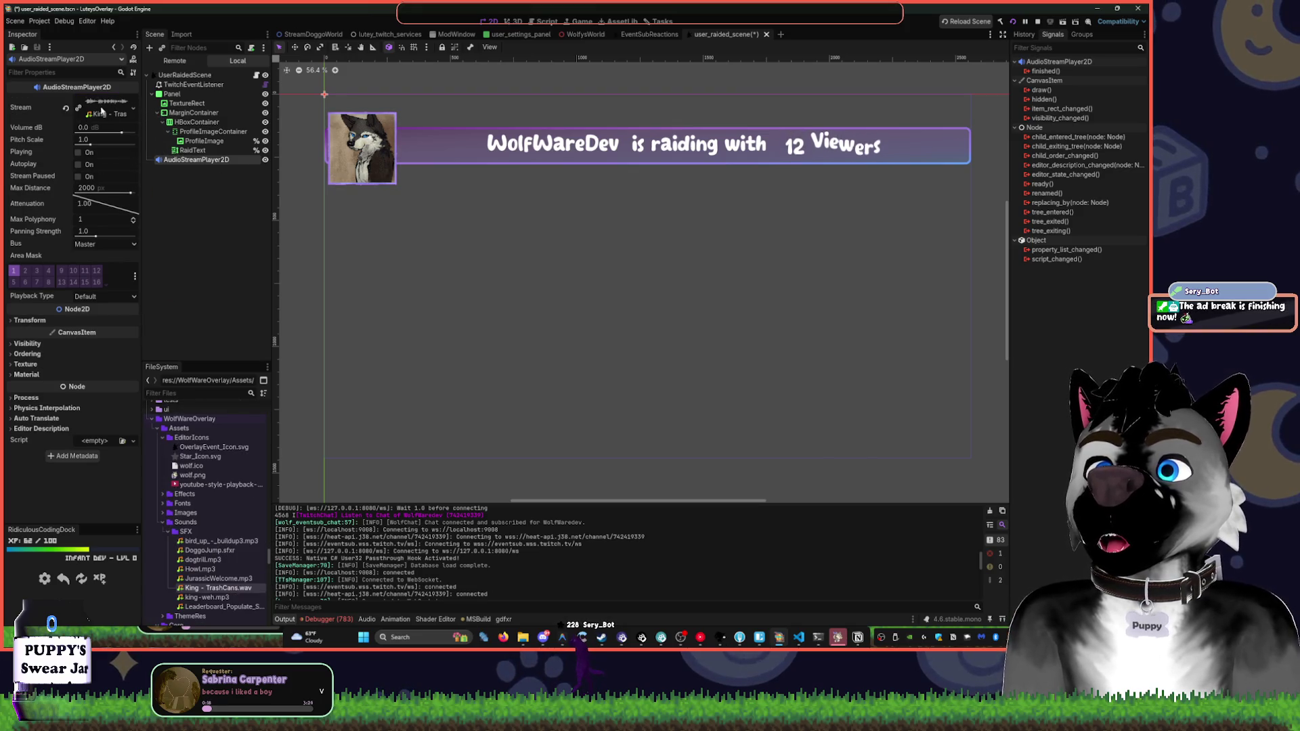
pyautogui.click(256, 79)
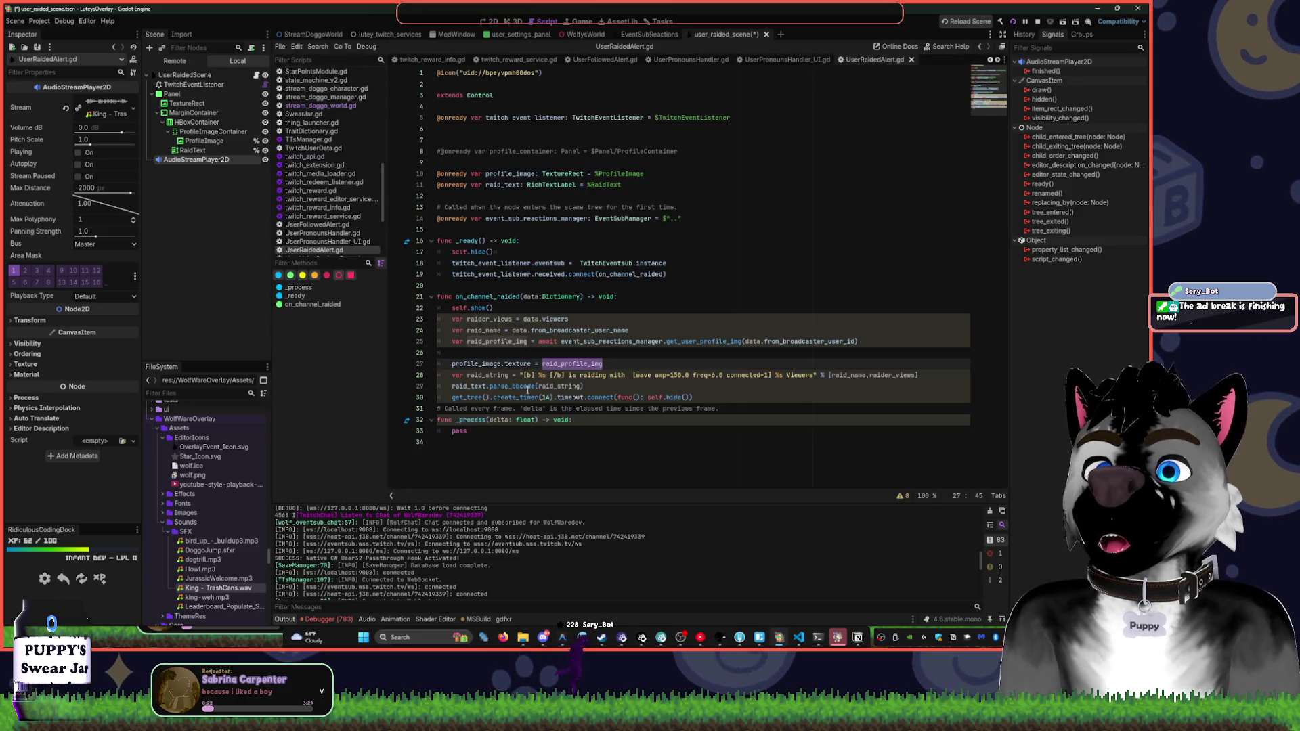
# Rename the AudioStreamPlayer2D node to 'audio' and drag its reference into UserRaidedAlert.gd at line 9.
pyautogui.click(461, 441)
pyautogui.click(617, 141)
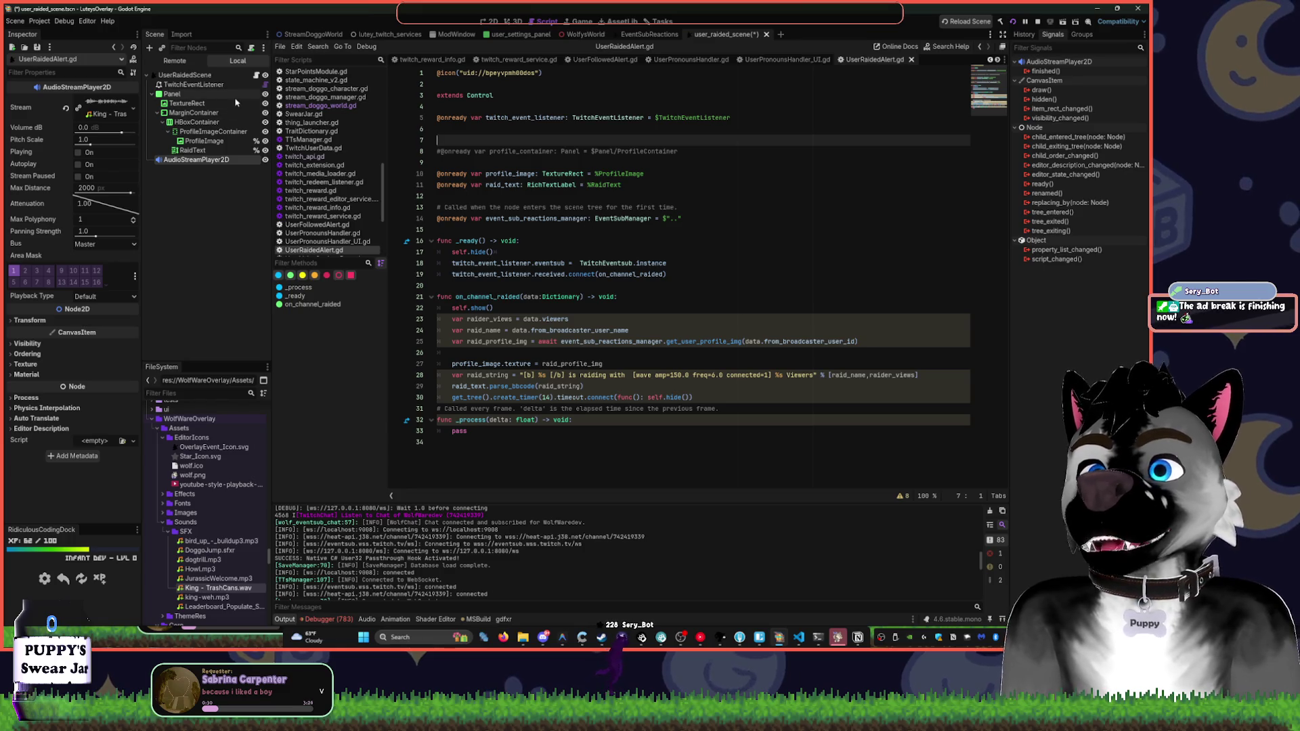
pyautogui.doubleClick(189, 161)
pyautogui.write('audio')
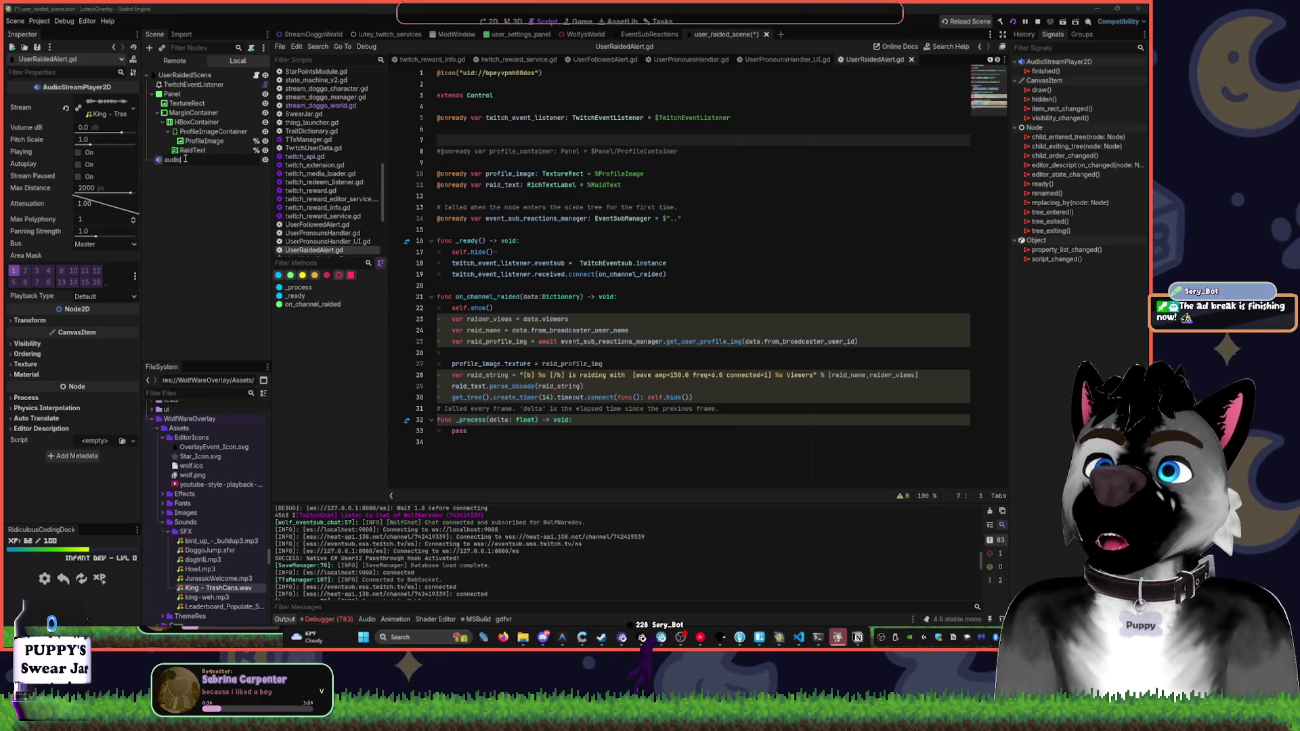
pyautogui.press('Return')
pyautogui.moveTo(185, 160)
pyautogui.mouseDown()
pyautogui.moveTo(203, 173)
pyautogui.moveTo(479, 163)
pyautogui.mouseUp()
# Rename the inserted onready variable to raided_audio.
pyautogui.rightClick(245, 161)
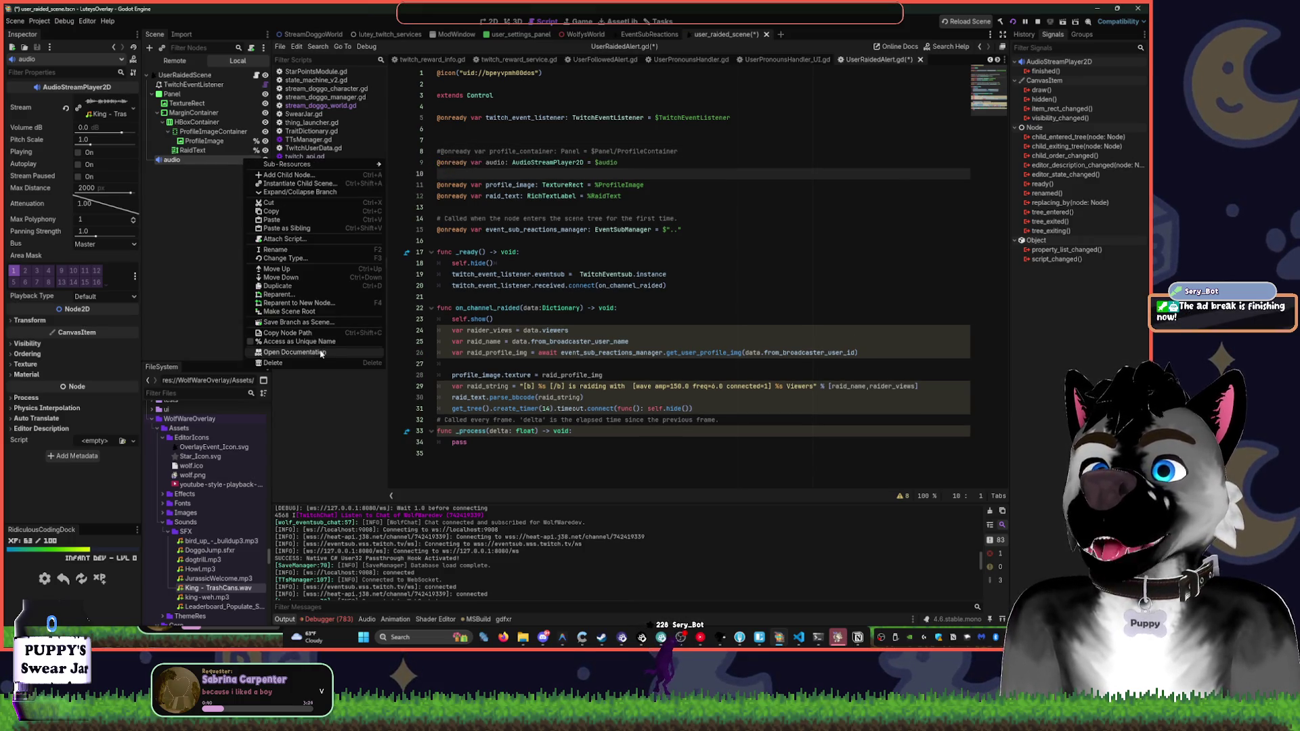
pyautogui.click(485, 163)
pyautogui.click(486, 164)
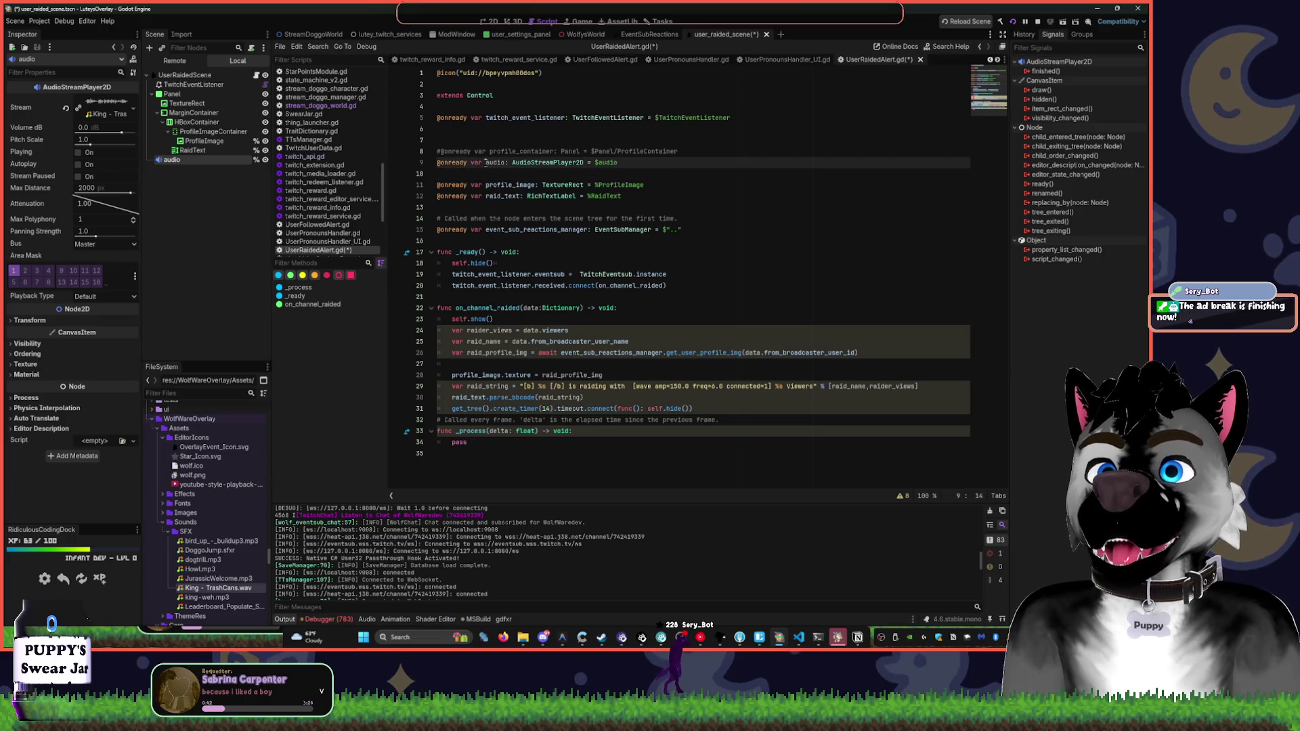
pyautogui.write('raid_')
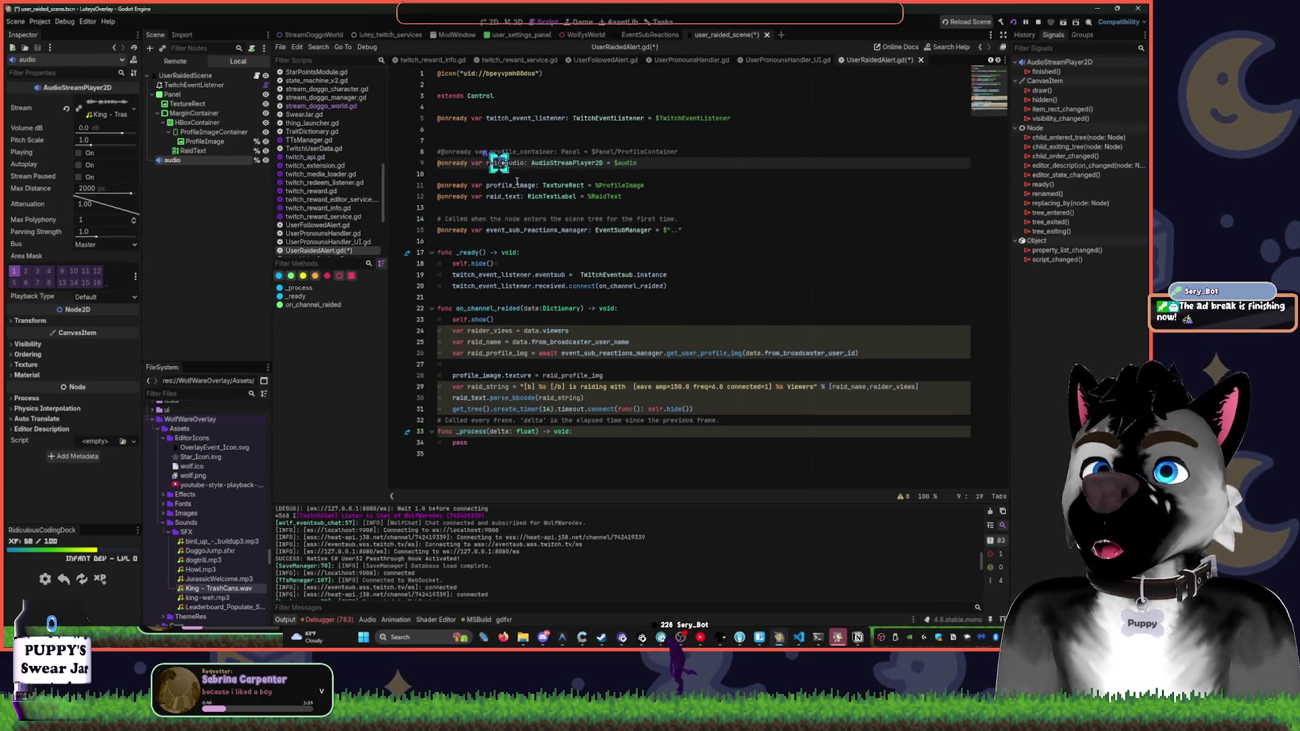
pyautogui.press('BackSpace')
pyautogui.write('ed_')
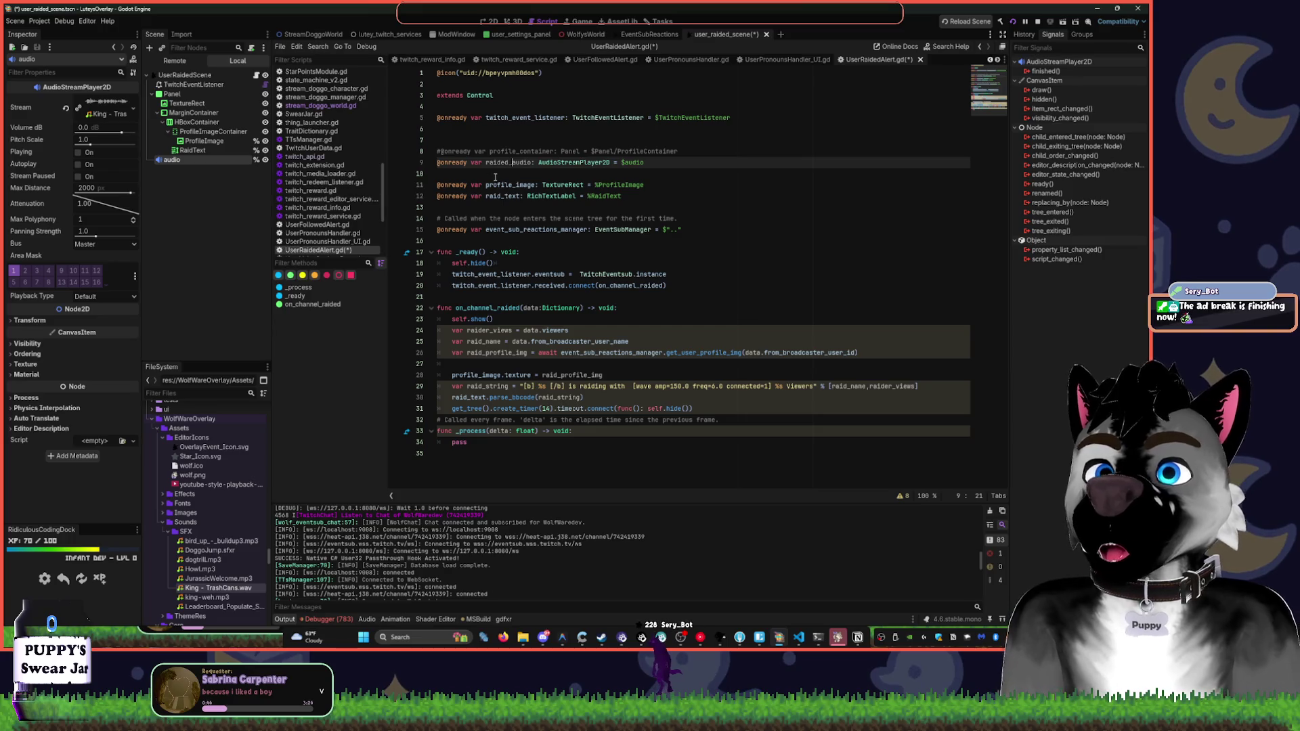
pyautogui.doubleClick(509, 163)
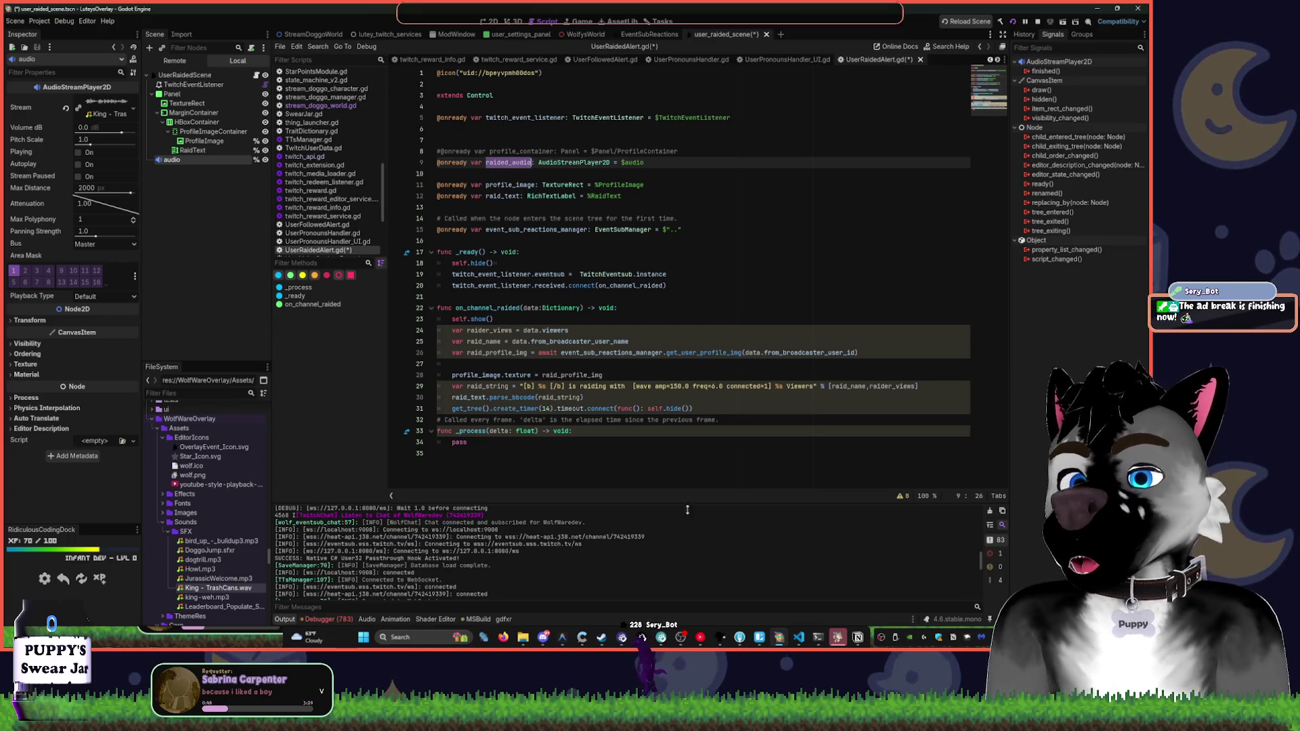
pyautogui.hotkey('alt', 'Tab')
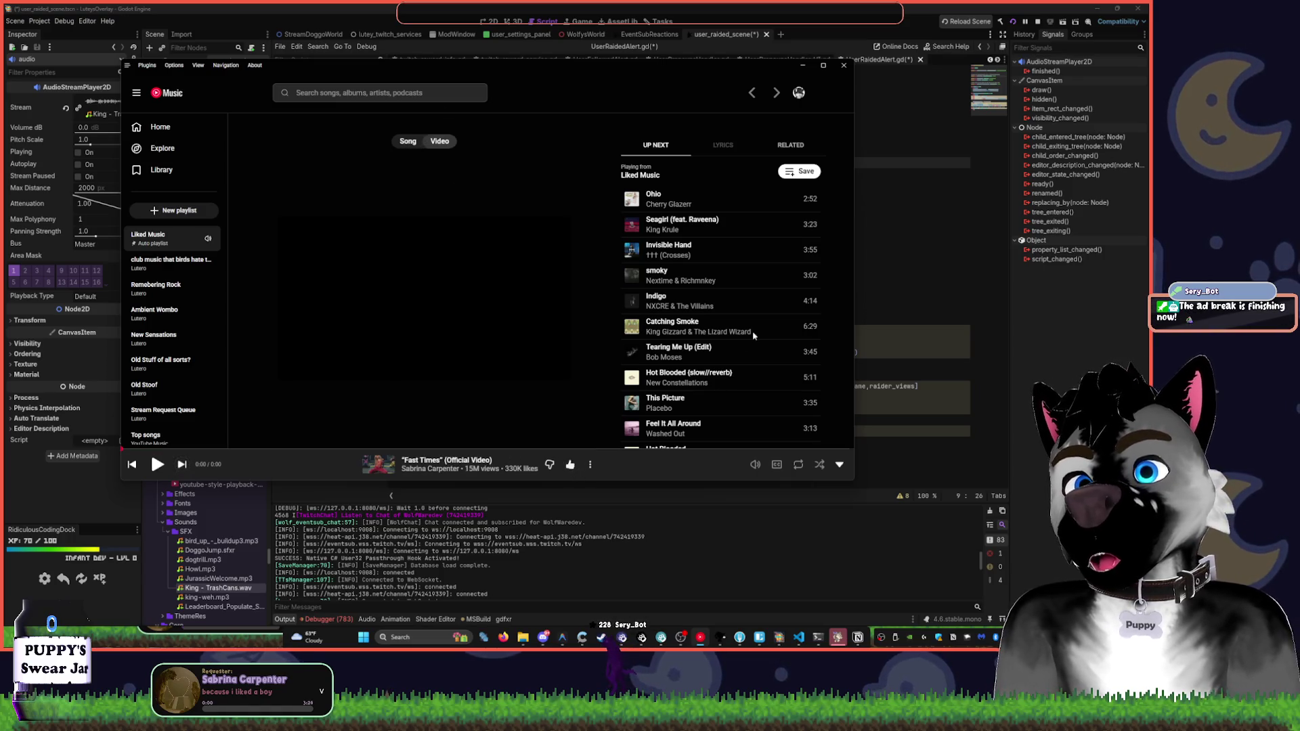
# Skip ahead through several tracks in YouTube Music.
pyautogui.hotkey('alt', 'Tab')
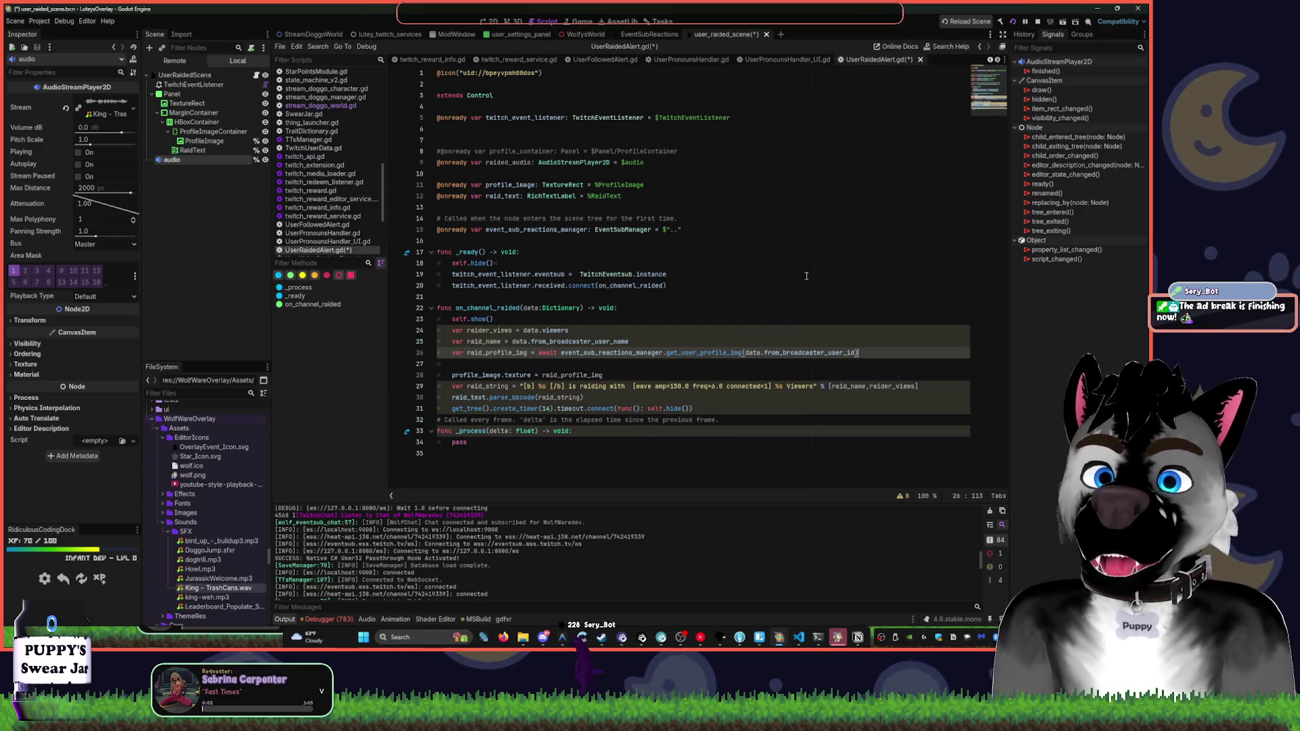
pyautogui.hotkey('alt', 'Tab')
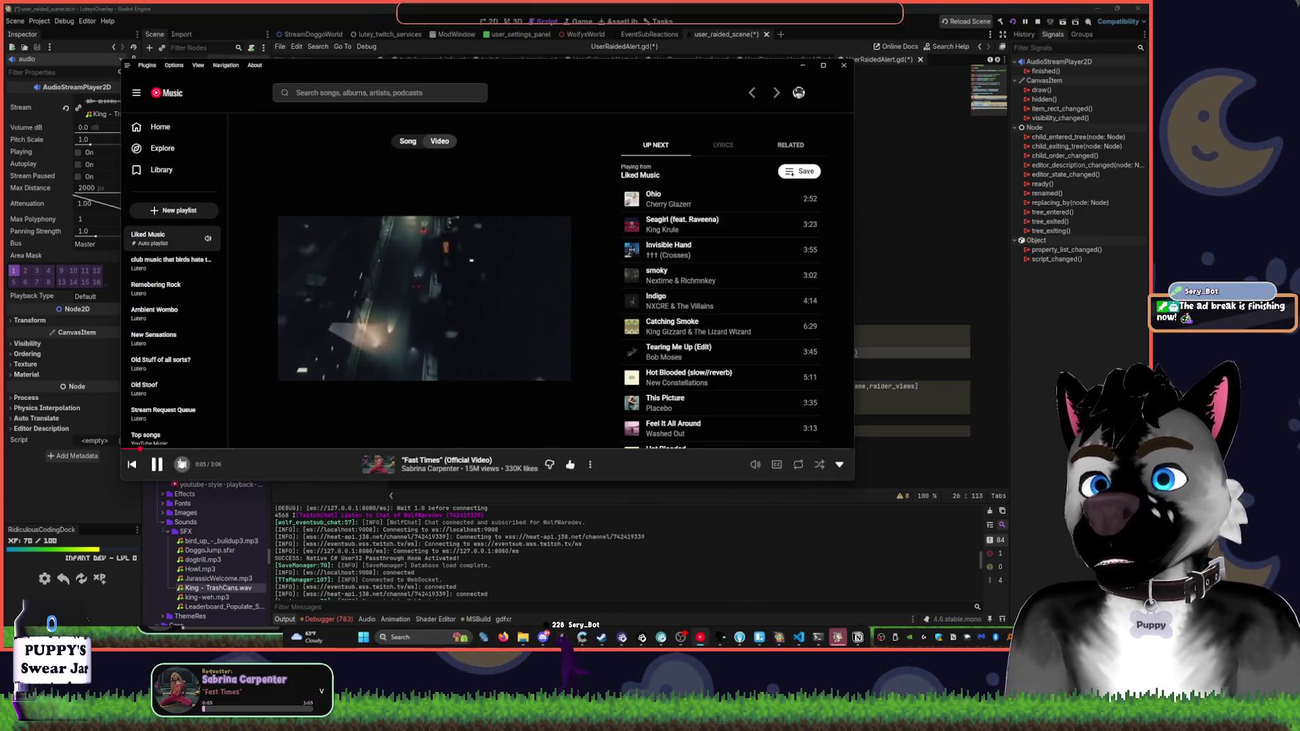
pyautogui.click(182, 464)
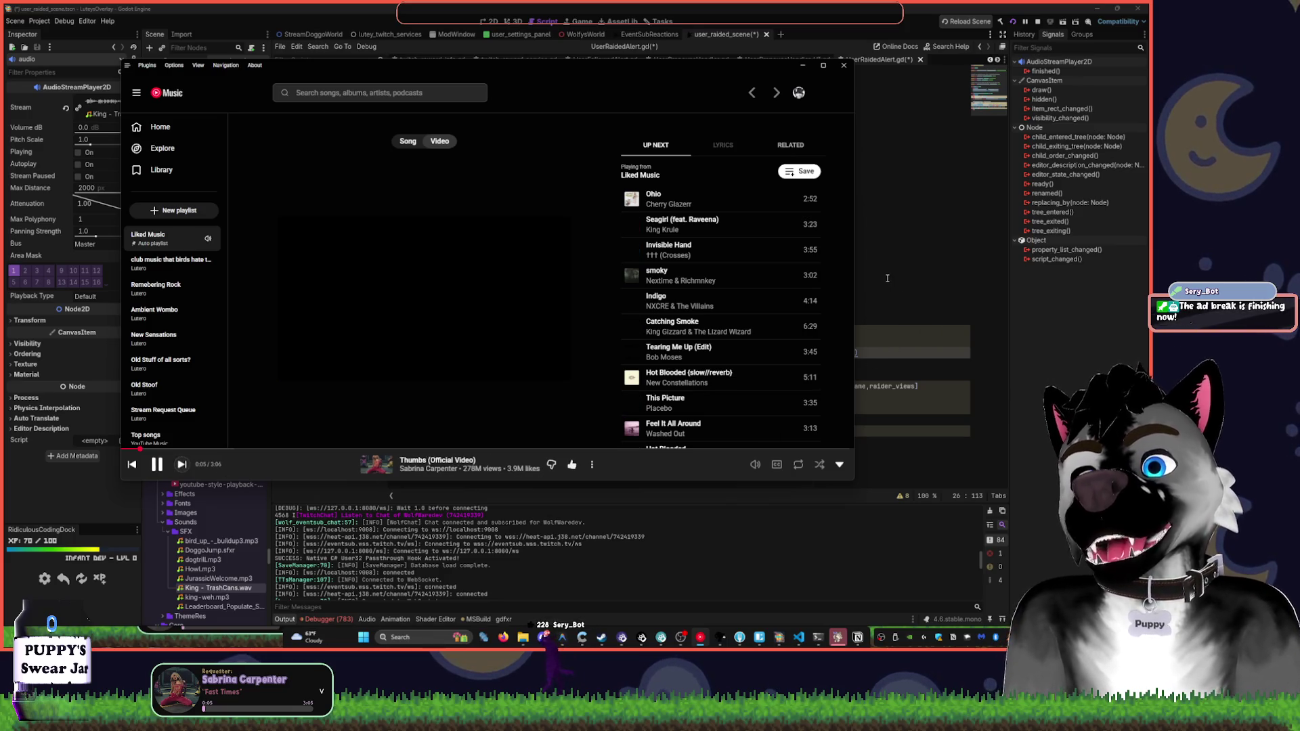
pyautogui.scroll(-5, 715, 357)
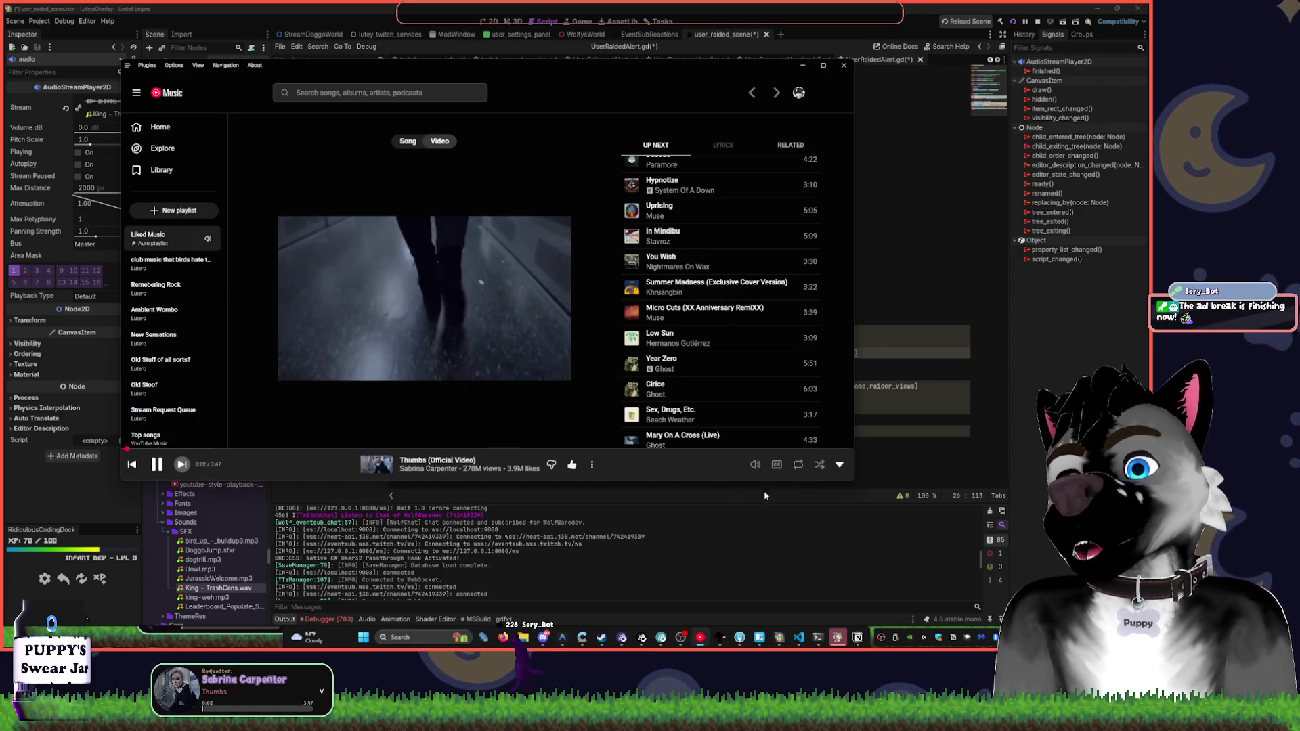
pyautogui.press('XF86AudioNext')
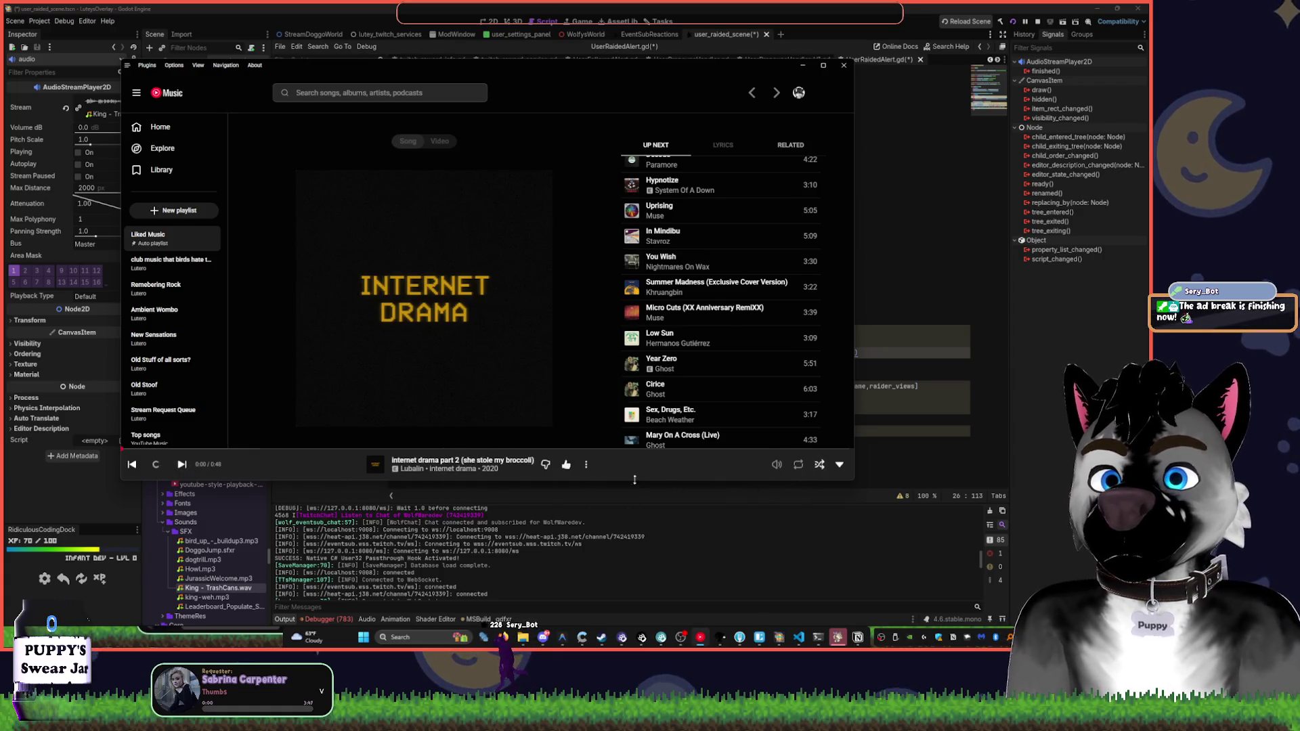
pyautogui.click(189, 463)
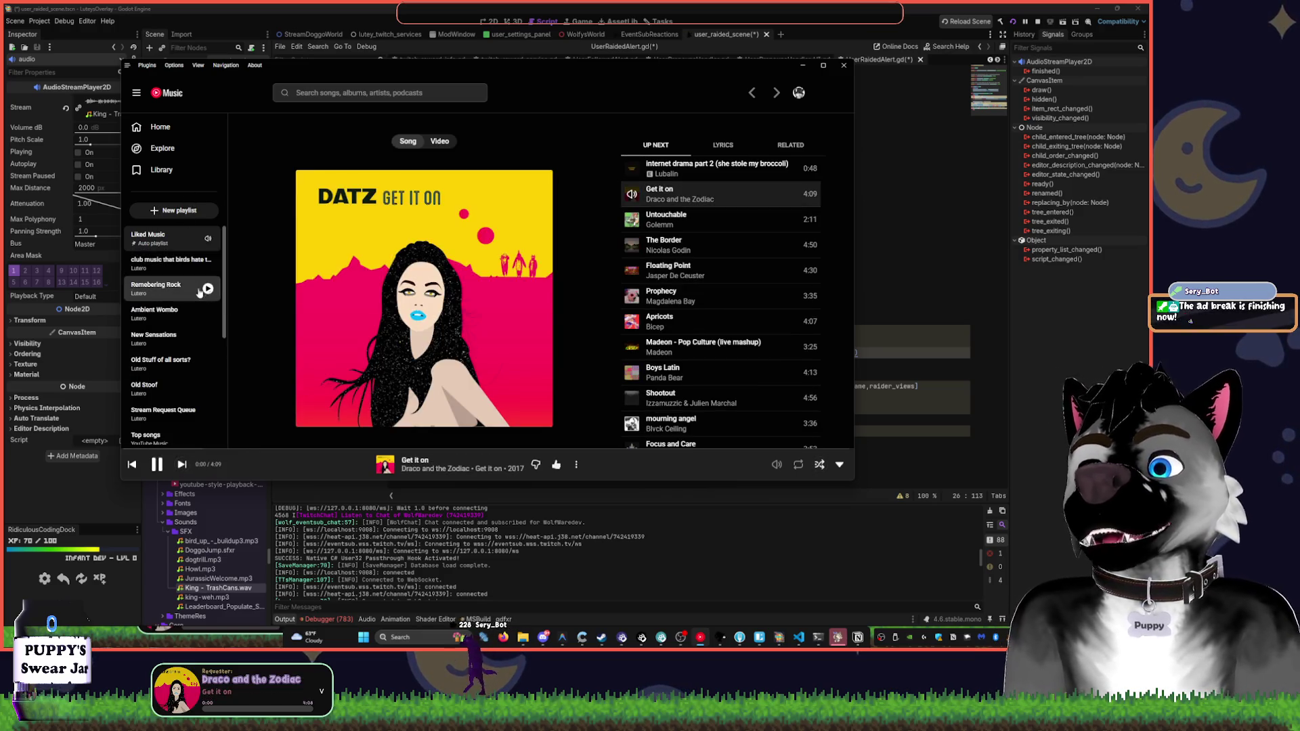
pyautogui.click(880, 263)
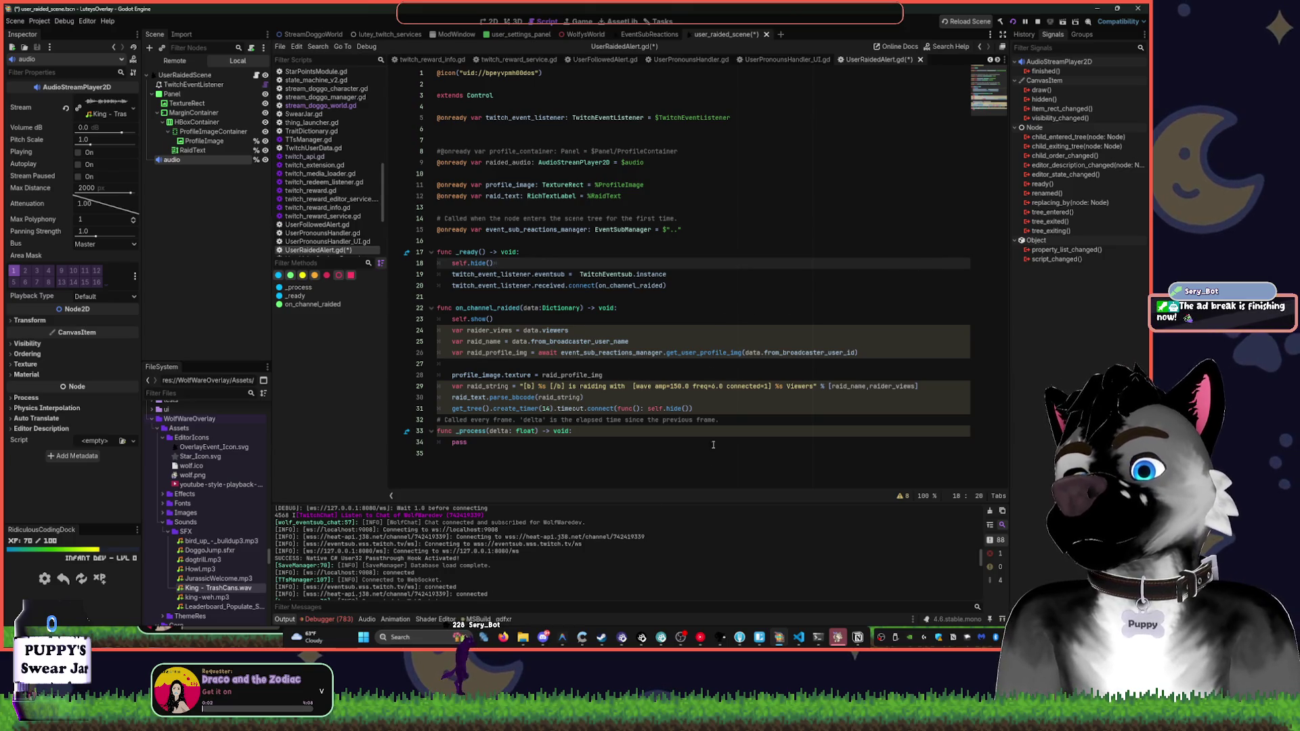
# Play Stargazing (Slowed + Reverb) from the playlist and return to Godot's script.
pyautogui.click(700, 637)
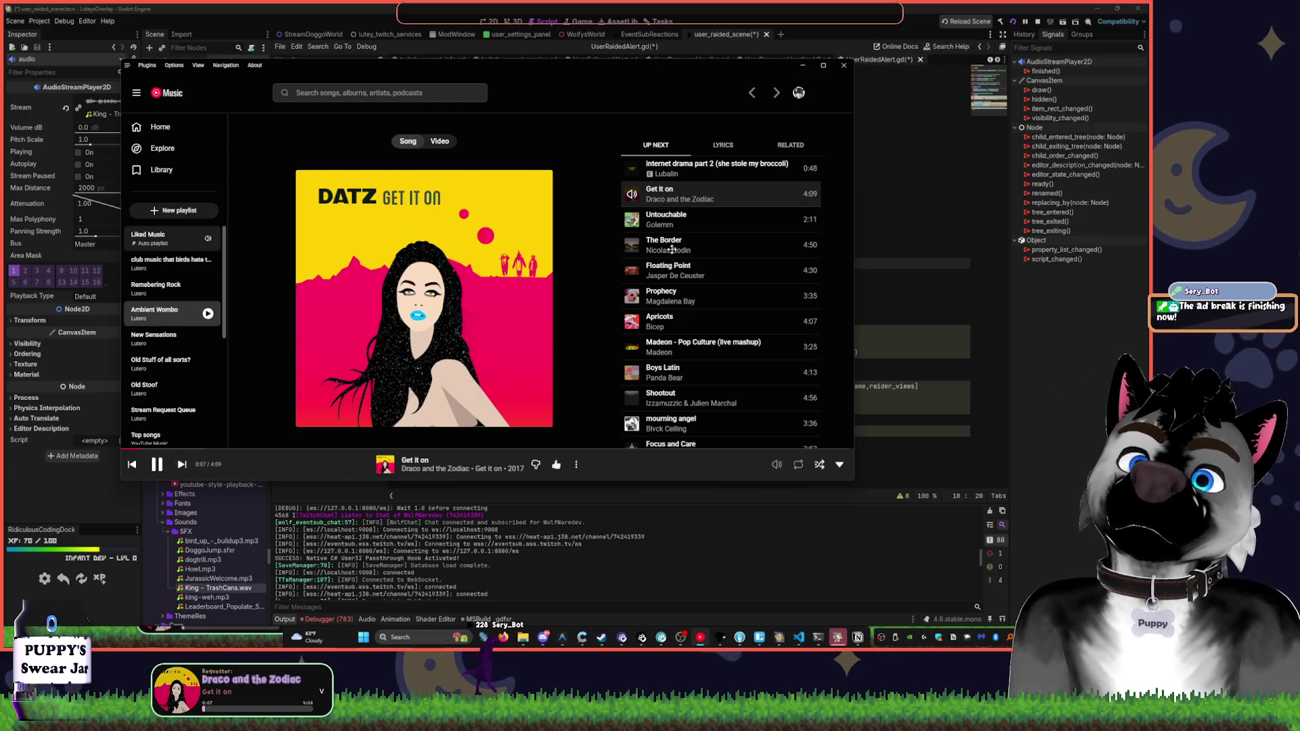
pyautogui.scroll(-10, 474, 271)
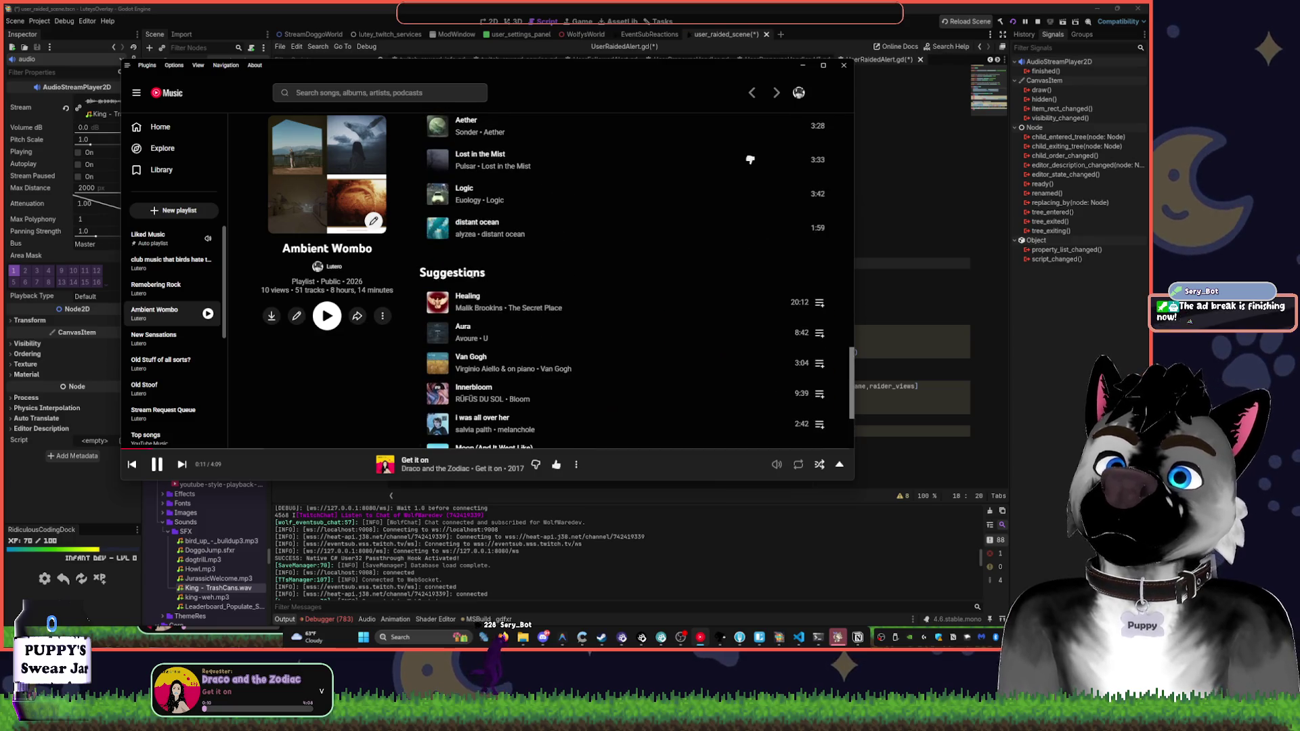
pyautogui.scroll(3, 472, 274)
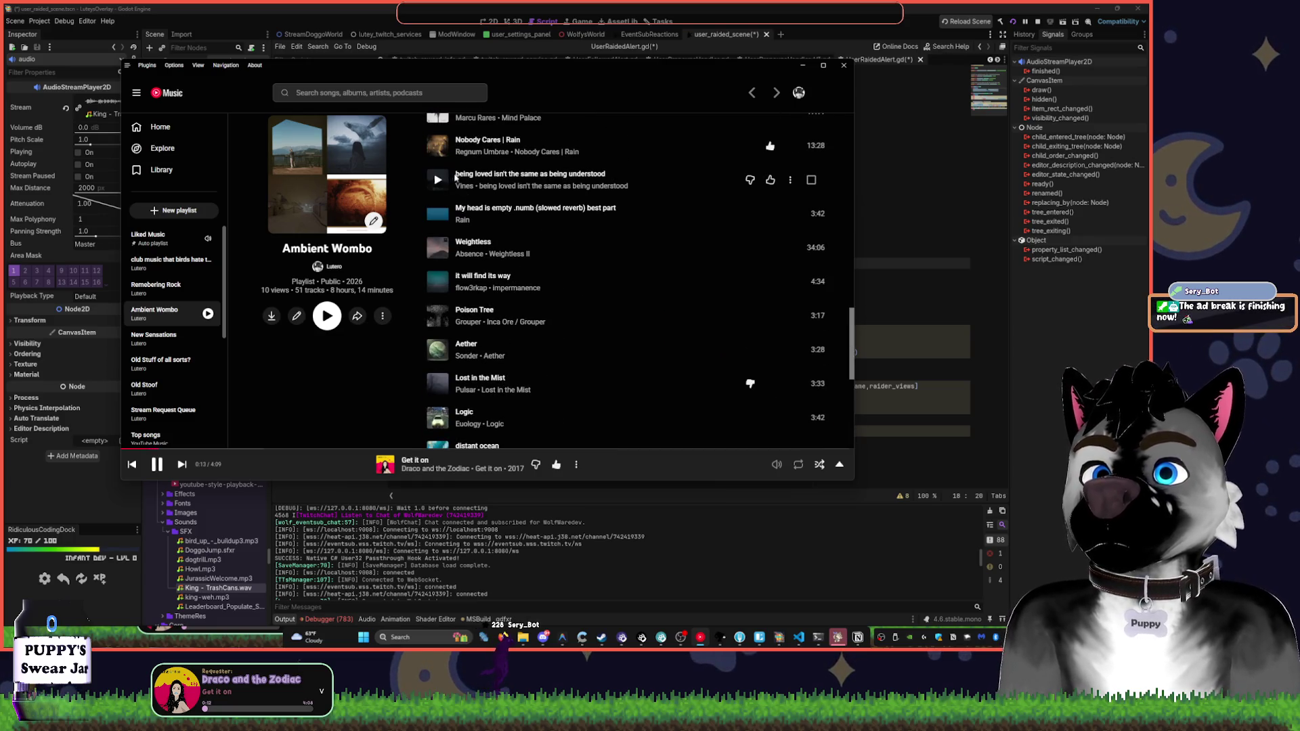
pyautogui.scroll(1, 456, 177)
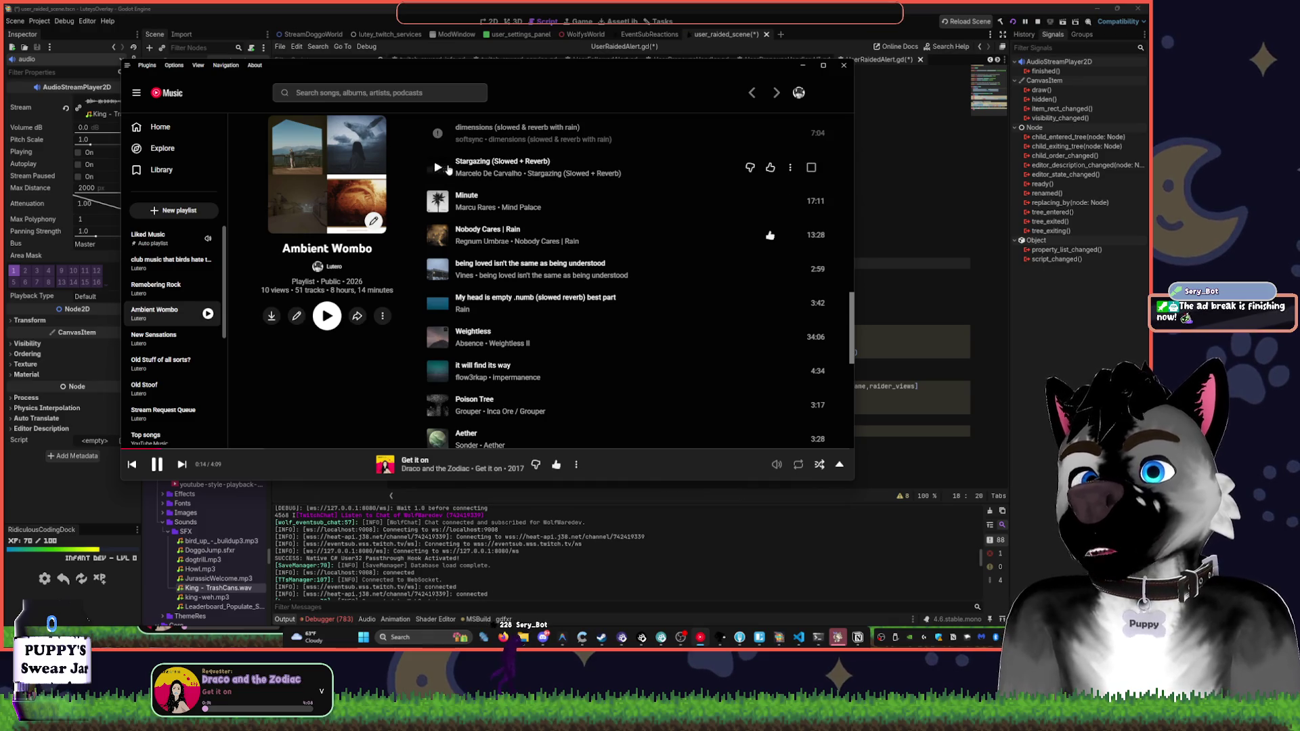
pyautogui.click(439, 167)
pyautogui.click(790, 168)
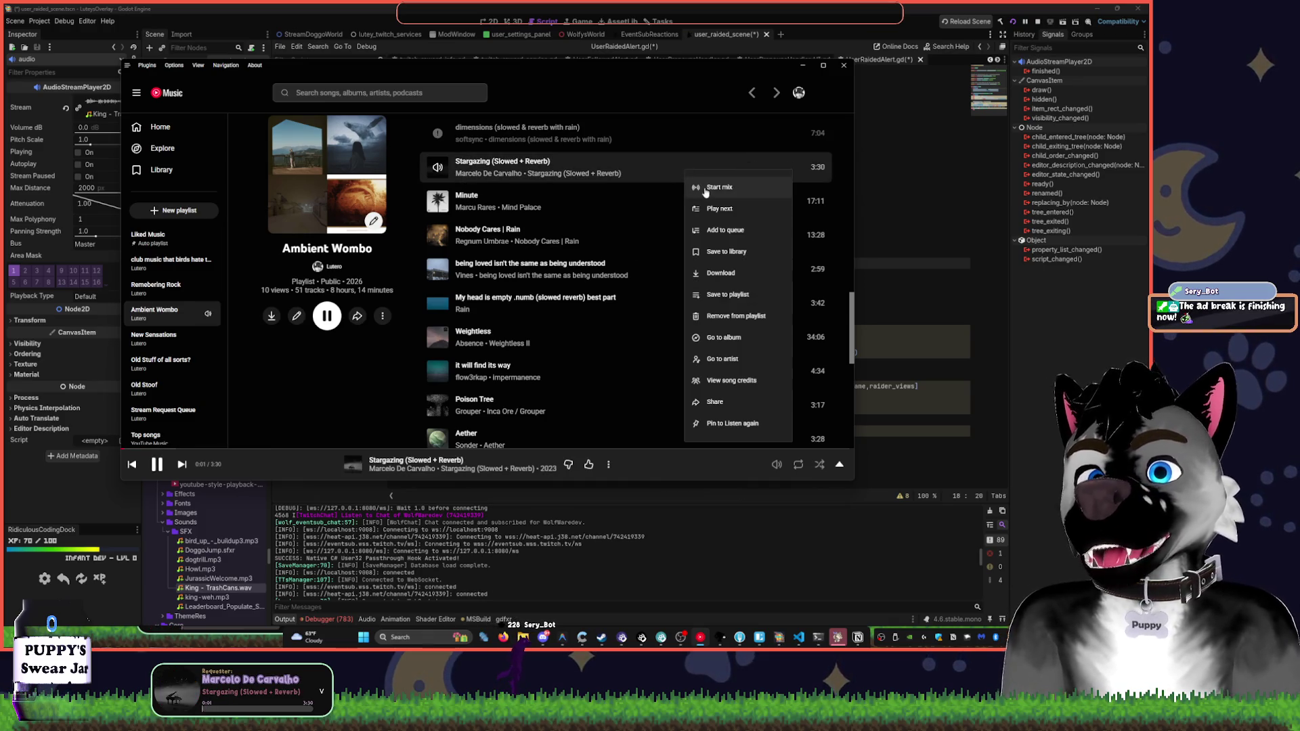
pyautogui.hotkey('alt', 'Tab')
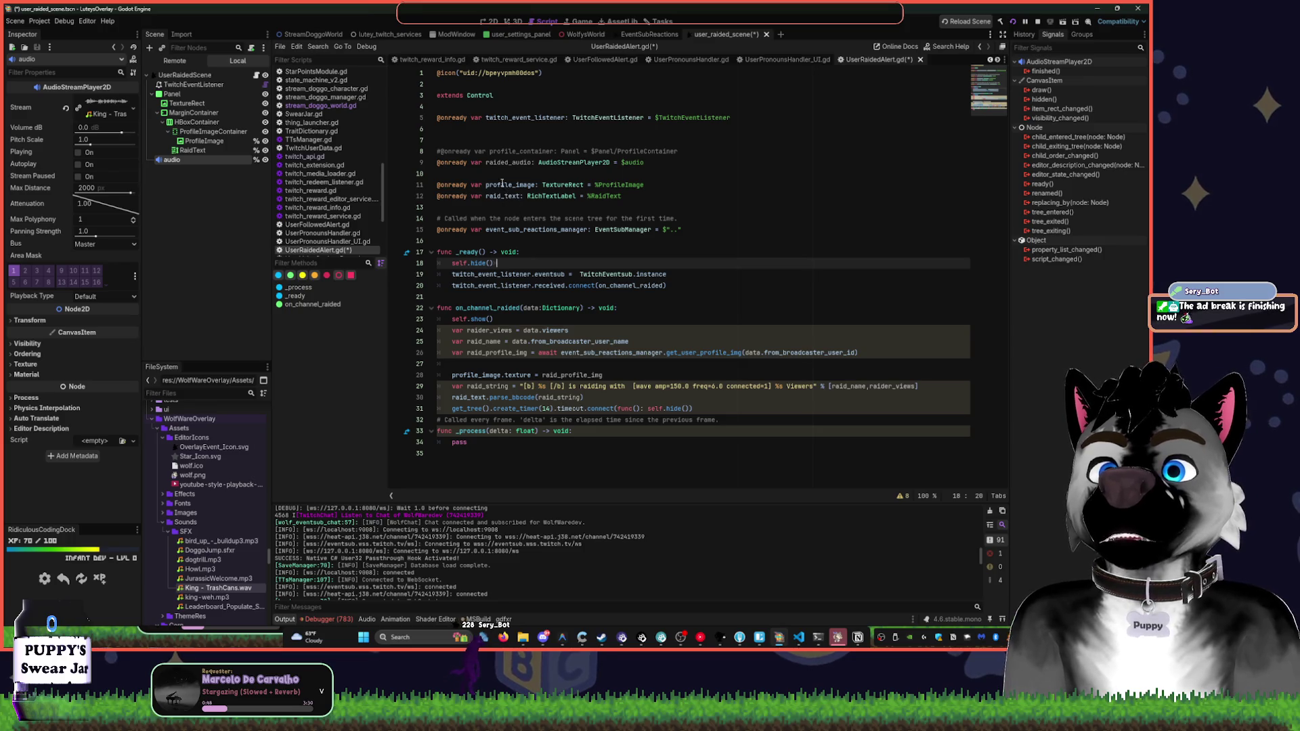
# Open a new line after the raid text parsing on line 30.
pyautogui.doubleClick(507, 163)
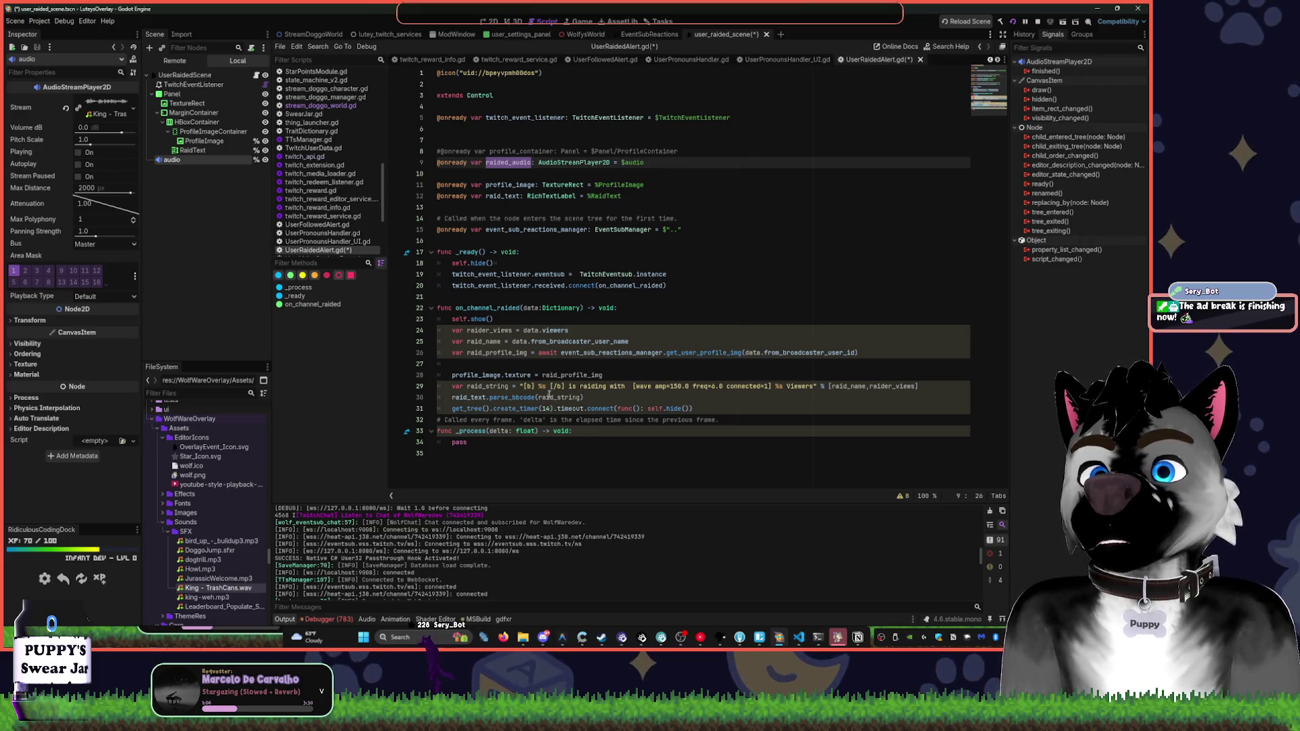
pyautogui.click(588, 398)
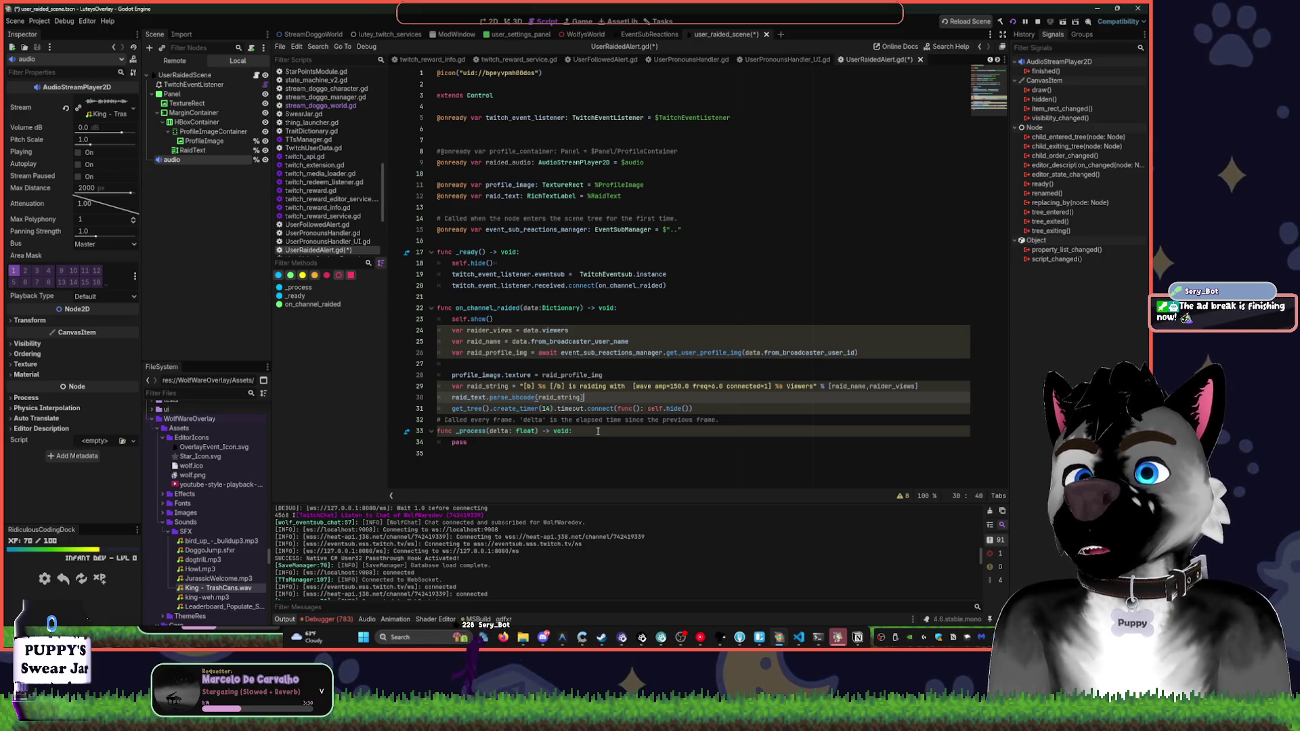
pyautogui.press('Return')
# Type 'await get_tree().create_' on line 31, removing the duplicated 'get'.
pyautogui.write('awa')
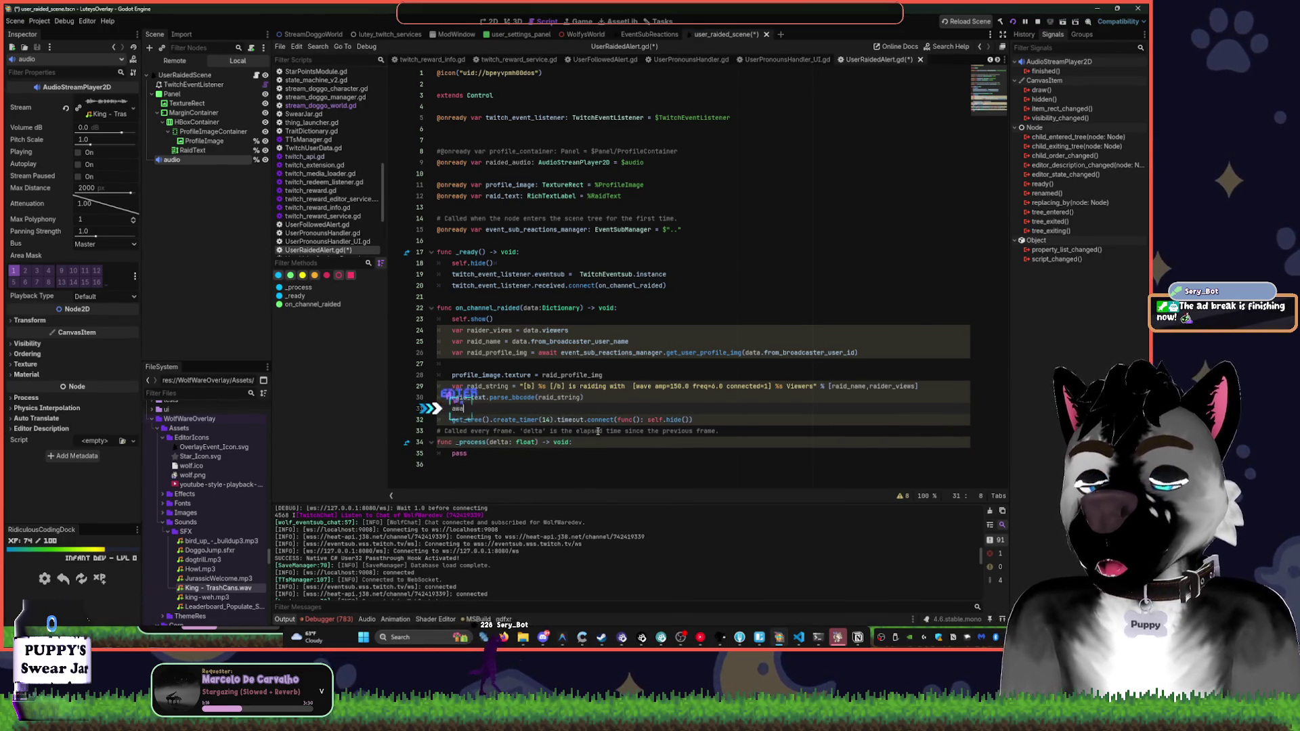
pyautogui.write('it get get_')
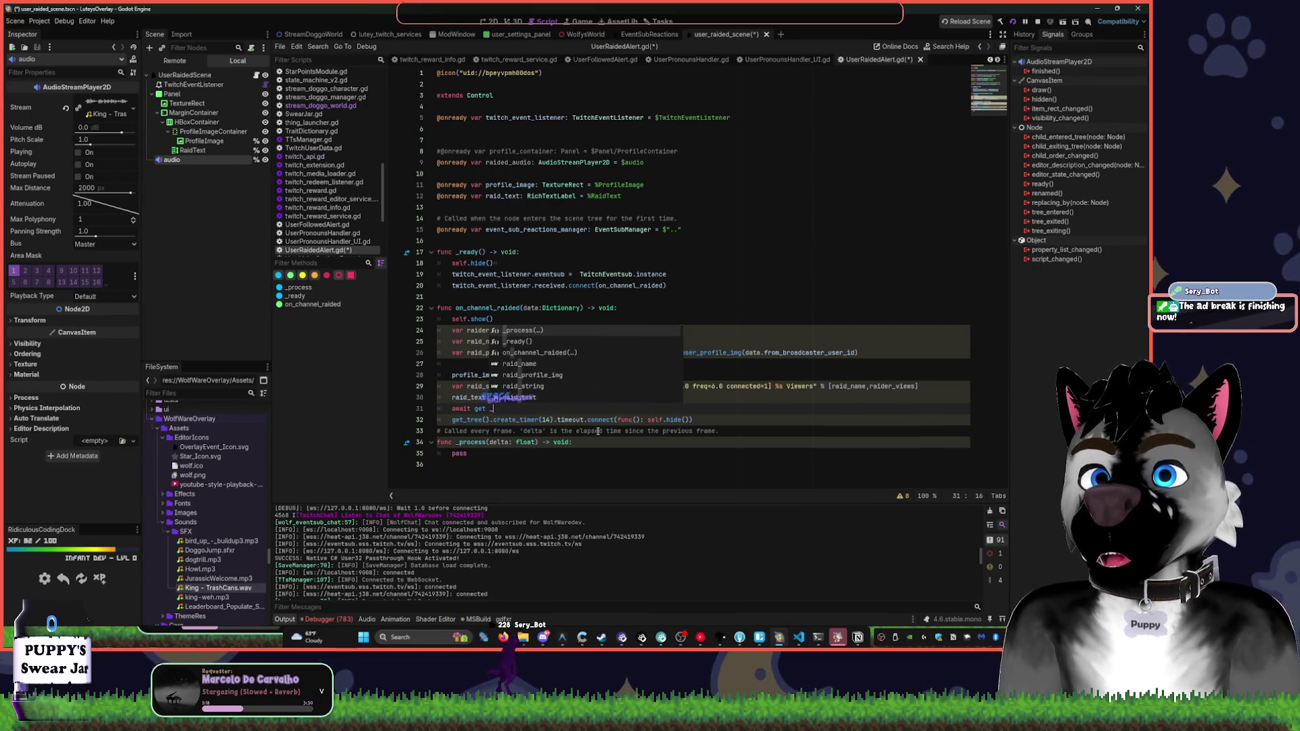
pyautogui.write('tree')
pyautogui.press('Return')
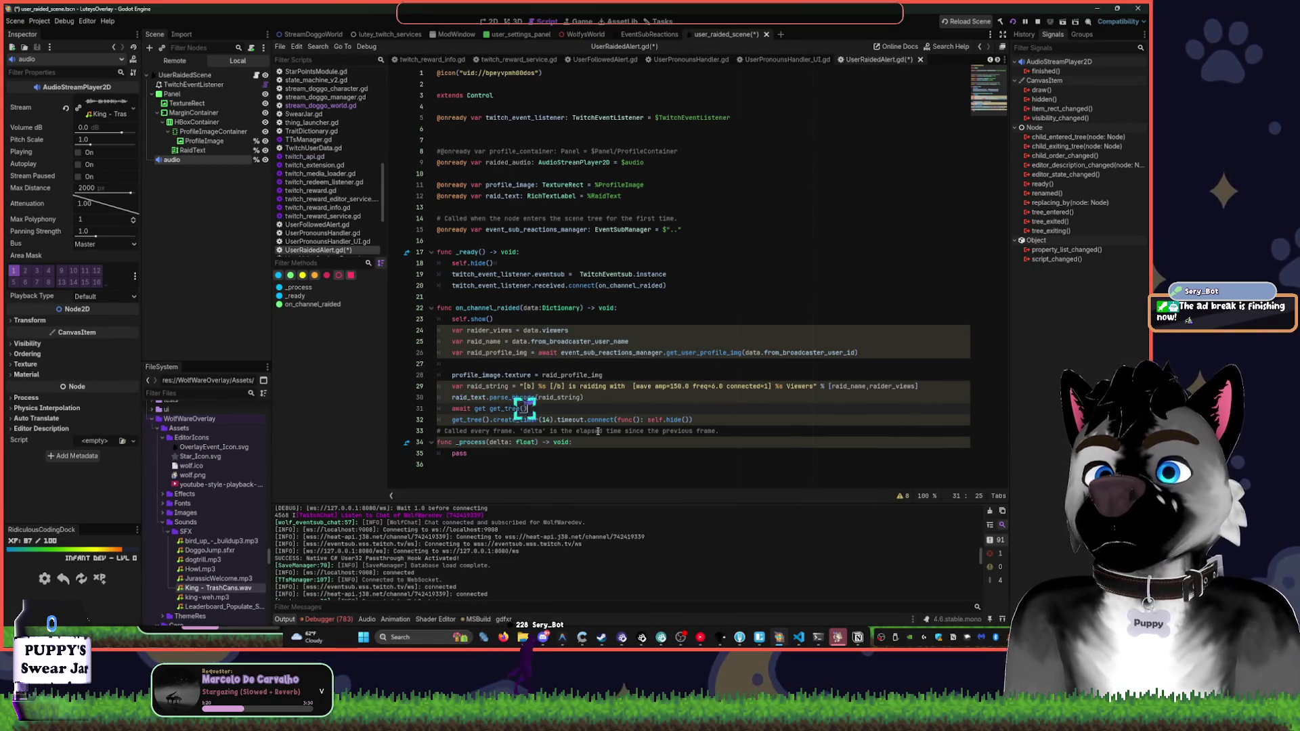
pyautogui.write('.c')
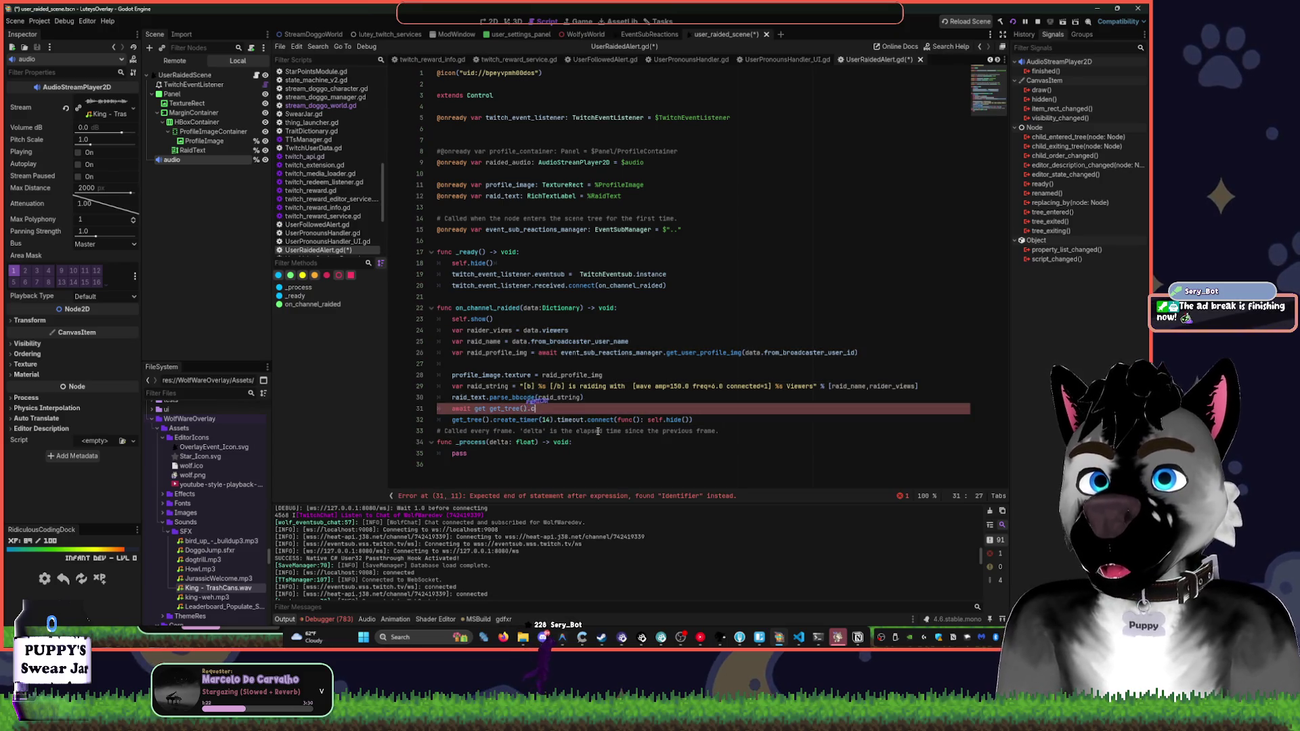
pyautogui.write('reate')
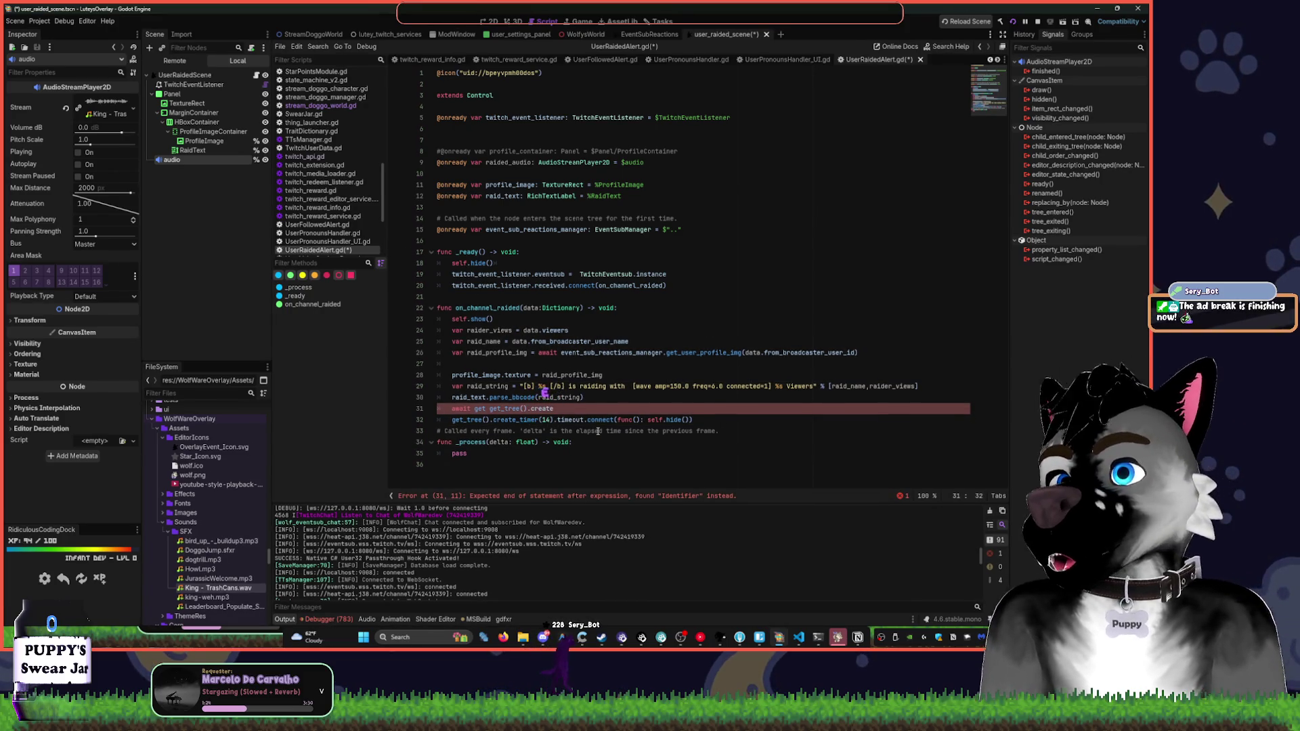
pyautogui.hotkey('ctrl', 'Left')
pyautogui.hotkey('ctrl', 'Left')
pyautogui.hotkey('ctrl', 'Left')
pyautogui.press('BackSpace')
pyautogui.press('BackSpace')
pyautogui.press('BackSpace')
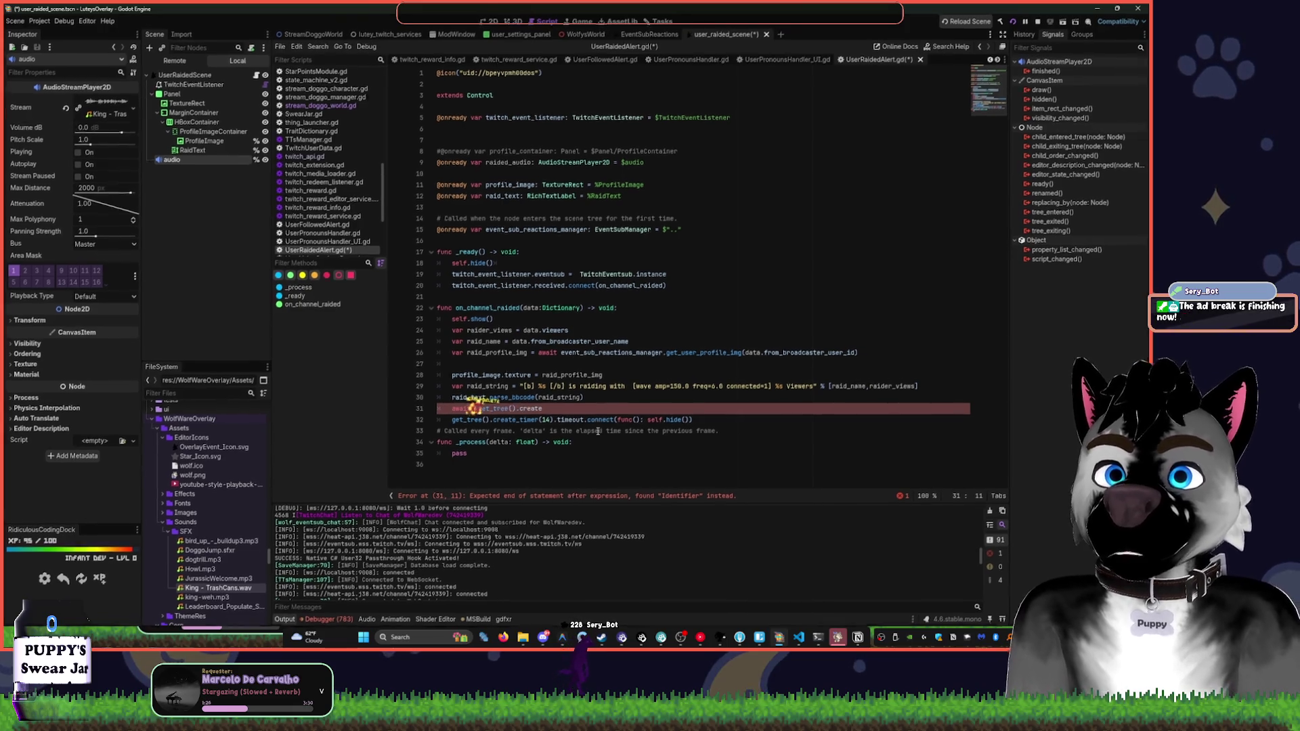
pyautogui.press('End')
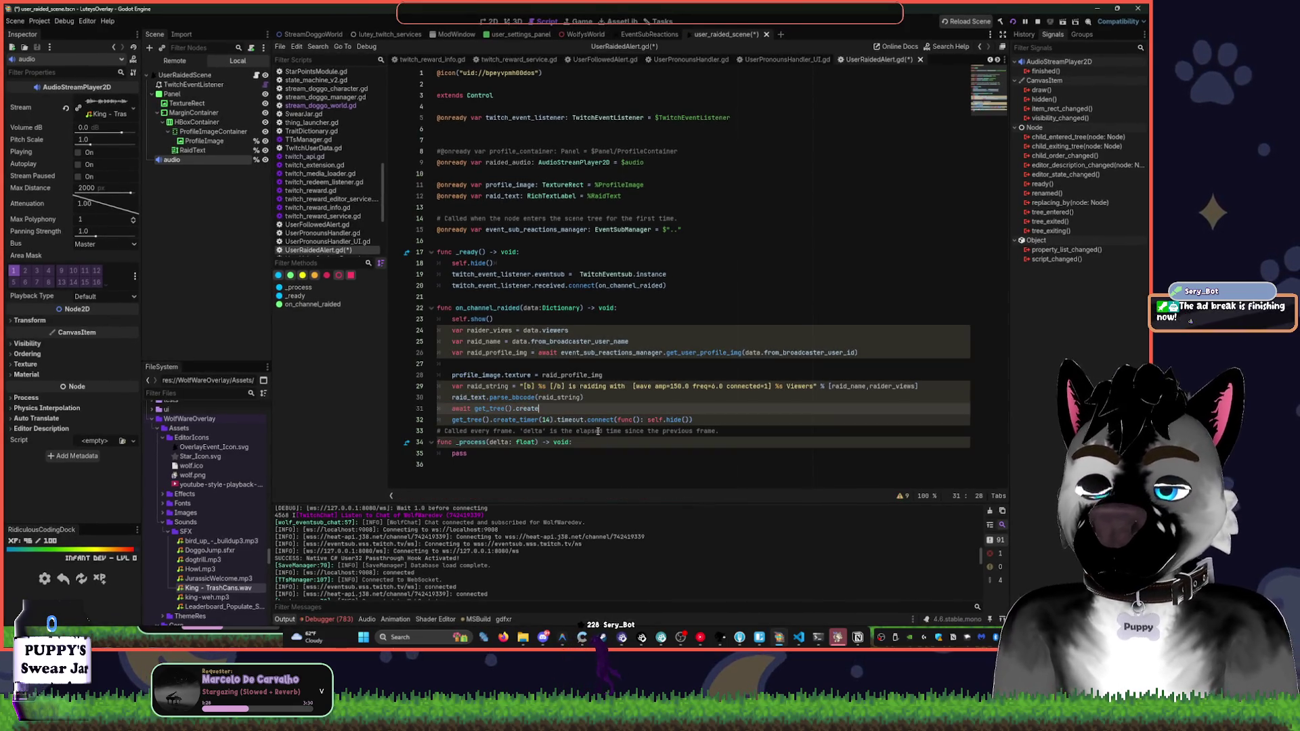
pyautogui.write('_')
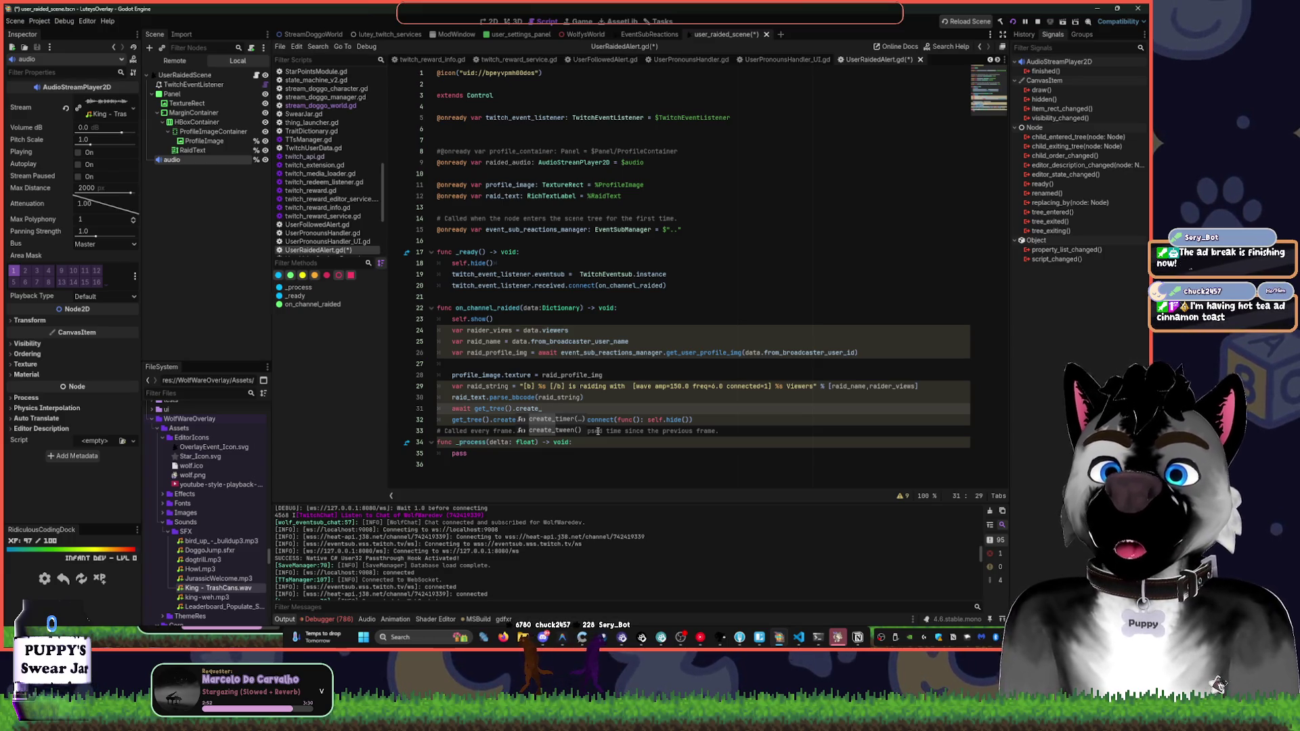
# Complete the await as create_timer(5).timeout, clearing the misplaced audio.play text after it.
pyautogui.press('Return')
pyautogui.write(')')
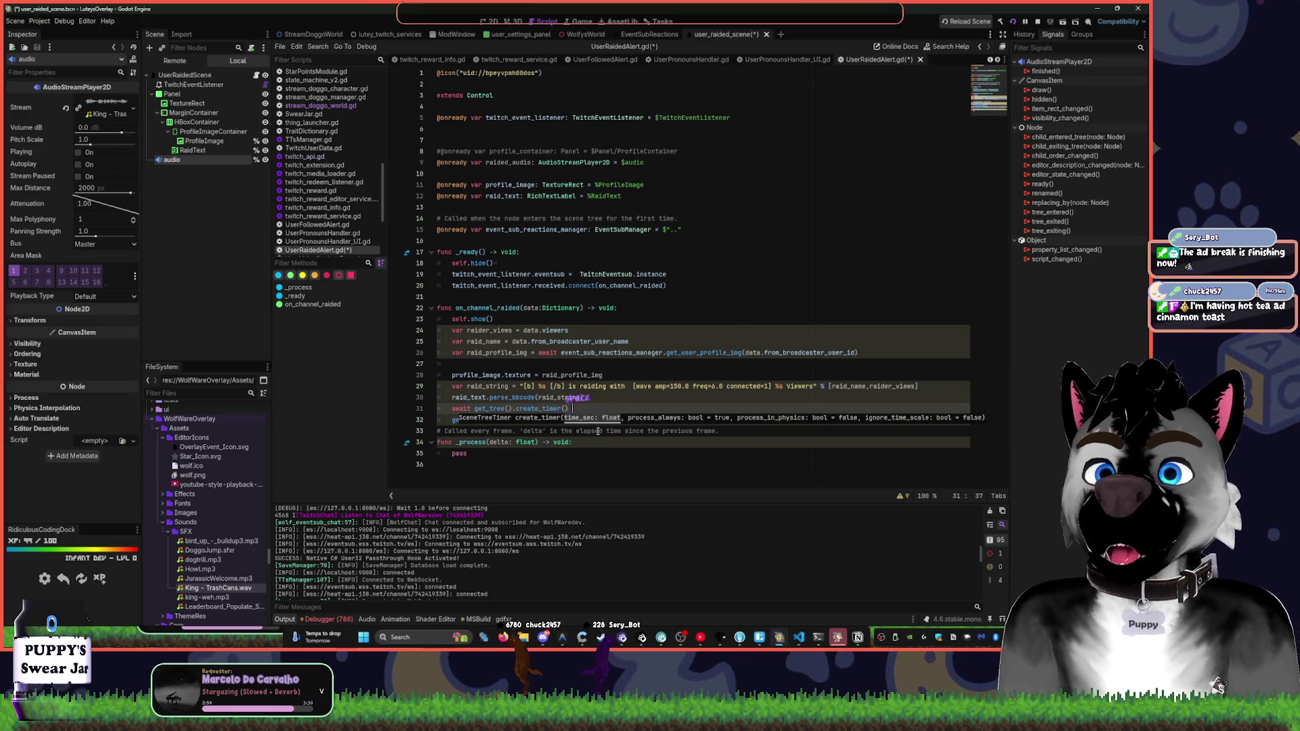
pyautogui.press('BackSpace')
pyautogui.press('BackSpace')
pyautogui.write('5)')
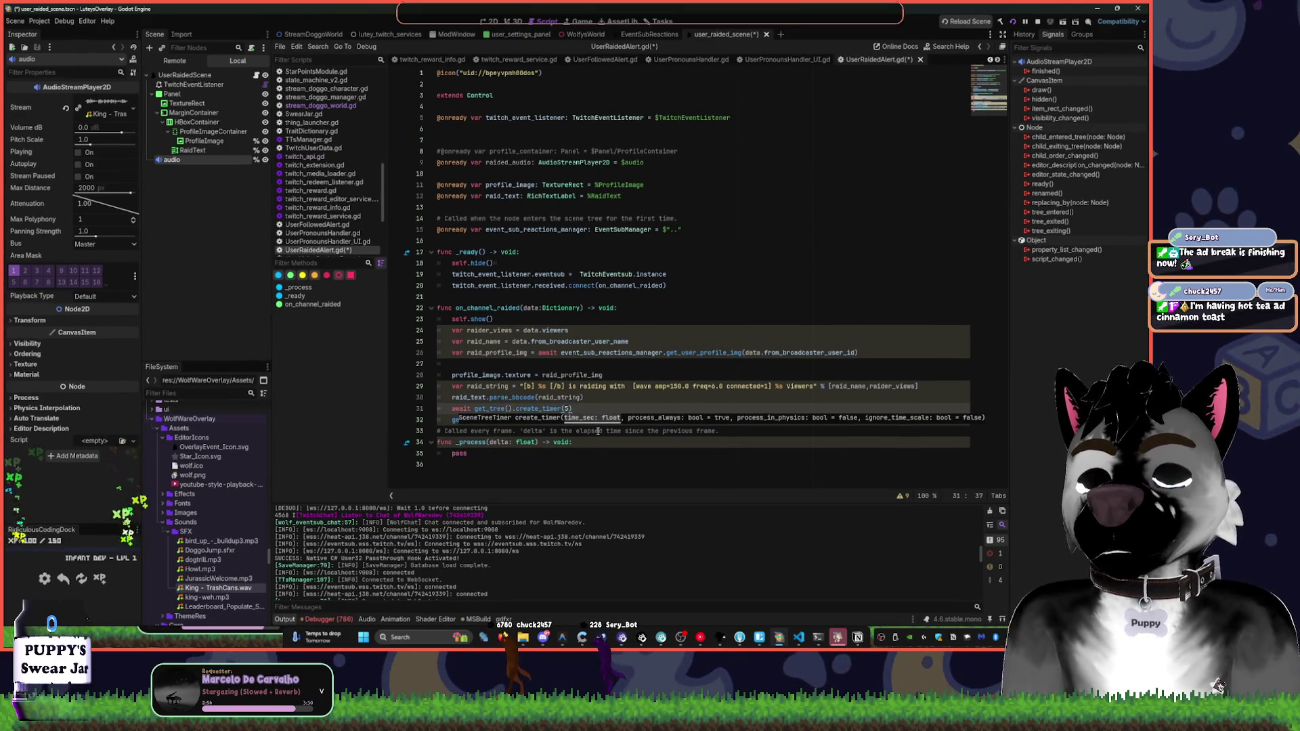
pyautogui.write('.timeout a')
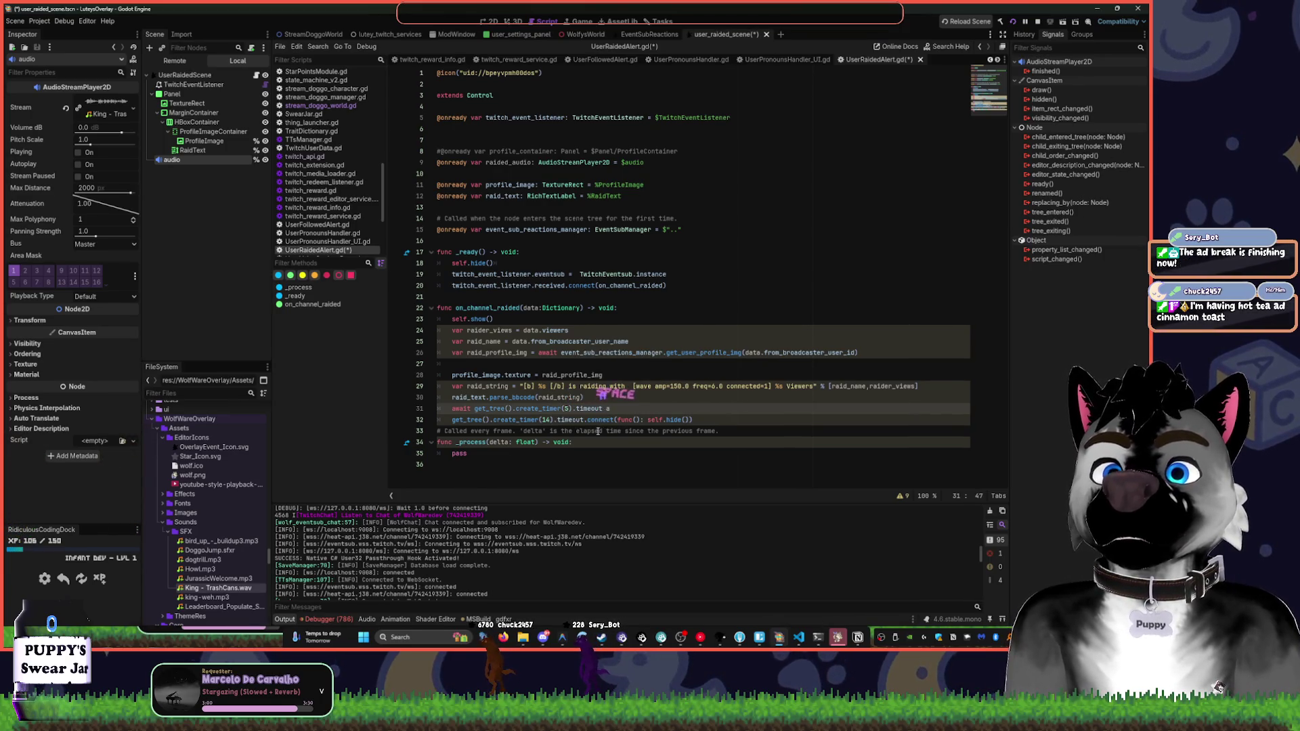
pyautogui.write('udio.play')
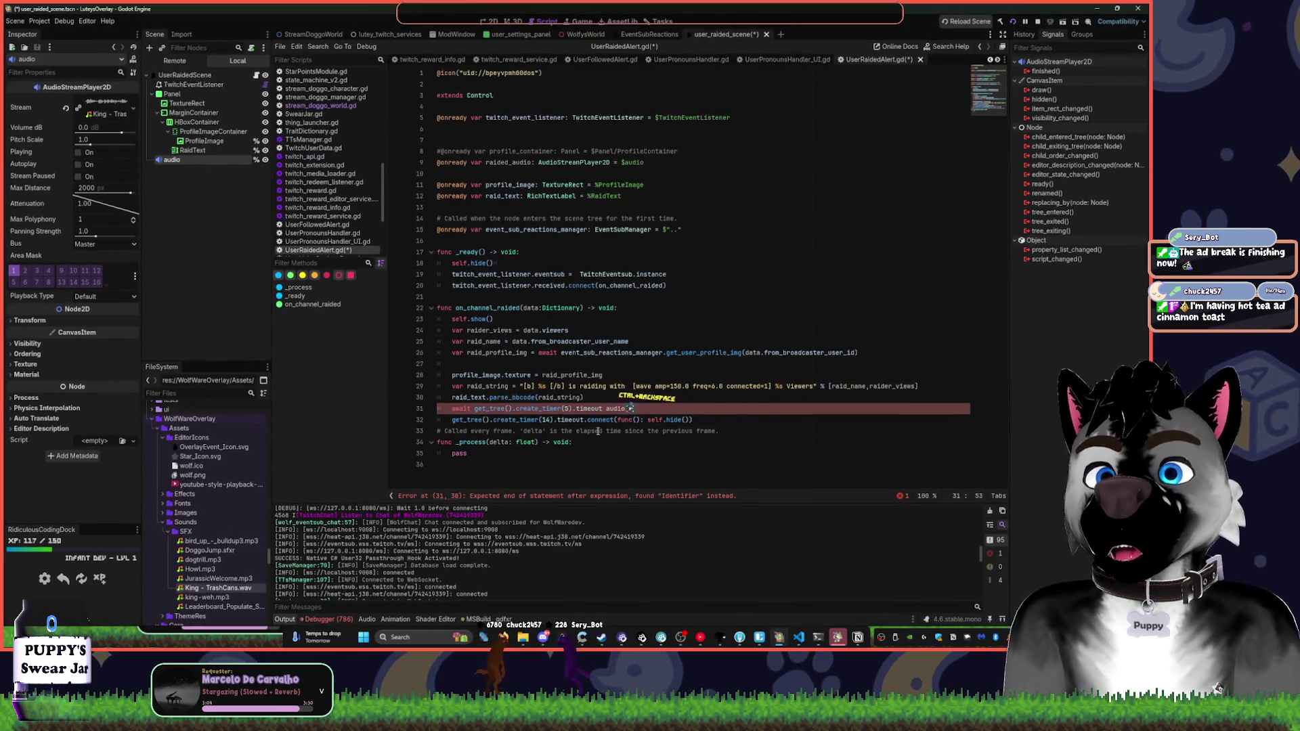
pyautogui.hotkey('ctrl', 'BackSpace')
pyautogui.hotkey('ctrl', 'BackSpace')
pyautogui.write('ra')
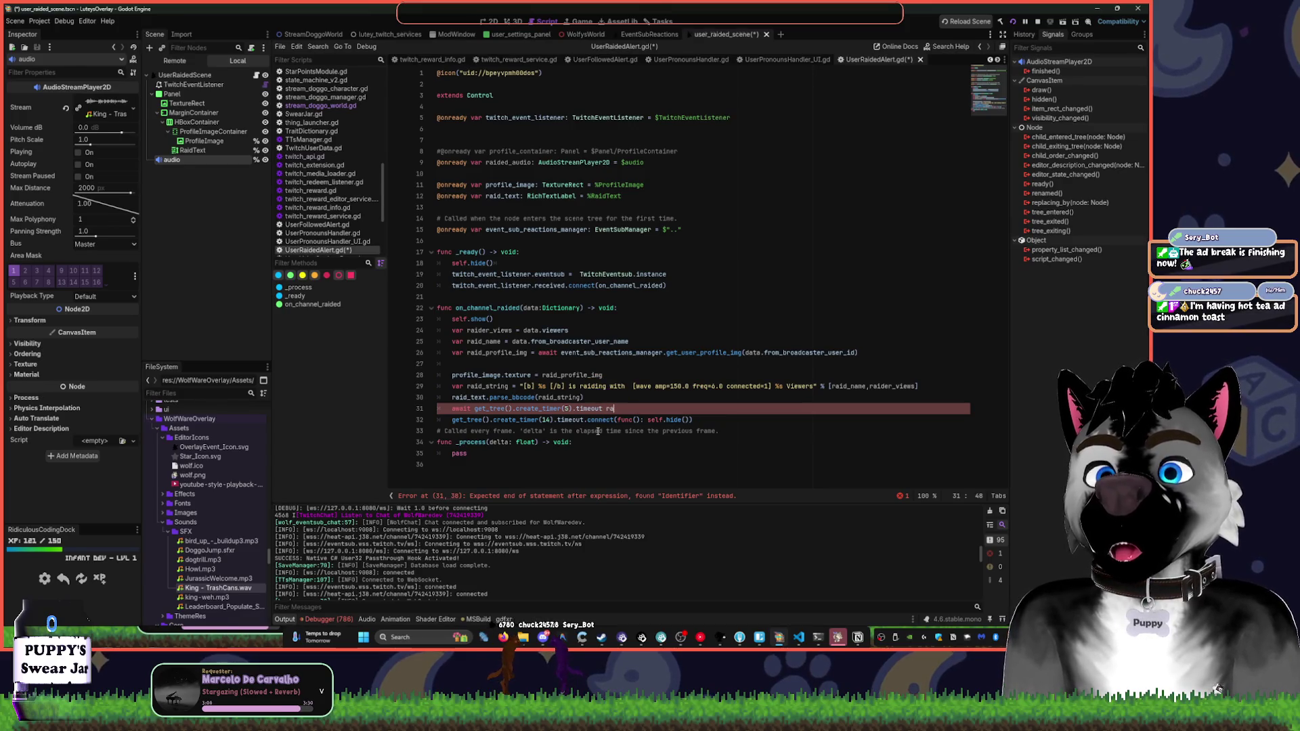
pyautogui.press('BackSpace')
pyautogui.press('BackSpace')
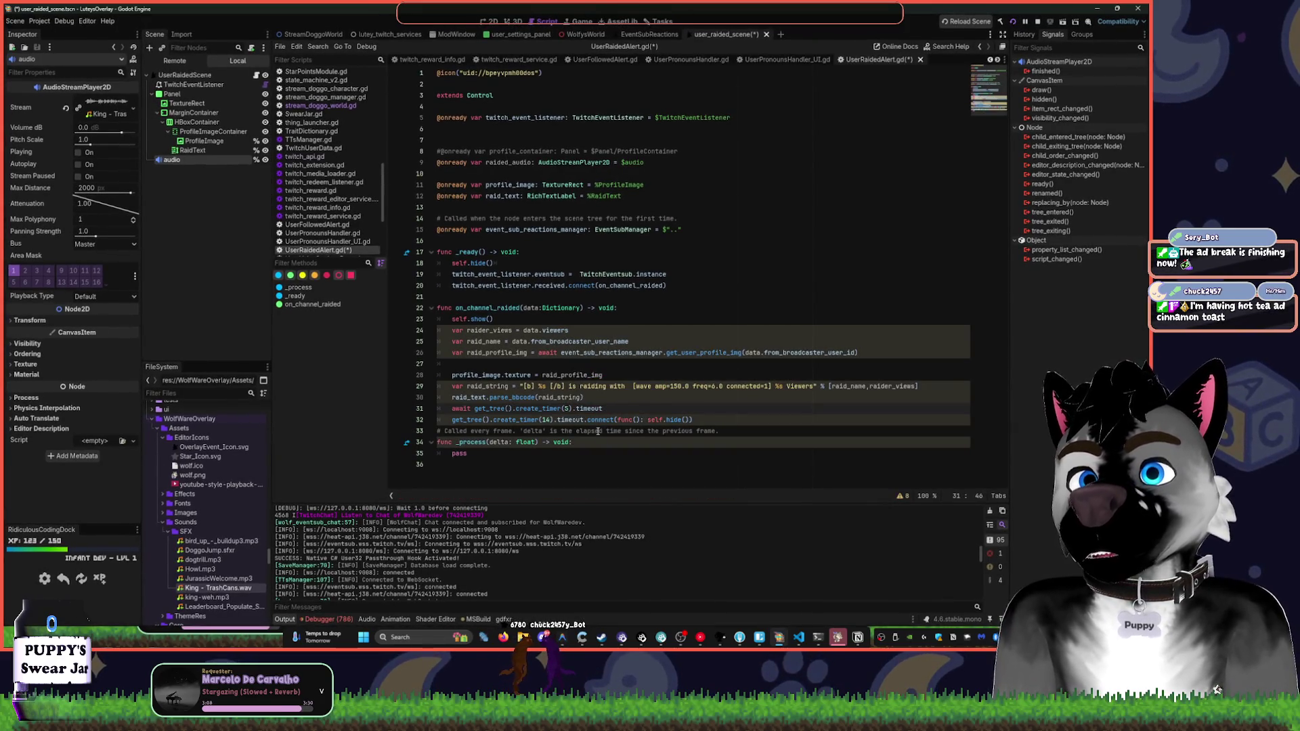
# Add raided_audio.play() on a new line below the 5-second await.
pyautogui.press('Return')
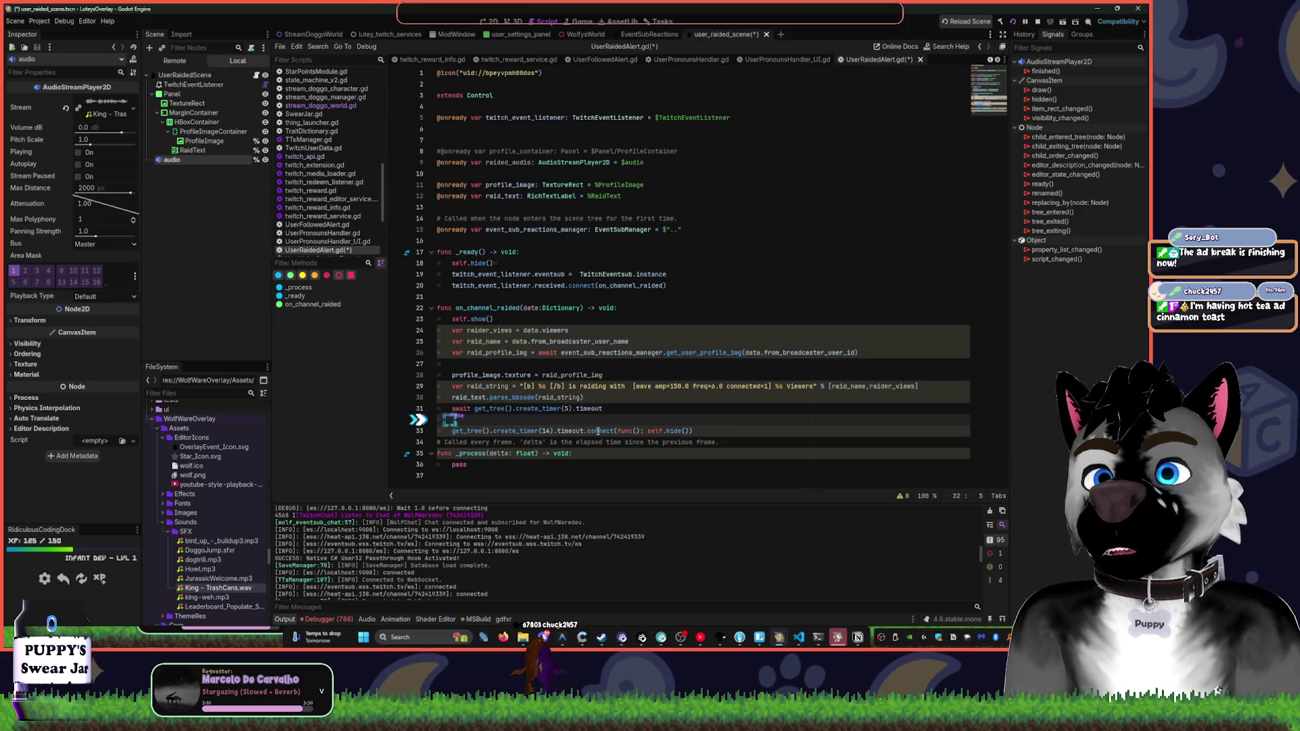
pyautogui.write('a')
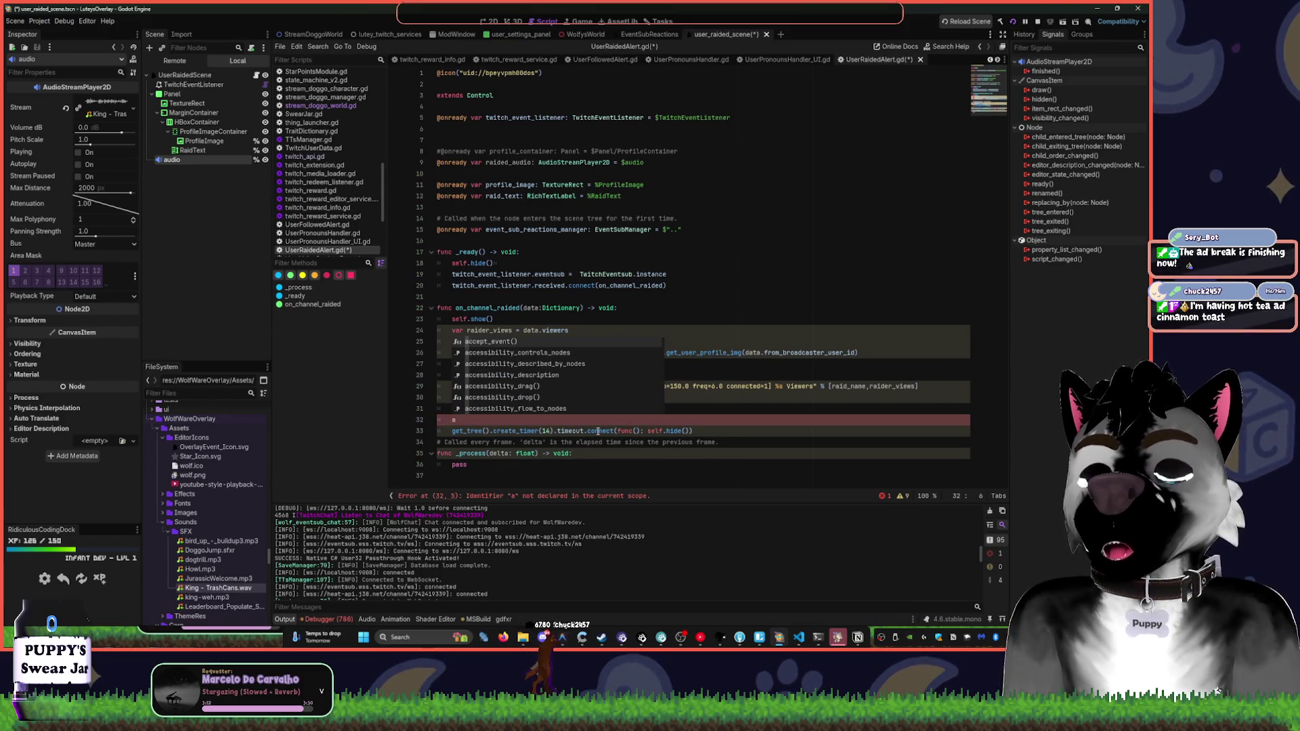
pyautogui.press('BackSpace')
pyautogui.write('ra')
pyautogui.press('Return')
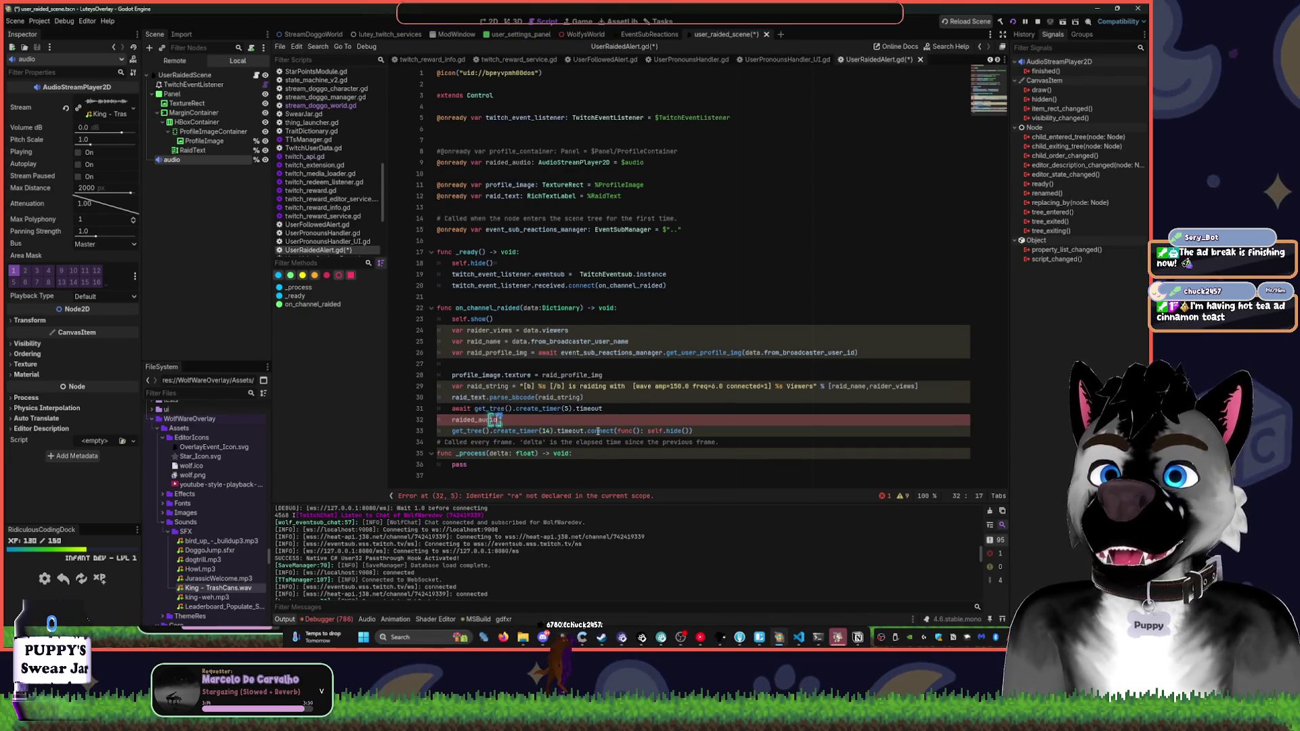
pyautogui.write('.')
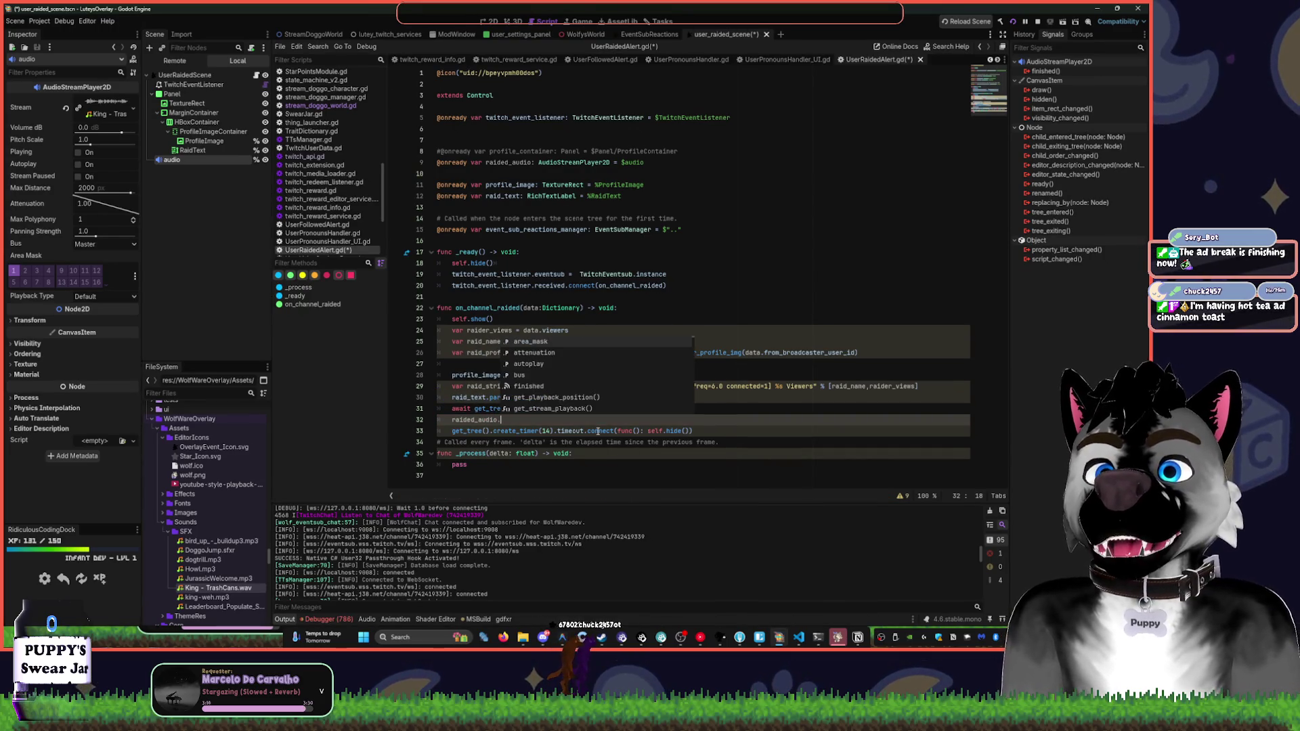
pyautogui.write('pl')
pyautogui.press('Return')
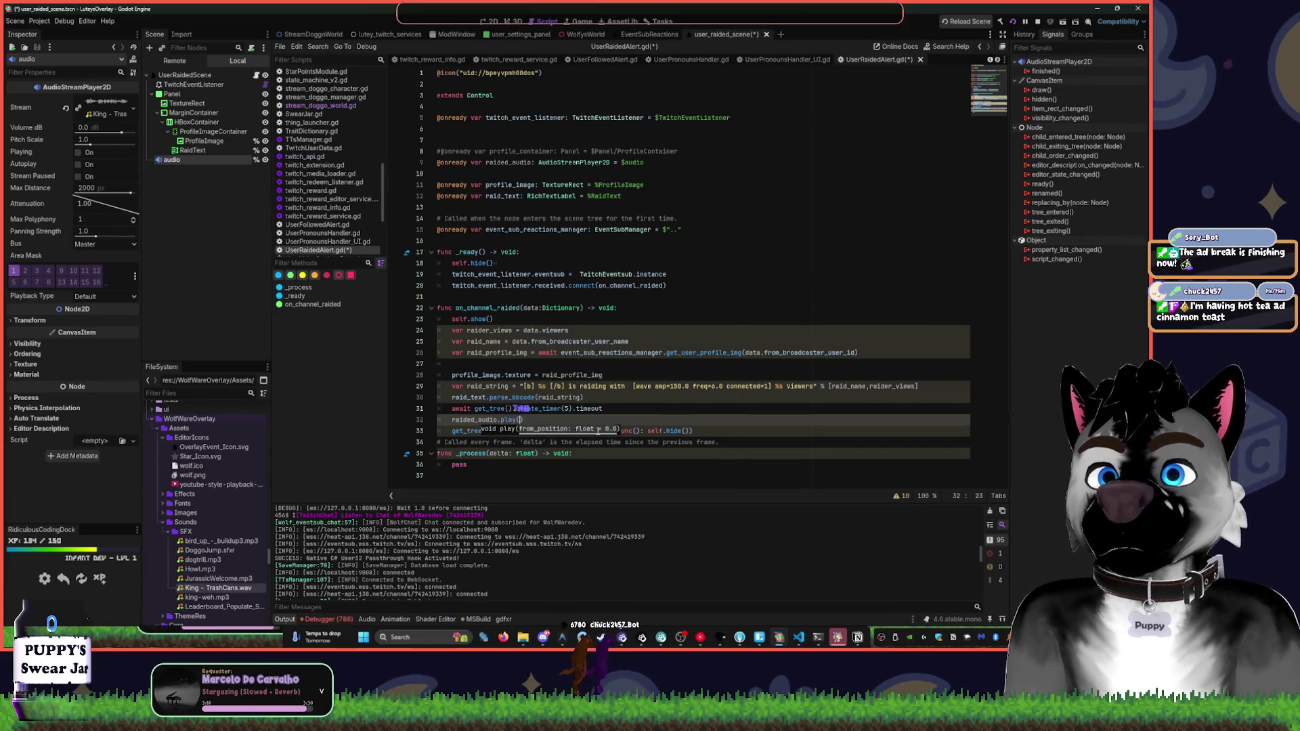
pyautogui.click(741, 377)
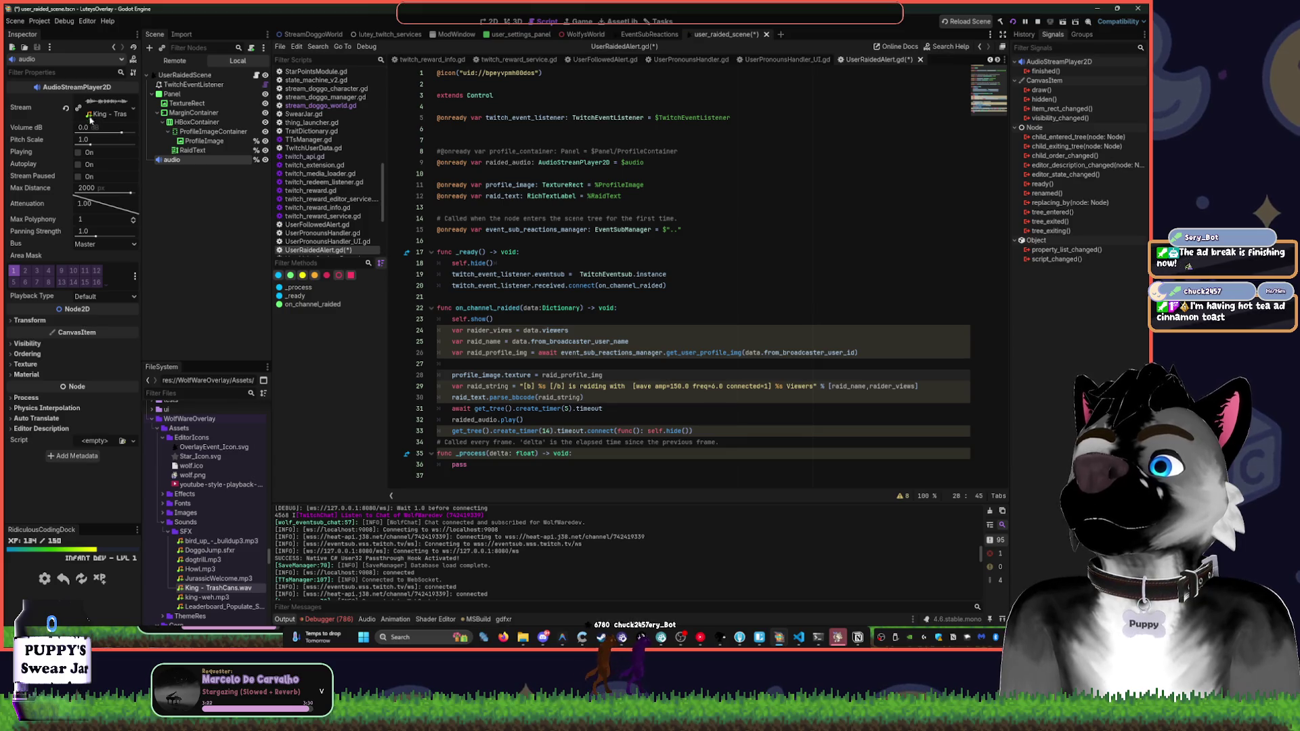
# Preview the alert sound while adjusting Volume dB, settling on the 24 dB maximum.
pyautogui.click(78, 153)
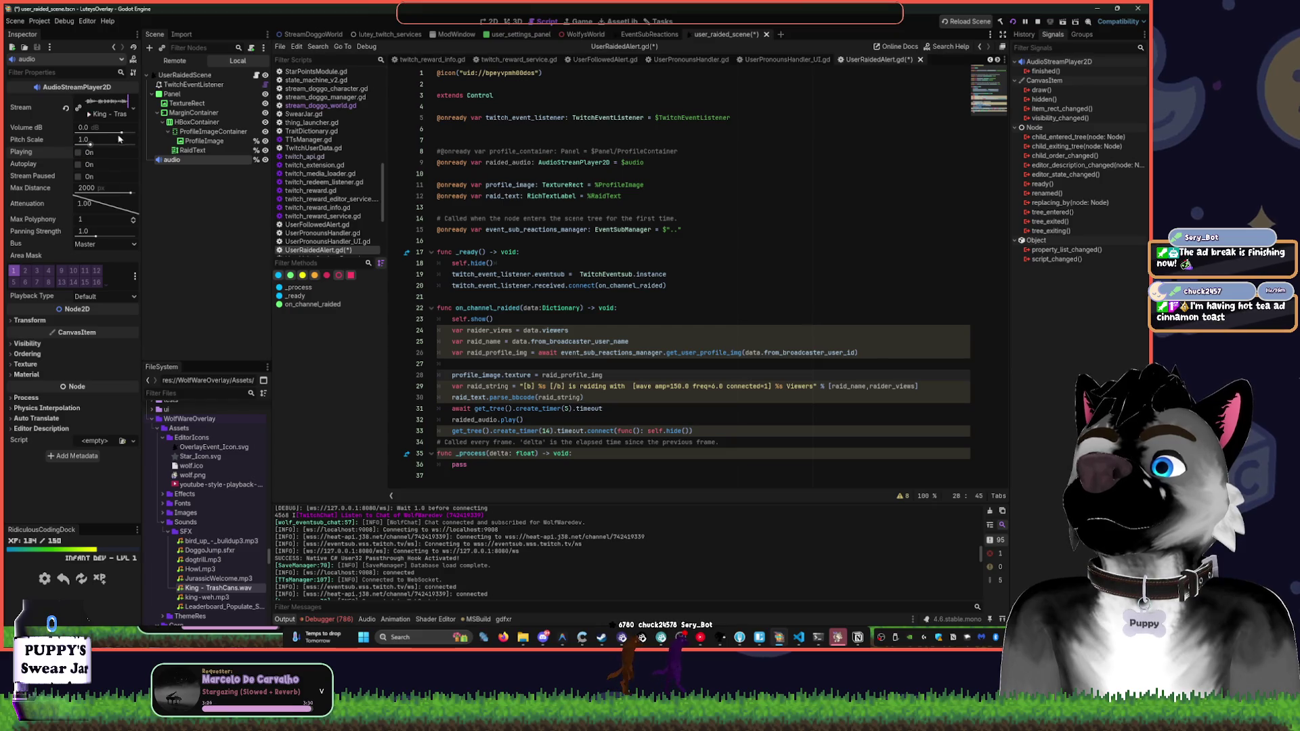
pyautogui.moveTo(123, 135); pyautogui.dragTo(126, 134)
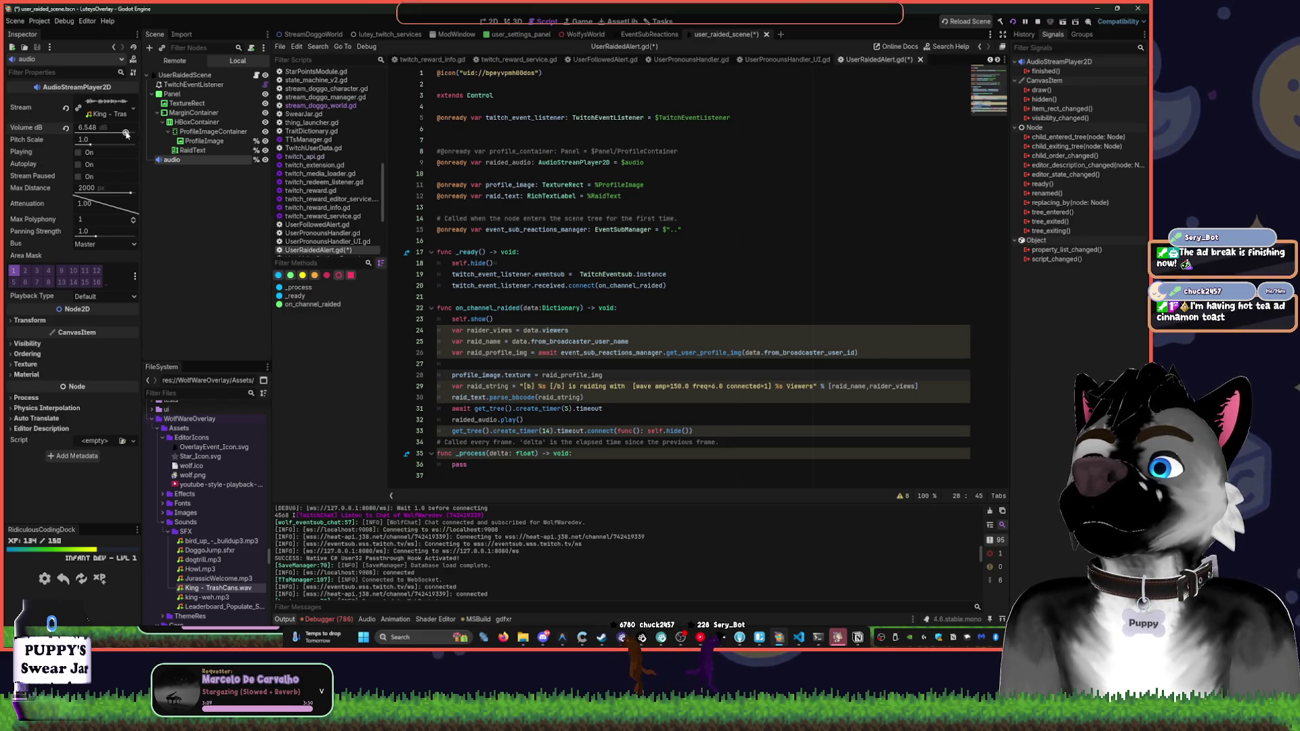
pyautogui.click(79, 152)
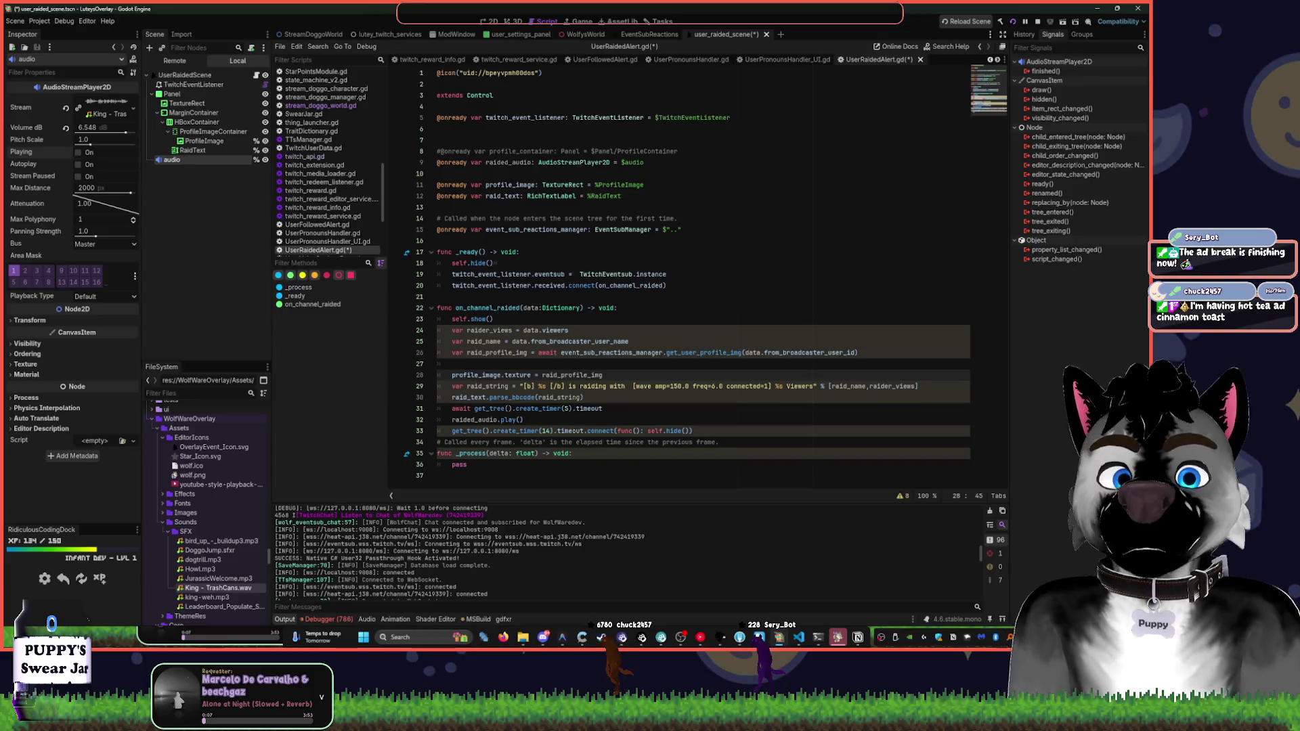
pyautogui.click(995, 637)
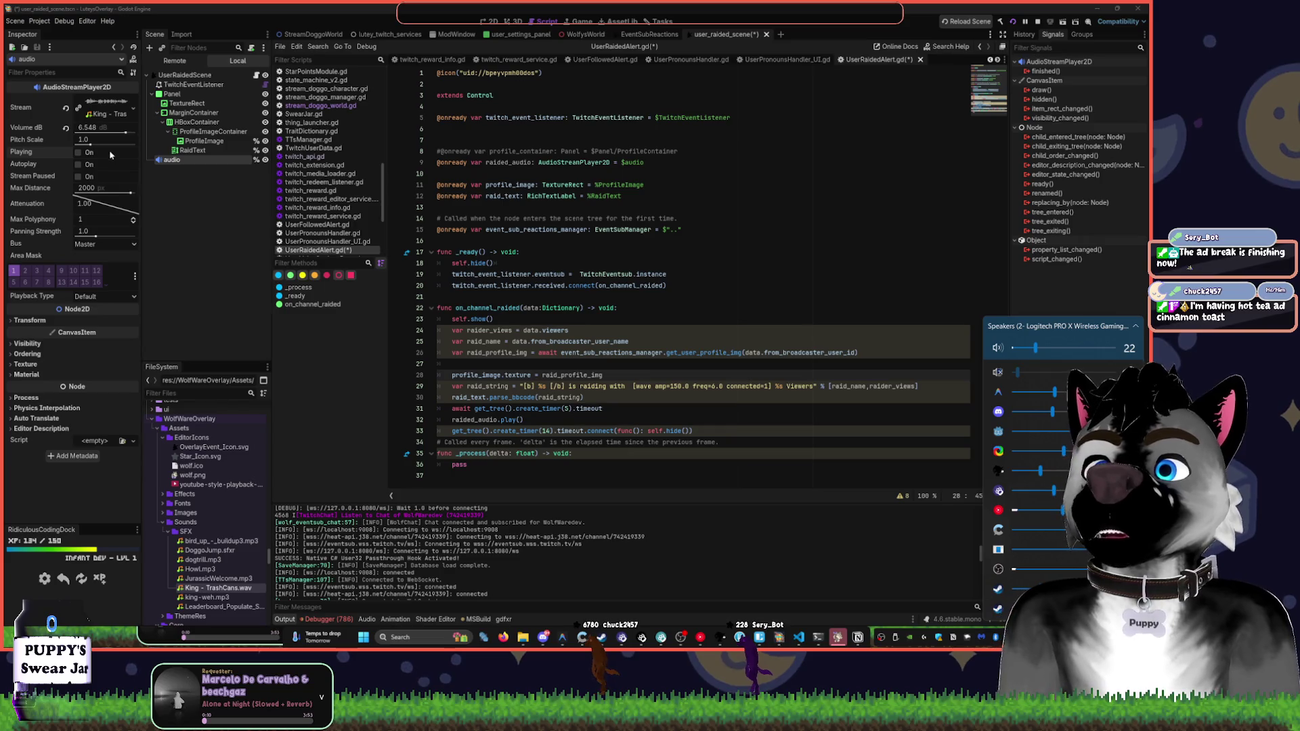
pyautogui.click(66, 128)
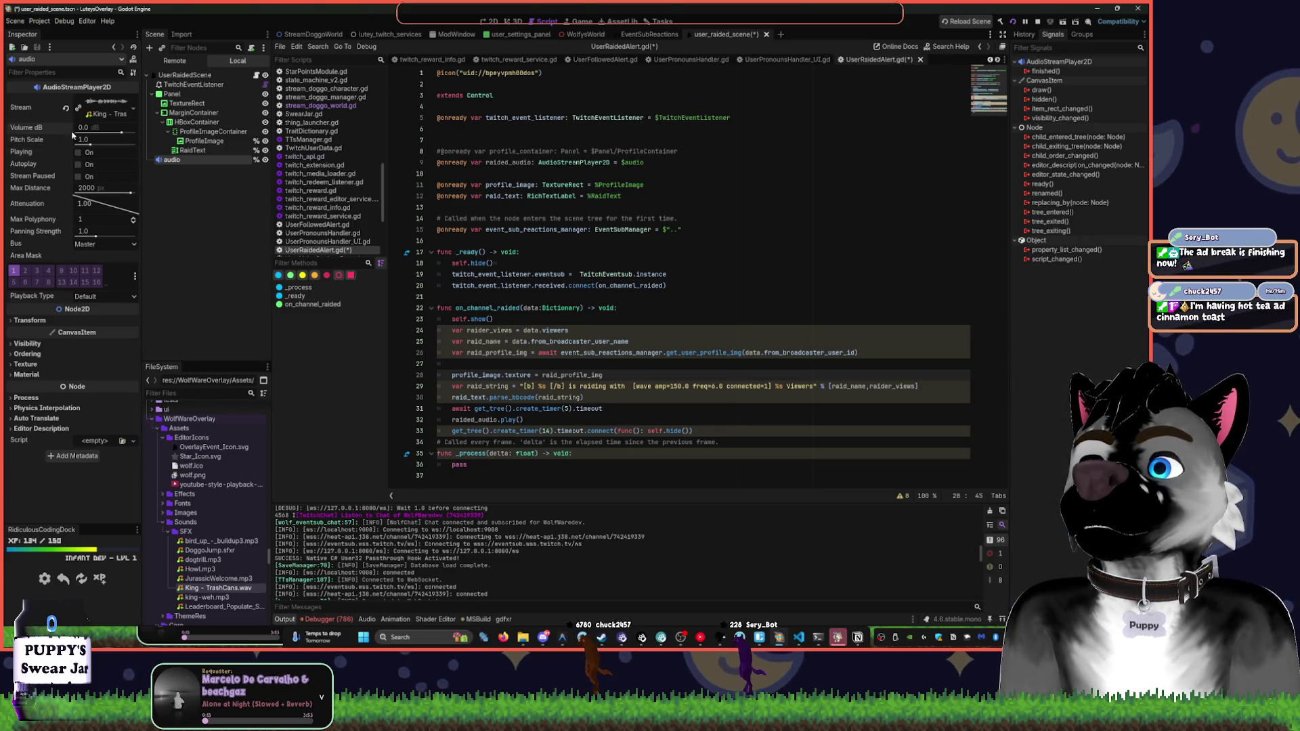
pyautogui.click(78, 153)
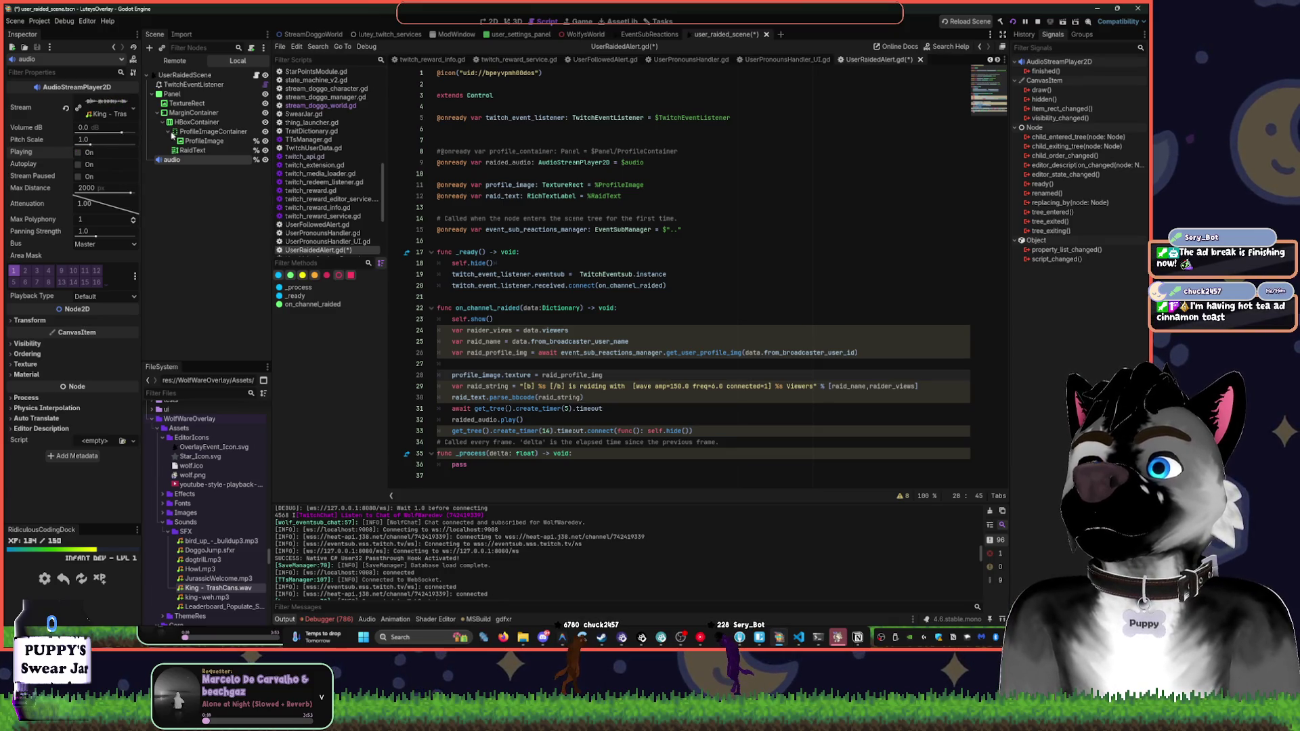
pyautogui.moveTo(125, 132); pyautogui.dragTo(139, 132)
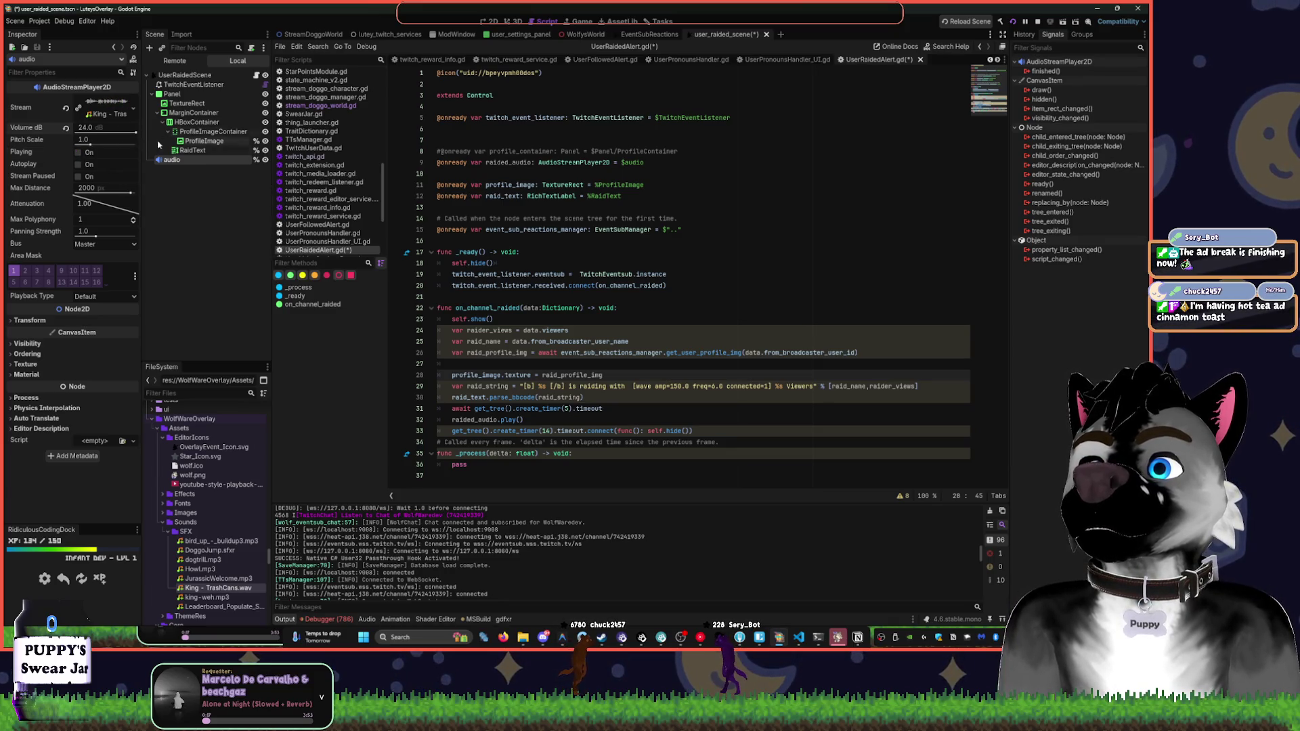
pyautogui.click(80, 153)
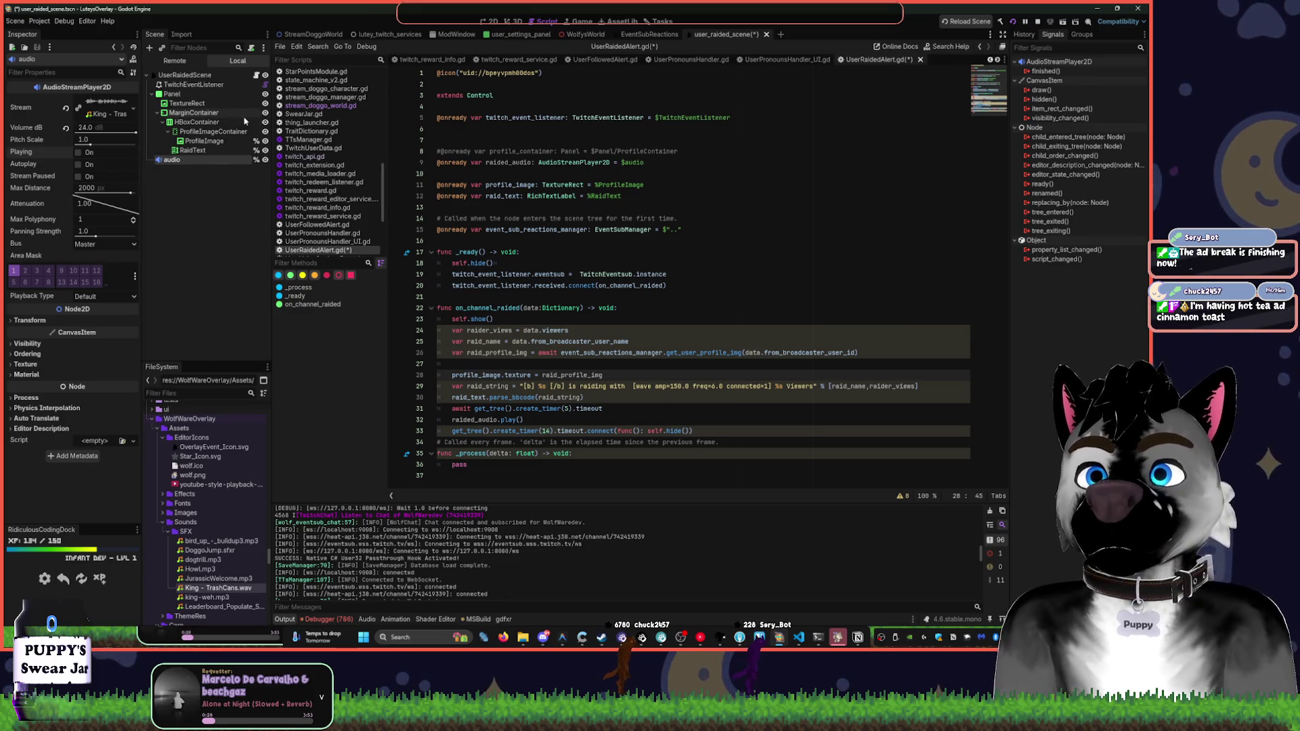
# Delete the extra space before [wave on line 29.
pyautogui.click(724, 364)
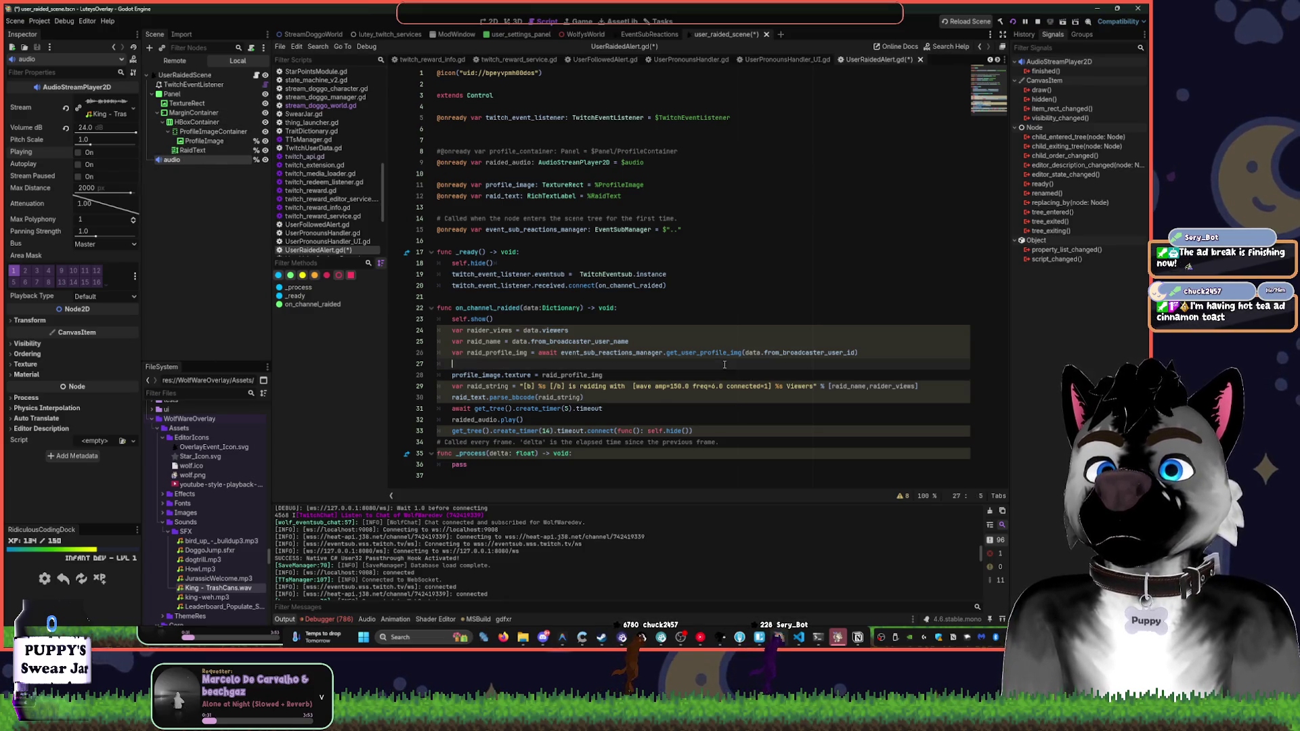
pyautogui.click(628, 386)
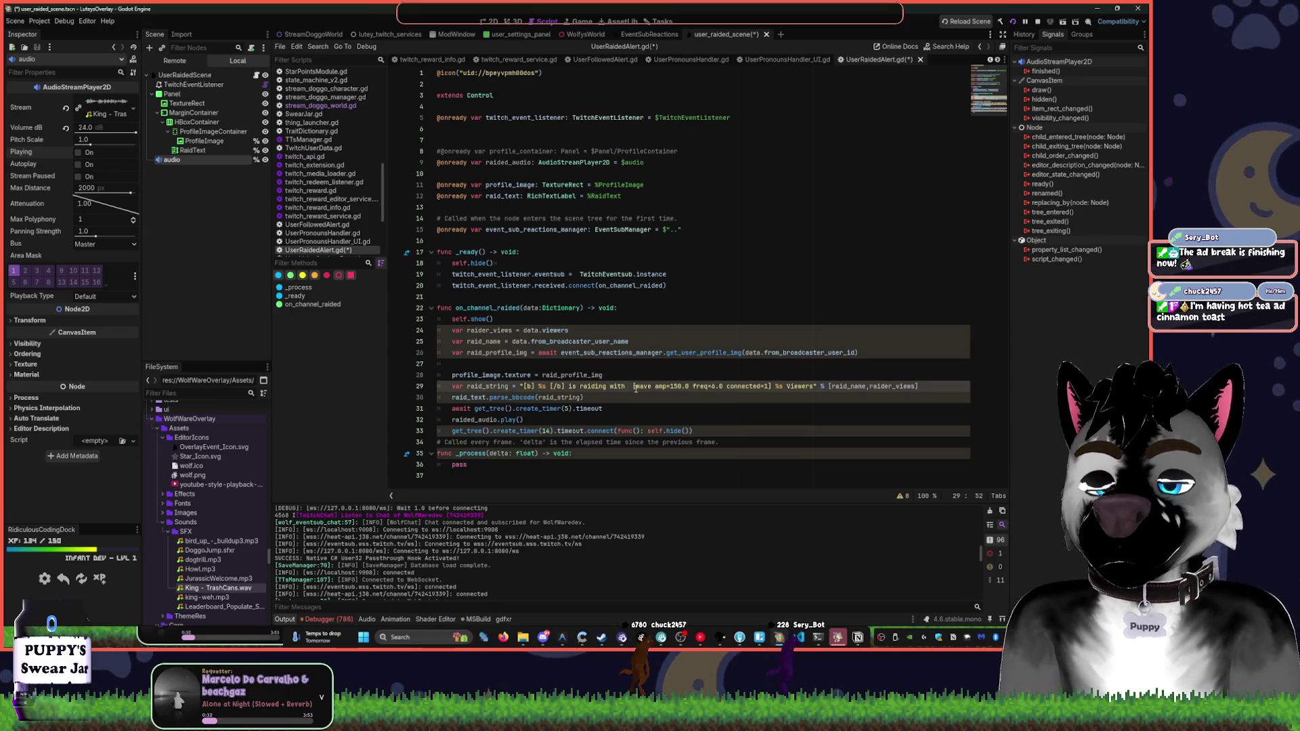
pyautogui.press('BackSpace')
pyautogui.click(522, 387)
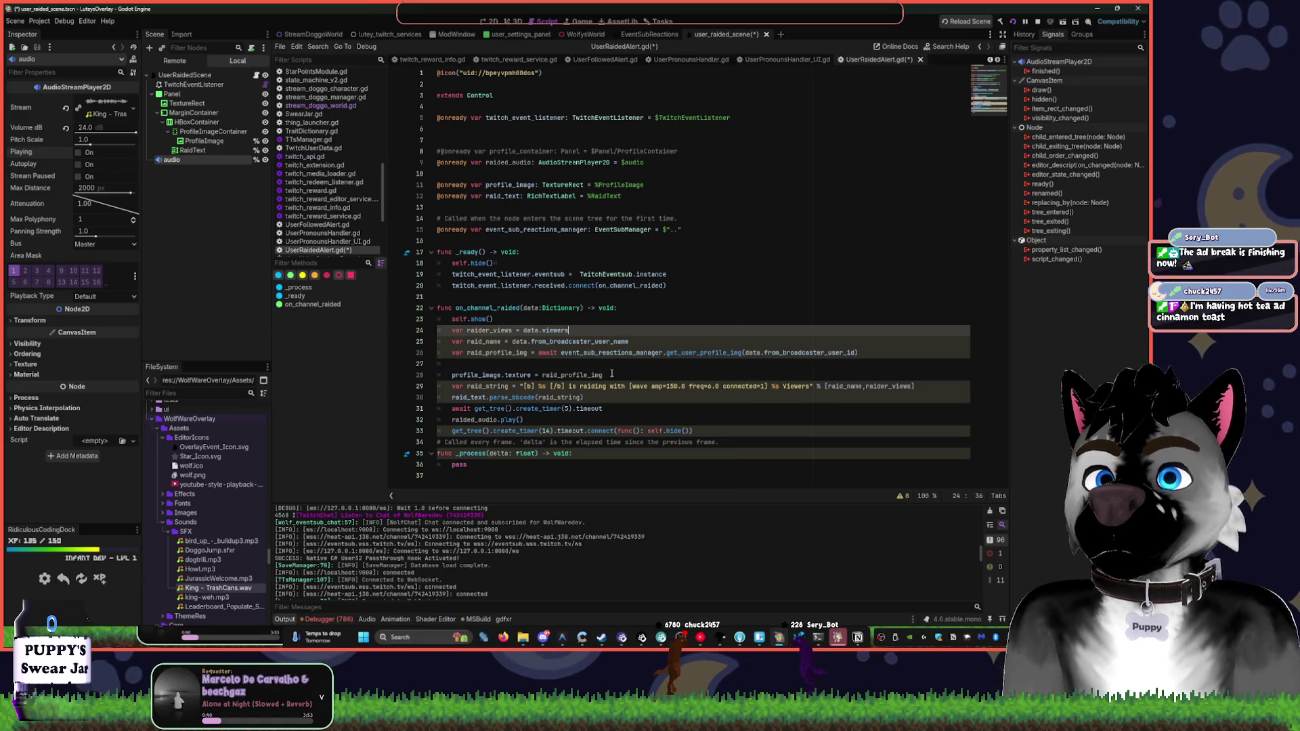
# Remove empty line 27 and put a blank line between the profile image and raid_string lines.
pyautogui.click(905, 377)
pyautogui.click(883, 359)
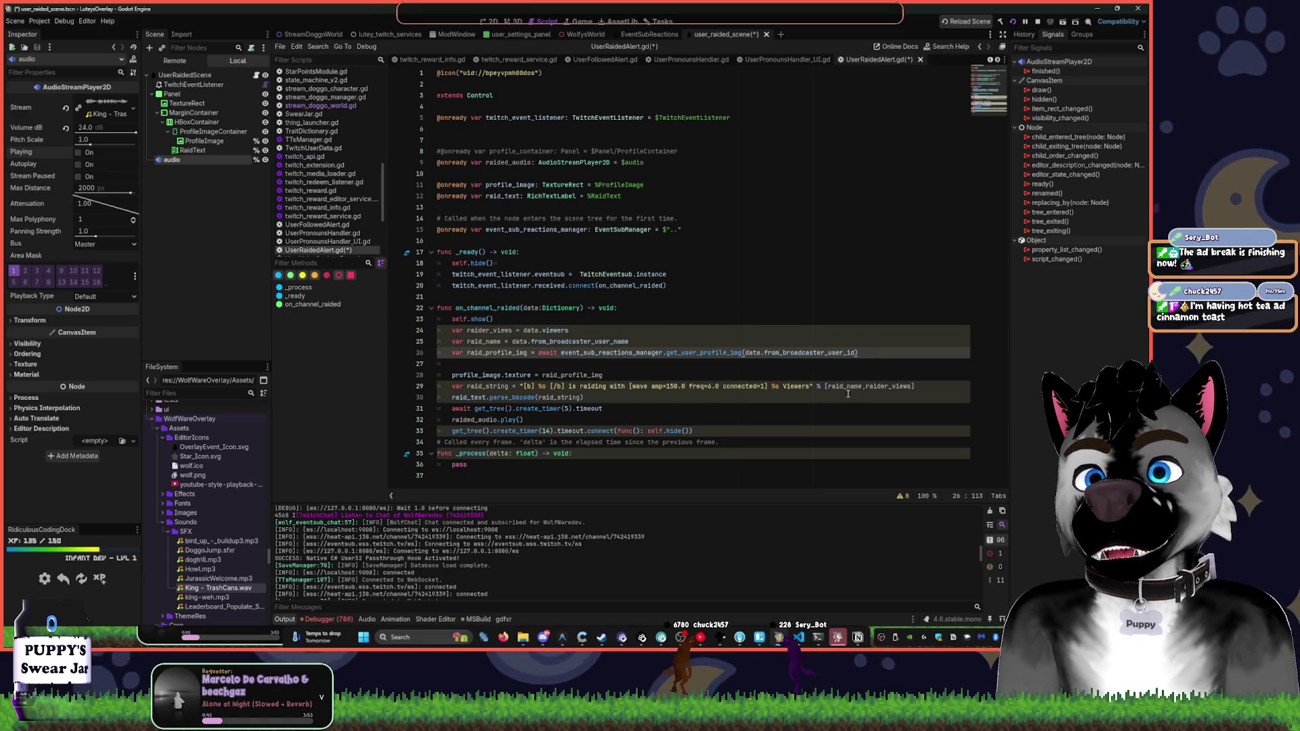
pyautogui.press('Delete')
pyautogui.click(833, 360)
pyautogui.press('Return')
pyautogui.press('Up')
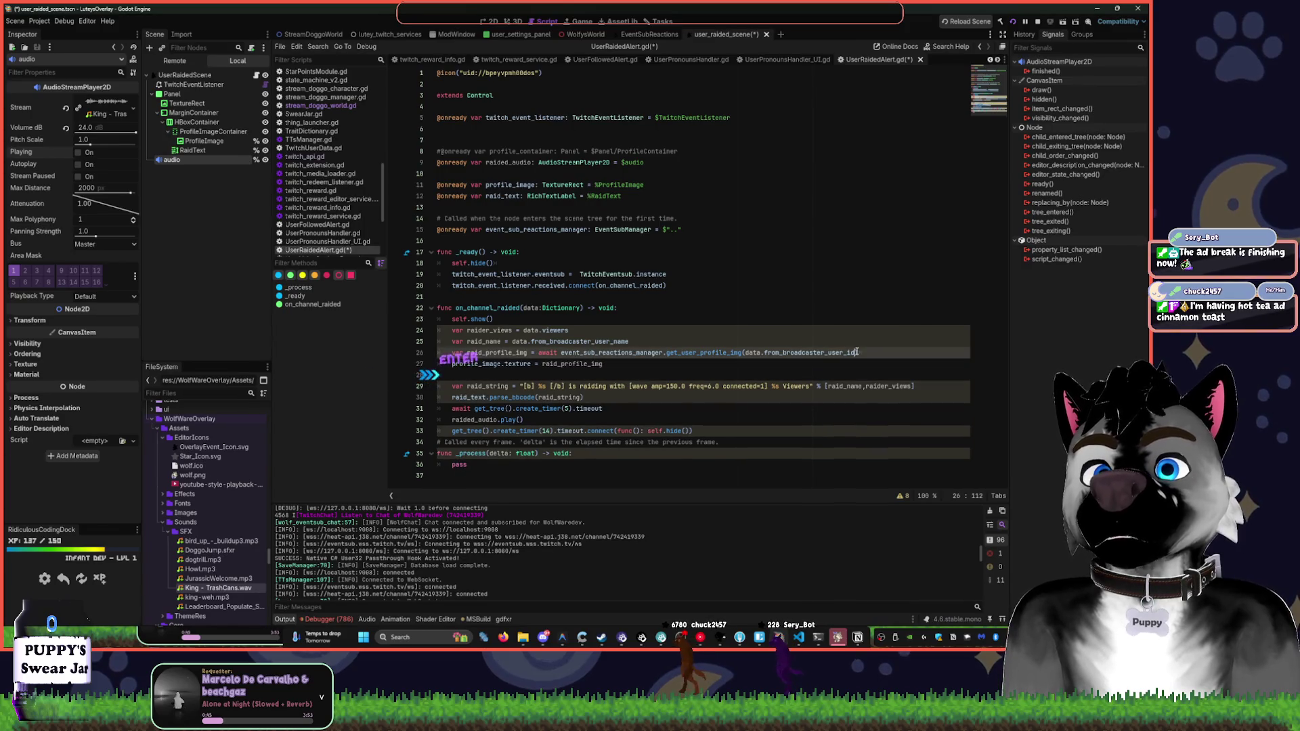
pyautogui.press('Return')
pyautogui.press('Up')
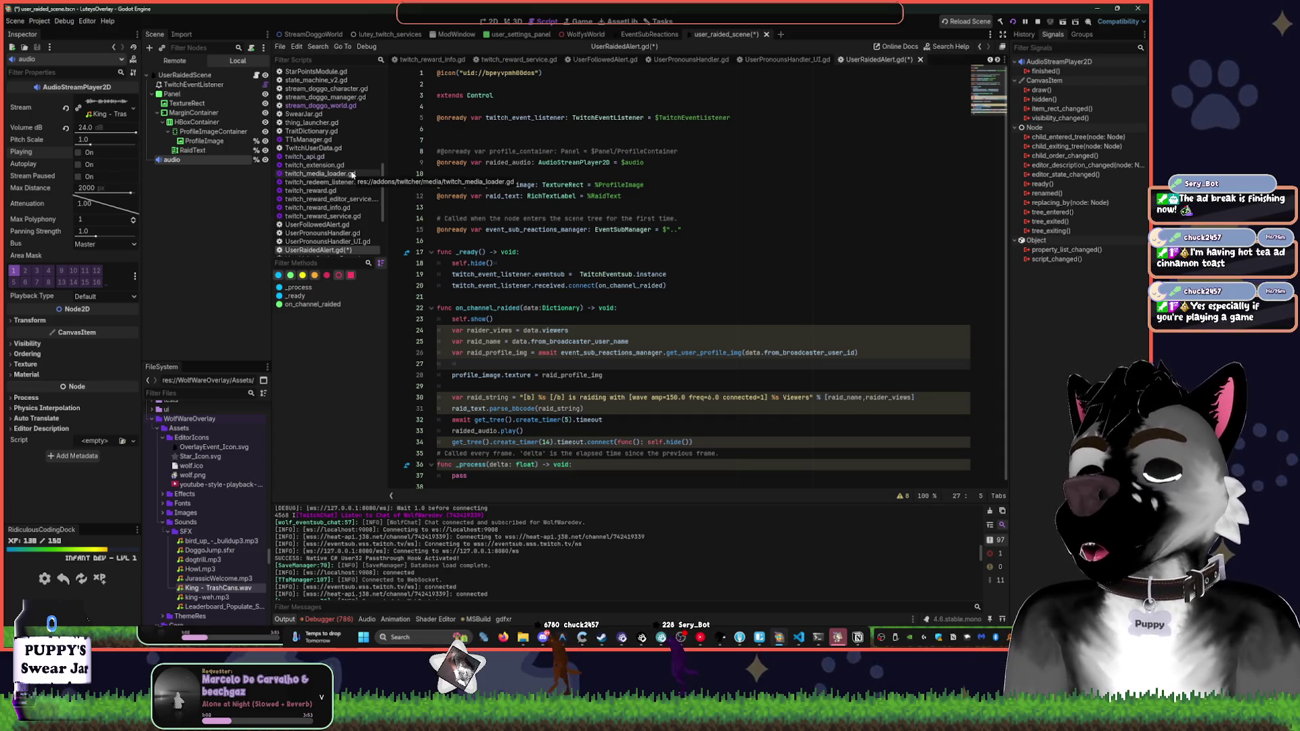
pyautogui.moveTo(453, 191)
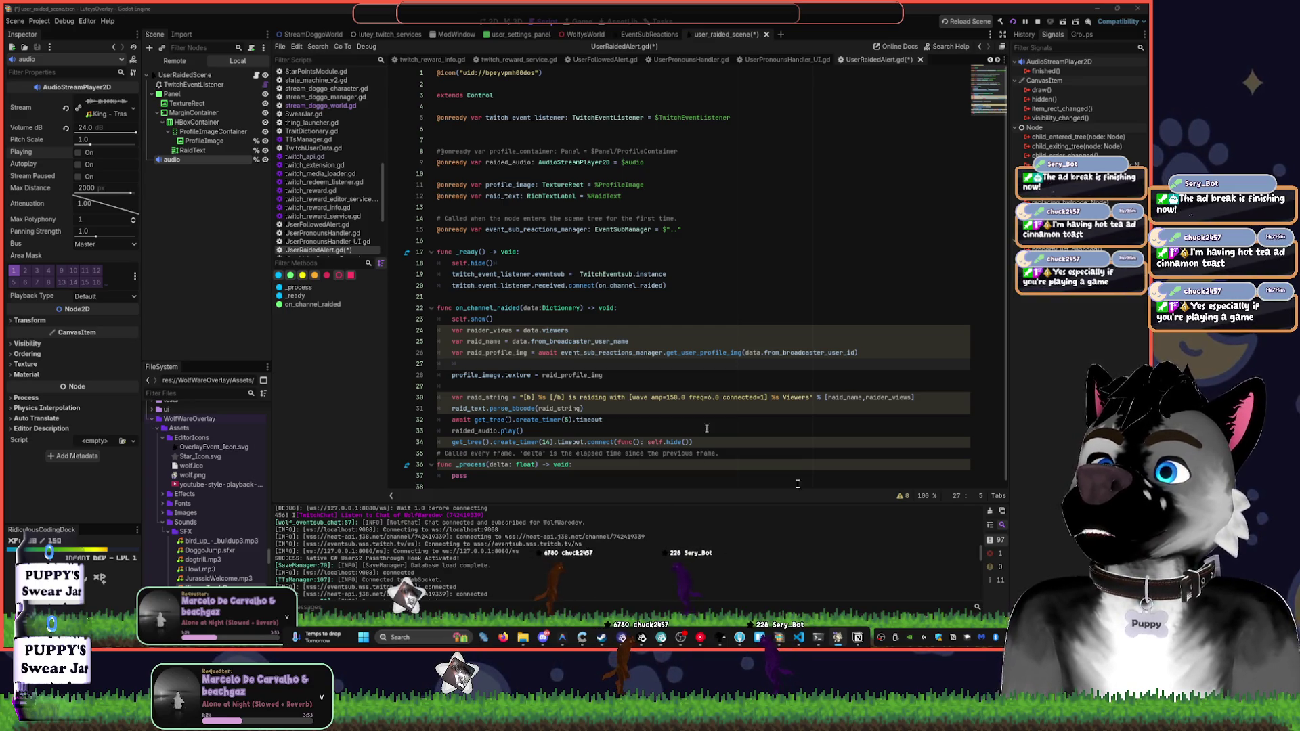
pyautogui.click(586, 409)
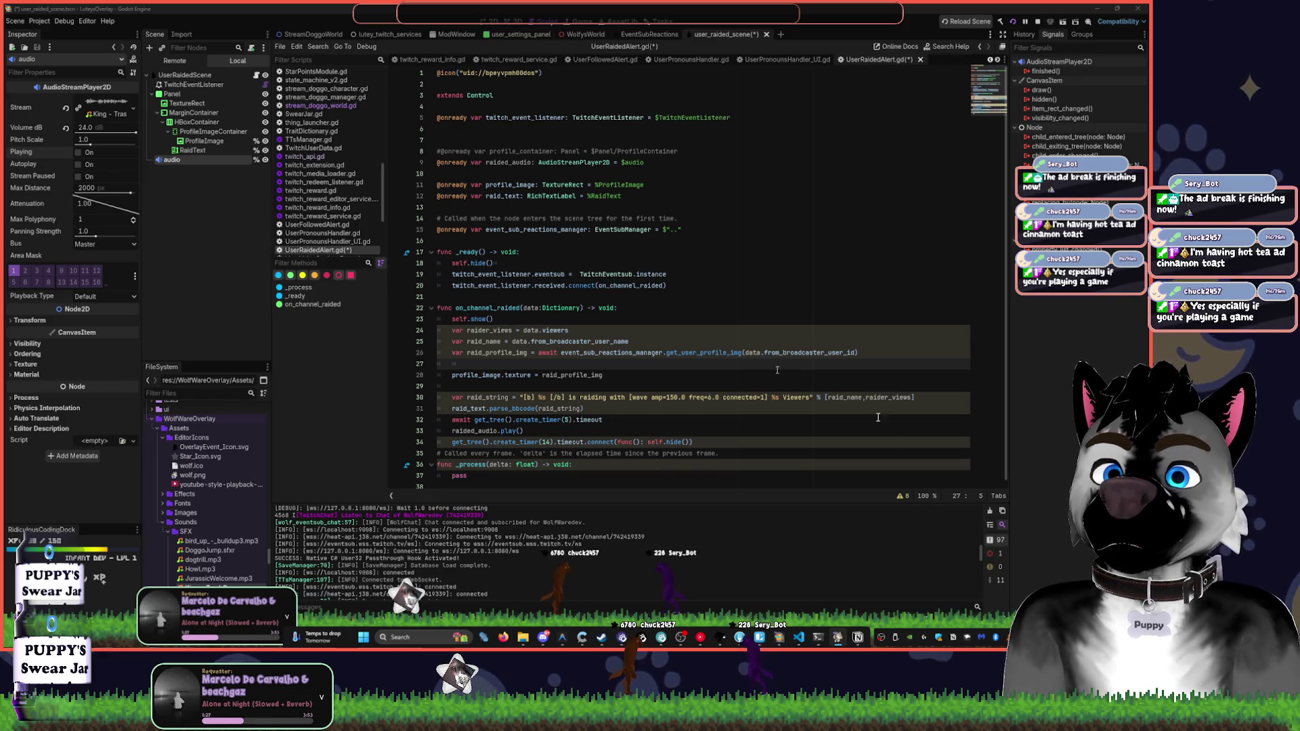
# View the raid alert banner in the 2D workspace, then switch to the user_settings_panel scene tab.
pyautogui.hotkey('ctrl', 'F1')
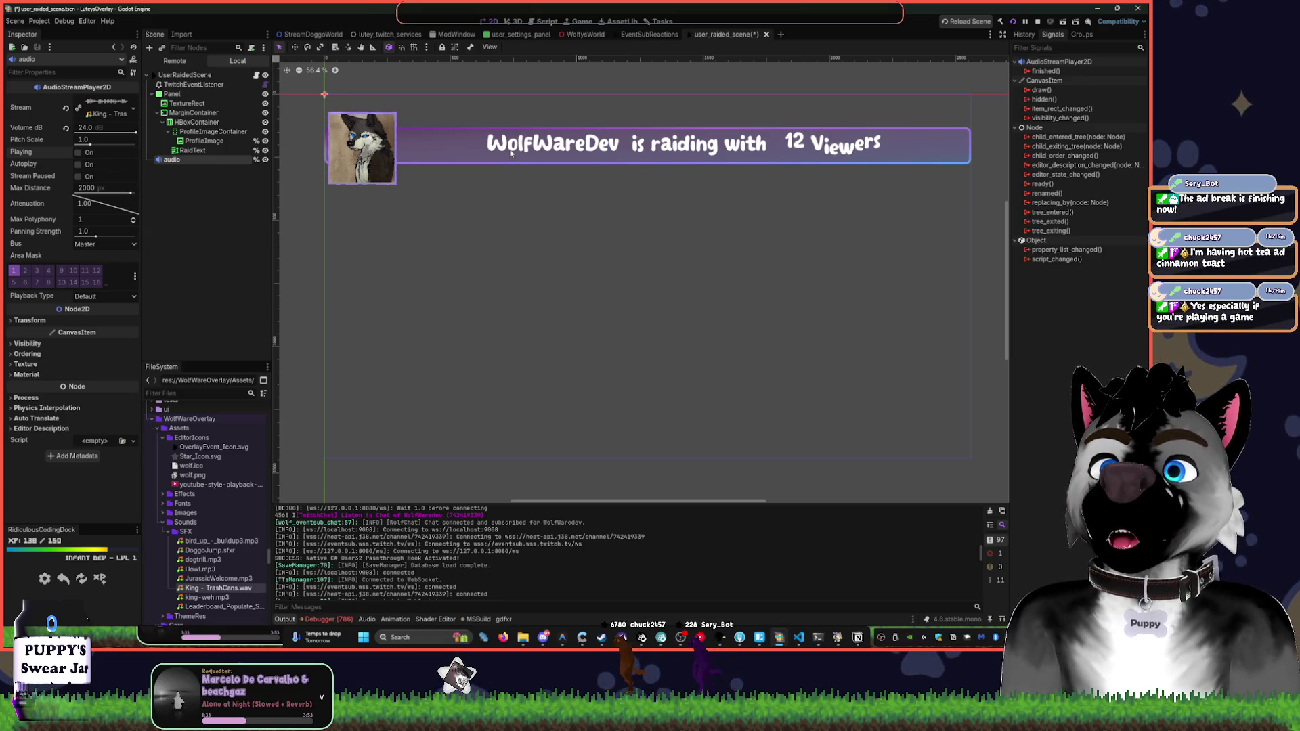
pyautogui.click(506, 34)
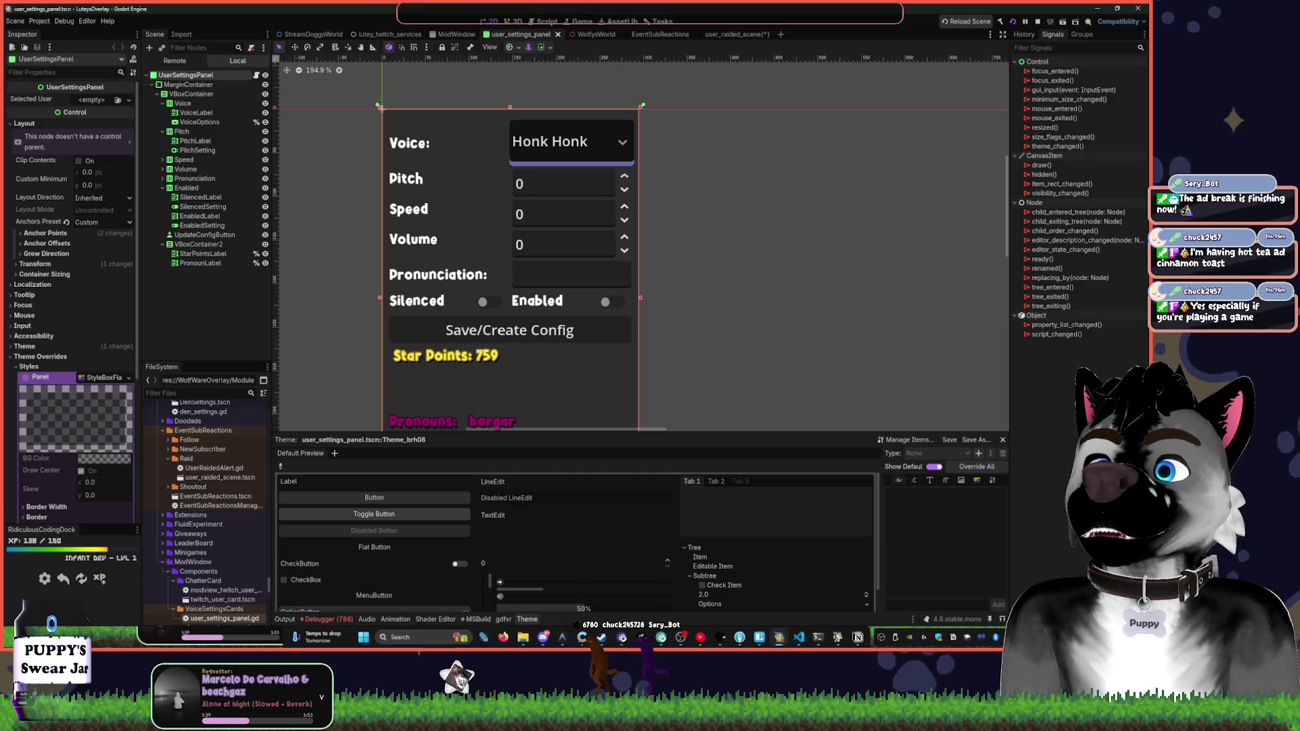
# Scroll through the user_settings_panel.gd script down to line 55.
pyautogui.scroll(-7, 769, 363)
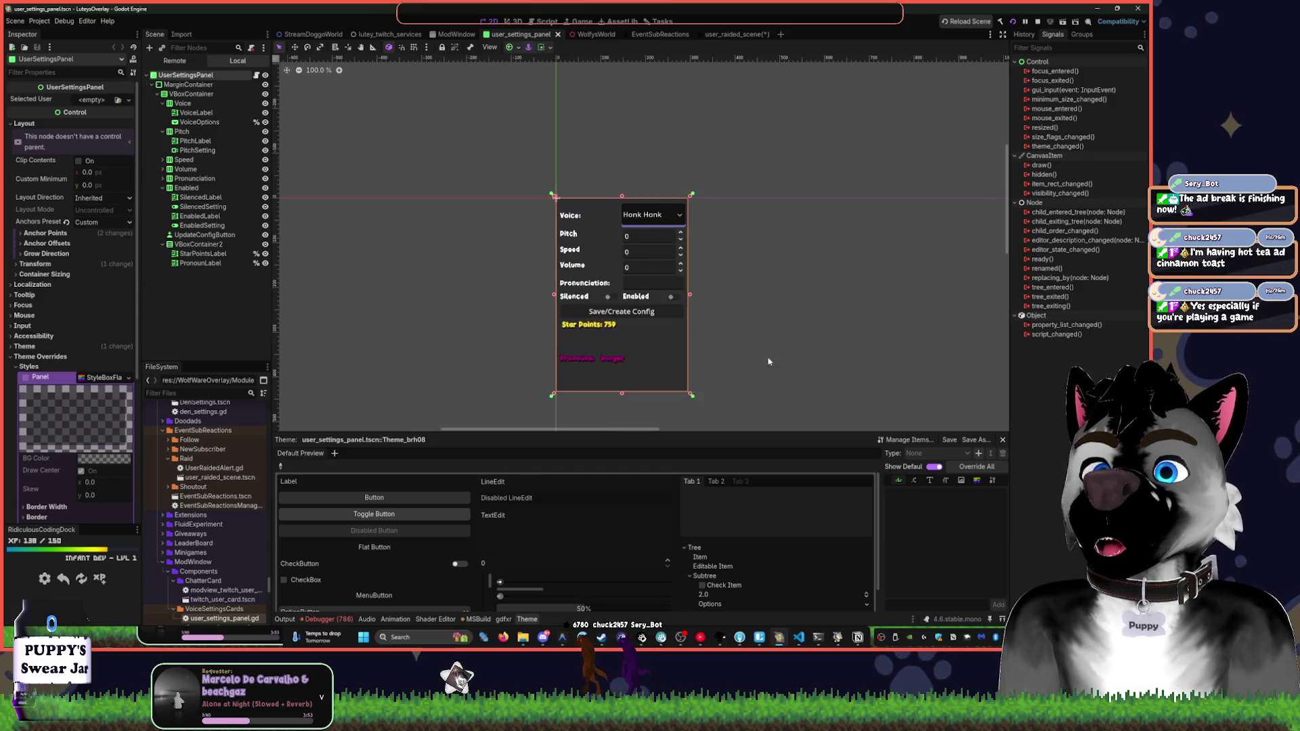
pyautogui.scroll(-5, 778, 369)
pyautogui.scroll(-5, 745, 305)
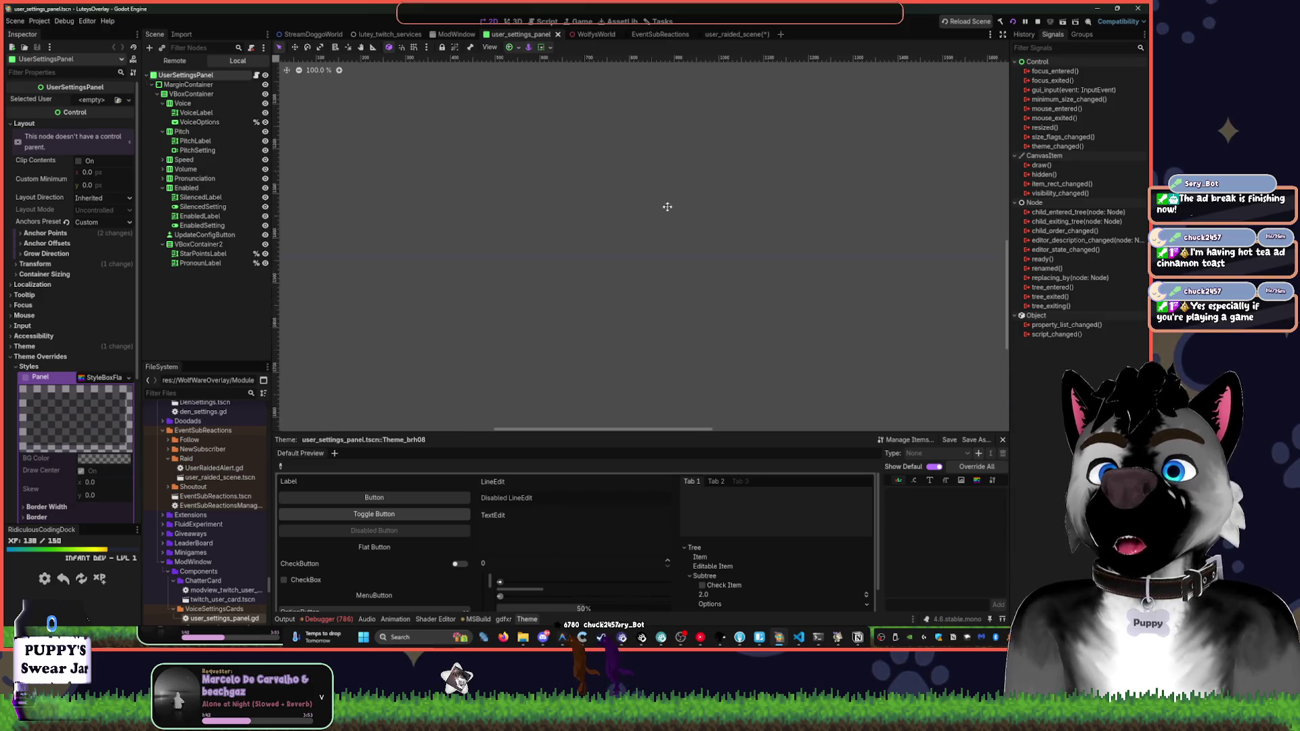
pyautogui.click(544, 21)
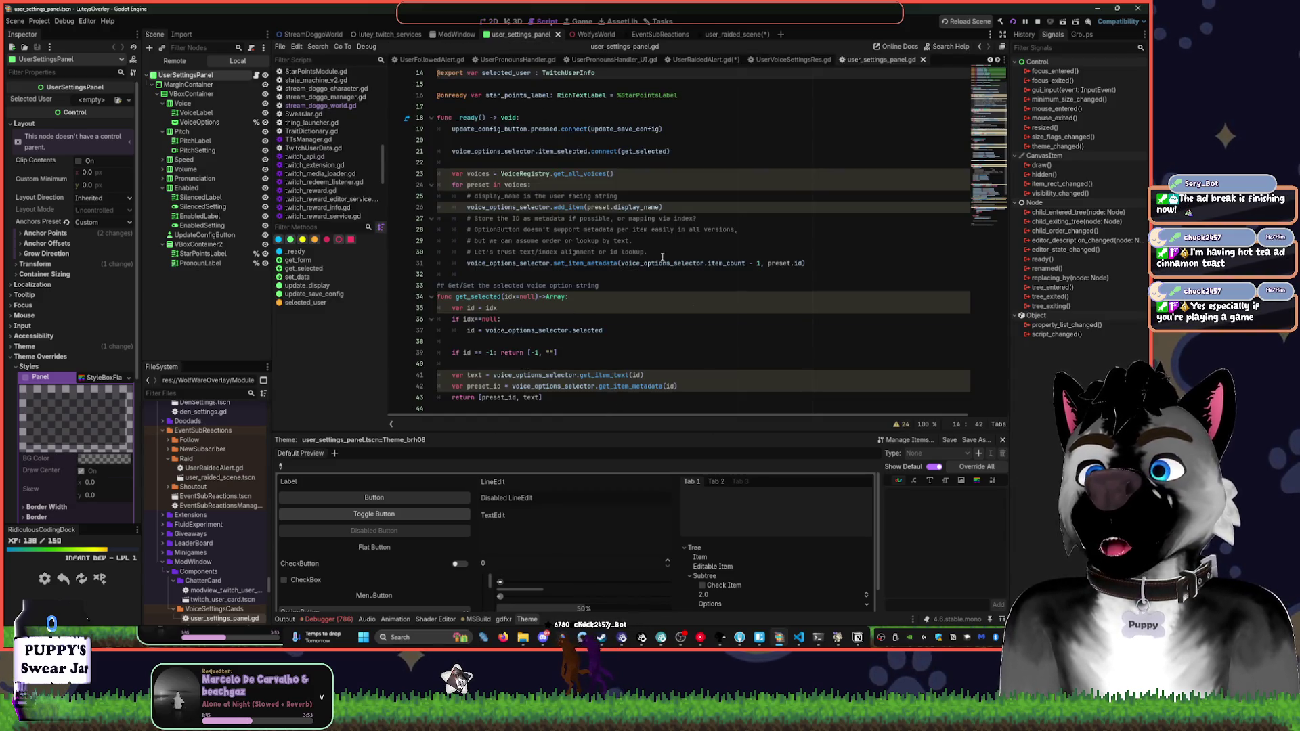
pyautogui.scroll(-5, 657, 247)
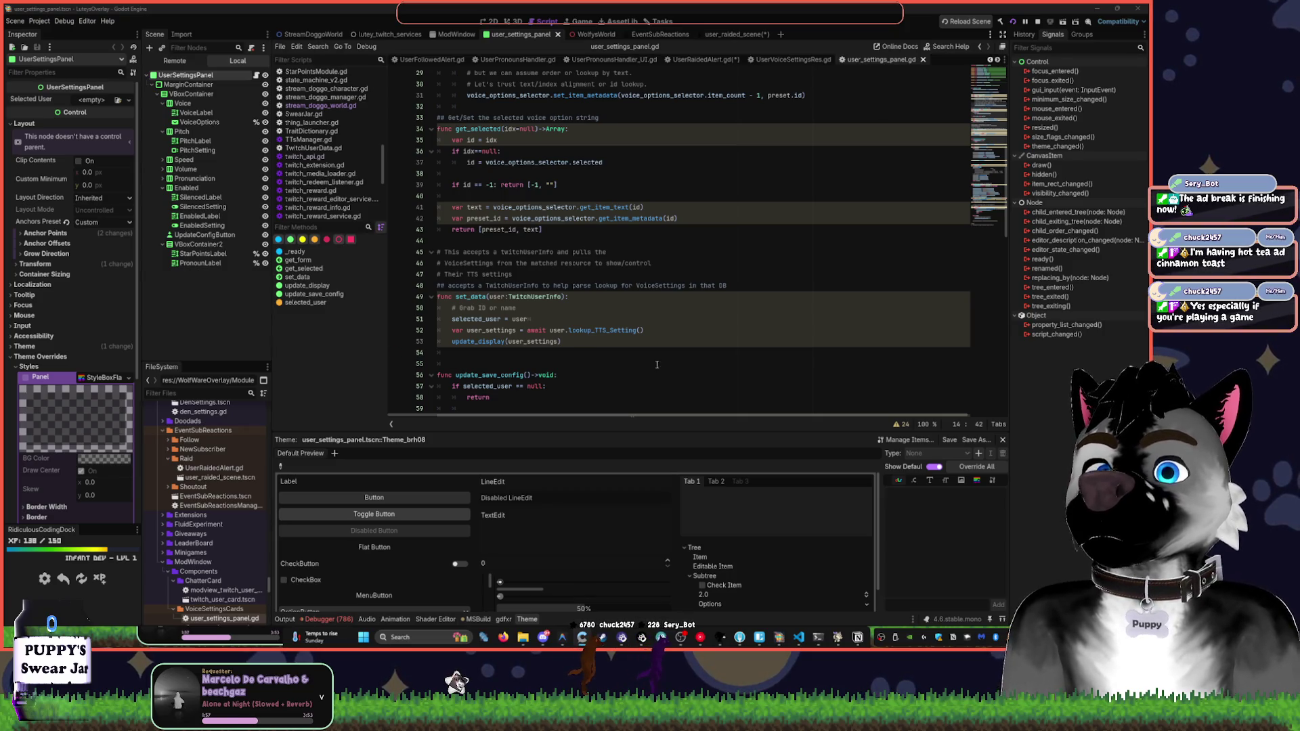
pyautogui.click(474, 364)
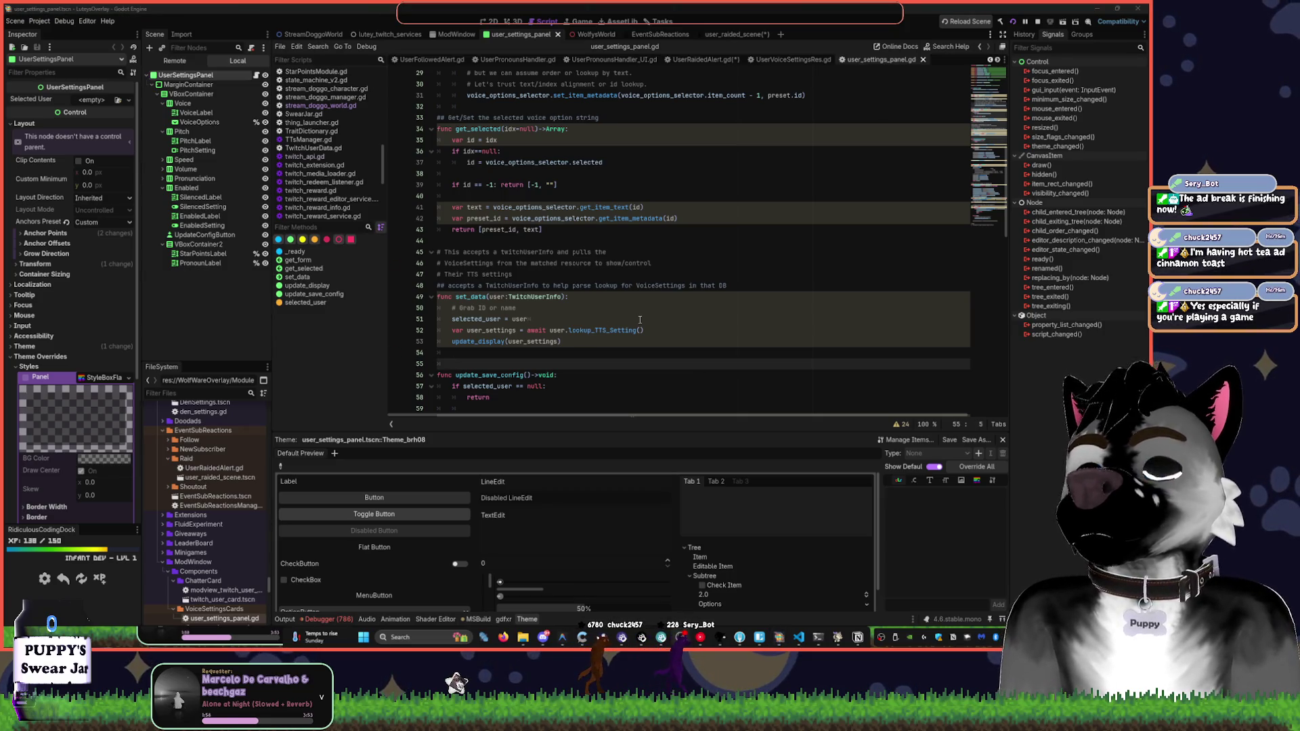
# Jump to line 1, then switch back to the UserRaidedAlert.gd script.
pyautogui.hotkey('alt', 'Left')
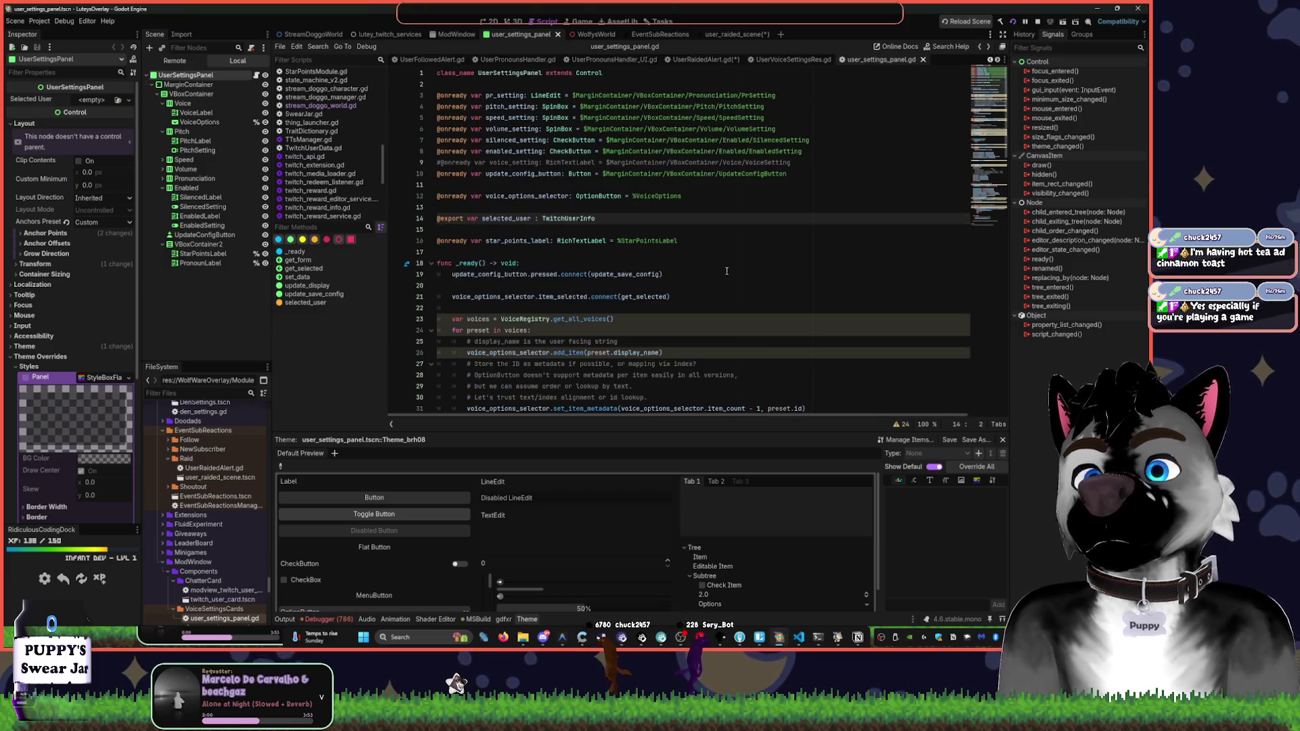
pyautogui.hotkey('alt', 'Left')
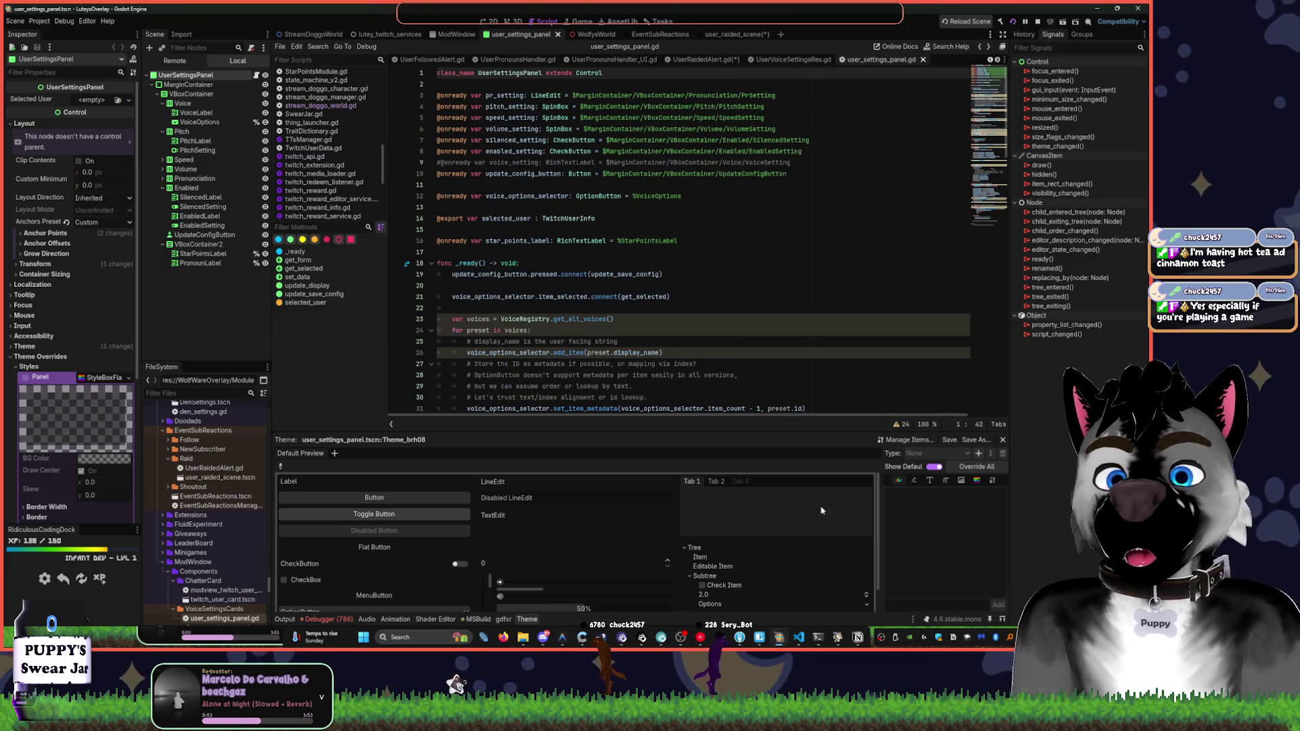
pyautogui.click(843, 645)
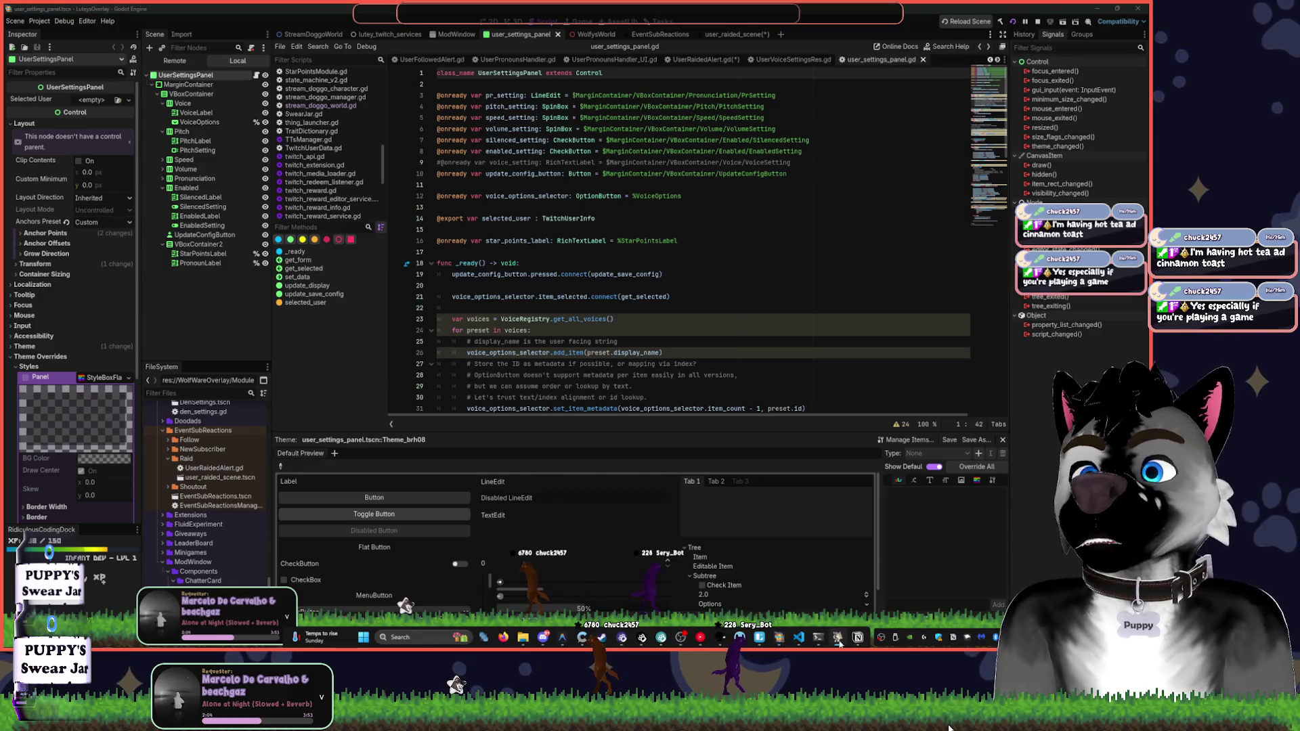
pyautogui.click(785, 73)
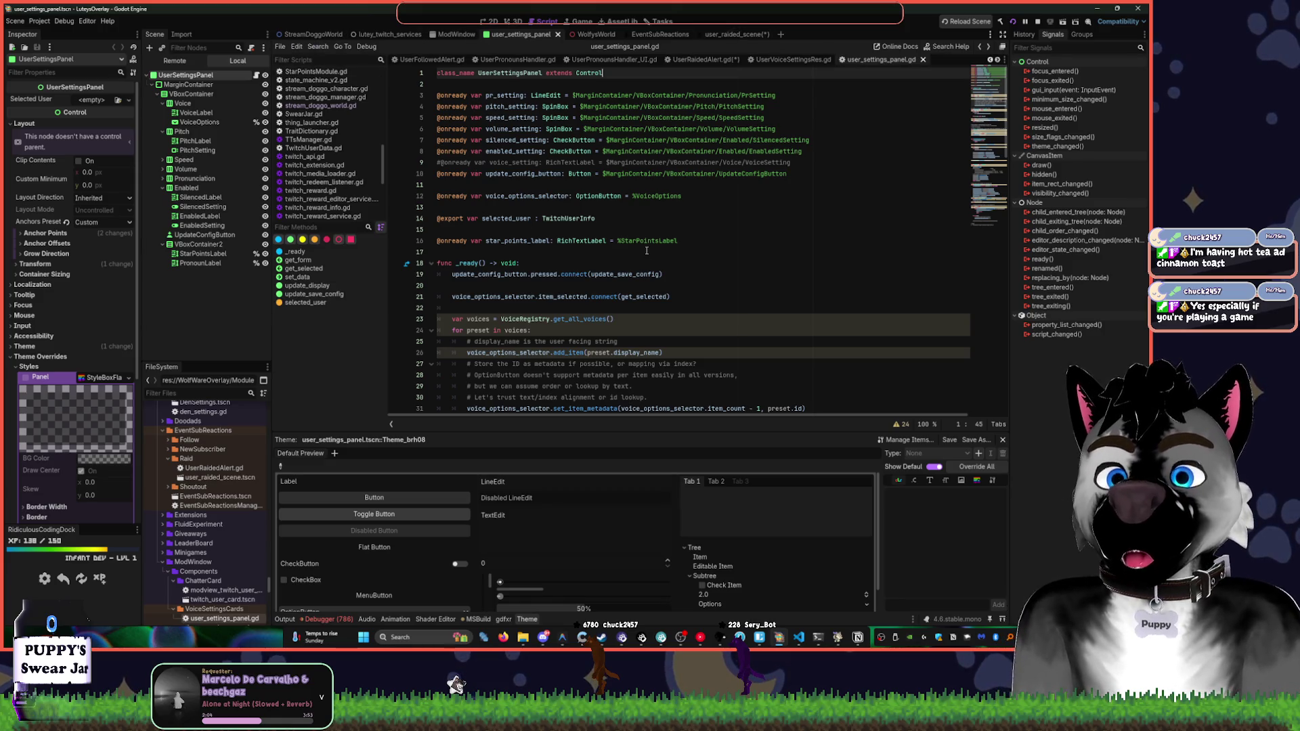
pyautogui.hotkey('alt', 'Left')
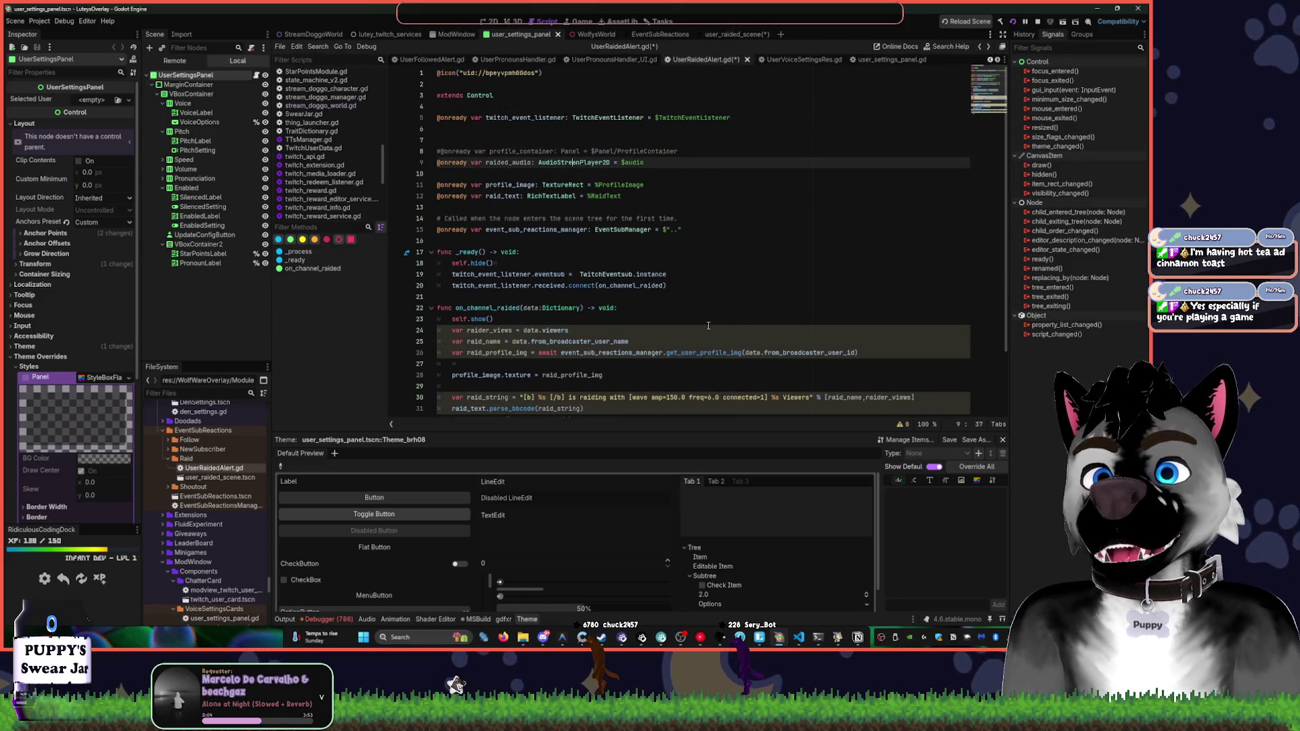
# Jump to the end of the raid handler, then bring the PowerShell SSH terminal forward.
pyautogui.hotkey('alt', 'Left')
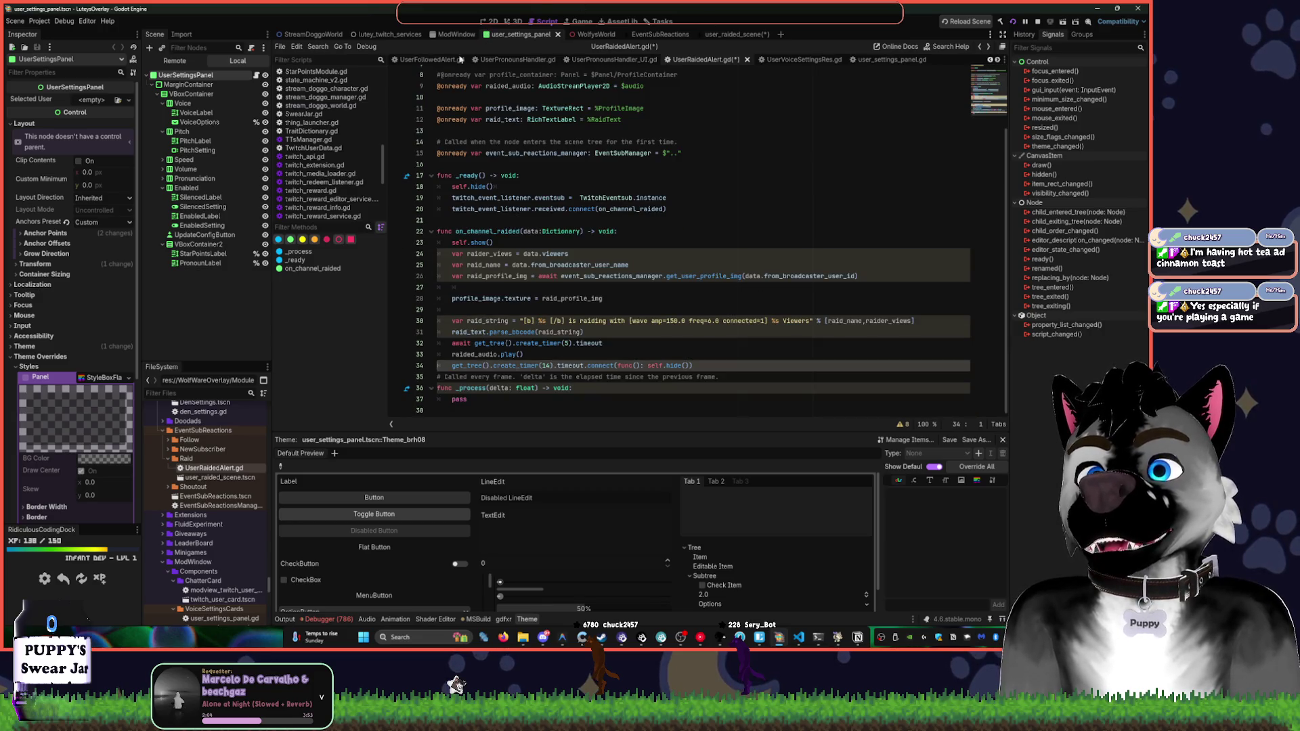
pyautogui.click(759, 637)
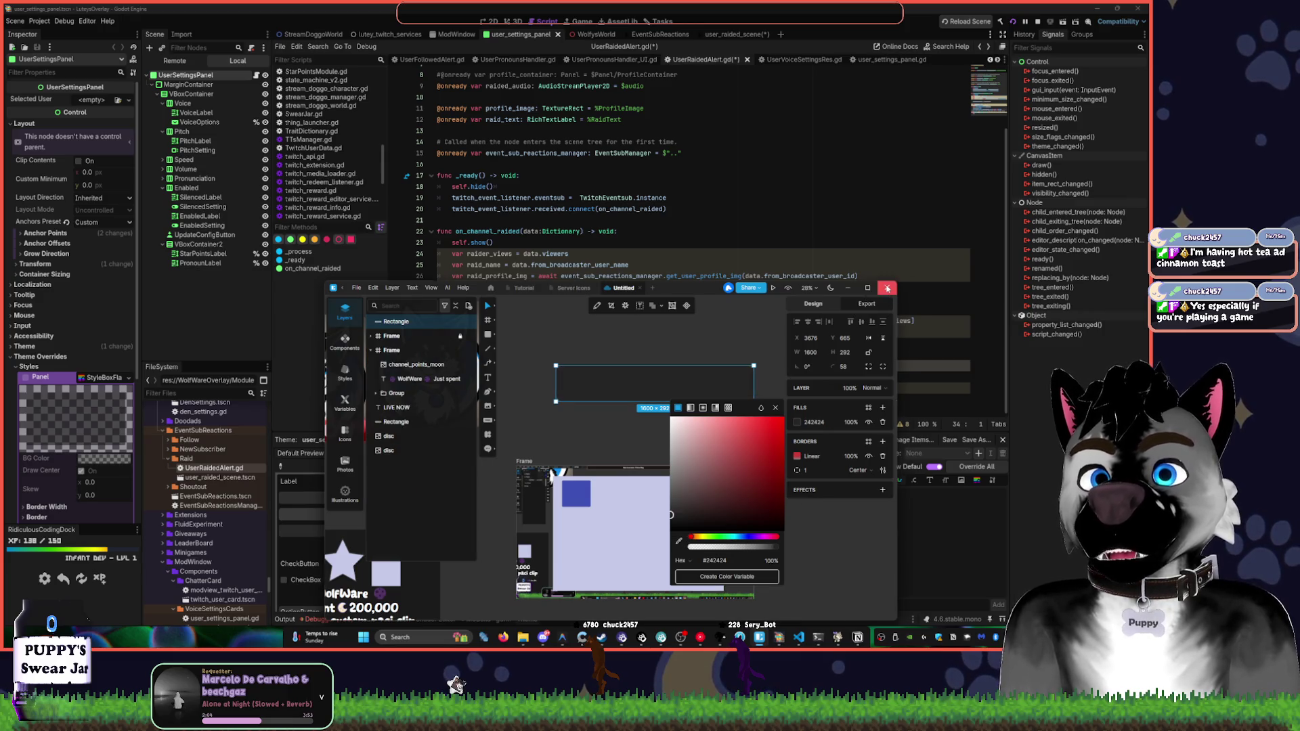
pyautogui.click(886, 288)
pyautogui.moveTo(749, 640)
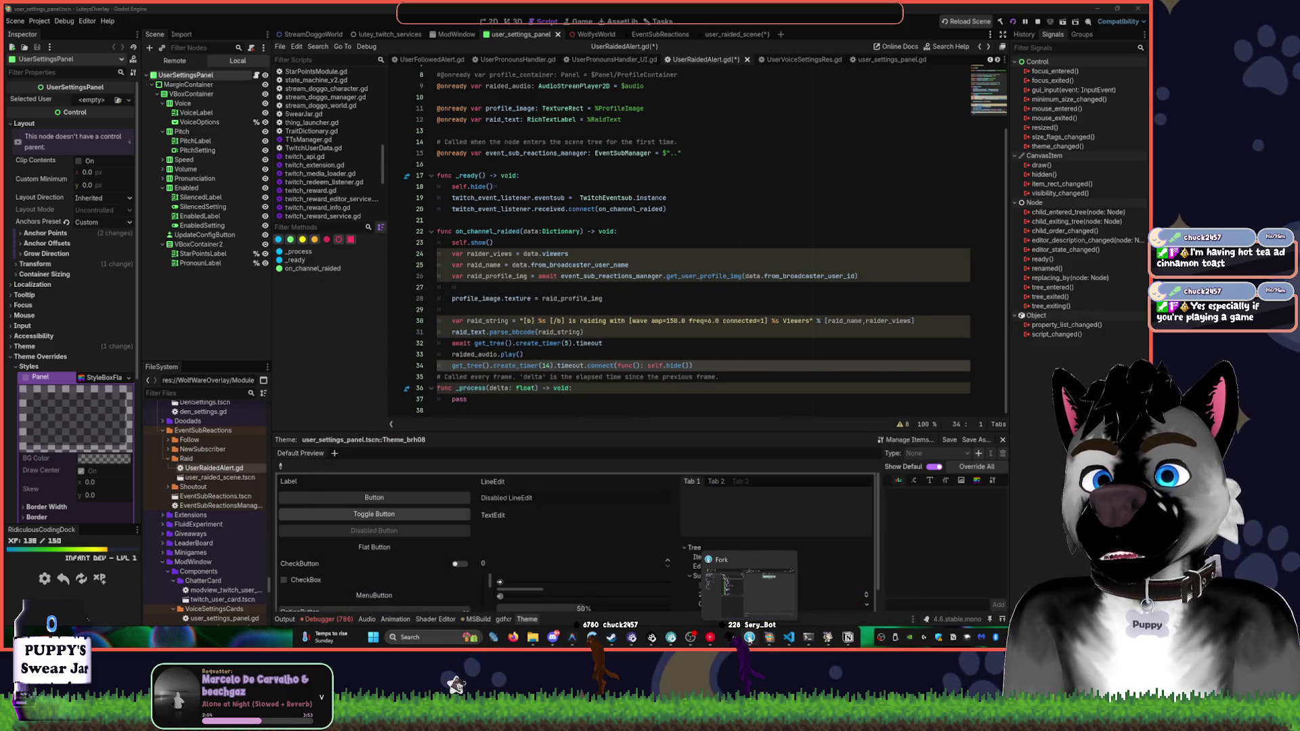
pyautogui.click(788, 559)
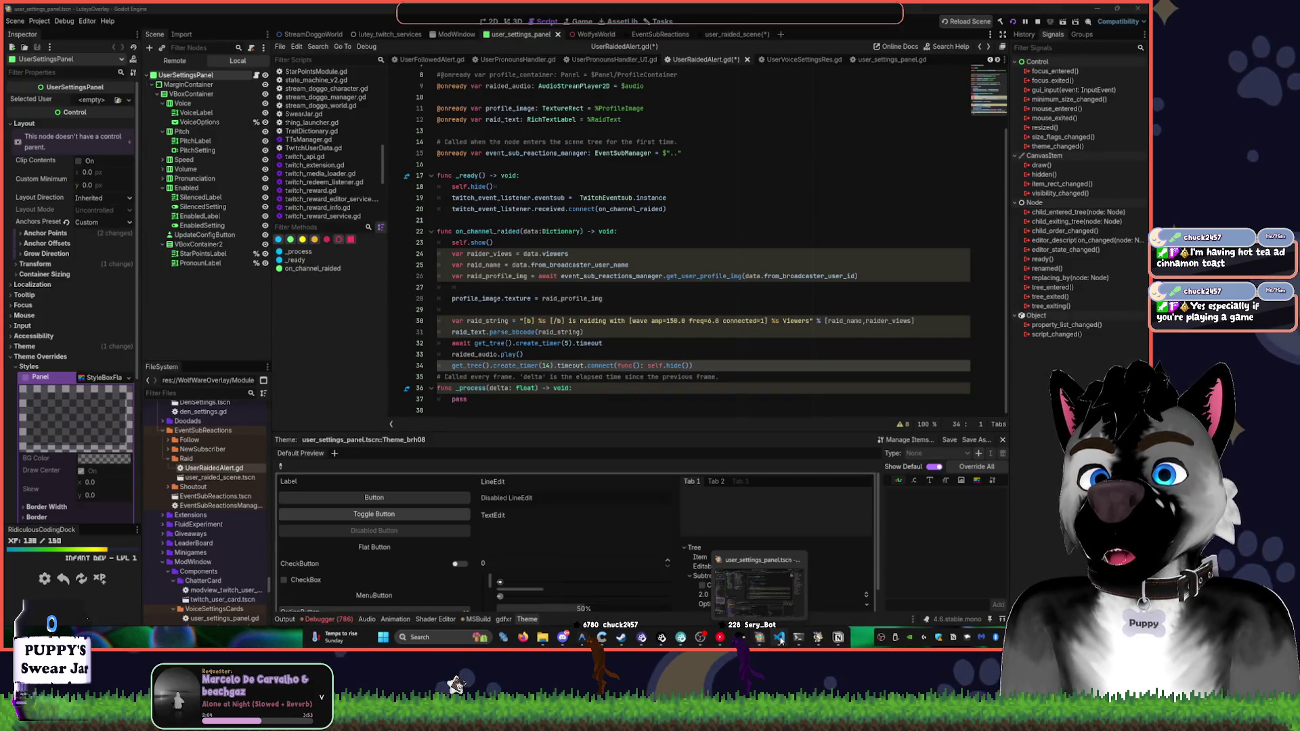
pyautogui.moveTo(784, 640)
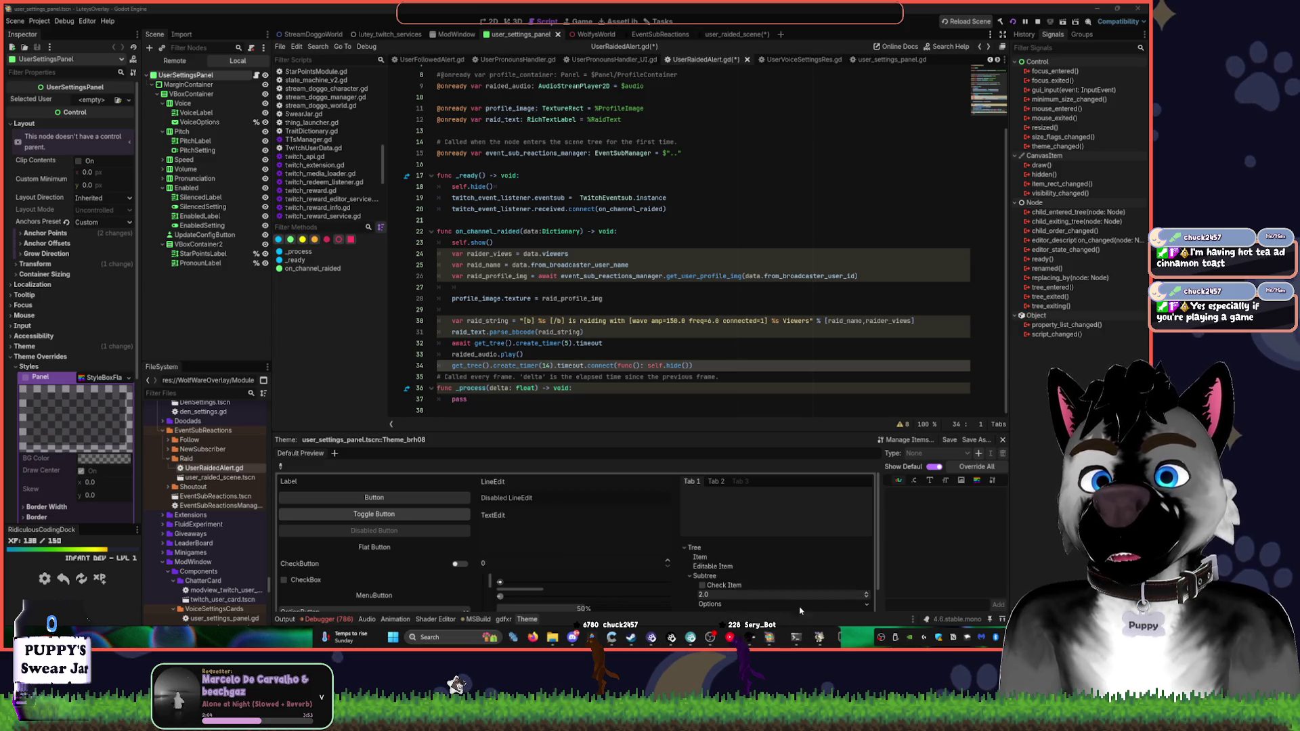
pyautogui.click(788, 585)
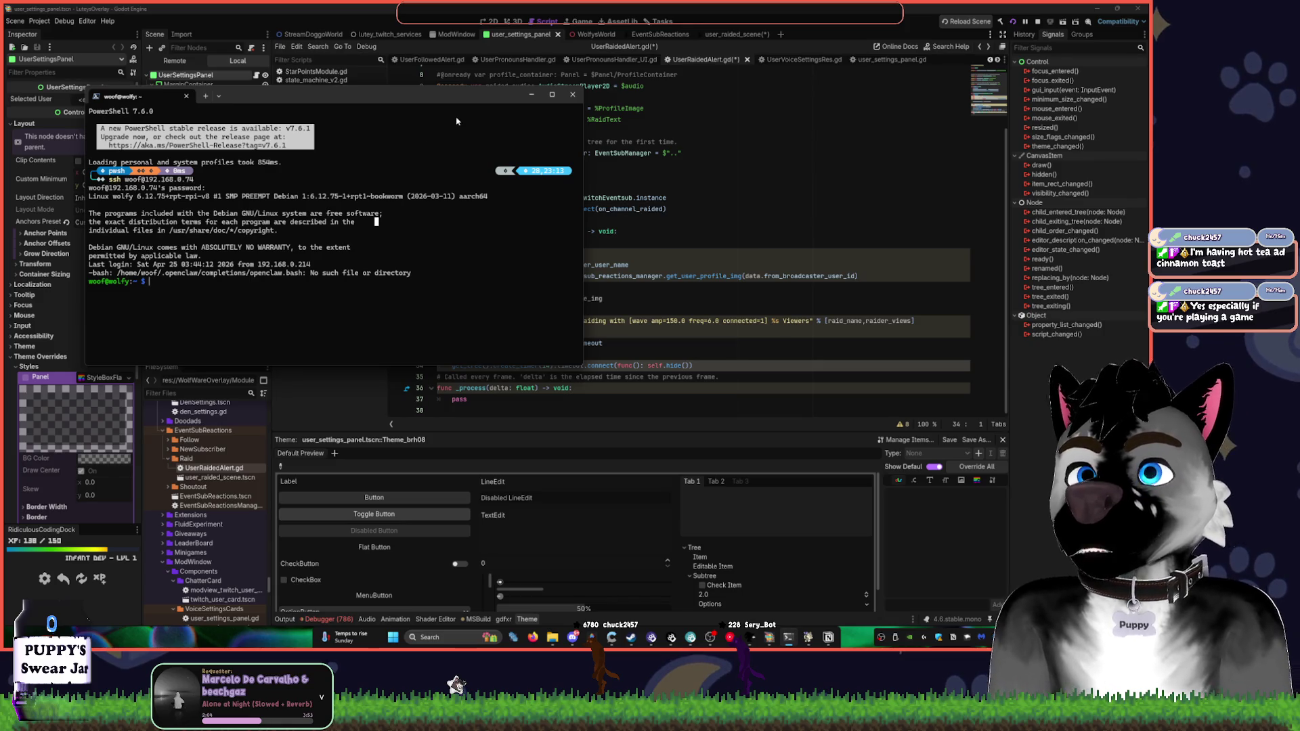
# Minimize the PowerShell SSH terminal window.
pyautogui.click(531, 95)
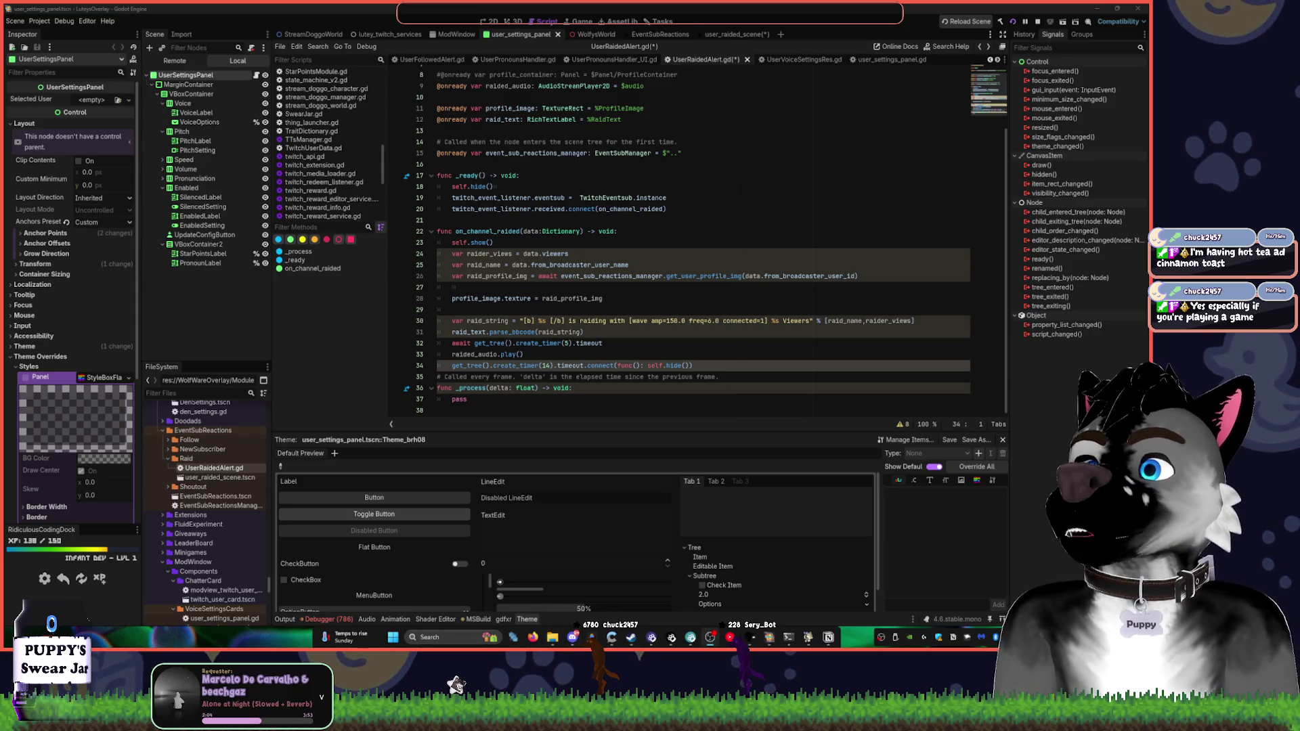
# Toggle a breakpoint on line 30, the raid_string line of UserRaidedAlert.gd.
pyautogui.click(621, 8)
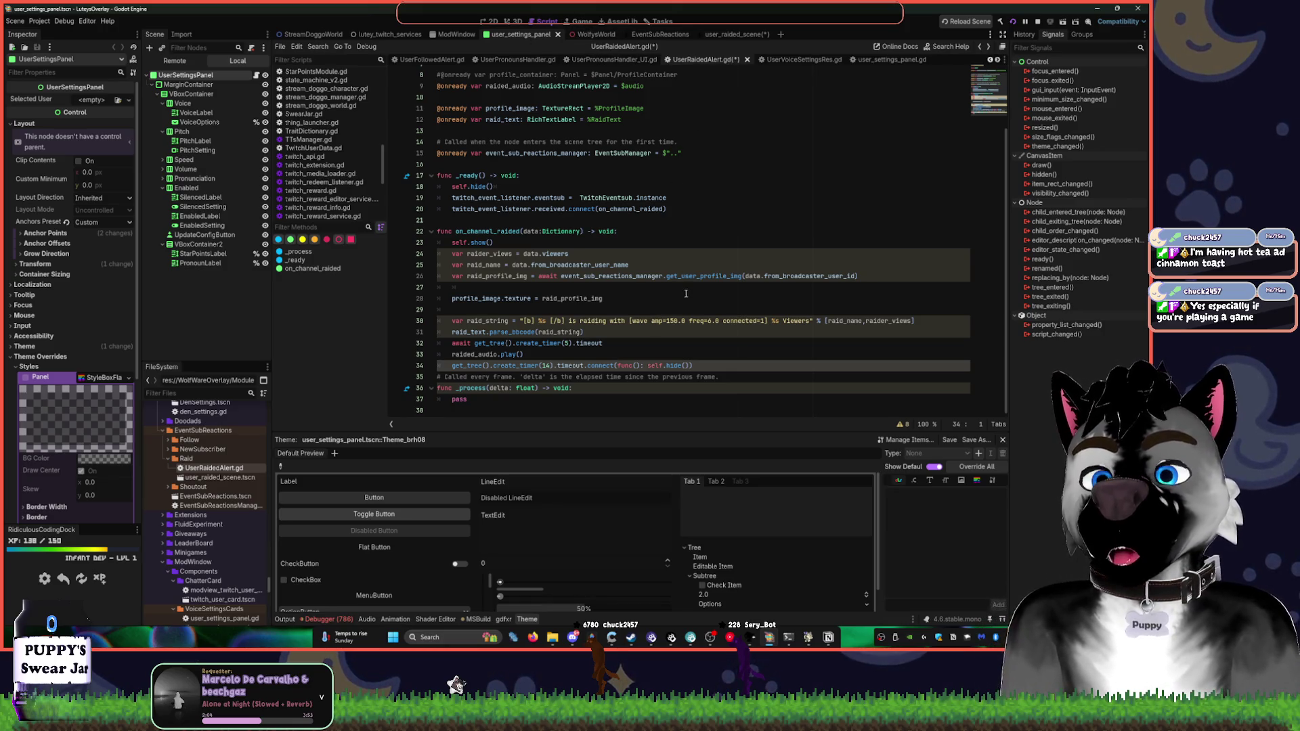
pyautogui.click(541, 357)
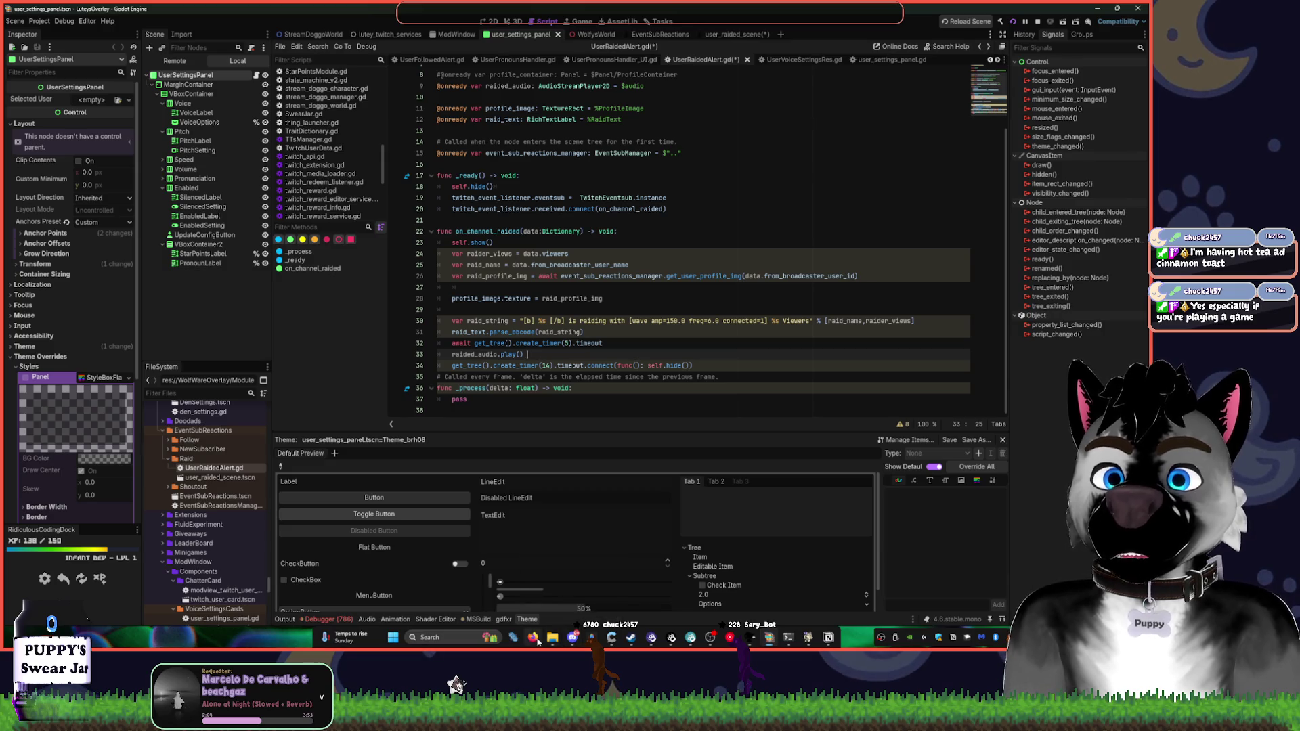
pyautogui.click(394, 322)
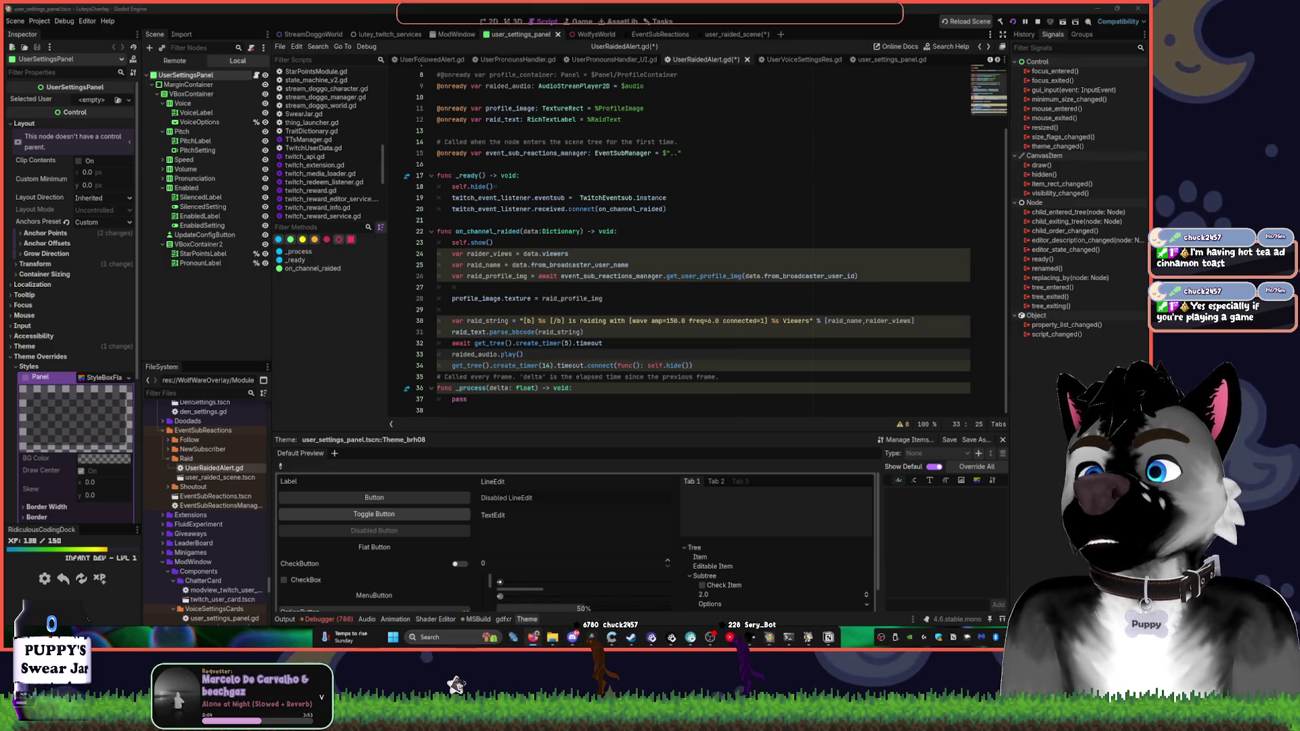
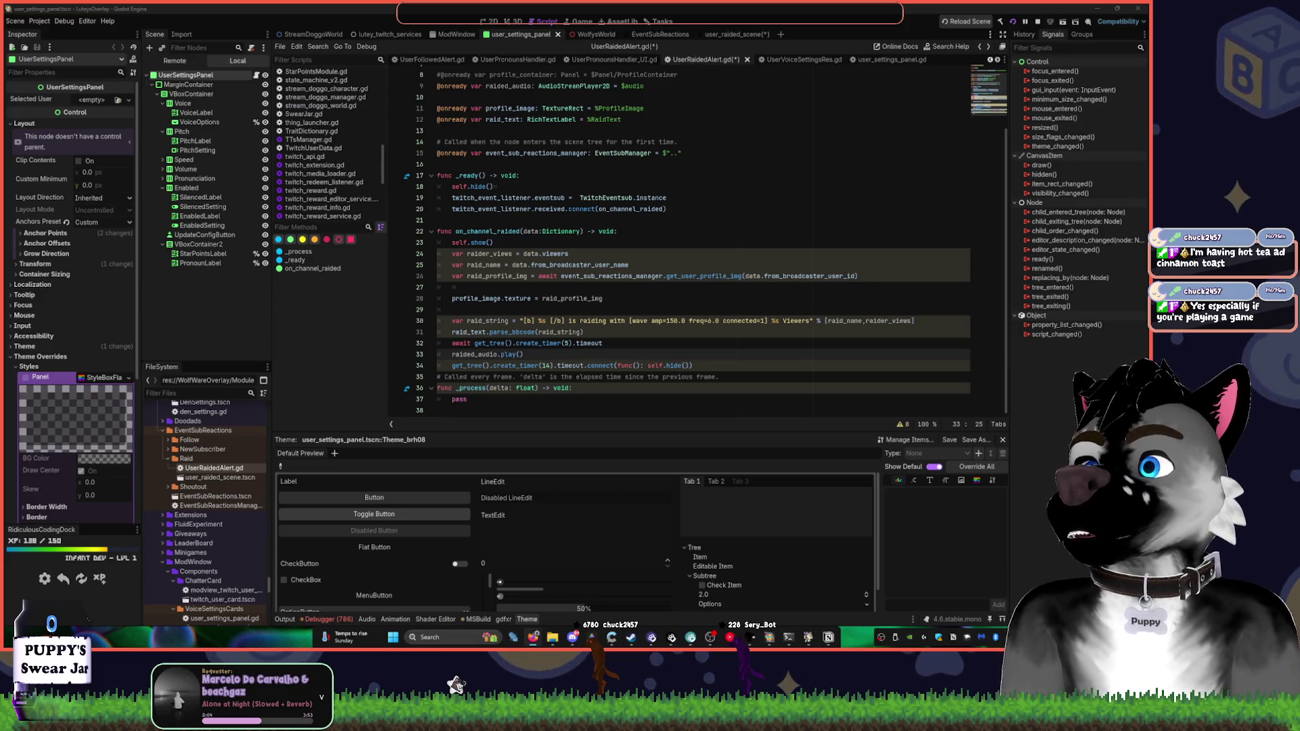
# Move the Twitch CLI docs window over the editor and scroll to its Twitch CLI Usage section.
pyautogui.moveTo(267, 69); pyautogui.dragTo(684, 91)
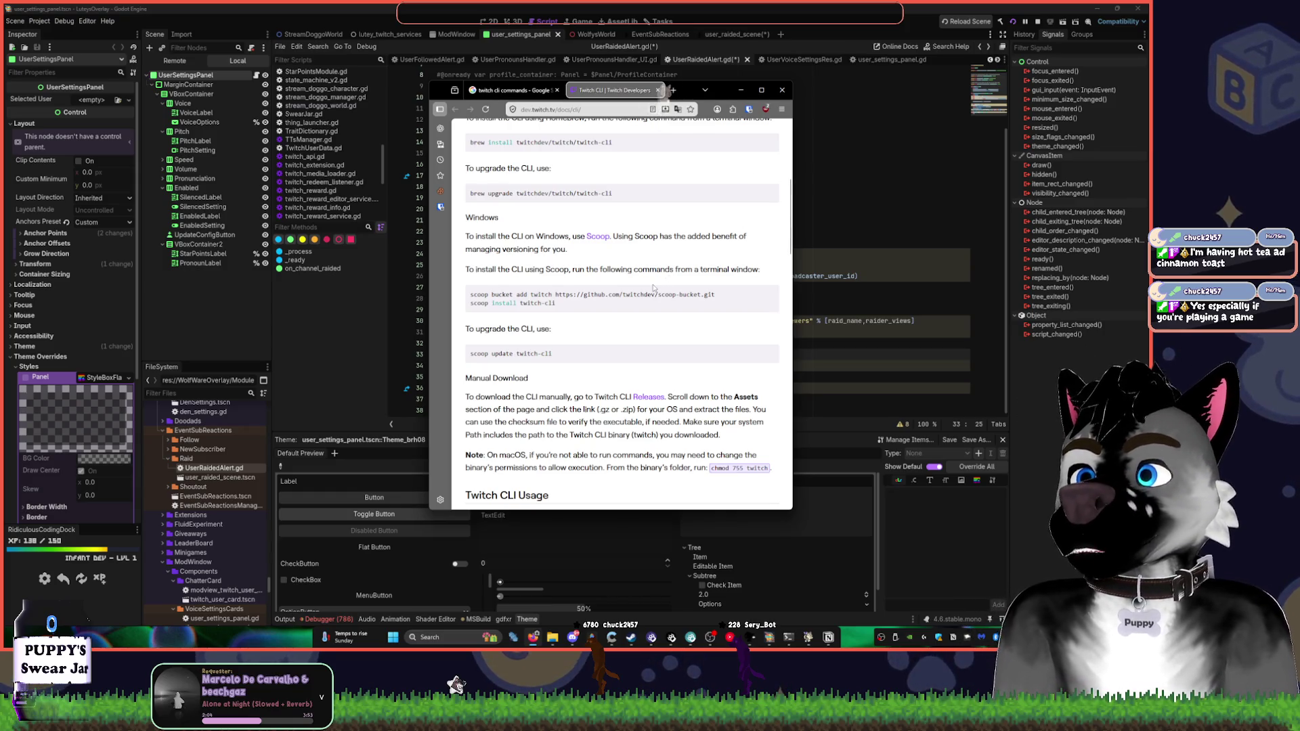
pyautogui.hotkey('alt', 'Tab')
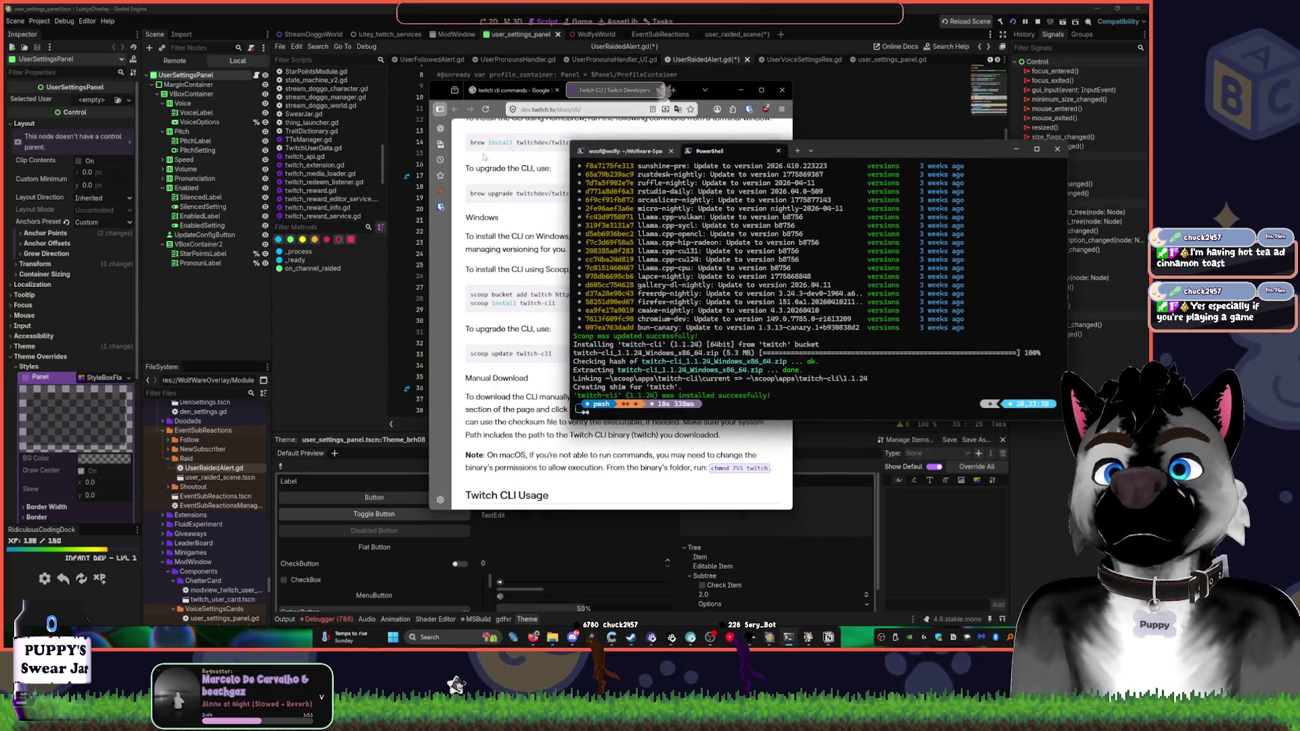
pyautogui.click(704, 90)
pyautogui.moveTo(704, 90); pyautogui.dragTo(504, 106)
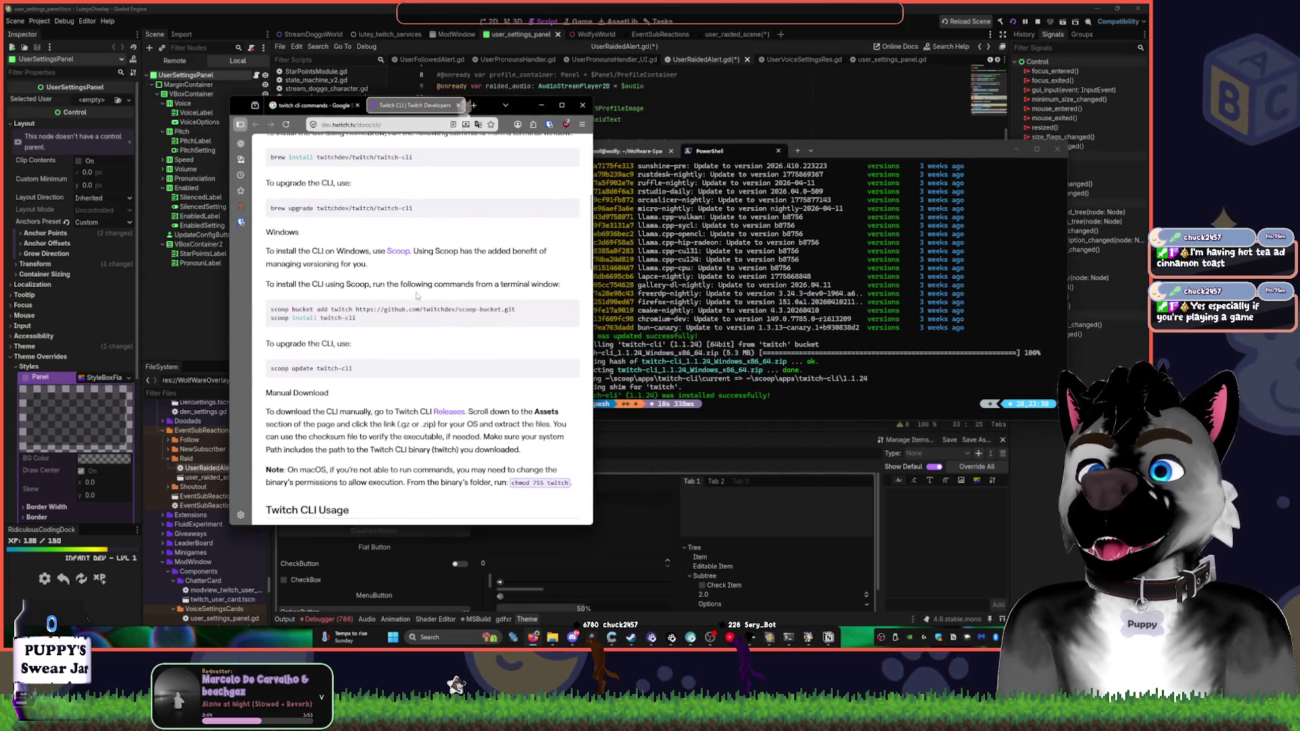
pyautogui.scroll(-3, 429, 285)
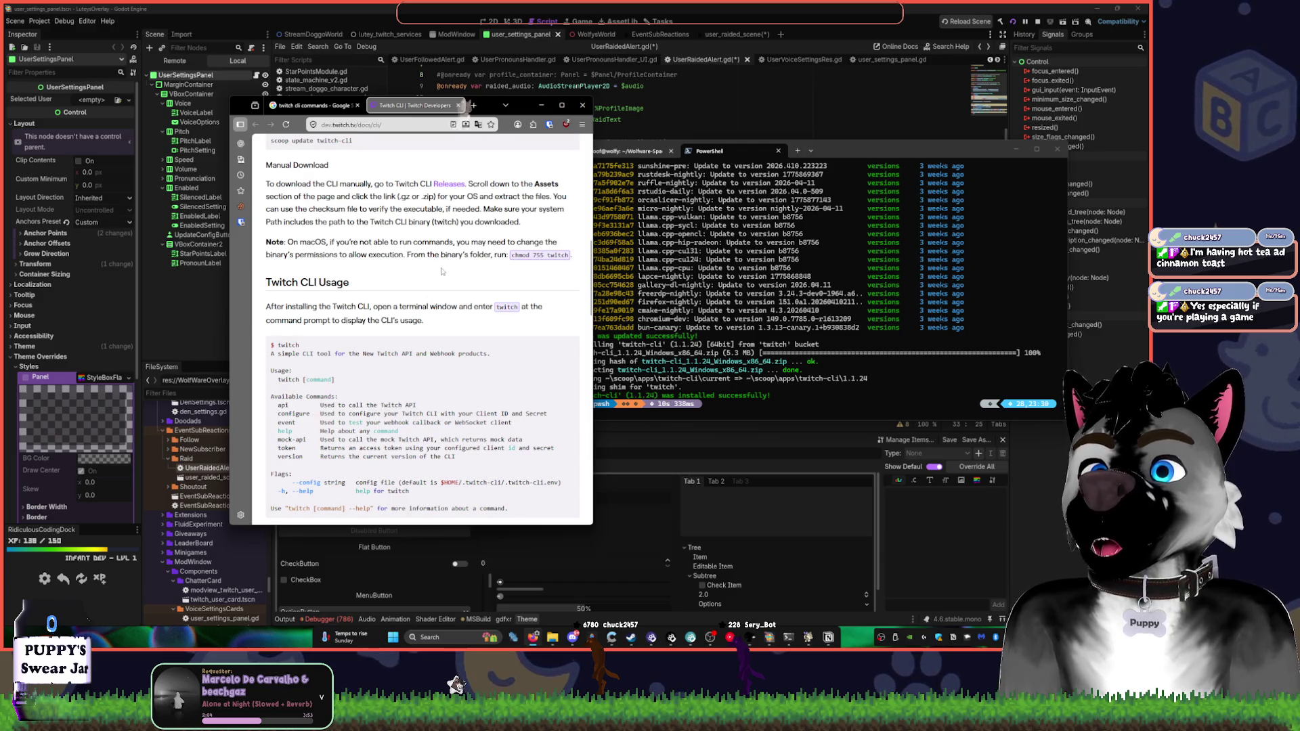
pyautogui.scroll(-3, 443, 269)
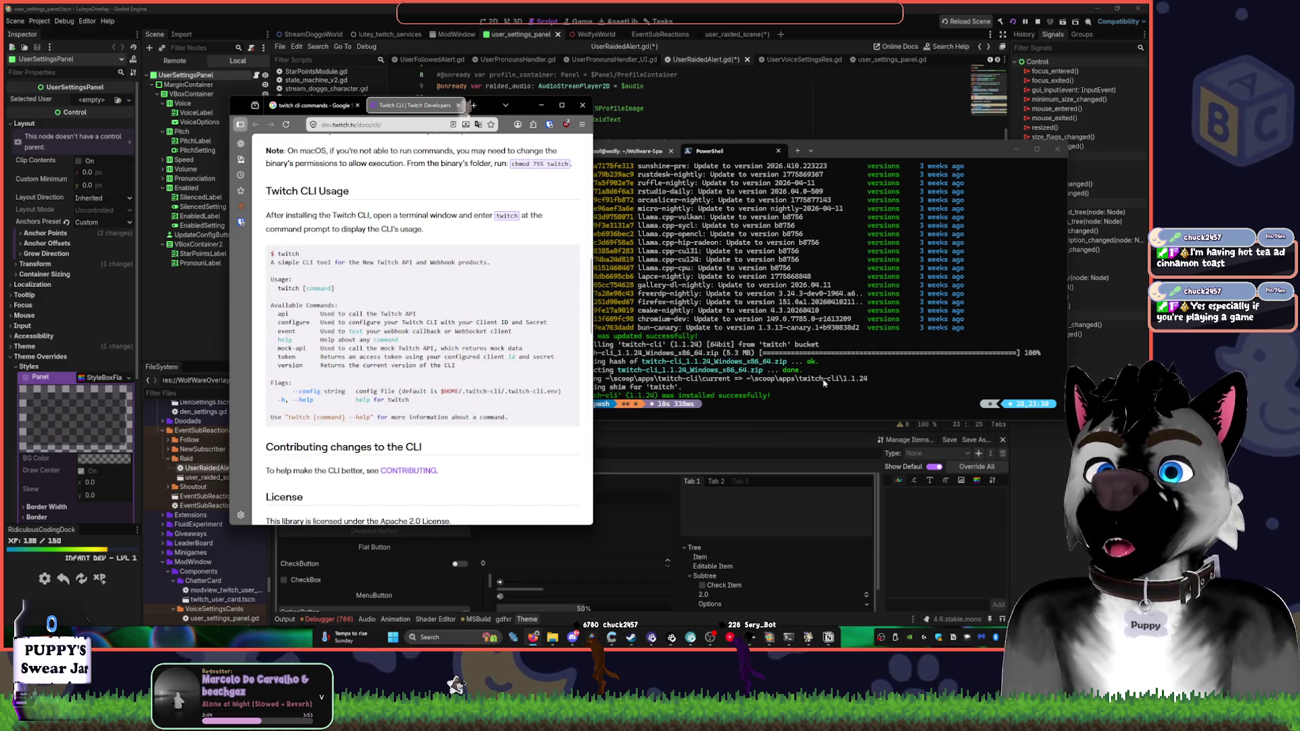
pyautogui.click(782, 395)
# Run 'twitch' in PowerShell to view the CLI's top-level help.
pyautogui.write('twitch')
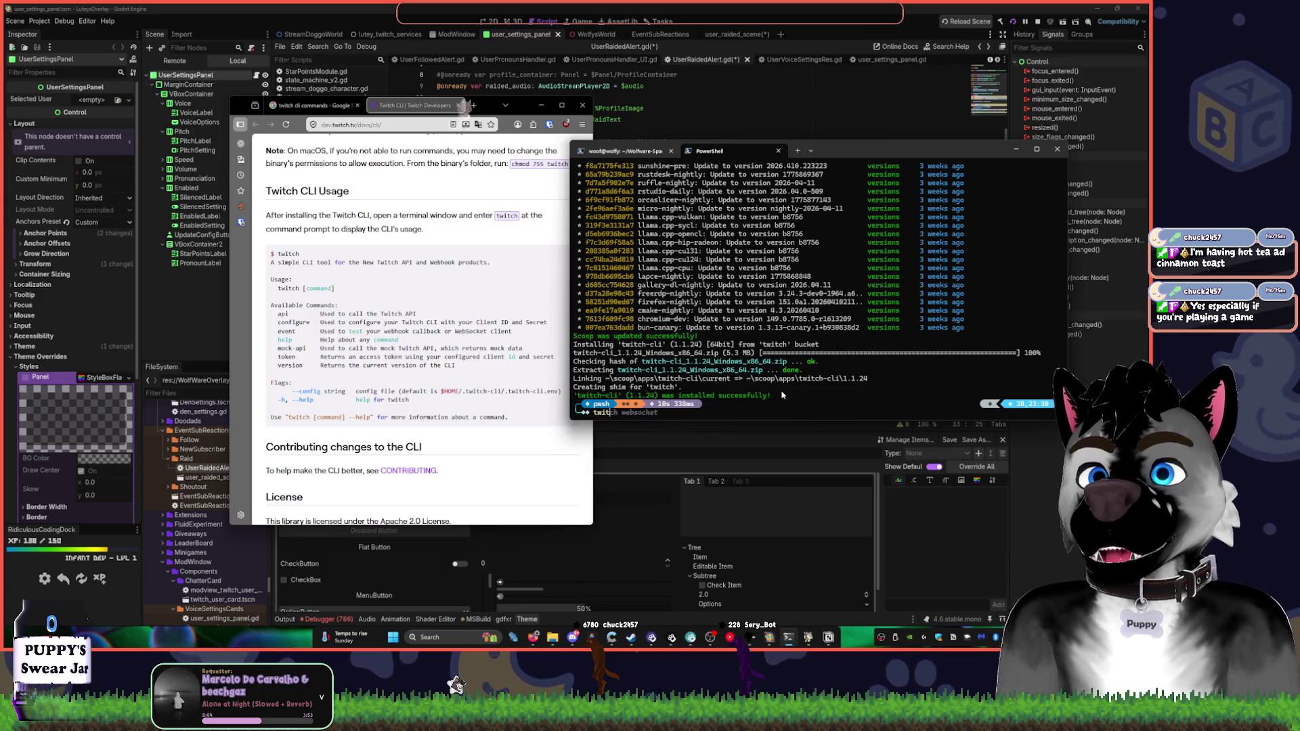
pyautogui.press('Return')
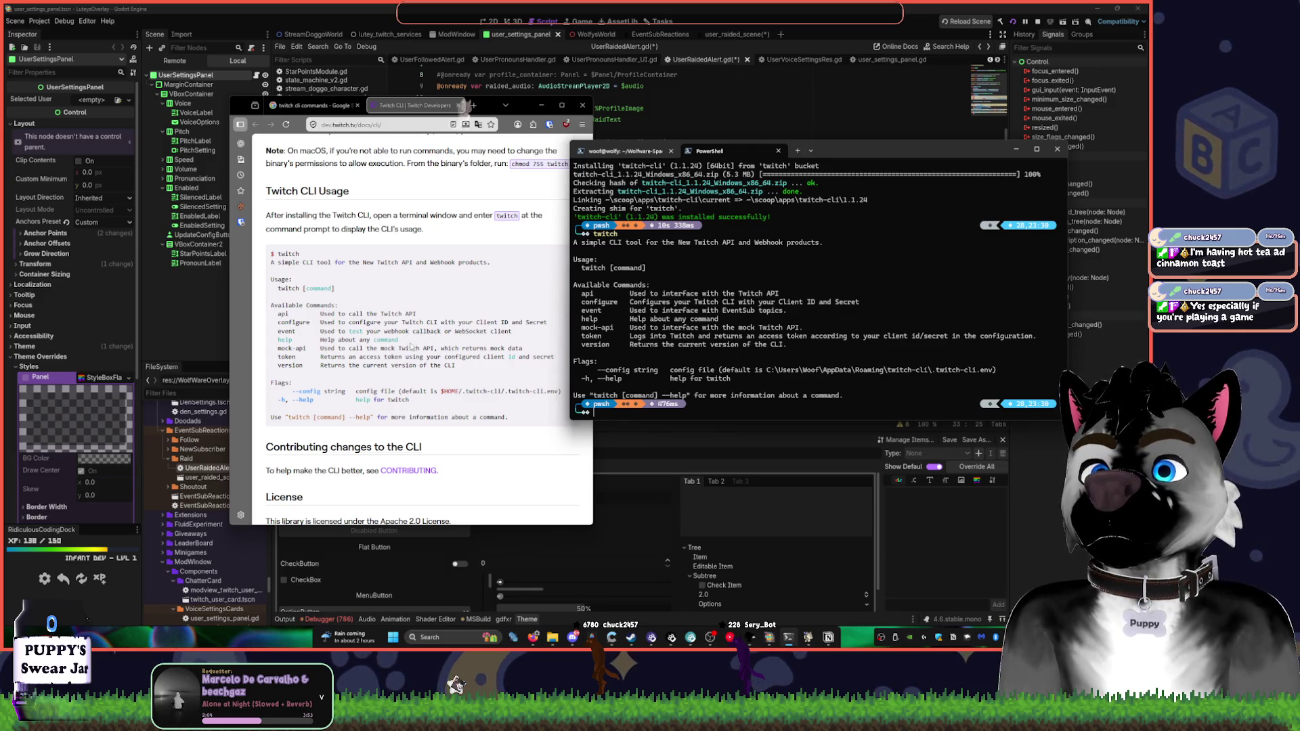
pyautogui.click(457, 323)
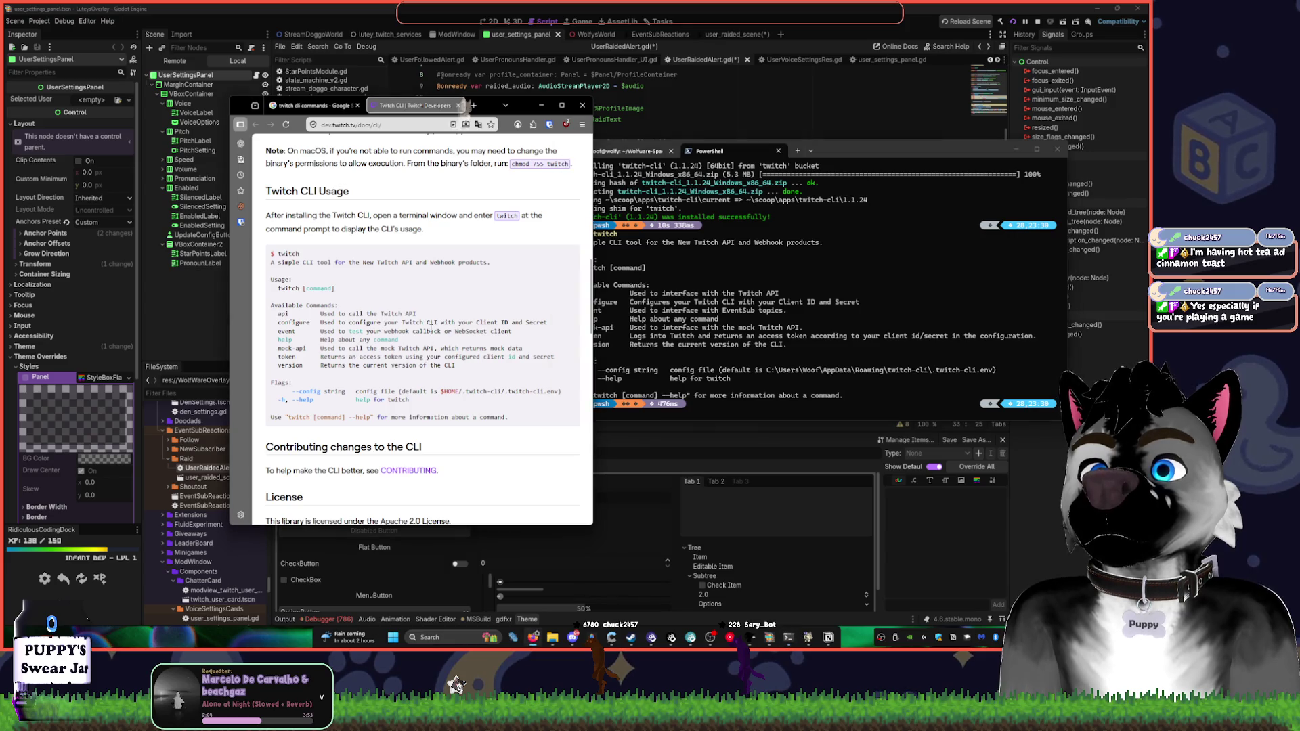
pyautogui.click(781, 369)
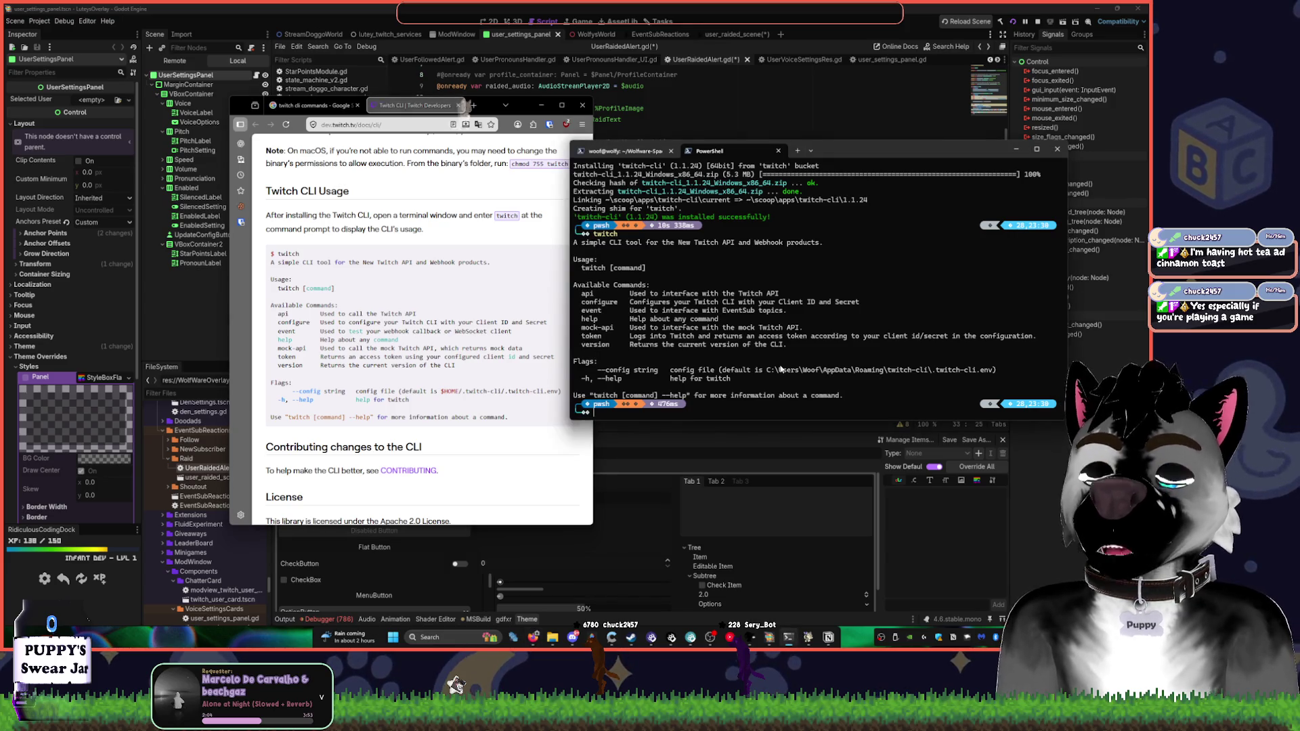
# Show help for 'twitch event' and 'twitch event websocket' in a widened terminal.
pyautogui.write('twi')
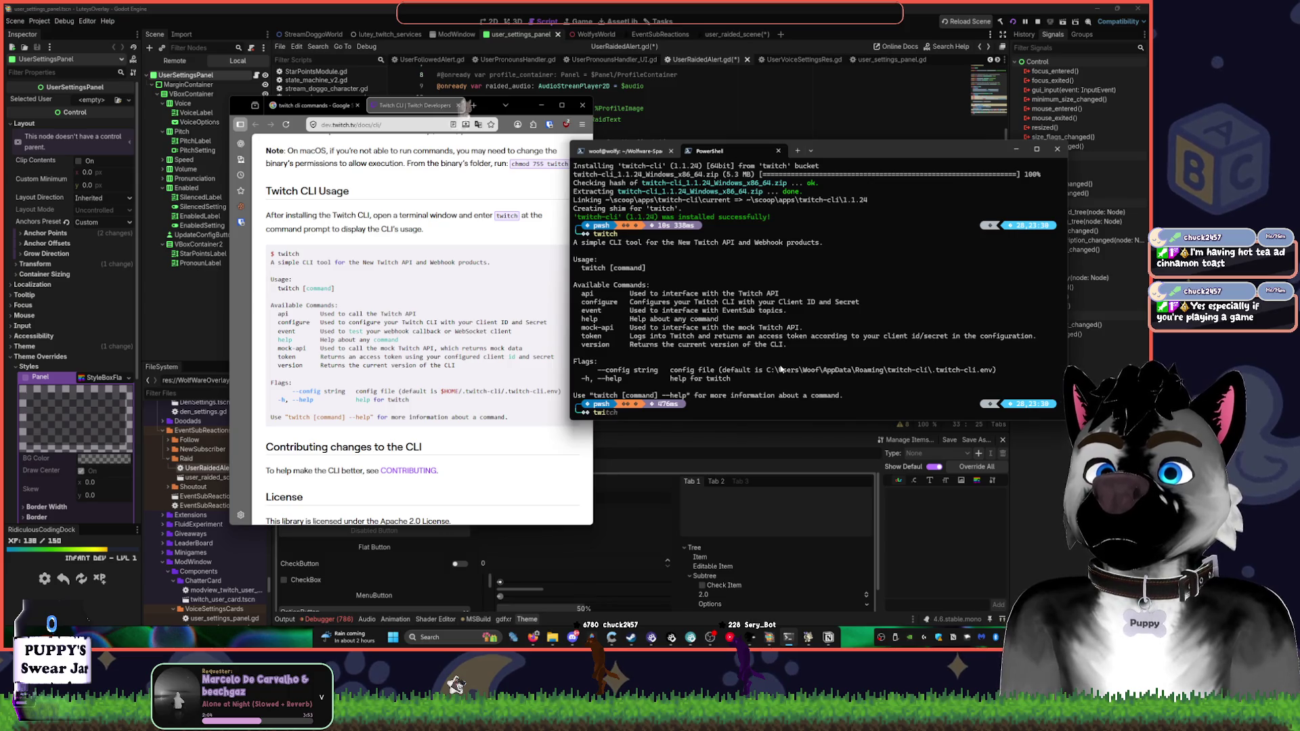
pyautogui.write('tch event')
pyautogui.press('Return')
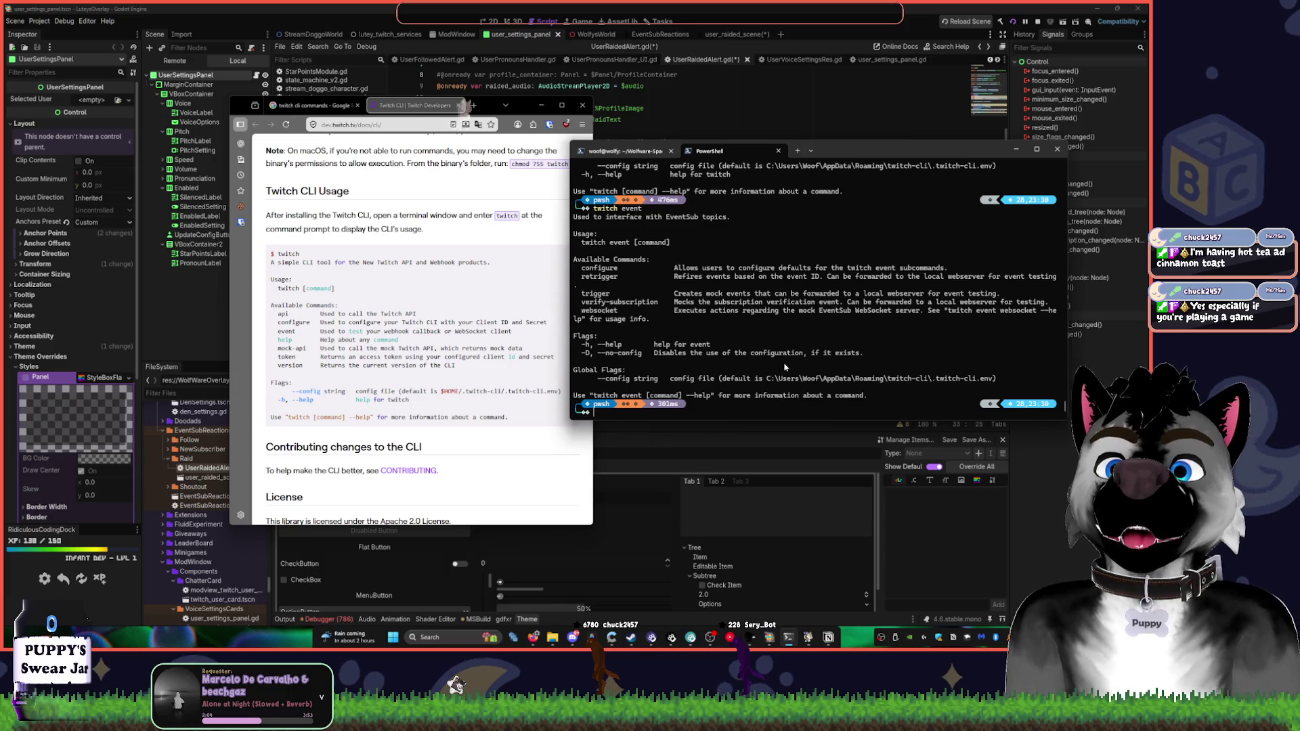
pyautogui.moveTo(564, 299); pyautogui.dragTo(337, 293)
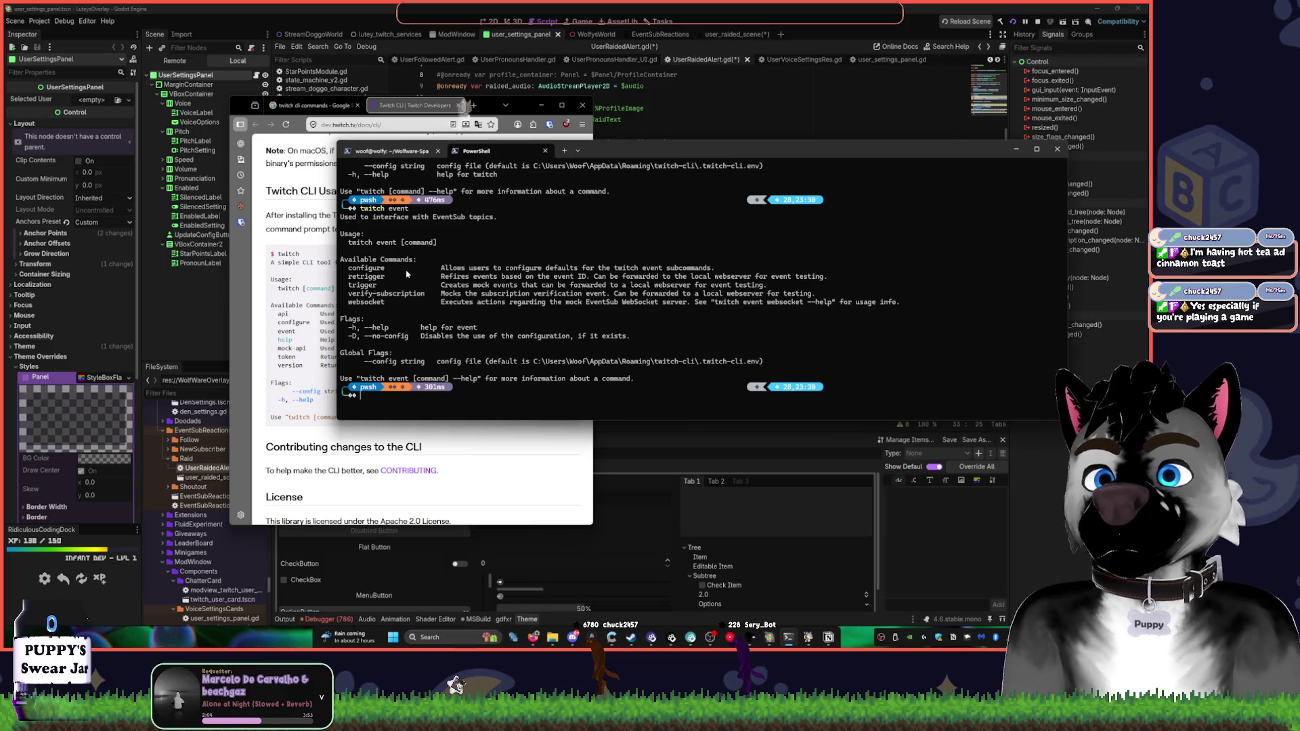
pyautogui.press('Up')
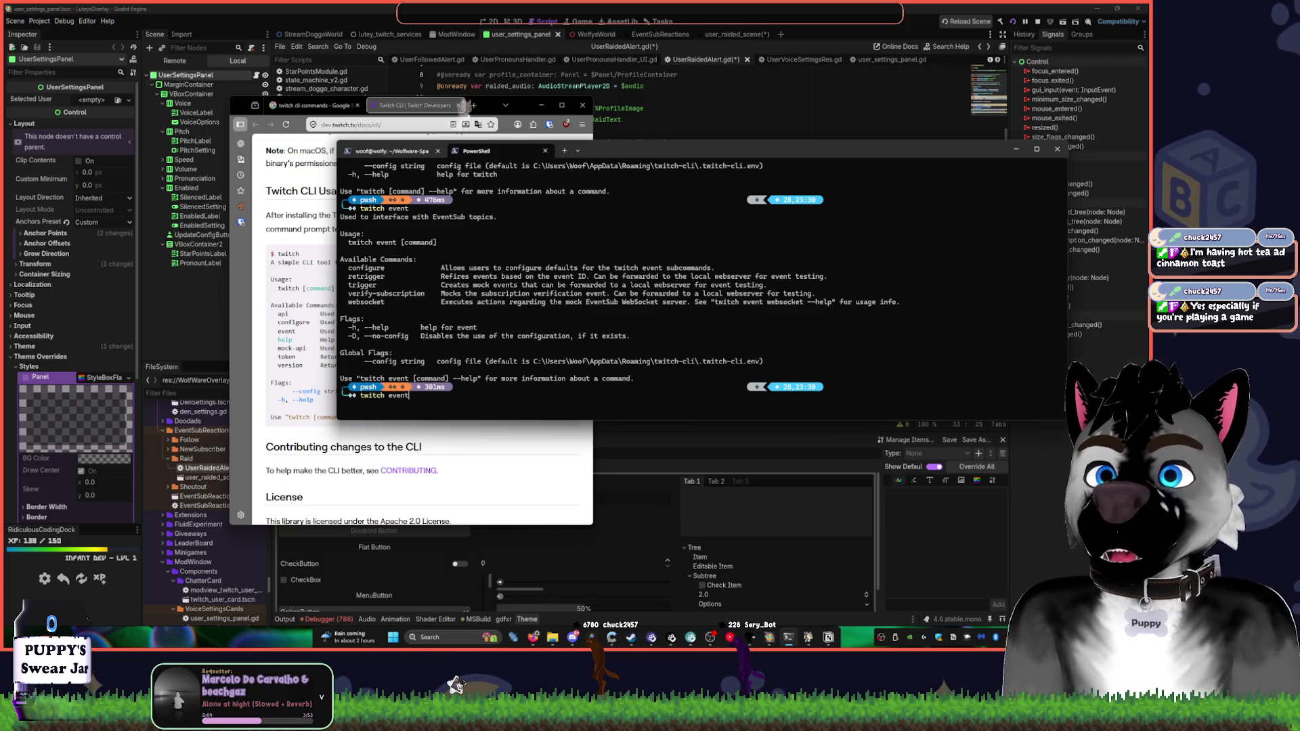
pyautogui.write('websocket')
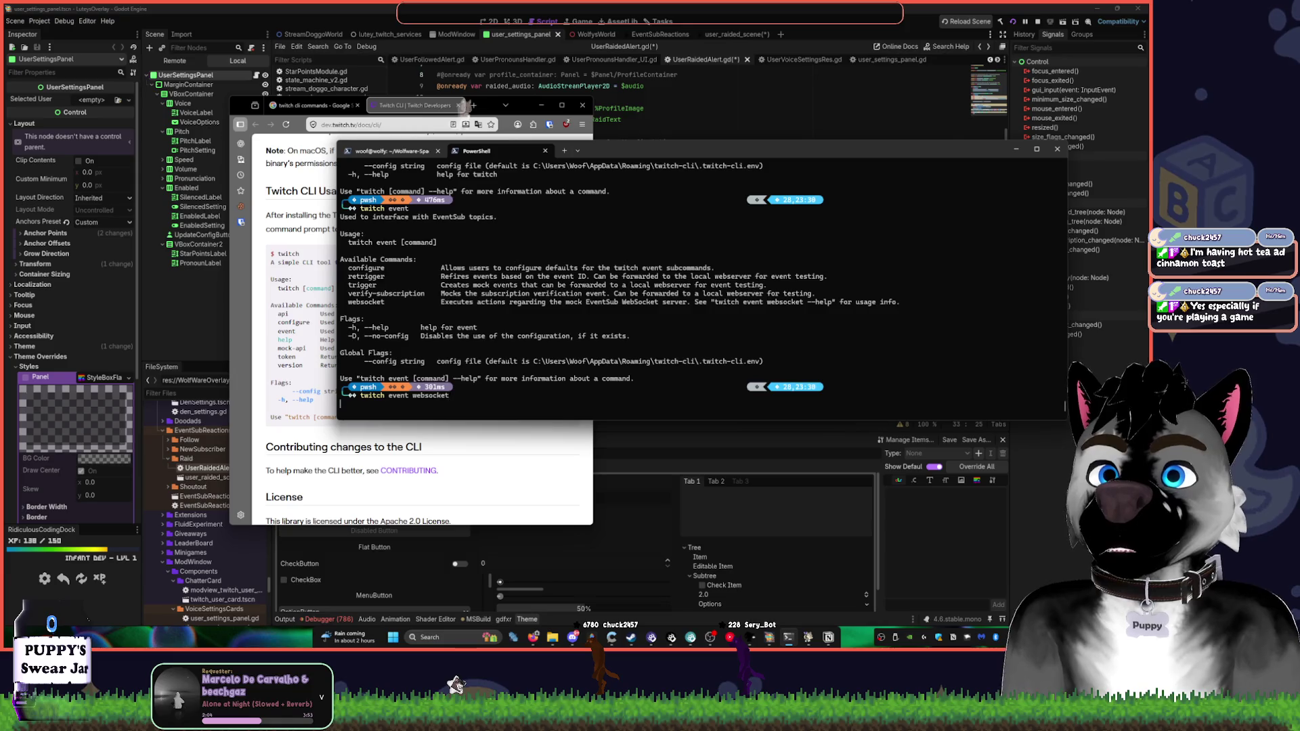
pyautogui.press('Return')
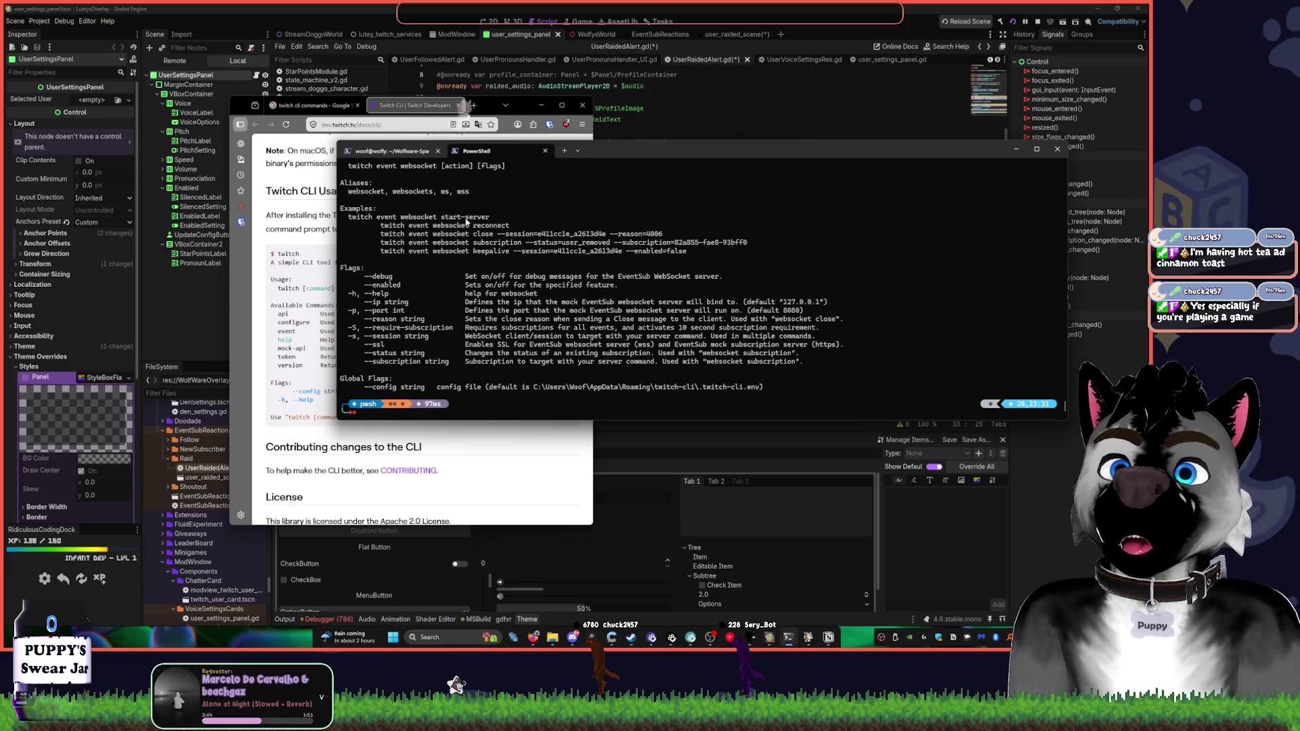
# Run 'twitch event websocket start-server' and allow the Twitch CLI through Windows Firewall.
pyautogui.press('Up')
pyautogui.write('start')
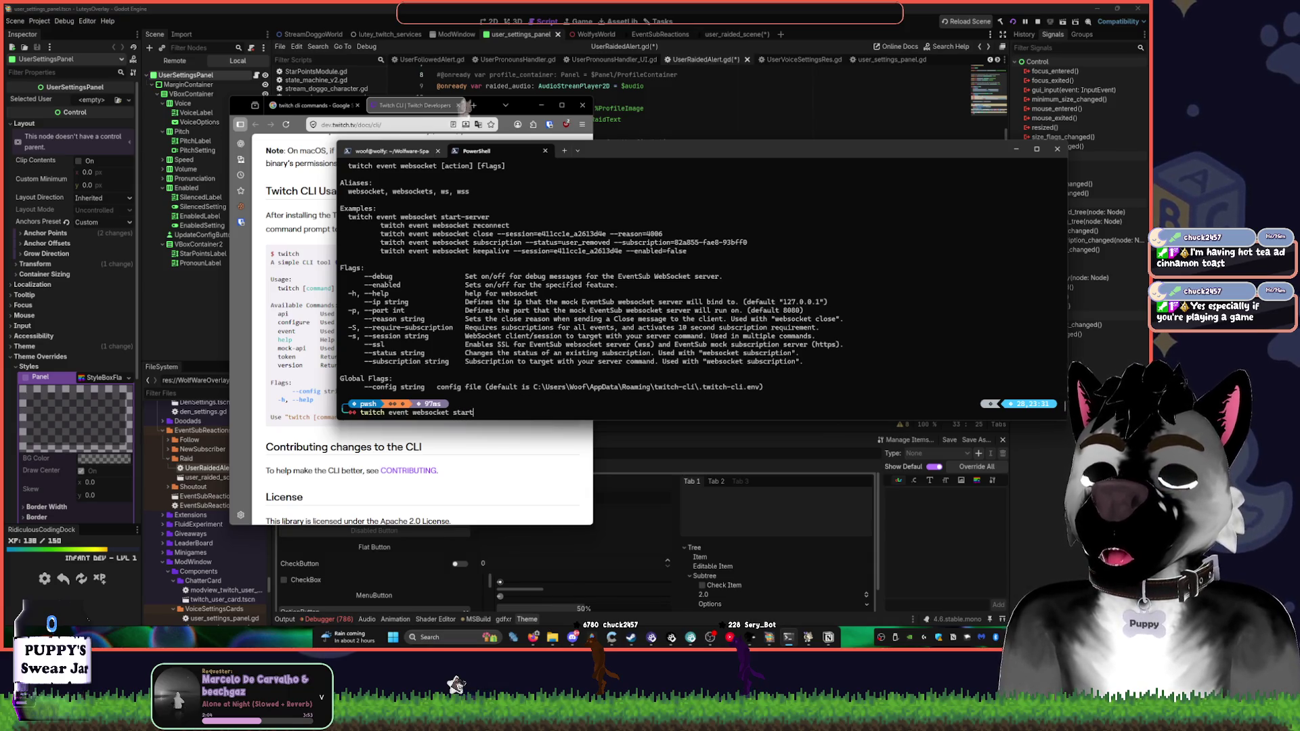
pyautogui.write('-server')
pyautogui.press('Return')
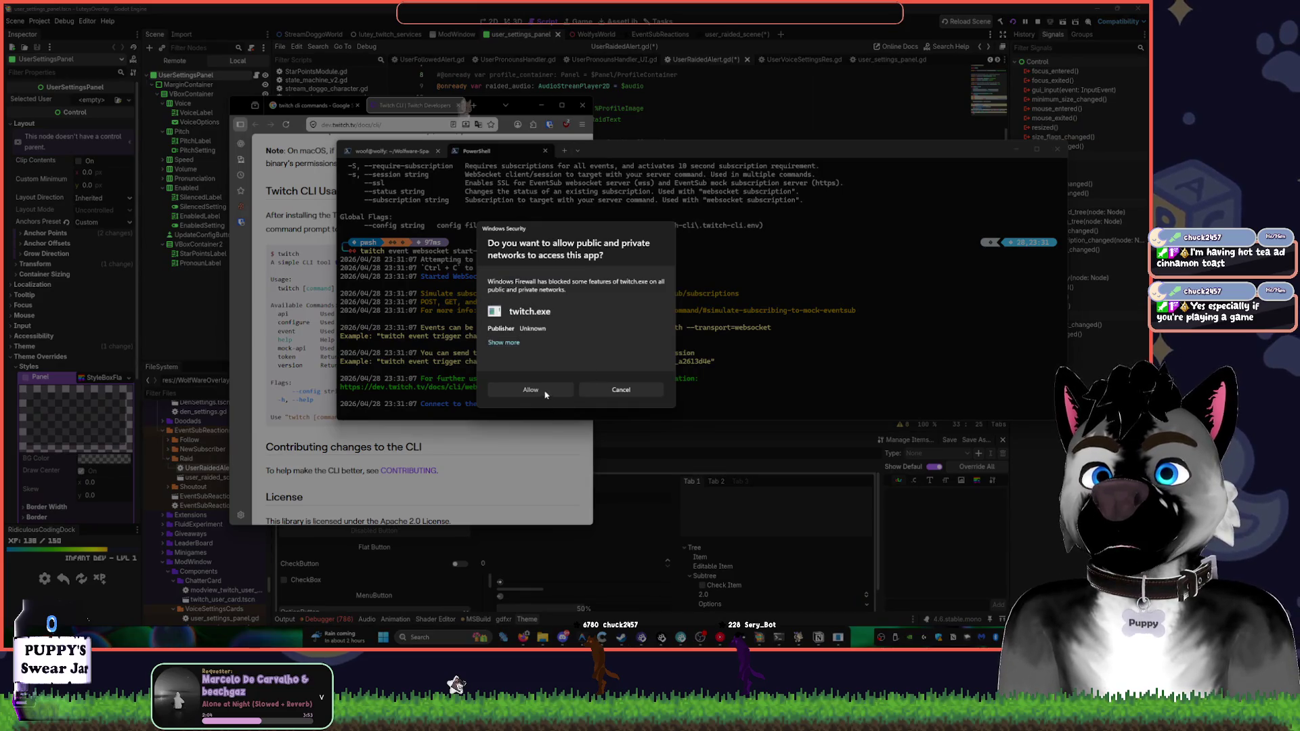
pyautogui.click(530, 389)
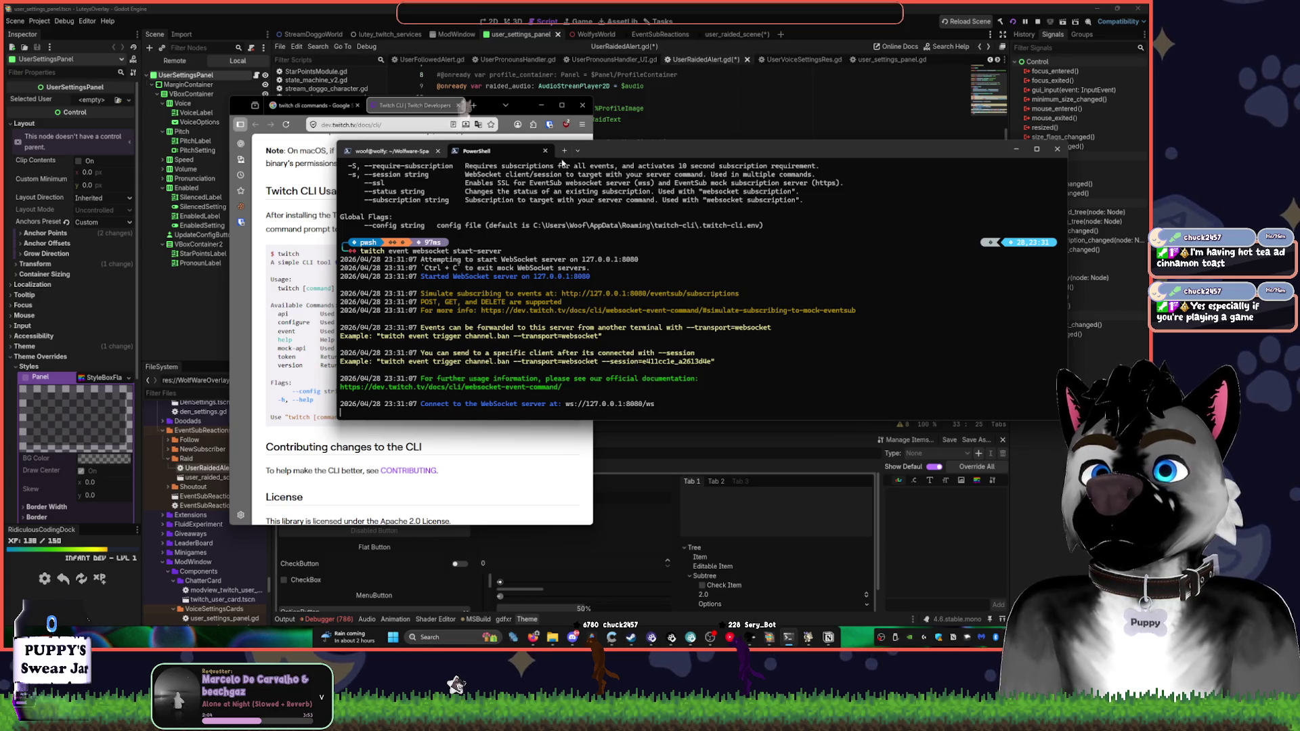
pyautogui.click(481, 445)
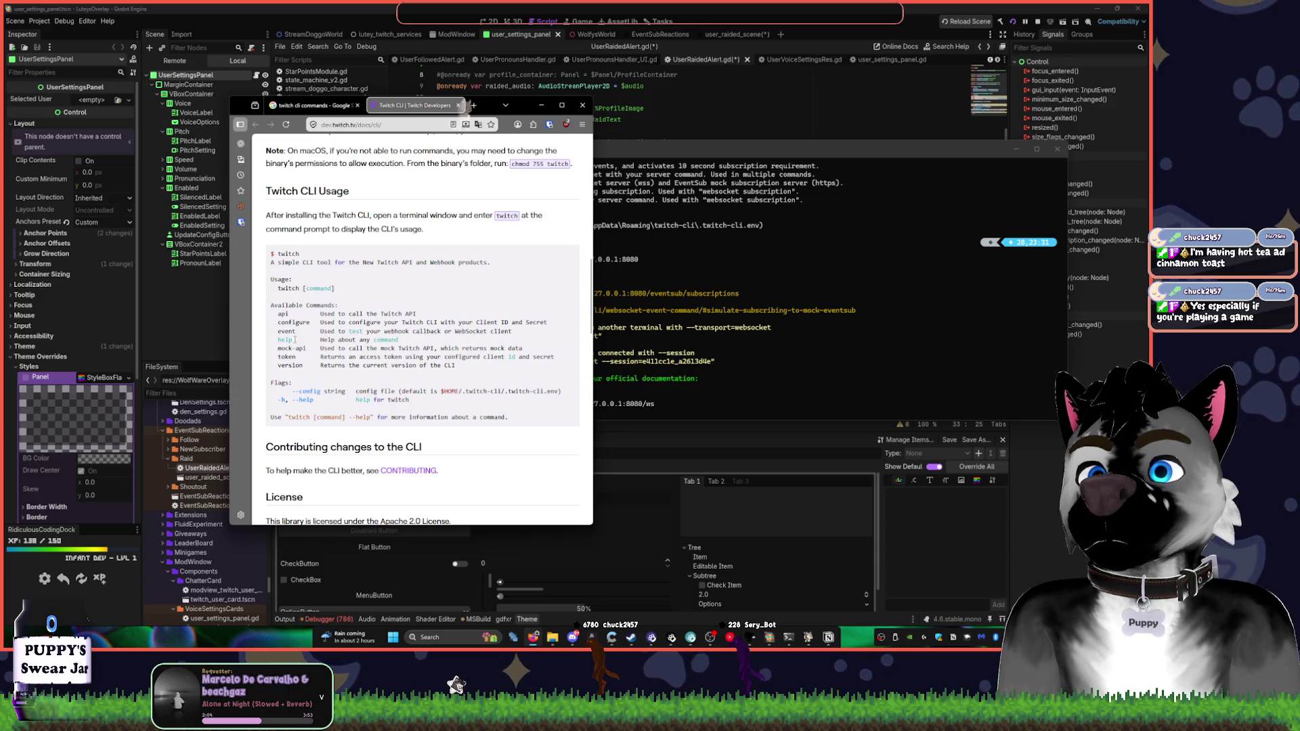
# Open the 'Testing webhook events' page from the docs' Next steps links.
pyautogui.scroll(-5, 457, 359)
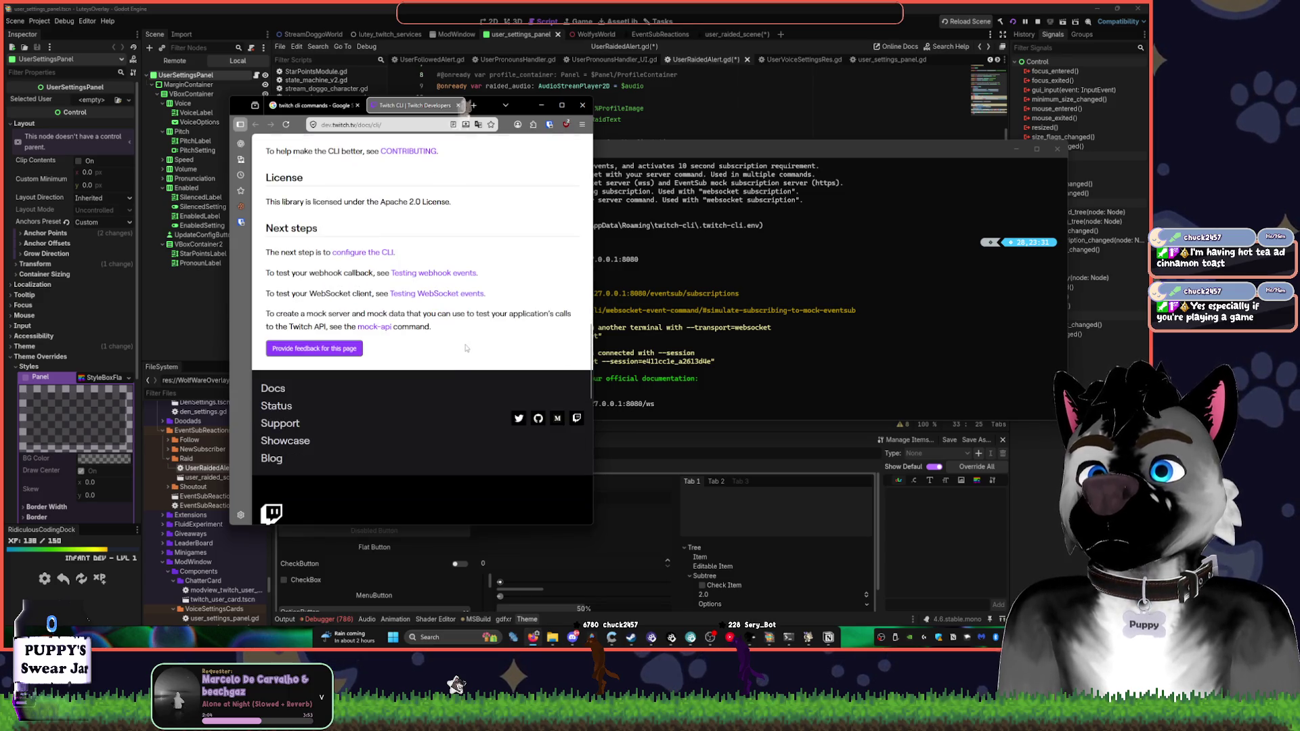
pyautogui.click(406, 274)
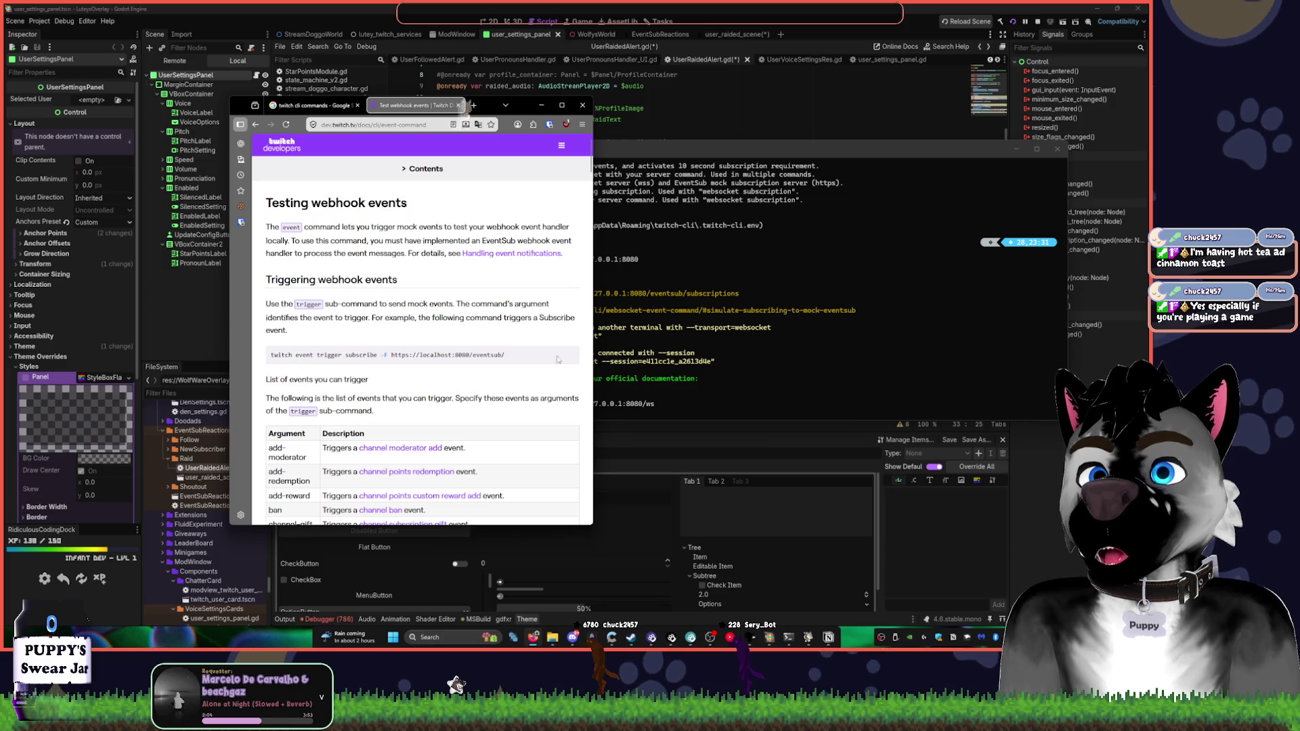
pyautogui.click(603, 359)
pyautogui.rightClick(514, 153)
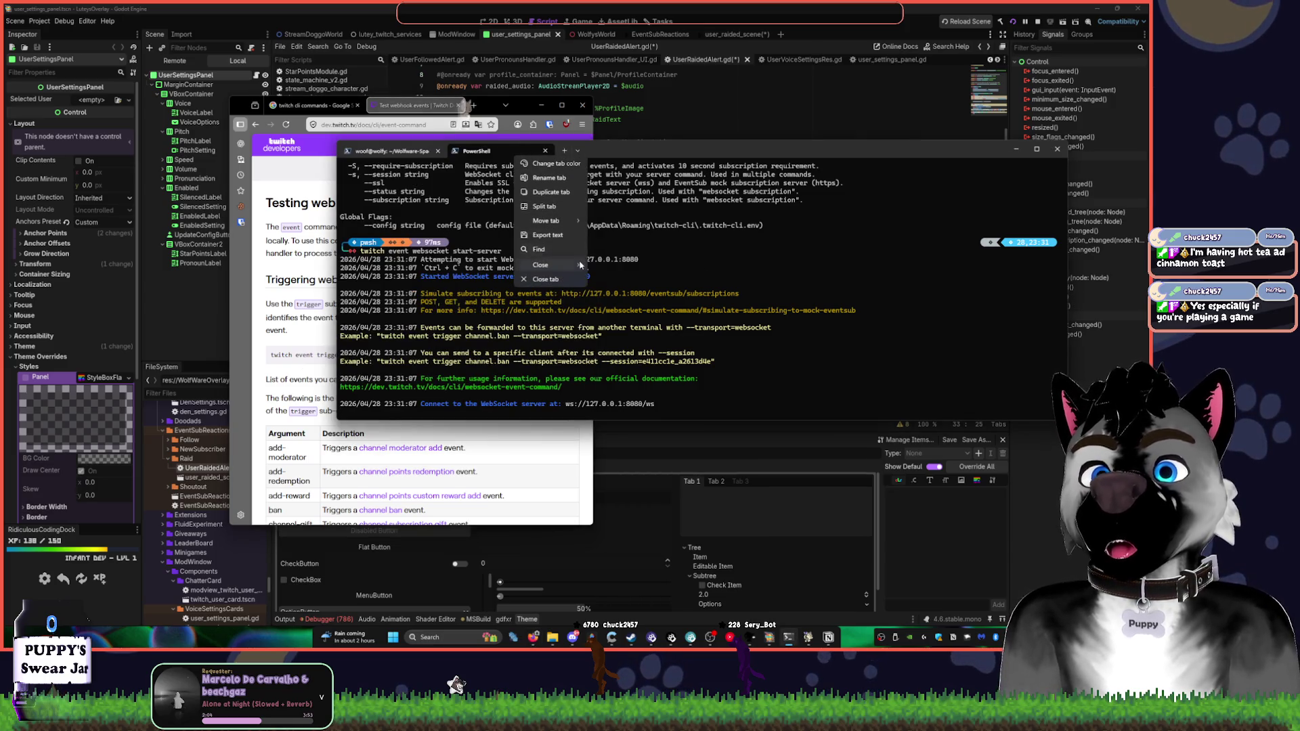
# In a split PowerShell pane, trigger mock 'subscribe' and 'channel.follow' events.
pyautogui.click(543, 207)
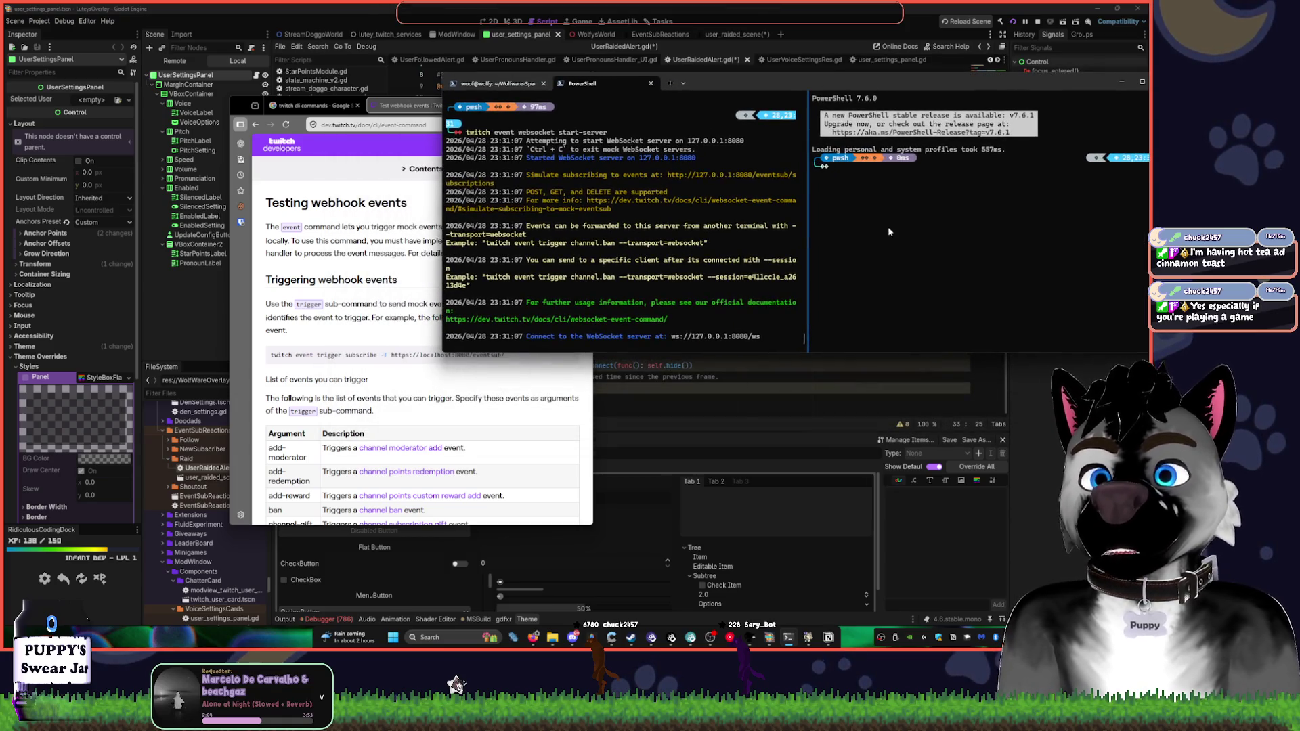
pyautogui.write('twitch event ')
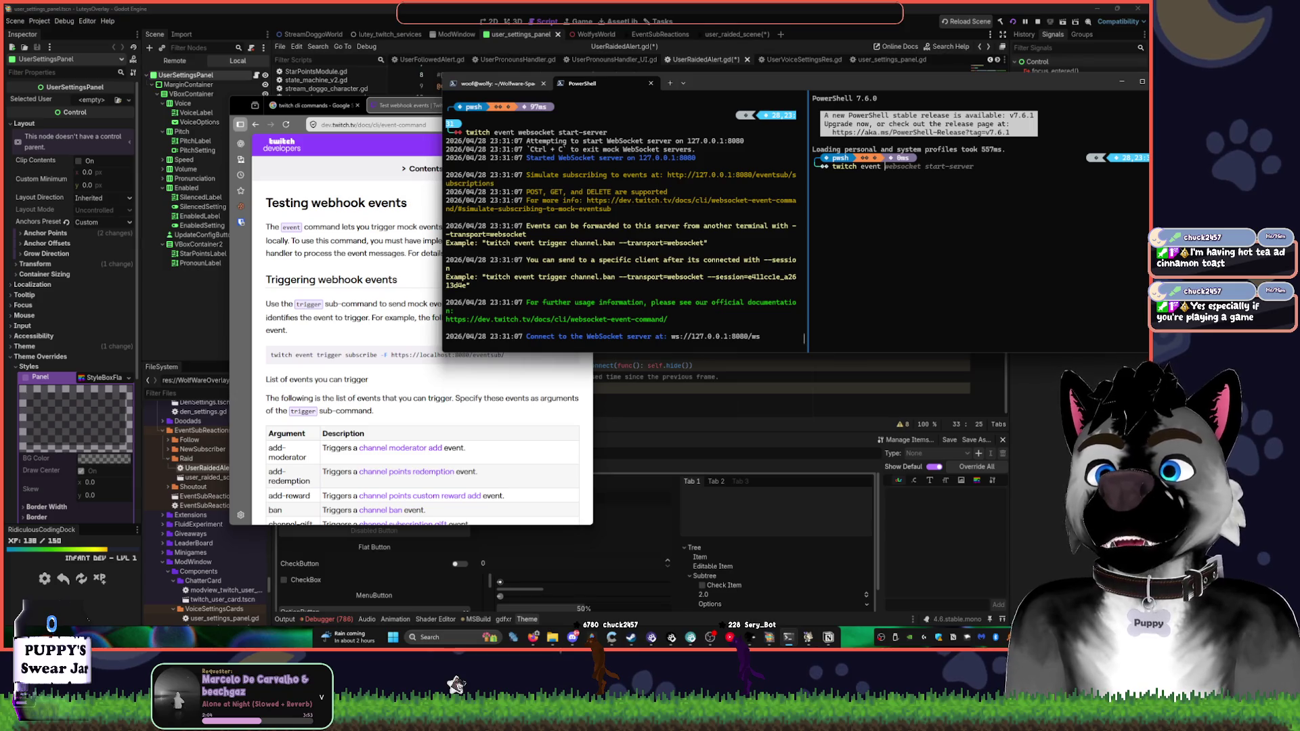
pyautogui.write('trigger ')
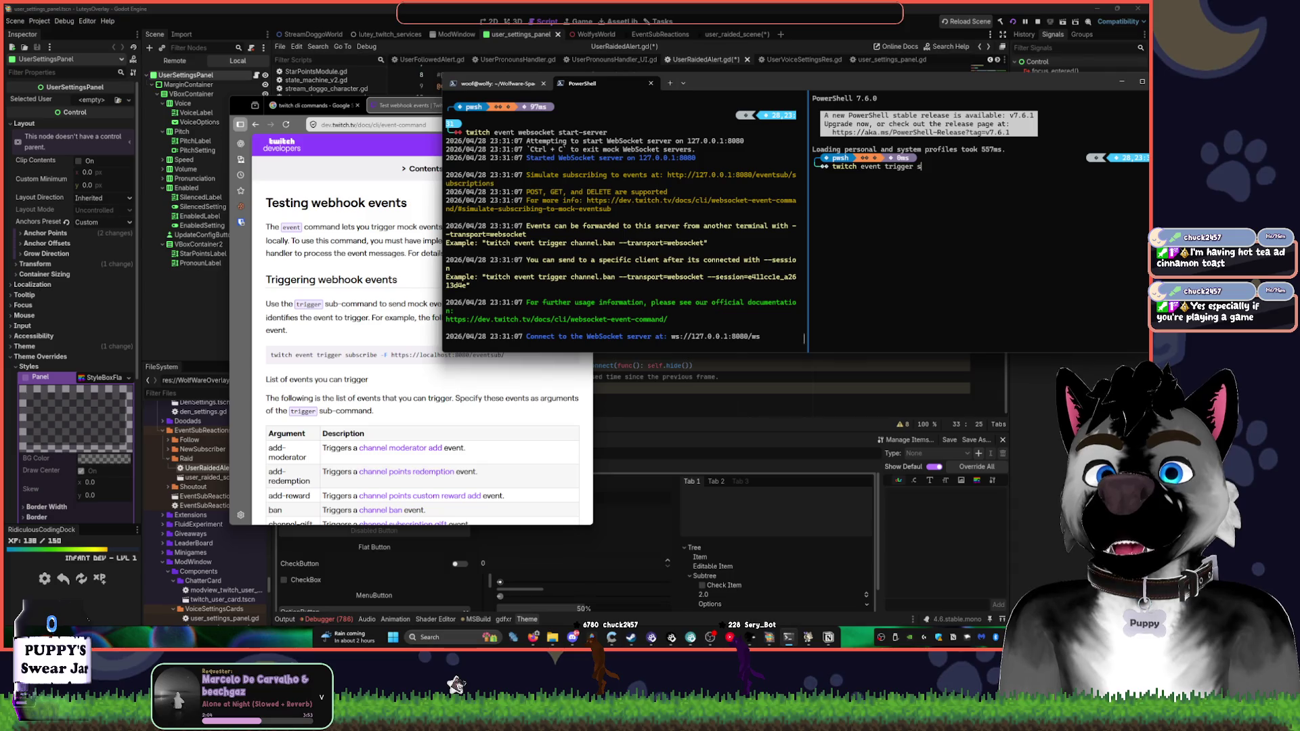
pyautogui.write('subscribe')
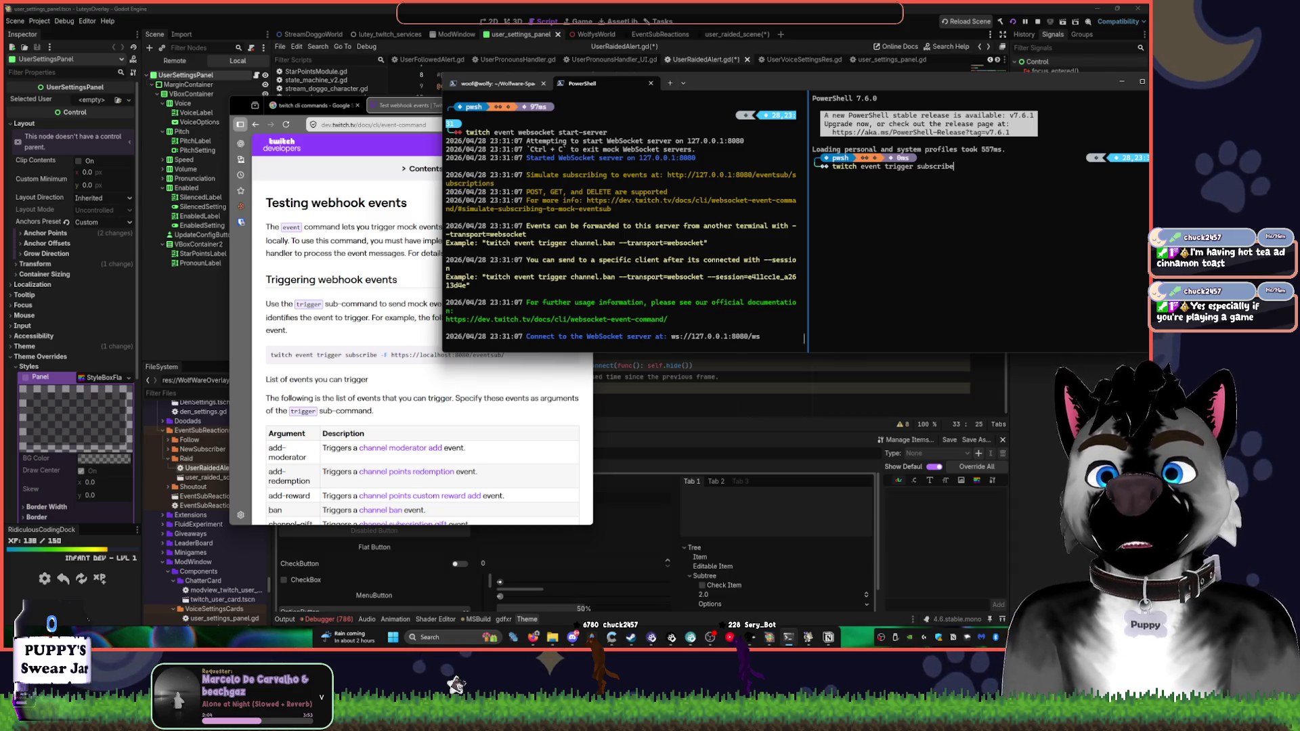
pyautogui.press('Return')
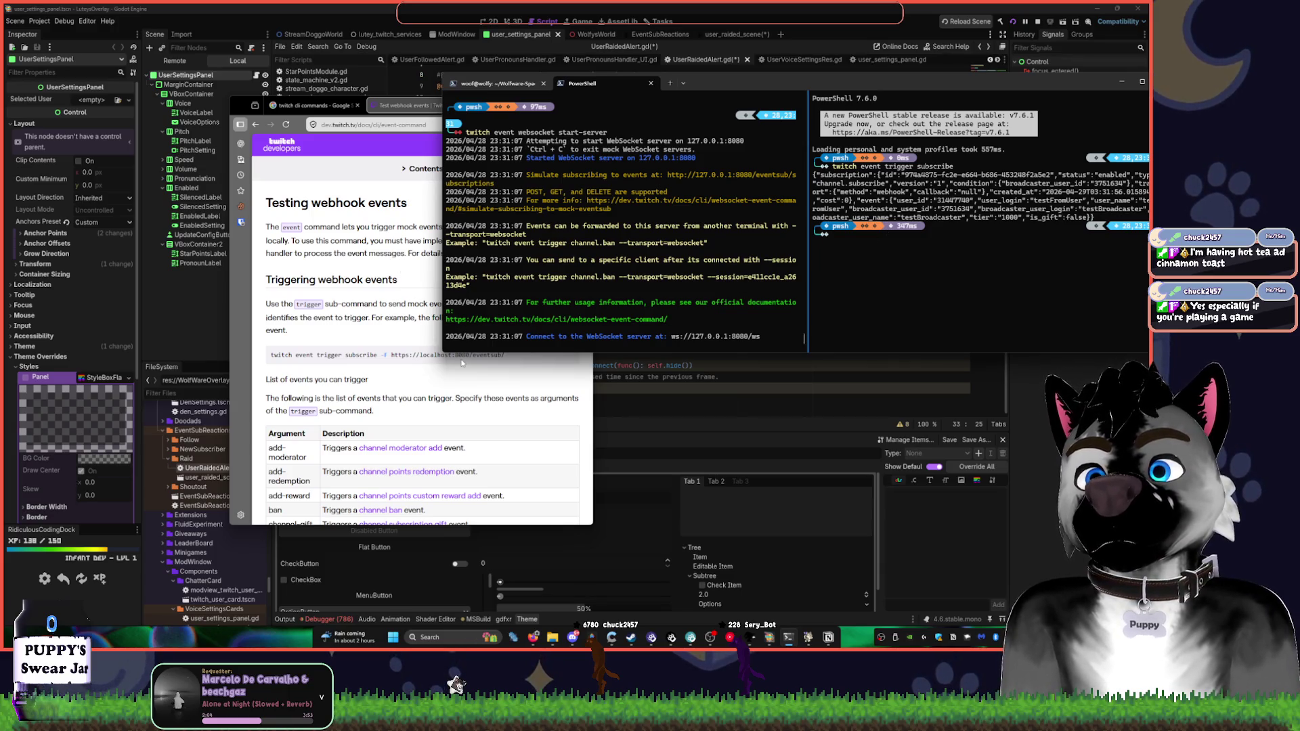
pyautogui.press('Up')
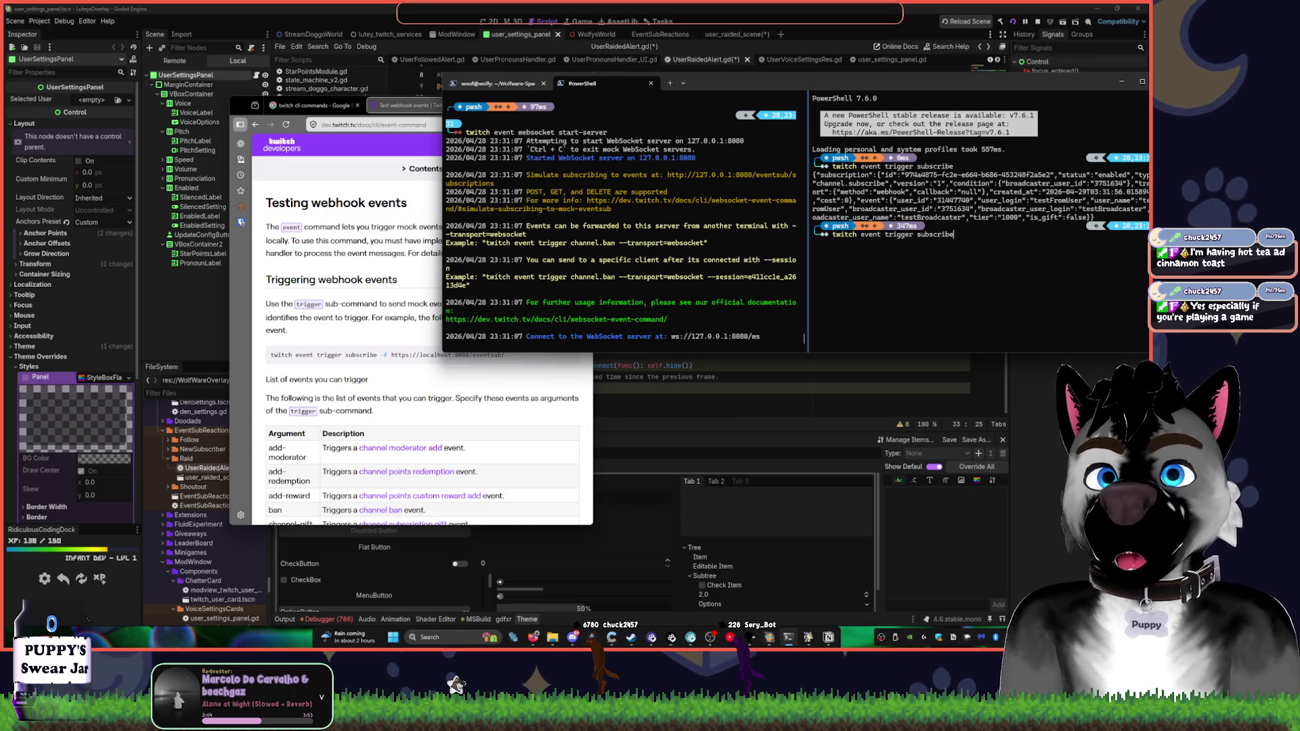
pyautogui.press('BackSpace')
pyautogui.press('BackSpace')
pyautogui.press('BackSpace')
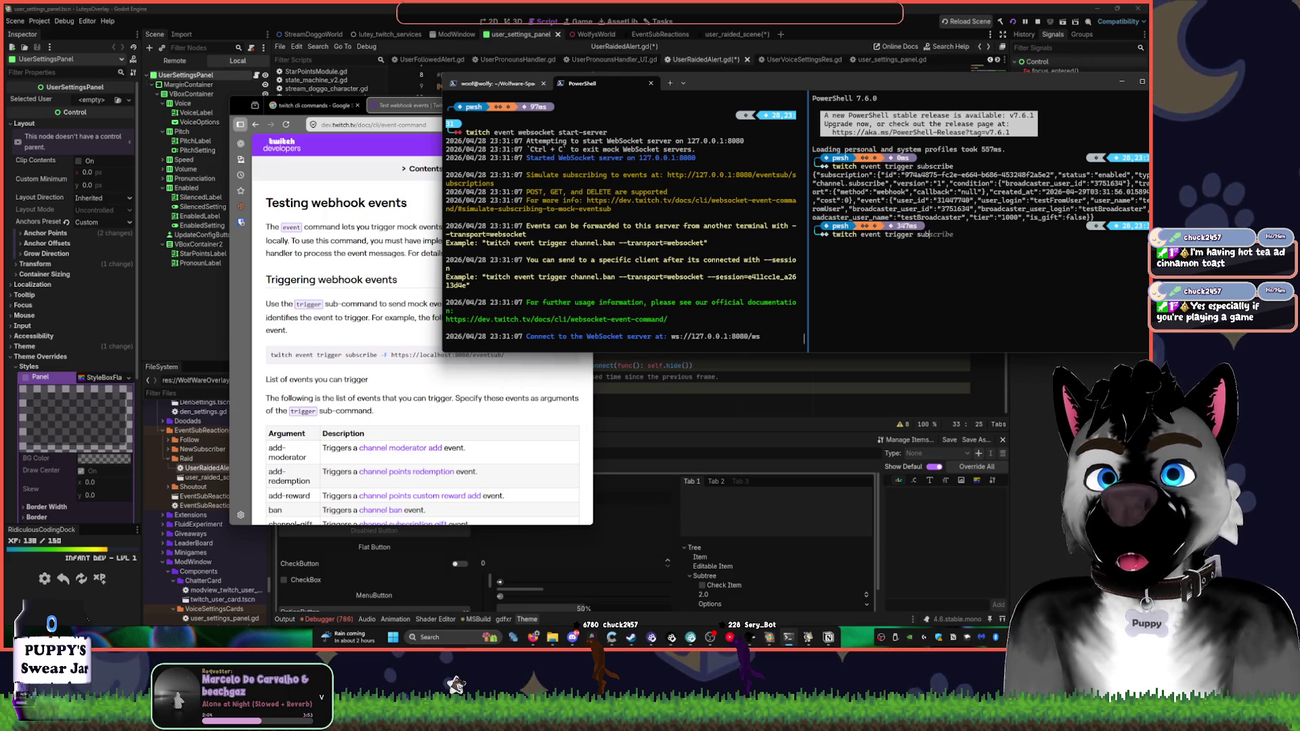
pyautogui.write('channel.follow')
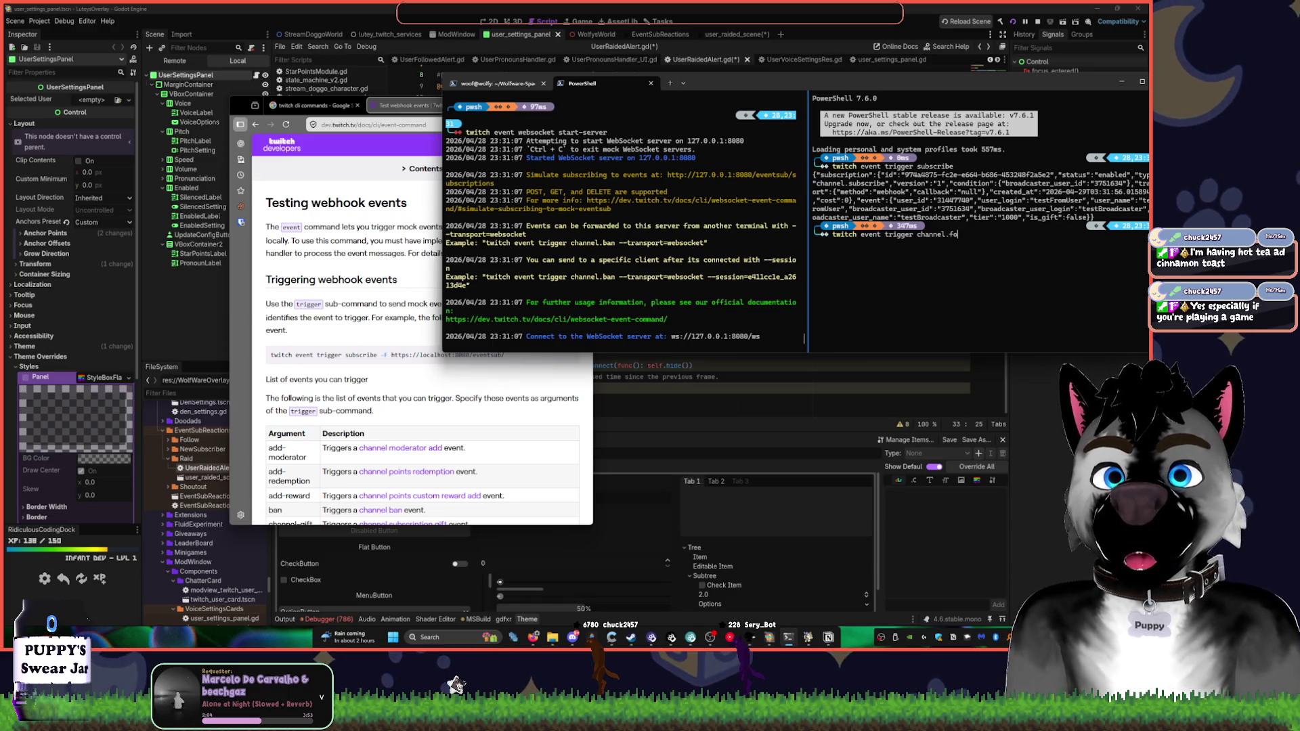
pyautogui.press('Return')
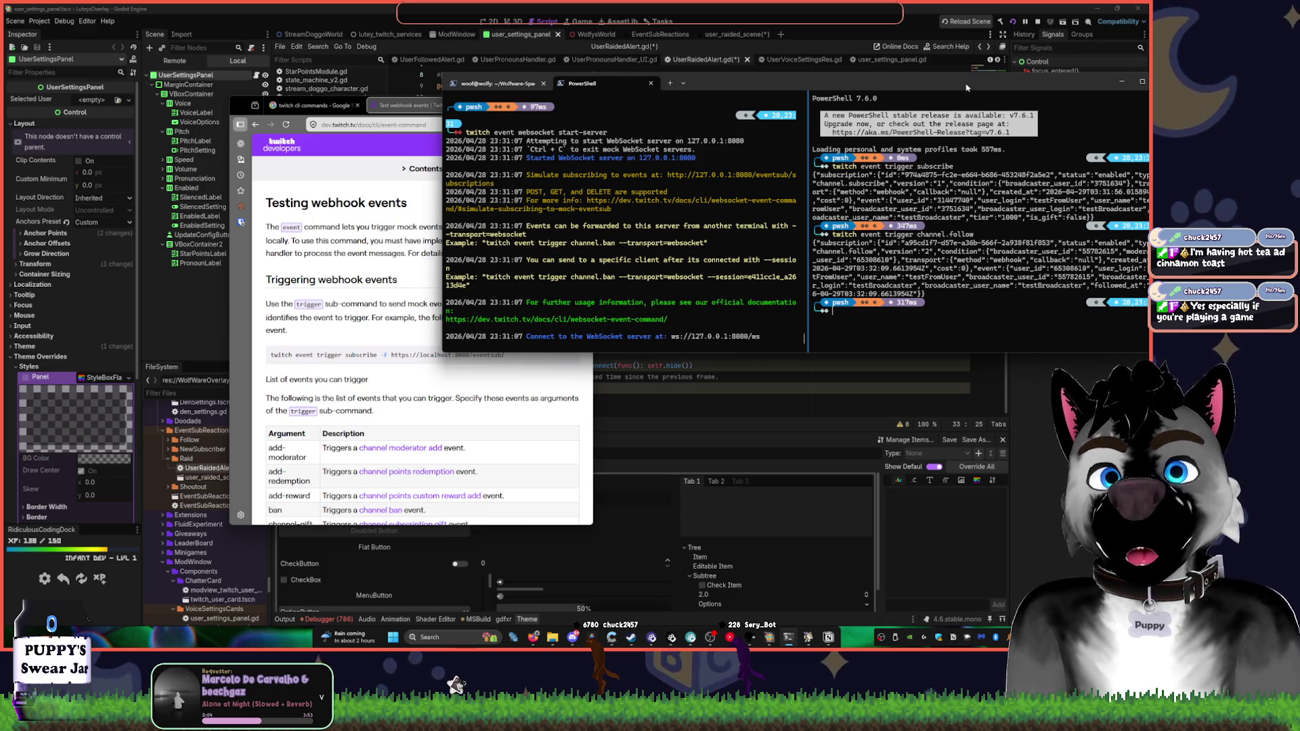
pyautogui.moveTo(967, 86); pyautogui.dragTo(907, 92)
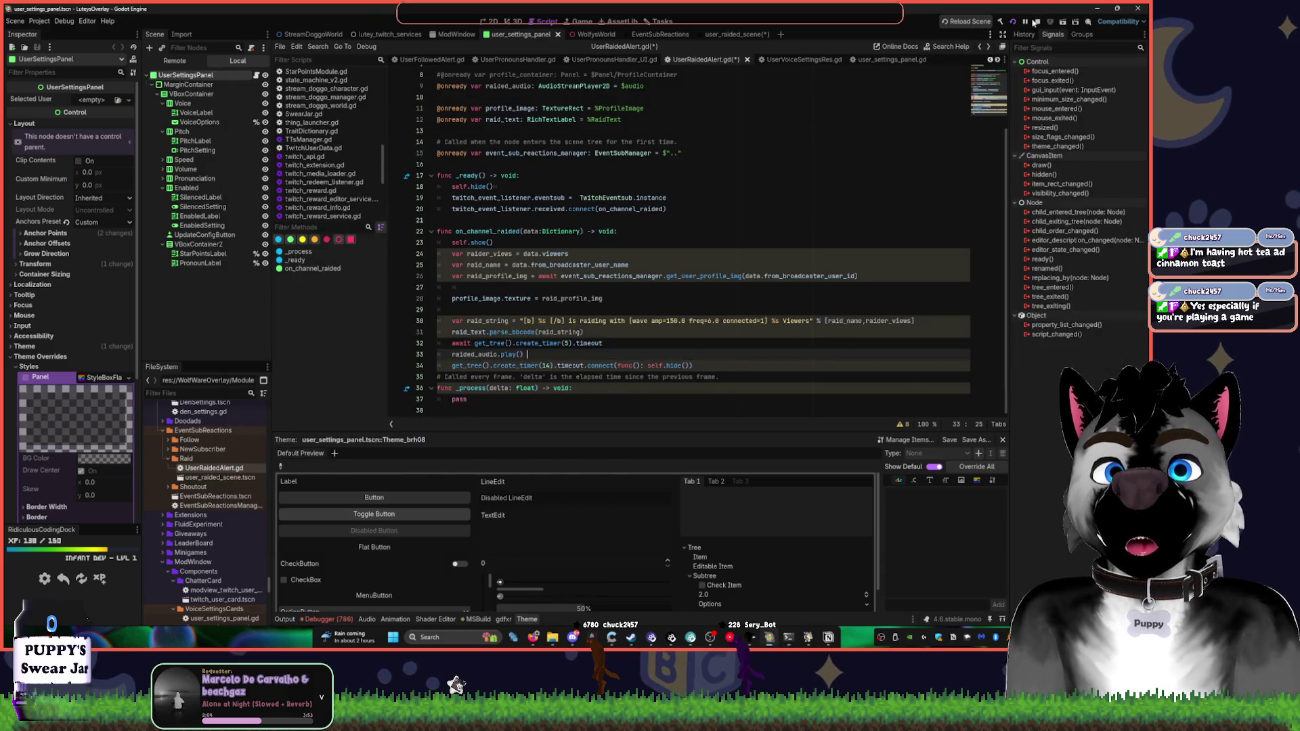
# Run the Godot overlay project so it connects to the mock server at ws://127.0.0.1:8080/ws.
pyautogui.click(1013, 62)
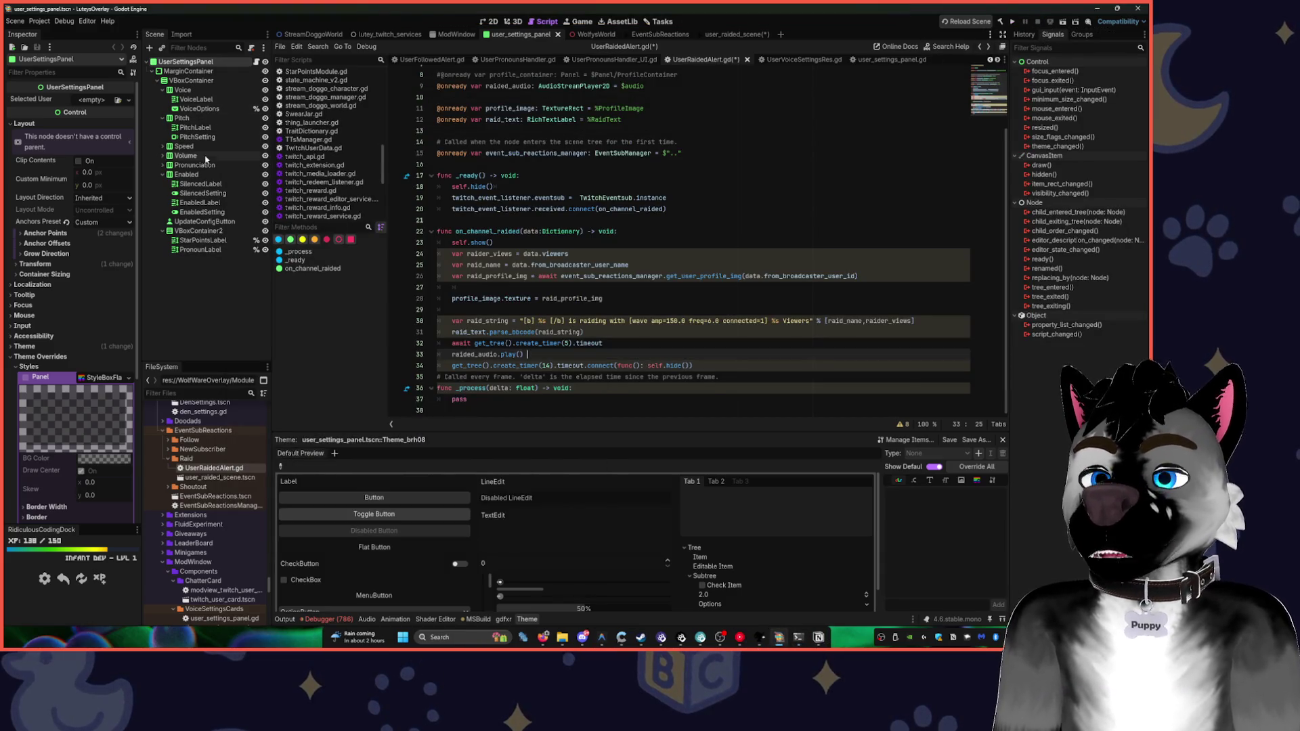
pyautogui.click(1013, 22)
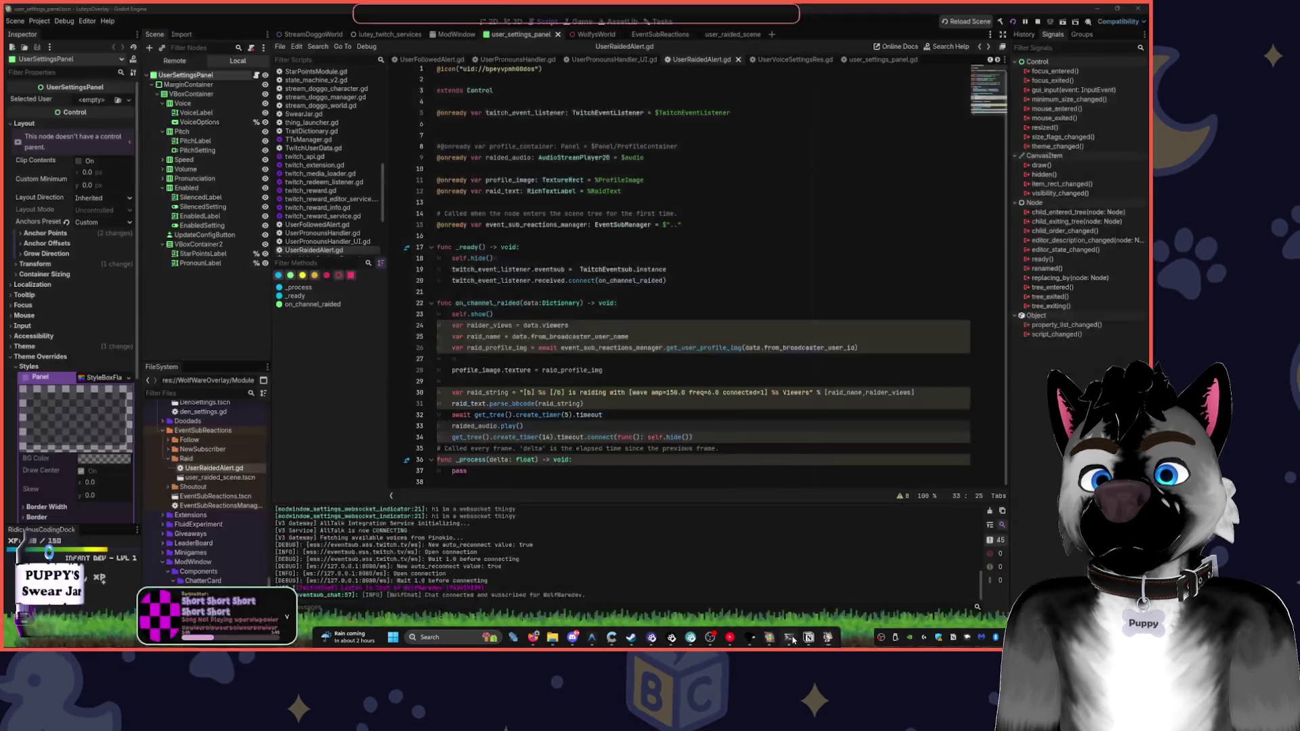
pyautogui.click(789, 636)
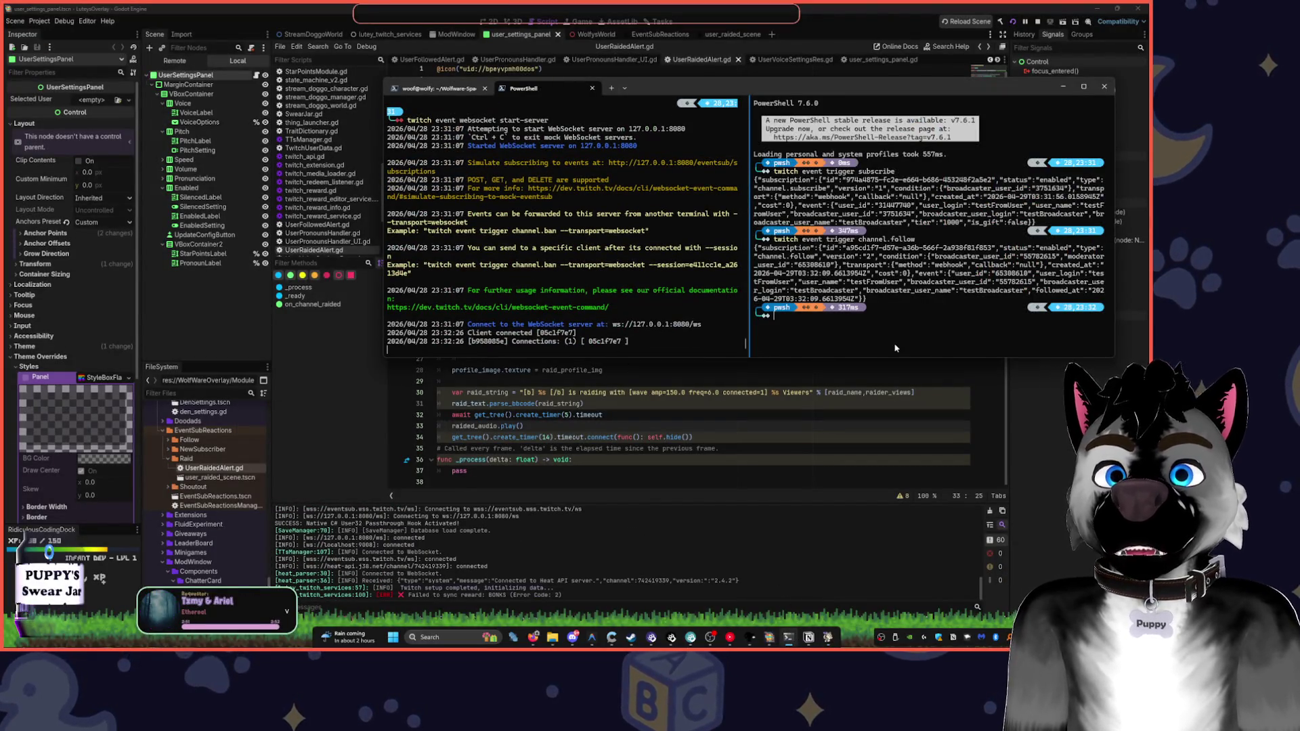
# Re-send the mock subscribe and channel.follow events to the running overlay.
pyautogui.press('Up')
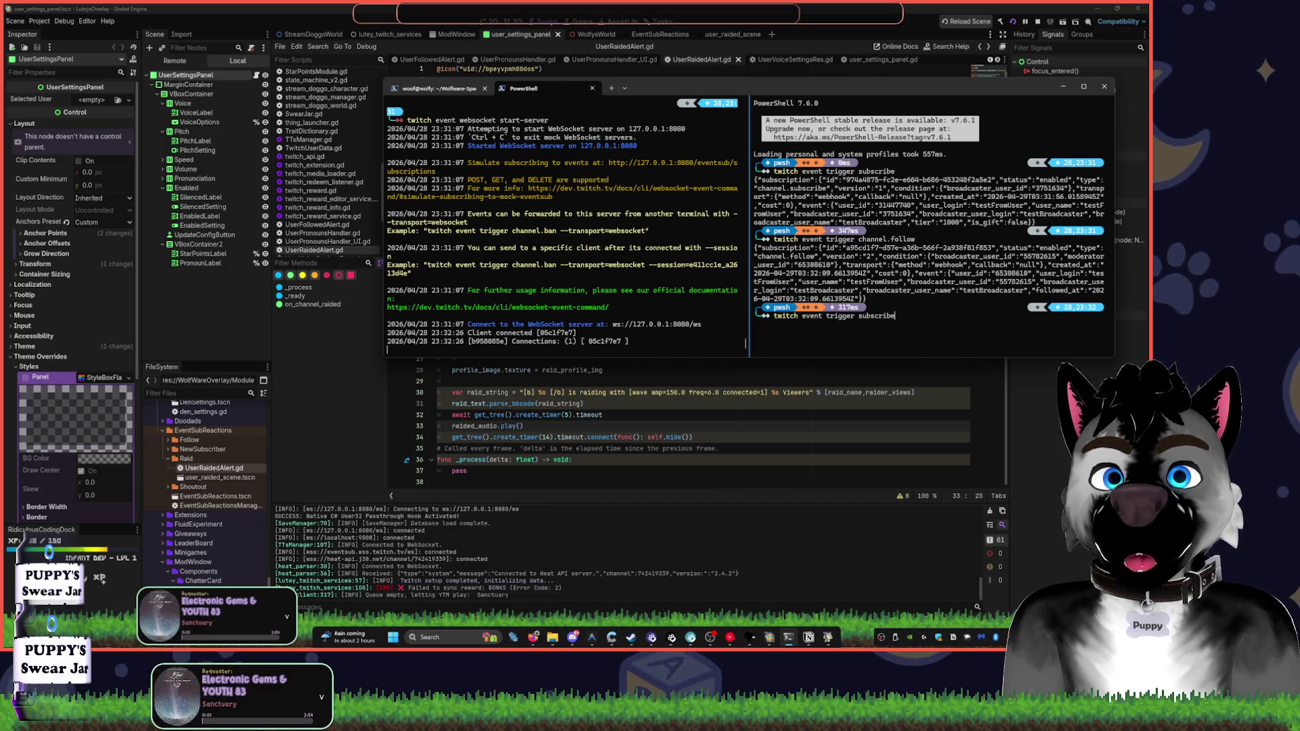
pyautogui.press('Up')
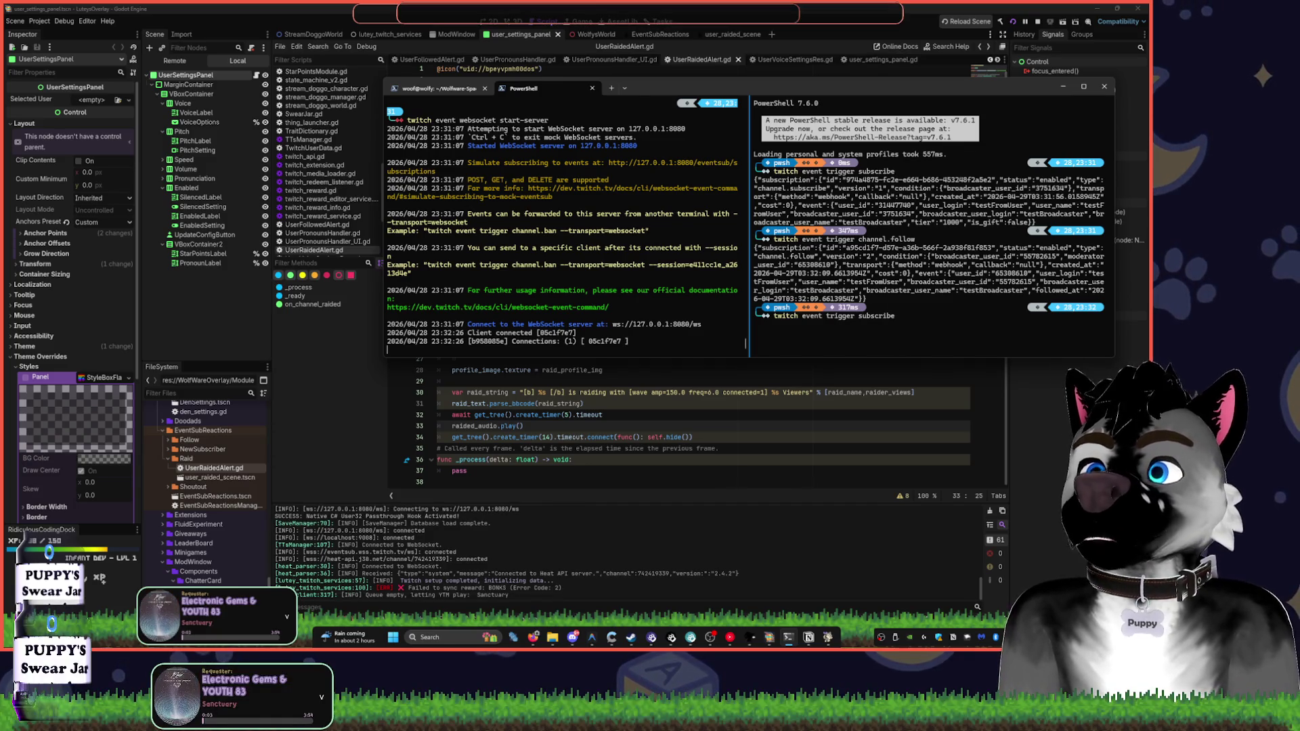
pyautogui.press('Return')
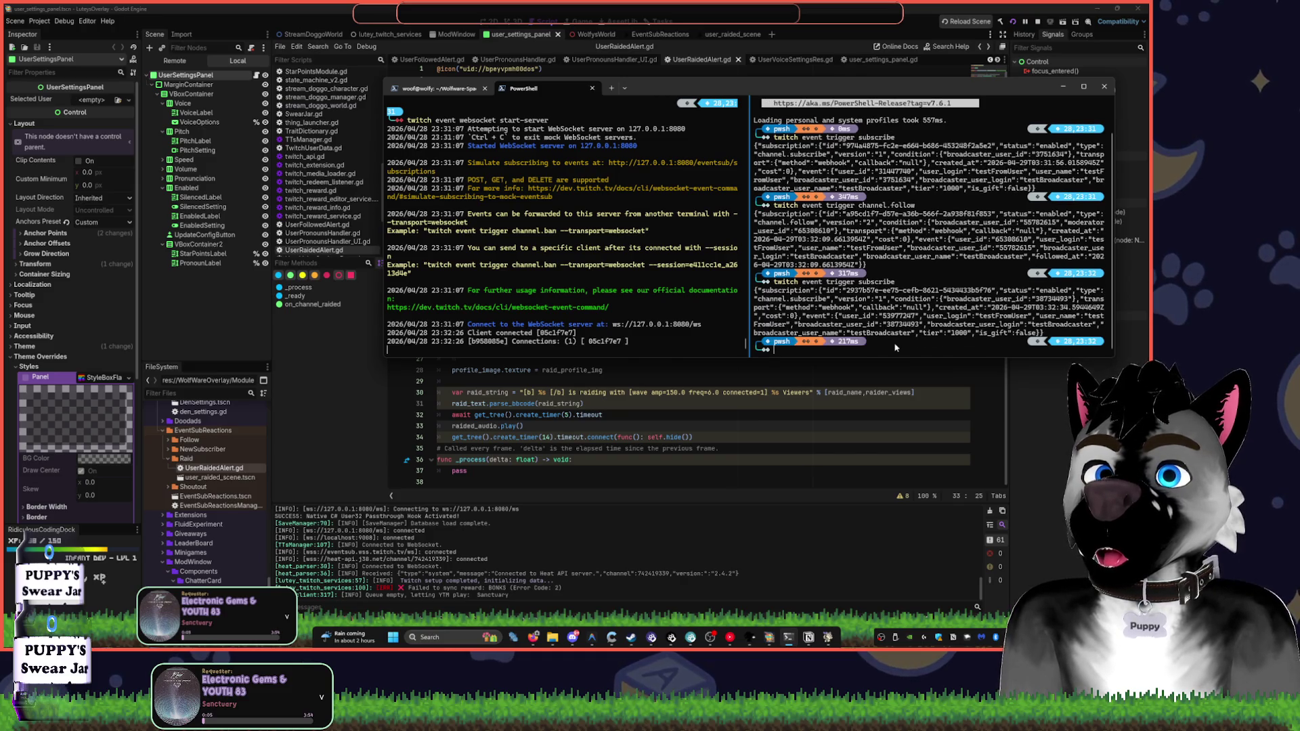
pyautogui.press('Up')
pyautogui.press('Up')
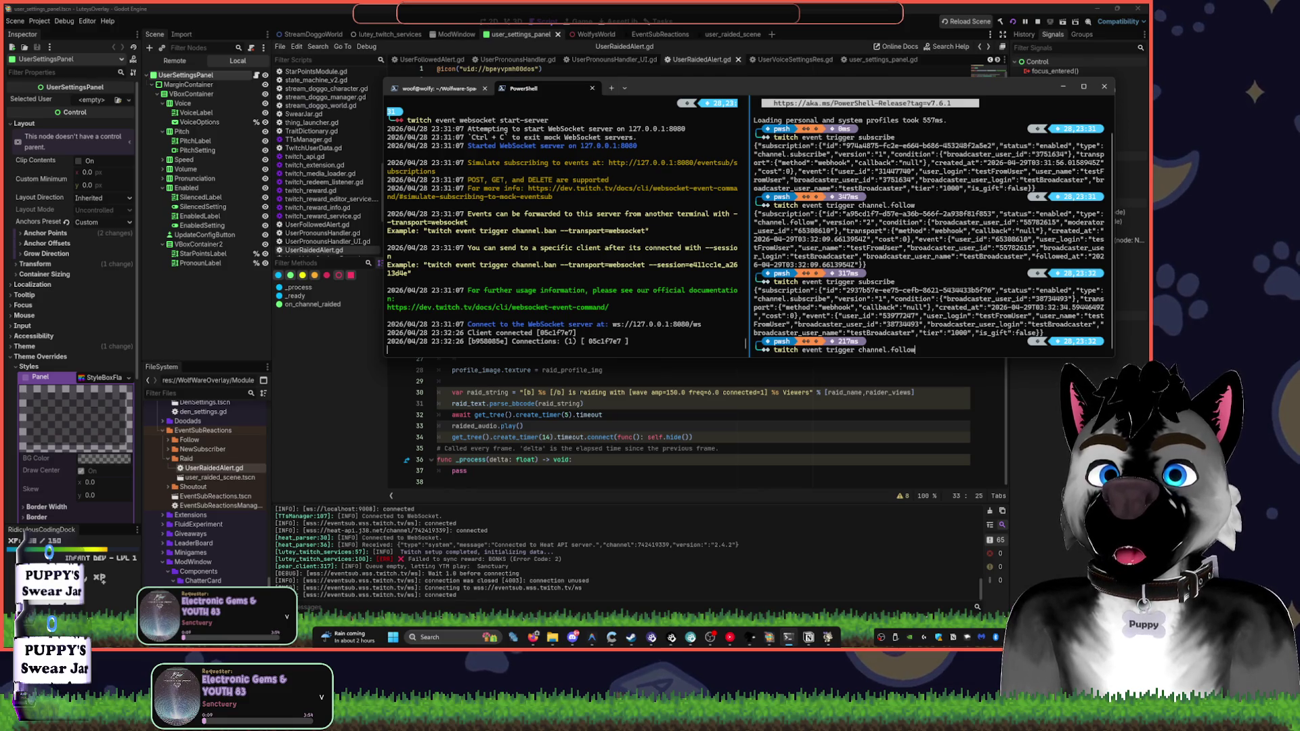
pyautogui.press('Return')
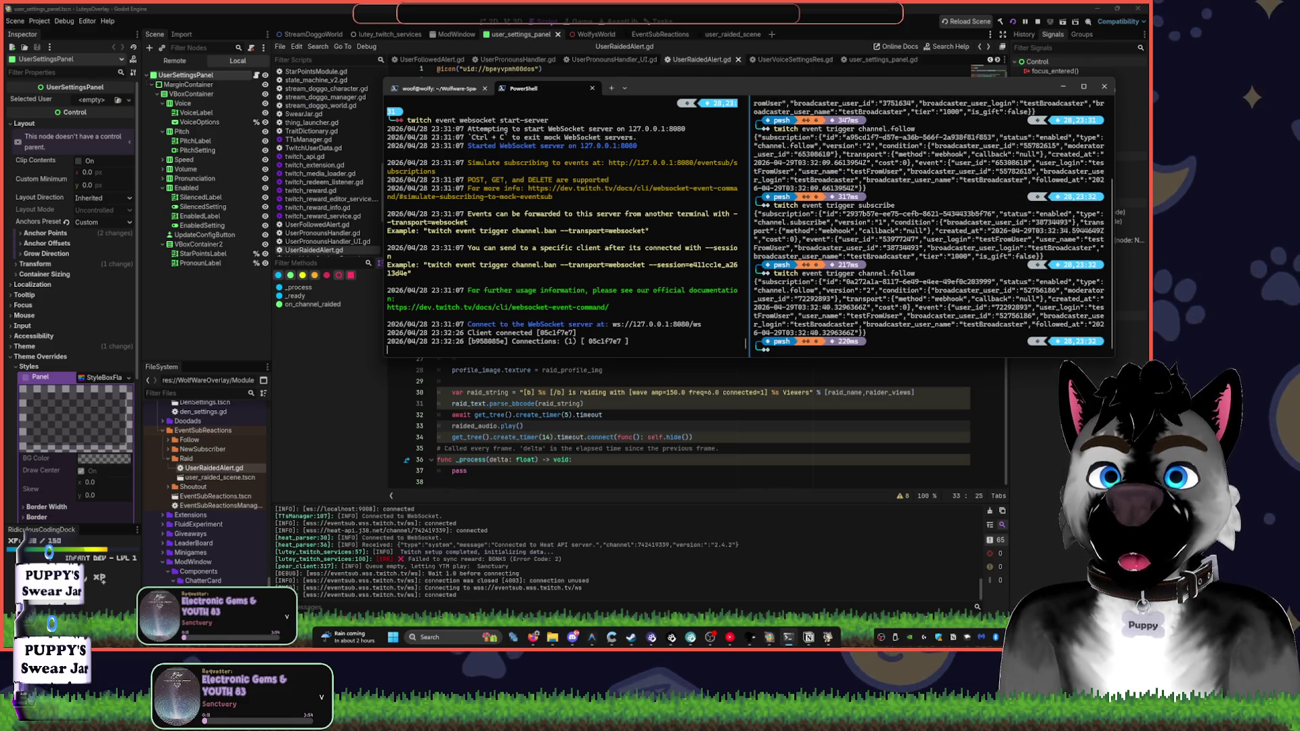
# Trigger mock 'channel.raid' and 'raid' events from the terminal.
pyautogui.press('Up')
pyautogui.press('BackSpace')
pyautogui.press('BackSpace')
pyautogui.press('BackSpace')
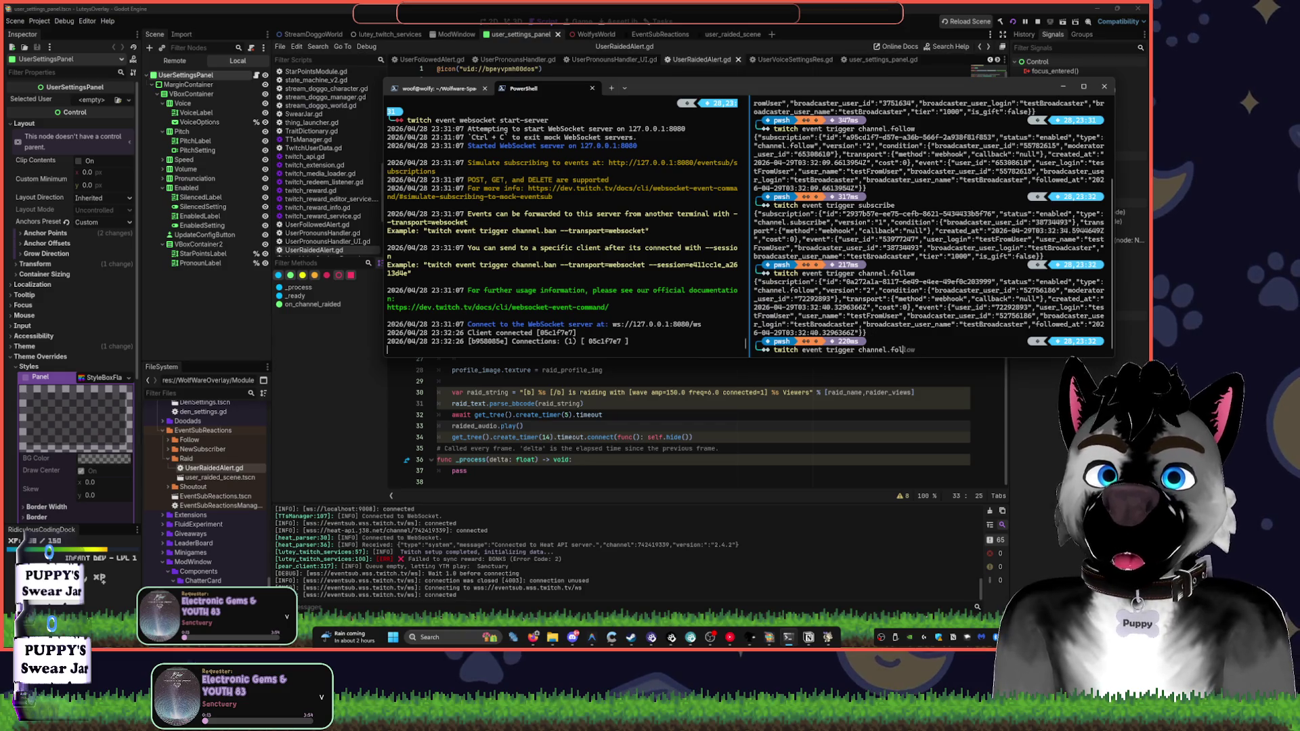
pyautogui.write('raid')
pyautogui.press('Return')
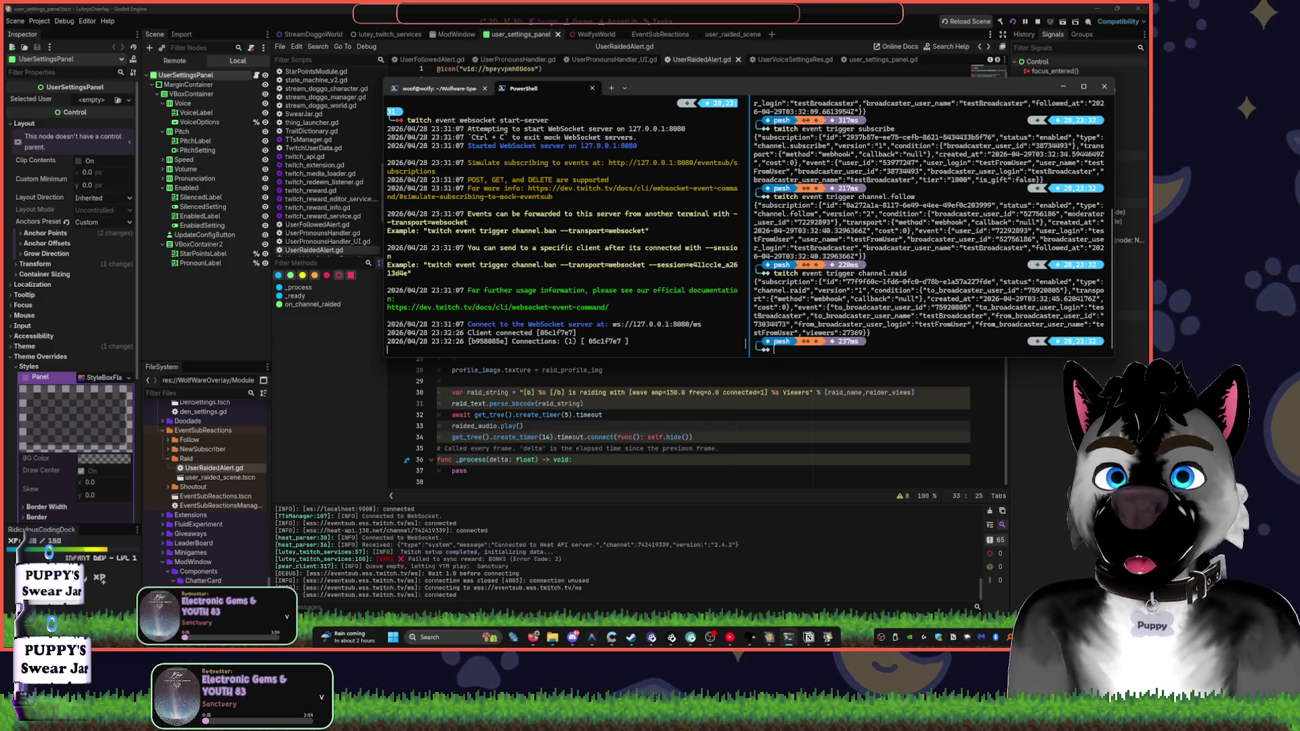
pyautogui.press('Up')
pyautogui.press('BackSpace')
pyautogui.press('BackSpace')
pyautogui.press('BackSpace')
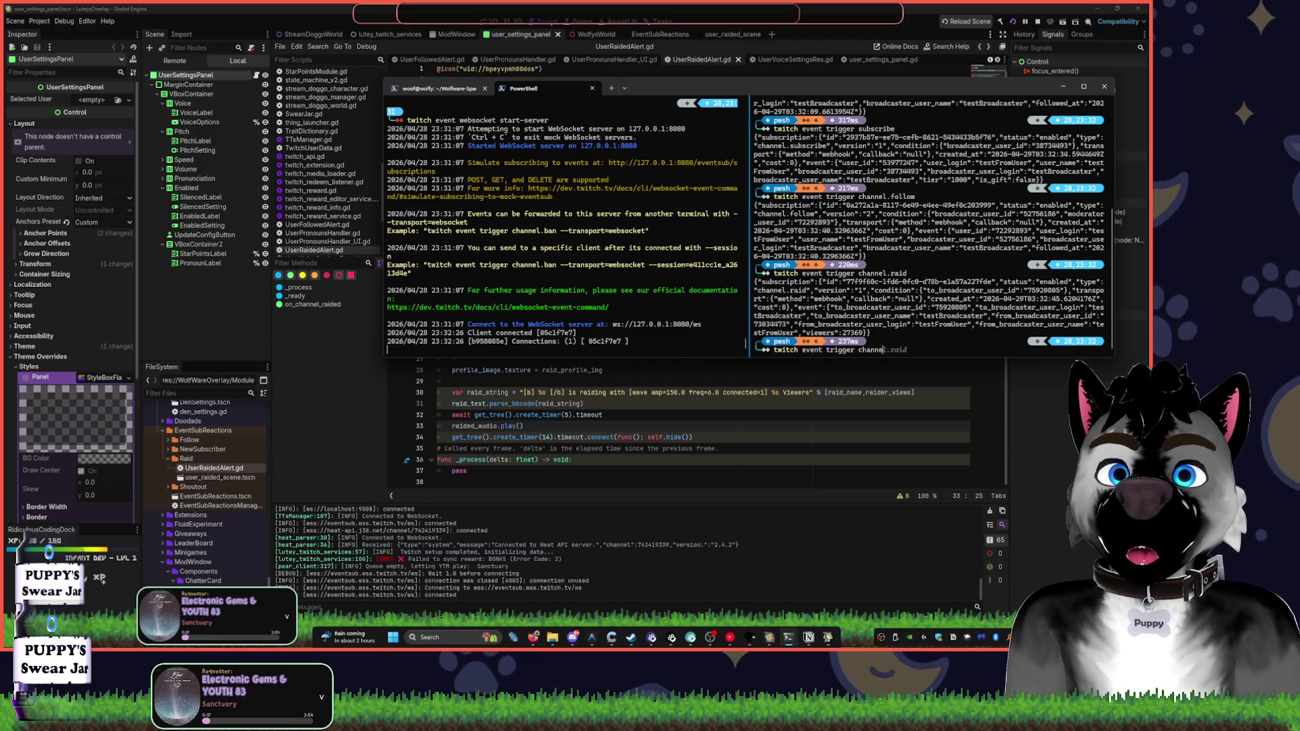
pyautogui.write('raid')
pyautogui.press('Return')
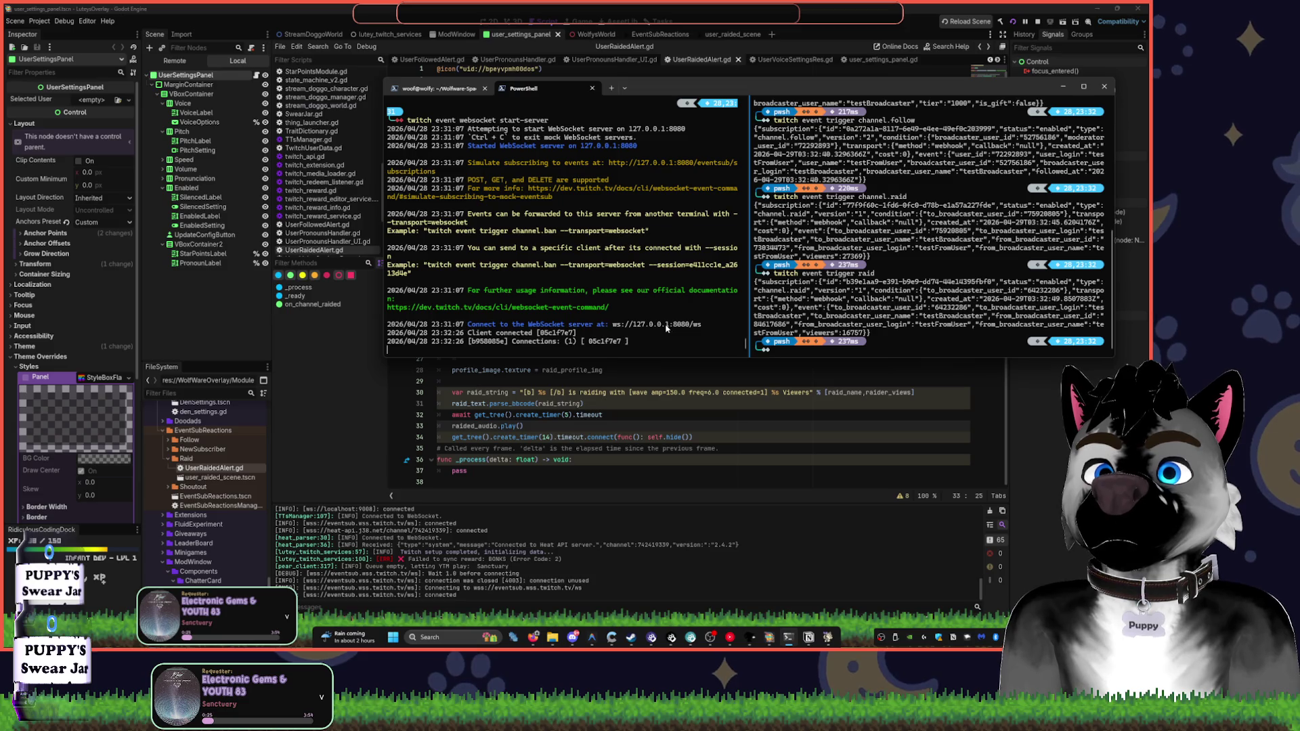
# Select the example trigger command in the Twitch CLI docs.
pyautogui.hotkey('ctrl', 'c')
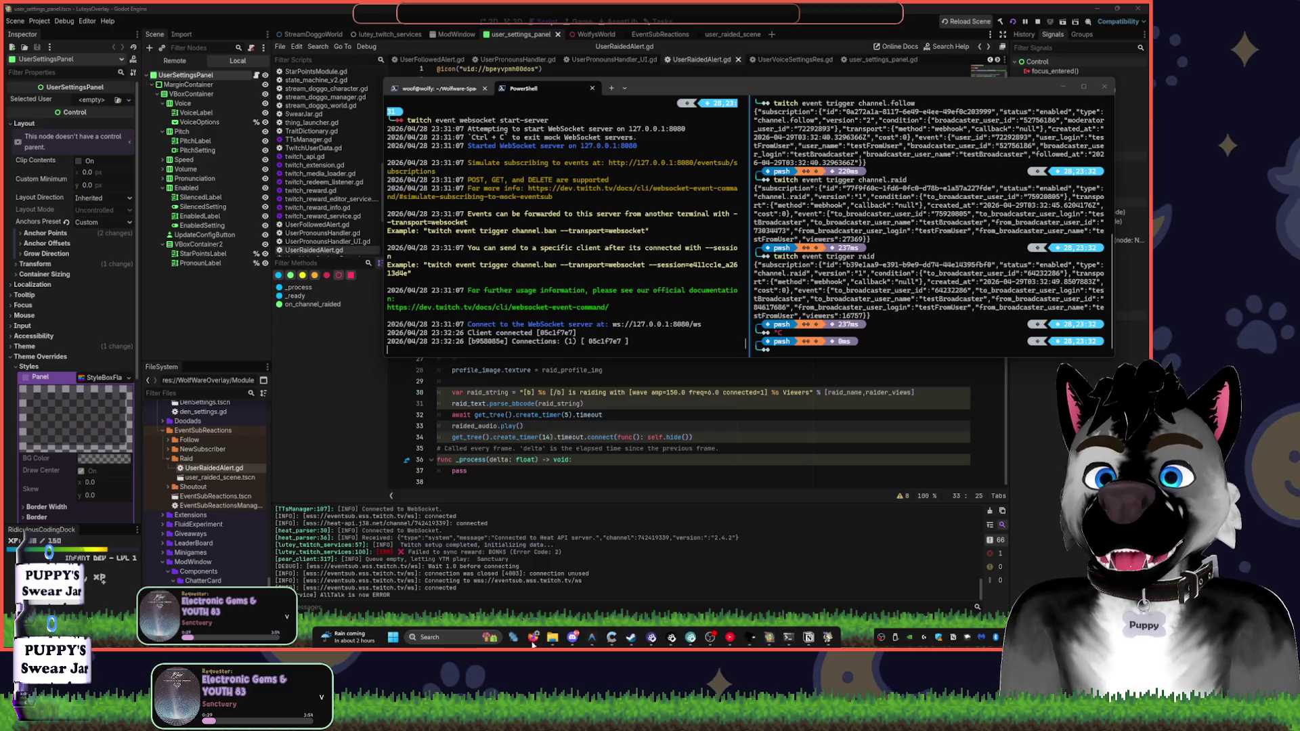
pyautogui.click(534, 637)
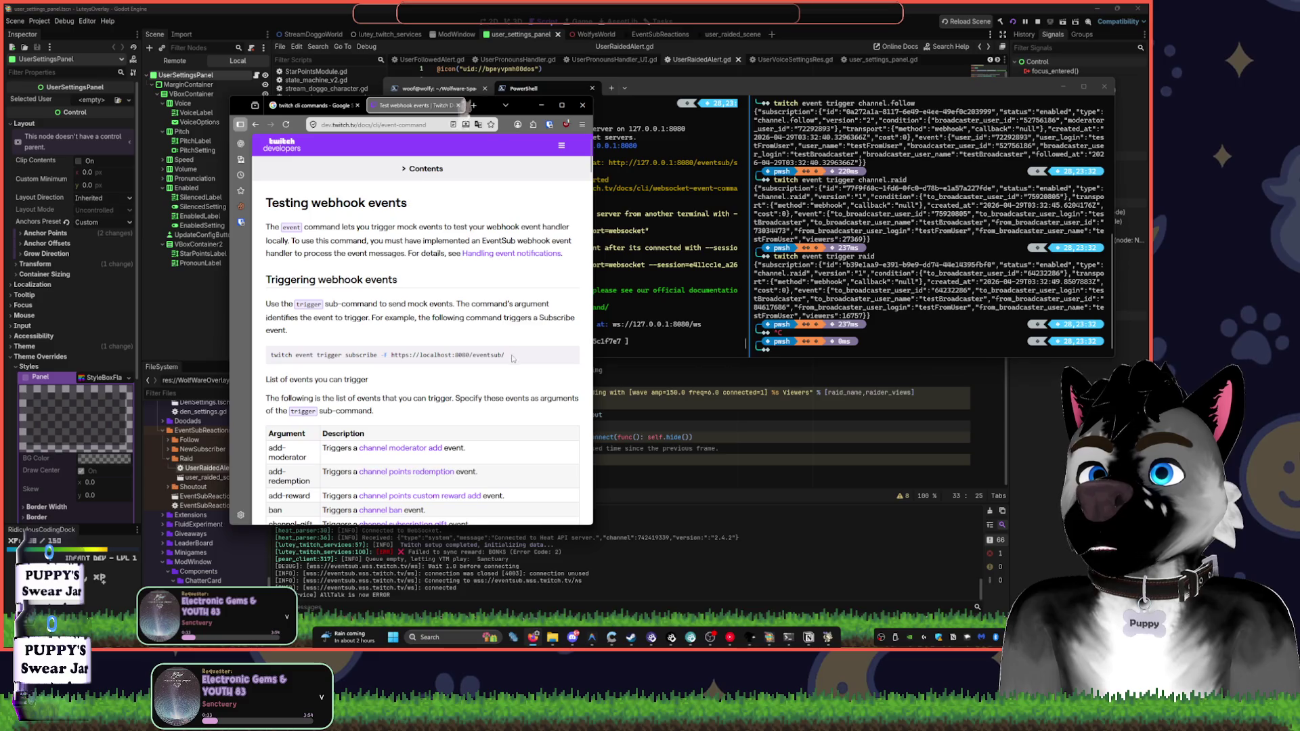
pyautogui.moveTo(512, 358); pyautogui.dragTo(271, 356)
pyautogui.click(967, 348)
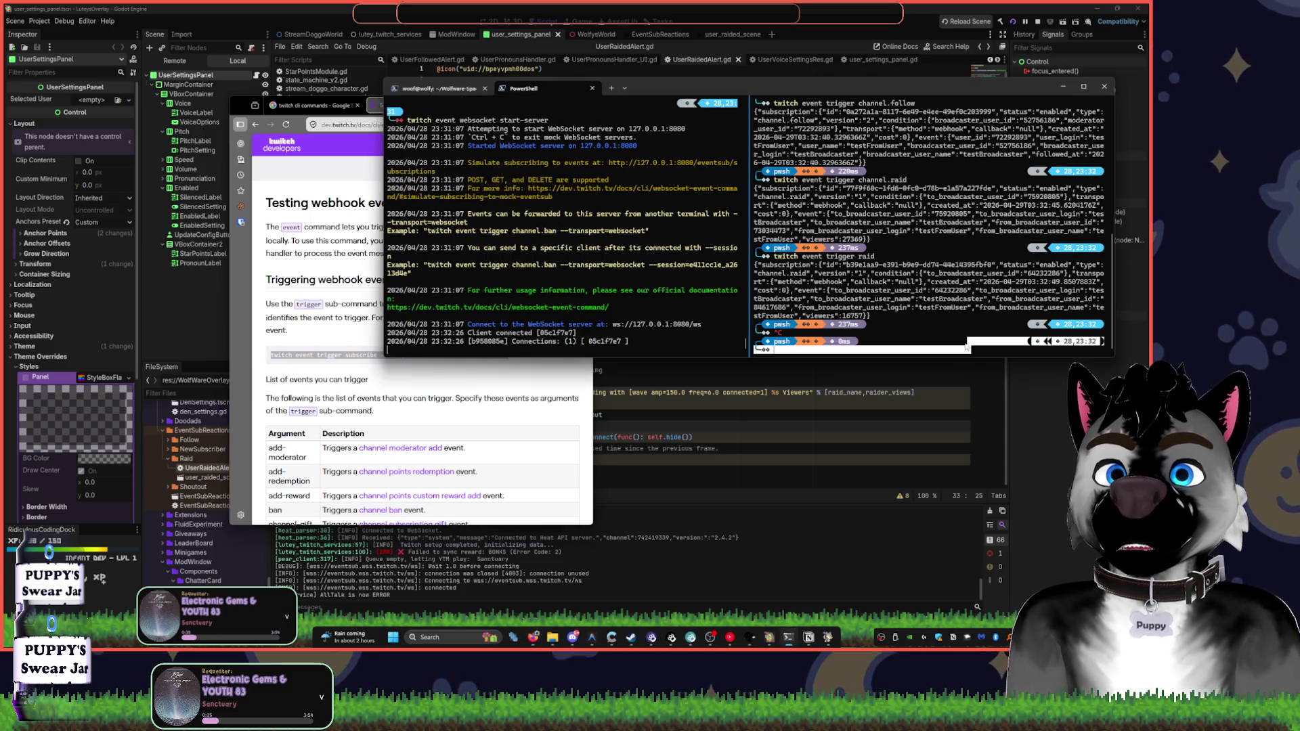
# Copy the docs' subscribe trigger example with the eventsub URL into the terminal.
pyautogui.hotkey('ctrl', 'c')
pyautogui.hotkey('ctrl', 'v')
pyautogui.scroll(2, 927, 224)
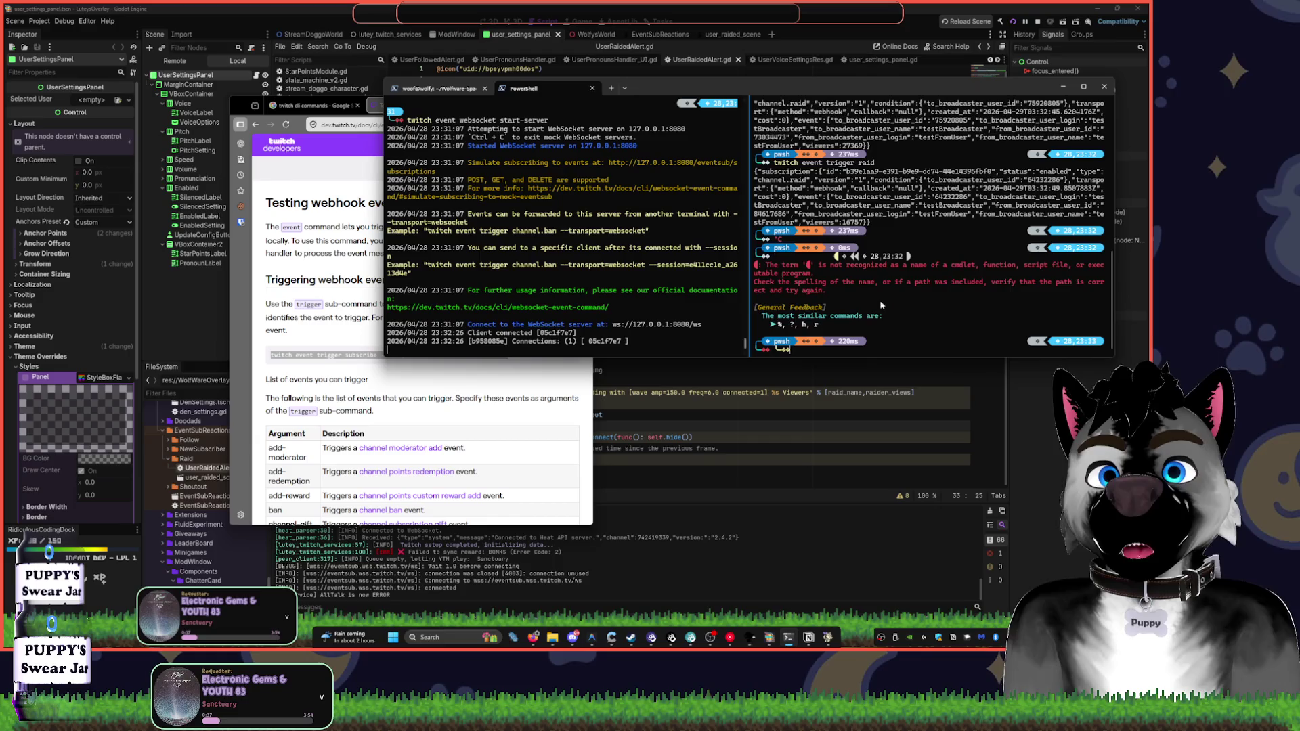
pyautogui.click(474, 372)
pyautogui.moveTo(509, 355); pyautogui.dragTo(275, 366)
pyautogui.hotkey('alt', 'Tab')
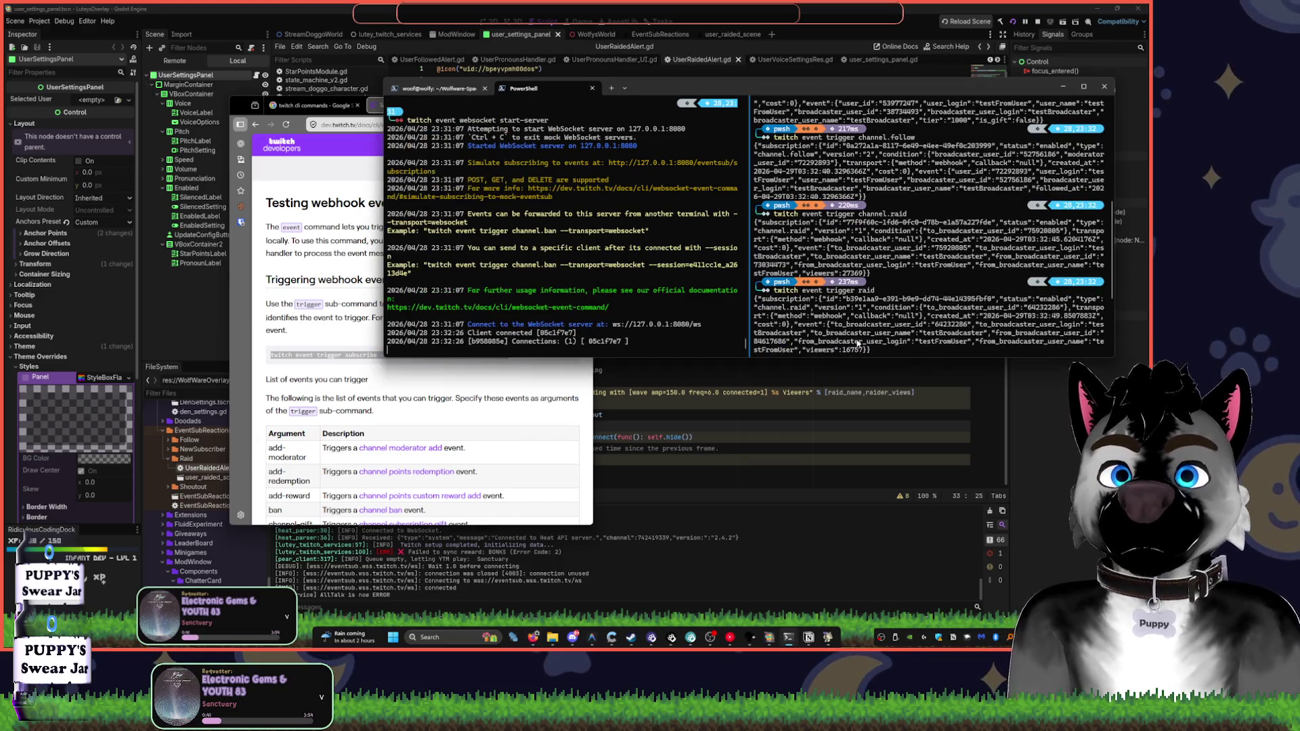
pyautogui.hotkey('ctrl', 'c')
pyautogui.write('cle')
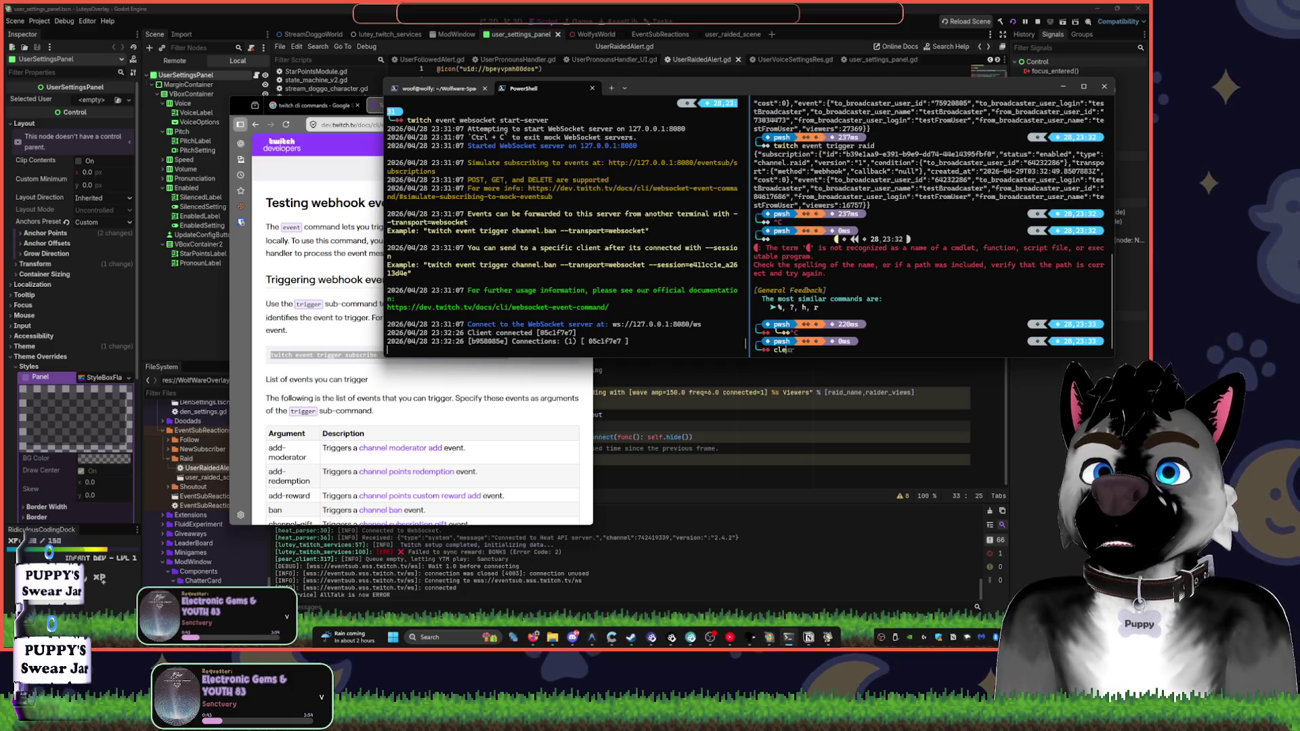
pyautogui.write('anmgr.exe')
pyautogui.press('Return')
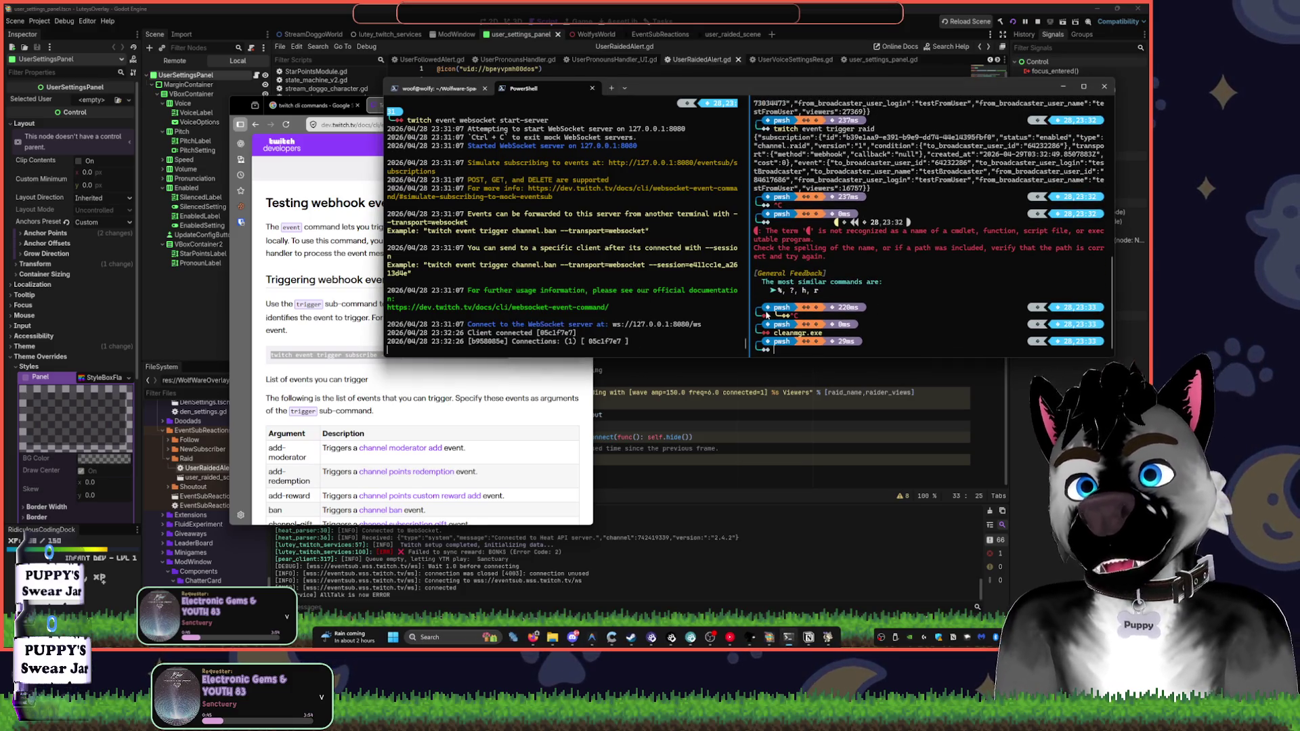
pyautogui.write('clear')
pyautogui.press('Return')
pyautogui.write('t')
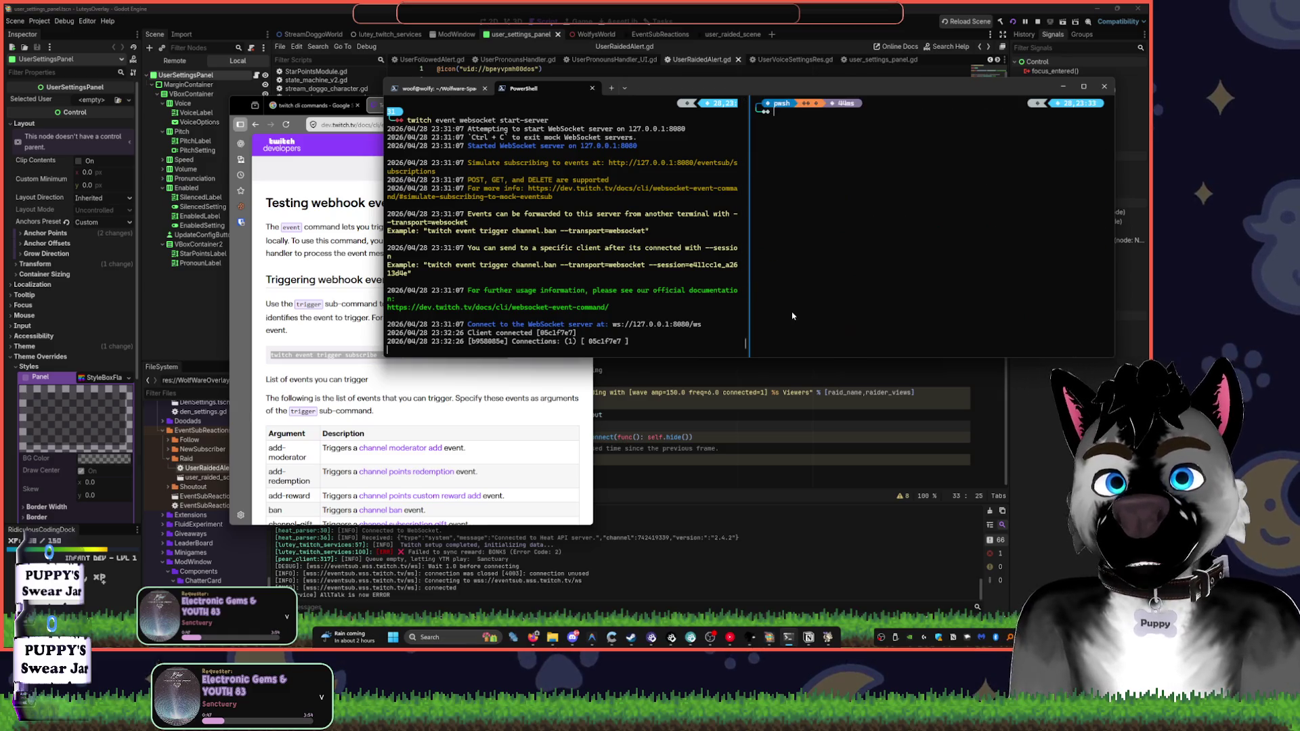
pyautogui.press('Right')
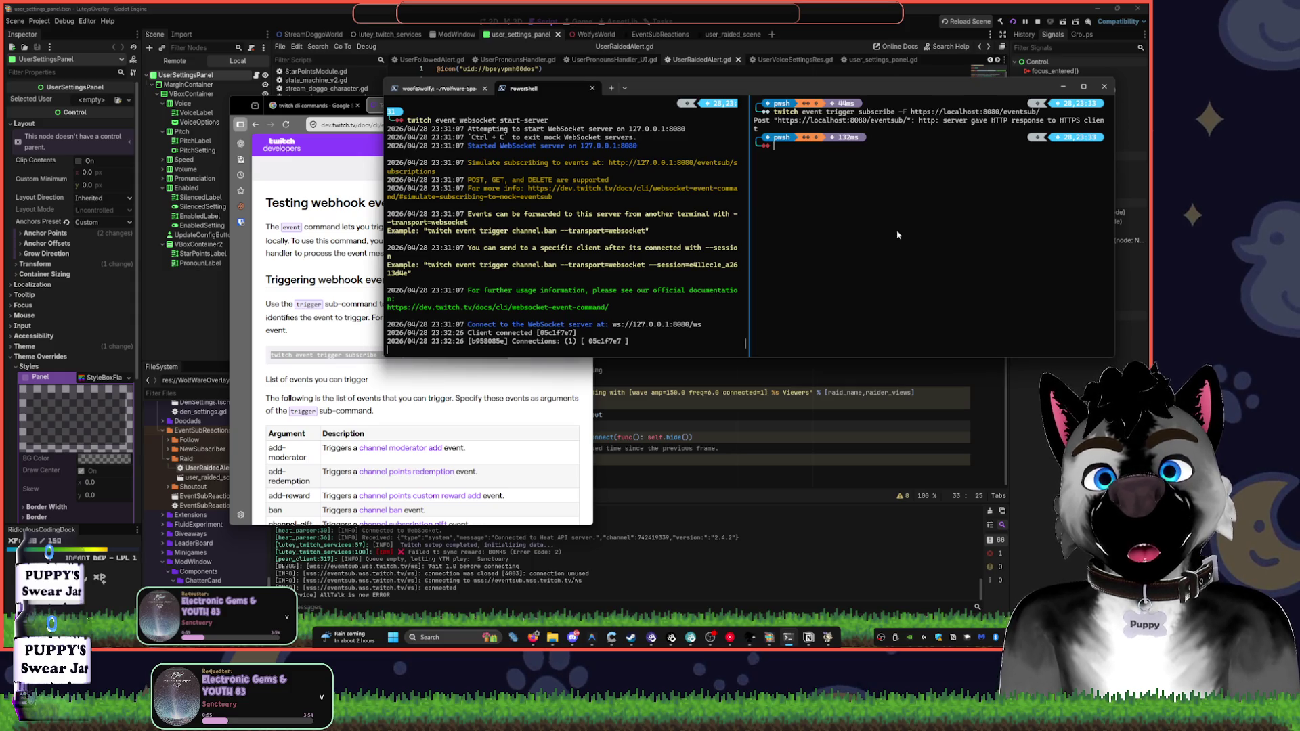
pyautogui.press('Up')
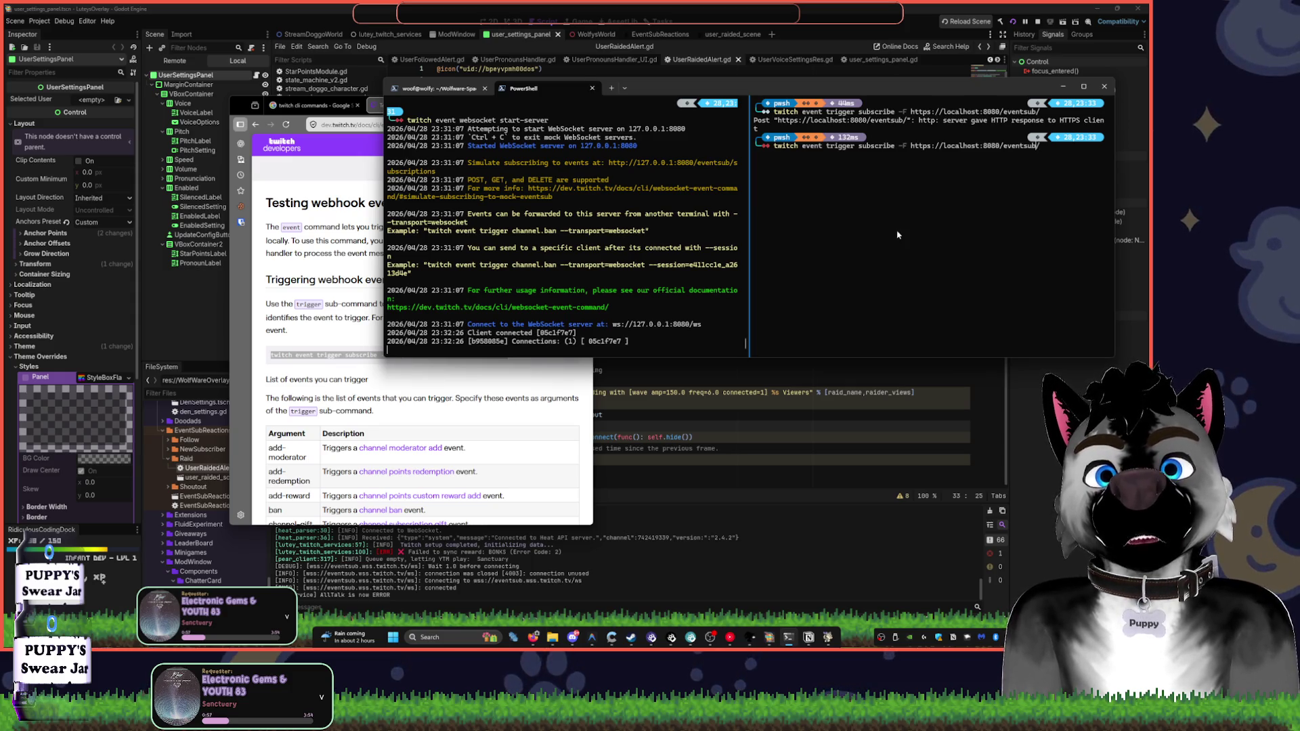
pyautogui.press('Left')
pyautogui.press('Left')
pyautogui.press('BackSpace')
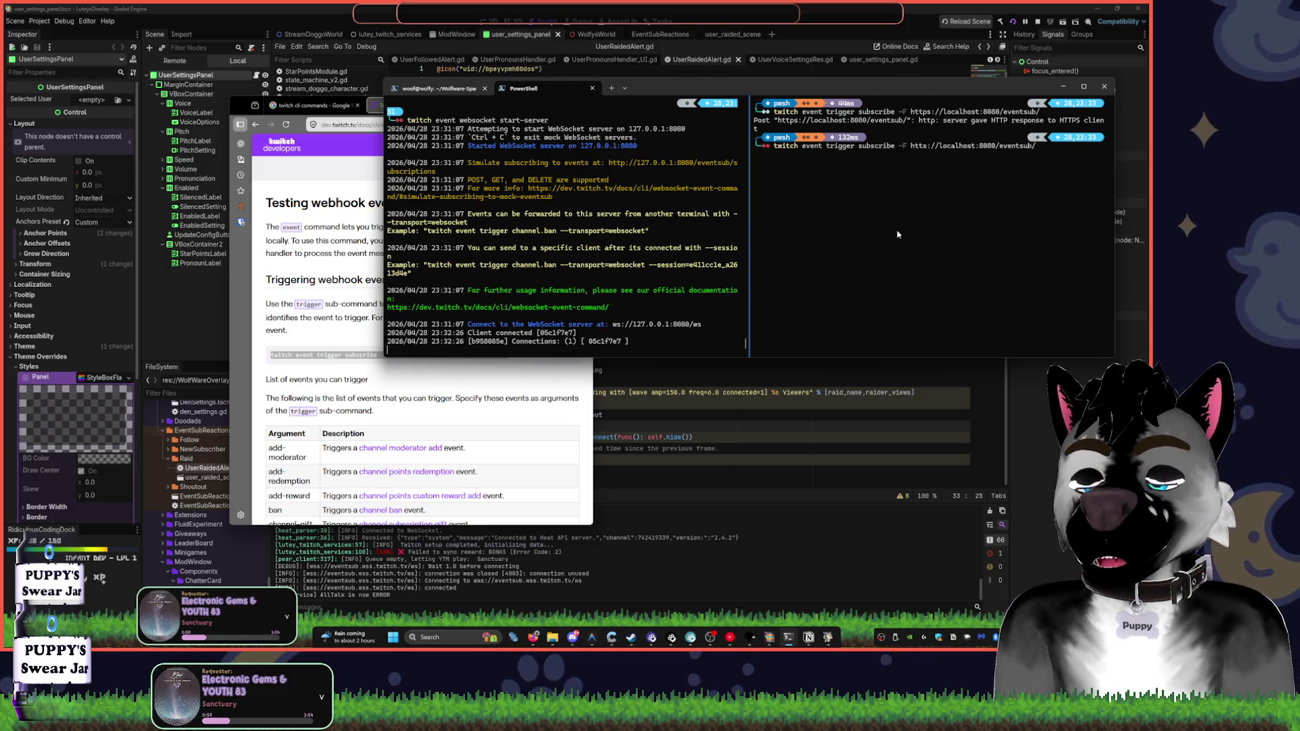
pyautogui.press('Return')
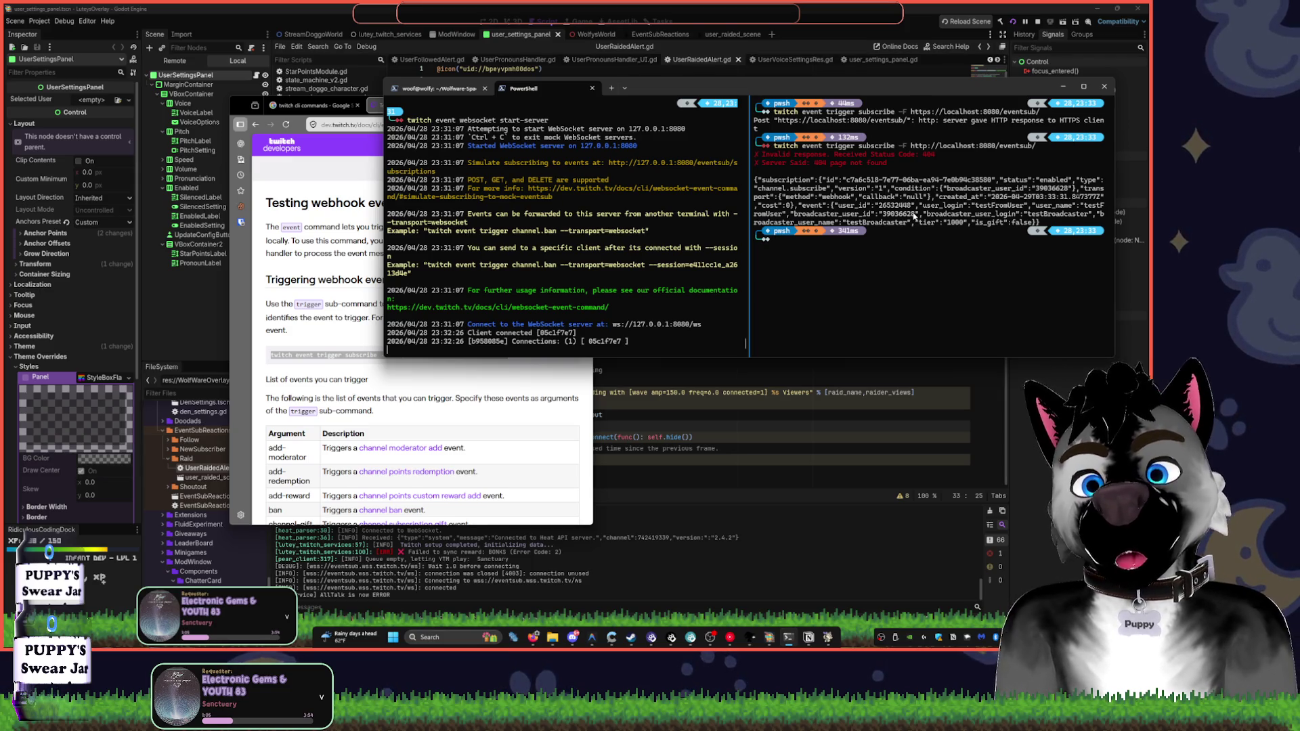
pyautogui.press('Up')
pyautogui.press('Up')
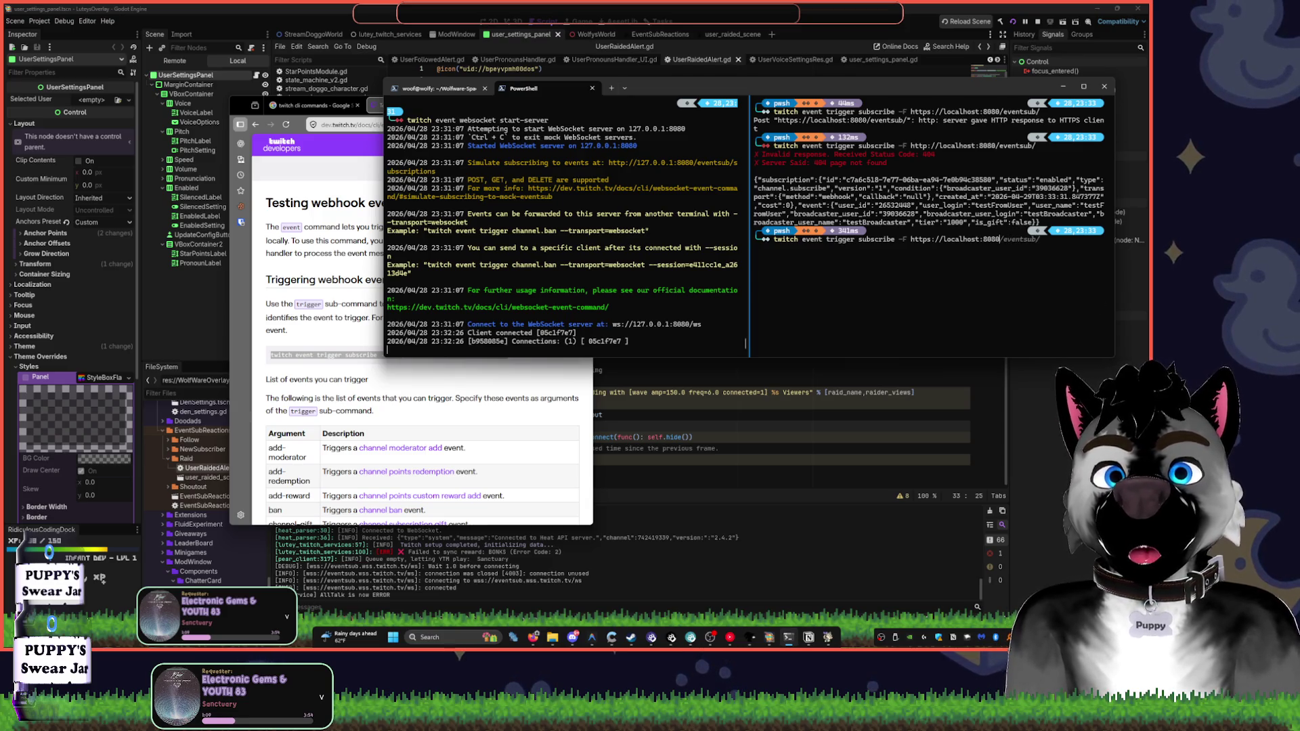
pyautogui.click(131, 240)
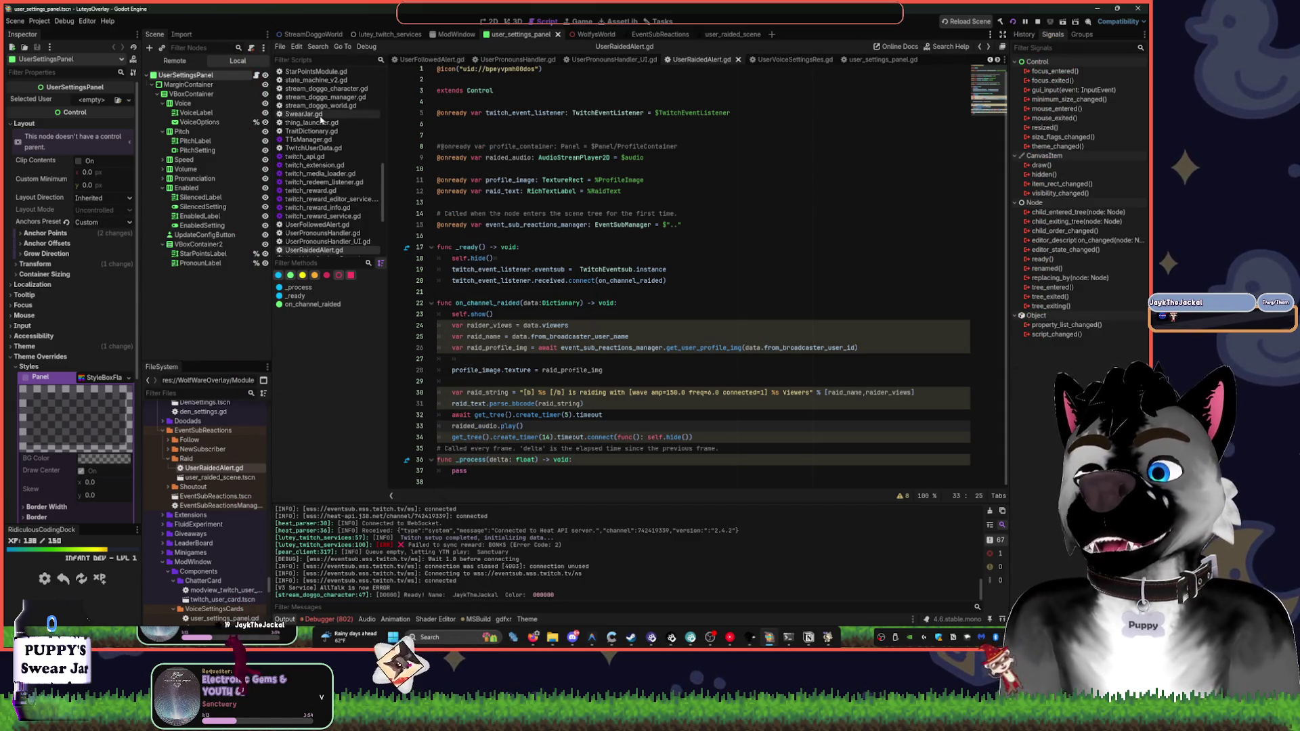
pyautogui.scroll(5, 321, 120)
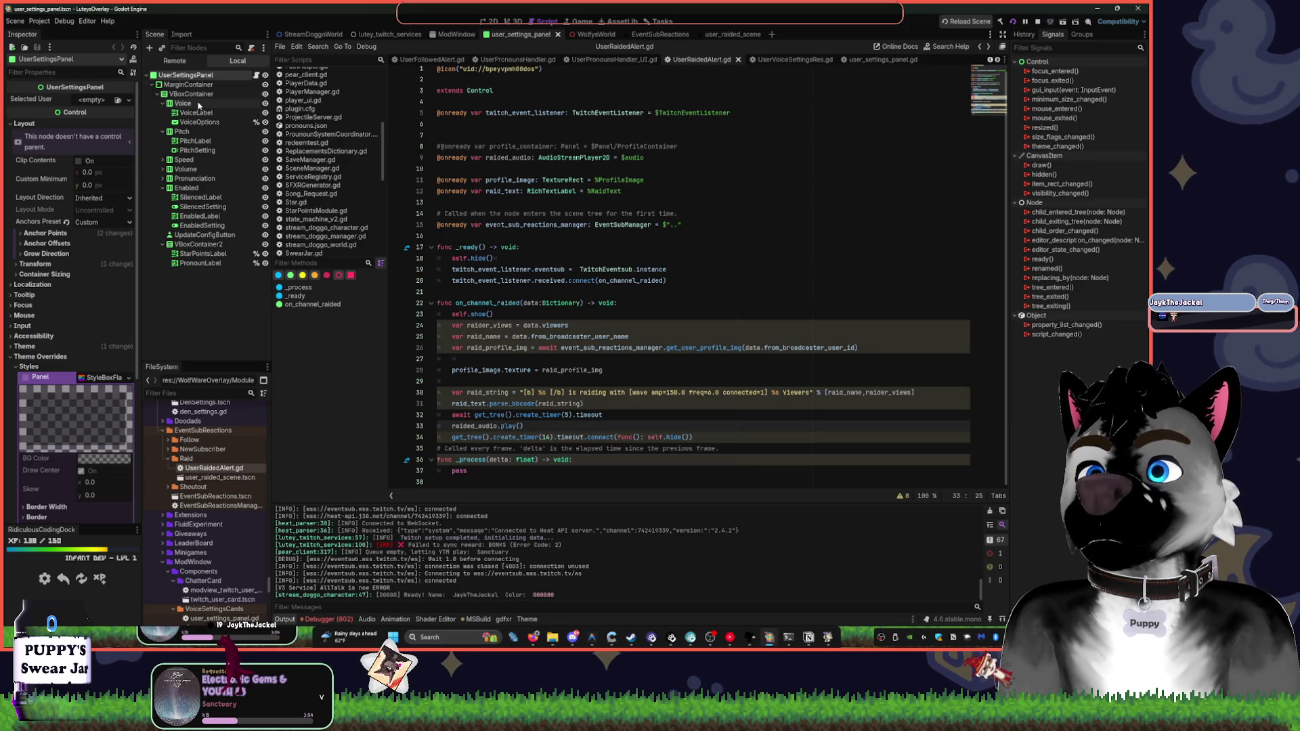
pyautogui.click(387, 34)
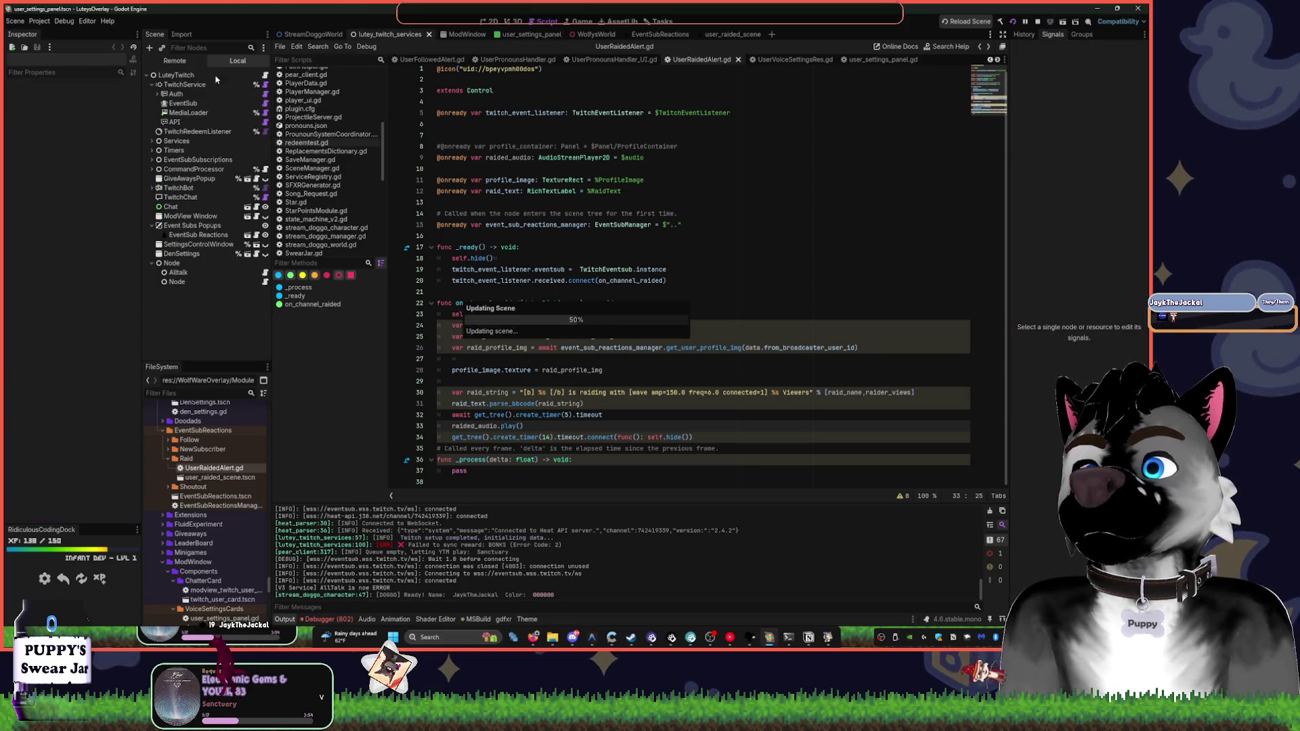
pyautogui.click(197, 103)
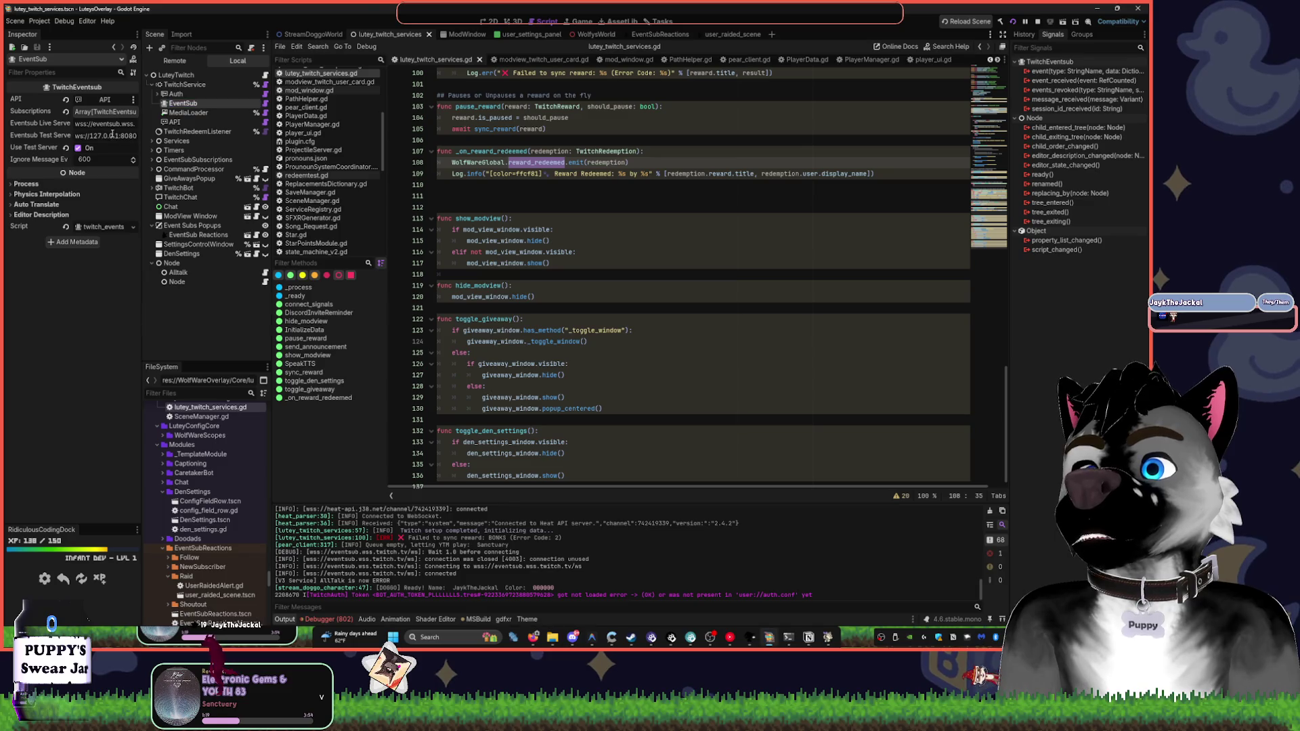
pyautogui.moveTo(141, 138); pyautogui.dragTo(258, 136)
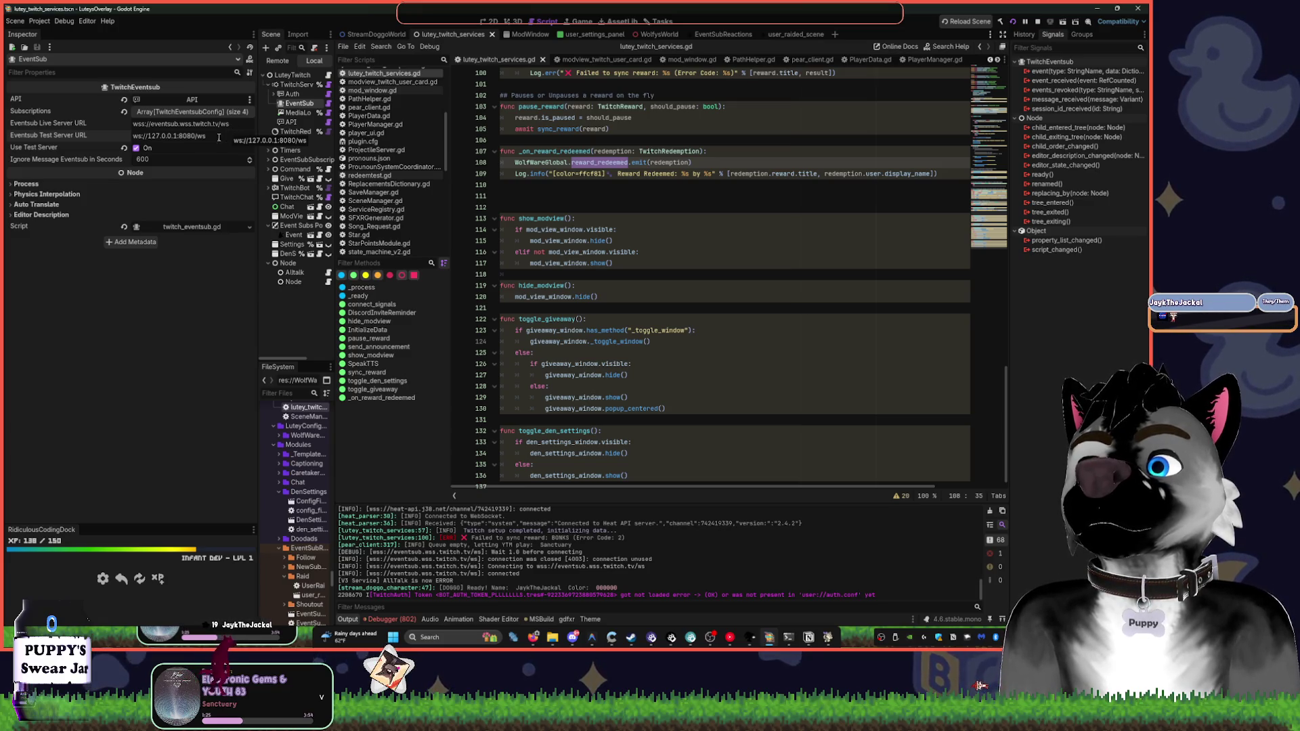
pyautogui.click(219, 138)
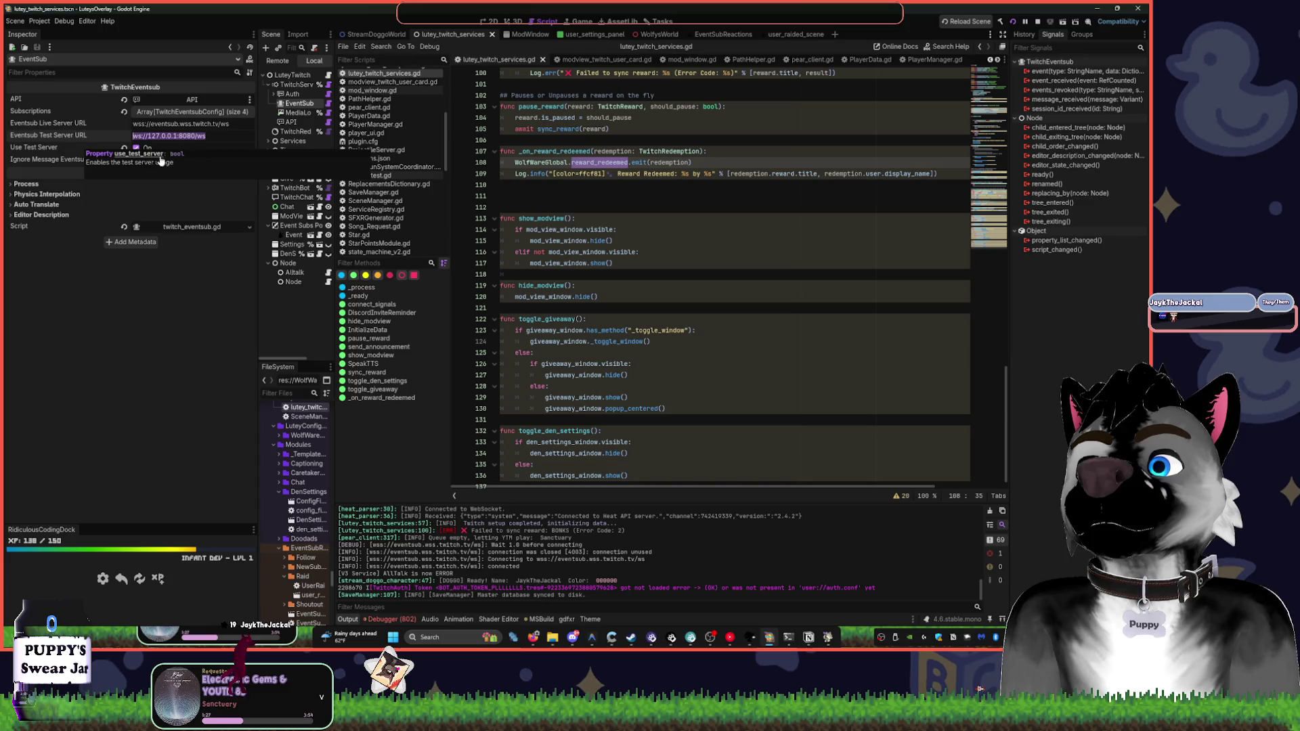
pyautogui.click(285, 188)
pyautogui.click(293, 206)
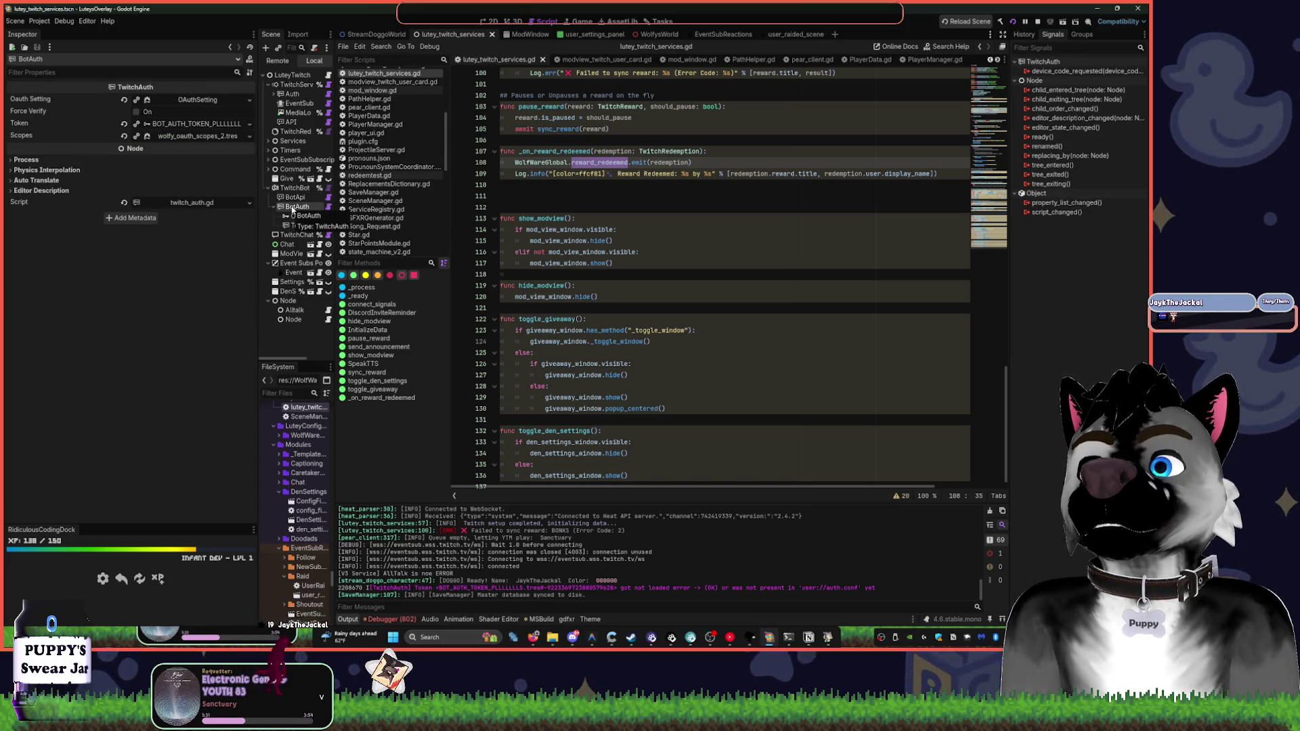
pyautogui.click(292, 198)
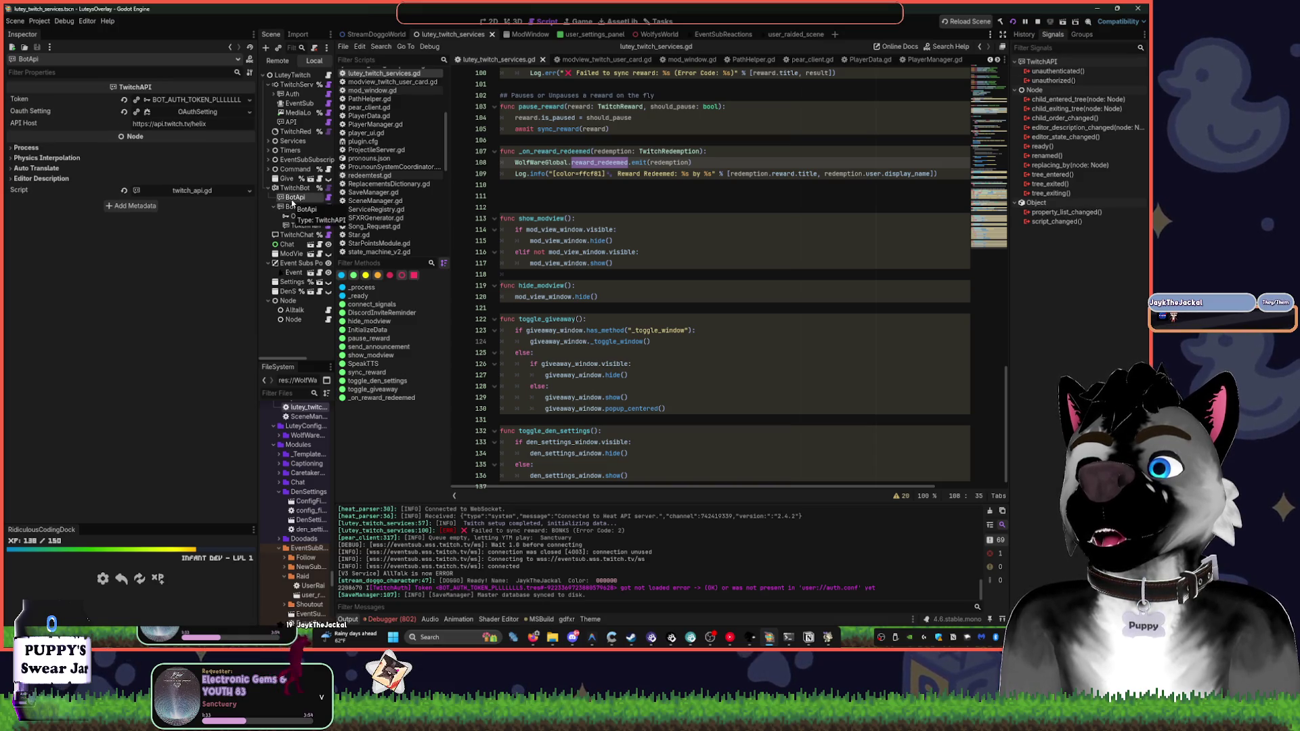
pyautogui.click(293, 216)
pyautogui.click(274, 207)
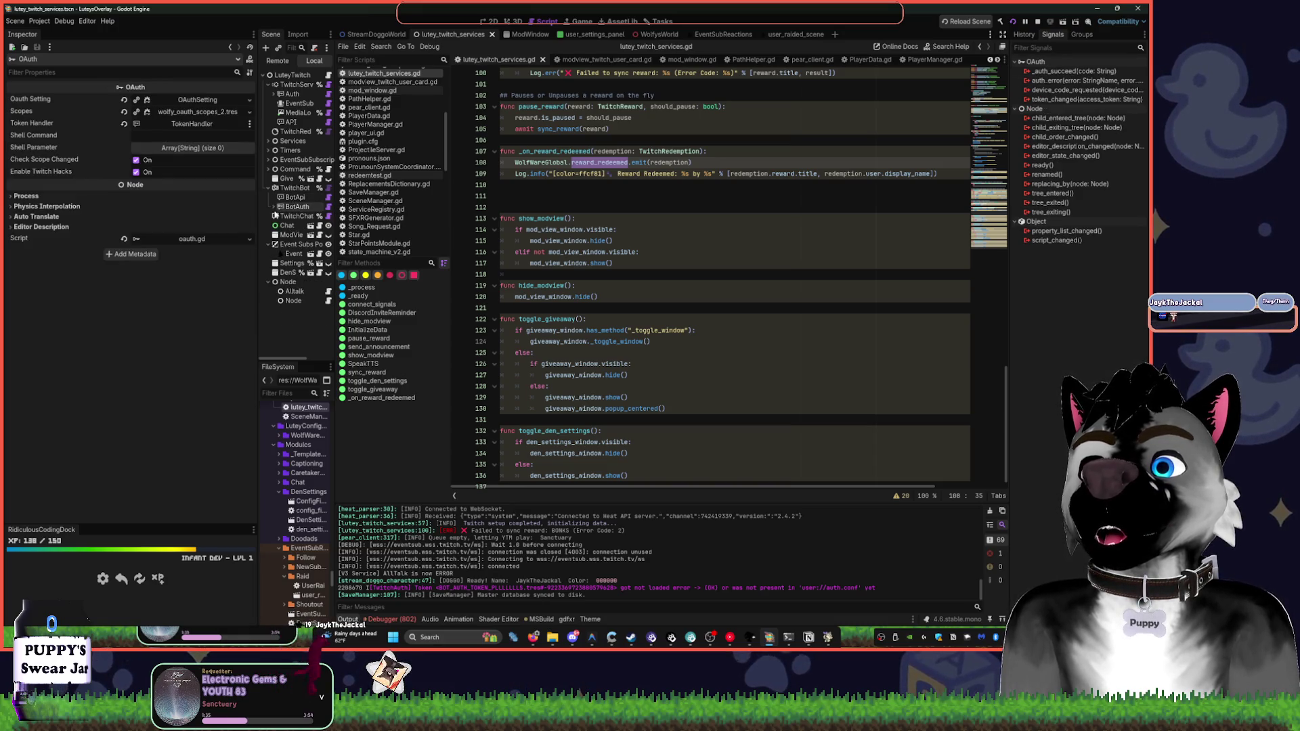
pyautogui.click(274, 207)
pyautogui.click(305, 226)
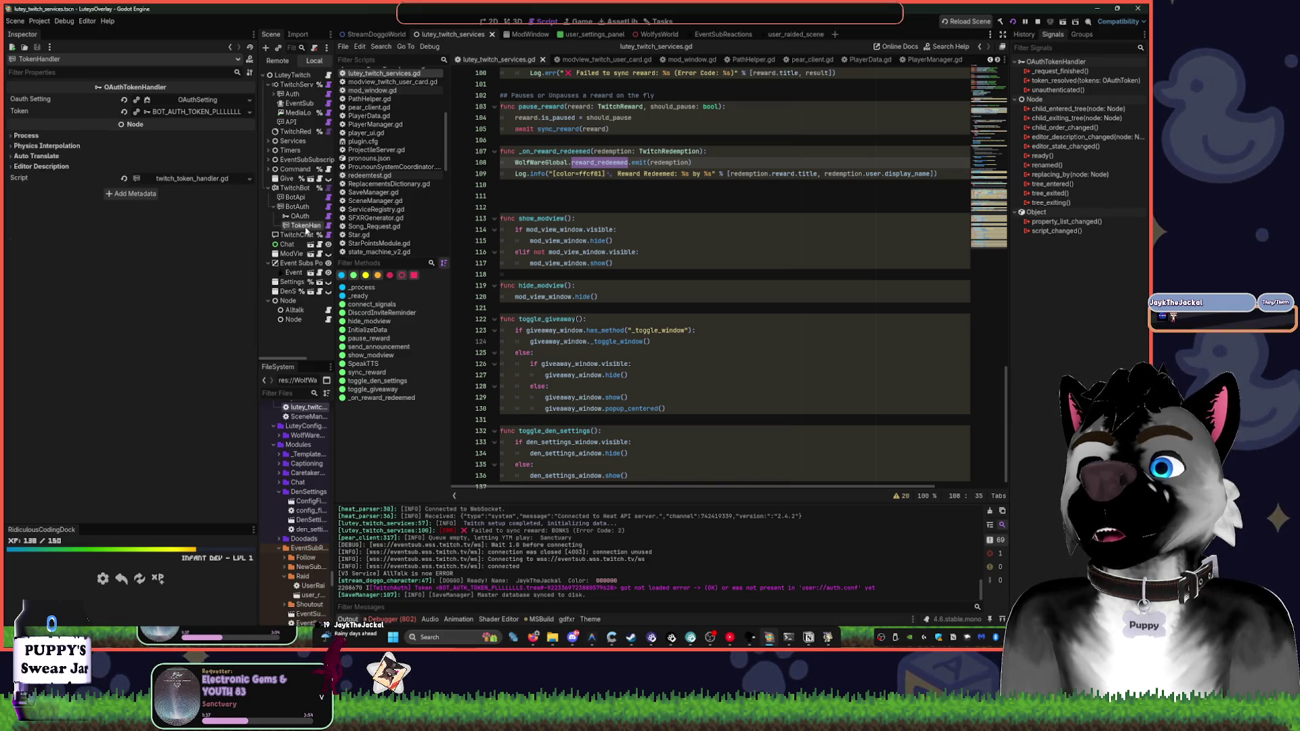
pyautogui.click(298, 188)
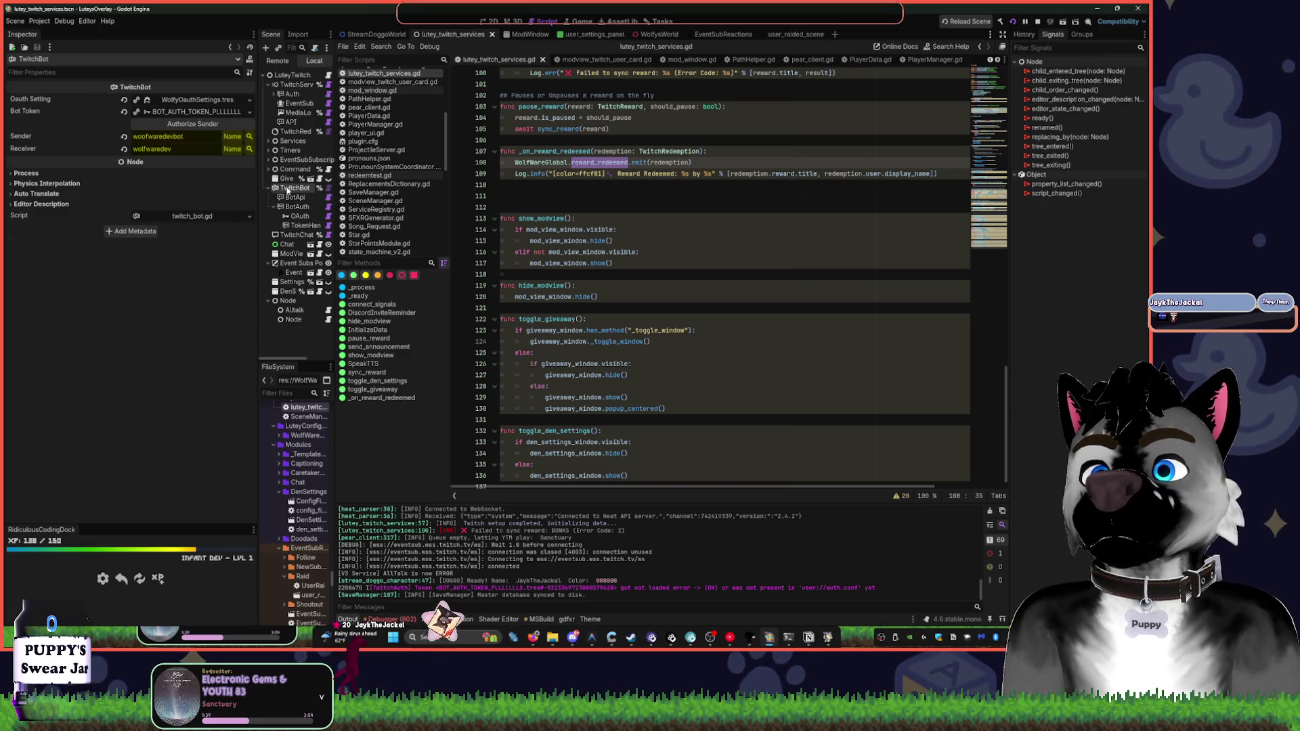
pyautogui.click(292, 94)
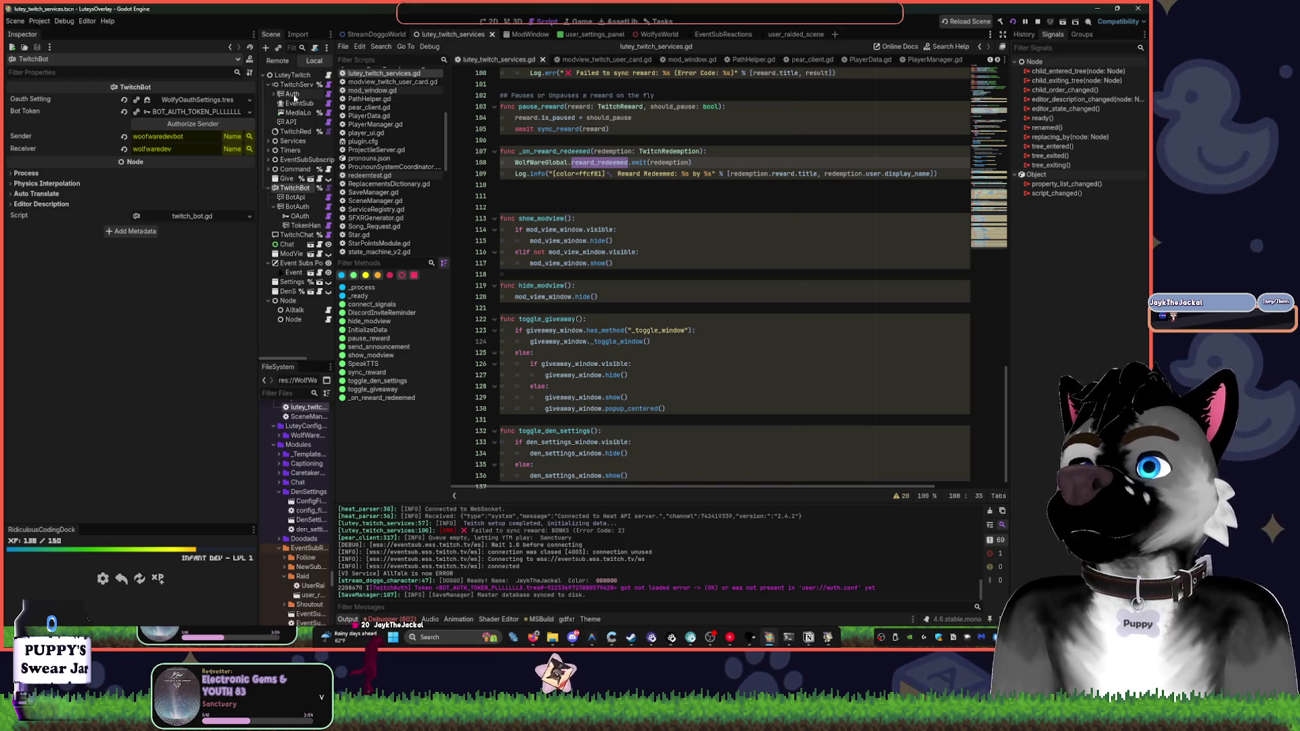
pyautogui.click(293, 104)
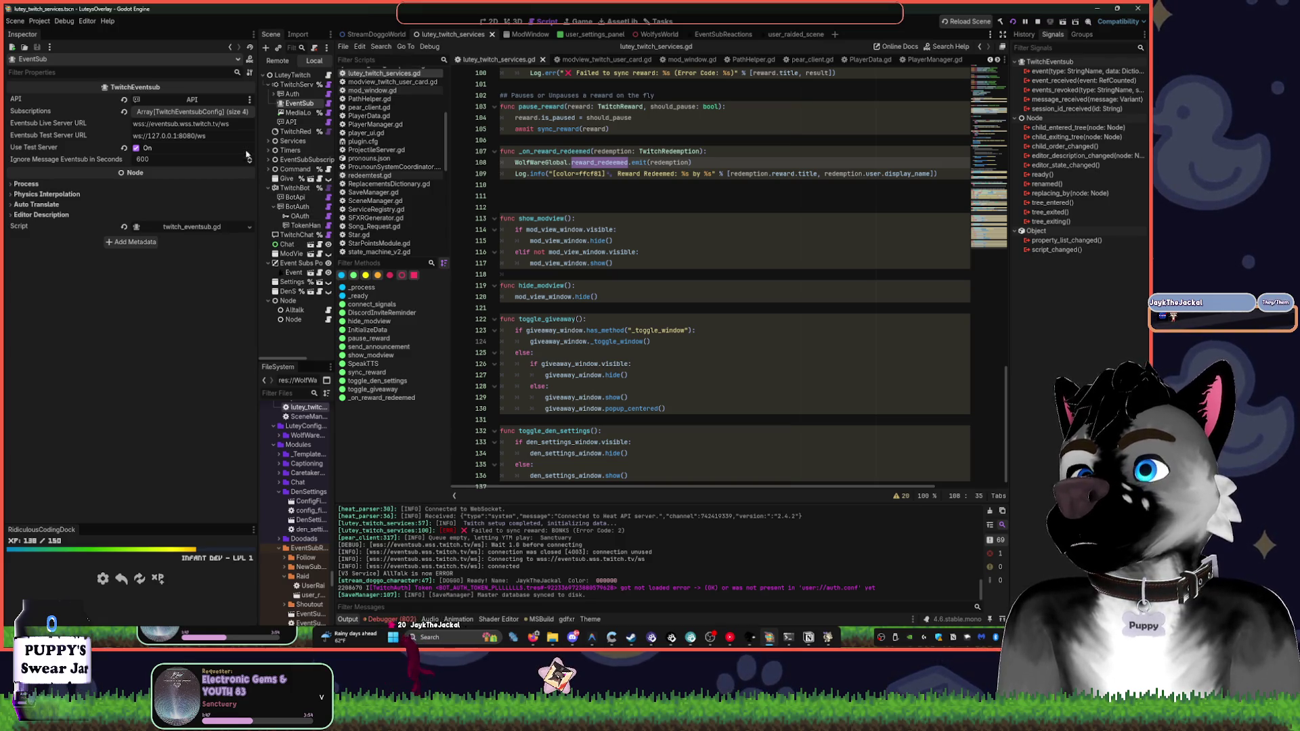
pyautogui.click(199, 112)
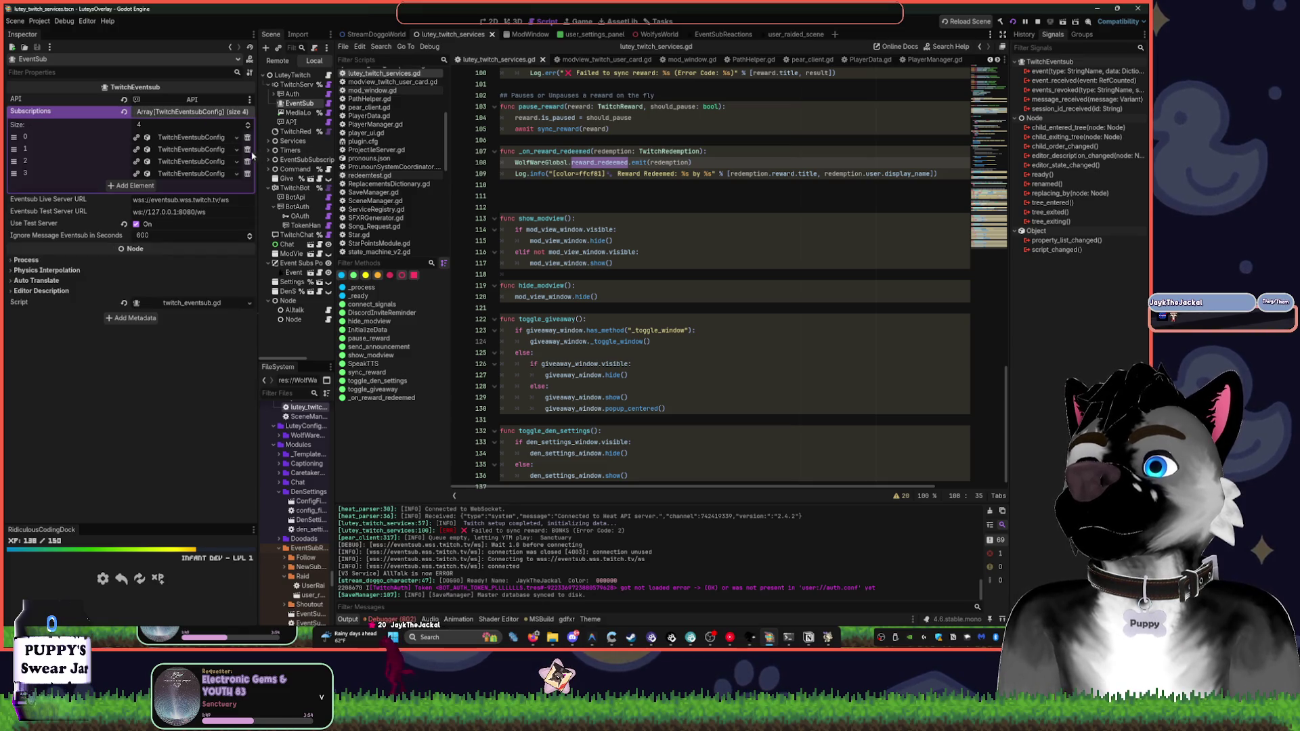
pyautogui.click(199, 174)
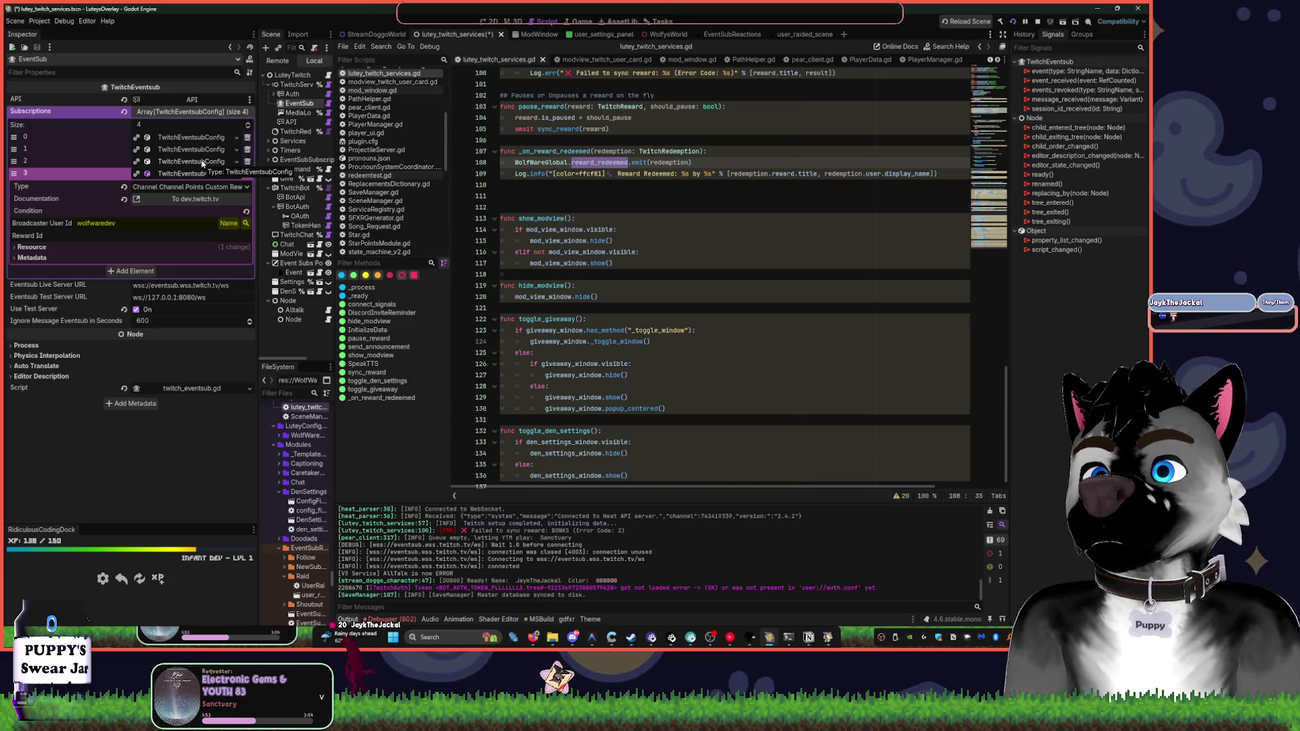
pyautogui.click(202, 162)
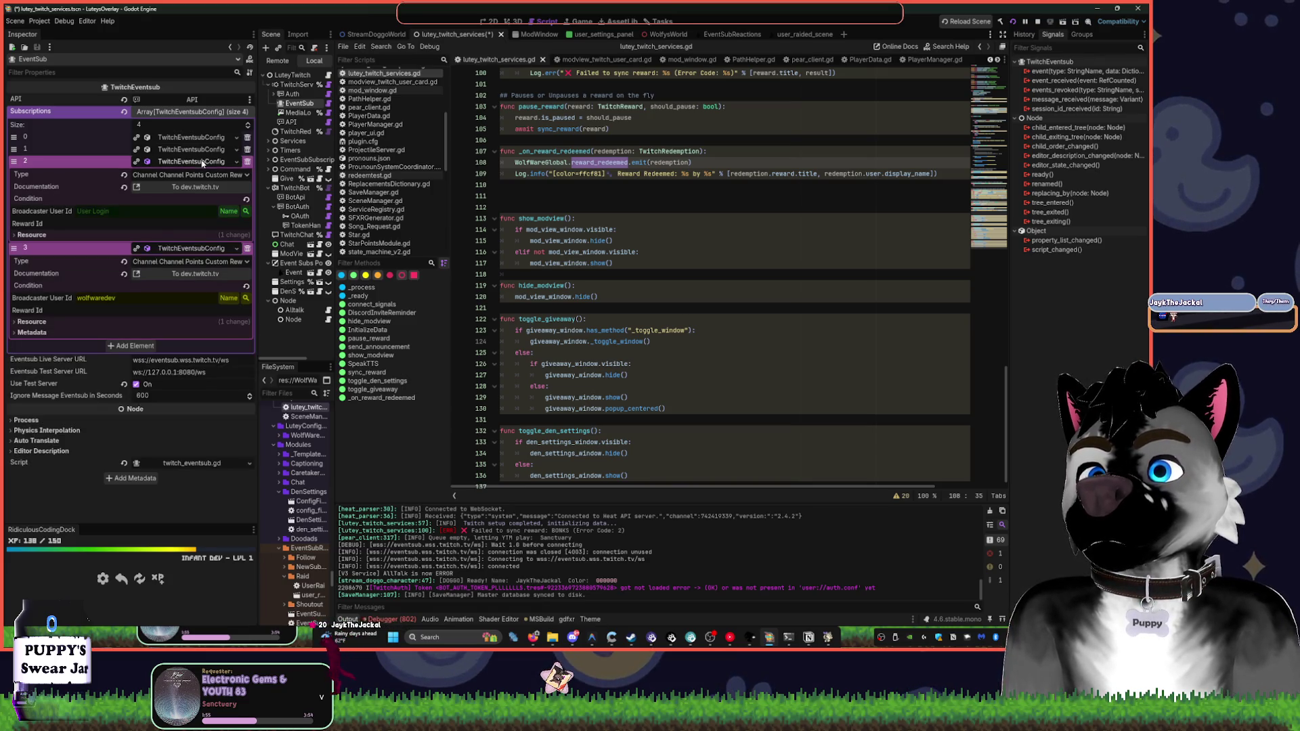
pyautogui.click(193, 149)
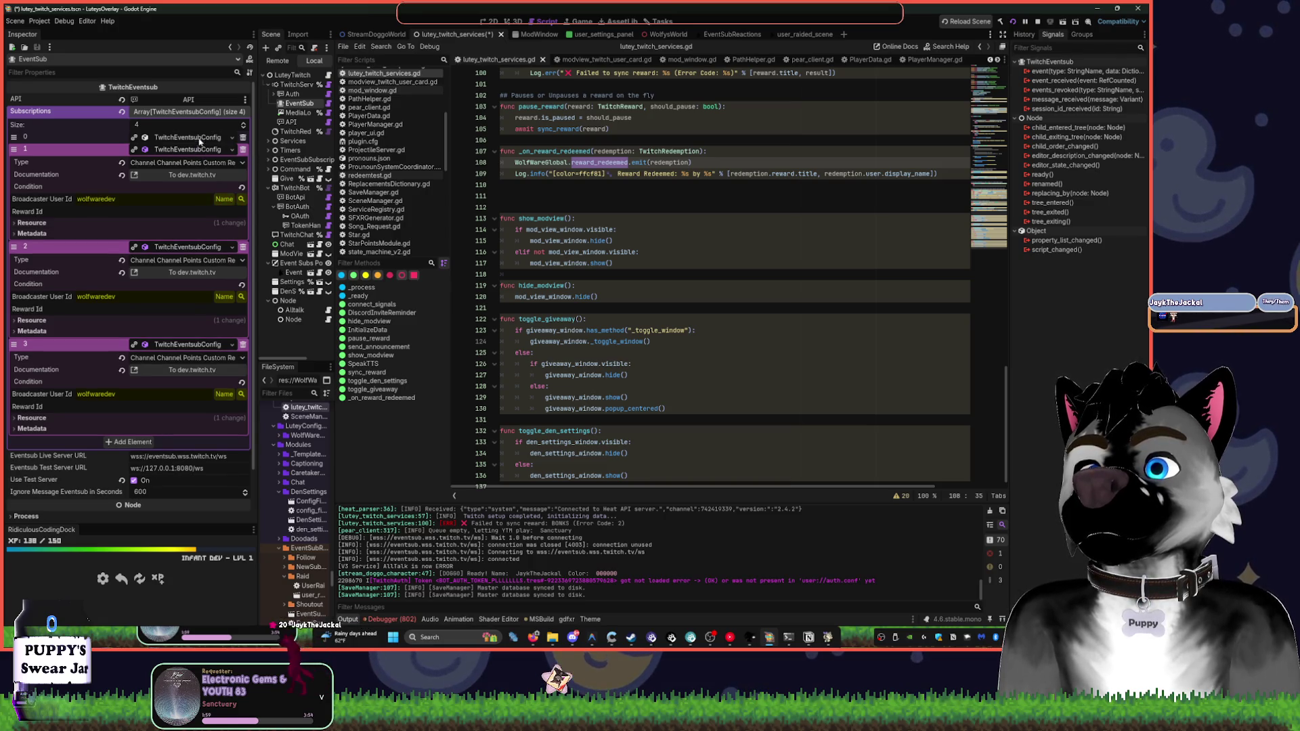
pyautogui.click(198, 138)
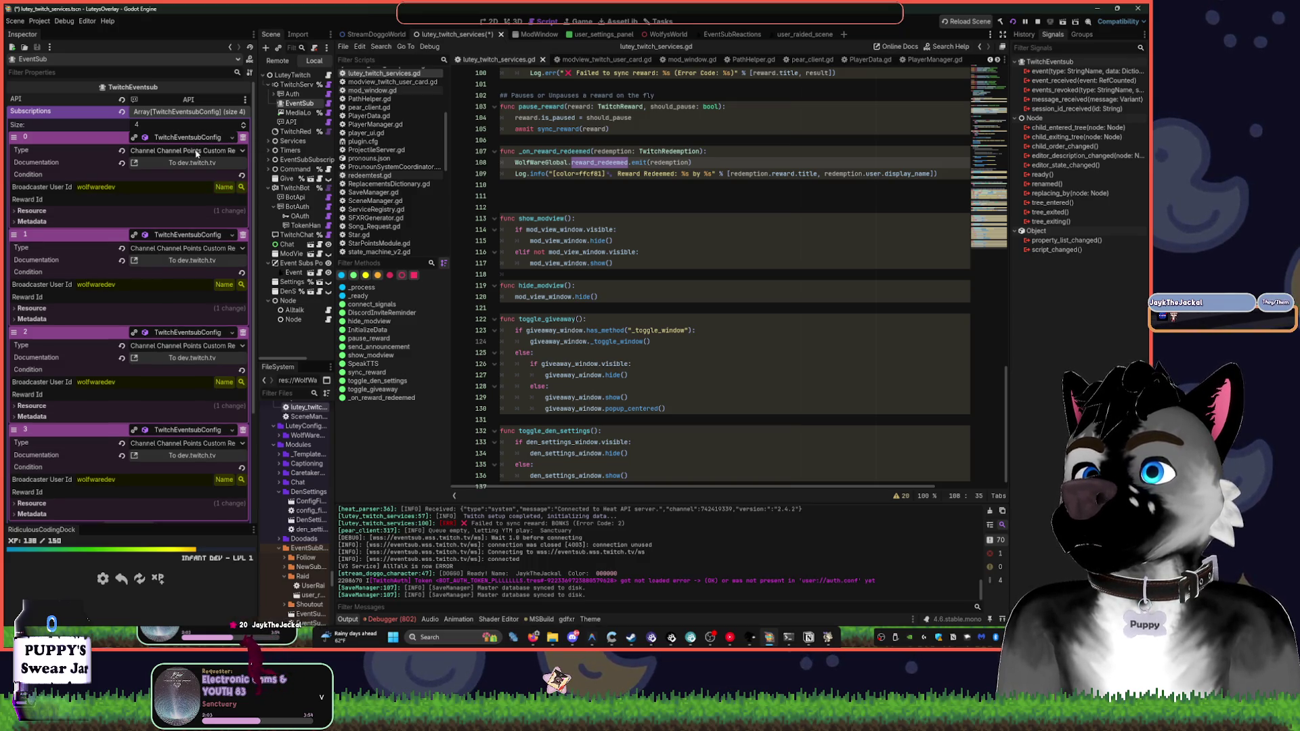
pyautogui.click(197, 153)
pyautogui.scroll(-2, 223, 215)
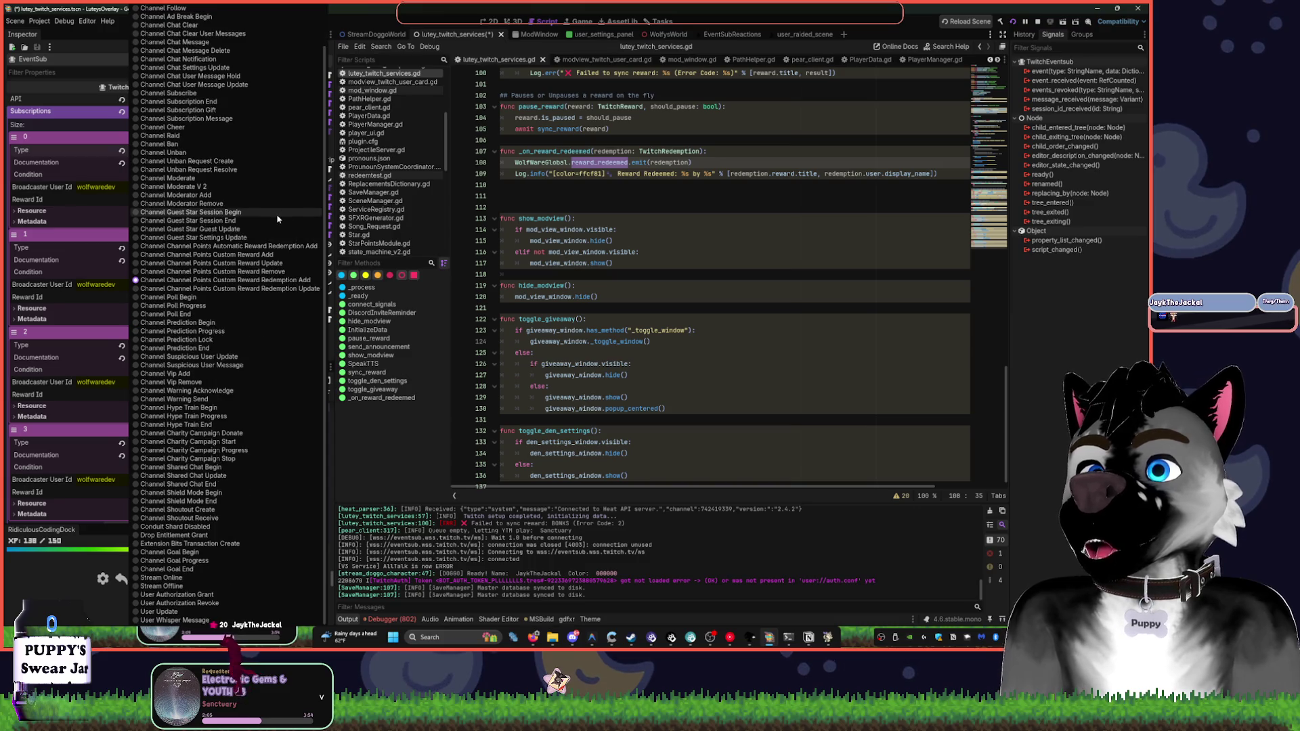
pyautogui.click(74, 143)
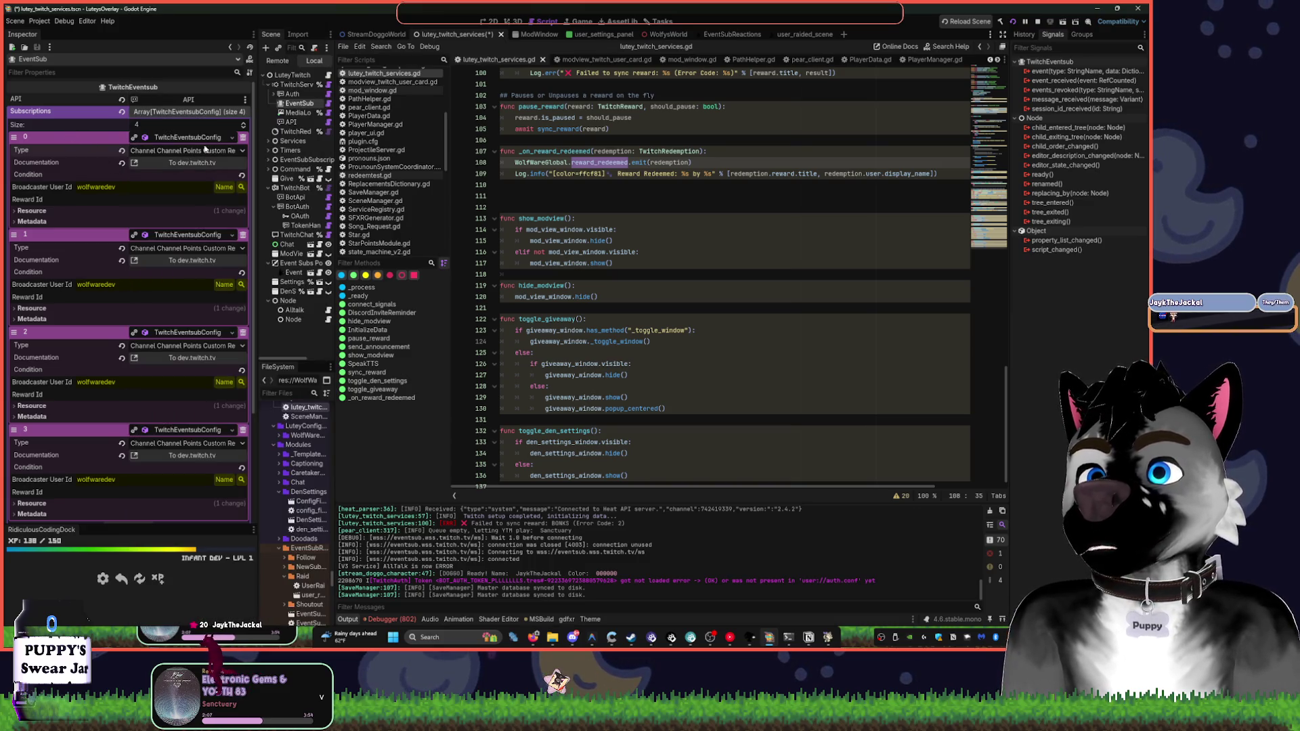
pyautogui.click(220, 115)
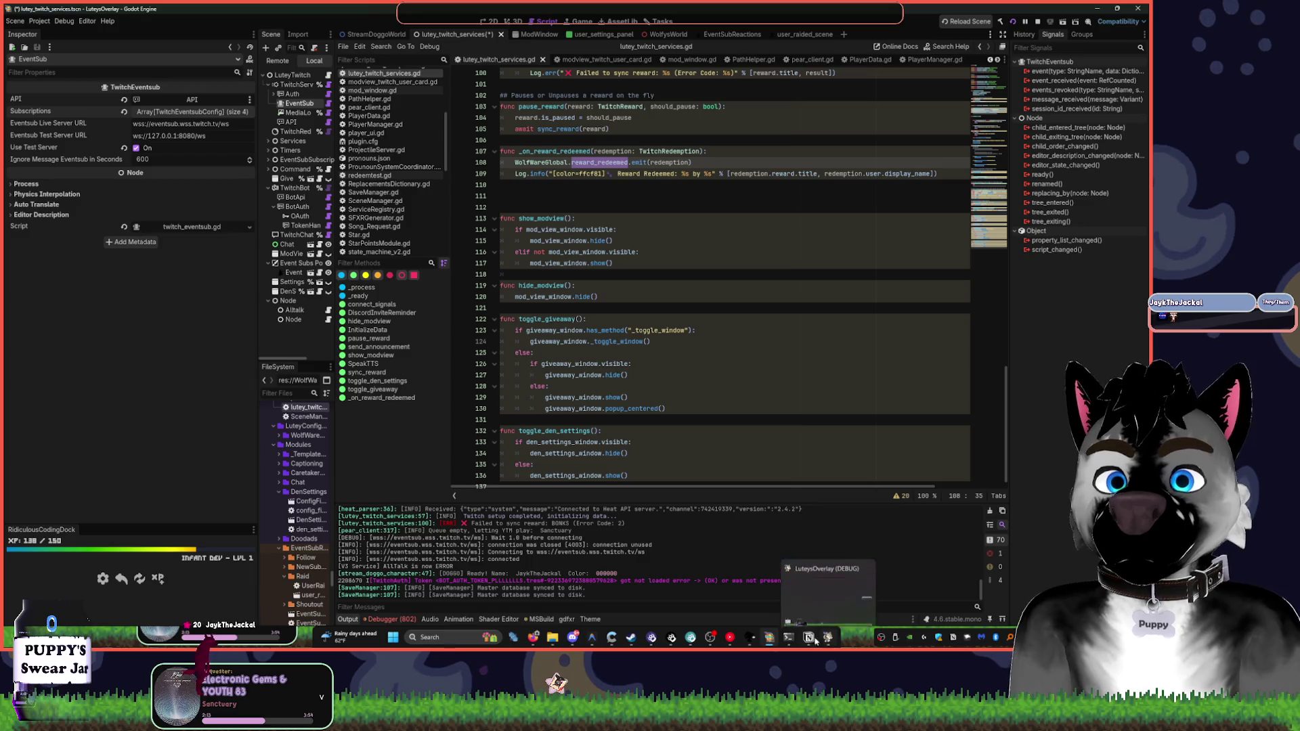
pyautogui.click(789, 637)
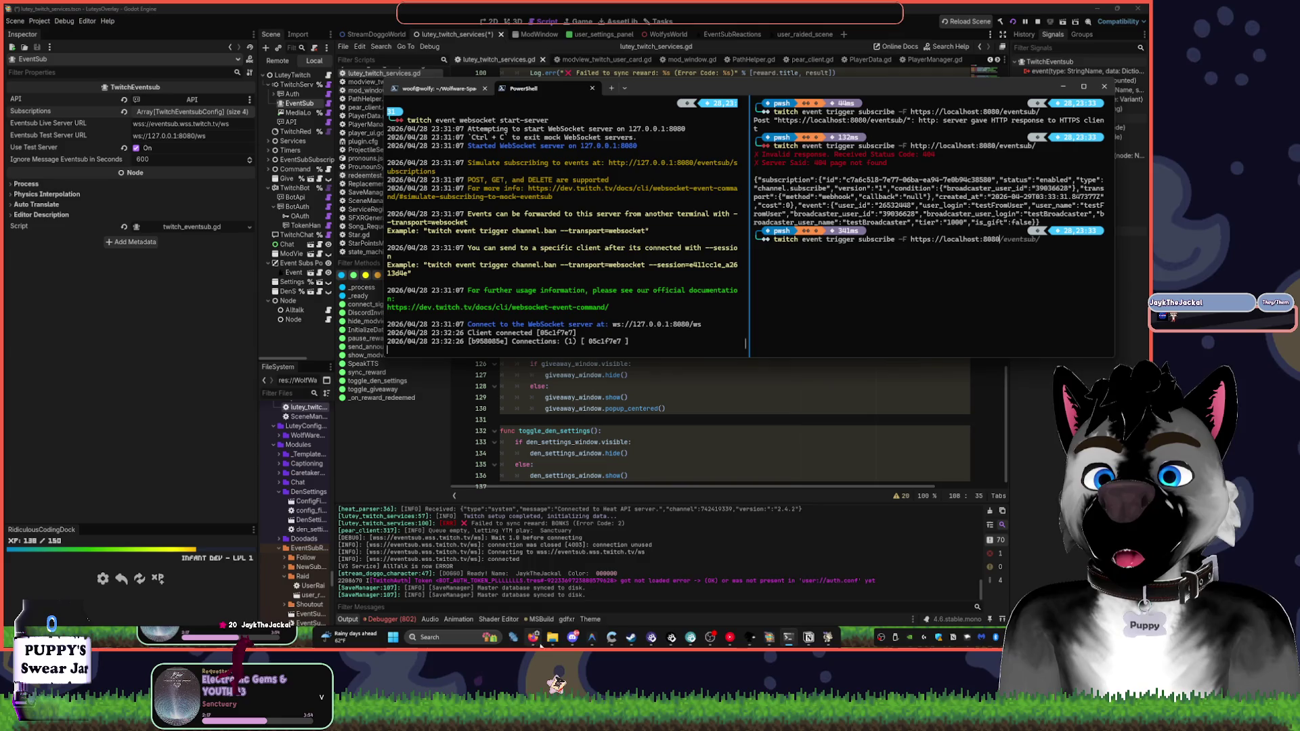
# Scroll through the table of mock events available to 'twitch event trigger'.
pyautogui.moveTo(535, 637)
pyautogui.click(535, 589)
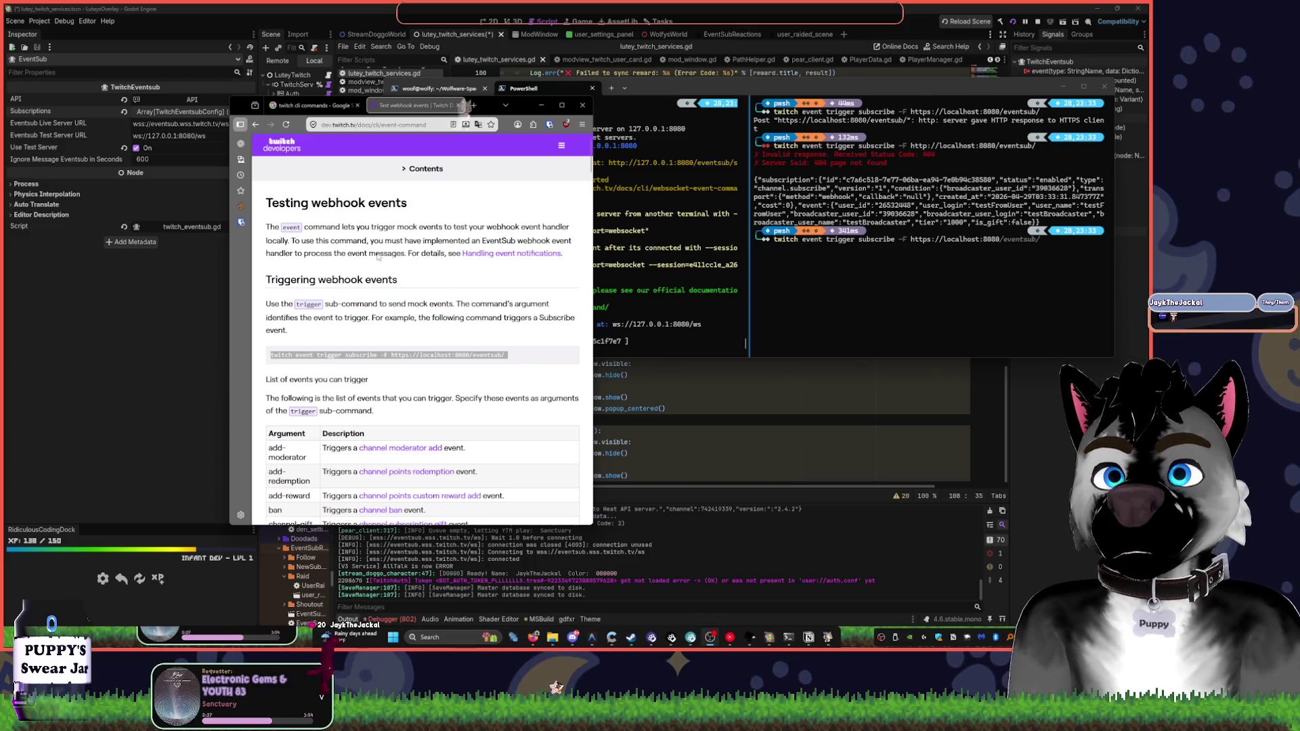
pyautogui.scroll(-1, 539, 312)
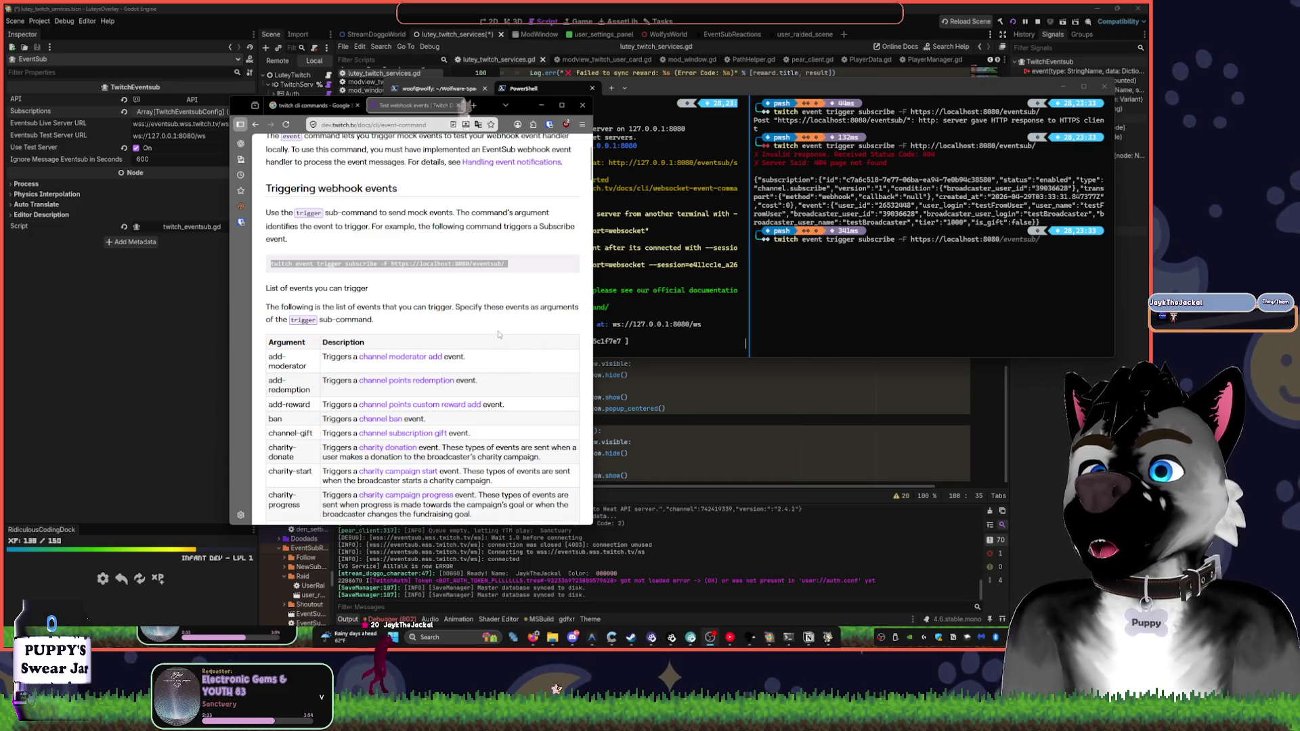
pyautogui.scroll(-2, 500, 333)
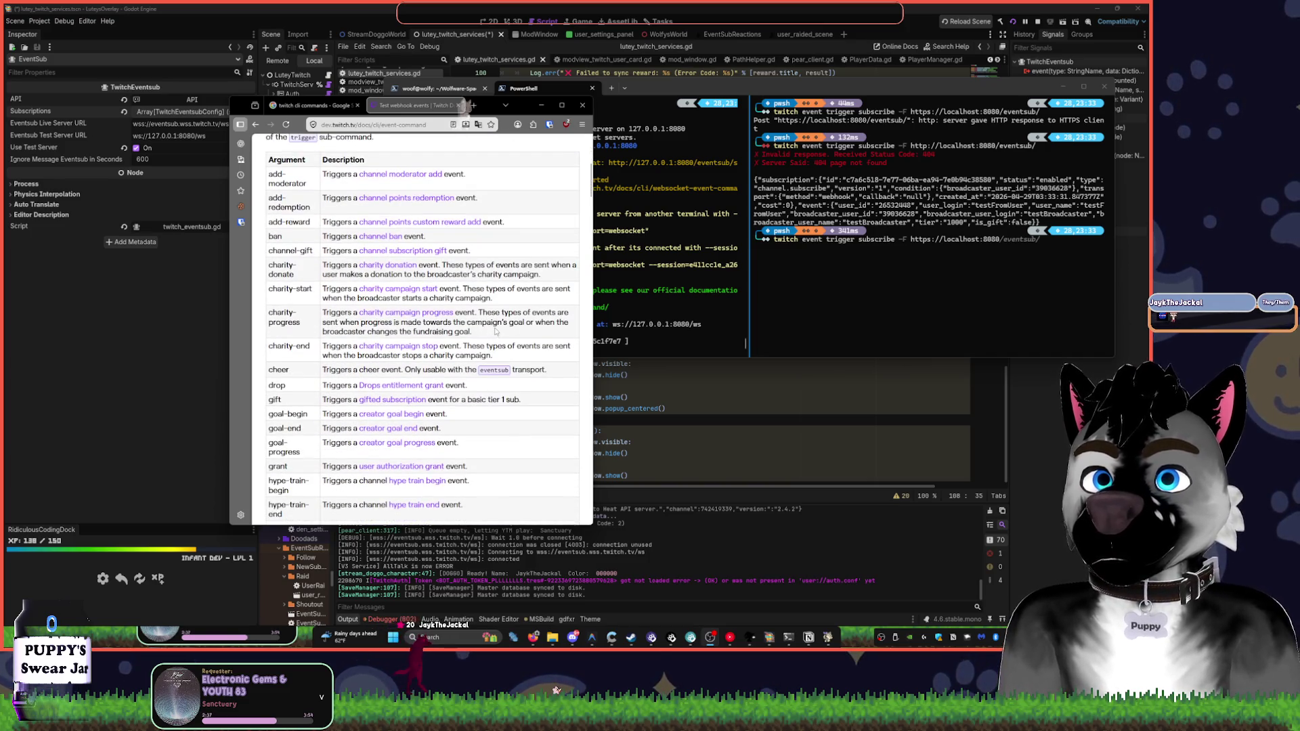
pyautogui.click(958, 314)
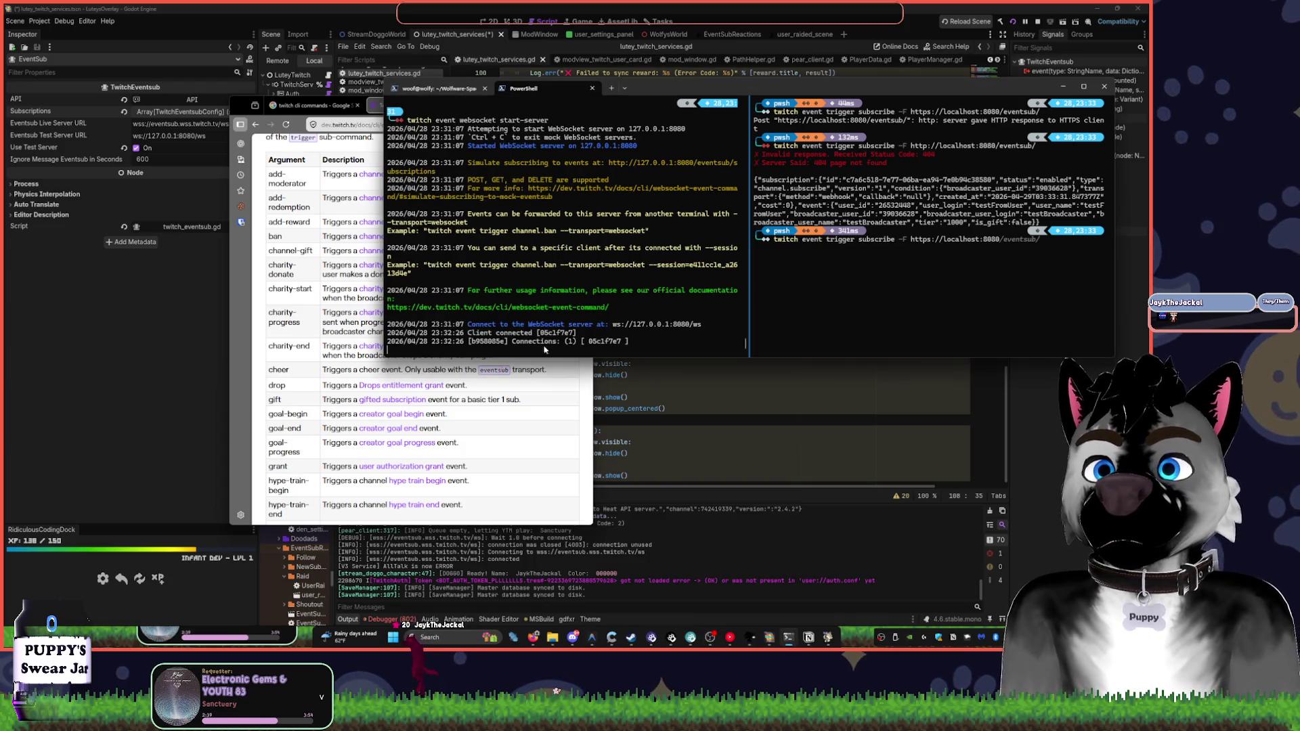
pyautogui.click(546, 420)
pyautogui.scroll(-3, 547, 422)
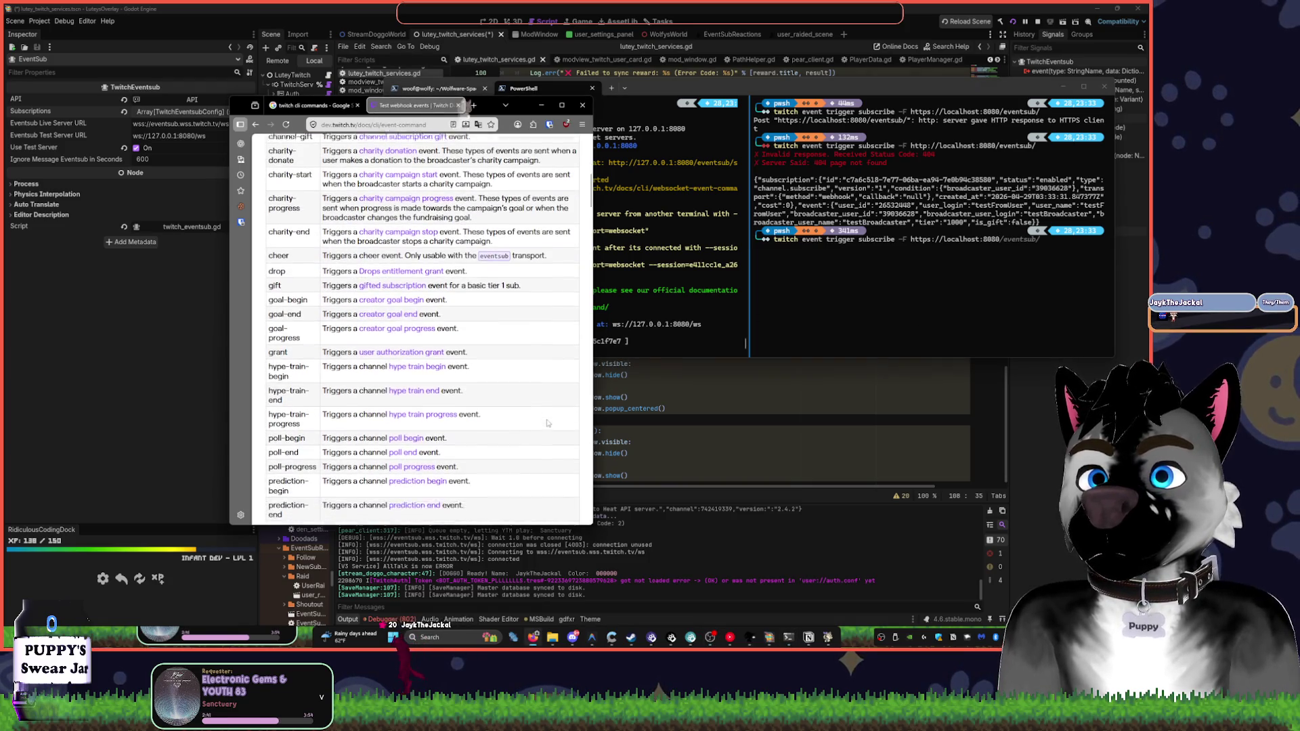
pyautogui.scroll(-4, 547, 422)
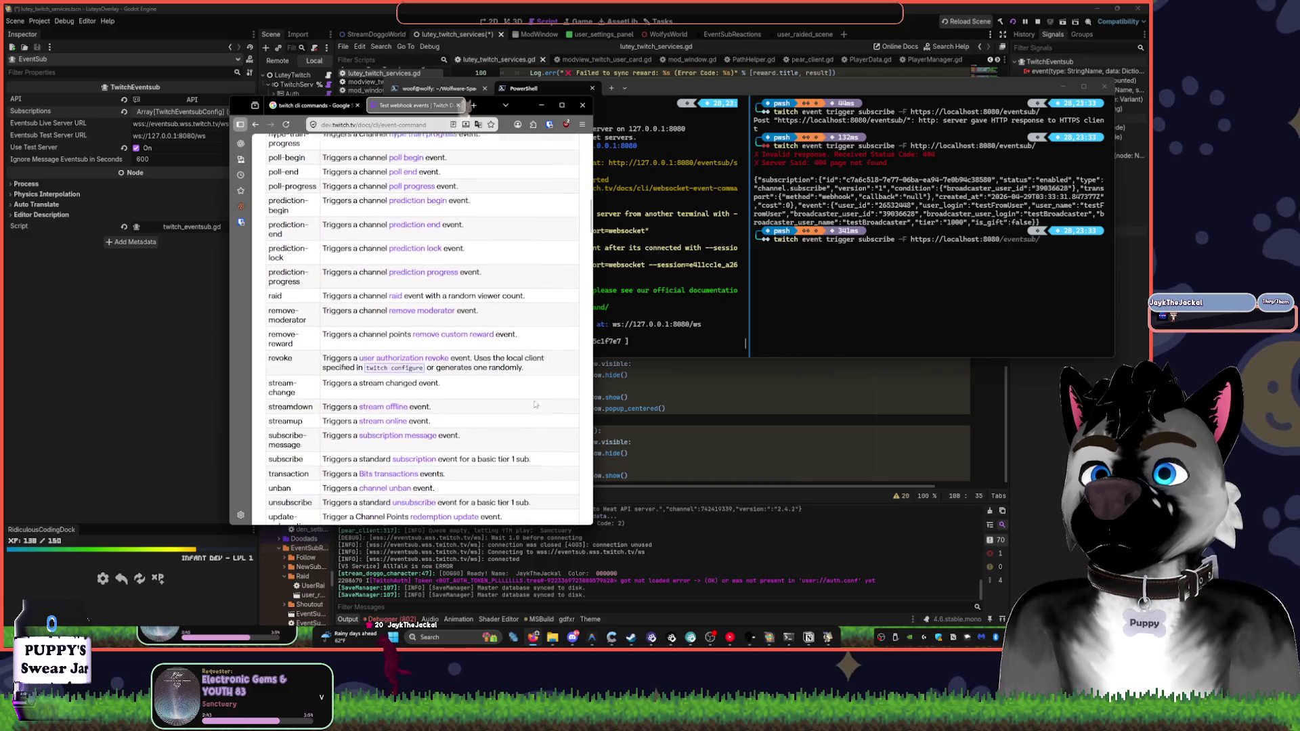
pyautogui.scroll(-1, 316, 388)
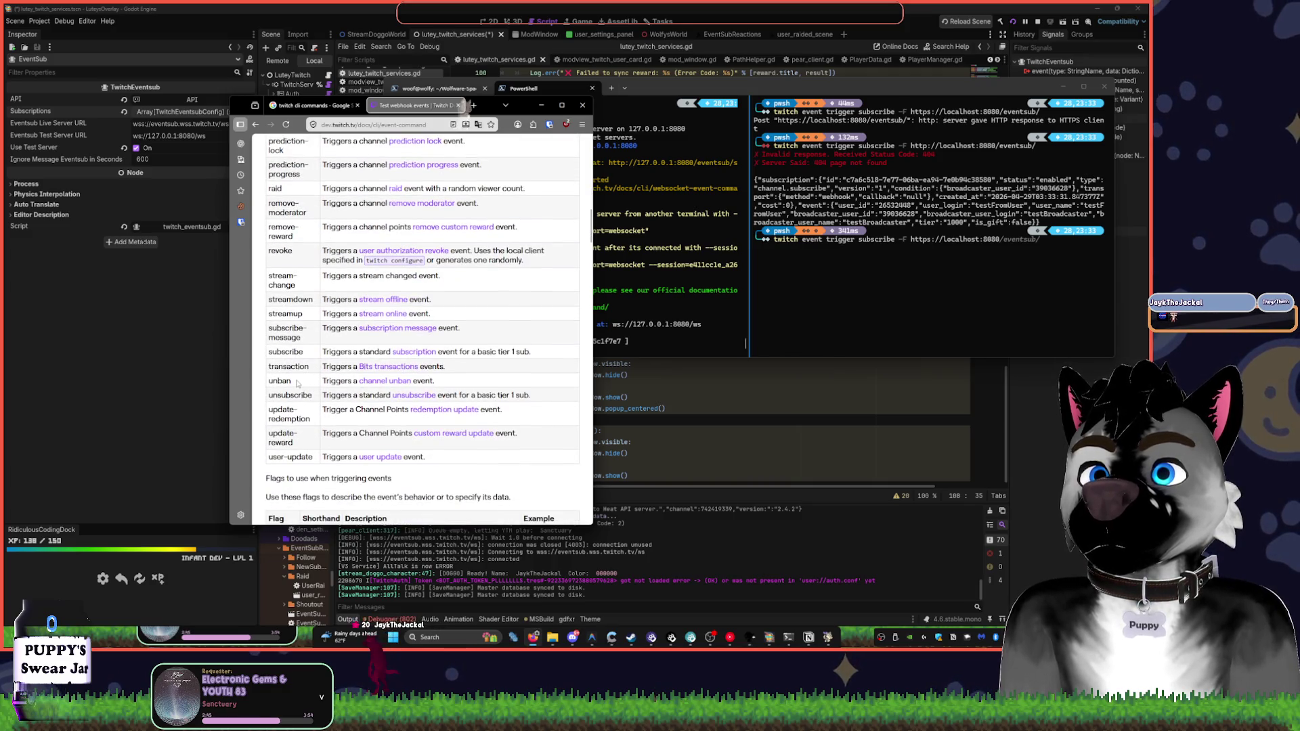
pyautogui.scroll(-2, 296, 384)
pyautogui.scroll(20, 305, 377)
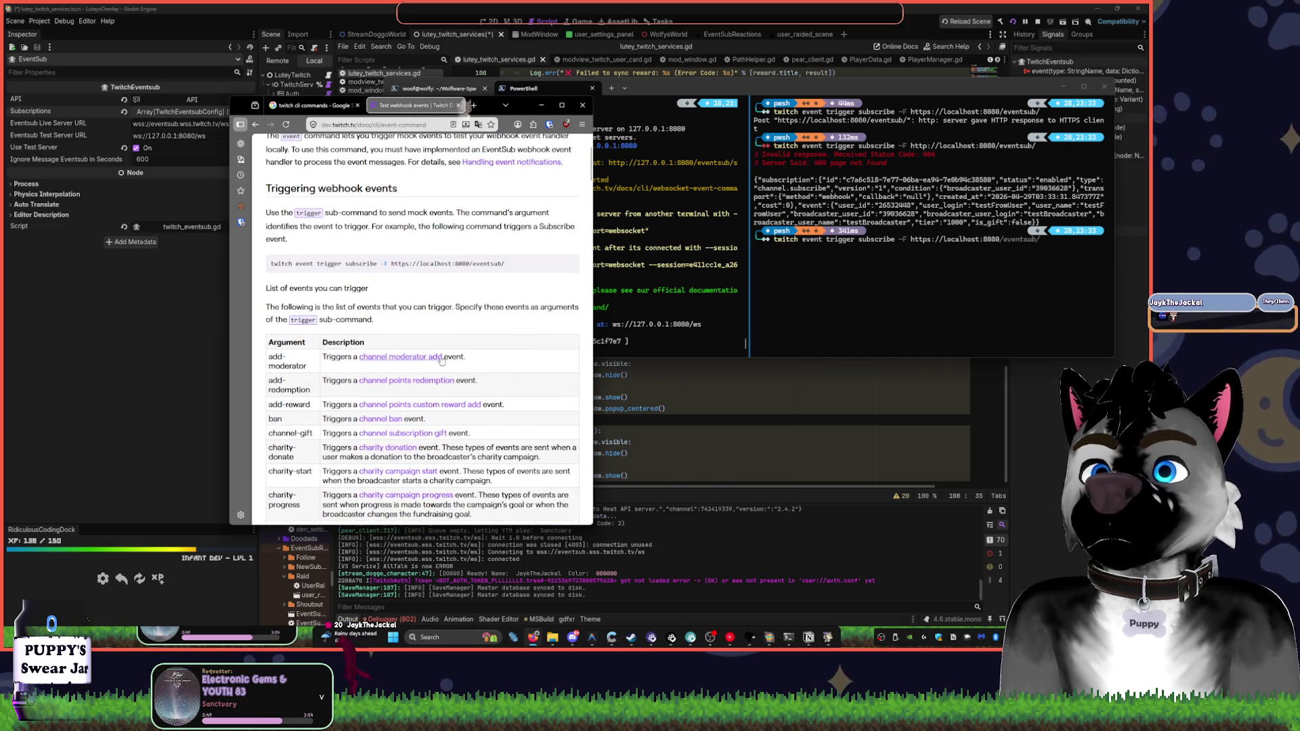
pyautogui.scroll(2, 487, 340)
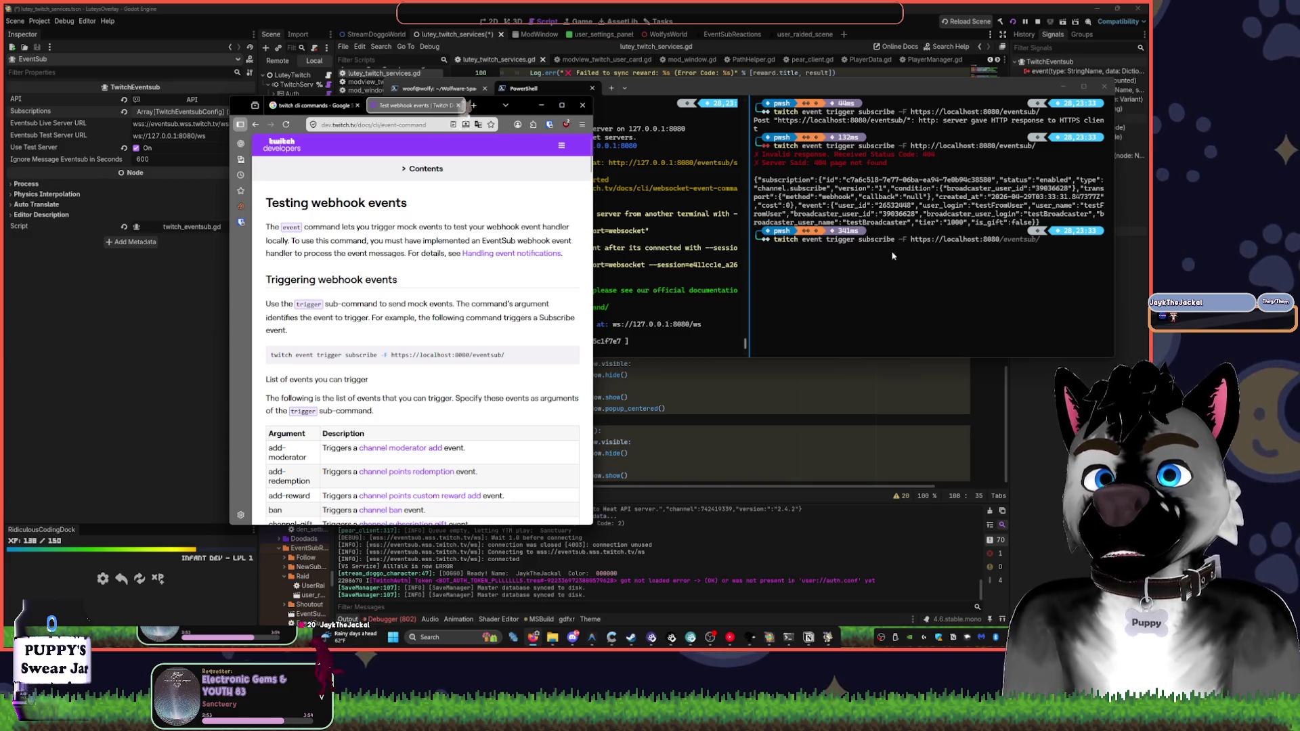
# Recheck the server output and scroll the CLI docs to Next steps.
pyautogui.click(701, 293)
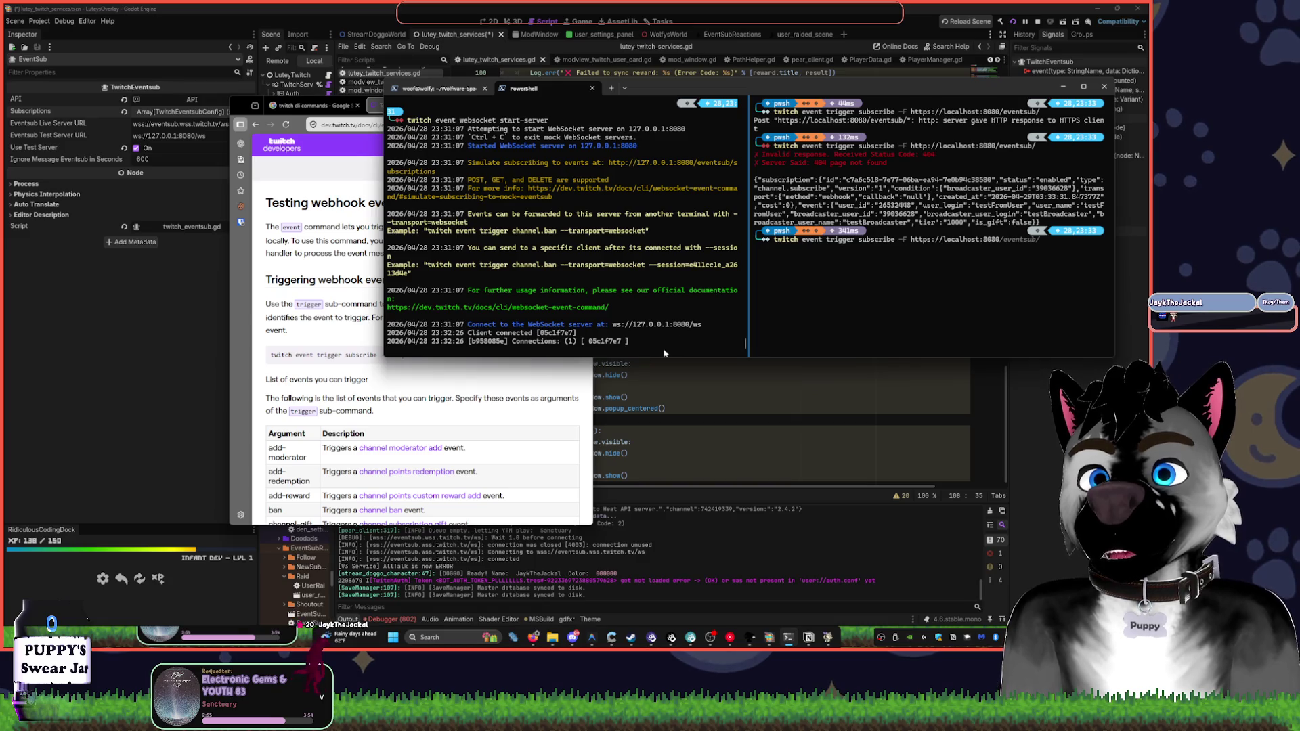
pyautogui.click(502, 367)
pyautogui.scroll(-10, 503, 368)
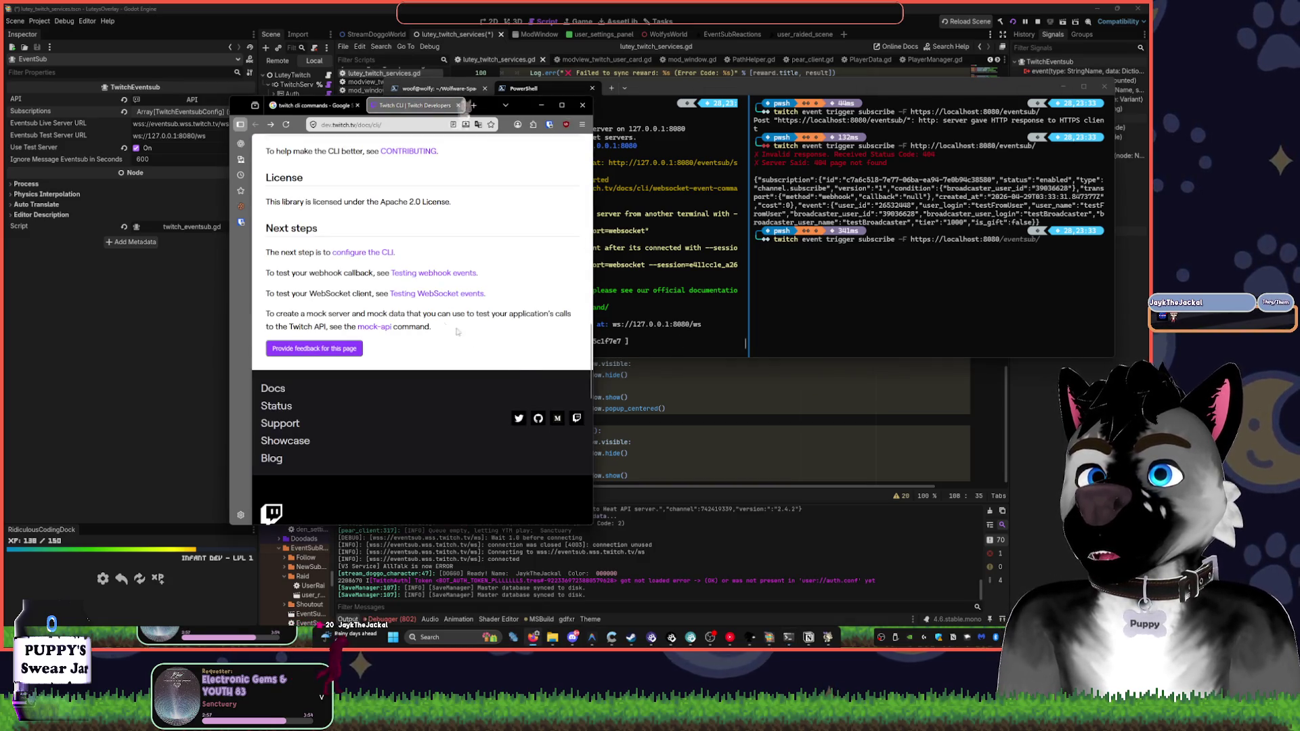
# Open Testing WebSocket Events and select 'twitch event trigger channel.ban --transport=websocket'.
pyautogui.click(409, 273)
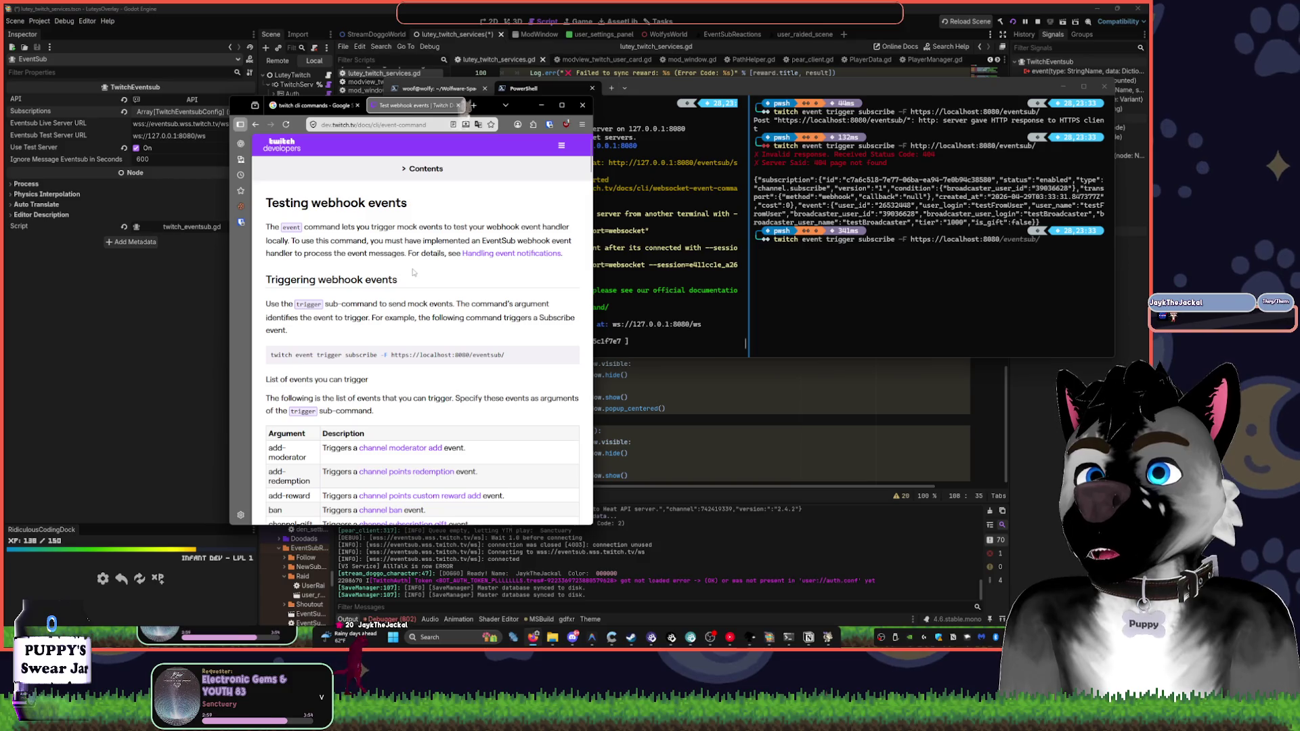
pyautogui.hotkey('alt', 'Left')
pyautogui.click(430, 299)
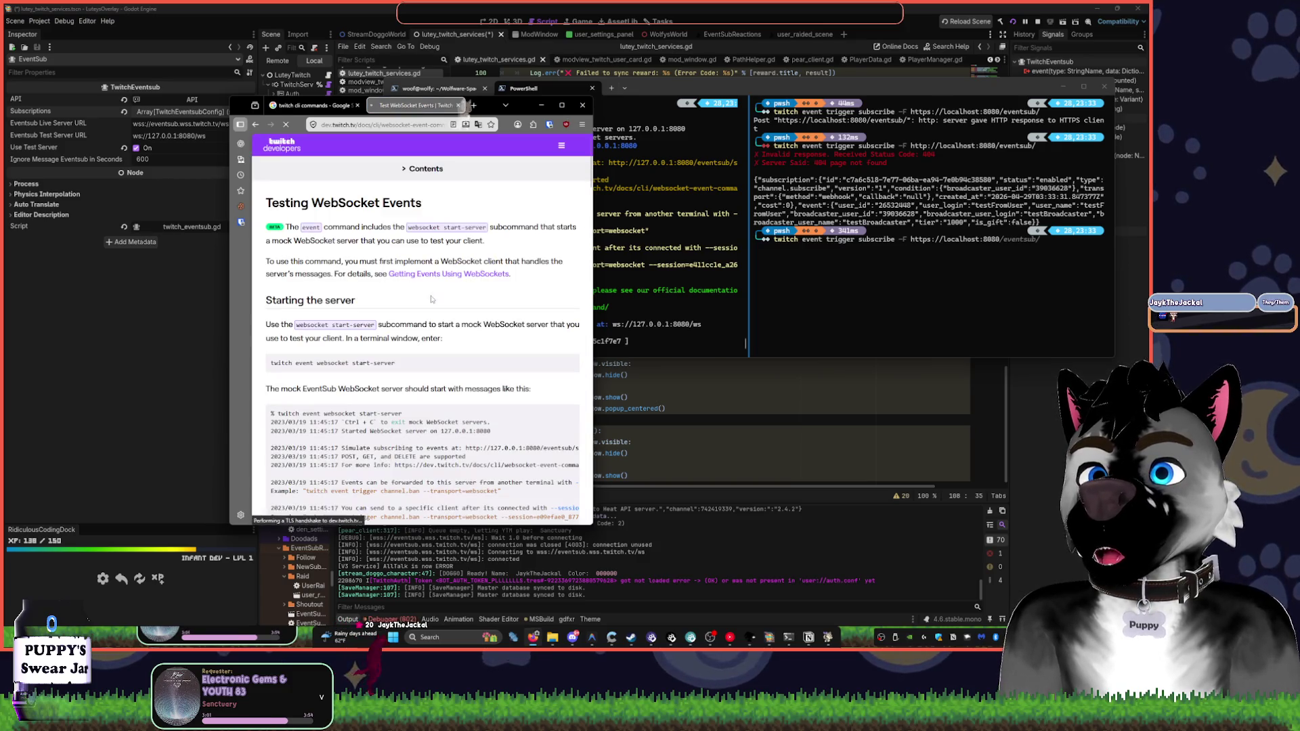
pyautogui.scroll(-8, 440, 291)
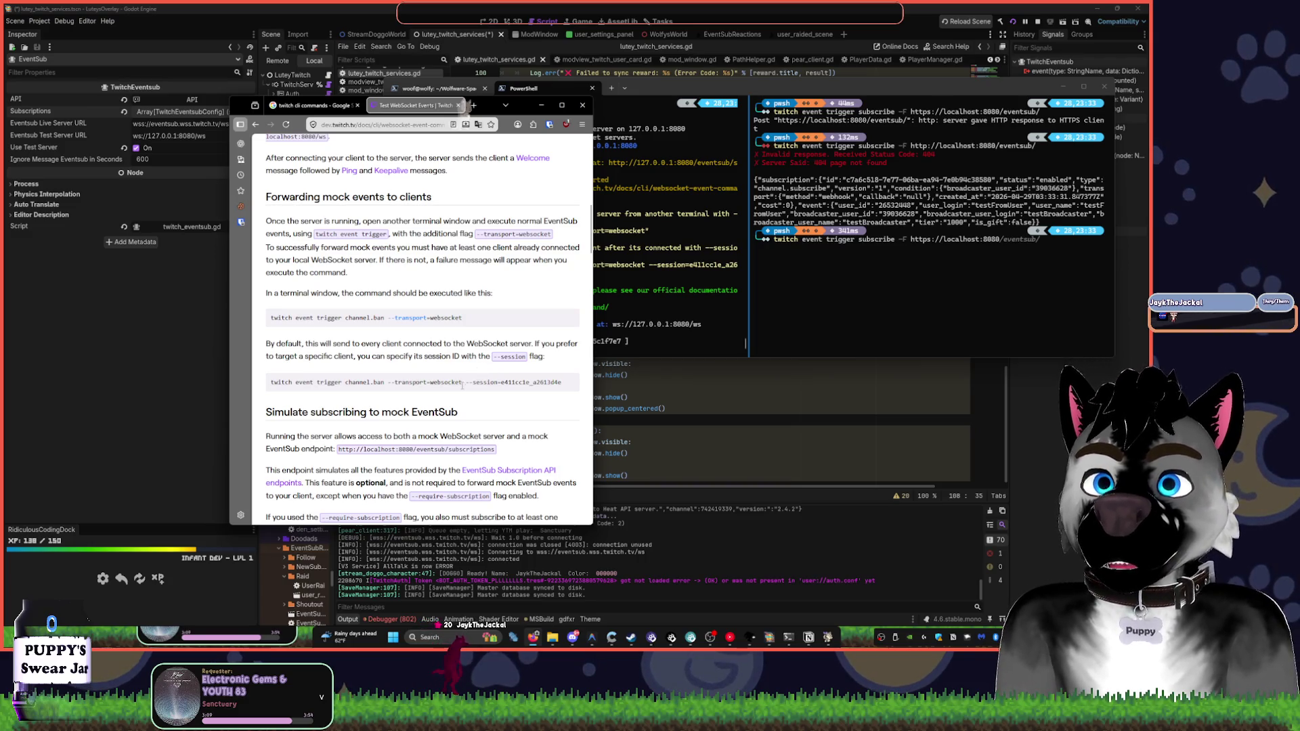
pyautogui.moveTo(463, 382)
pyautogui.mouseDown()
pyautogui.moveTo(563, 383)
pyautogui.moveTo(265, 383)
pyautogui.mouseUp()
pyautogui.hotkey('ctrl', 'c')
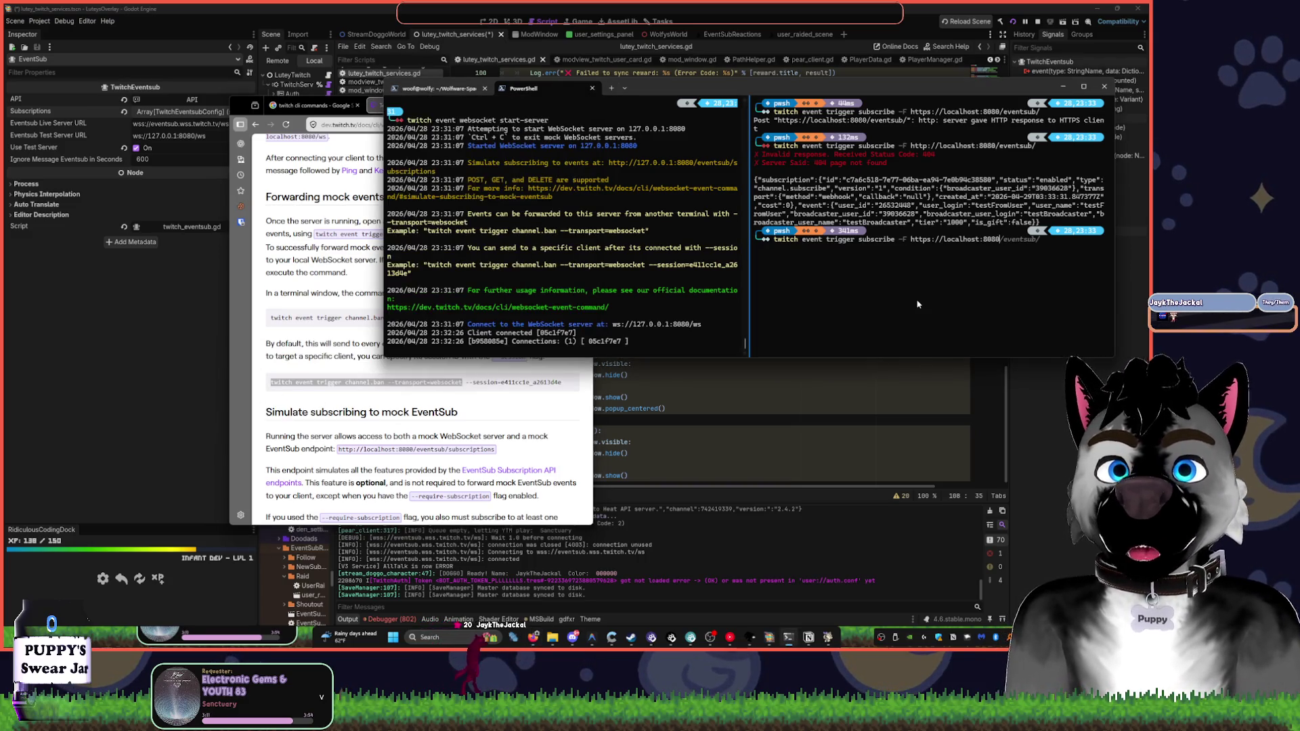
# In PowerShell, turn the pasted channel.ban trigger into channel.follow and fire it over websocket.
pyautogui.click(774, 239)
pyautogui.moveTo(774, 239); pyautogui.dragTo(1000, 239)
pyautogui.press('Escape')
pyautogui.hotkey('ctrl', 'v')
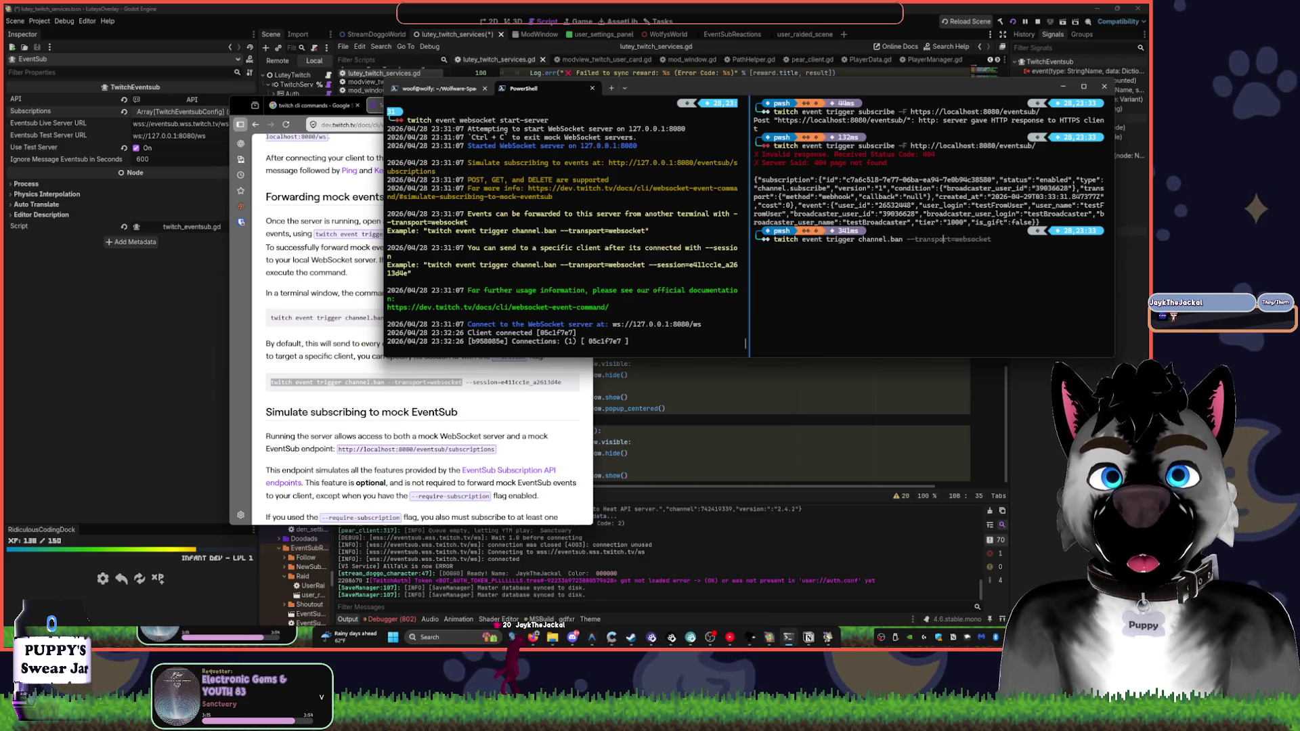
pyautogui.press('BackSpace')
pyautogui.press('BackSpace')
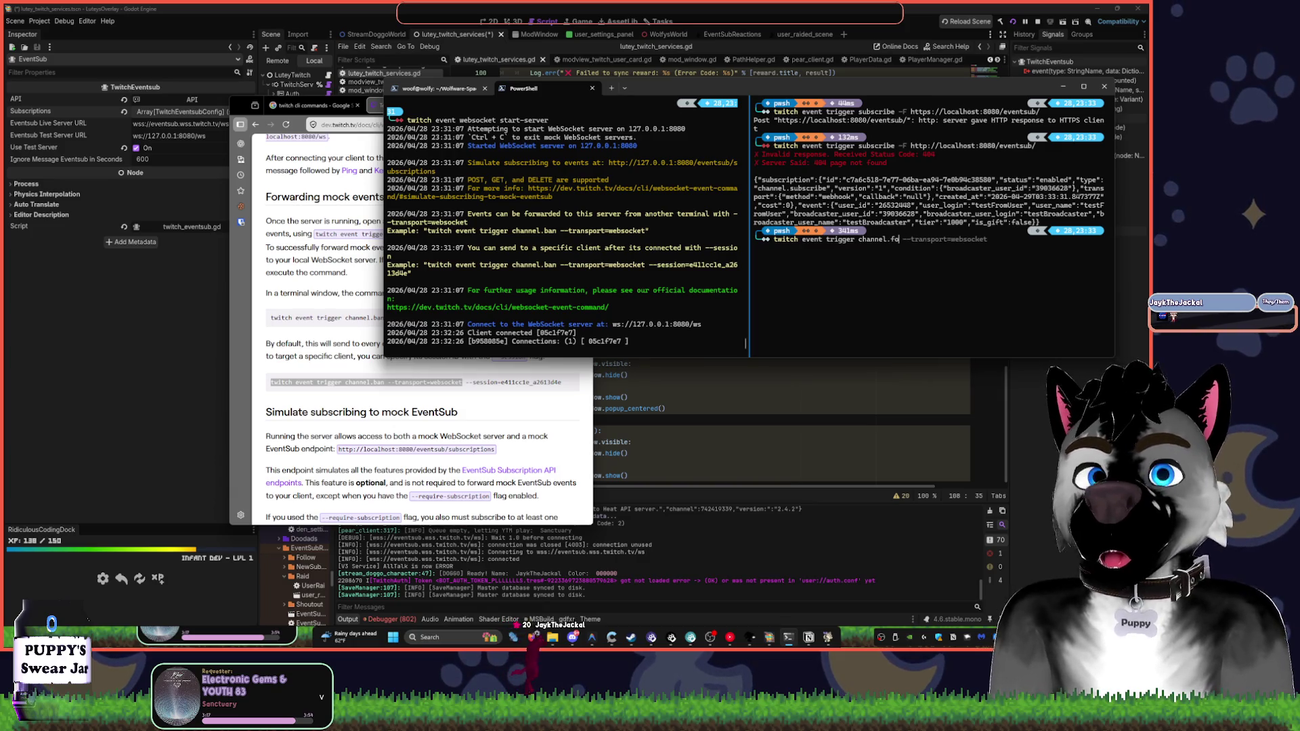
pyautogui.write('llow')
pyautogui.press('Return')
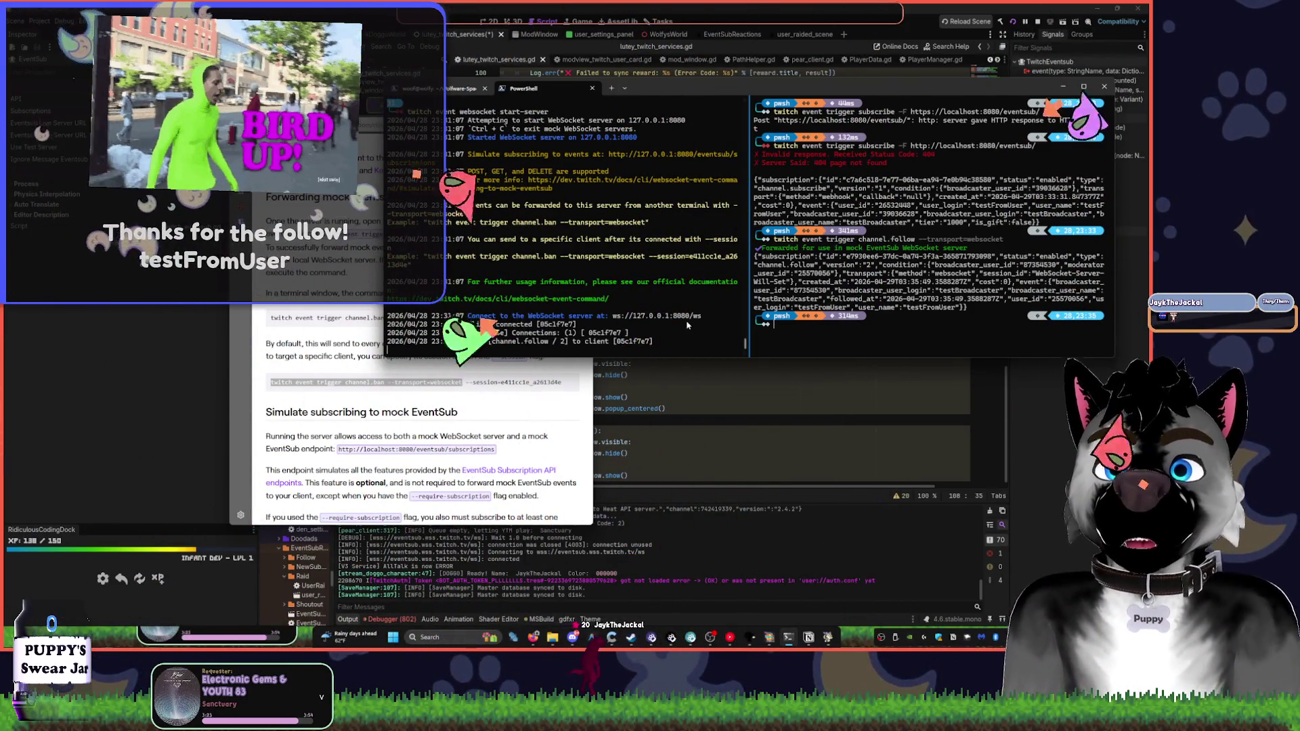
# Move the Notion window aside, expand WolfWare Domain's subpages, then go back to Godot.
pyautogui.click(816, 638)
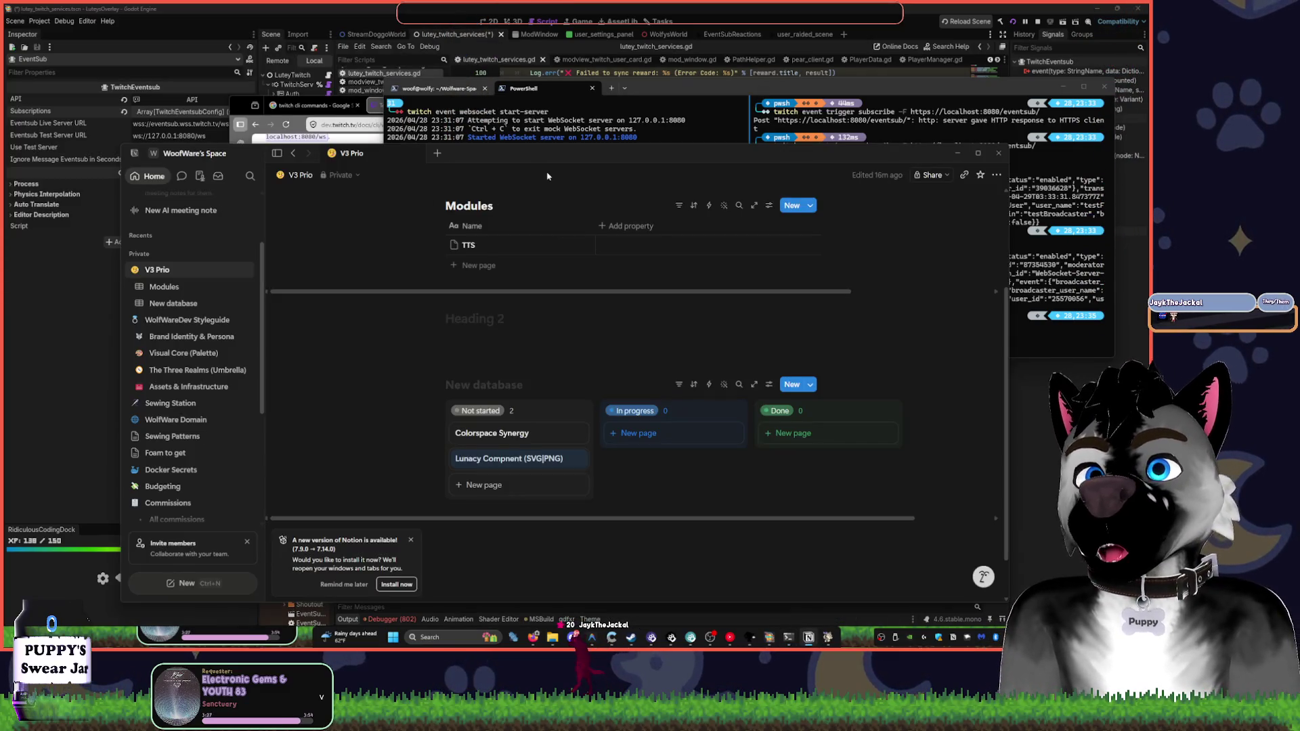
pyautogui.moveTo(547, 176); pyautogui.dragTo(991, 88)
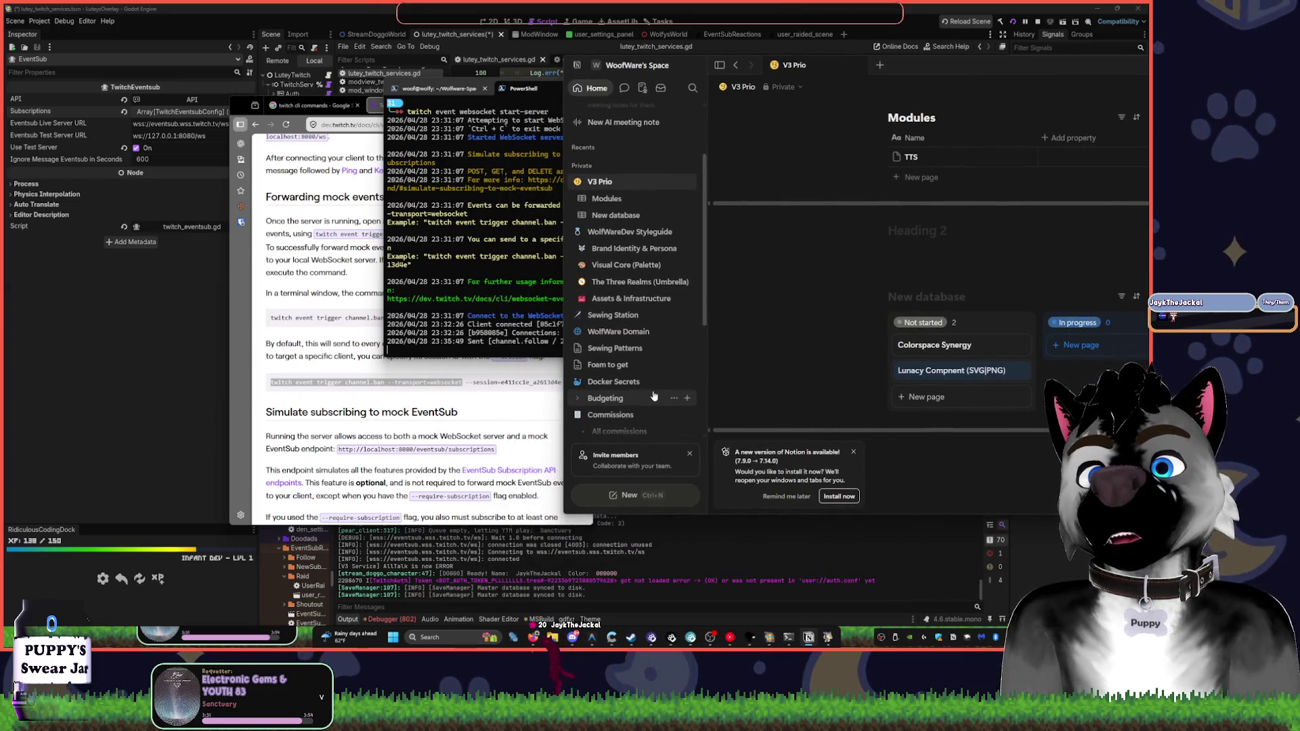
pyautogui.scroll(-1, 656, 403)
pyautogui.scroll(-2, 653, 379)
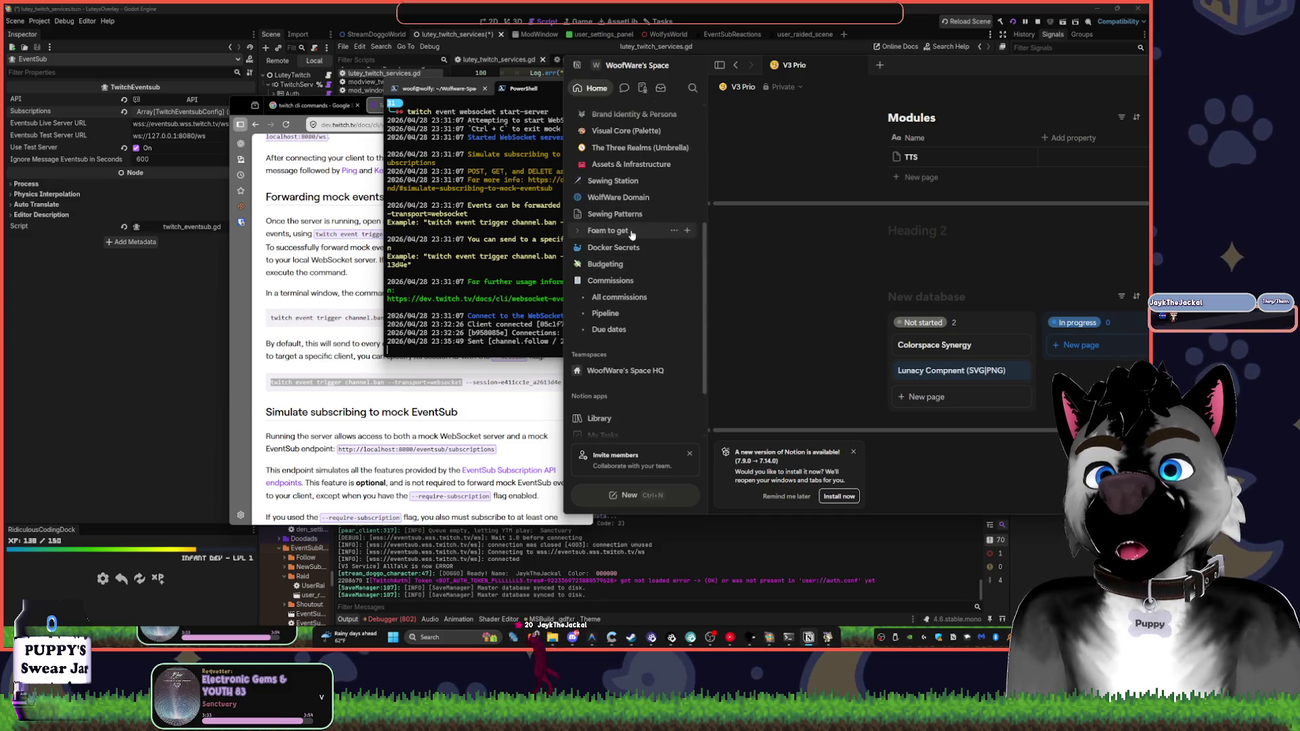
pyautogui.click(579, 198)
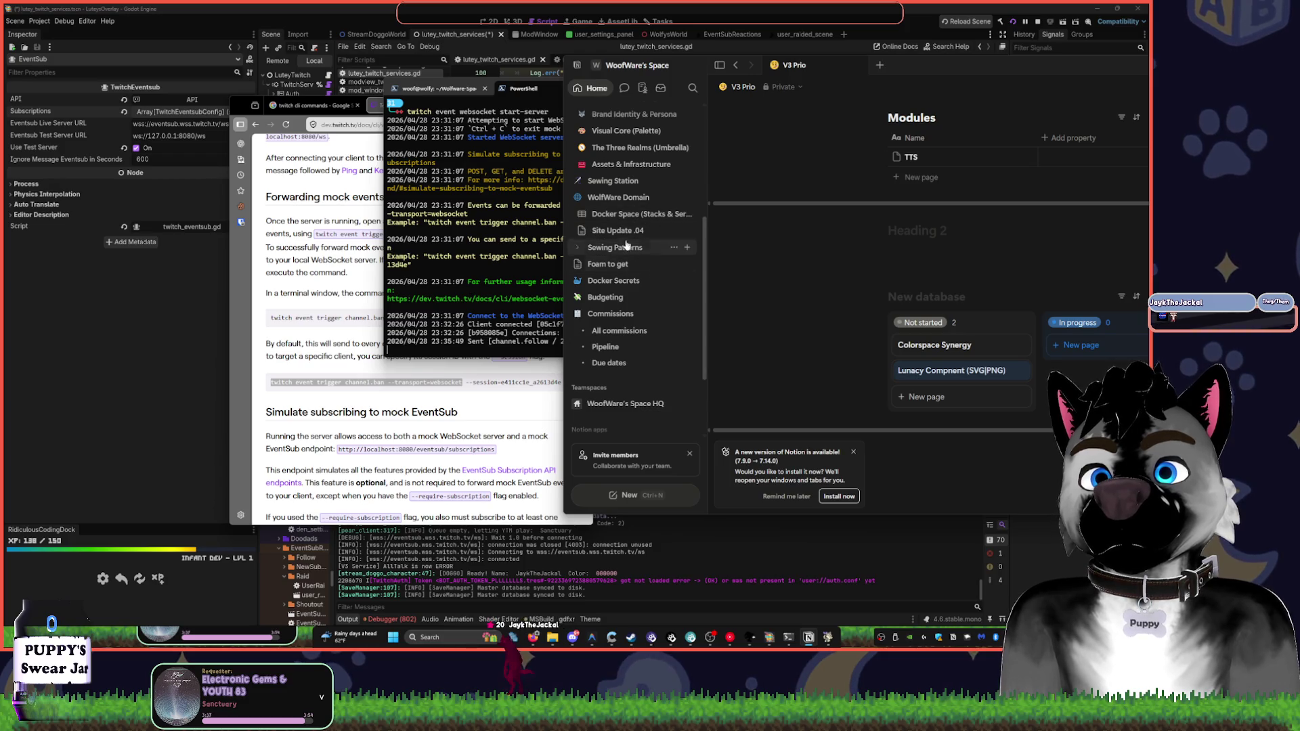
pyautogui.click(812, 16)
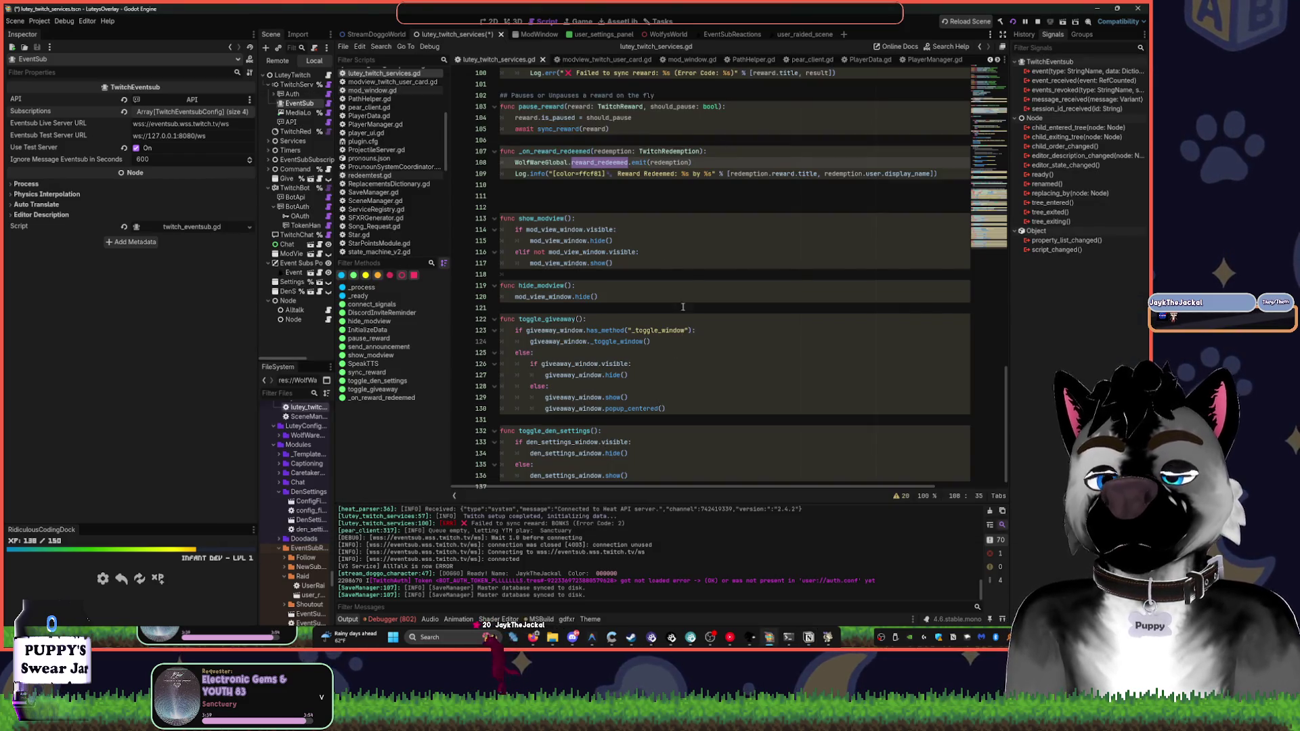
# Browse the script list, briefly opening TTsManager.gd and api_client.gd.
pyautogui.scroll(20, 682, 307)
pyautogui.scroll(5, 431, 150)
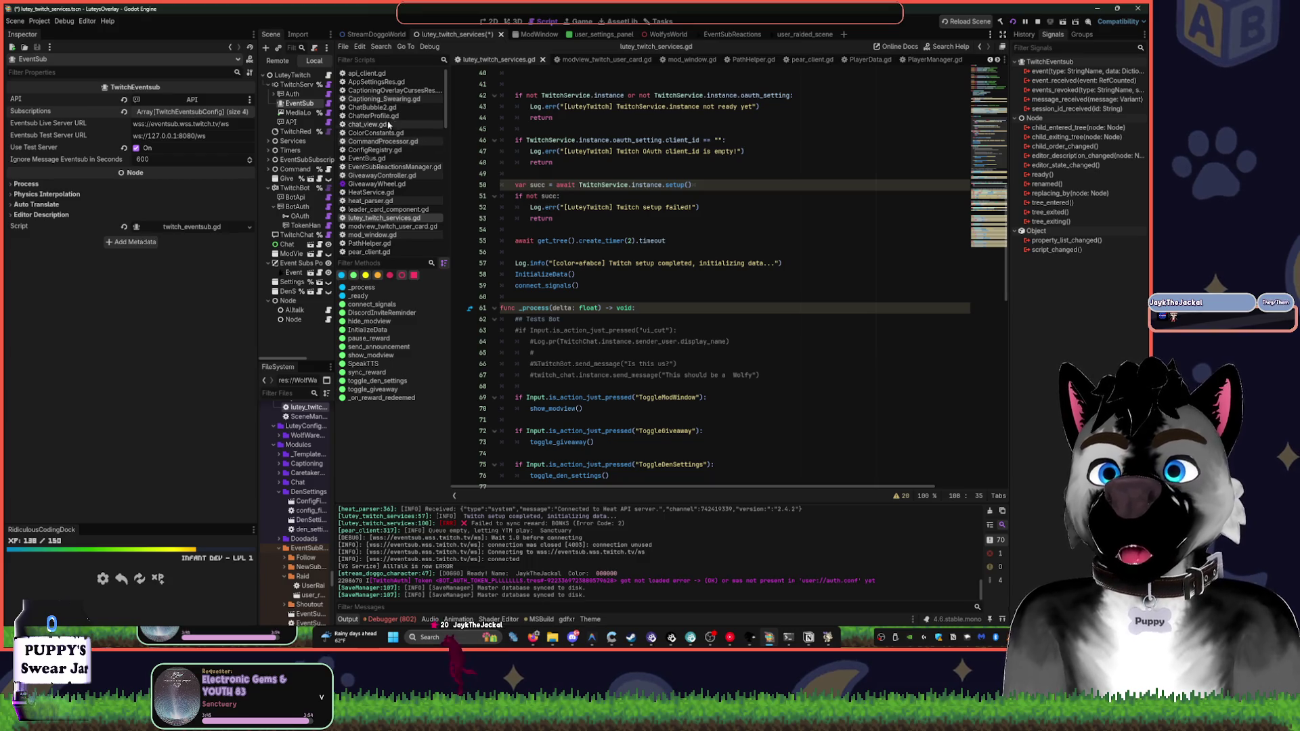
pyautogui.scroll(-10, 391, 74)
pyautogui.click(391, 73)
pyautogui.scroll(10, 392, 75)
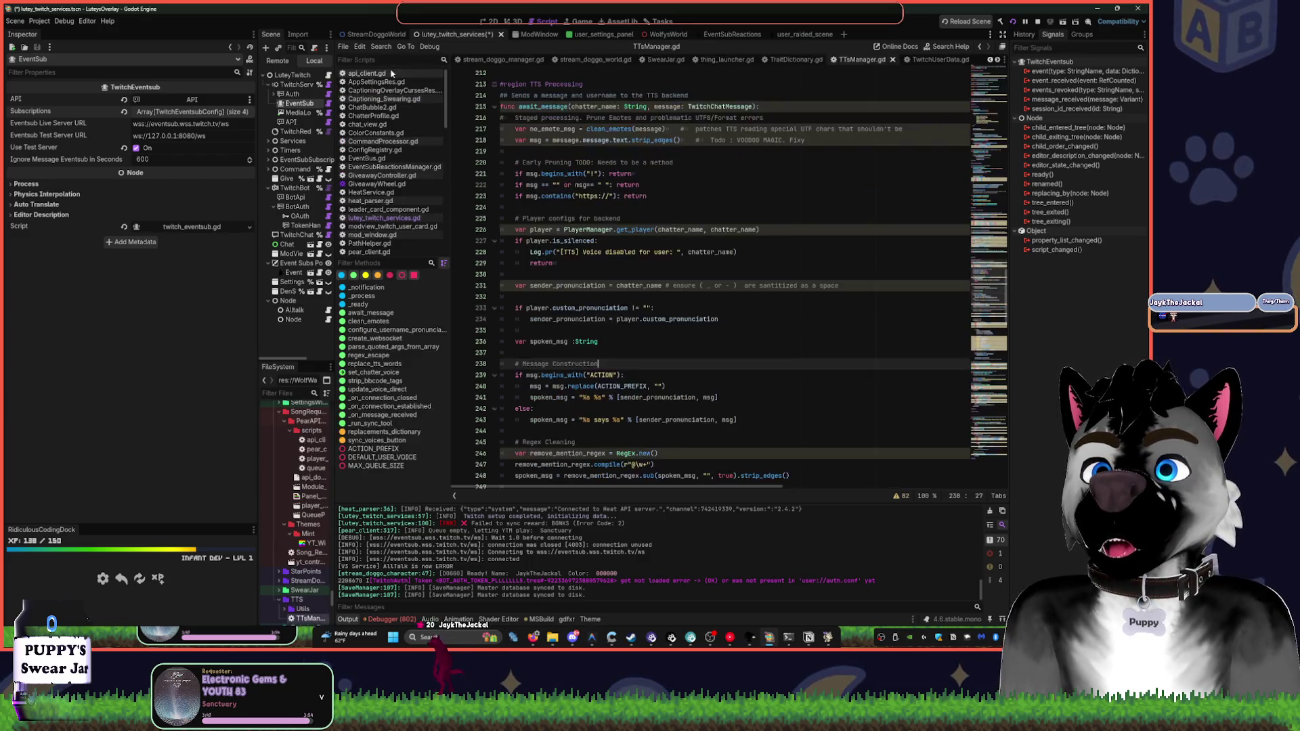
pyautogui.click(391, 73)
# Filter scripts by 'tt' to open TTsManager.gd, clear the filter, and unfold its header comment.
pyautogui.click(365, 60)
pyautogui.write('tt')
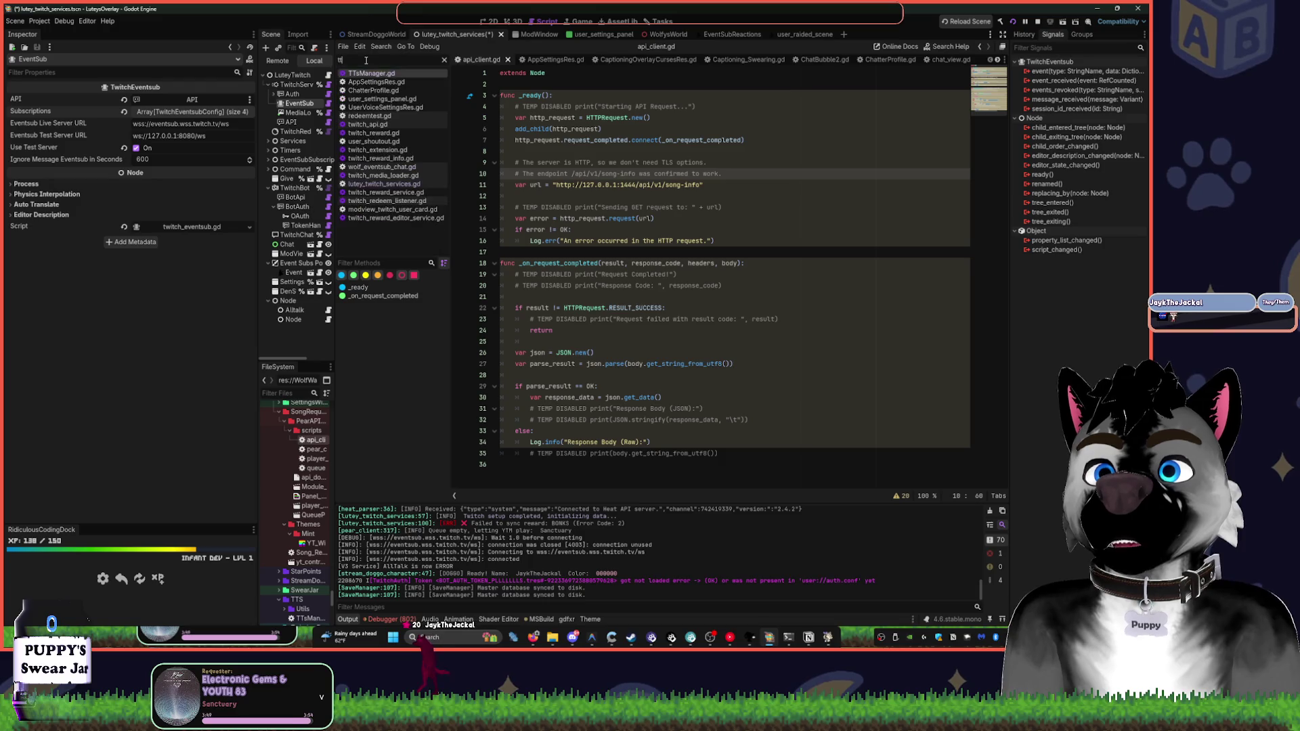
pyautogui.press('Return')
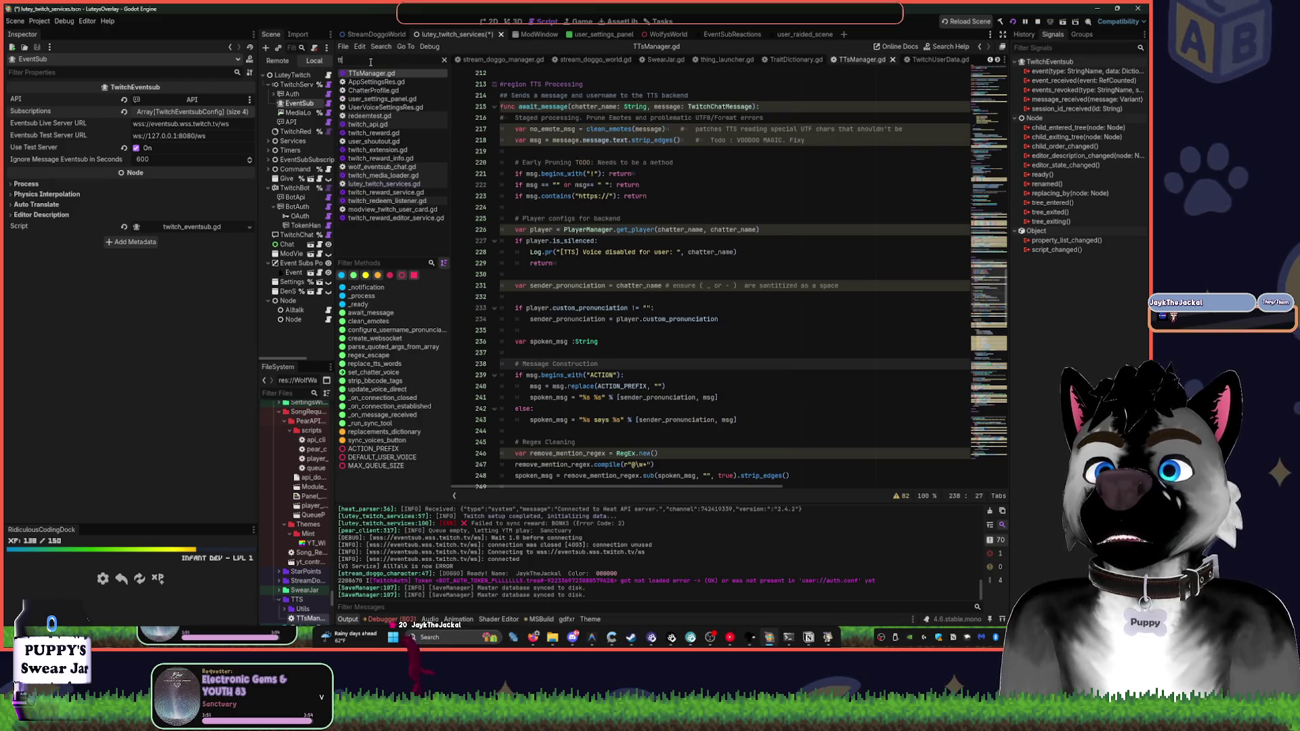
pyautogui.scroll(20, 990, 89)
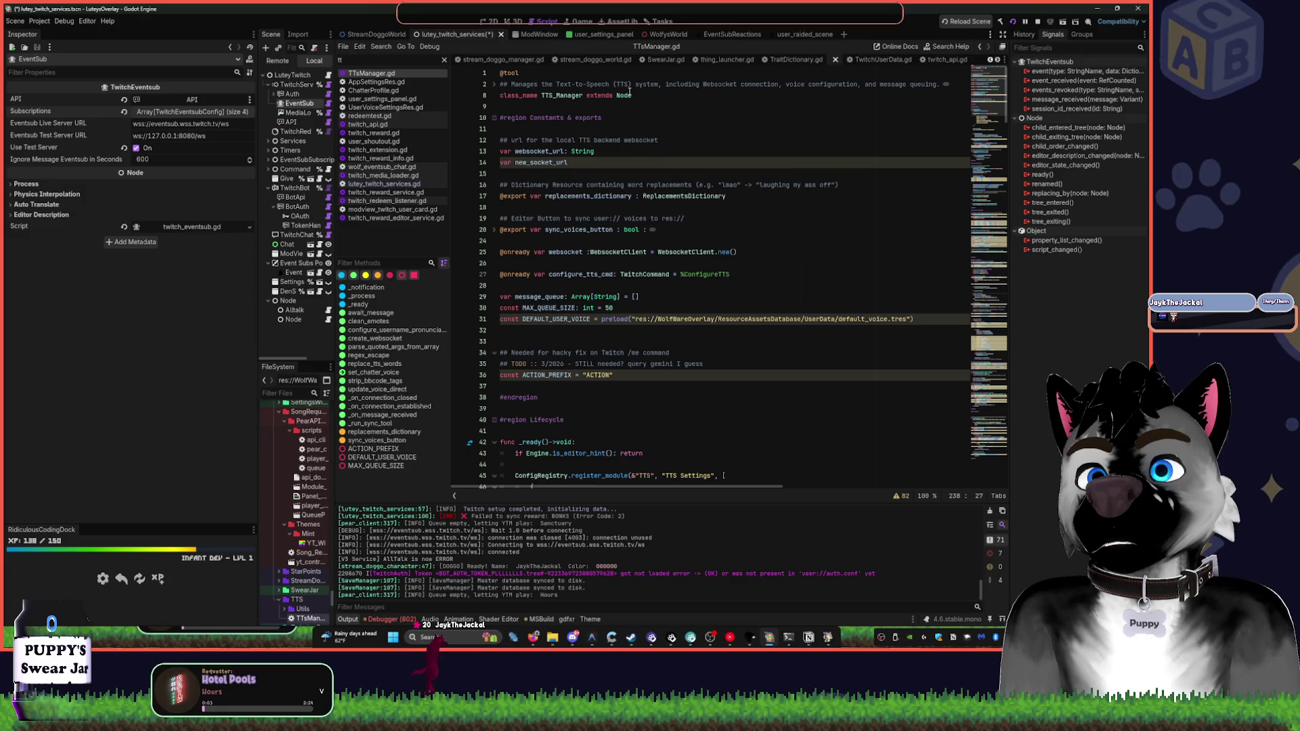
pyautogui.click(444, 60)
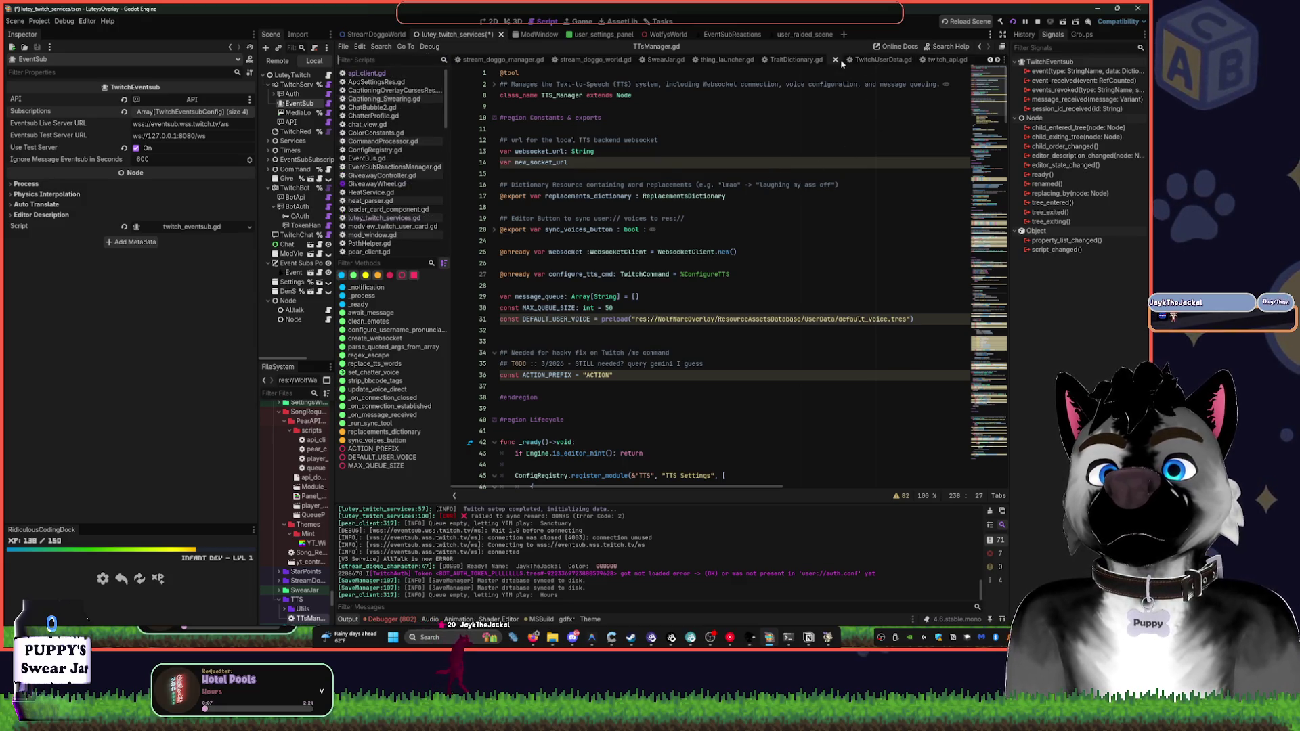
pyautogui.click(791, 63)
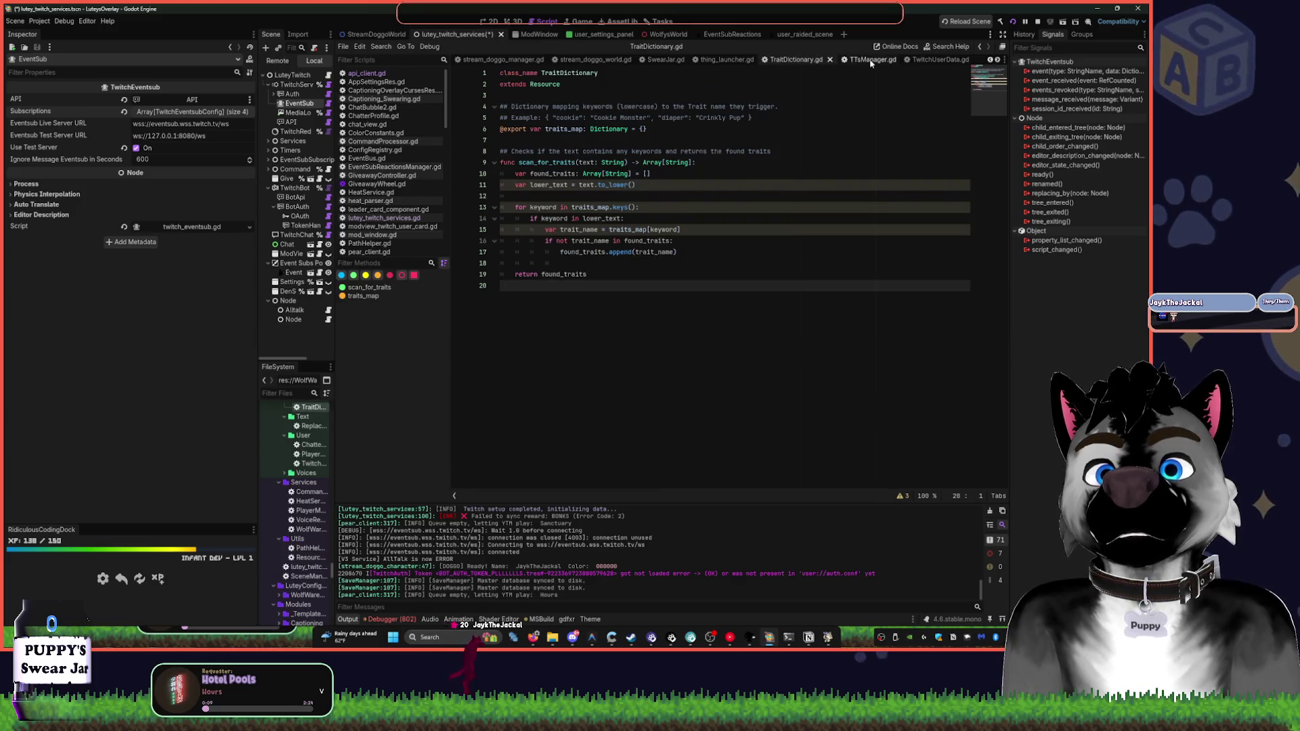
pyautogui.click(840, 62)
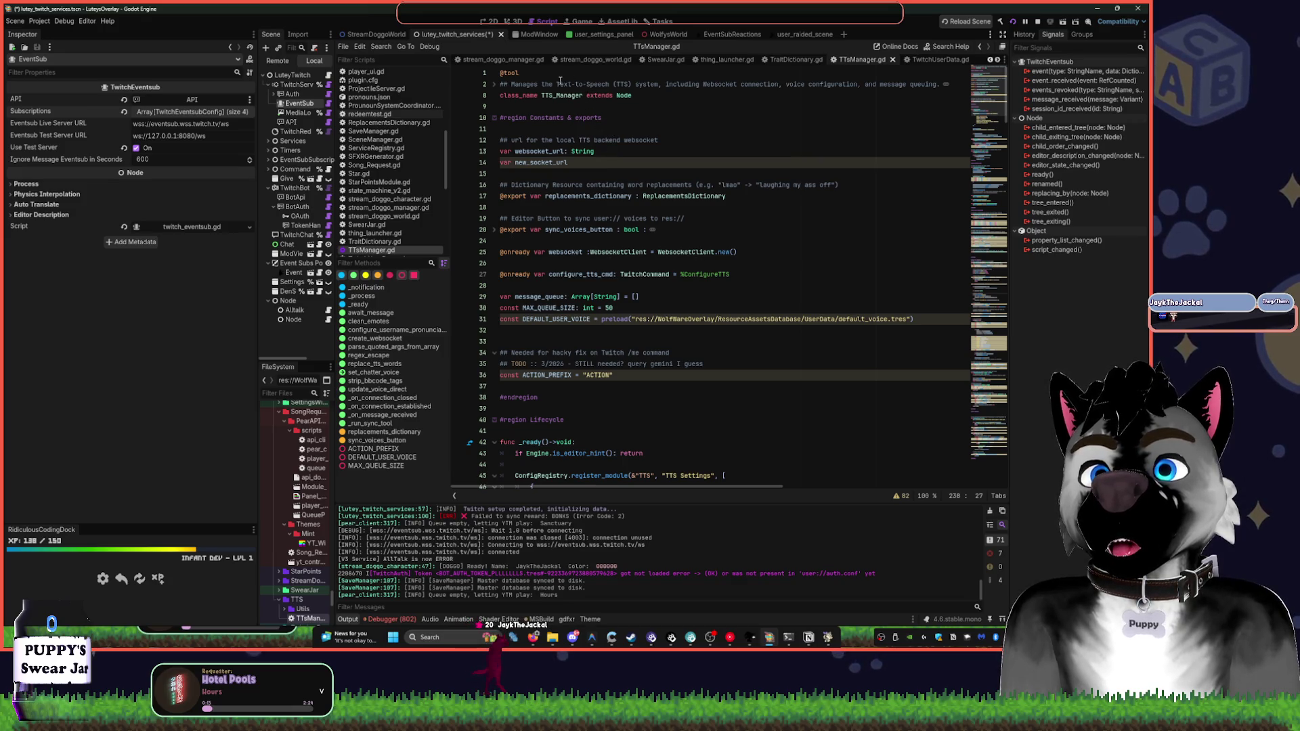
pyautogui.click(493, 87)
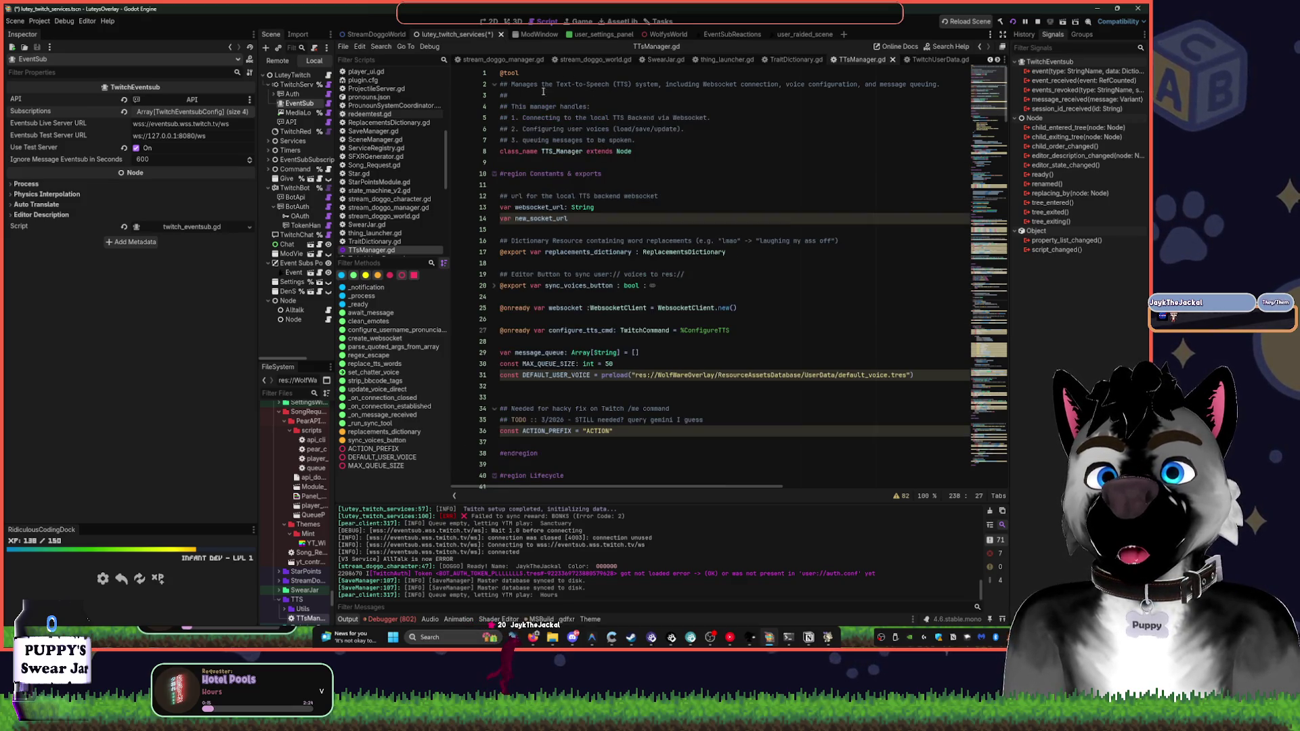
# Replace the header's manager-handles comment lines with the pasted trigger command labelled 'example:'.
pyautogui.moveTo(637, 140)
pyautogui.mouseDown()
pyautogui.moveTo(541, 128)
pyautogui.moveTo(500, 107)
pyautogui.mouseUp()
pyautogui.press('BackSpace')
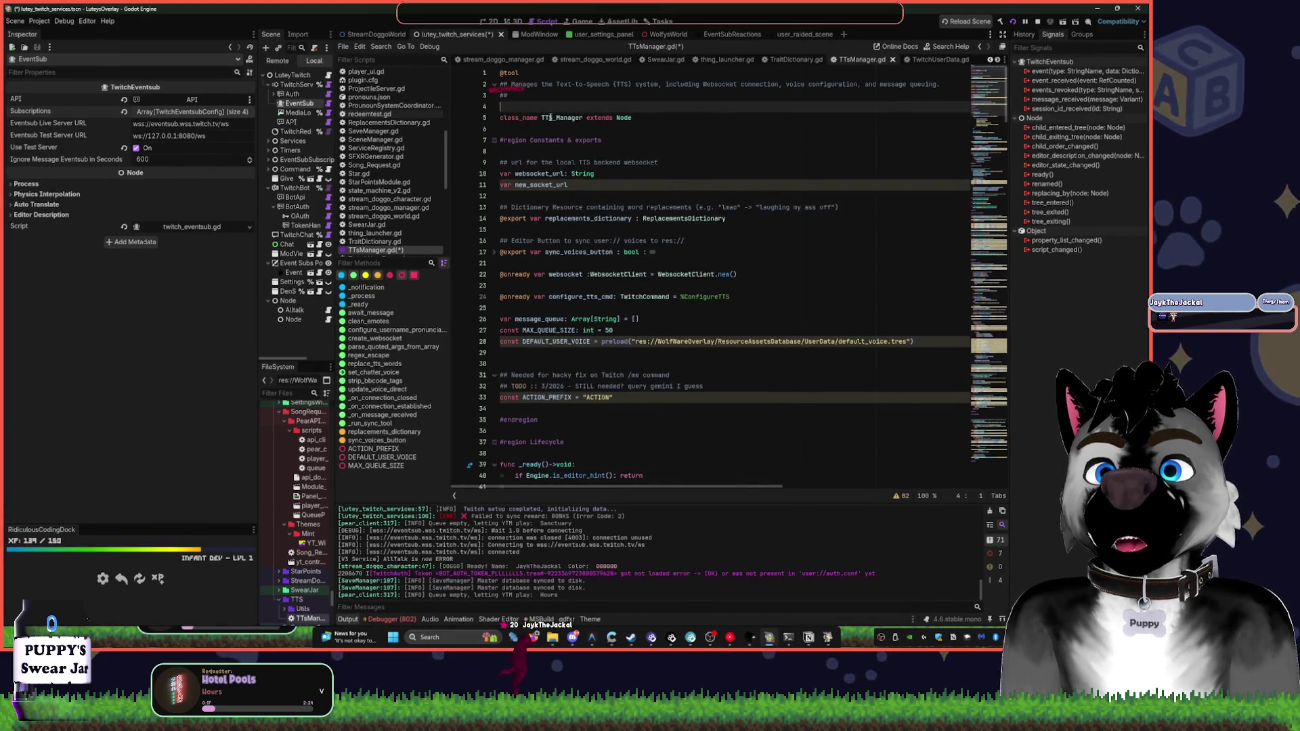
pyautogui.write('twitch event trigger channel.ban --transport=websocket')
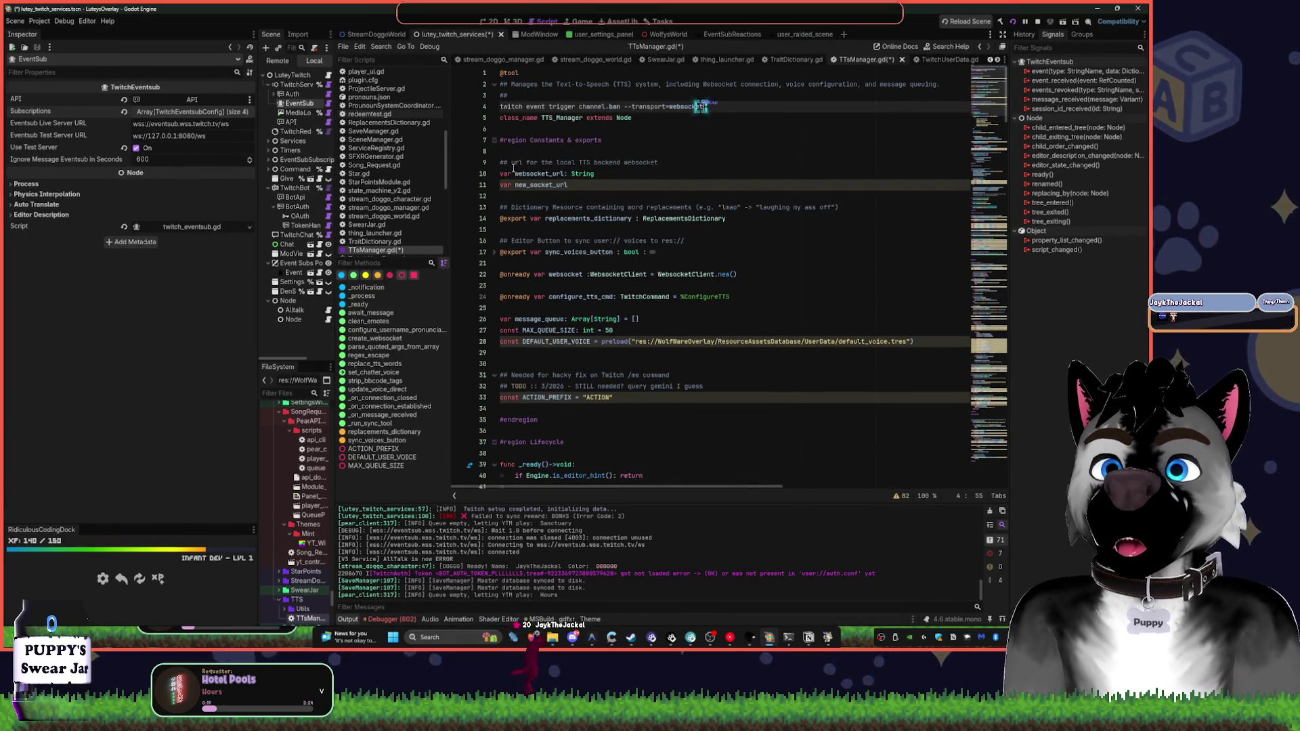
pyautogui.press('Home')
pyautogui.write('e')
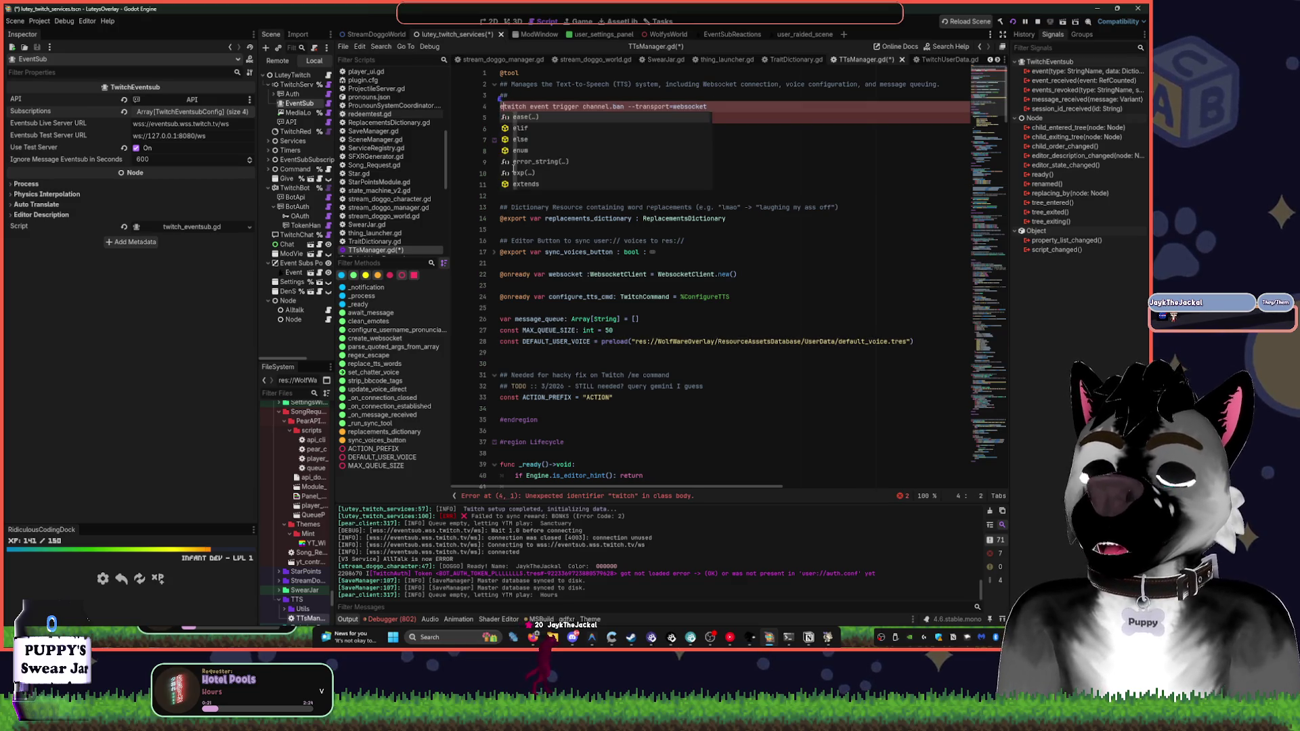
pyautogui.write('xe')
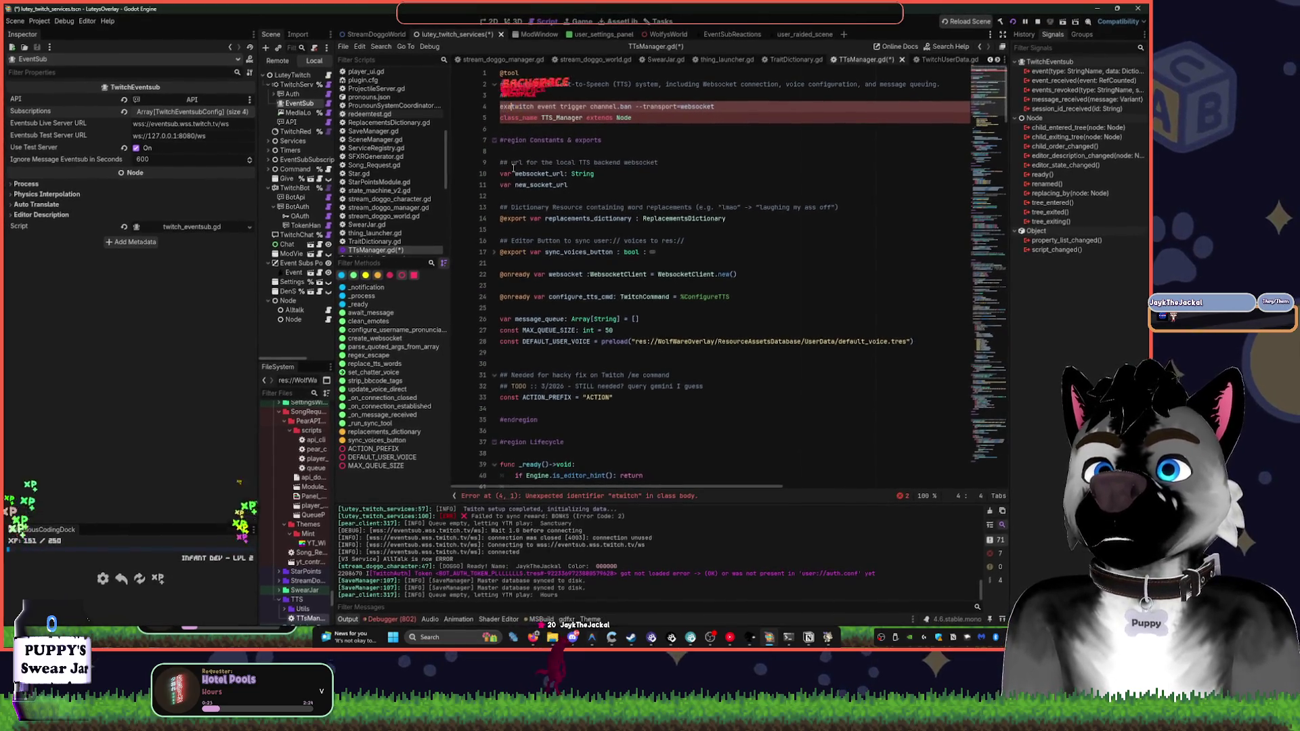
pyautogui.press('BackSpace')
pyautogui.write('ample:')
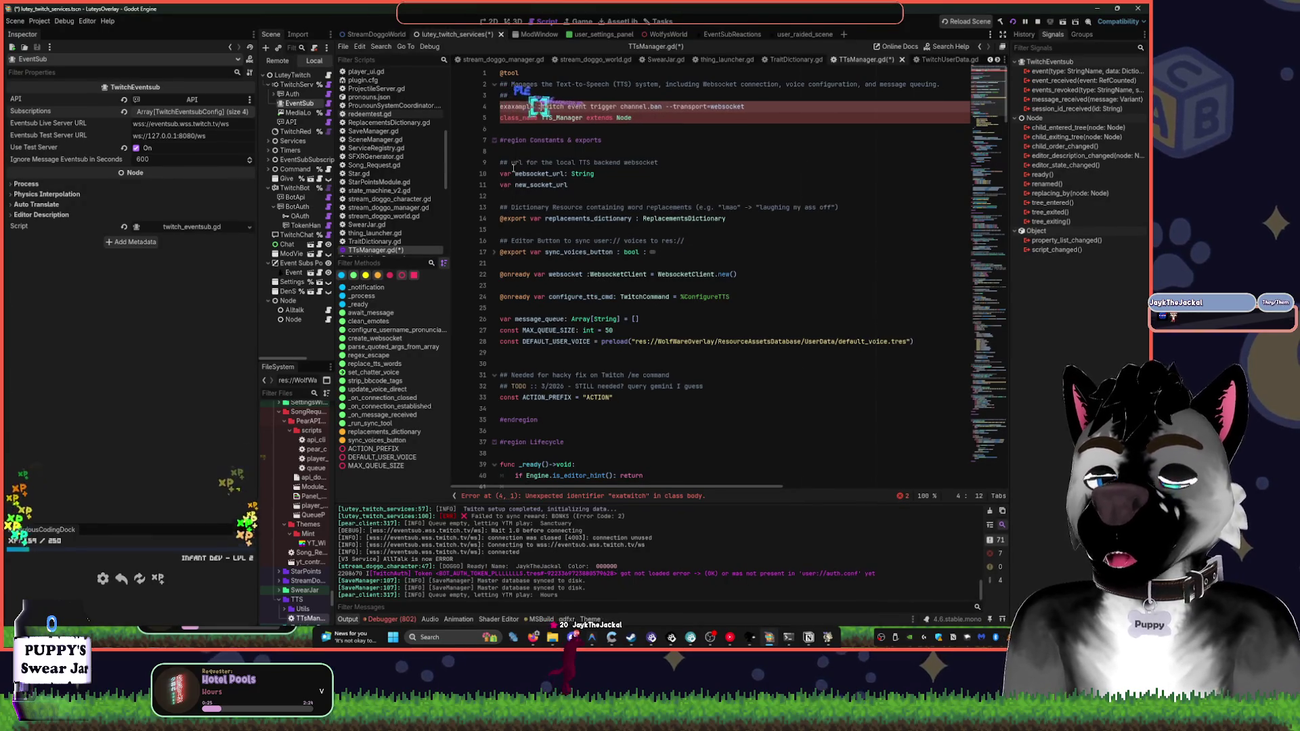
pyautogui.press('End')
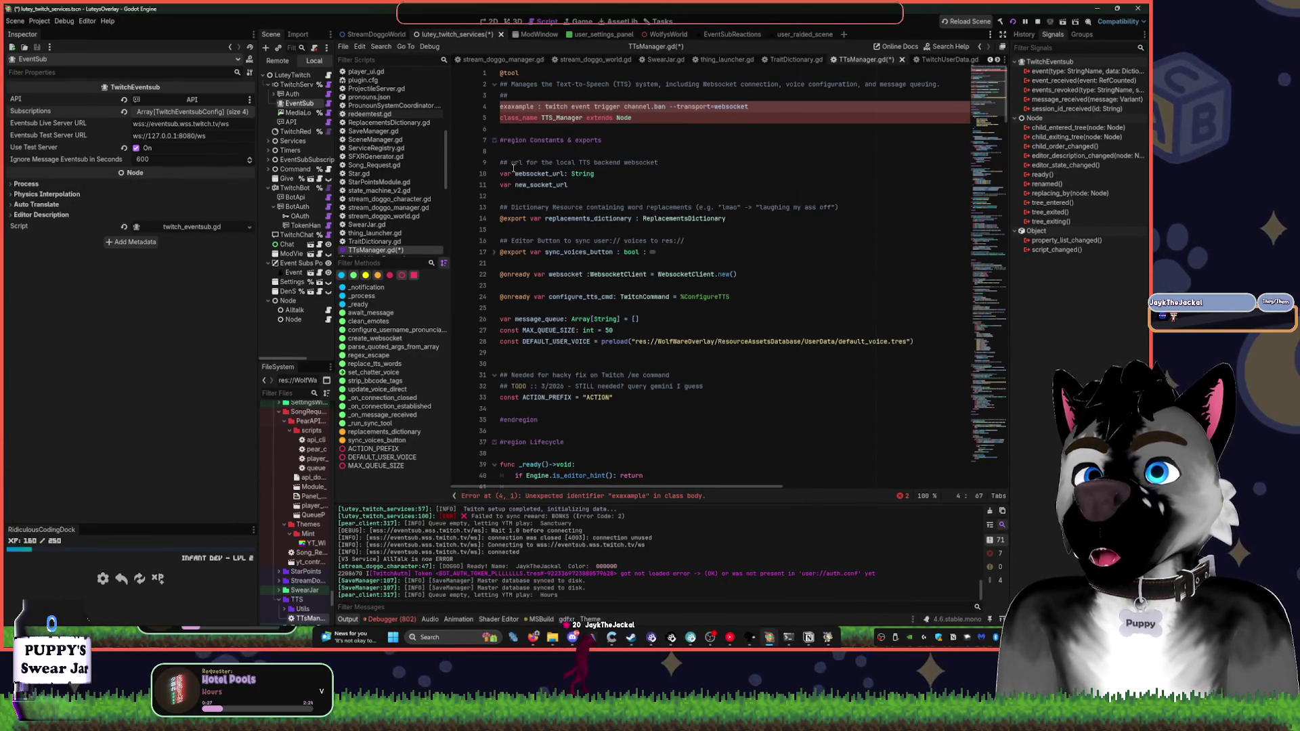
pyautogui.press('Right')
pyautogui.press('Right')
pyautogui.press('Delete')
pyautogui.press('Delete')
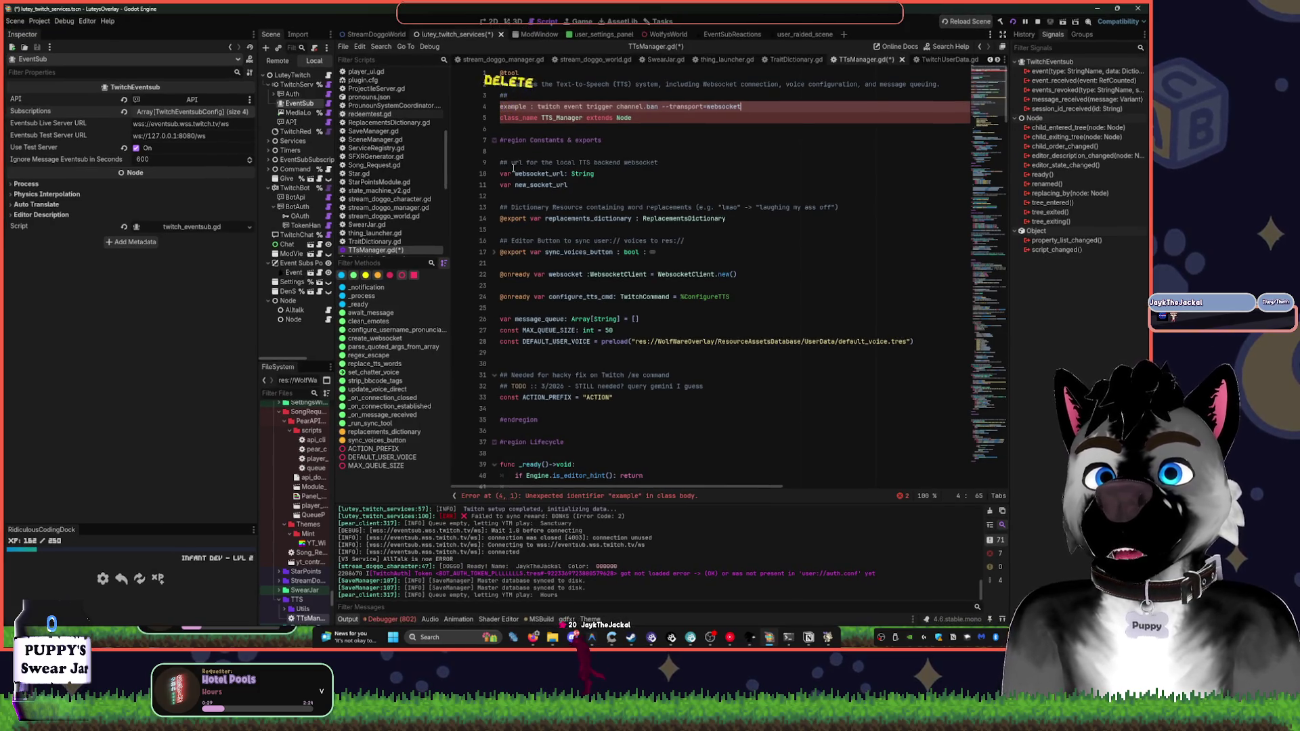
pyautogui.press('End')
# Add 'source:' and 'server cmd:' note lines around the example command.
pyautogui.press('Return')
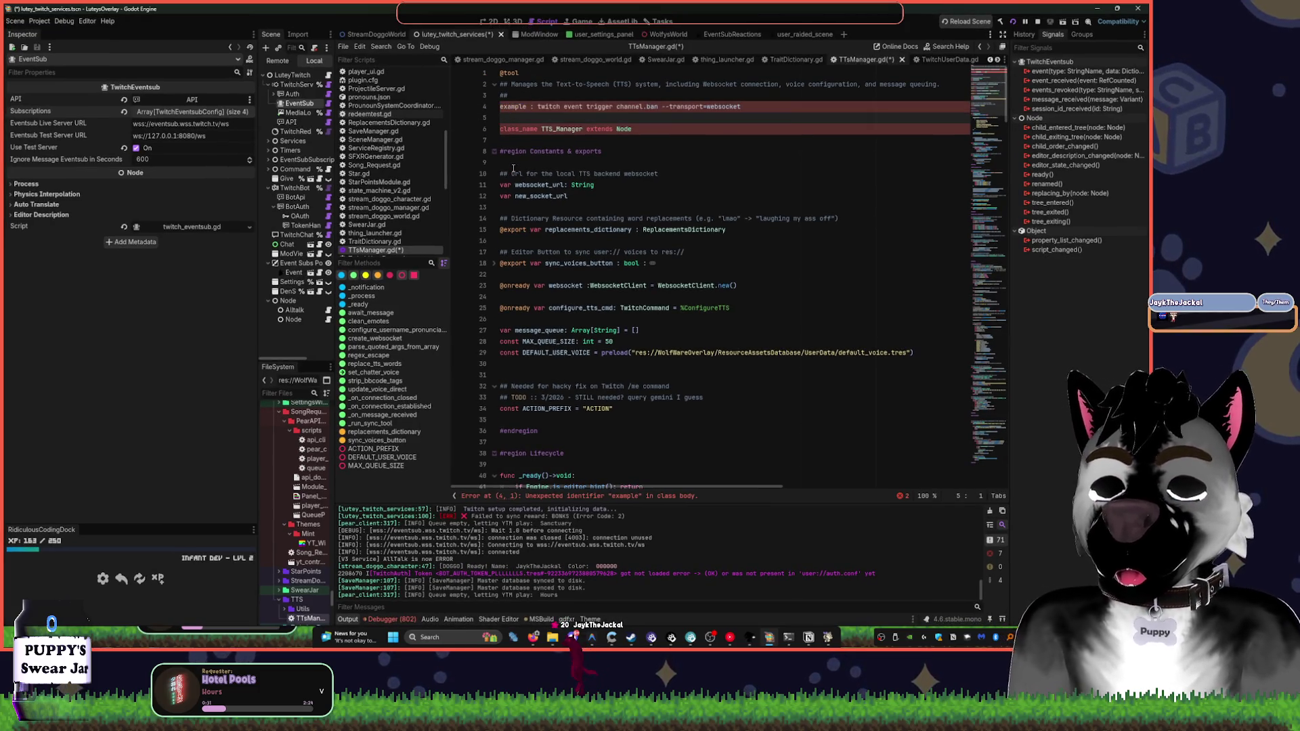
pyautogui.write('source:')
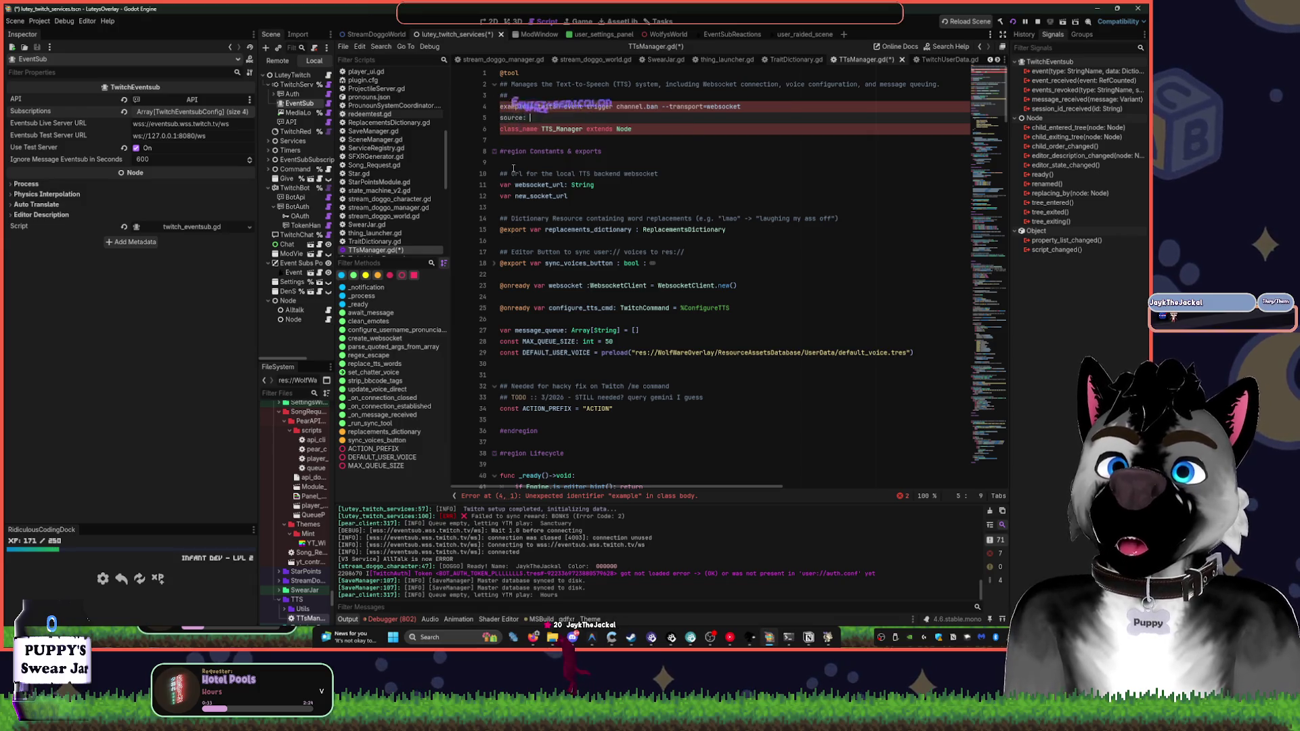
pyautogui.press('Up')
pyautogui.press('Up')
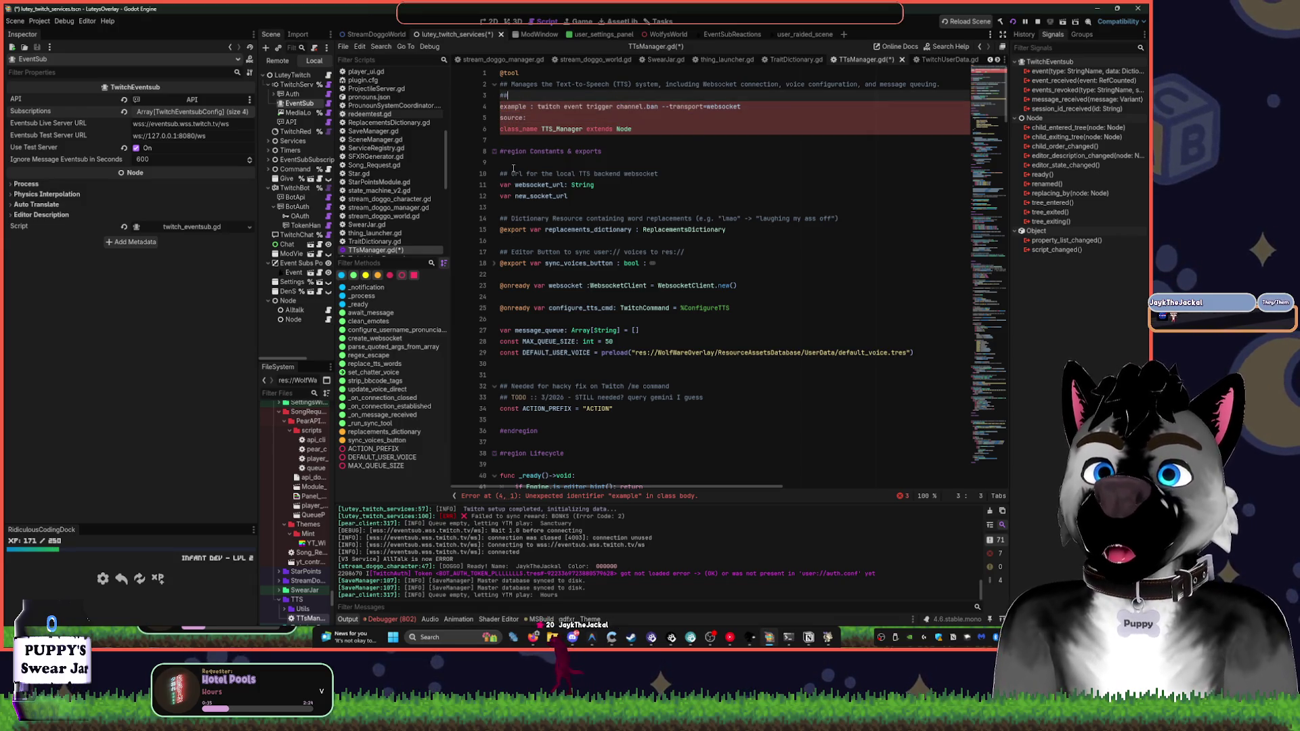
pyautogui.press('Return')
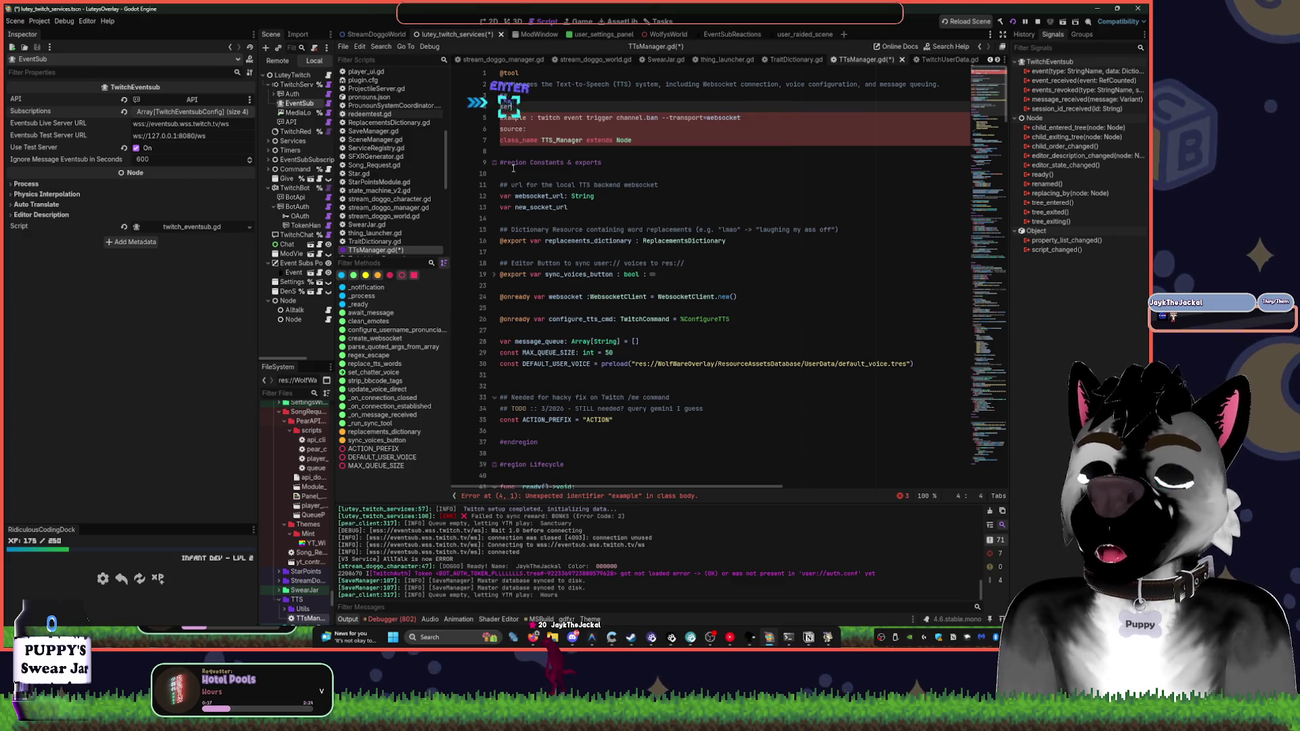
pyautogui.write('server cmd:')
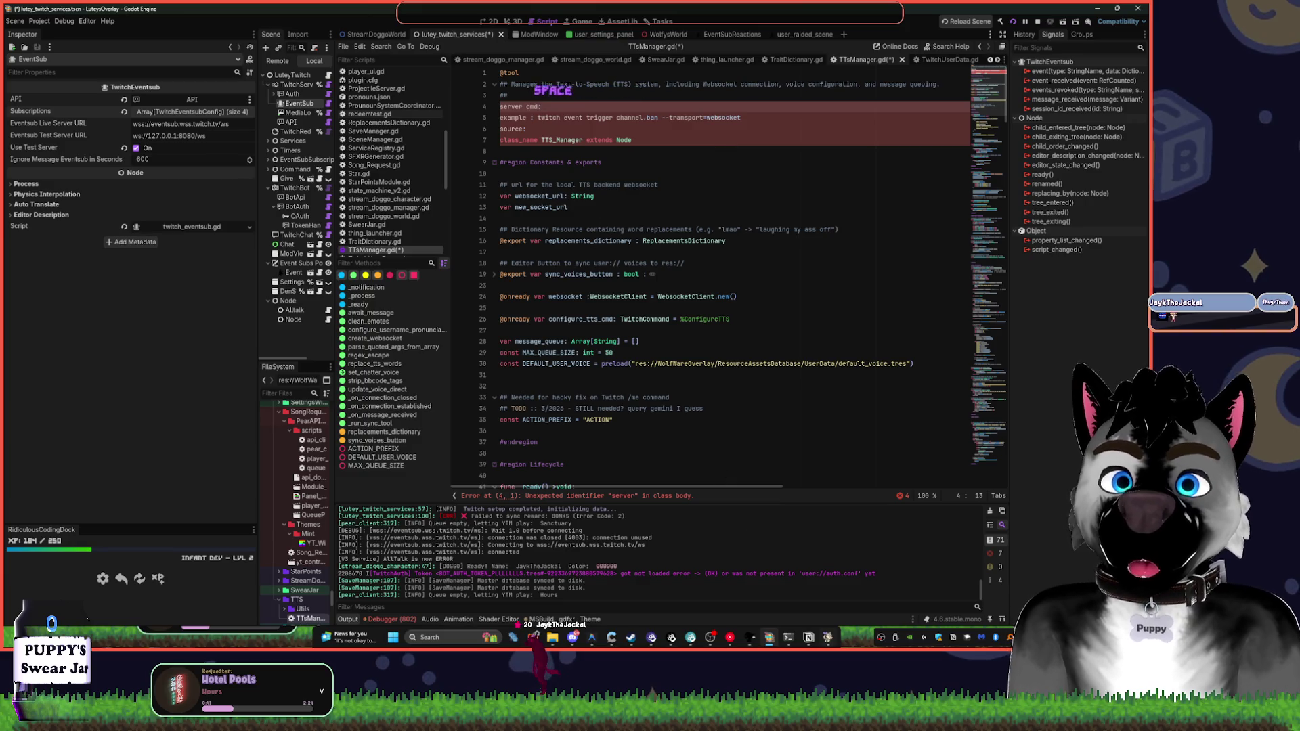
# Stop and restart the mock websocket server in PowerShell, then return to the script.
pyautogui.click(788, 637)
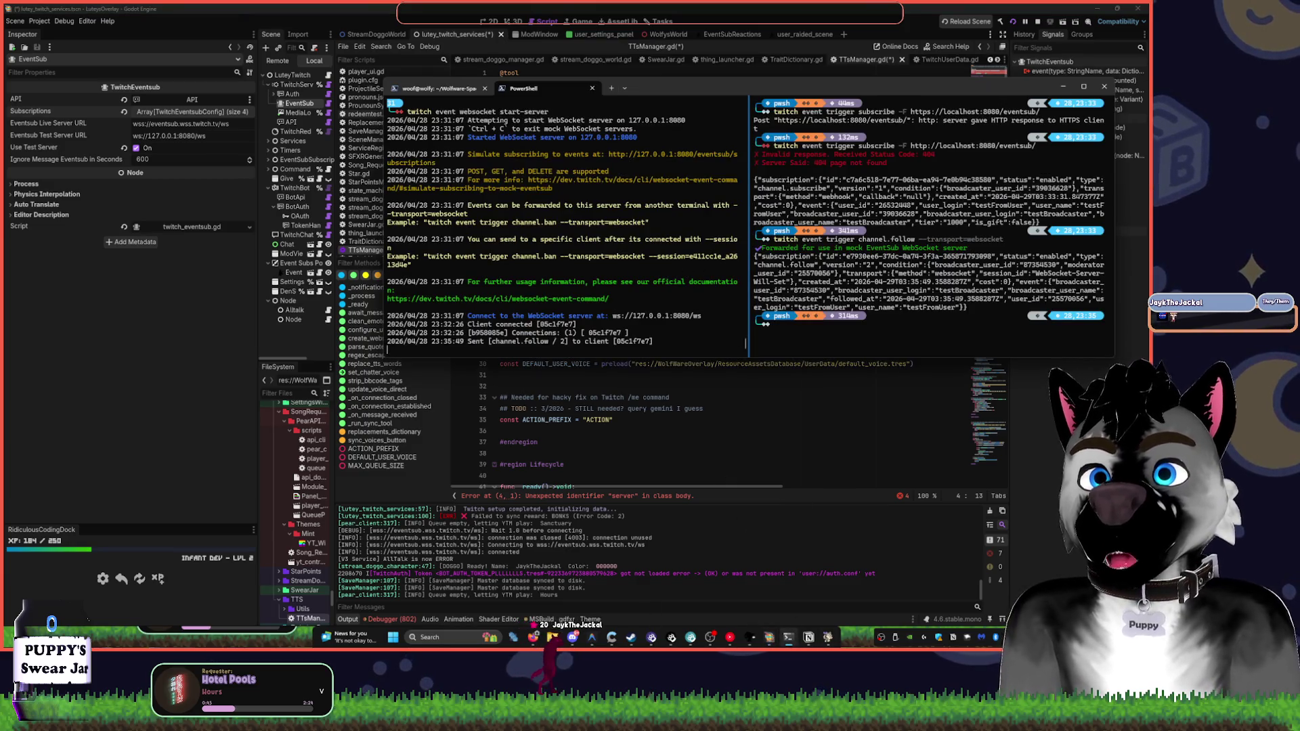
pyautogui.hotkey('ctrl', 'c')
pyautogui.press('Up')
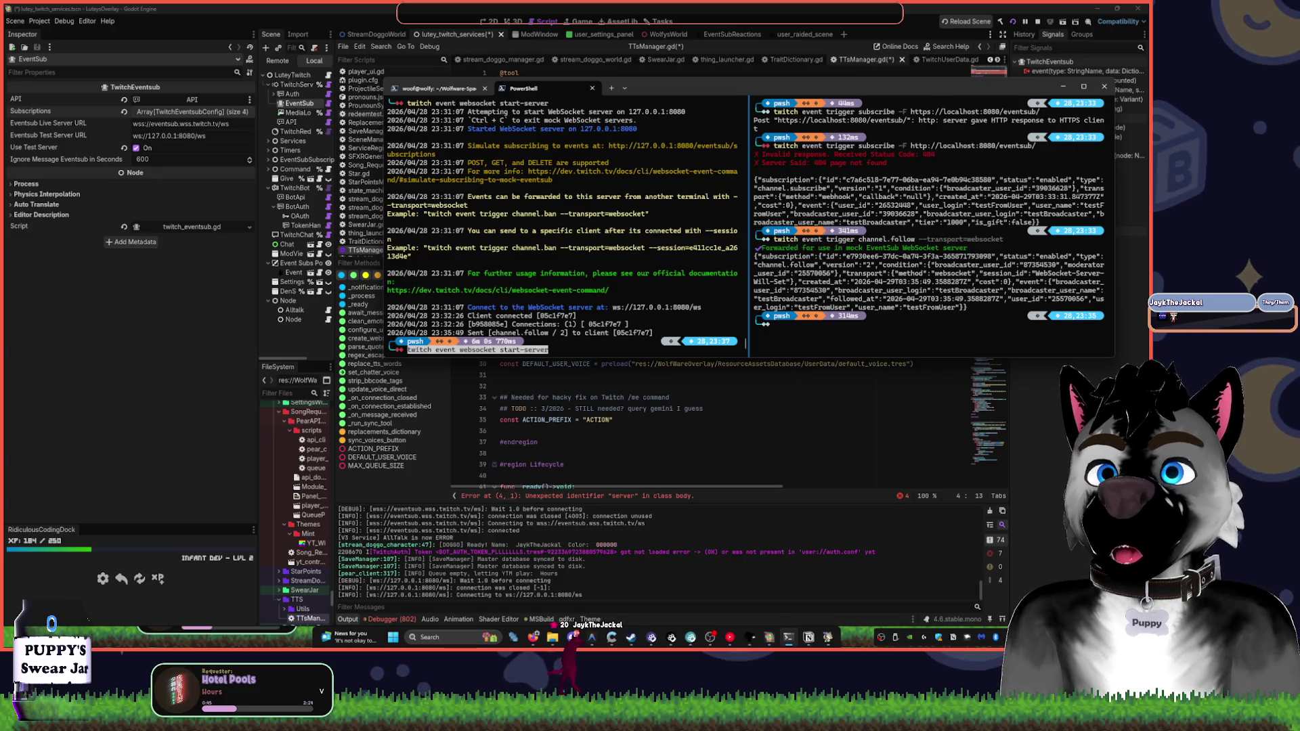
pyautogui.press('Return')
pyautogui.click(650, 408)
pyautogui.click(573, 109)
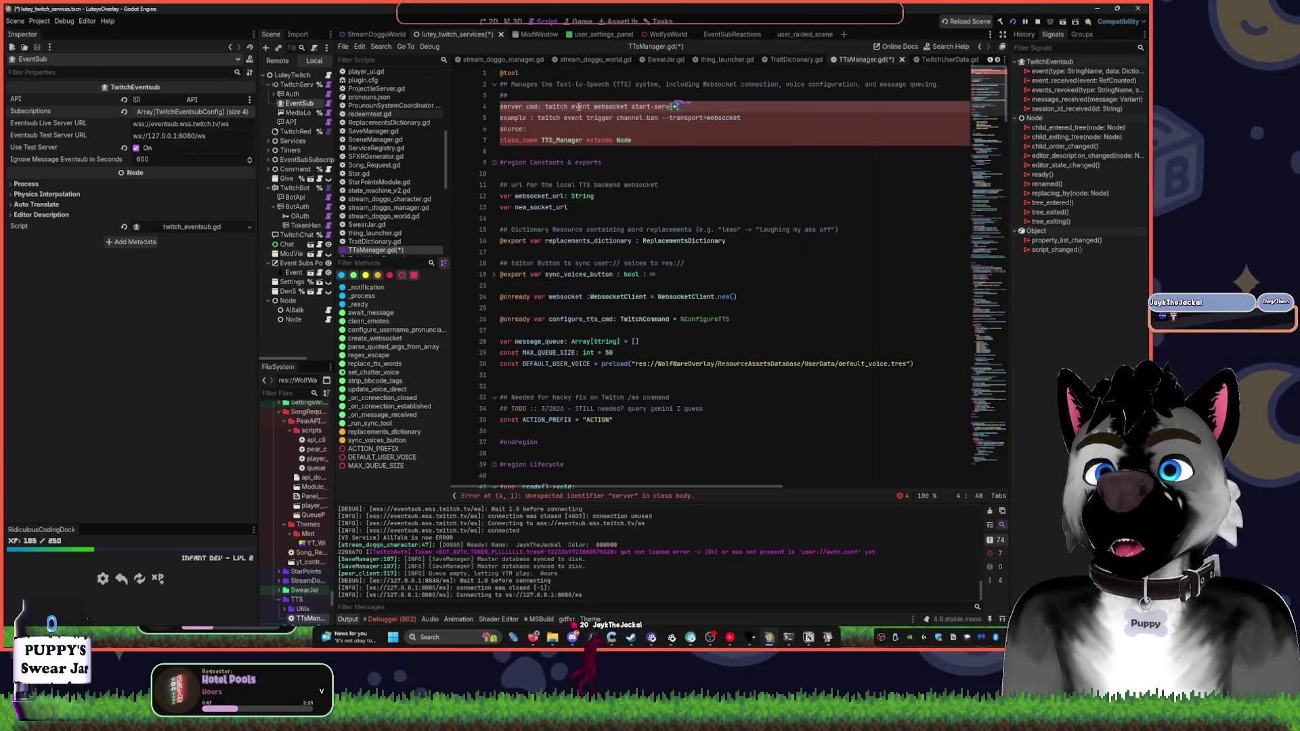
pyautogui.hotkey('alt', 'Tab')
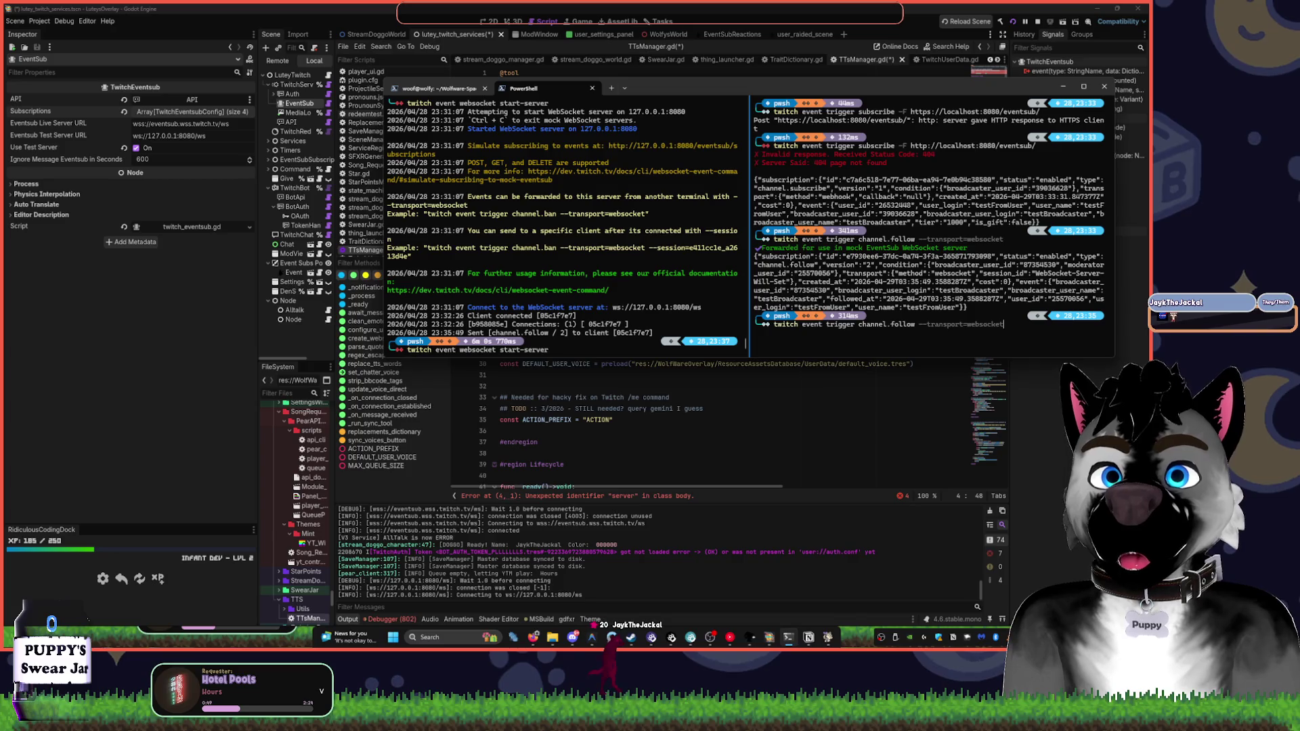
pyautogui.click(799, 420)
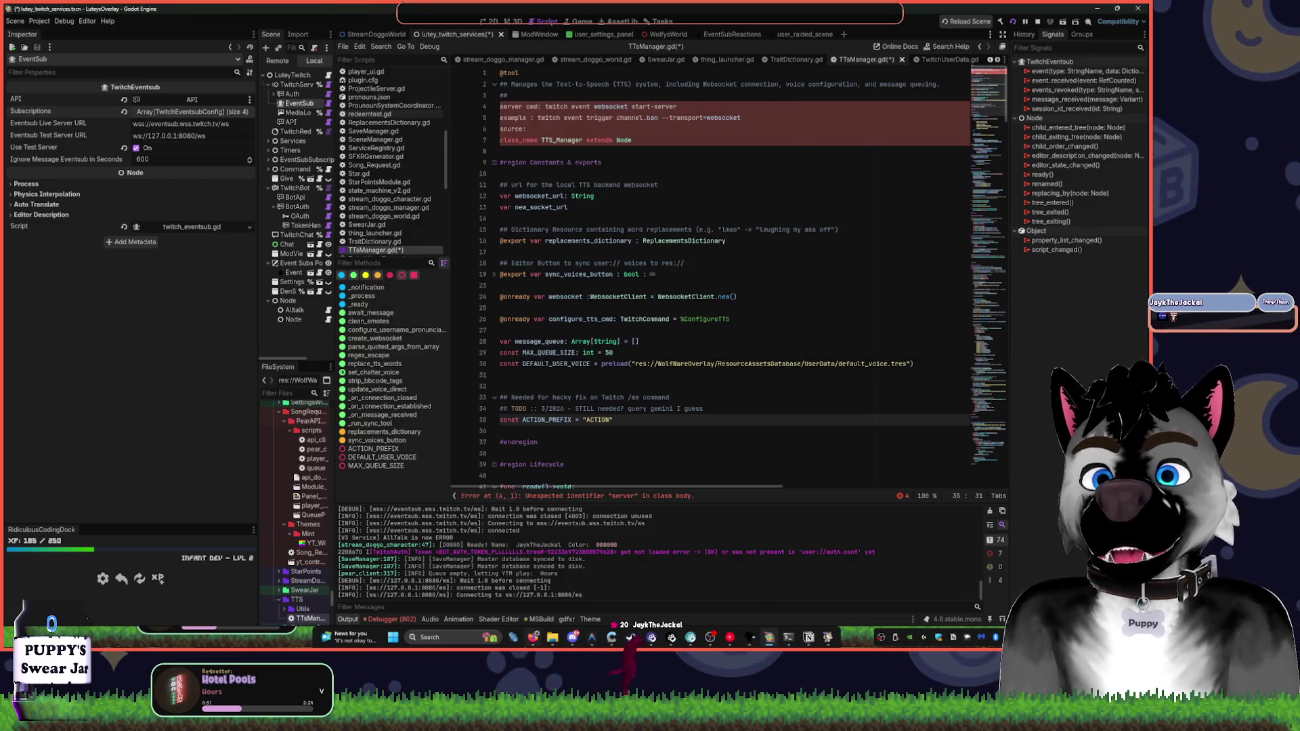
pyautogui.click(533, 637)
pyautogui.click(380, 124)
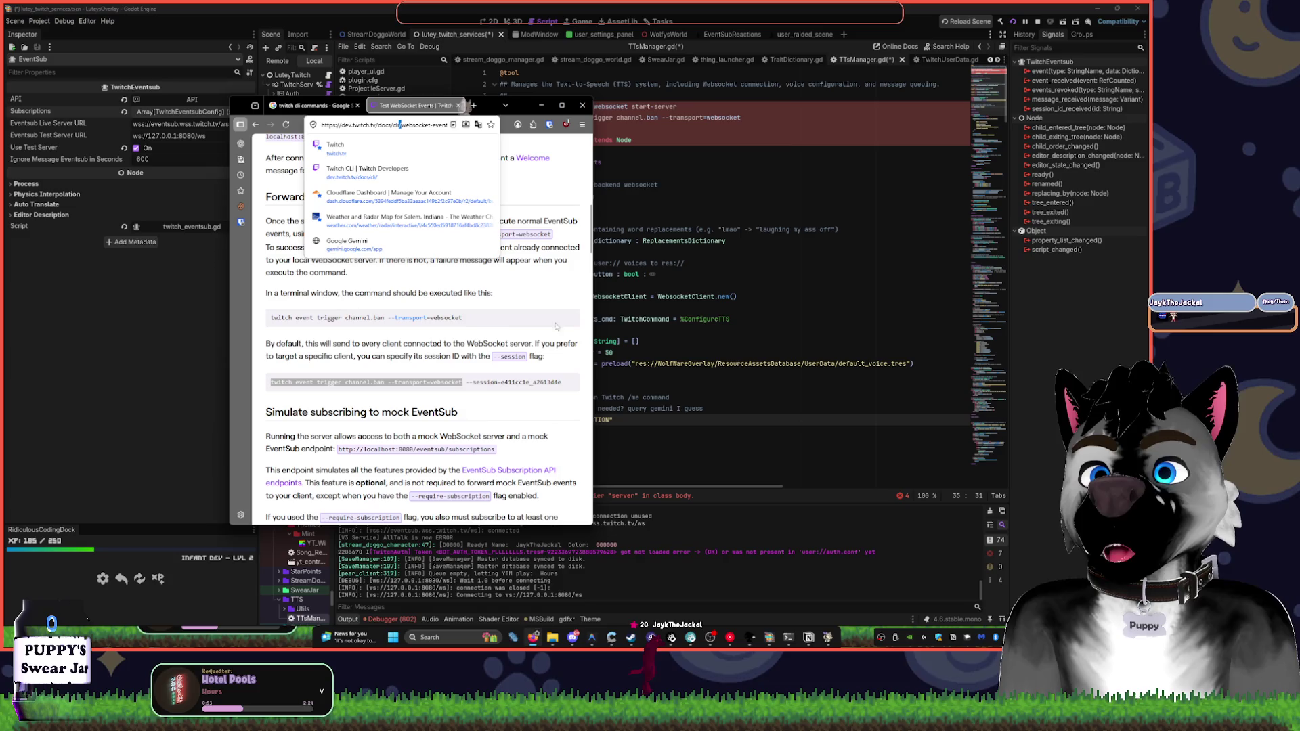
# Copy the main Twitch CLI docs URL and paste it after 'source:' in the header.
pyautogui.click(371, 138)
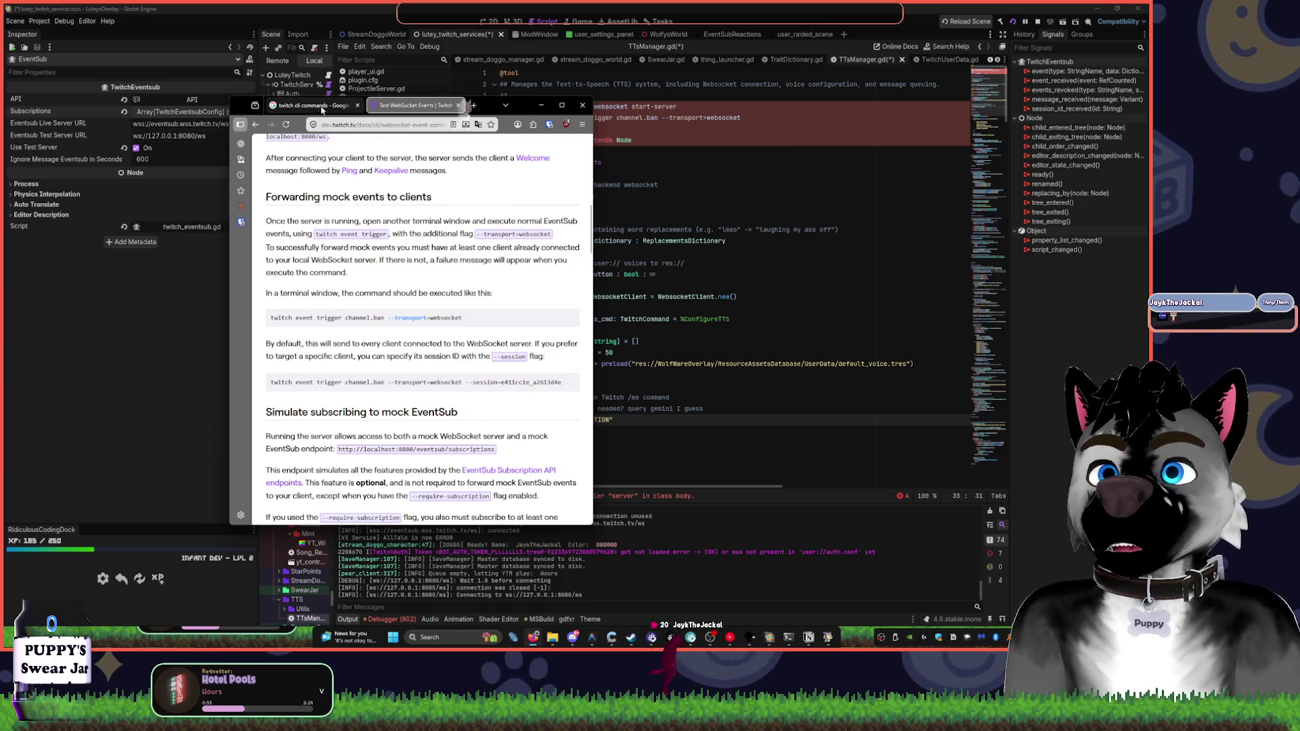
pyautogui.click(313, 105)
pyautogui.click(413, 105)
pyautogui.click(382, 125)
pyautogui.hotkey('alt', 'Left')
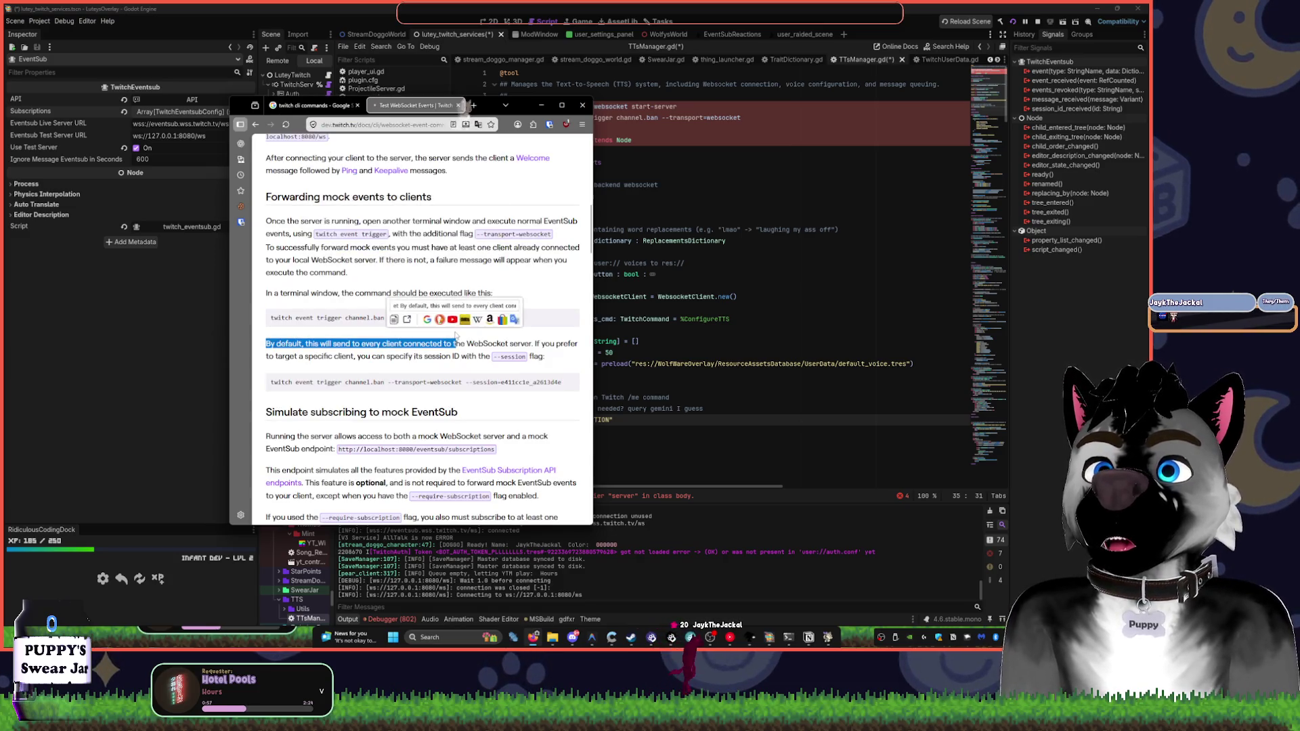
pyautogui.hotkey('ctrl', 'l')
pyautogui.click(531, 252)
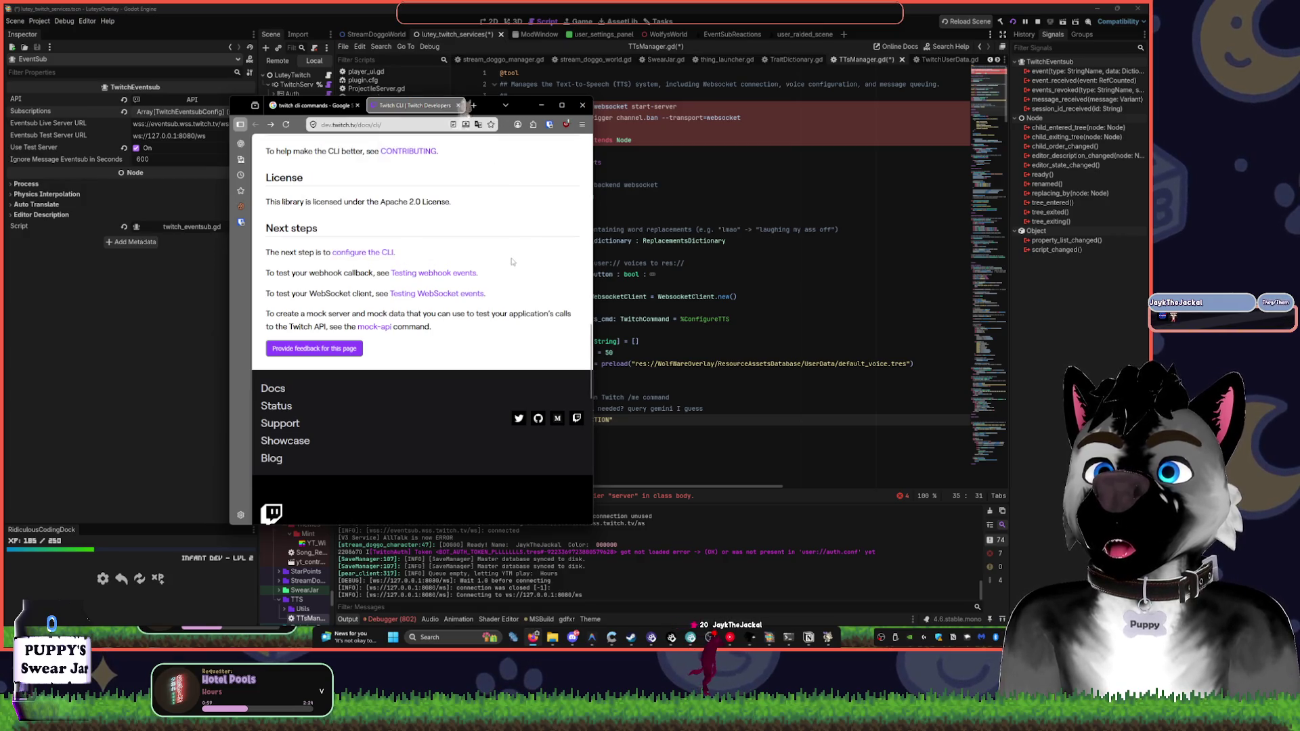
pyautogui.scroll(20, 473, 203)
pyautogui.hotkey('ctrl', 'l')
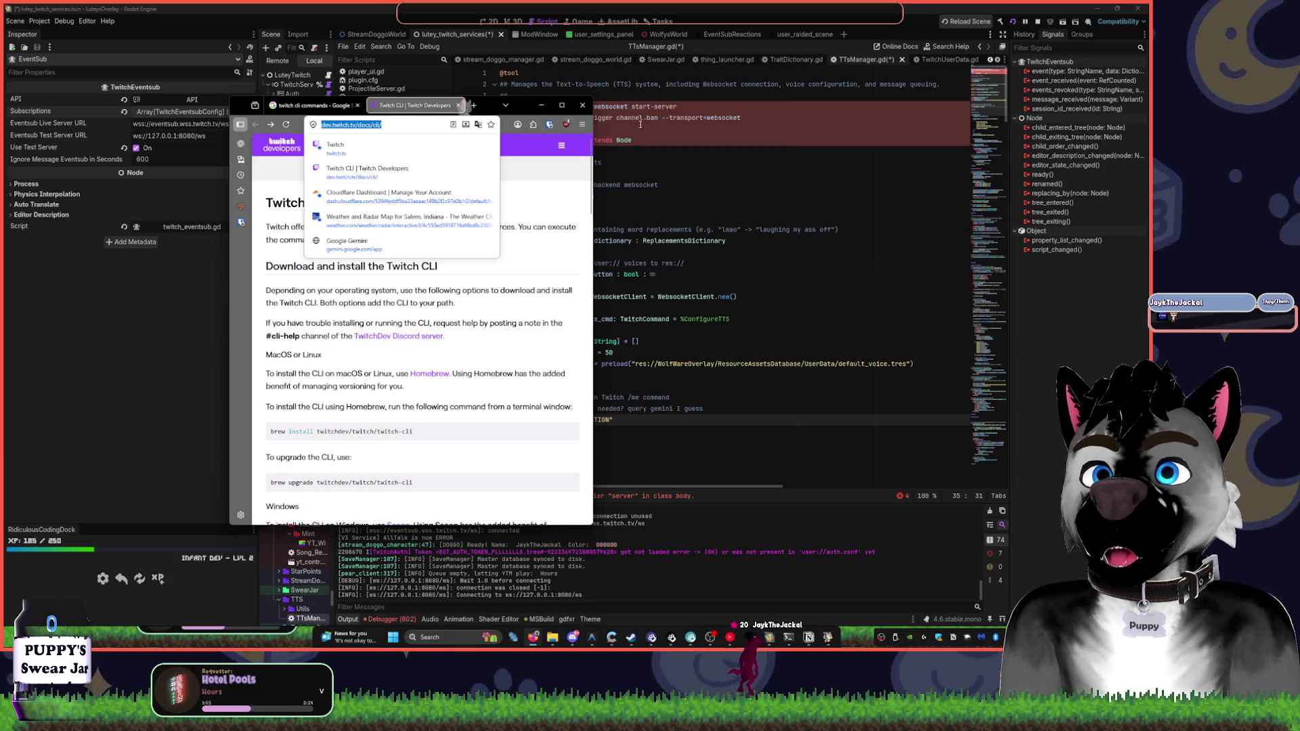
pyautogui.hotkey('alt', 'Tab')
pyautogui.click(554, 107)
pyautogui.click(556, 128)
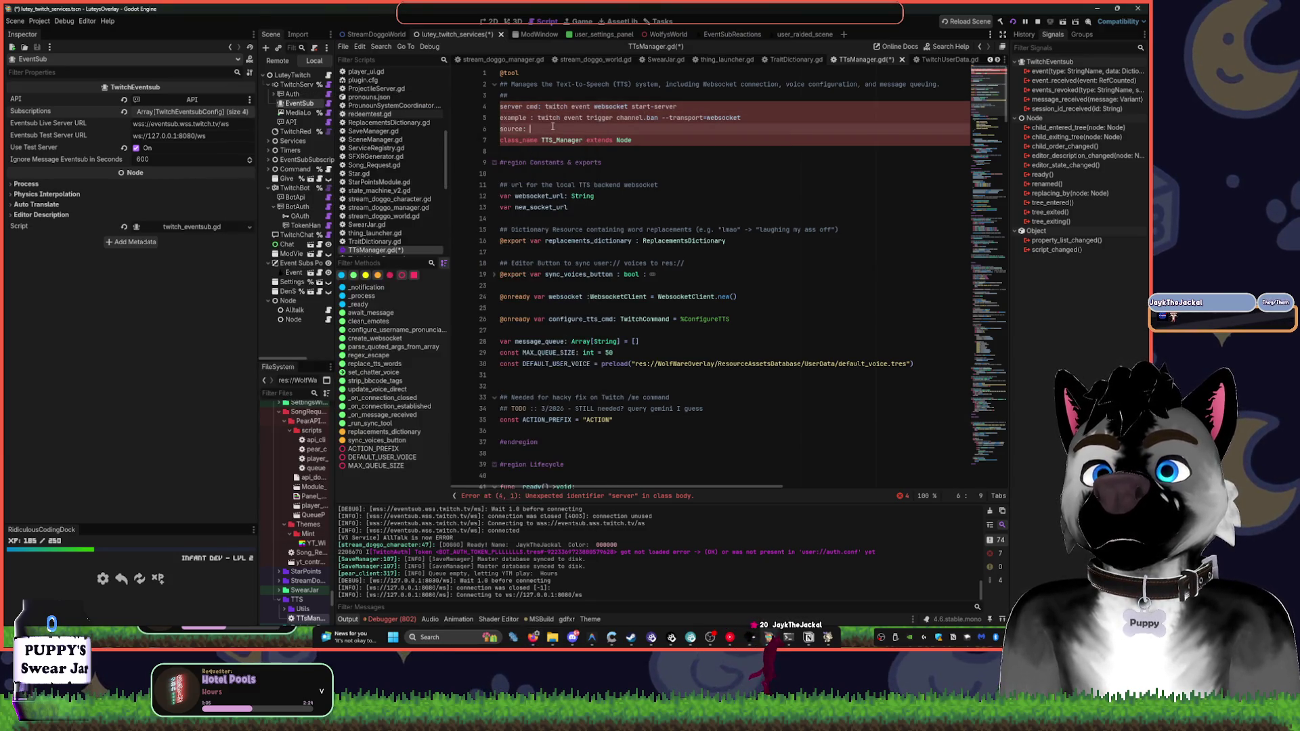
pyautogui.hotkey('ctrl', 'v')
# Append the WebSocket event docs URL after a '|' separator on the source line.
pyautogui.hotkey('alt', 'Tab')
pyautogui.scroll(-10, 493, 351)
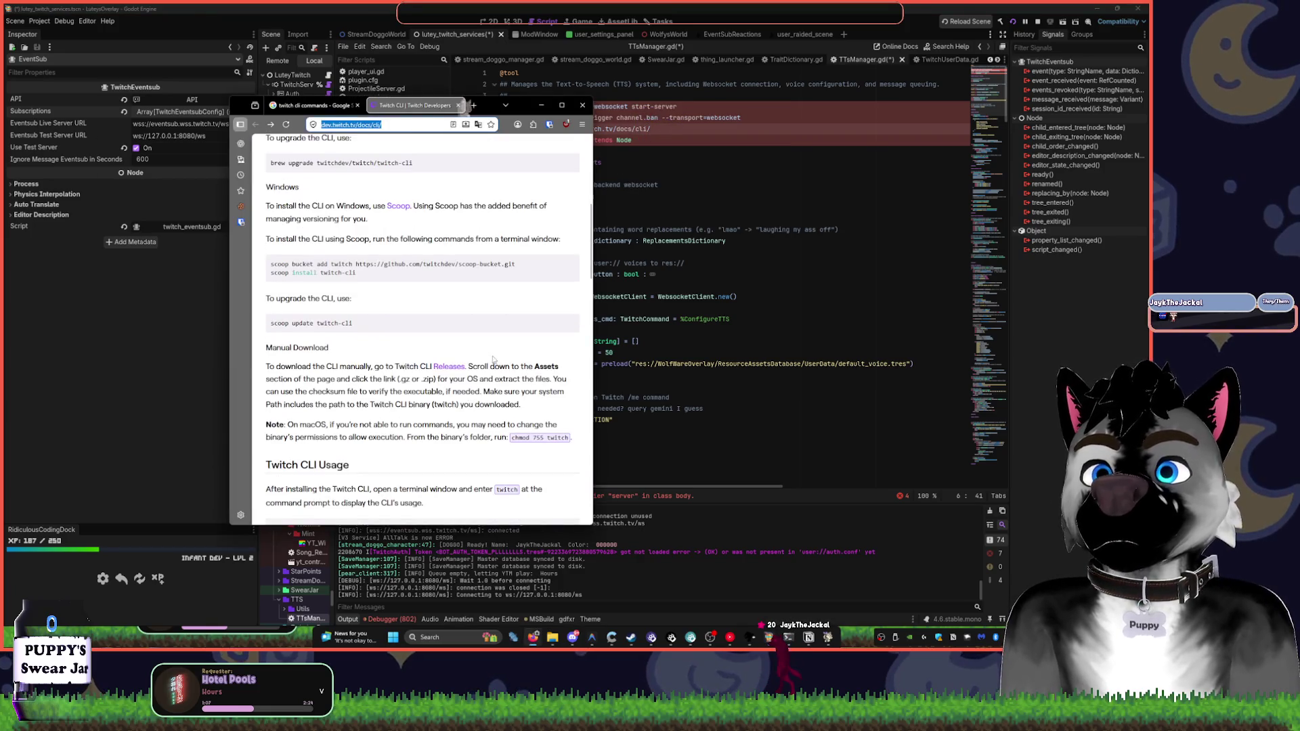
pyautogui.scroll(-10, 493, 351)
pyautogui.scroll(-5, 506, 400)
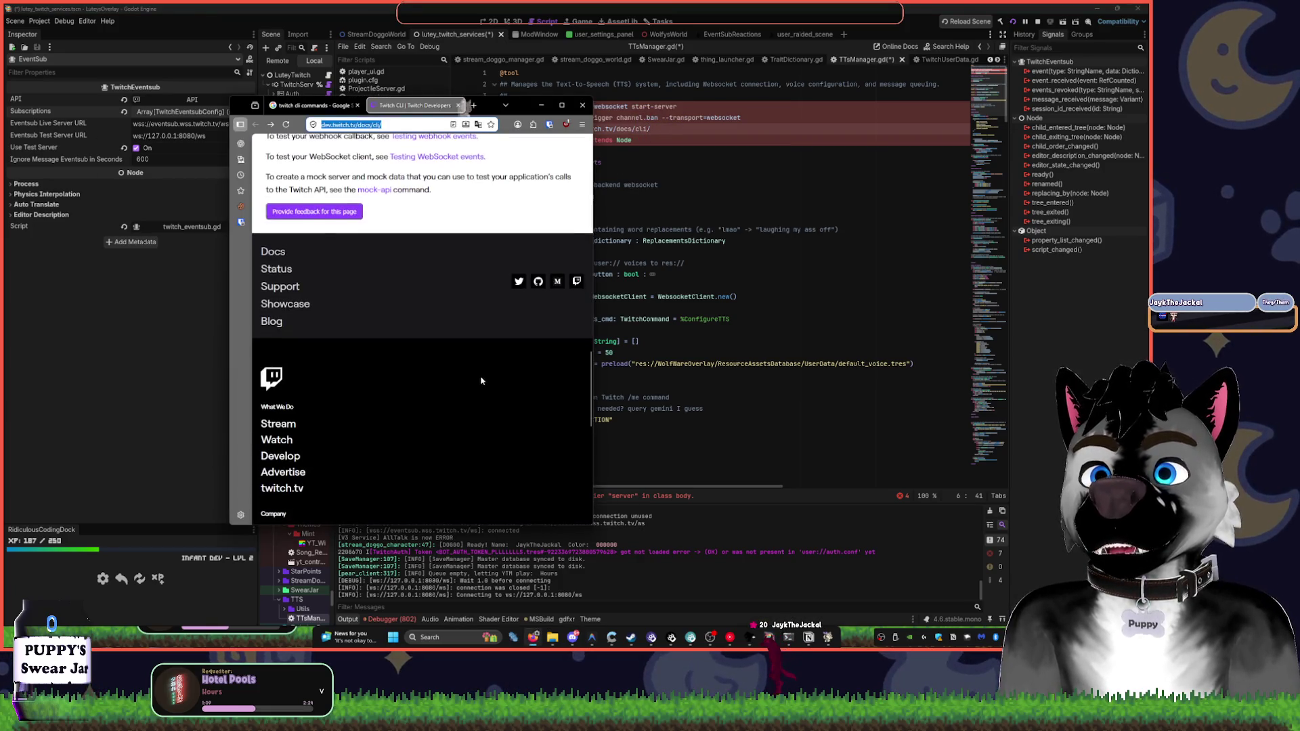
pyautogui.scroll(7, 481, 369)
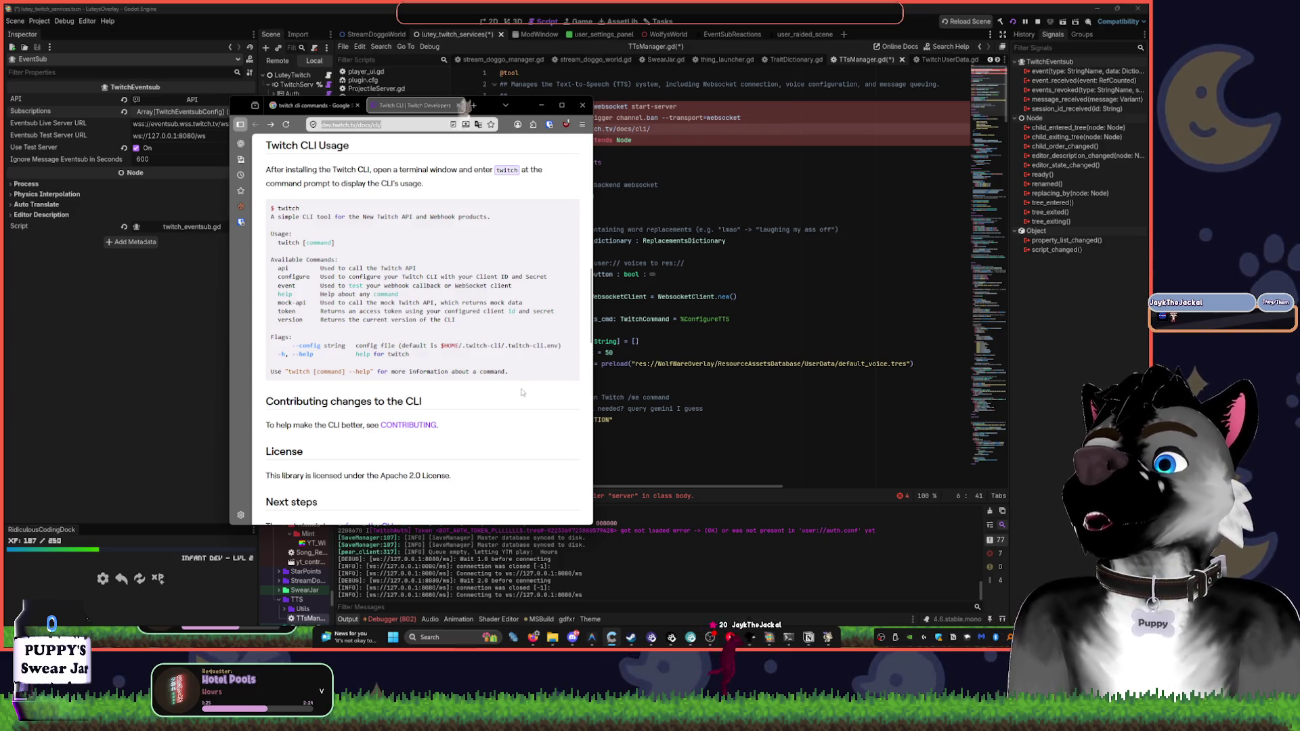
pyautogui.click(399, 125)
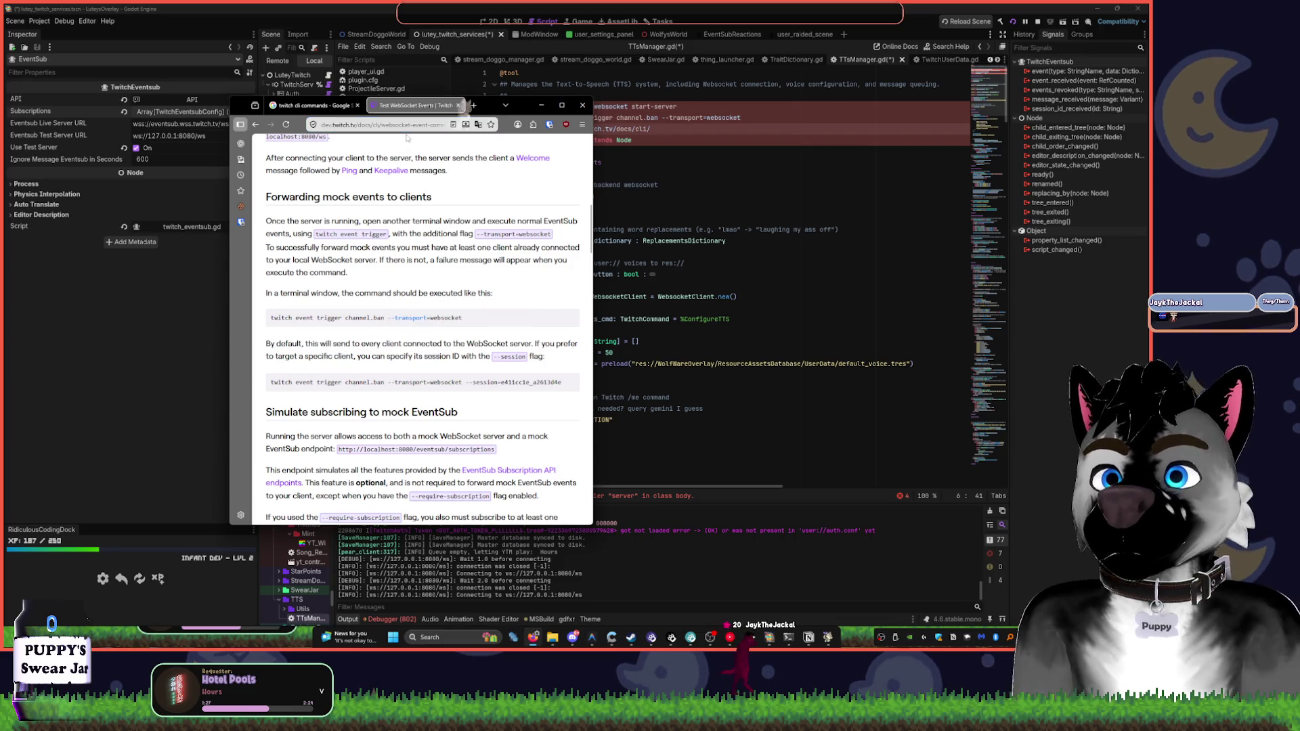
pyautogui.click(683, 127)
pyautogui.write('|')
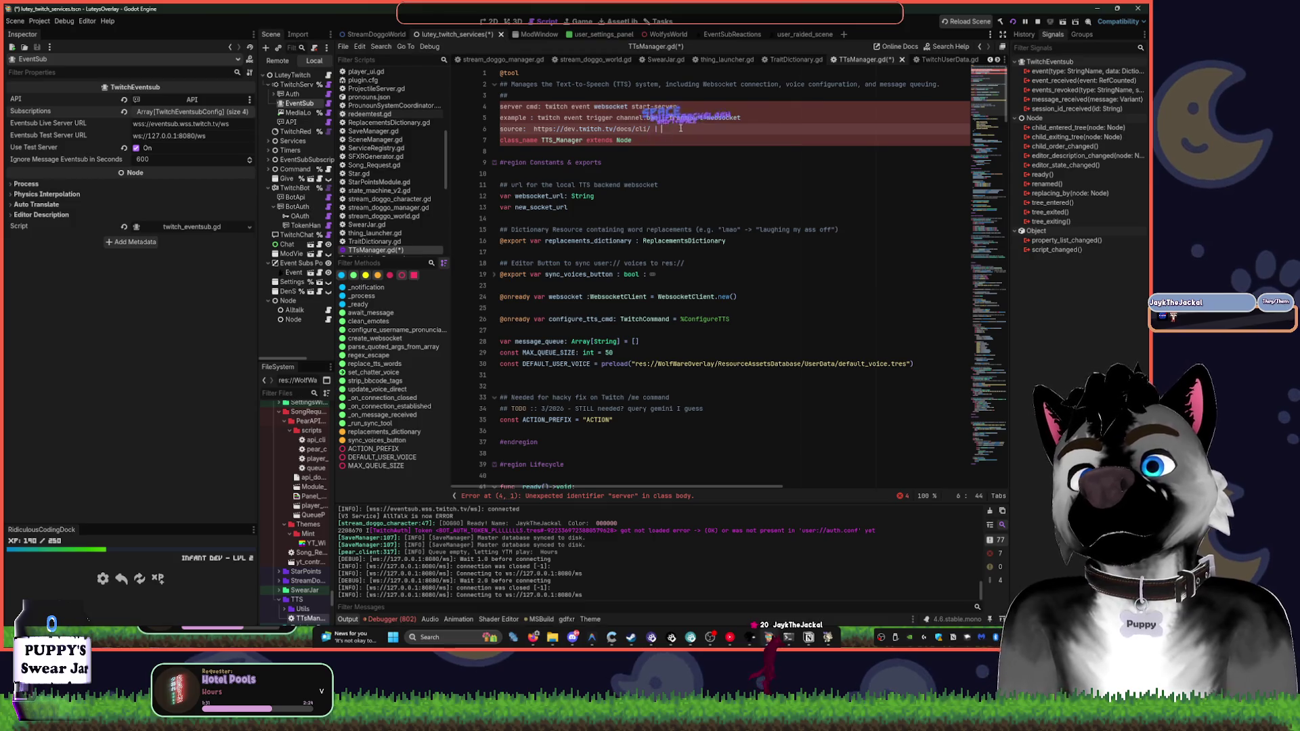
pyautogui.write('https://dev.twitch.tv/docs/cli/websocket-event-command')
# Comment out the header note lines with Ctrl+K.
pyautogui.press('Up')
pyautogui.press('Up')
pyautogui.press('Up')
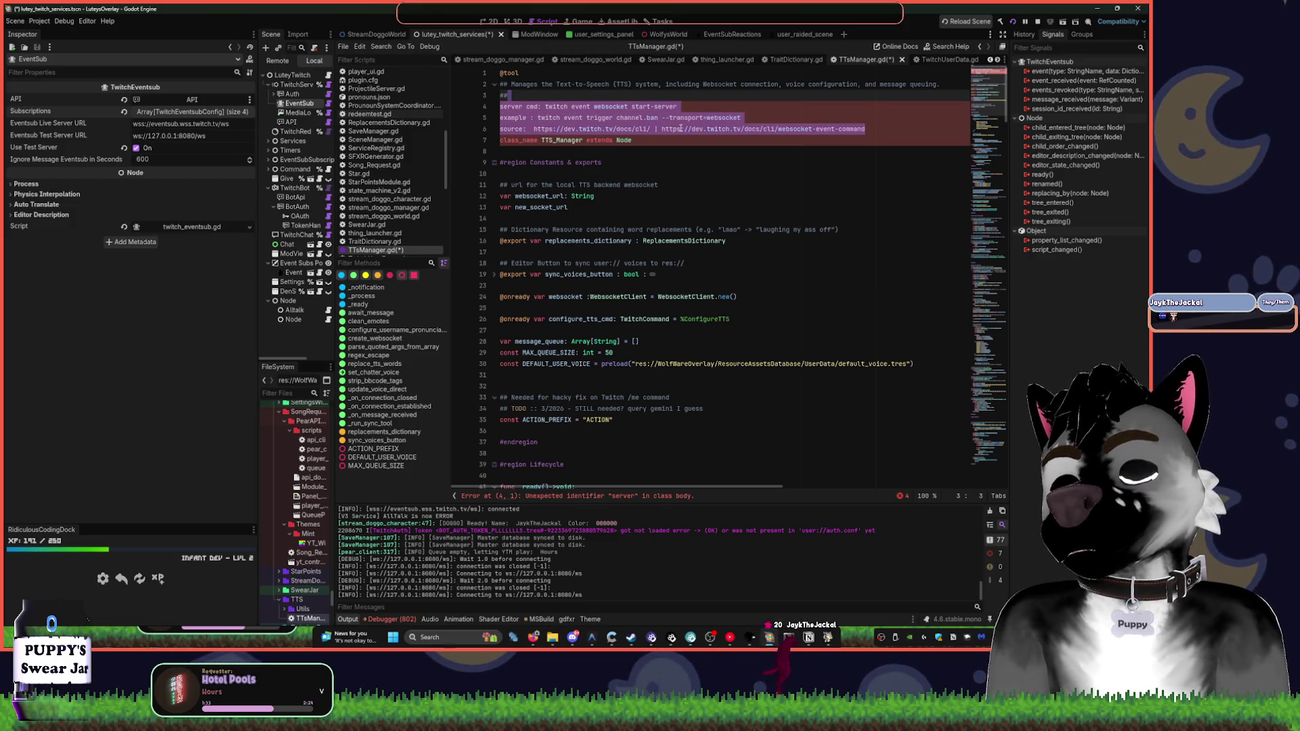
pyautogui.hotkey('ctrl', 'k')
pyautogui.scroll(-10, 815, 262)
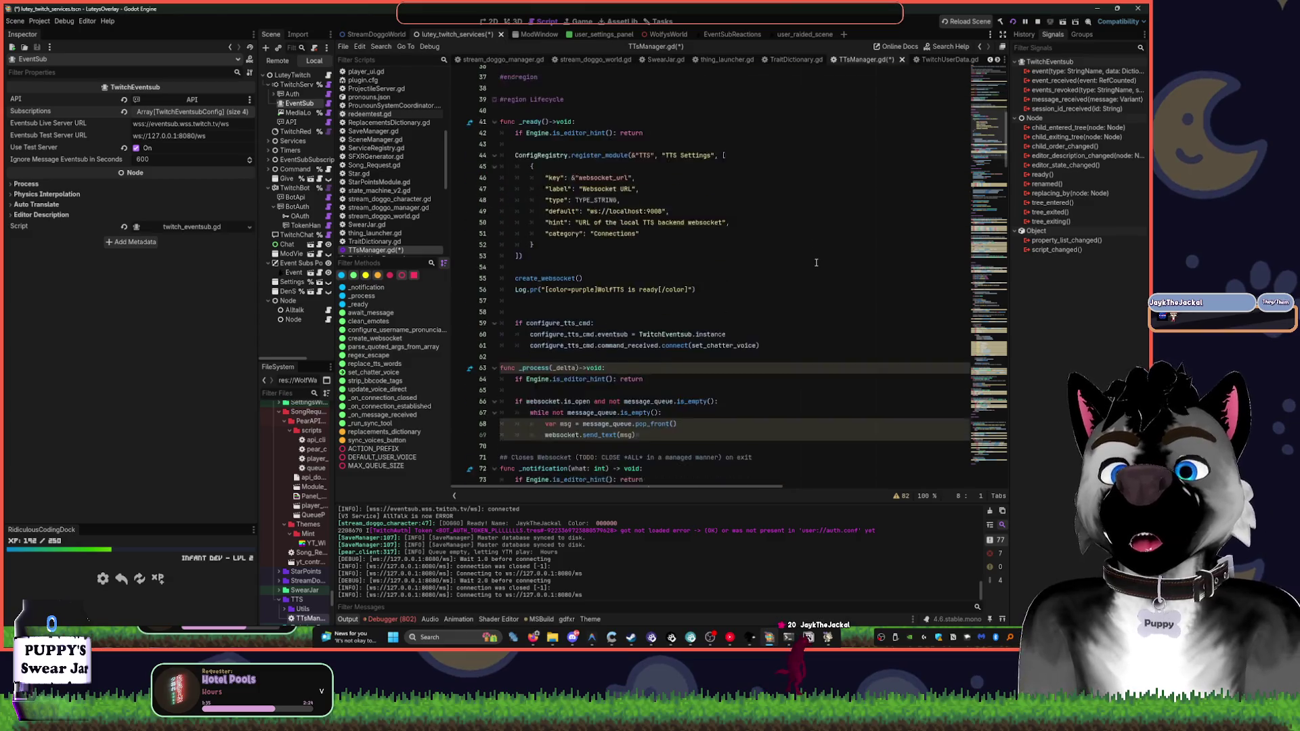
# Select logger lines 92–93, then drag the dock splitter left to narrow the Inspector.
pyautogui.scroll(-12, 816, 262)
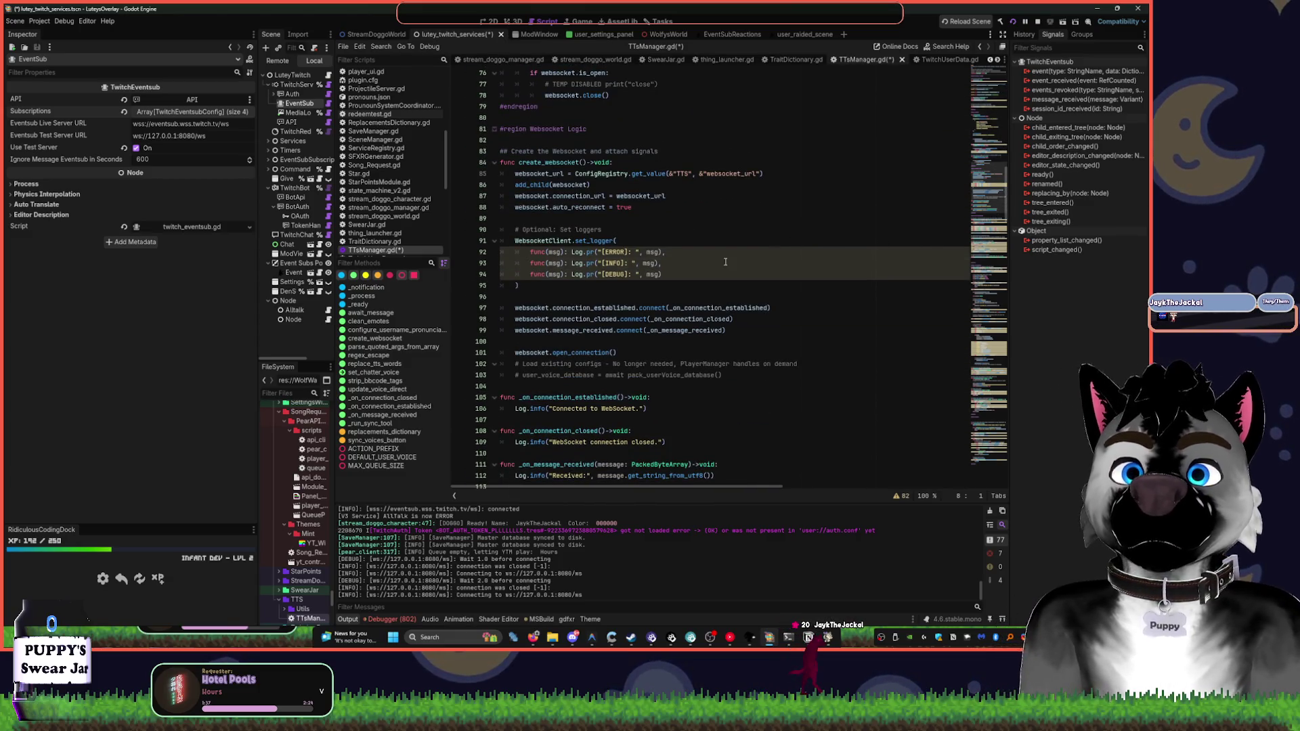
pyautogui.moveTo(725, 262); pyautogui.dragTo(721, 252)
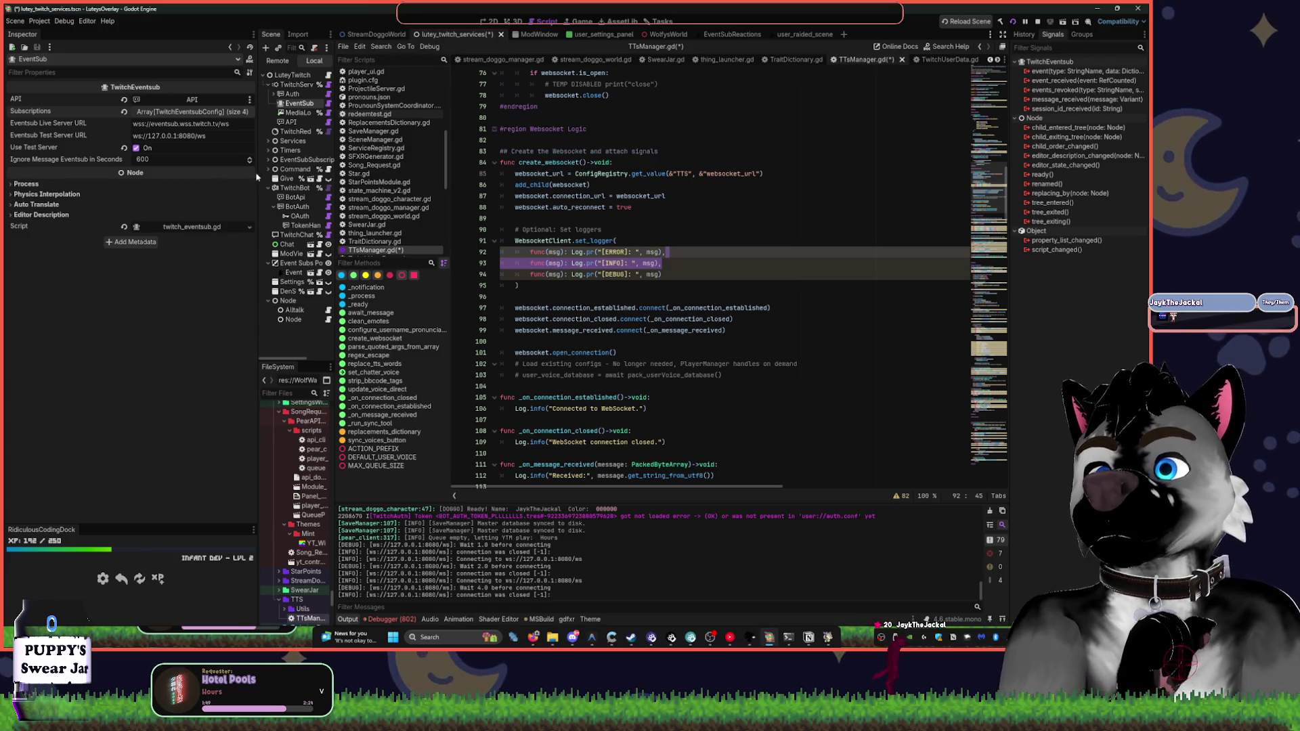
pyautogui.moveTo(256, 172); pyautogui.dragTo(121, 171)
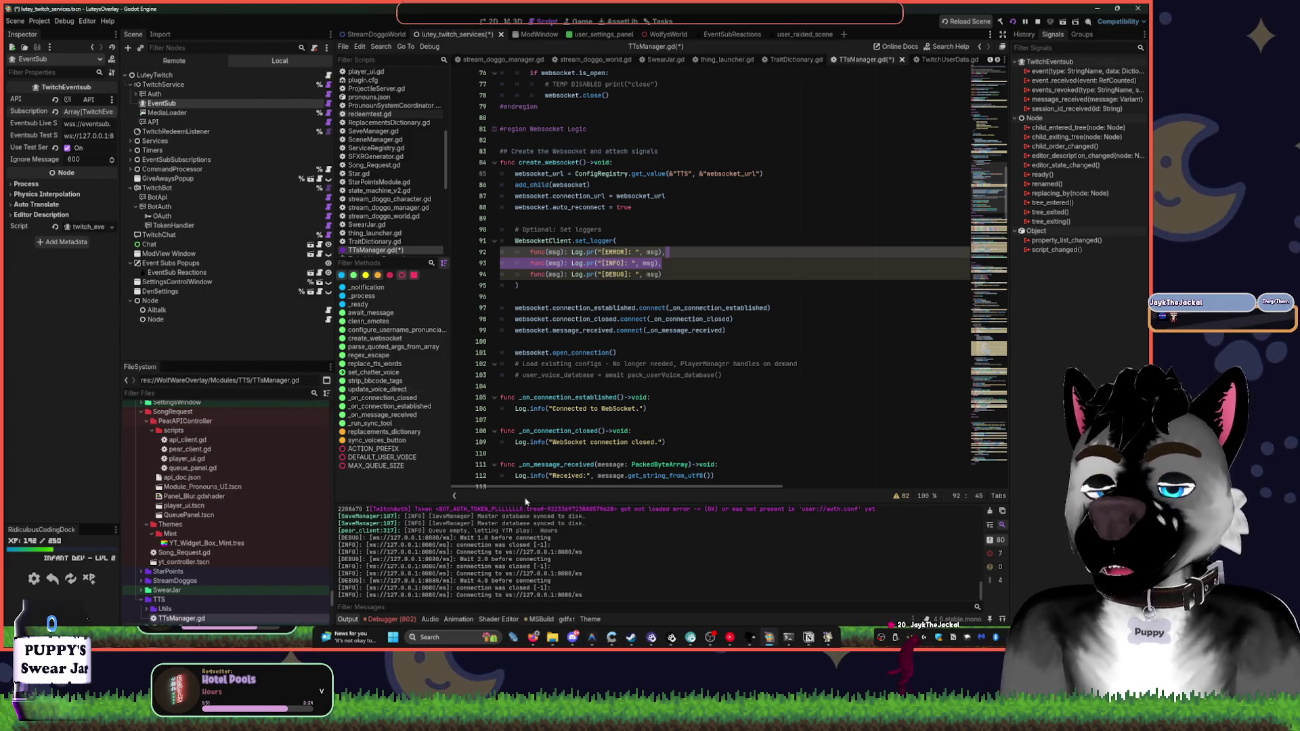
pyautogui.click(788, 637)
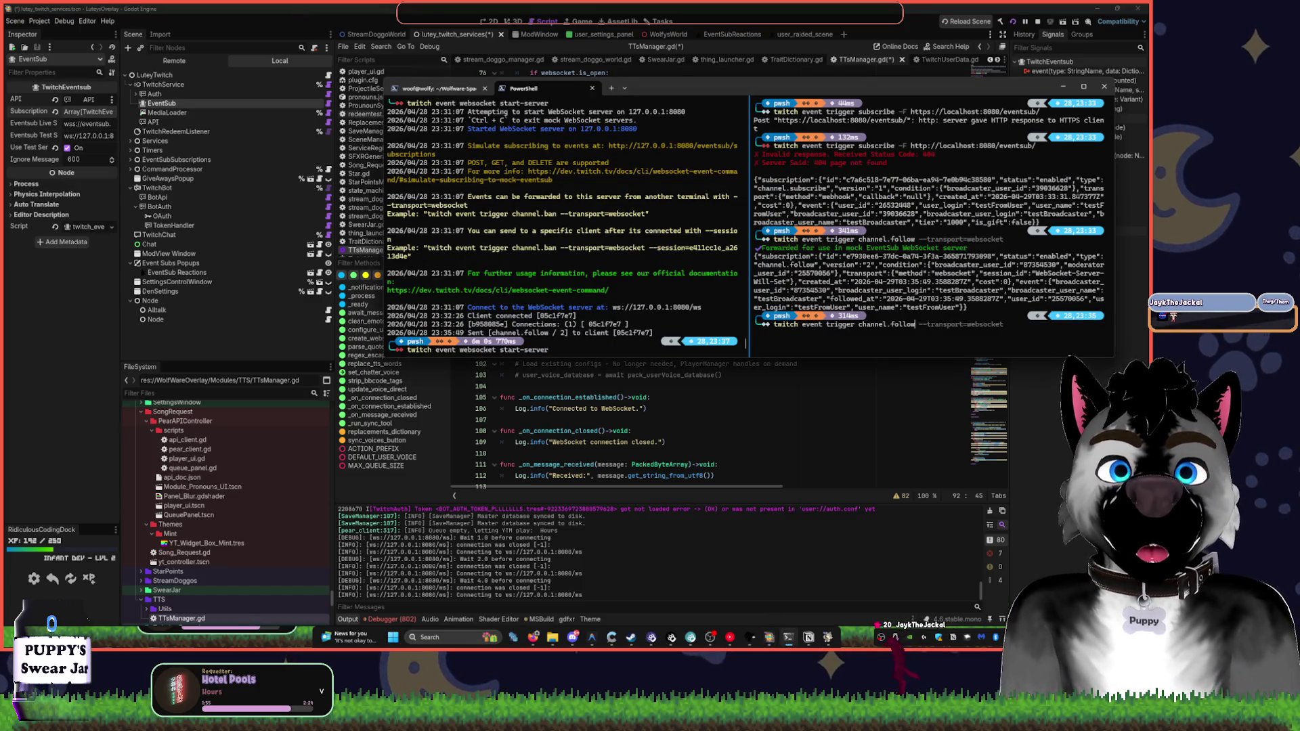
# Change the trigger to channel.raid with --transport=websocket and run it.
pyautogui.press('BackSpace')
pyautogui.press('BackSpace')
pyautogui.press('BackSpace')
pyautogui.write('raid')
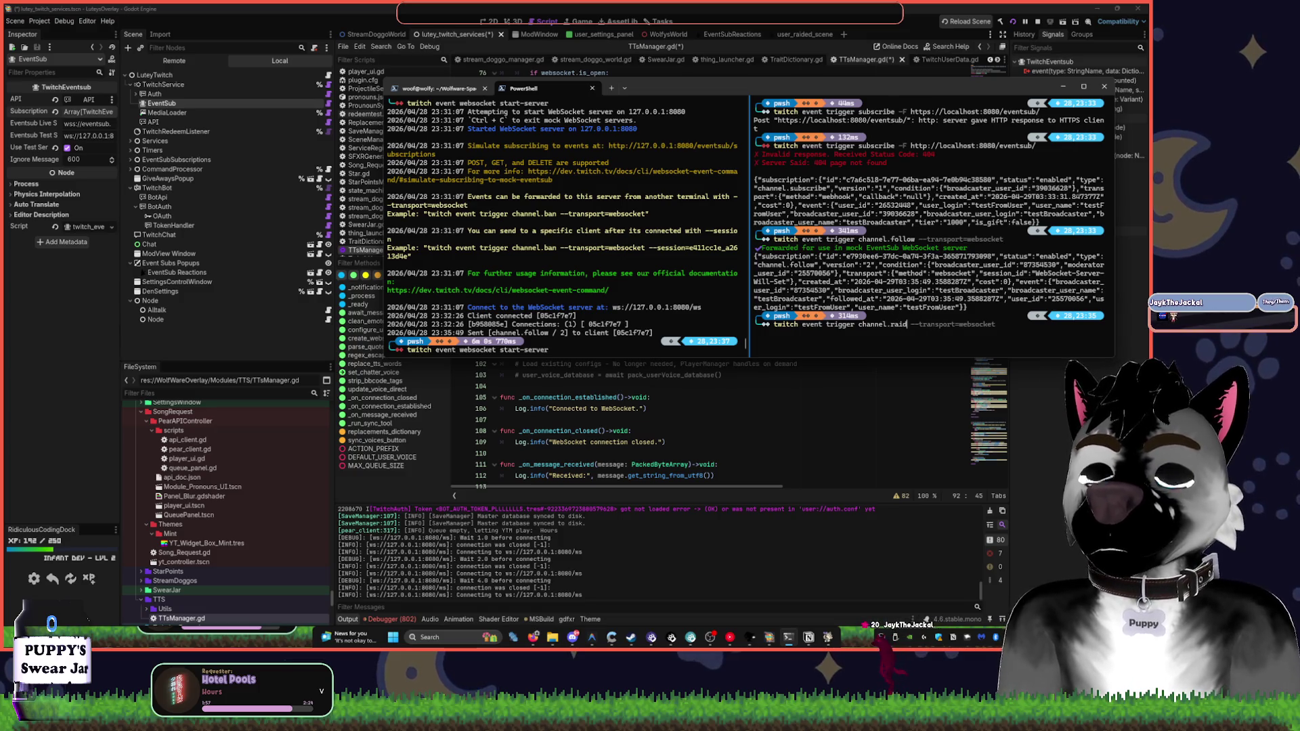
pyautogui.press('Right')
pyautogui.press('Return')
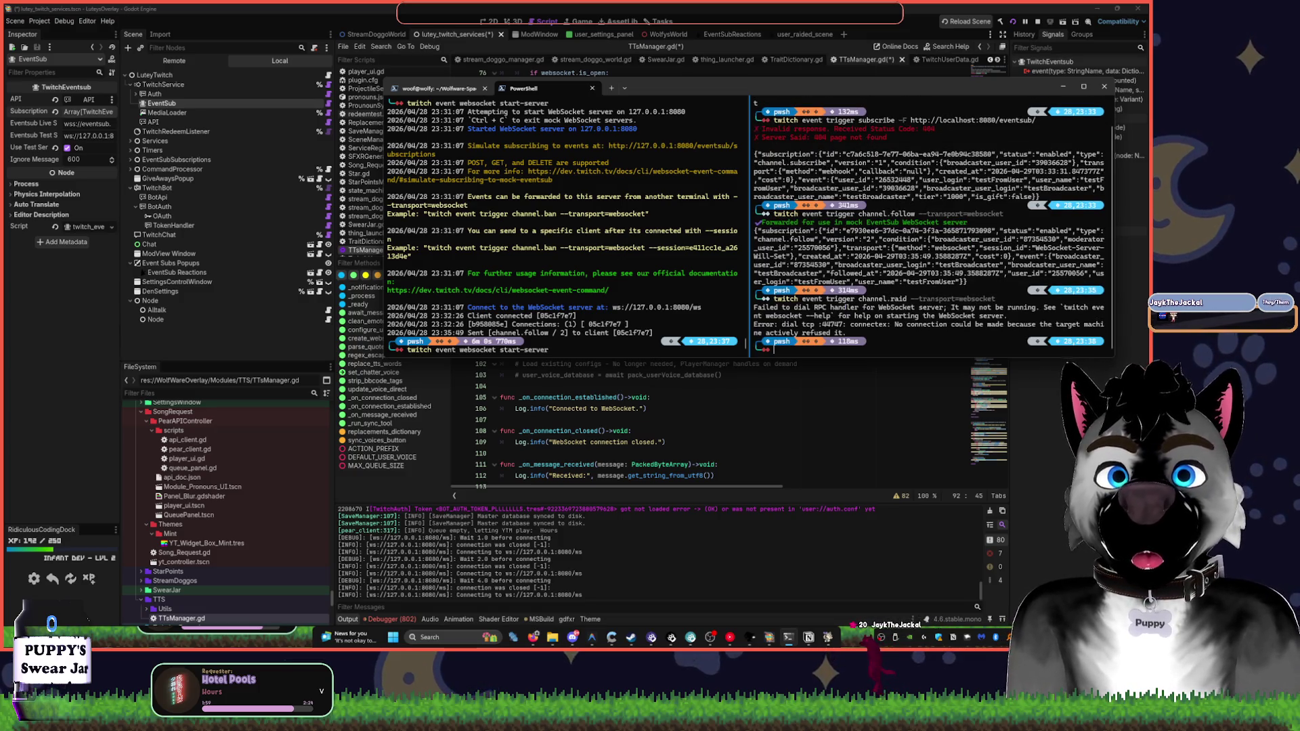
# Restart the mock server in the left pane and rerun the raid trigger, then return to Godot.
pyautogui.click(715, 277)
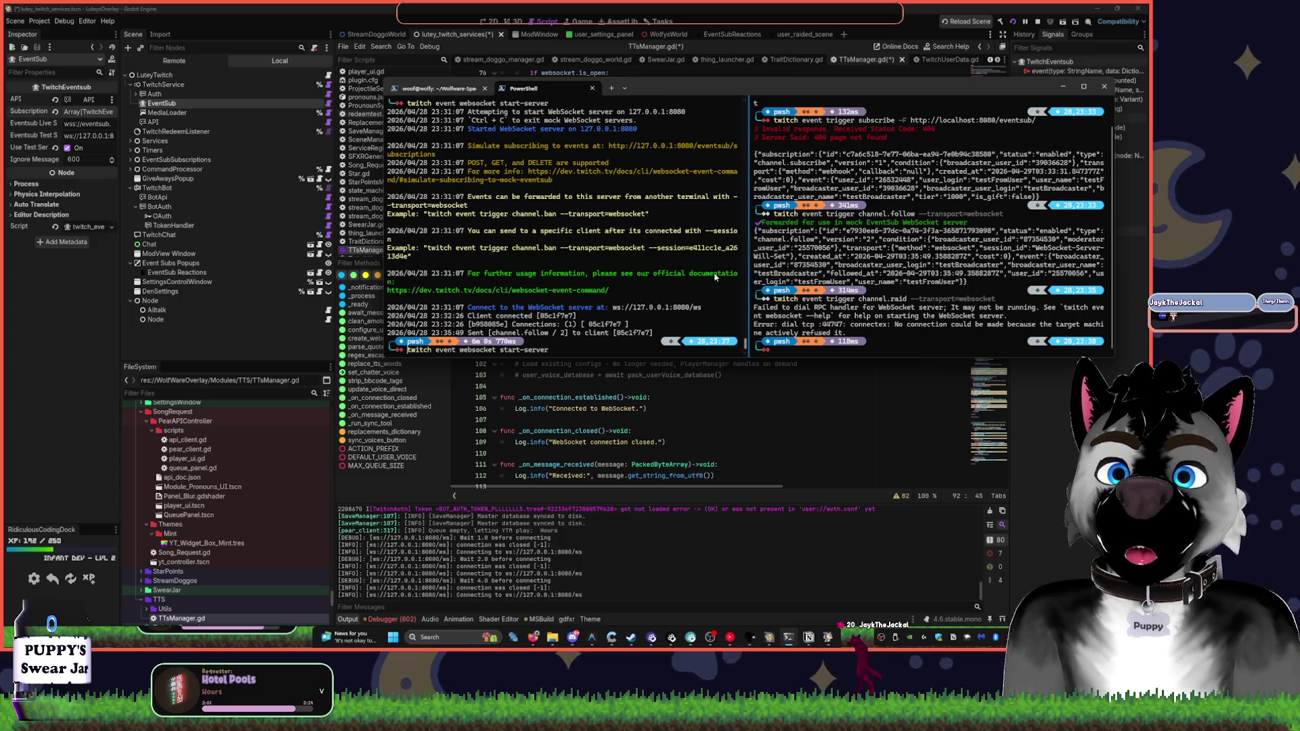
pyautogui.press('Return')
pyautogui.click(937, 319)
pyautogui.press('Up')
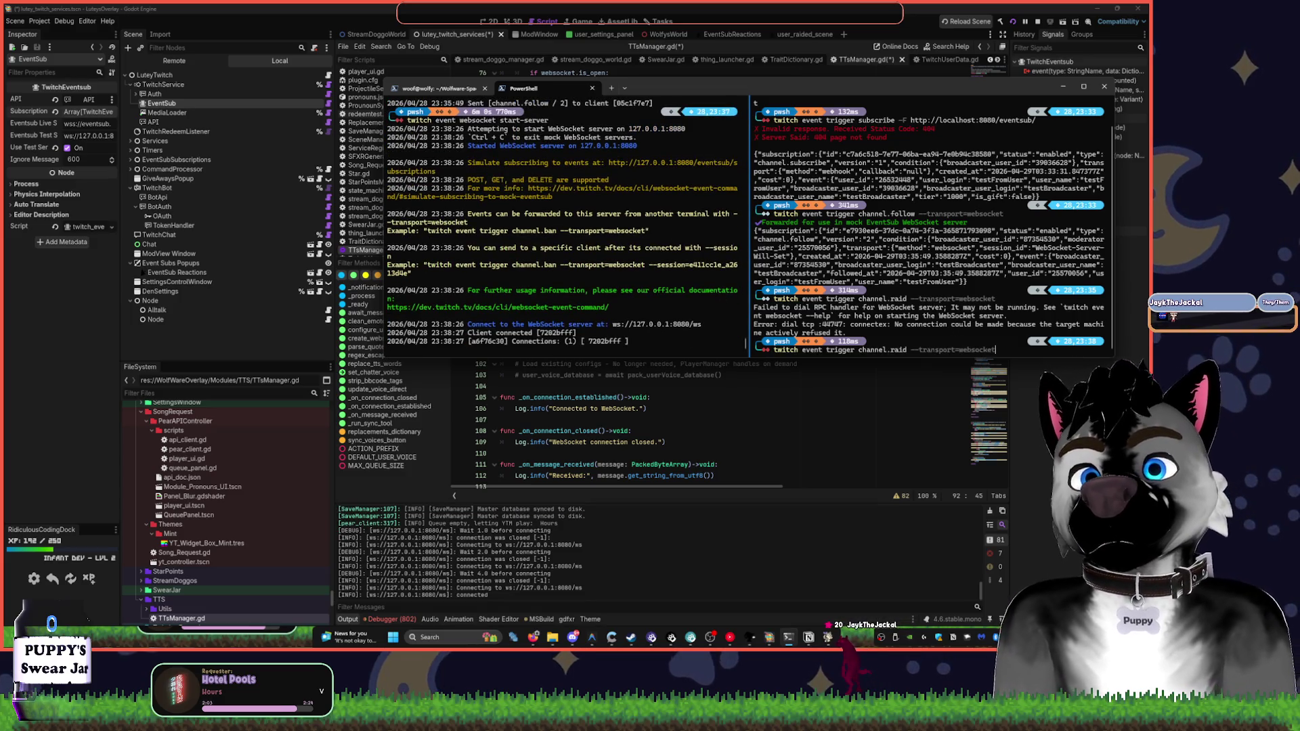
pyautogui.press('Return')
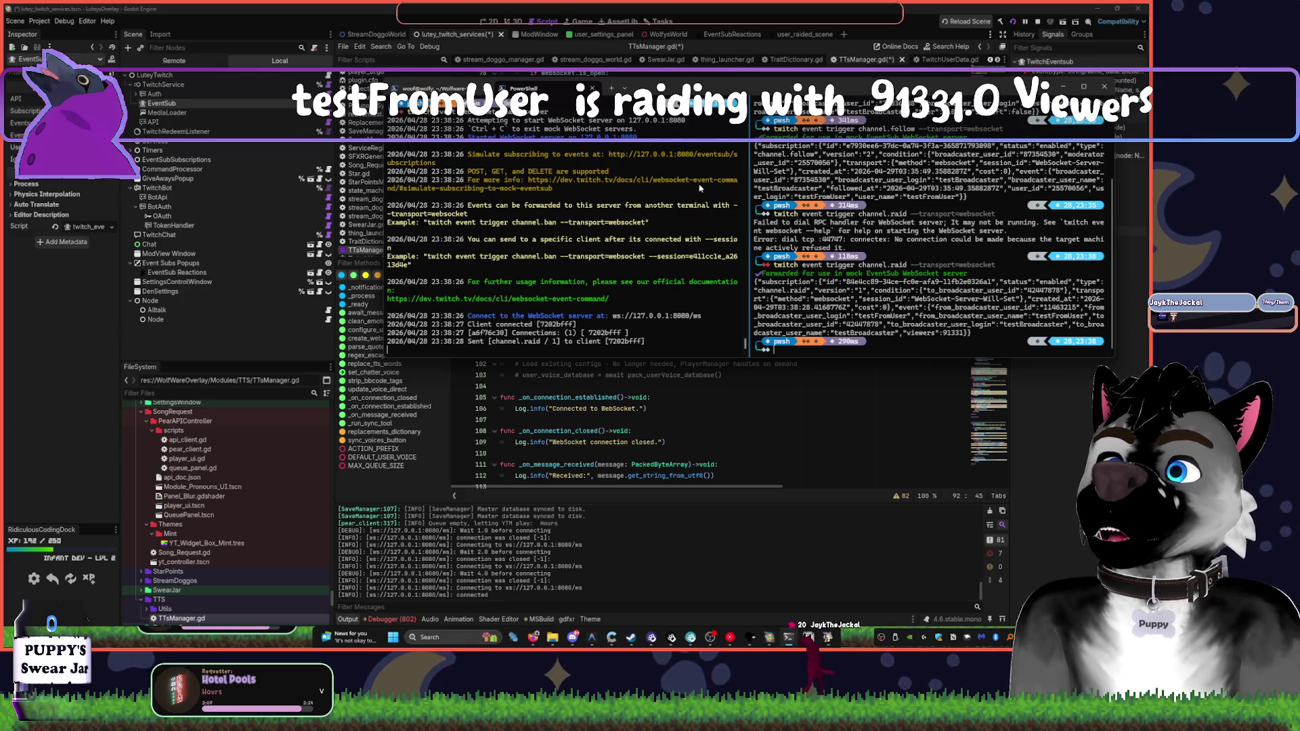
pyautogui.click(535, 49)
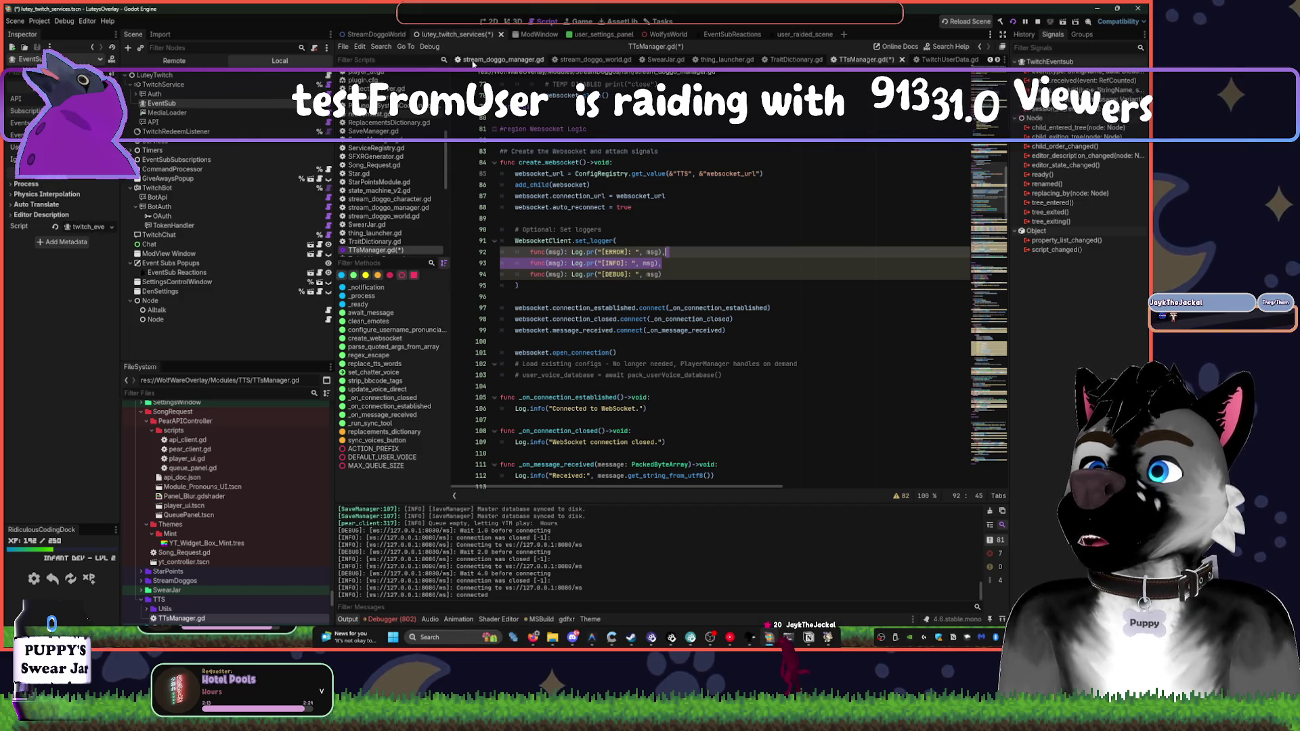
pyautogui.click(492, 23)
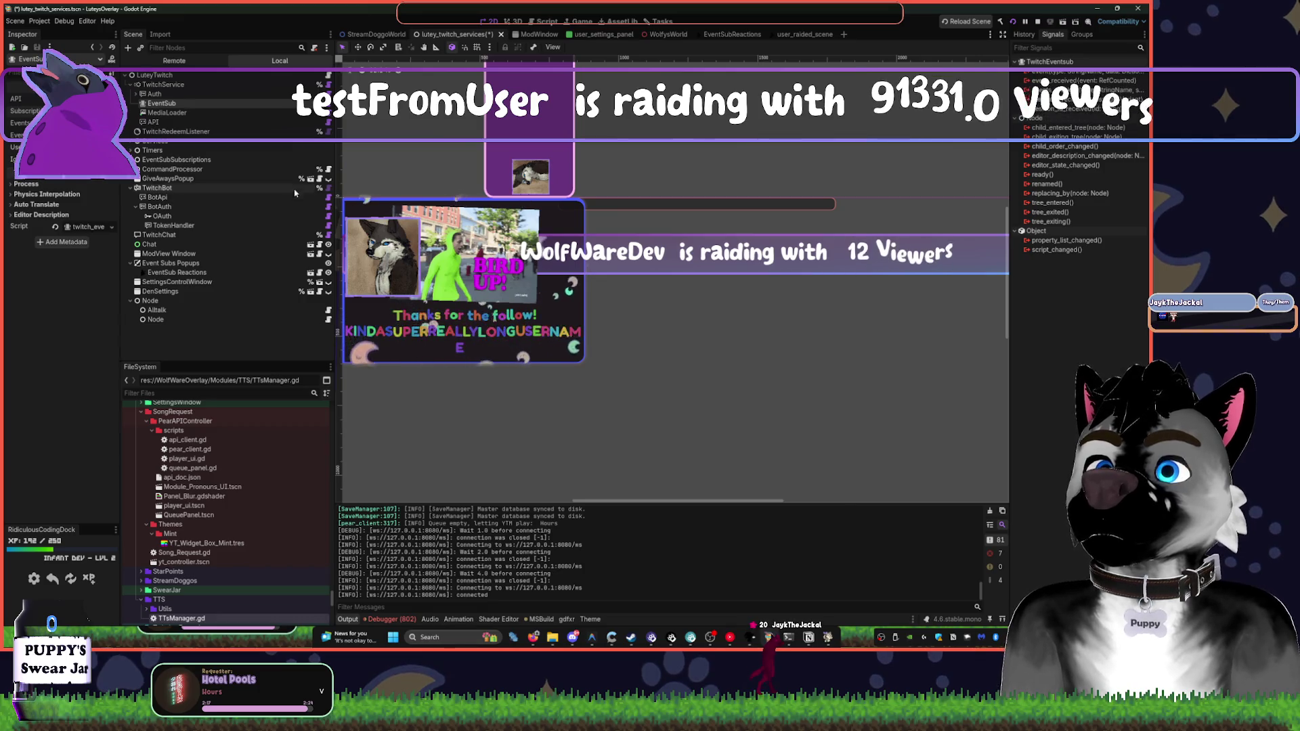
# In EventSubReactions, toggle Editable Children on and off for UserRaidedScene, then open it in the editor.
pyautogui.click(724, 34)
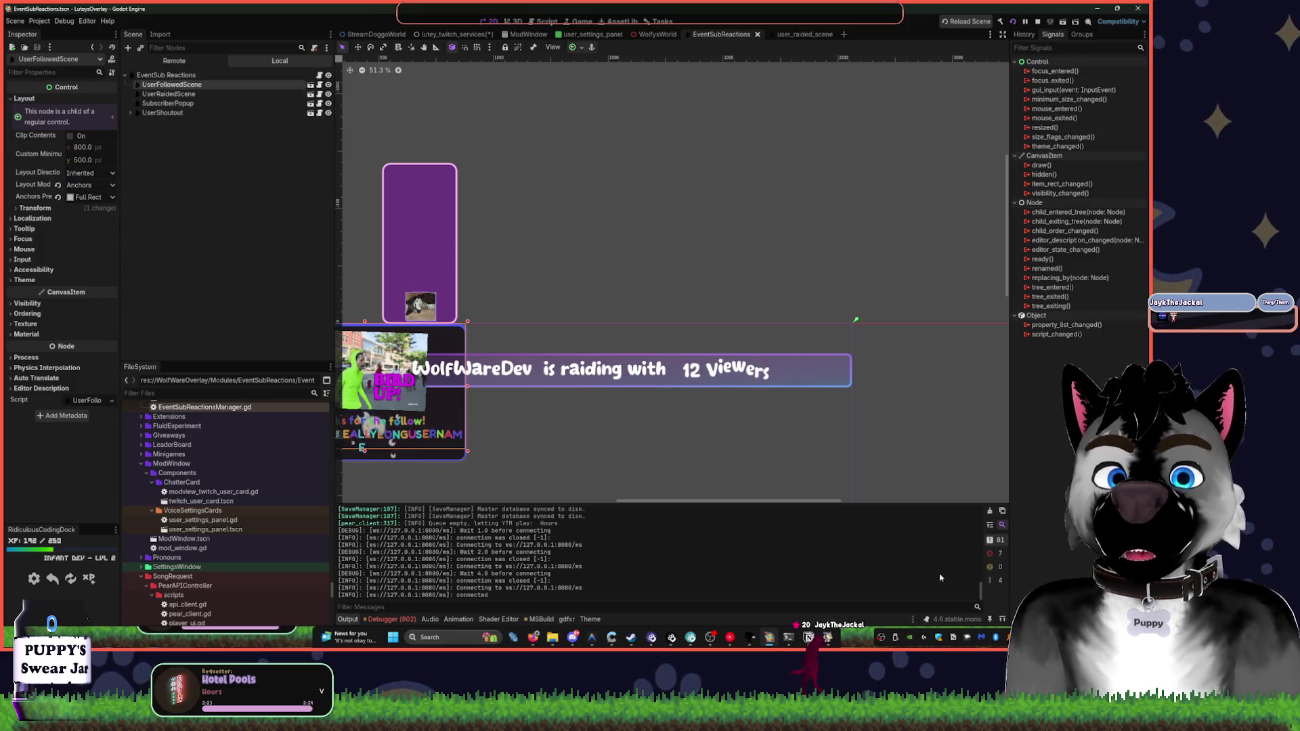
pyautogui.press('super+ctrl+v')
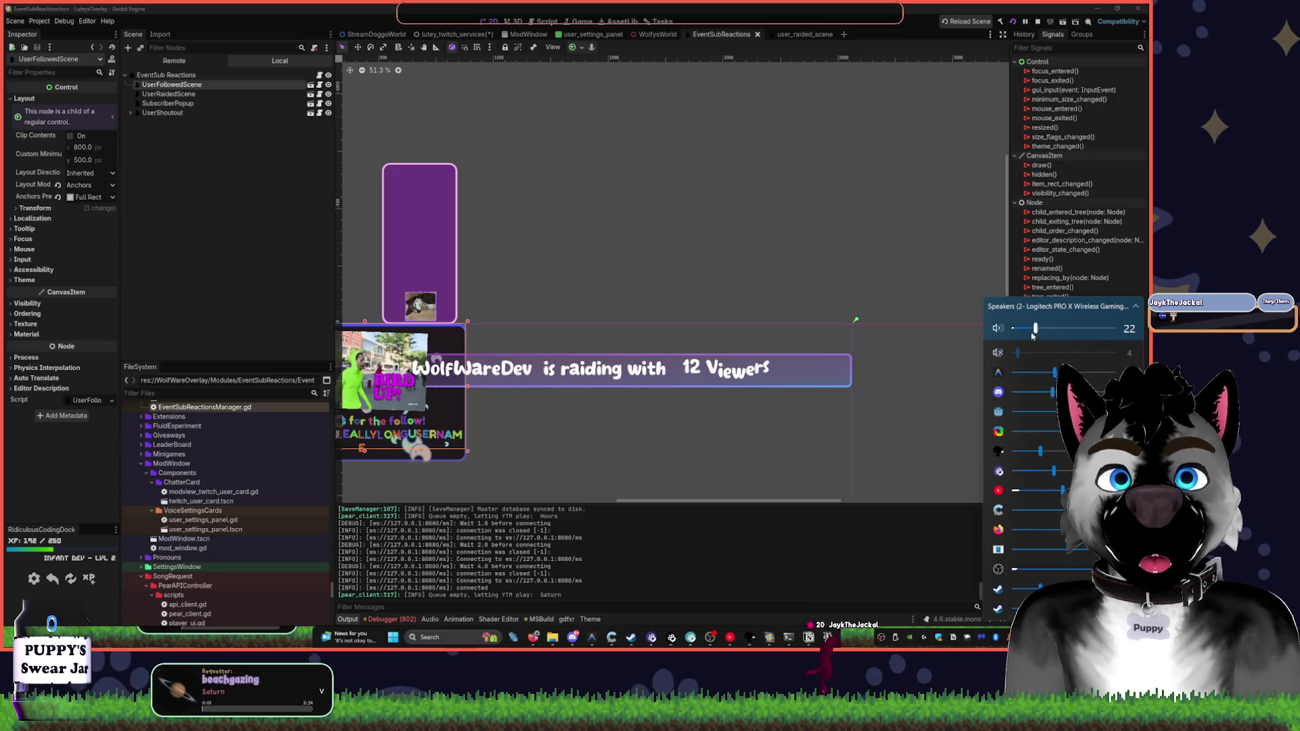
pyautogui.click(257, 94)
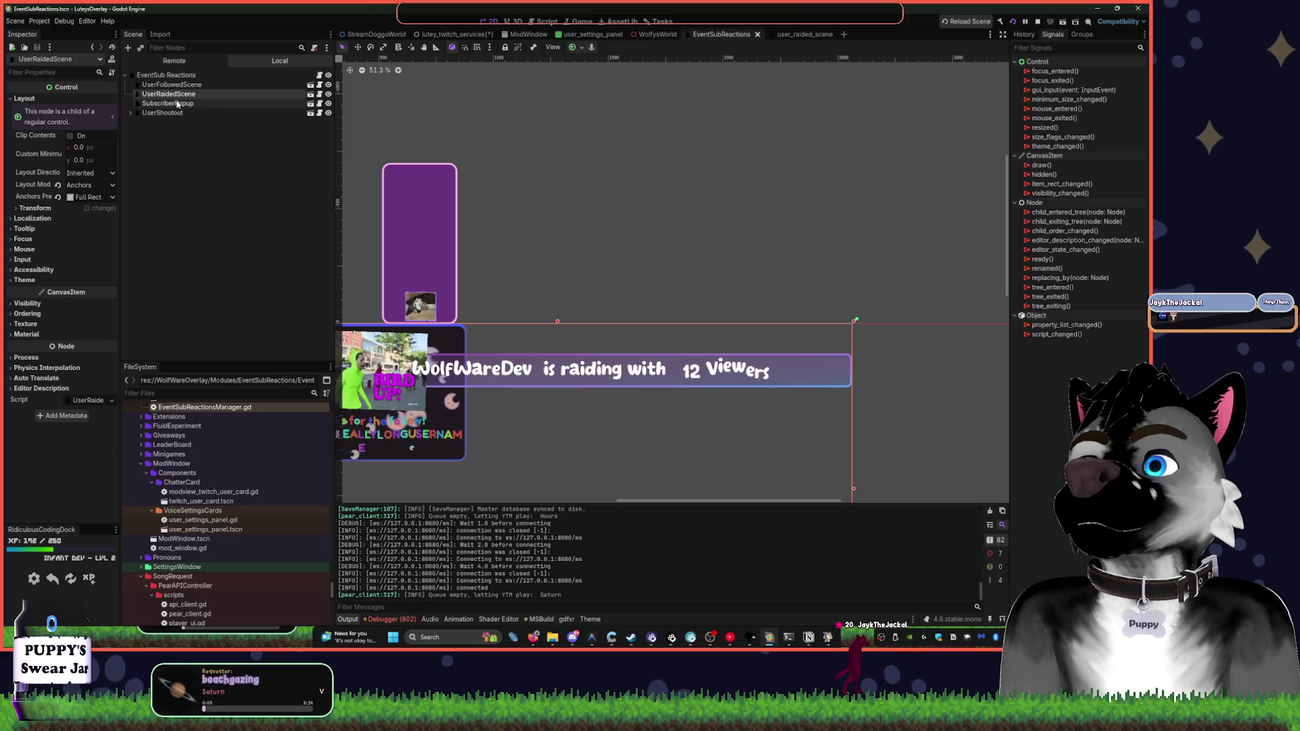
pyautogui.rightClick(310, 95)
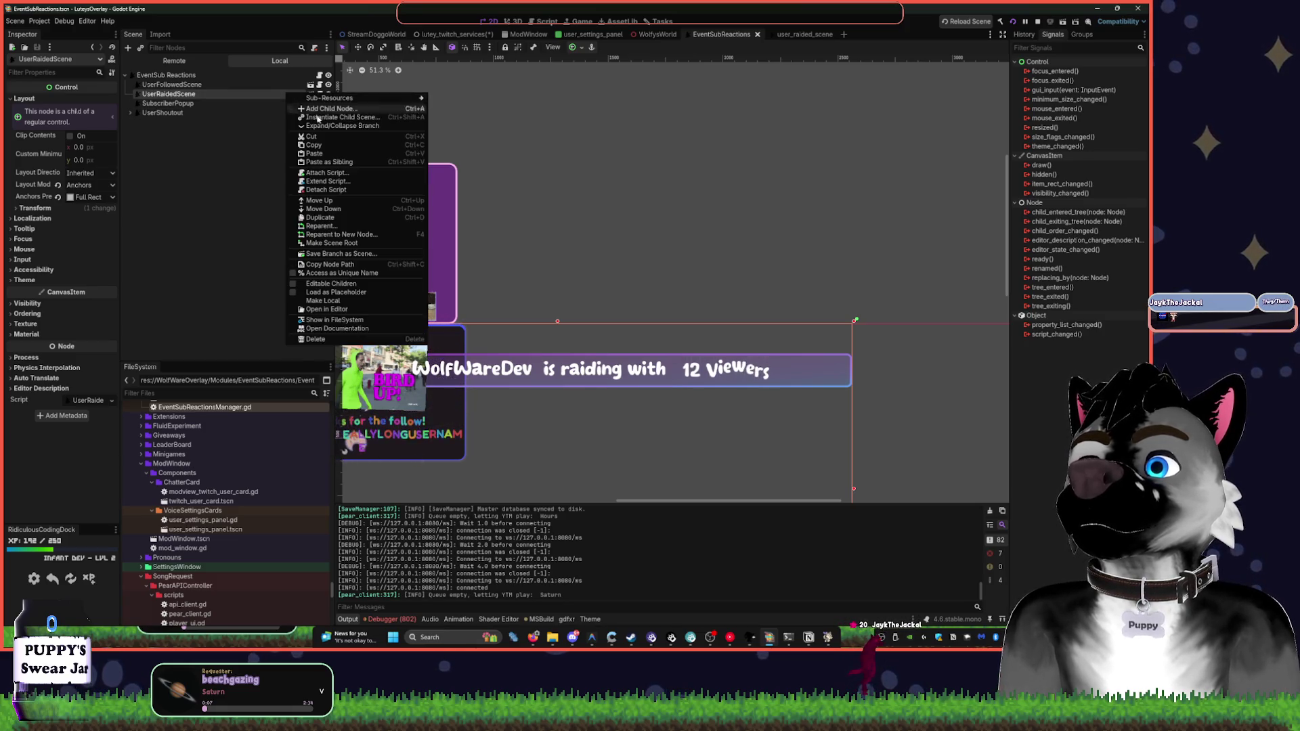
pyautogui.click(381, 279)
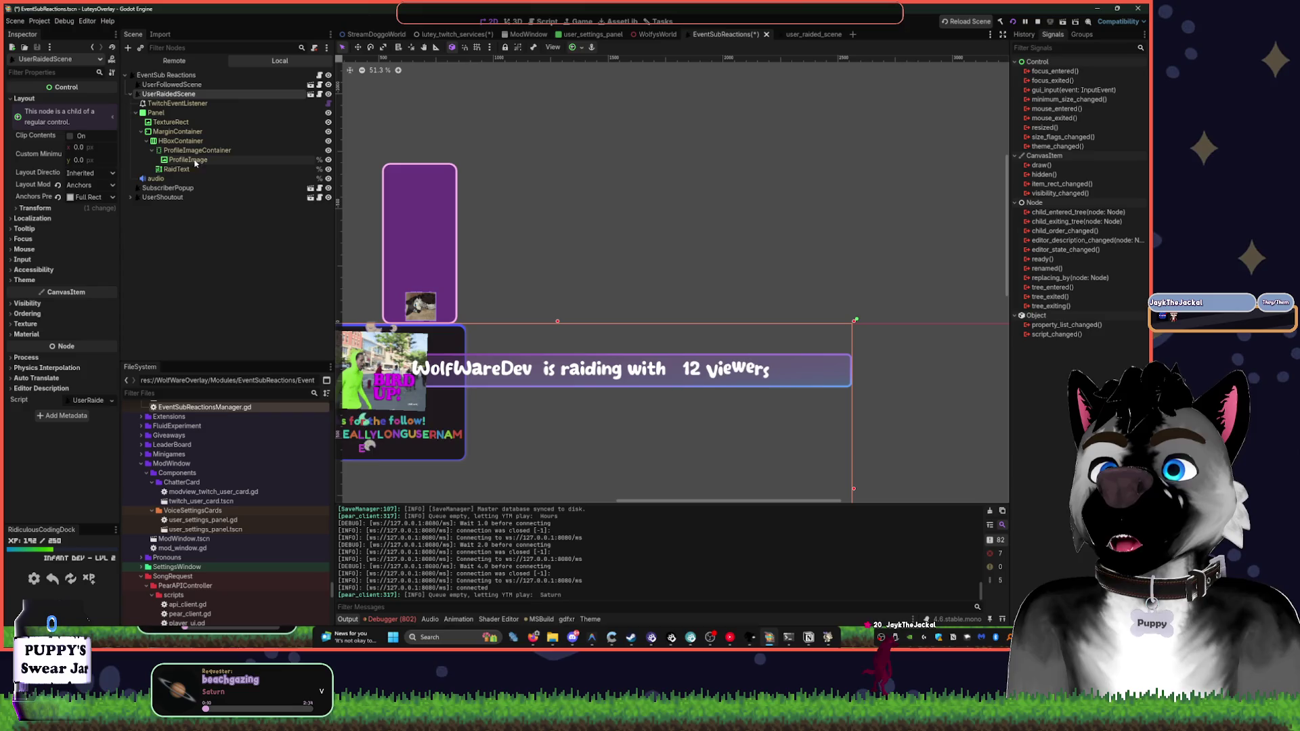
pyautogui.rightClick(219, 94)
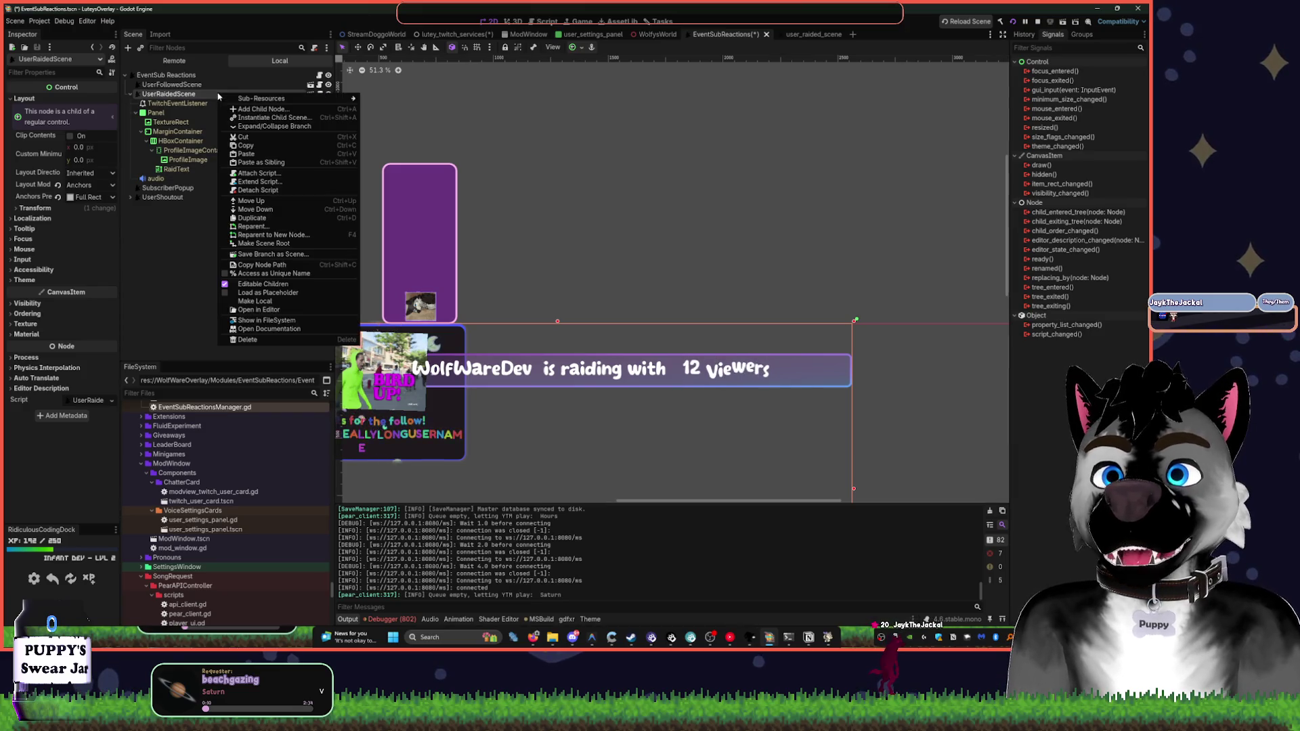
pyautogui.click(261, 284)
pyautogui.click(509, 339)
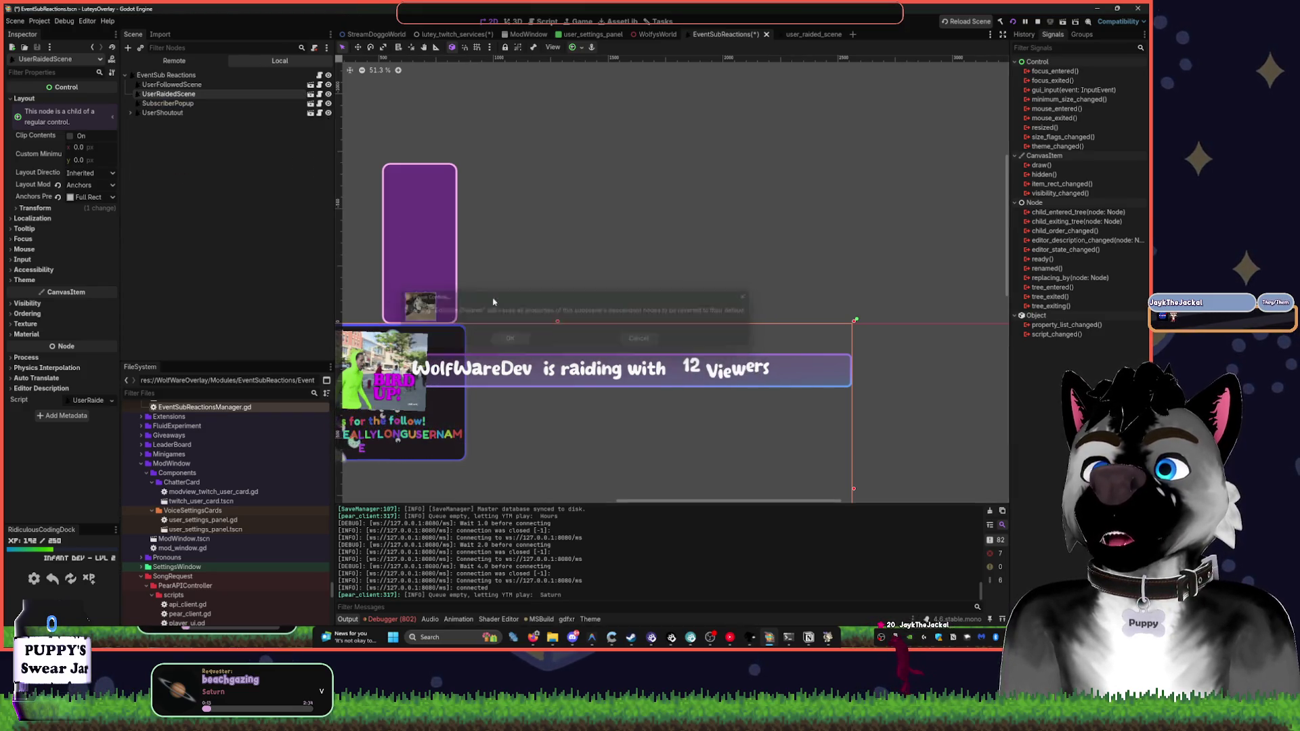
pyautogui.click(310, 94)
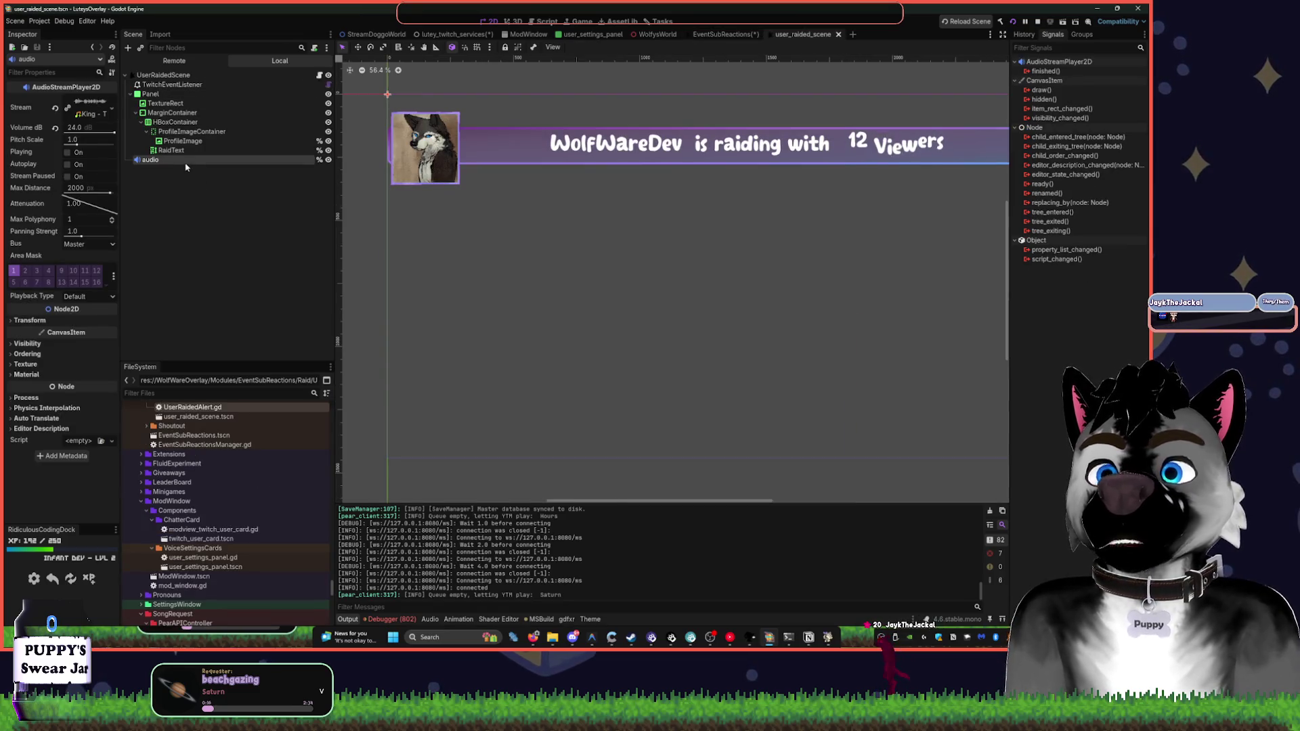
# Raise the raid sound's volume to about 14.7 dB, previewing it at a lowered 0.69 pitch.
pyautogui.click(68, 152)
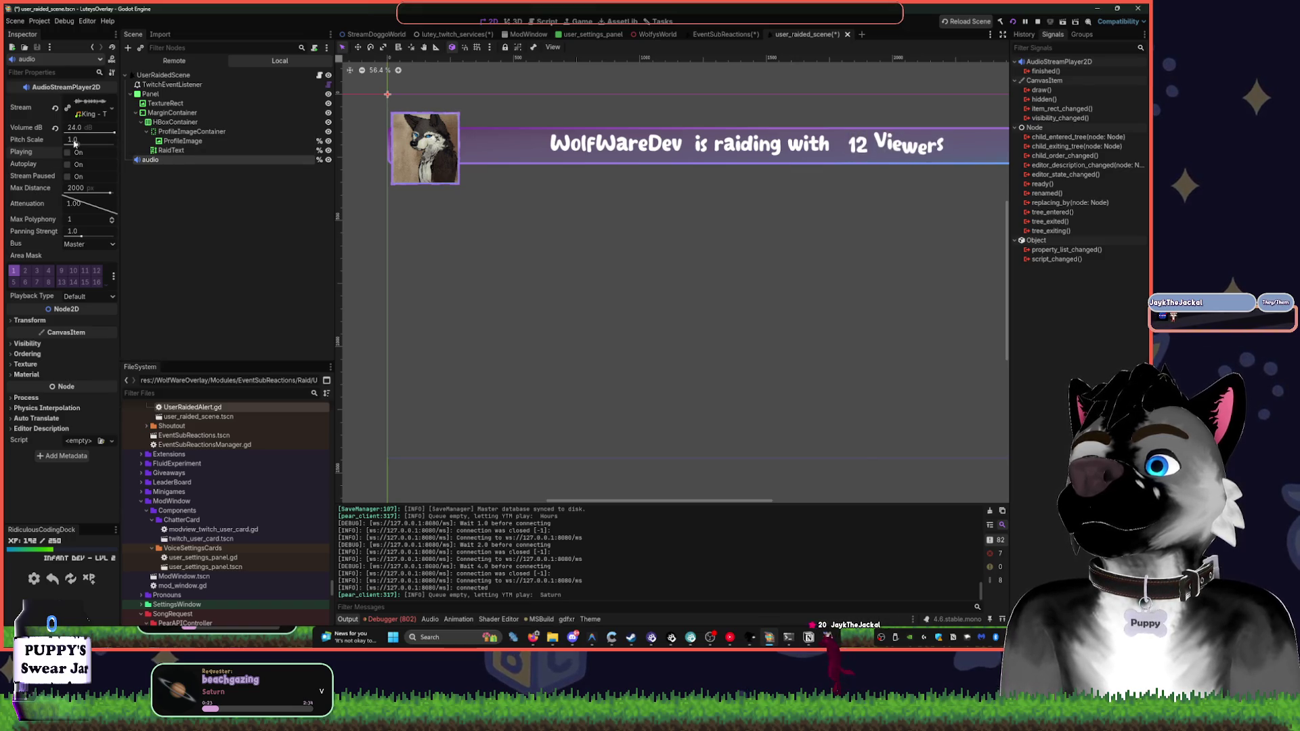
pyautogui.moveTo(77, 145); pyautogui.dragTo(74, 128)
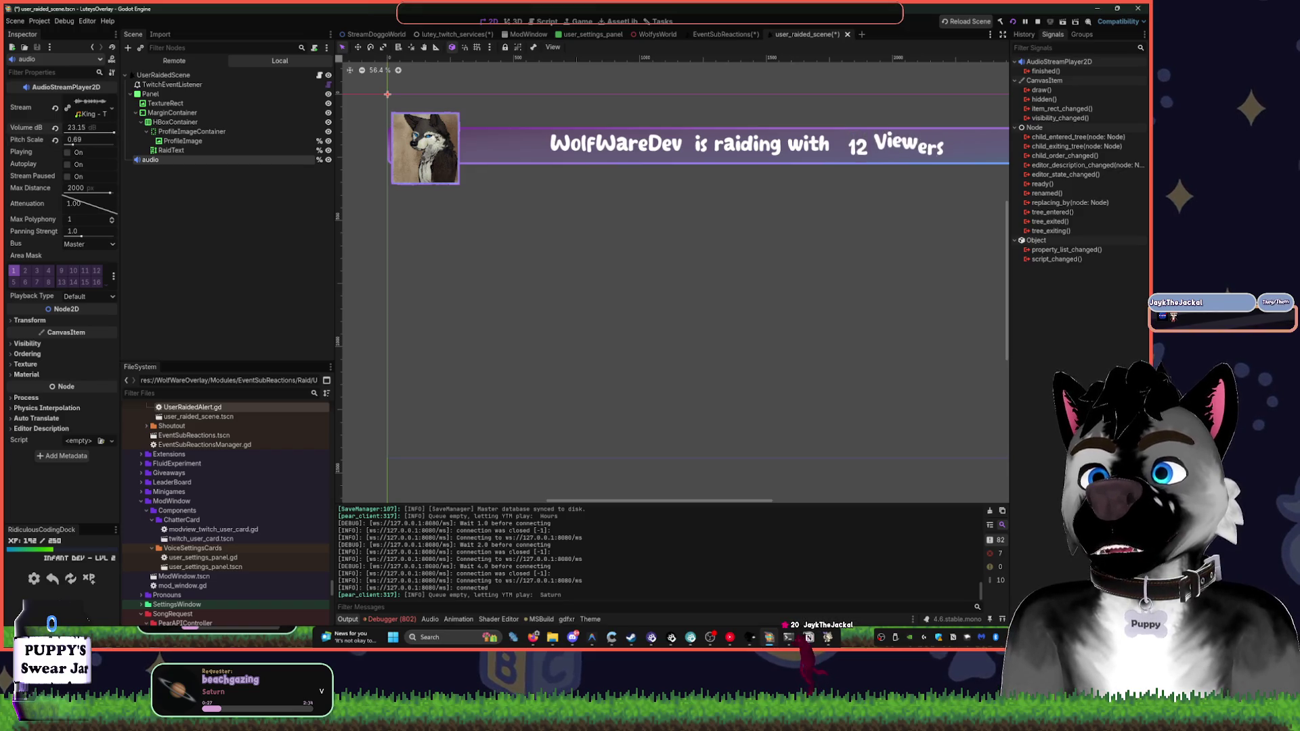
pyautogui.click(68, 153)
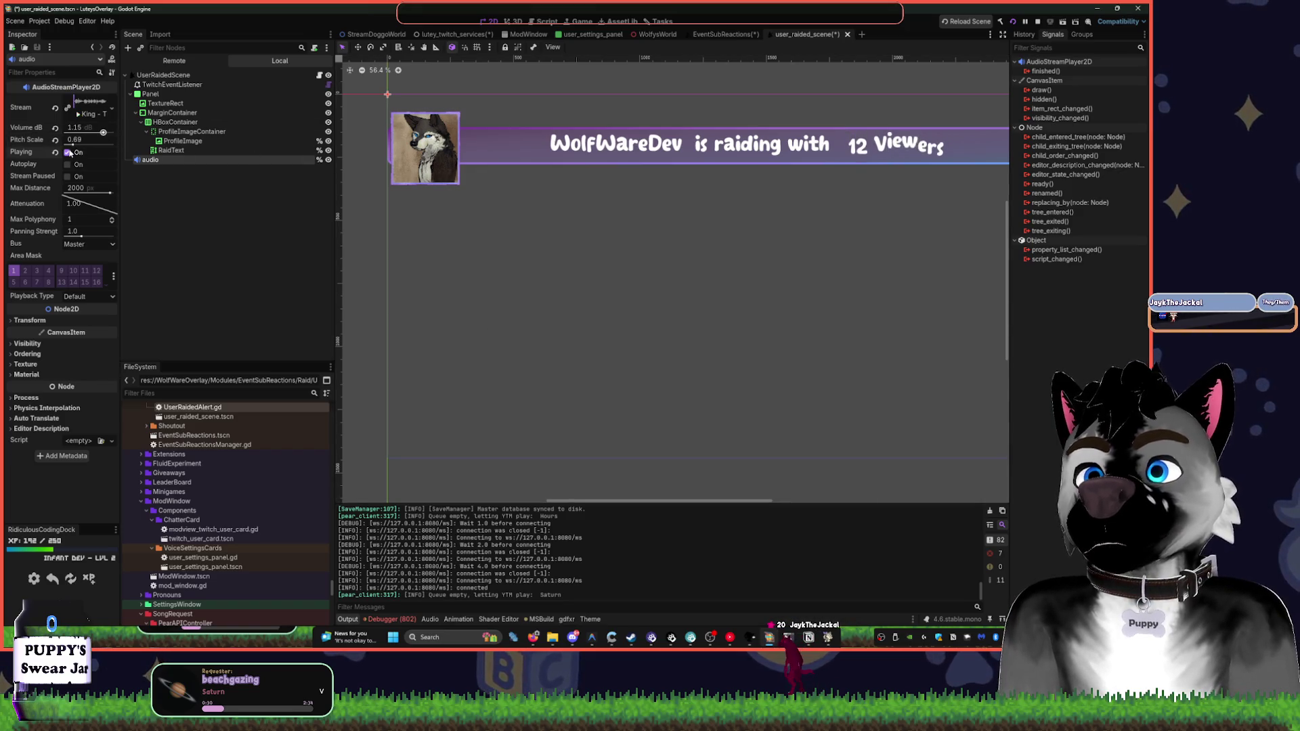
pyautogui.moveTo(104, 136); pyautogui.dragTo(112, 135)
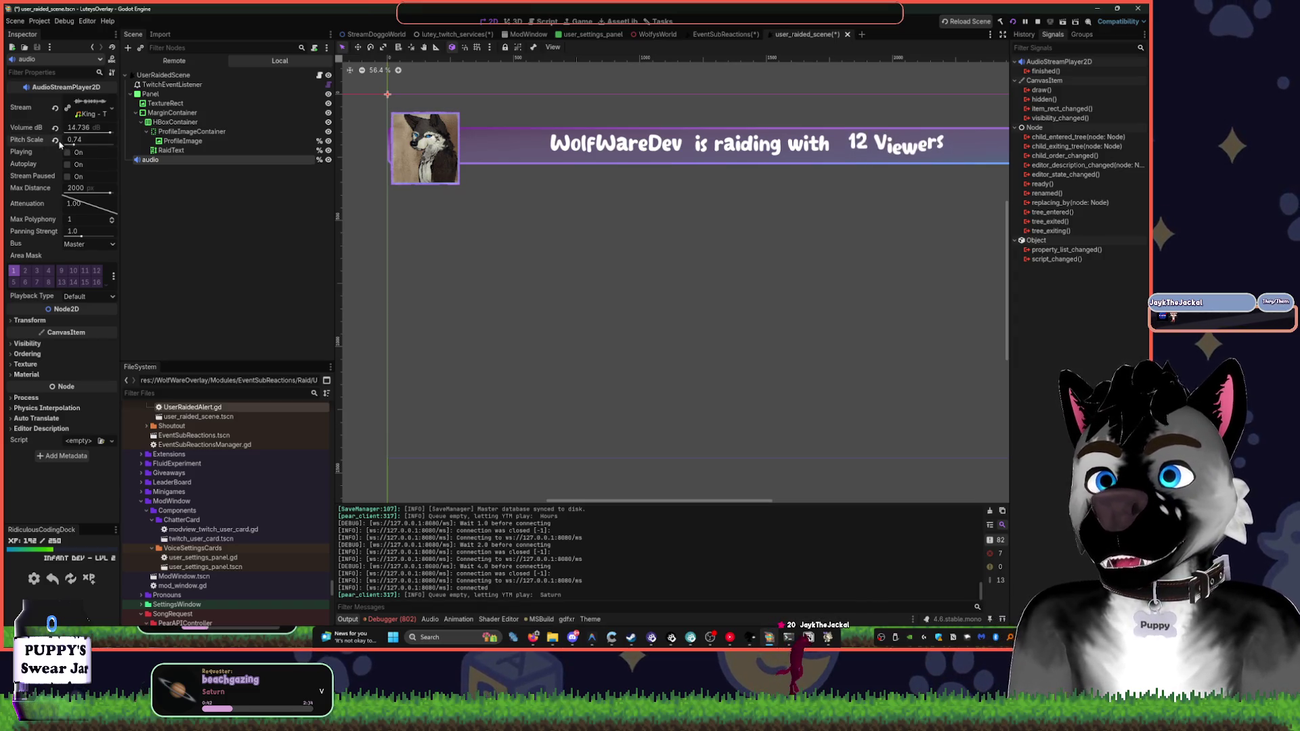
pyautogui.click(66, 153)
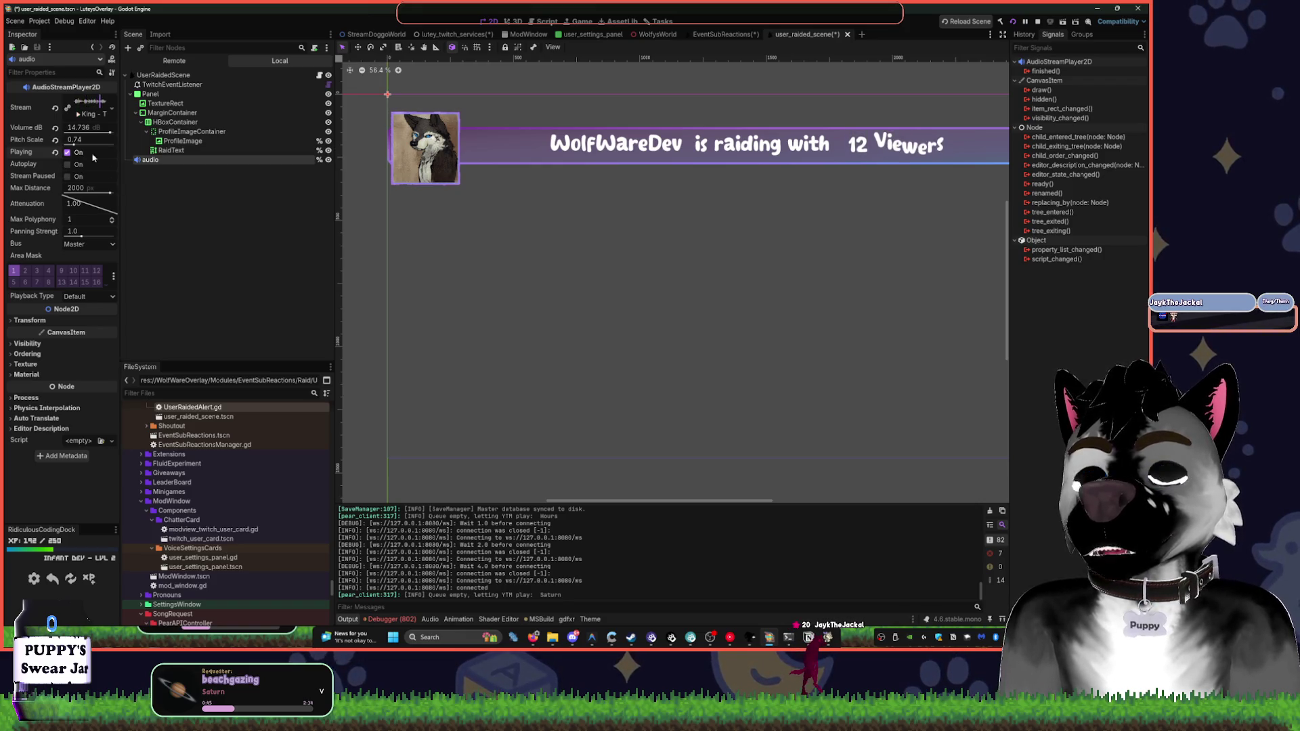
# Widen the Inspector properties and audition the sound at pitch 0.70.
pyautogui.click(729, 637)
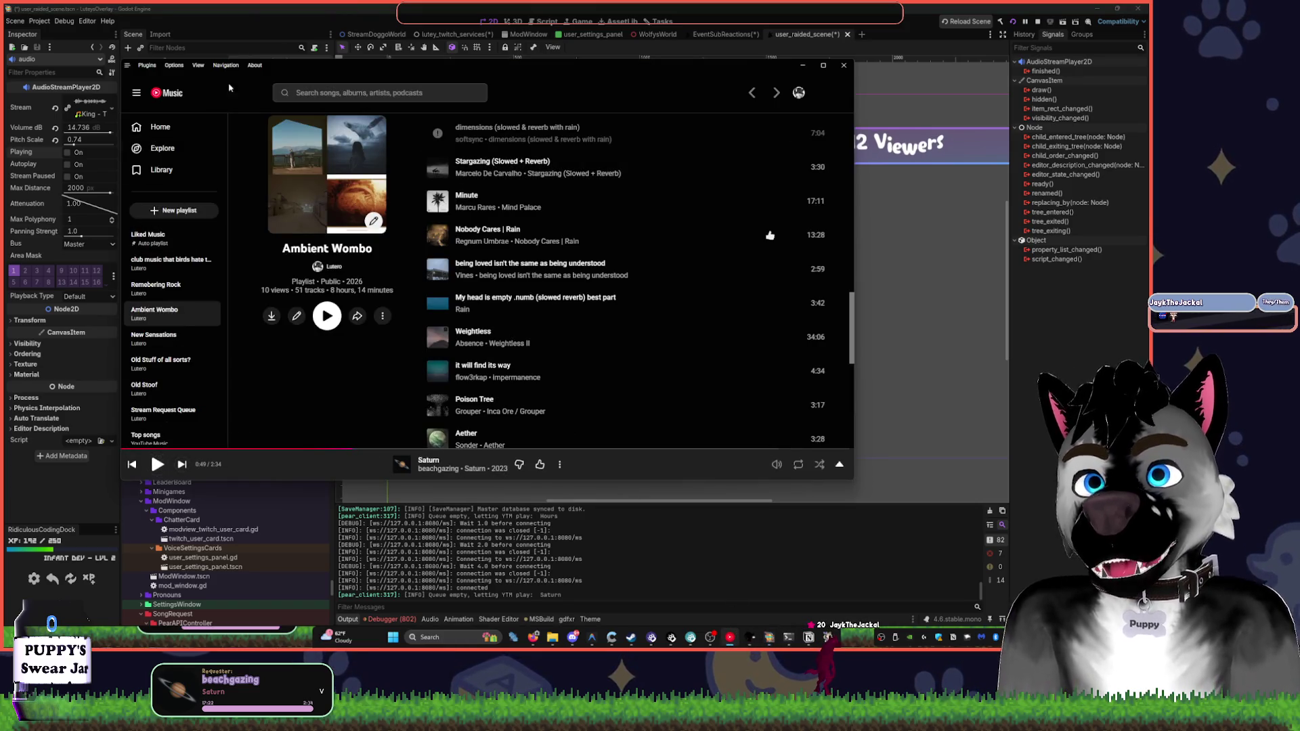
pyautogui.click(124, 138)
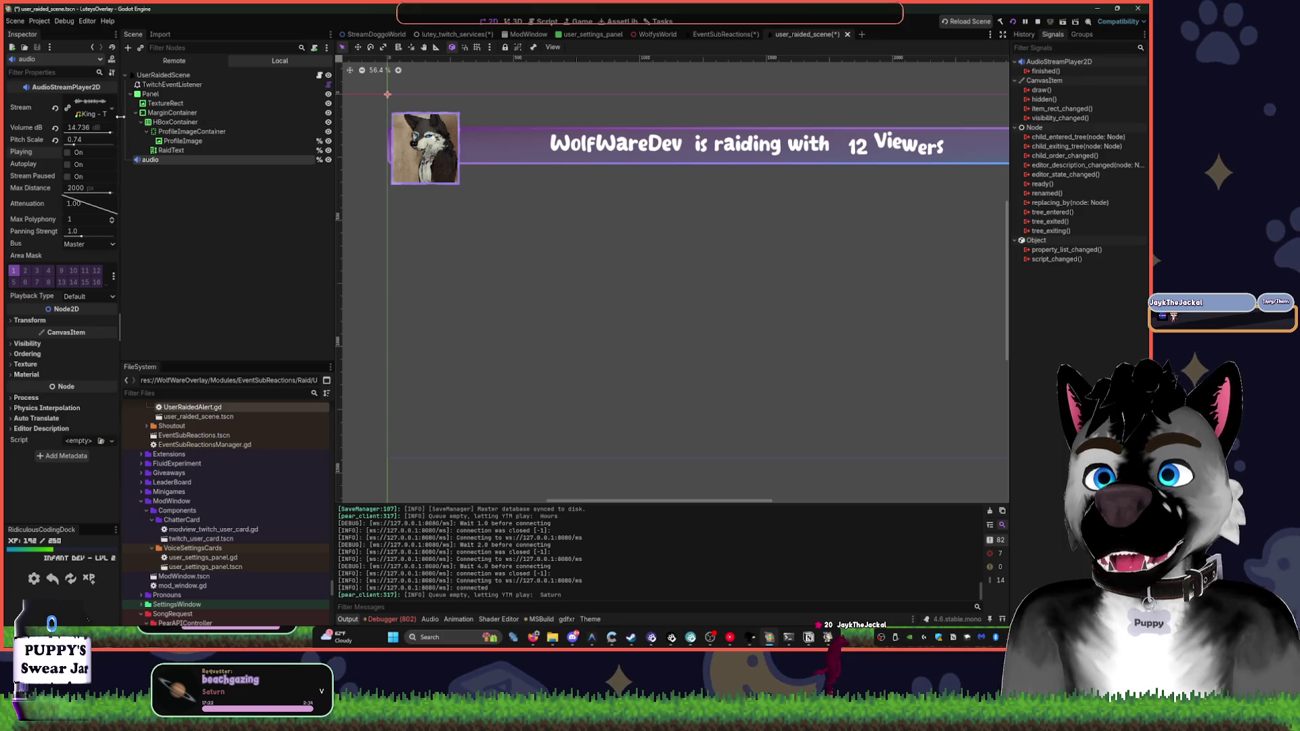
pyautogui.moveTo(121, 135)
pyautogui.mouseDown()
pyautogui.moveTo(182, 130)
pyautogui.moveTo(164, 133)
pyautogui.mouseUp()
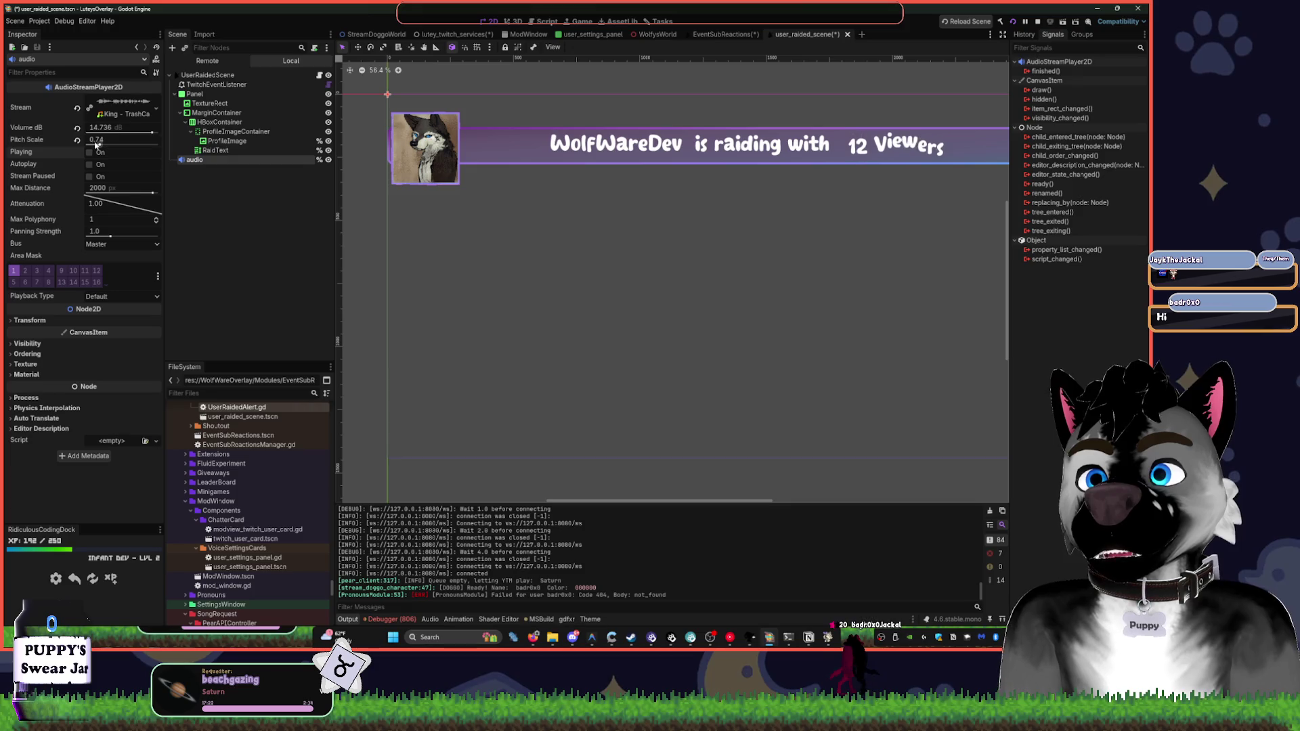
pyautogui.moveTo(99, 143); pyautogui.dragTo(101, 144)
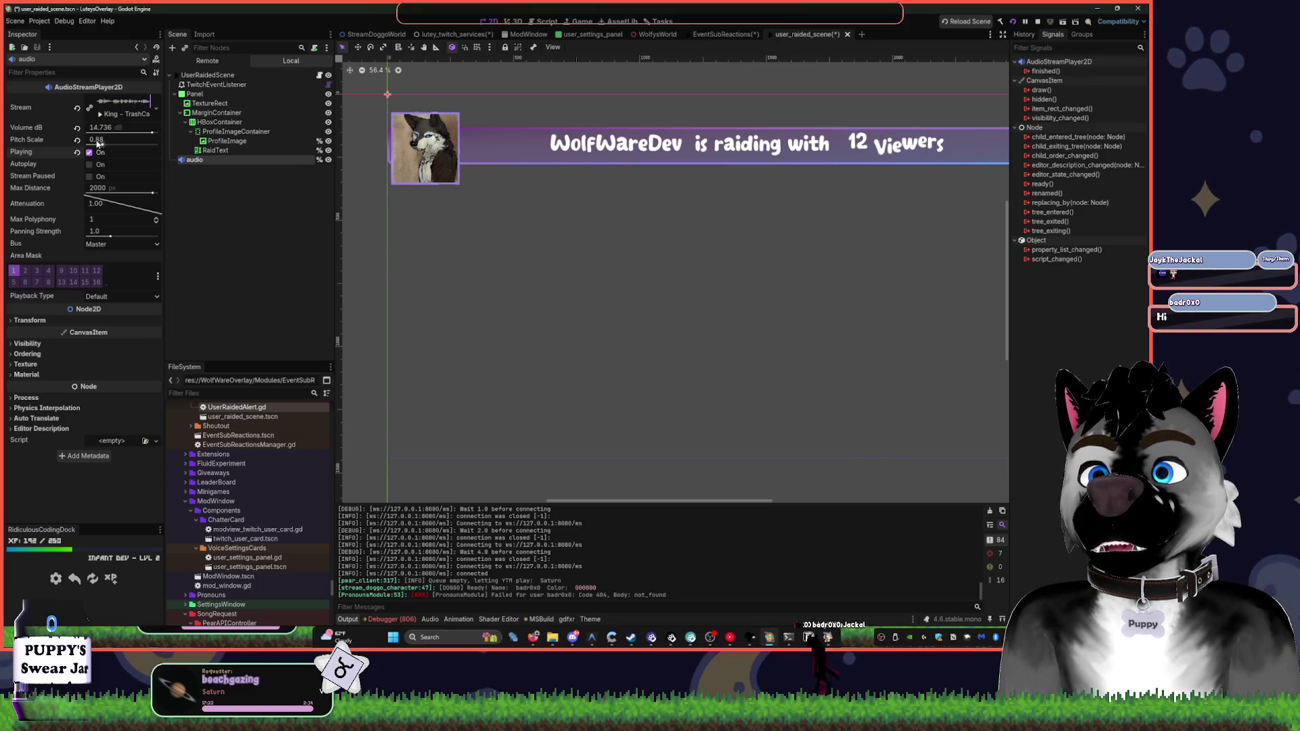
pyautogui.click(108, 140)
pyautogui.press('BackSpace')
pyautogui.press('BackSpace')
pyautogui.write('7')
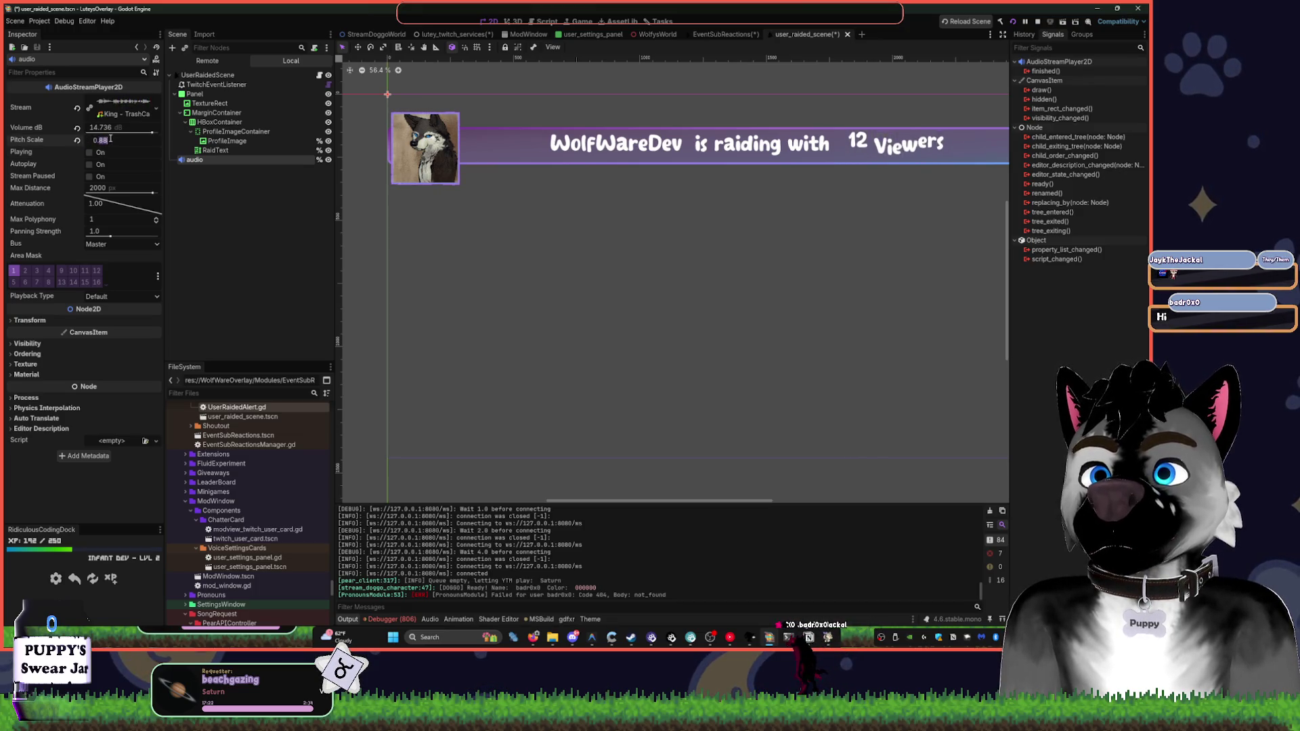
pyautogui.press('Return')
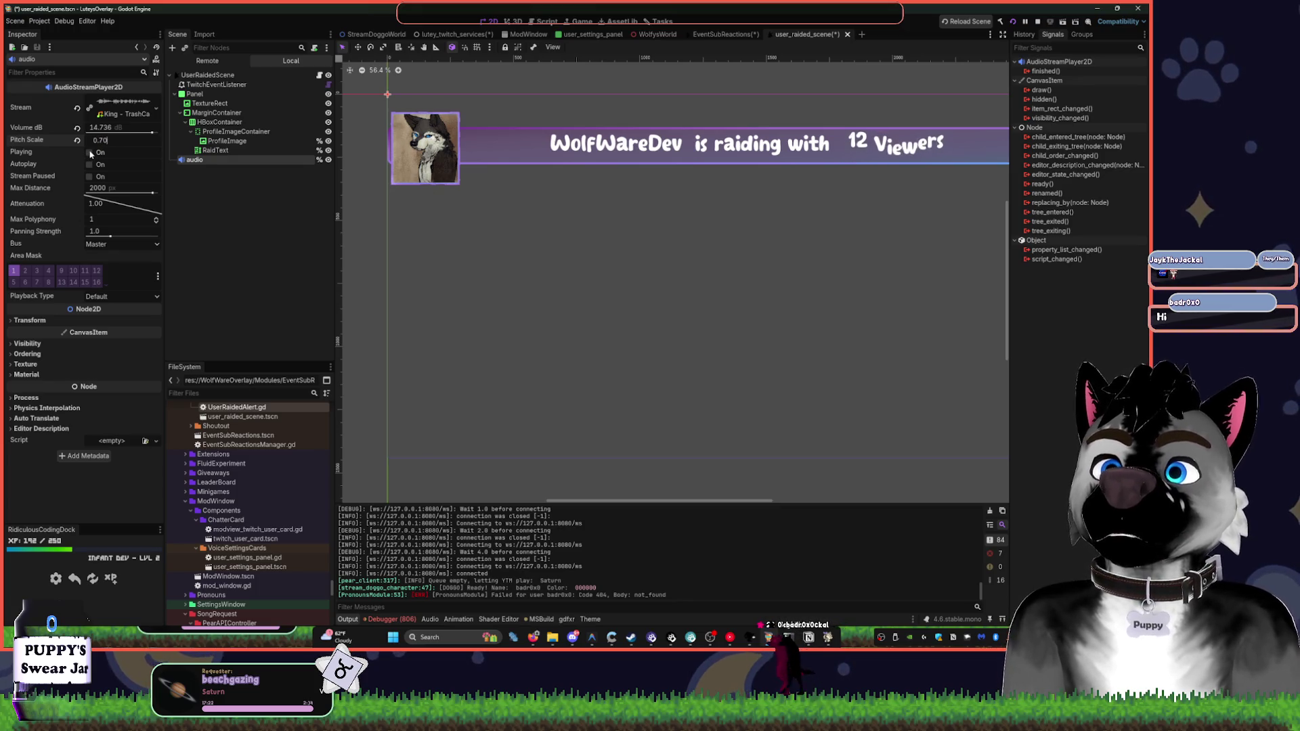
pyautogui.click(90, 152)
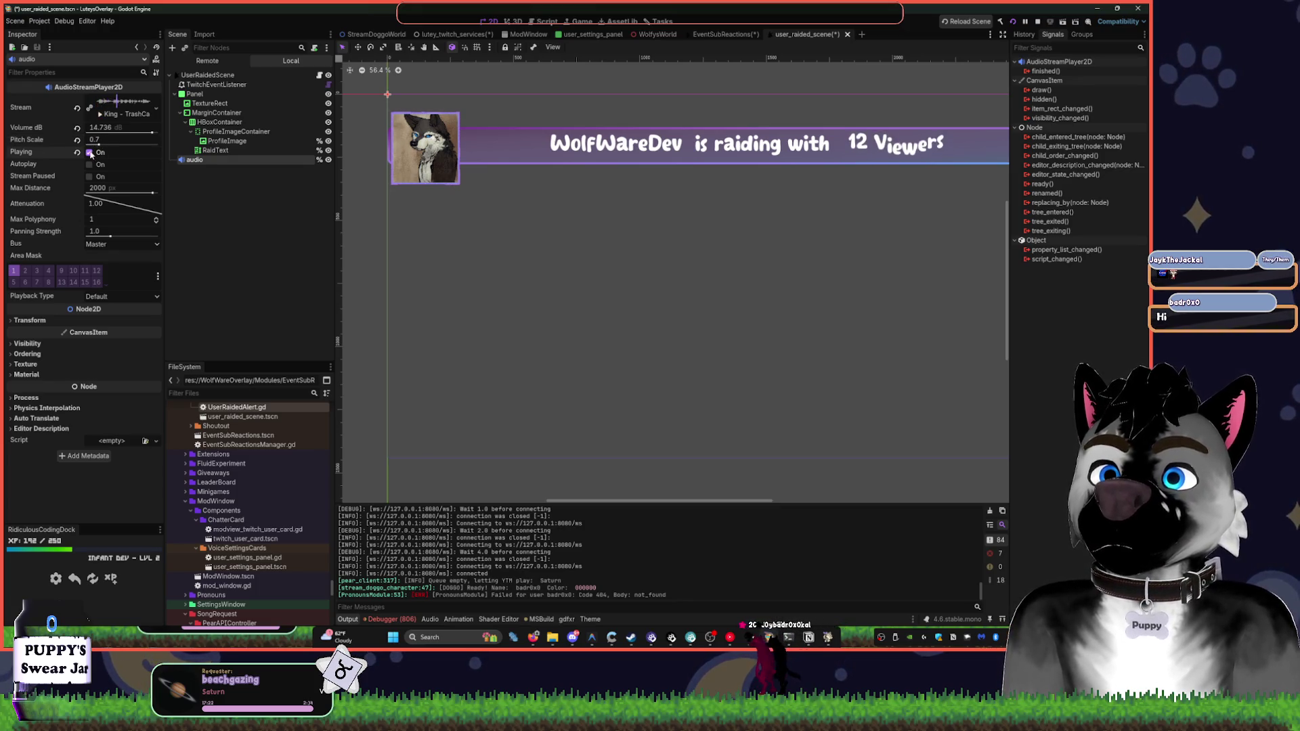
# Audition the sound at pitch 0.75, then reset Pitch Scale to 1.0.
pyautogui.click(103, 140)
pyautogui.write('5')
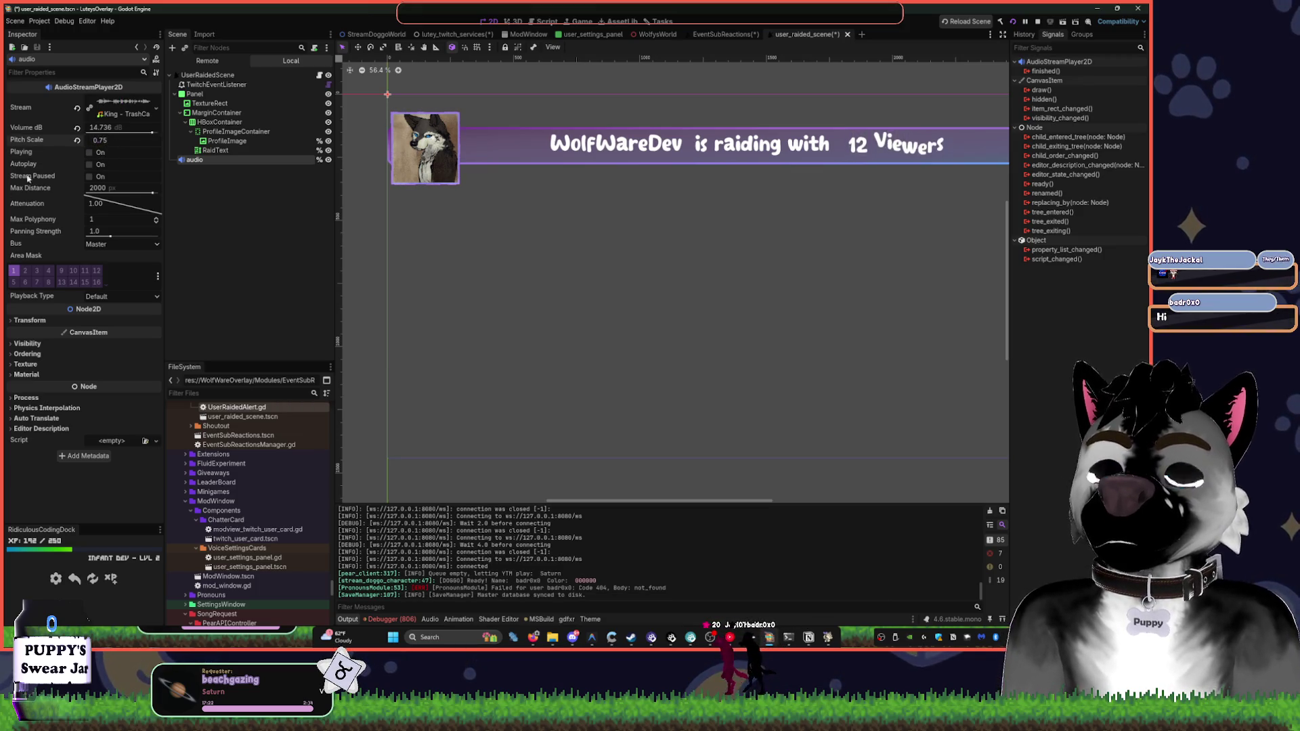
pyautogui.click(89, 153)
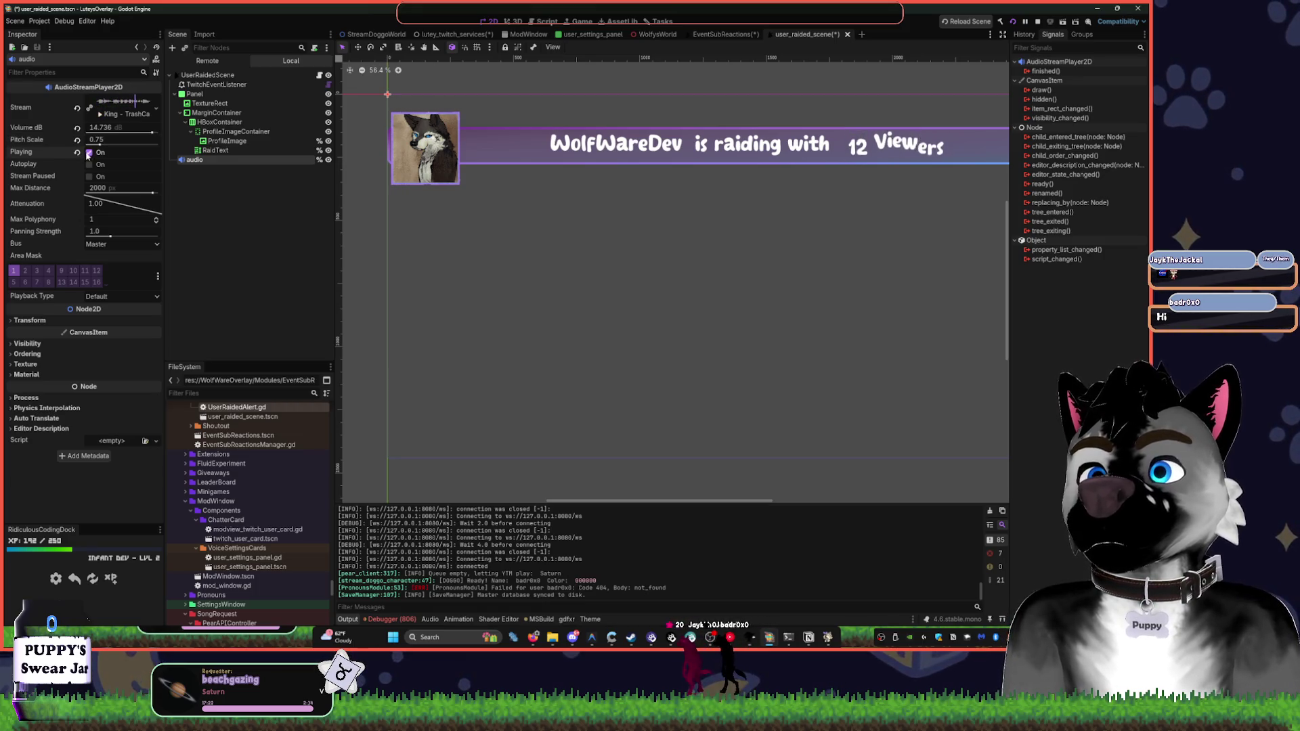
pyautogui.click(90, 153)
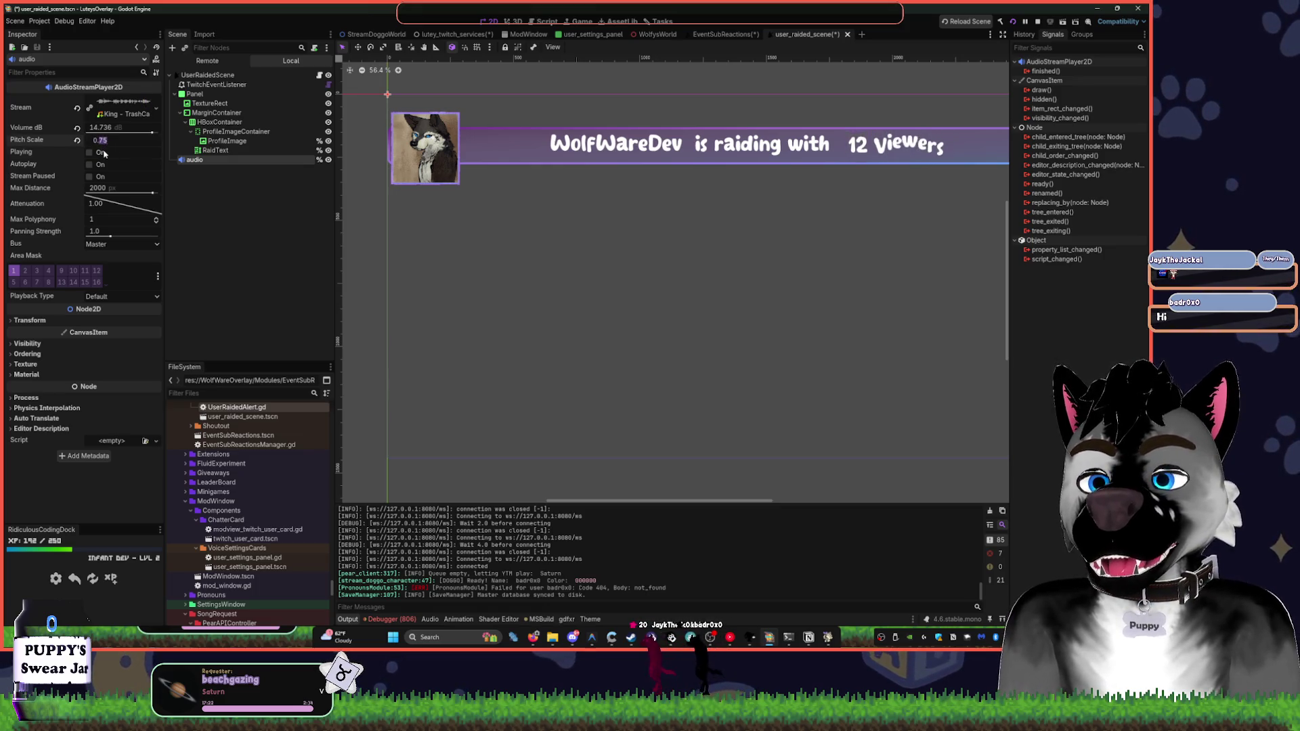
pyautogui.click(77, 140)
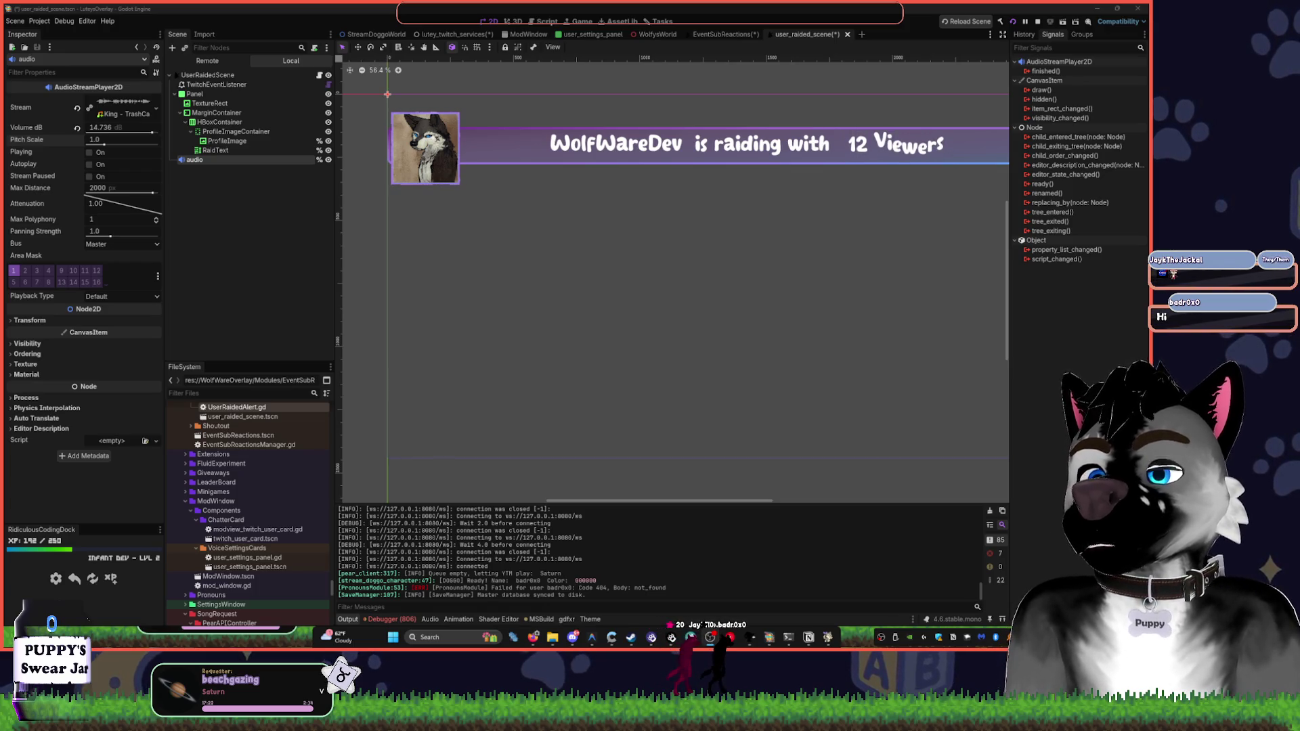
# View the whole scene from the root node, reselect the audio node, and open UserRaidedAlert.gd.
pyautogui.click(600, 333)
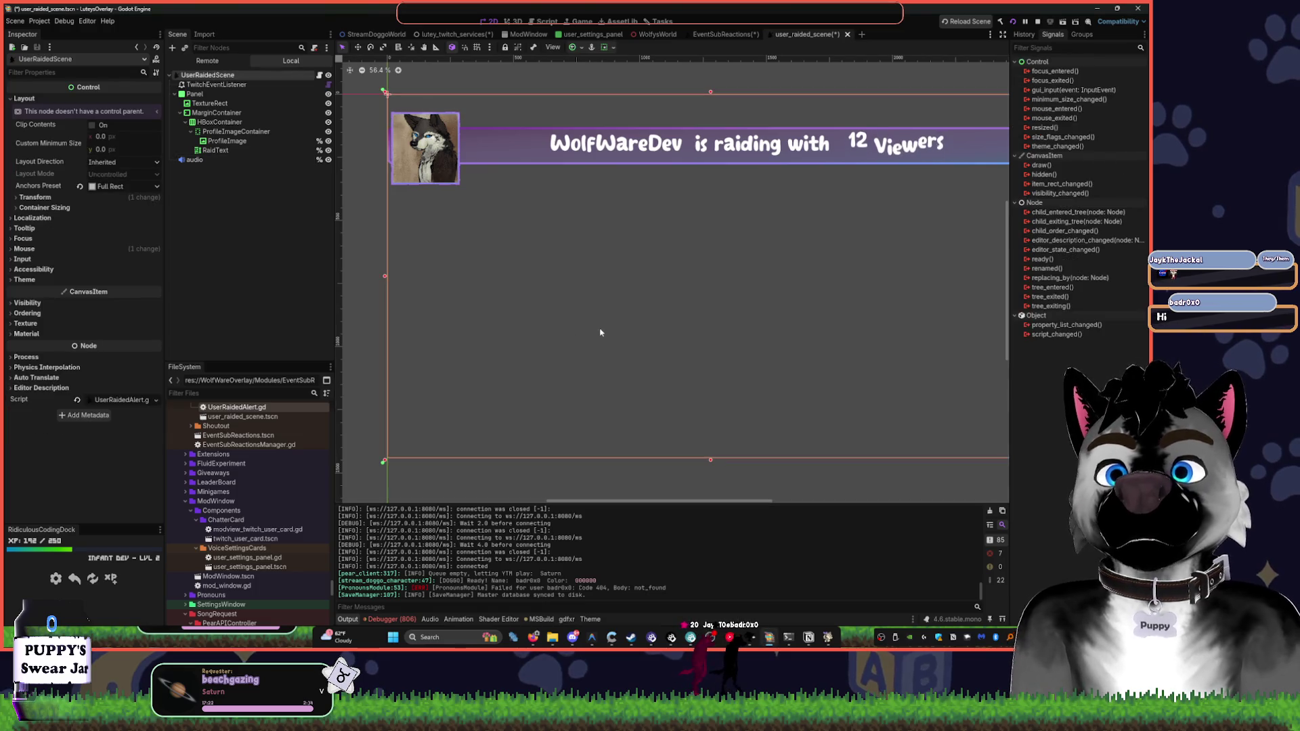
pyautogui.moveTo(675, 272); pyautogui.dragTo(642, 287)
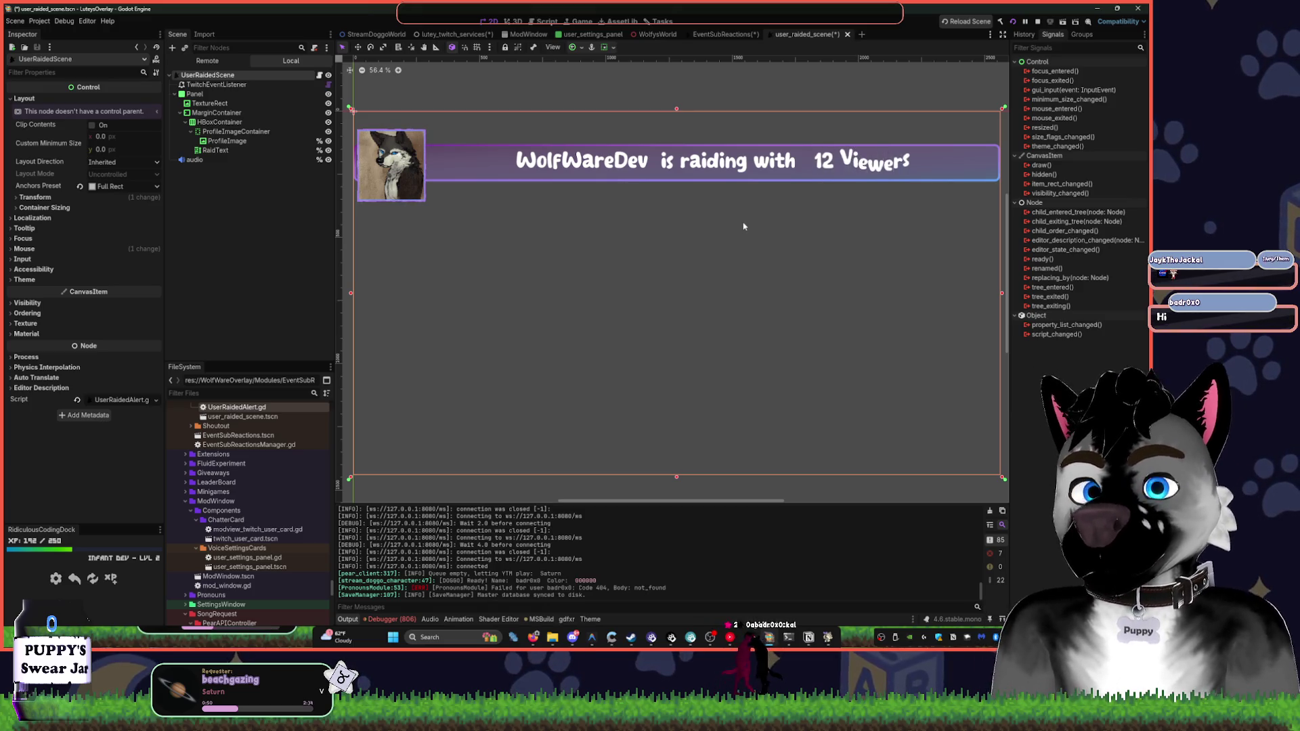
pyautogui.scroll(-2, 745, 187)
pyautogui.scroll(-1, 746, 187)
pyautogui.click(227, 160)
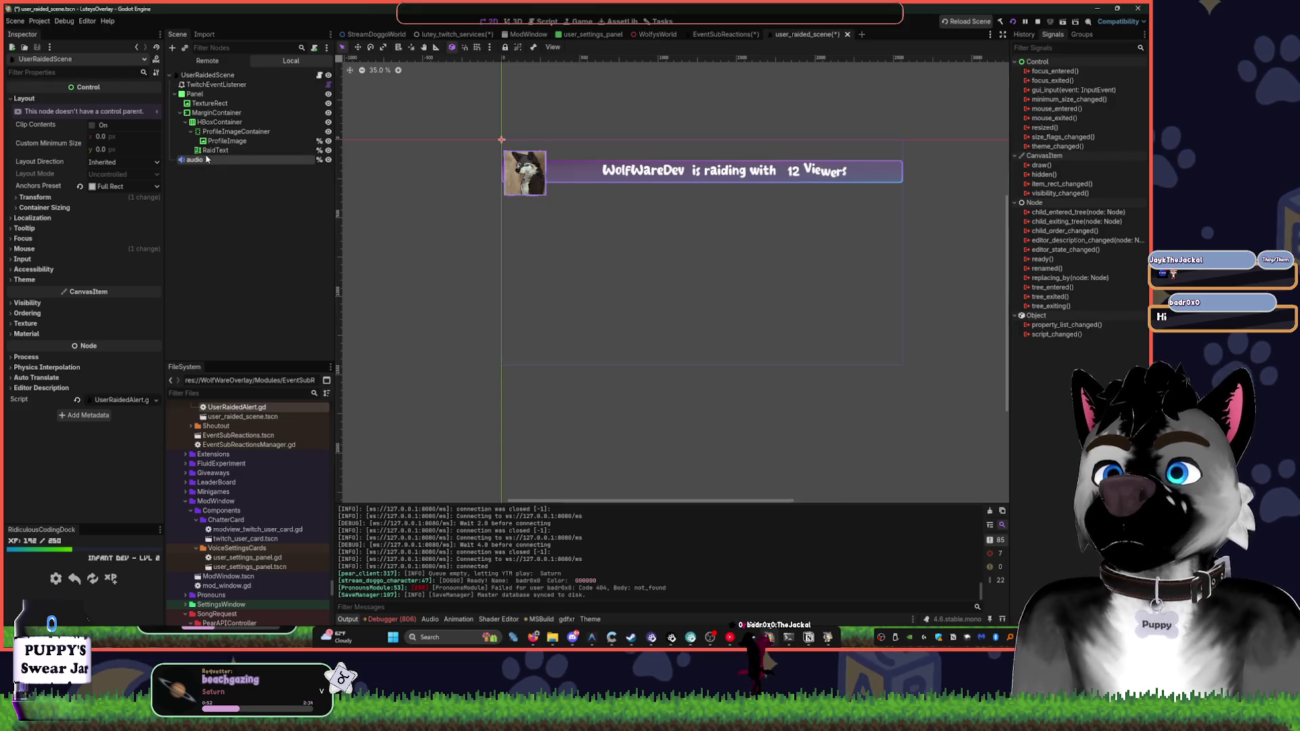
pyautogui.click(319, 76)
# Review the raid alert script's _ready hide() call, the timer lines 31–32 and the event listener connection.
pyautogui.click(577, 264)
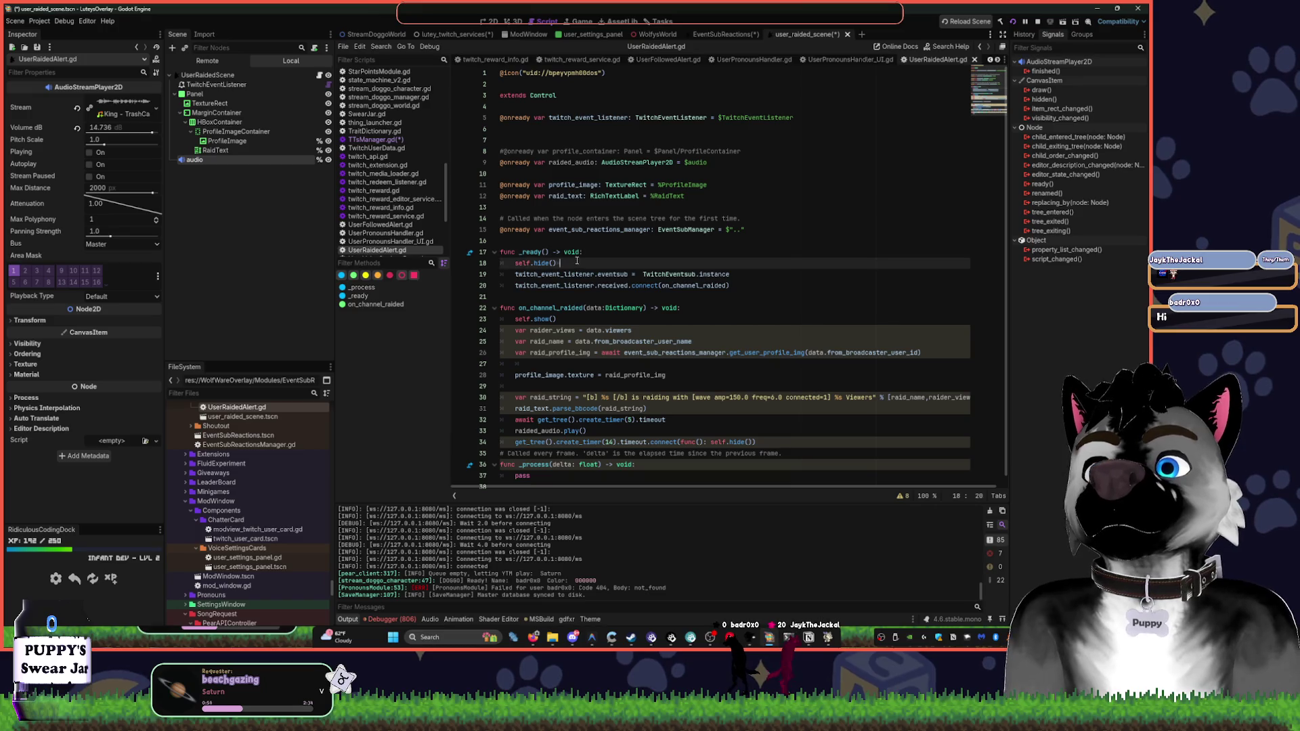
pyautogui.click(175, 94)
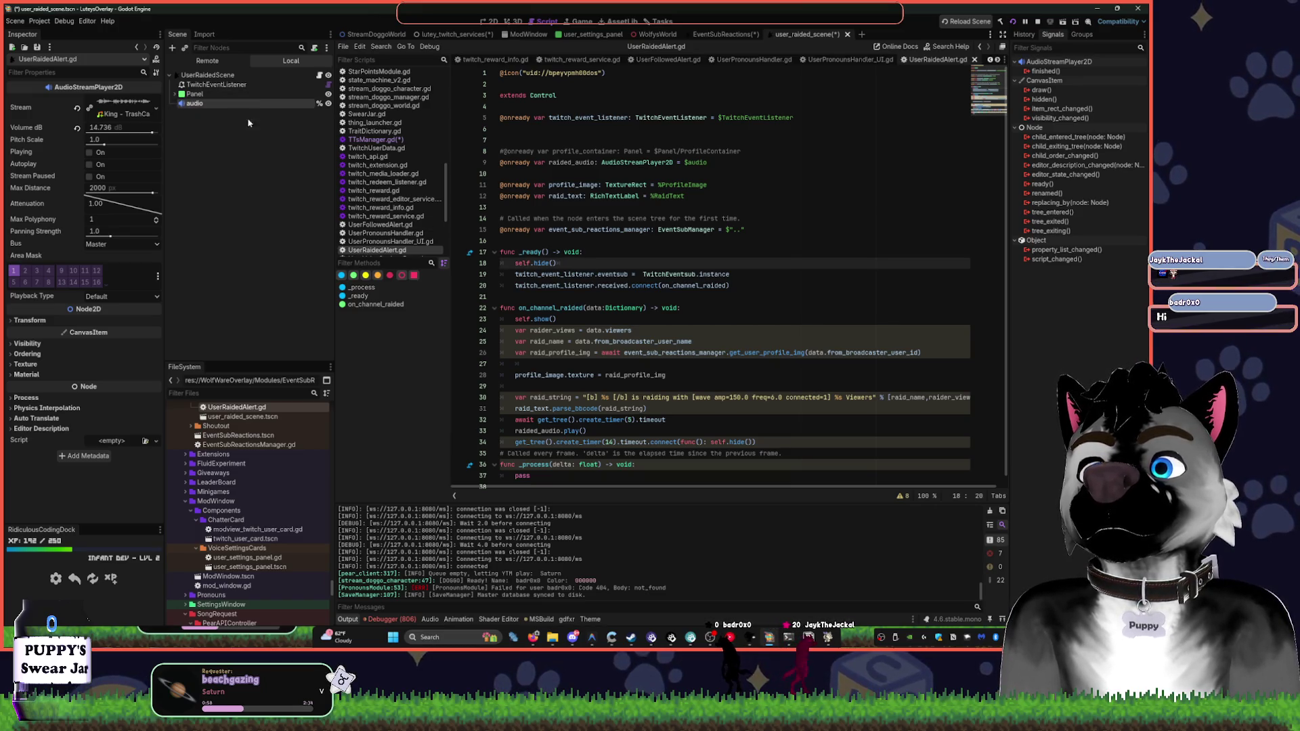
pyautogui.doubleClick(545, 263)
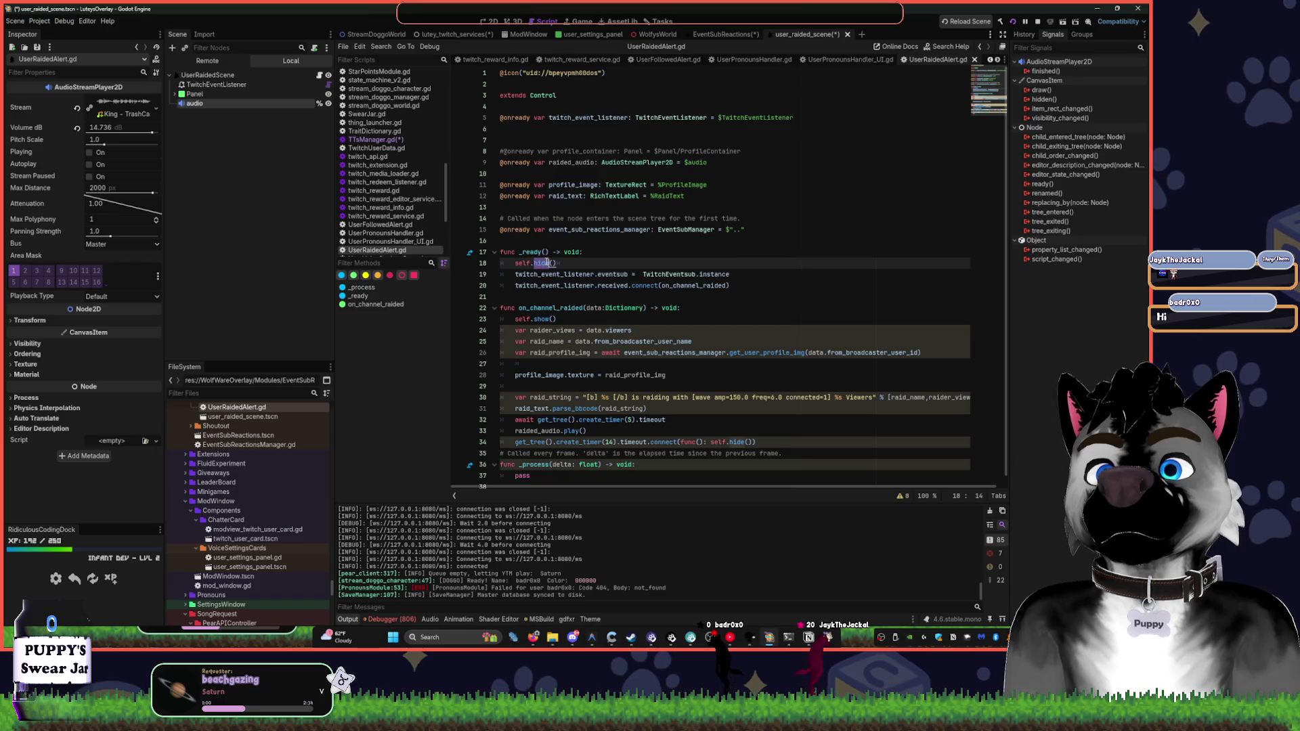
pyautogui.scroll(-1, 595, 275)
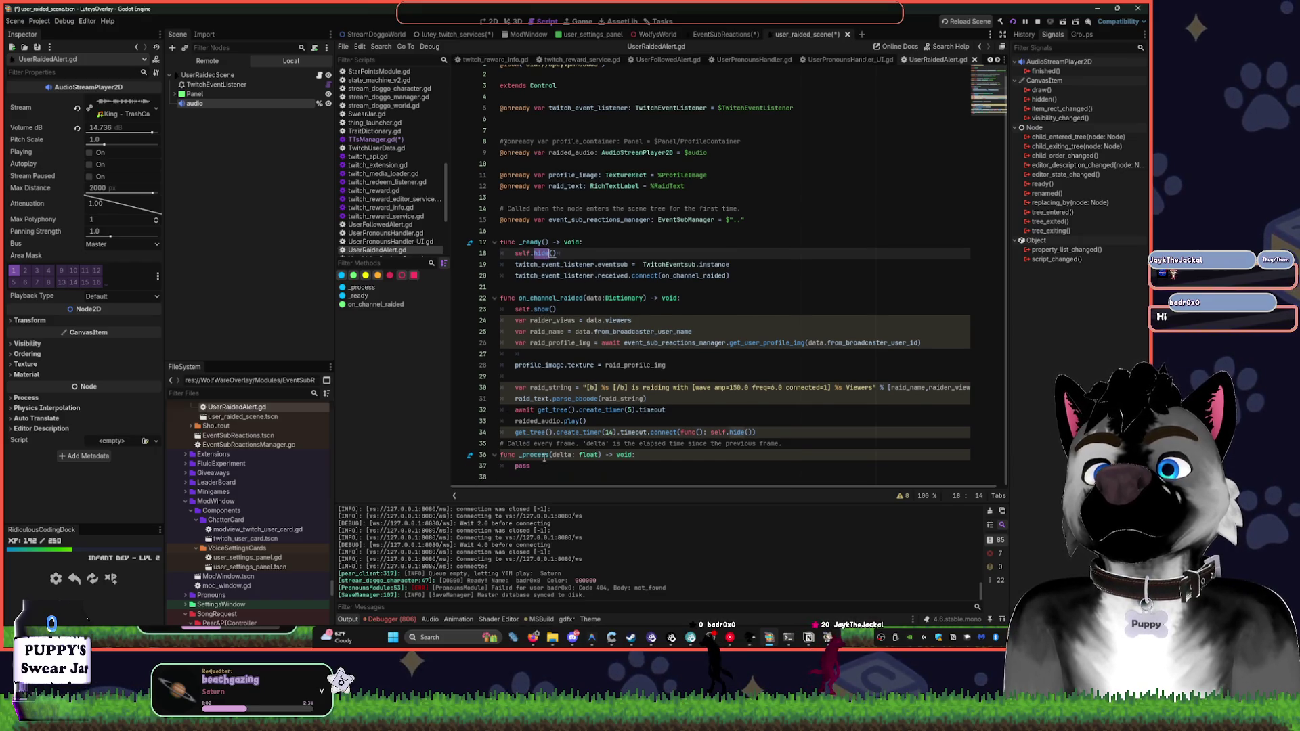
pyautogui.click(574, 423)
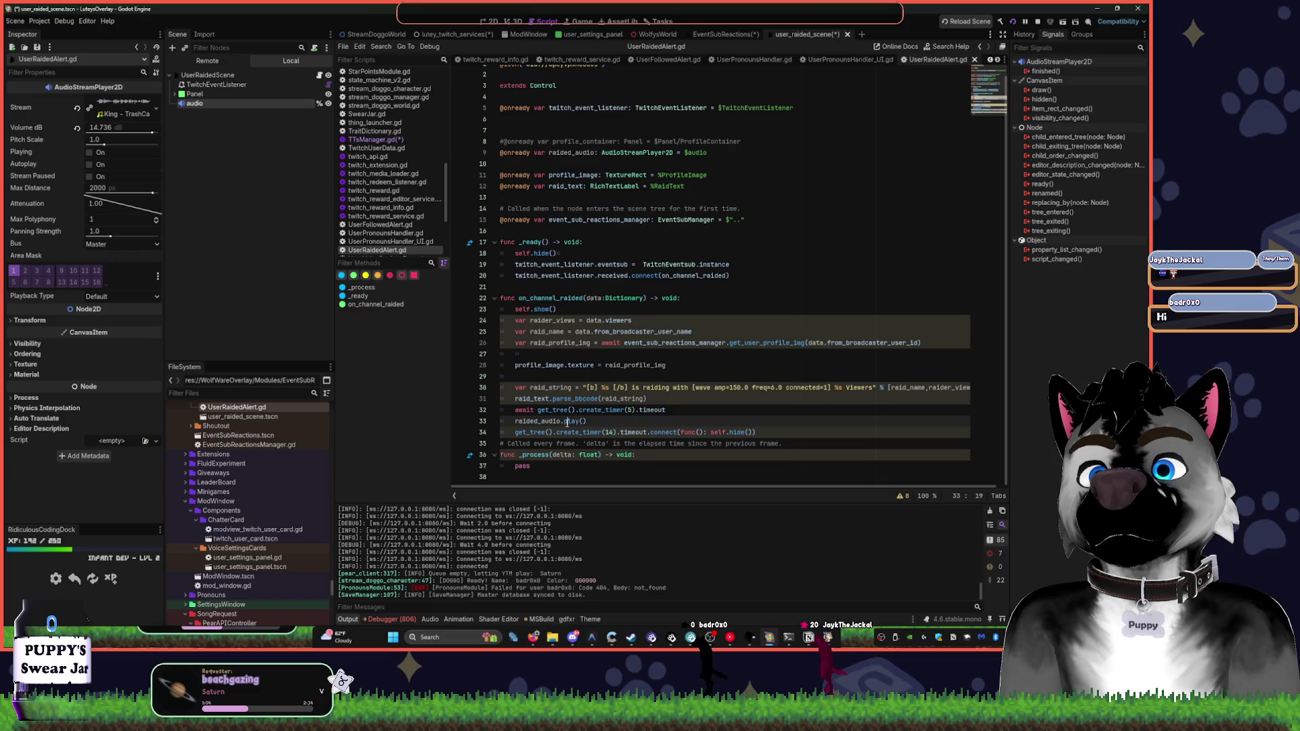
pyautogui.click(684, 407)
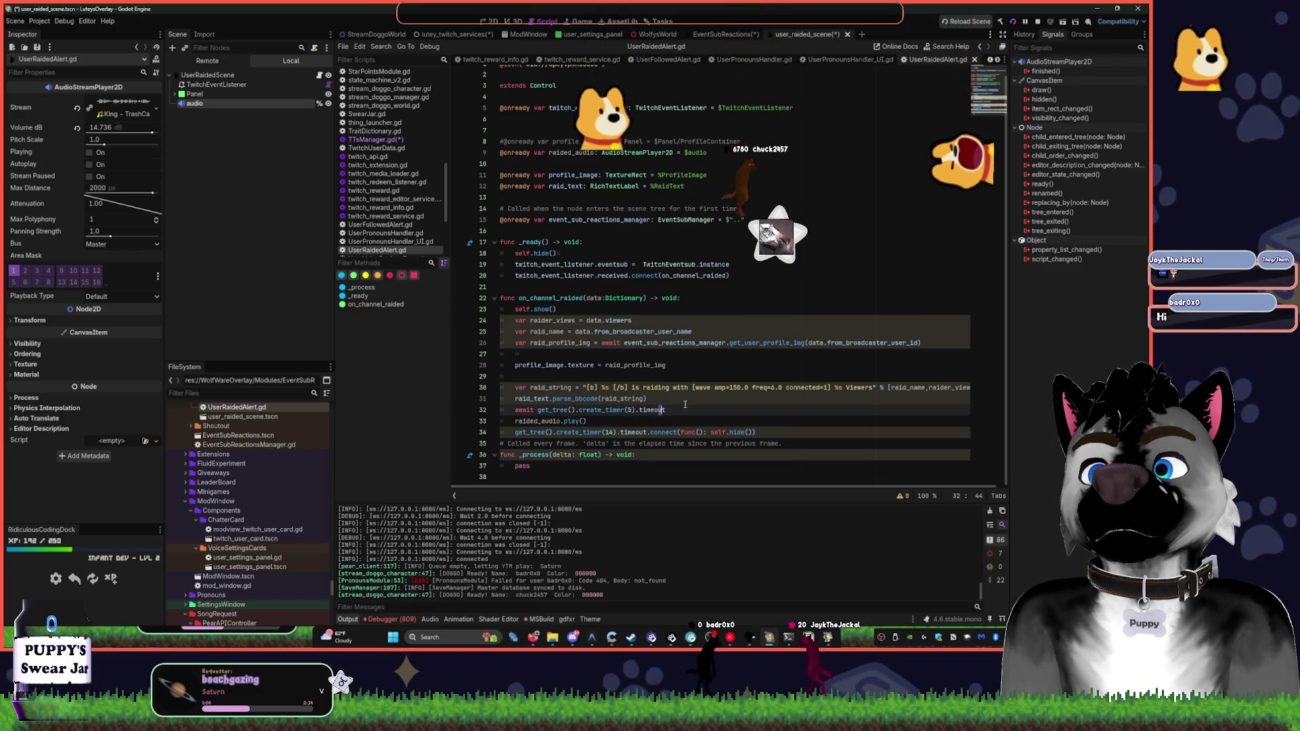
pyautogui.moveTo(684, 406)
pyautogui.mouseDown()
pyautogui.moveTo(669, 396)
pyautogui.moveTo(651, 427)
pyautogui.mouseUp()
pyautogui.click(691, 424)
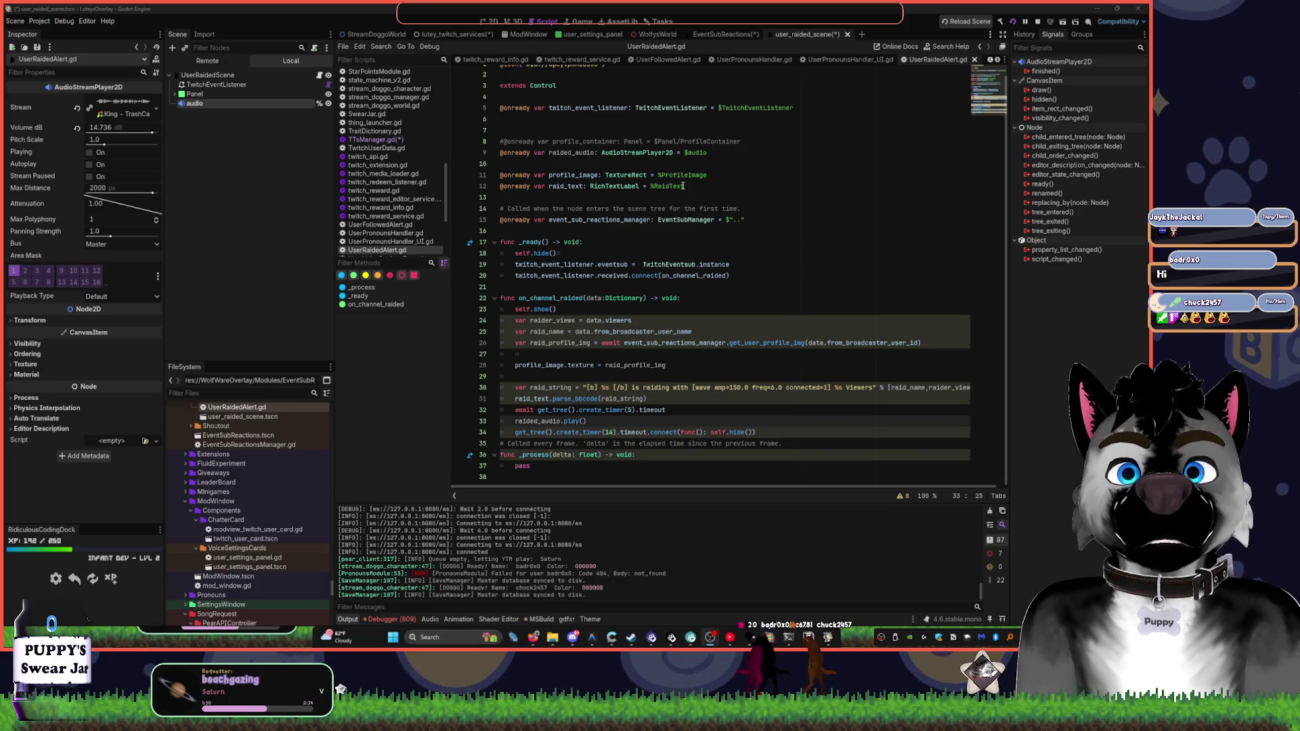
pyautogui.click(559, 275)
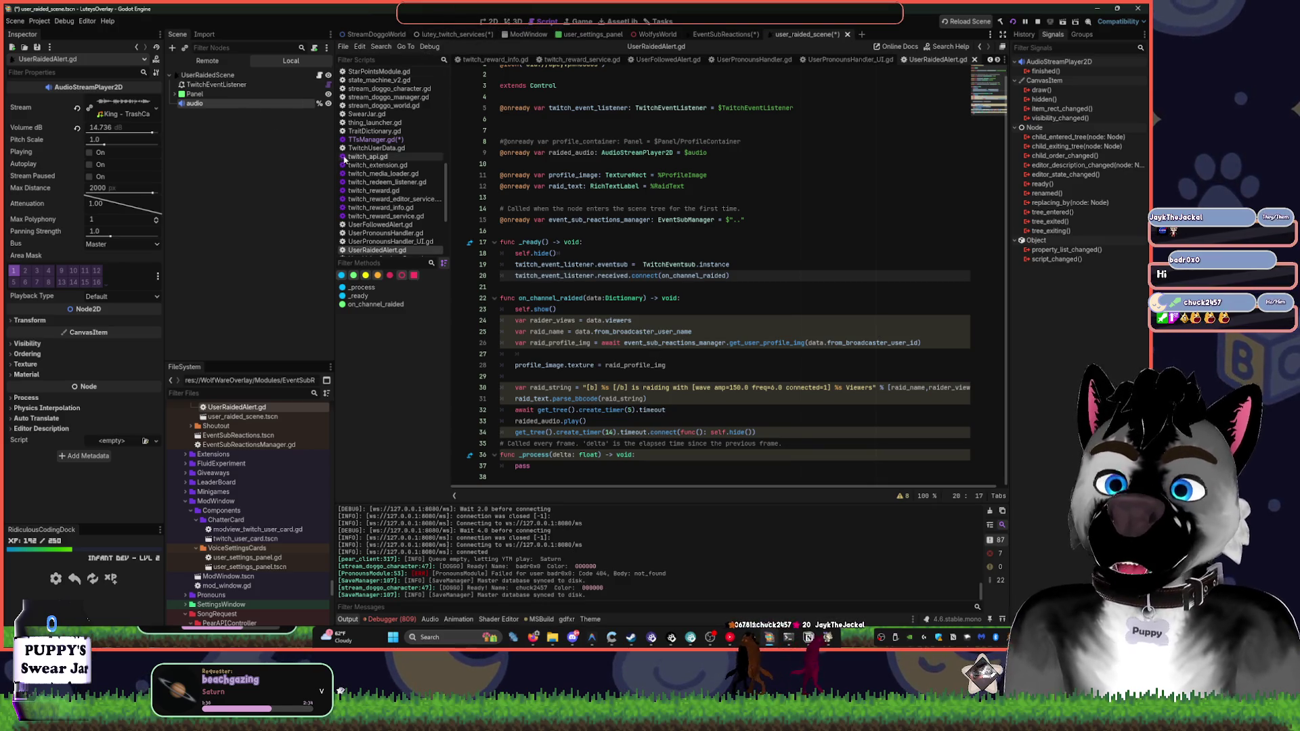
# Relaunch the overlay project and bring its window up, then review the raid message and sound-play lines.
pyautogui.click(1037, 22)
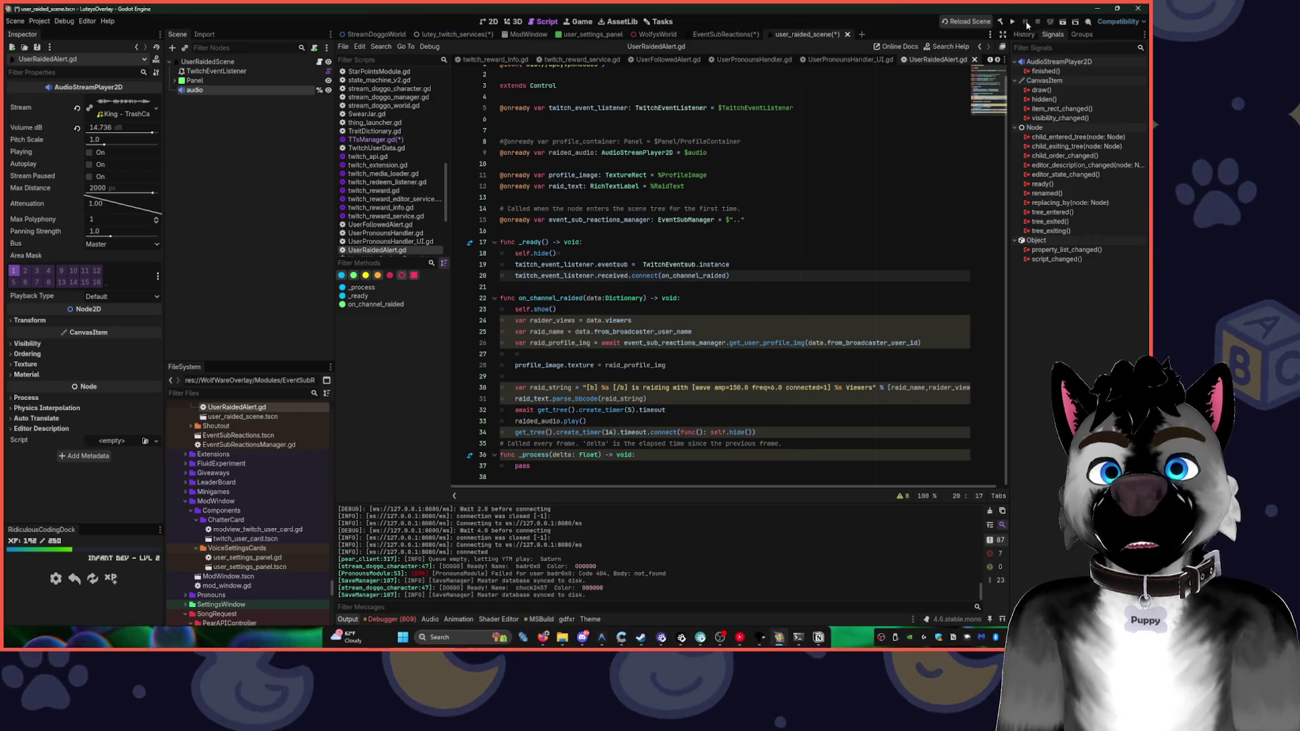
pyautogui.click(1012, 22)
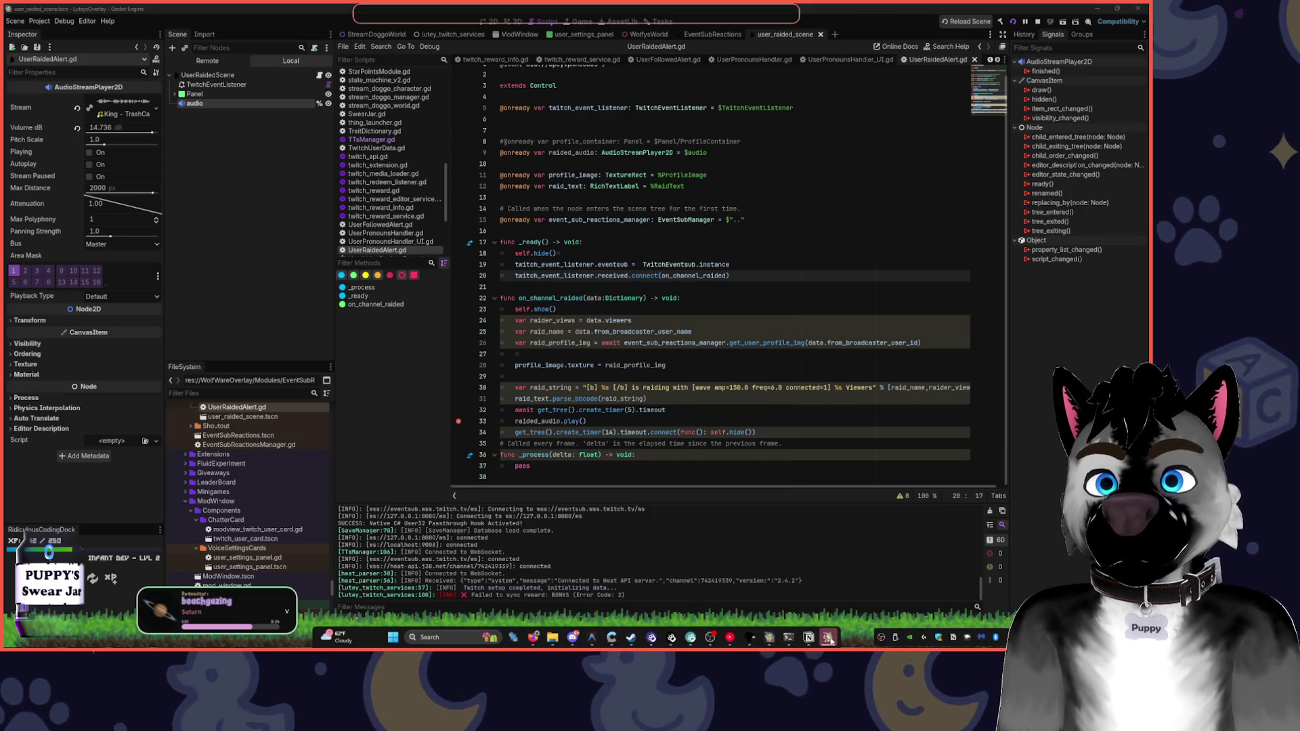
pyautogui.click(828, 637)
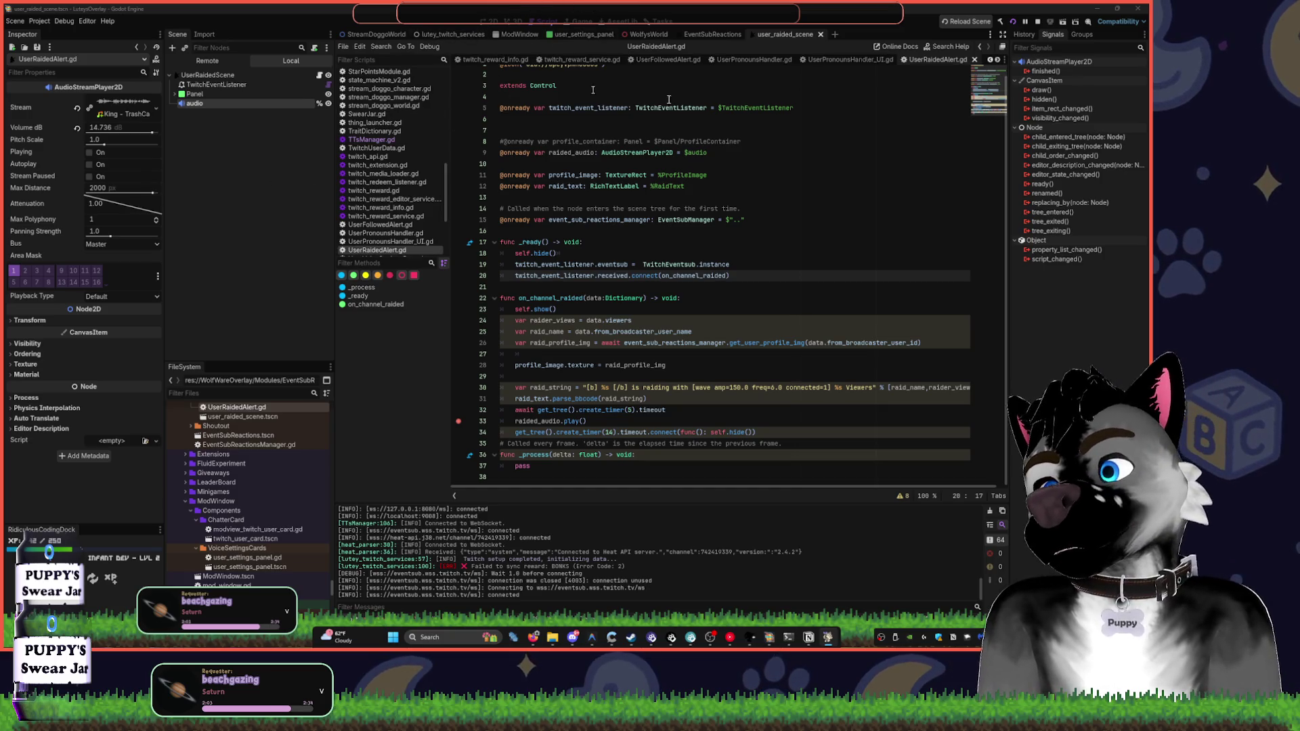
pyautogui.click(754, 399)
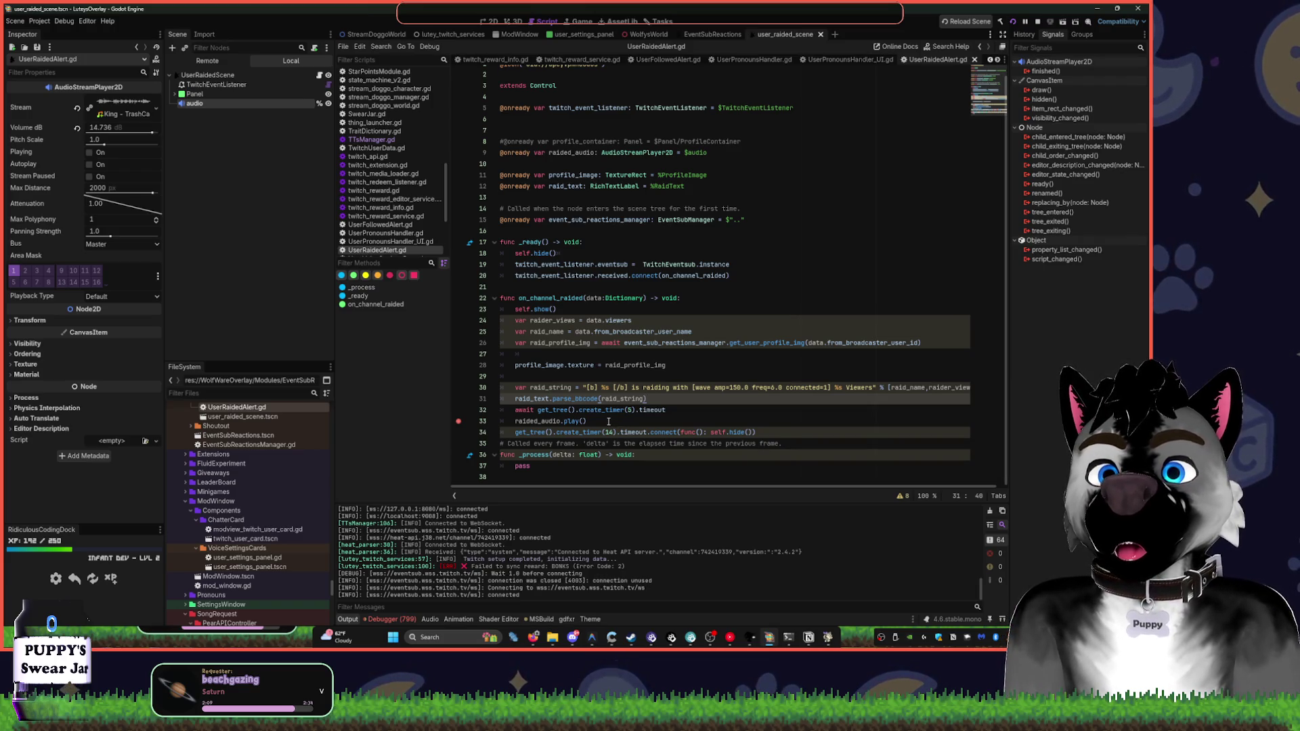
pyautogui.click(610, 420)
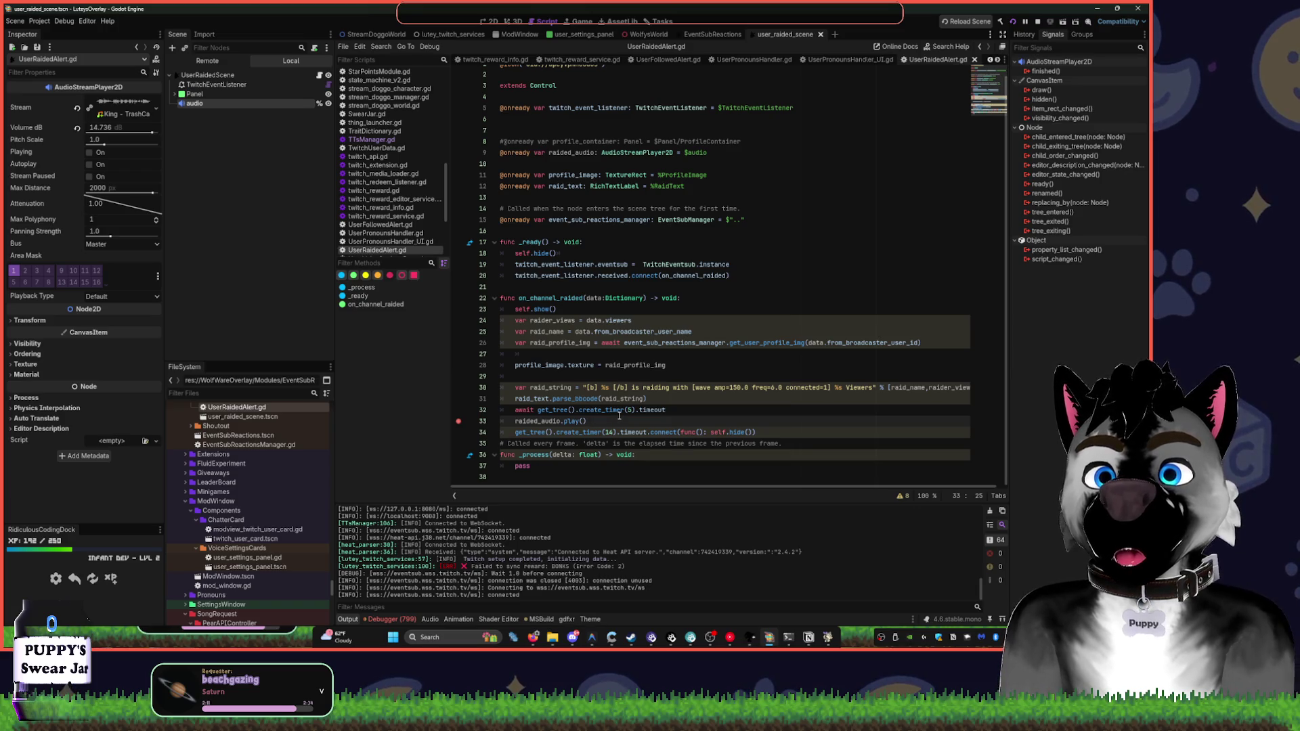
pyautogui.moveTo(624, 412)
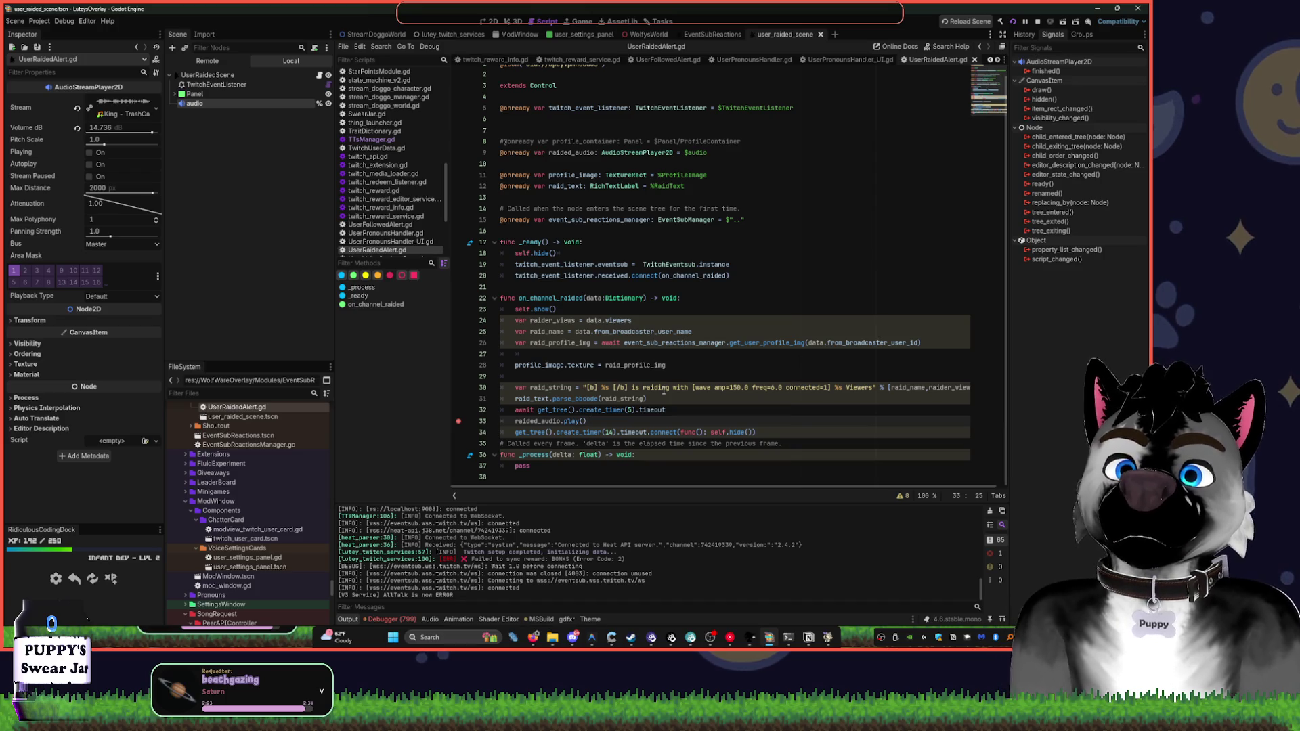
pyautogui.moveTo(566, 425)
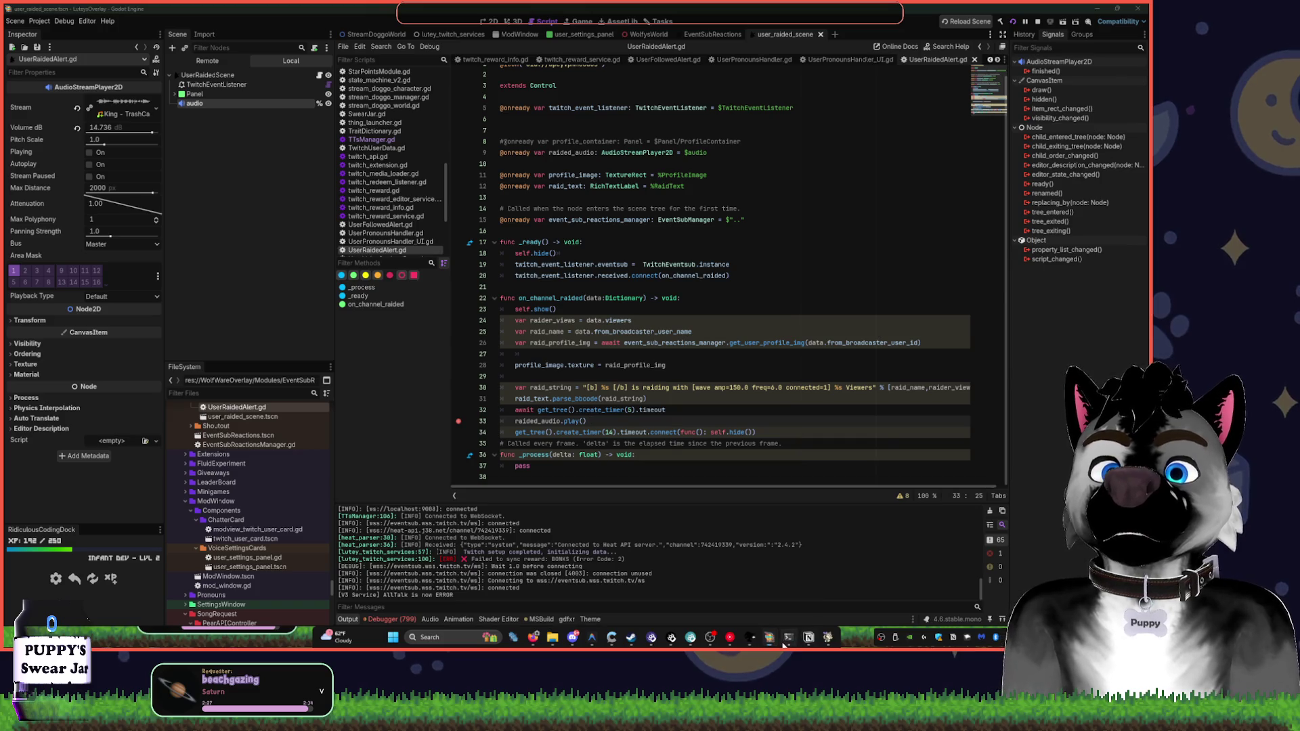
# Send the mock channel.raid event from the terminal and resume the paused project.
pyautogui.hotkey('alt', 'Tab')
pyautogui.press('Up')
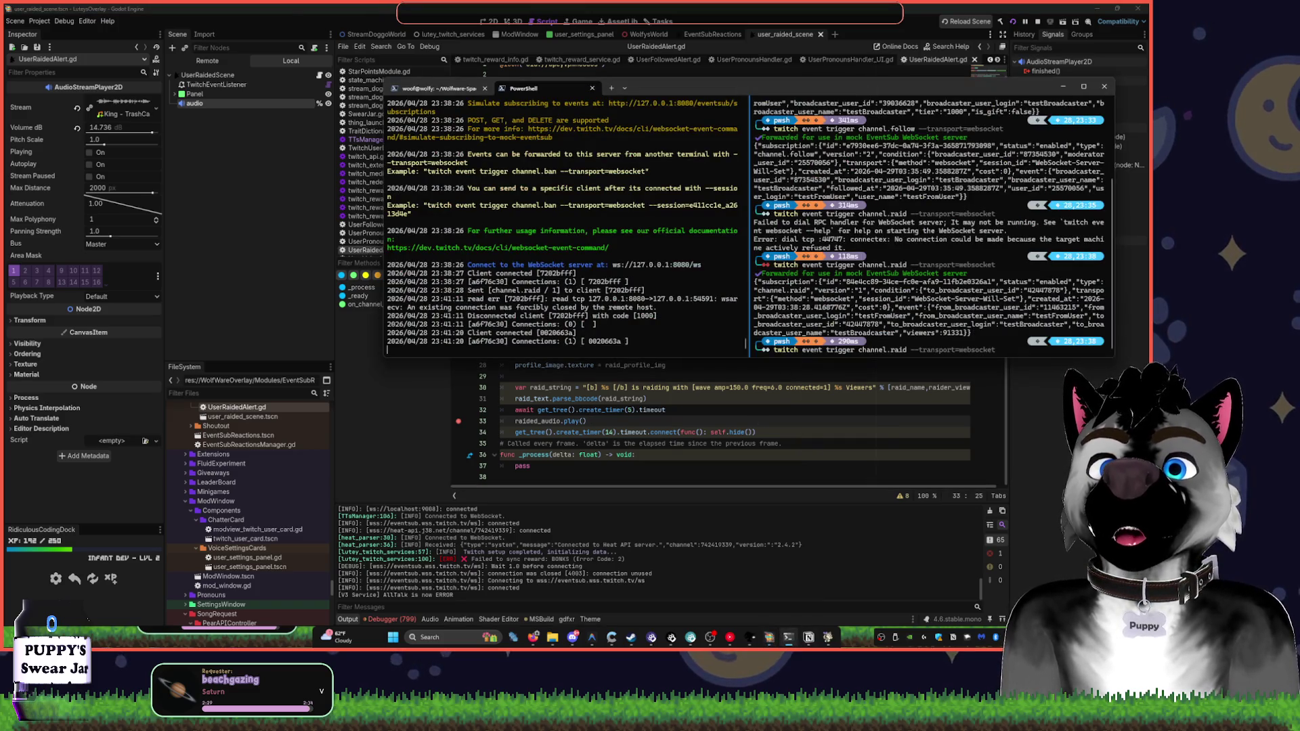
pyautogui.press('Return')
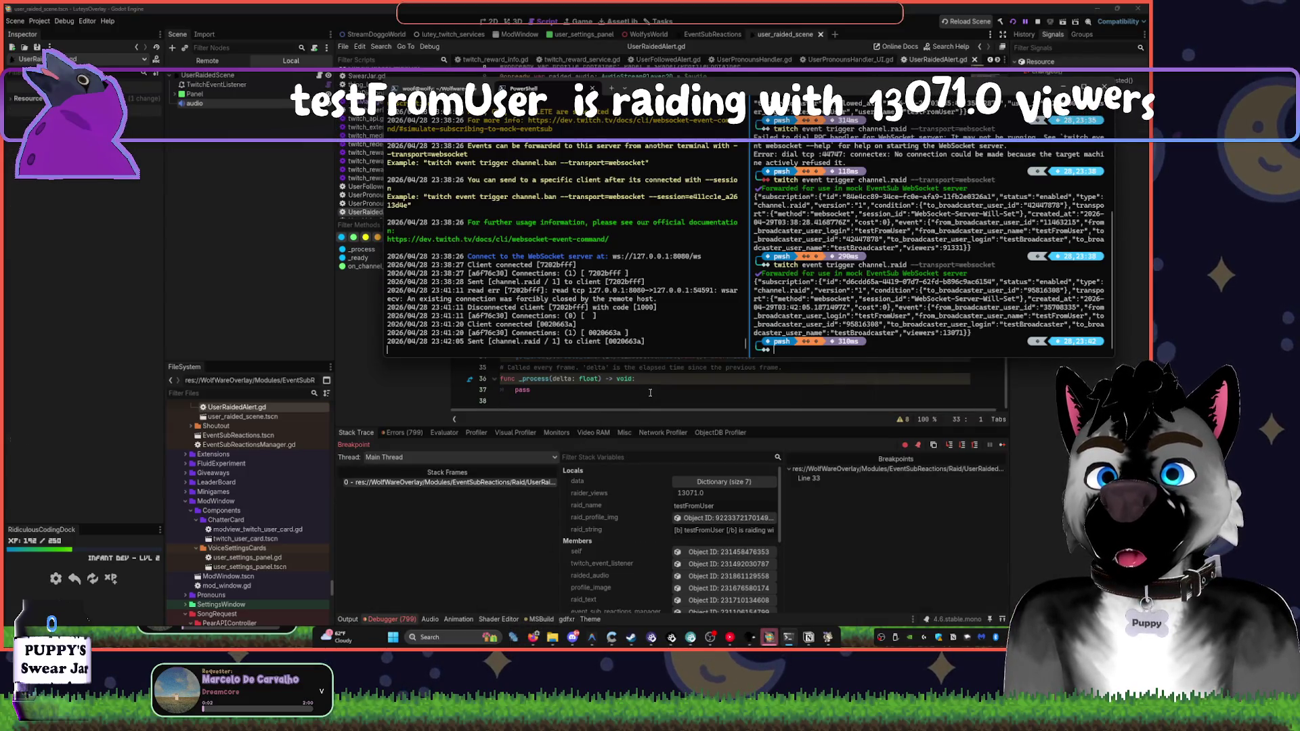
pyautogui.click(651, 392)
pyautogui.press('F12')
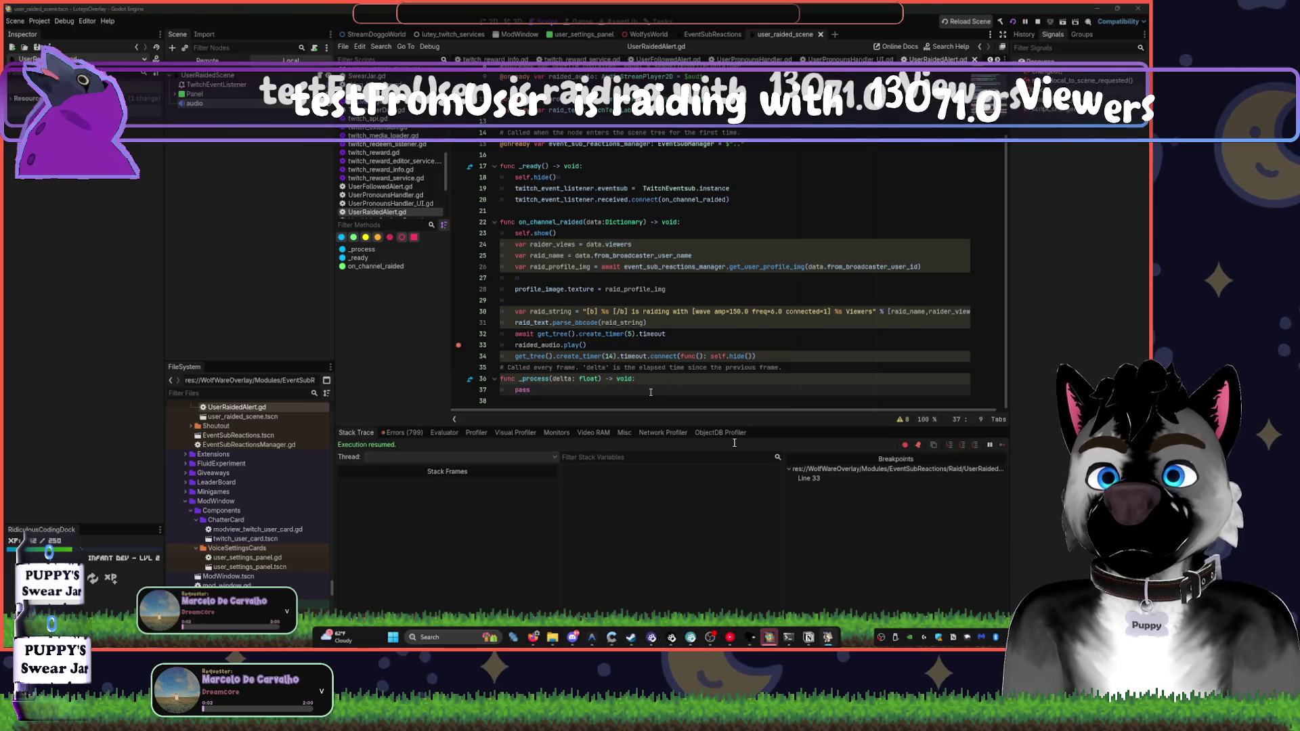
# Remove the line 33 breakpoint, move raided_audio.play() above the 5-second await, comment it out, and stop.
pyautogui.click(459, 345)
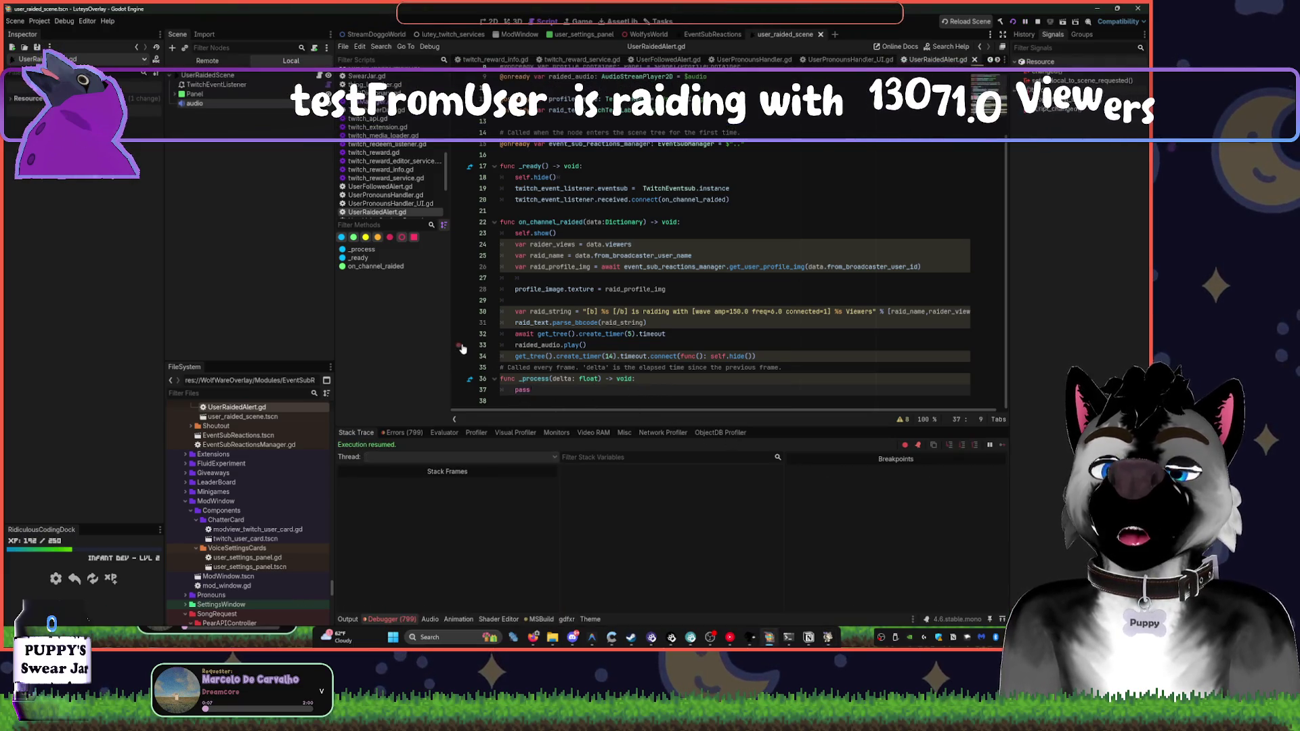
pyautogui.click(615, 348)
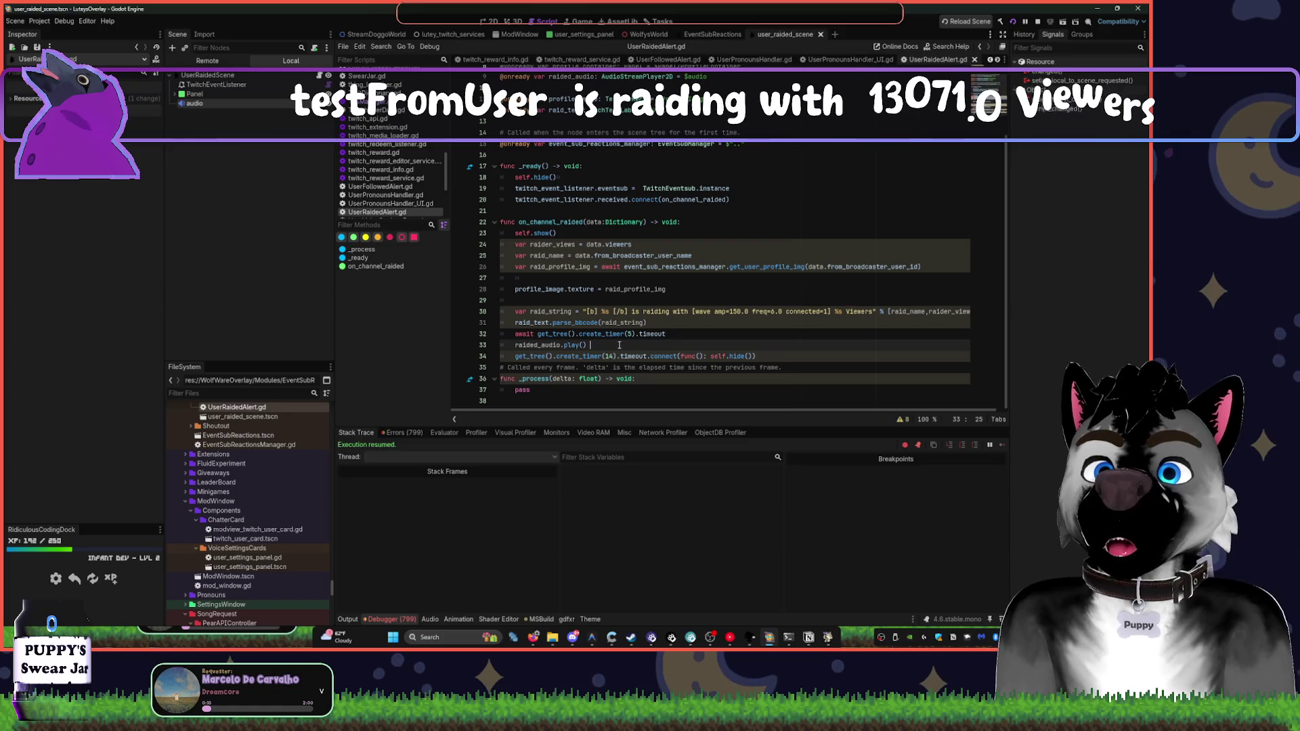
pyautogui.hotkey('alt', 'Up')
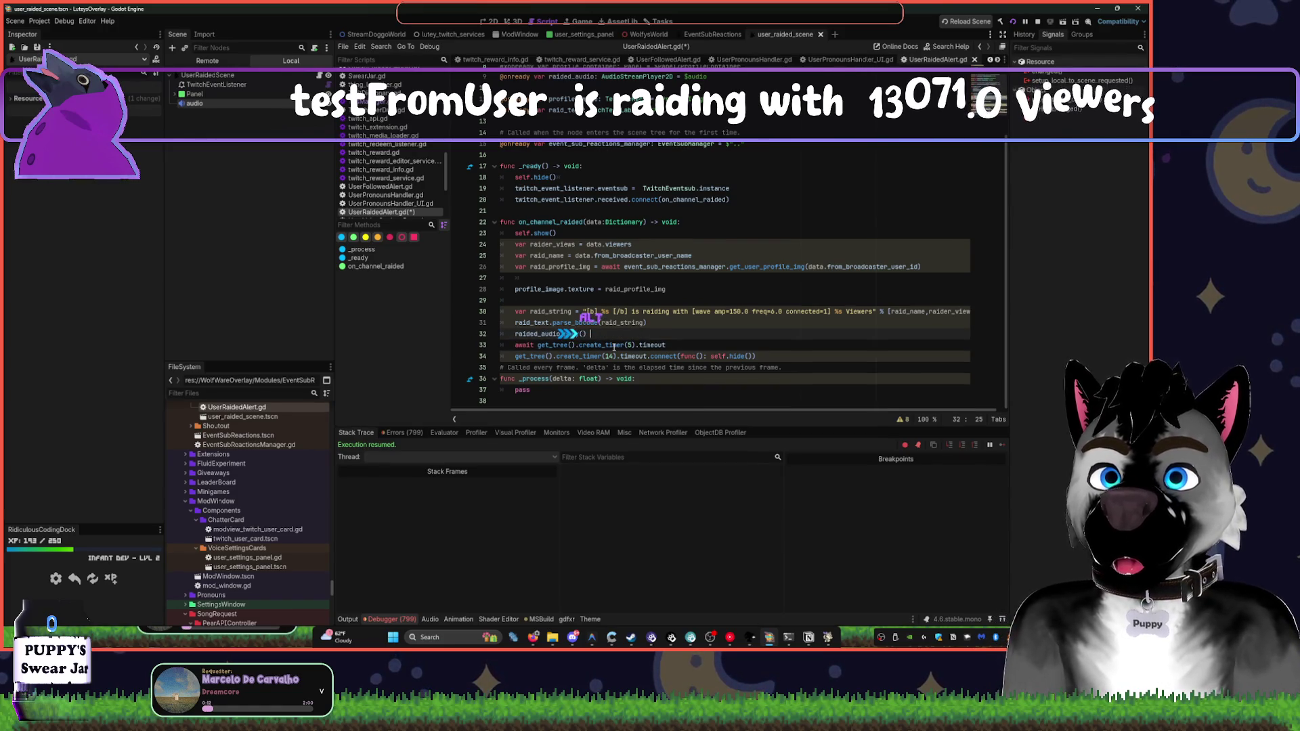
pyautogui.press('Home')
pyautogui.hotkey('ctrl', 'k')
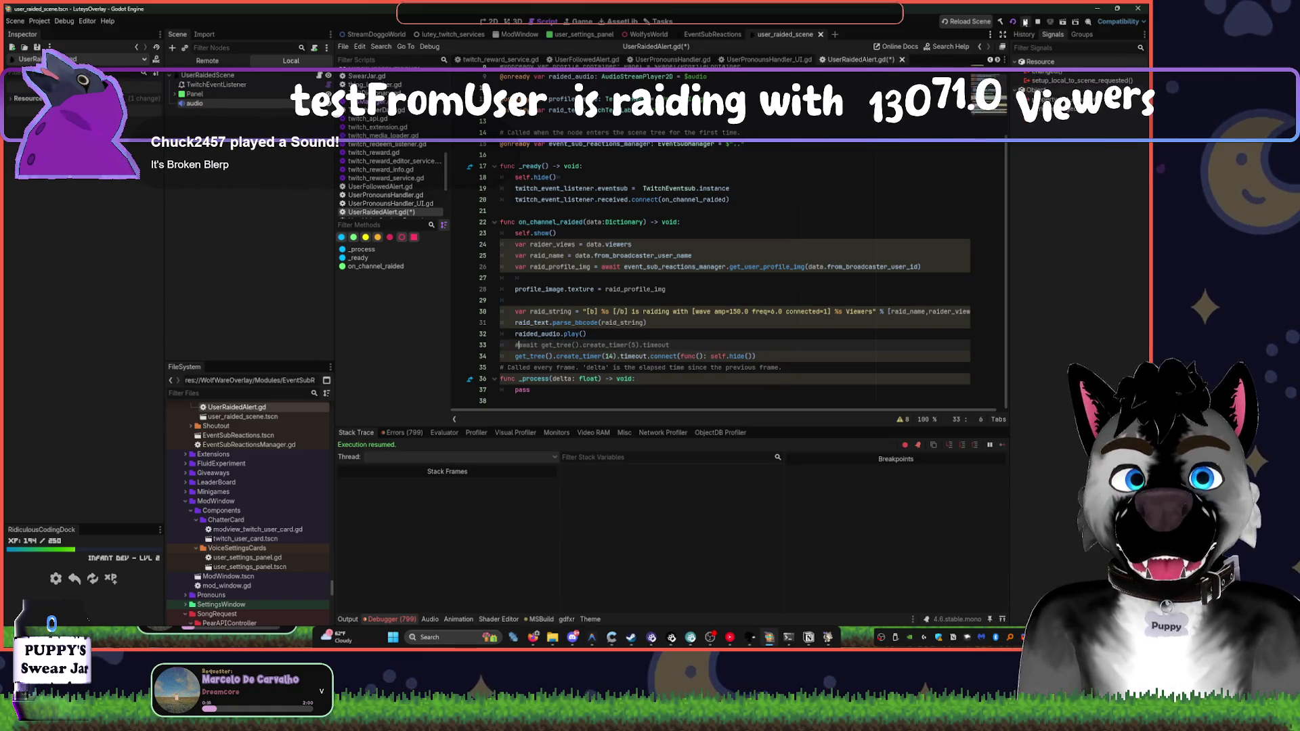
pyautogui.press('F8')
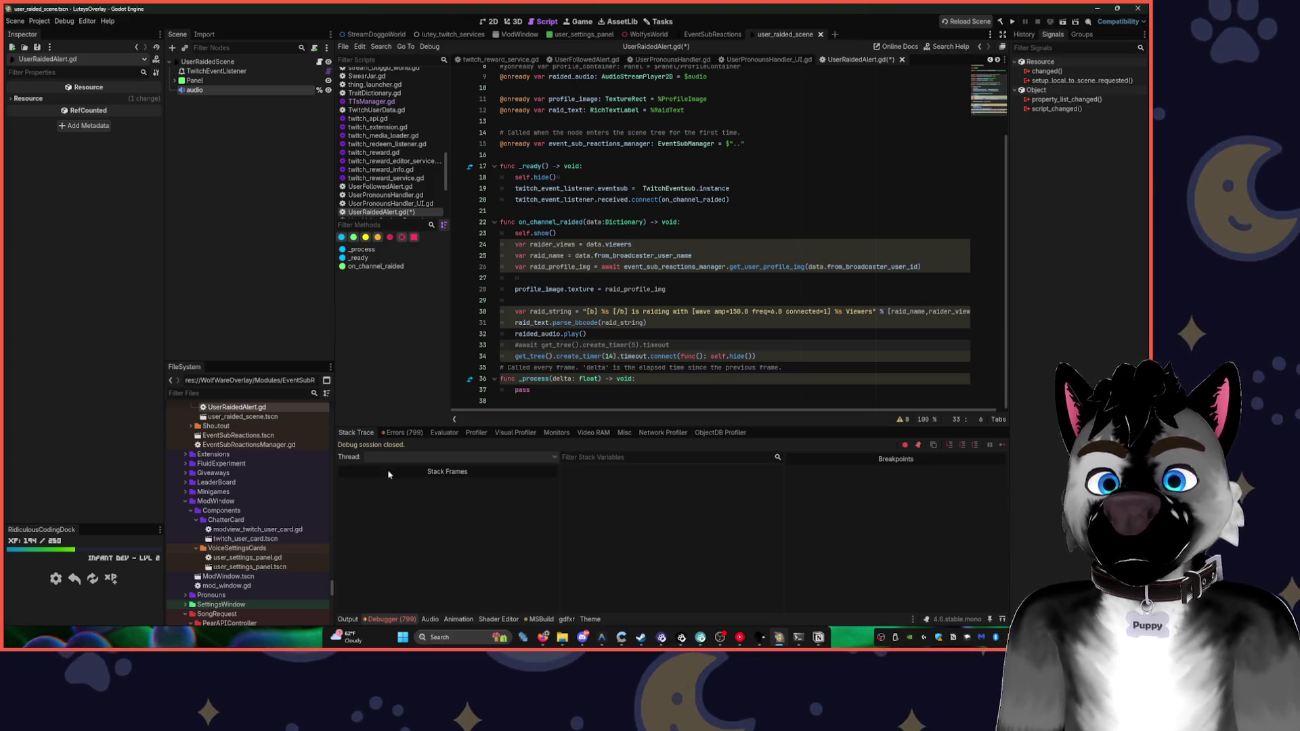
# Move raided_audio.play() up to just under self.show() and save UserRaidedAlert.gd.
pyautogui.hotkey('alt', 'Tab')
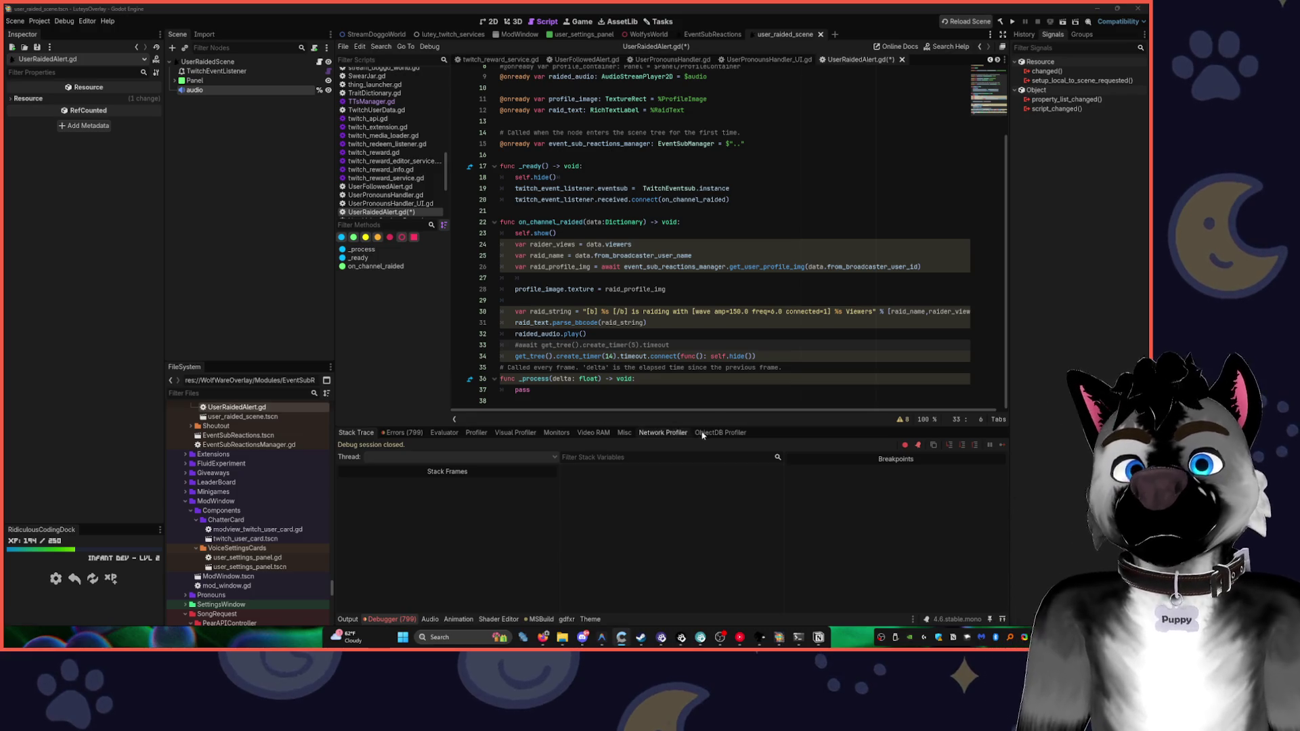
pyautogui.click(721, 294)
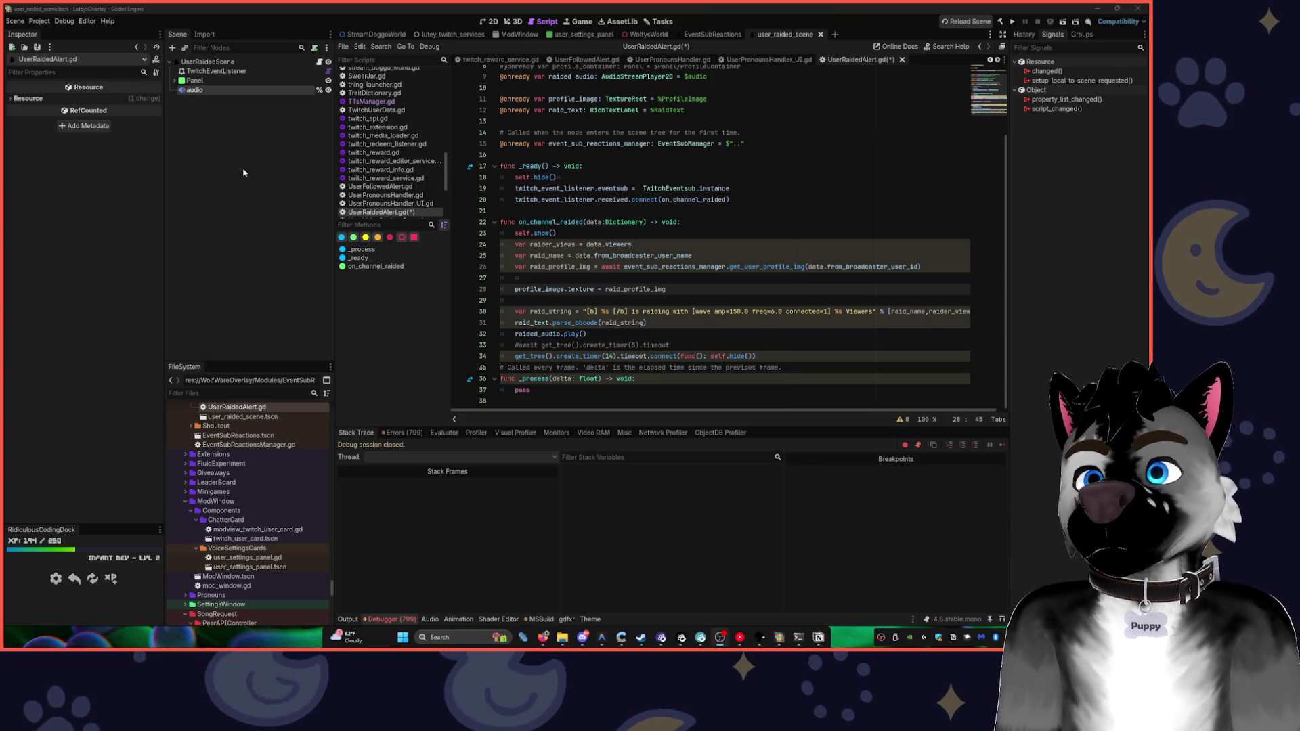
pyautogui.click(601, 333)
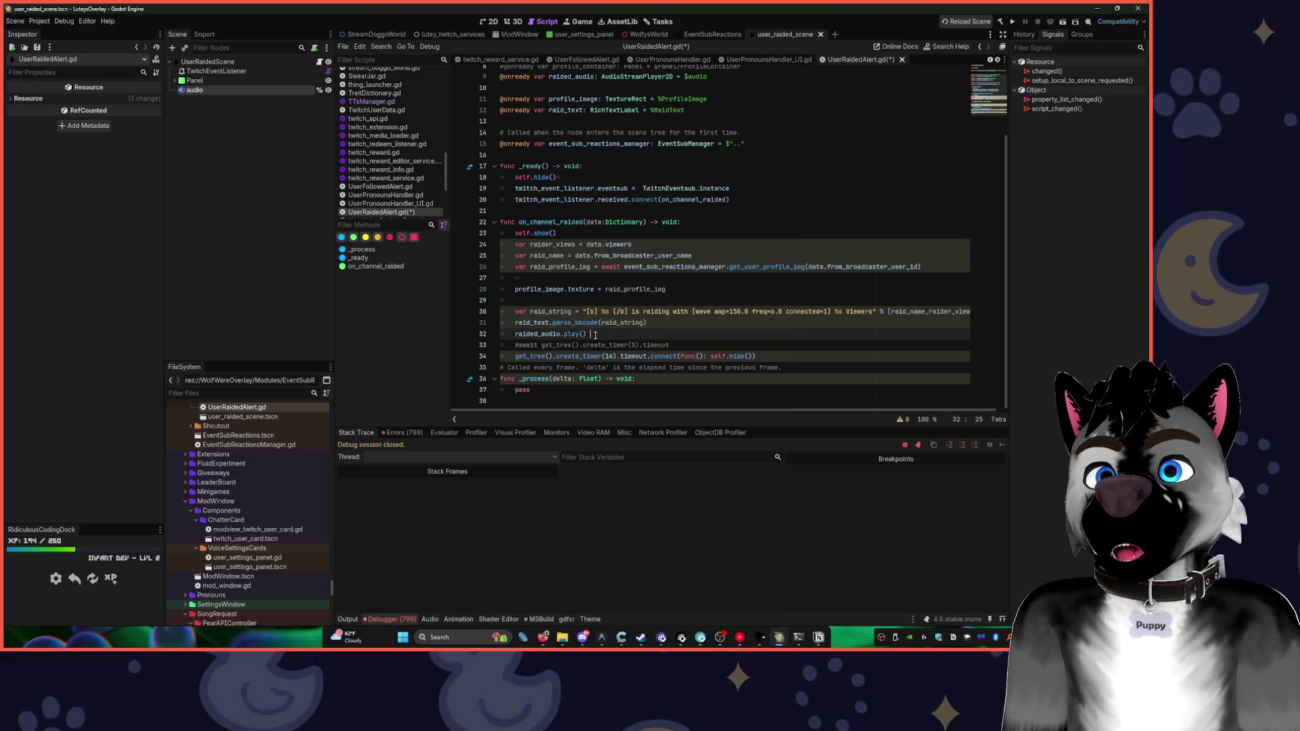
pyautogui.hotkey('alt', 'Up')
pyautogui.hotkey('alt', 'Up')
pyautogui.hotkey('alt', 'Up')
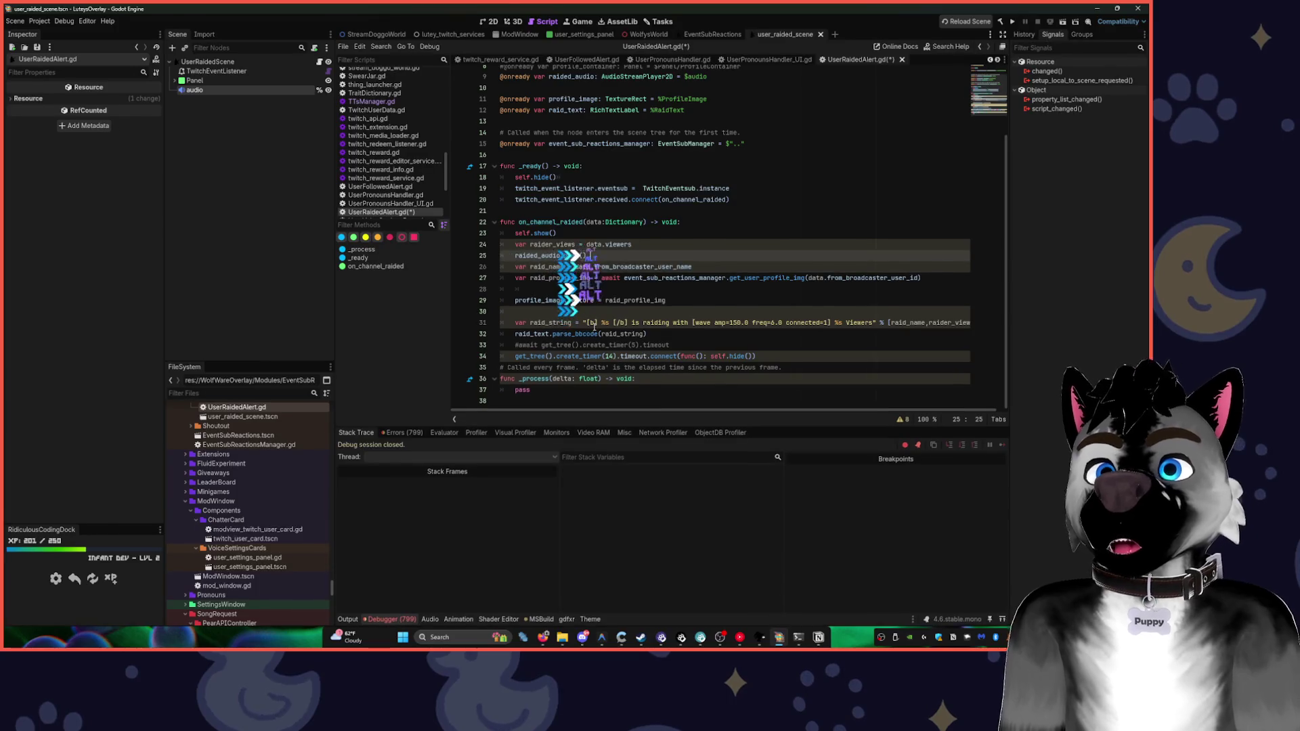
pyautogui.hotkey('alt', 'Up')
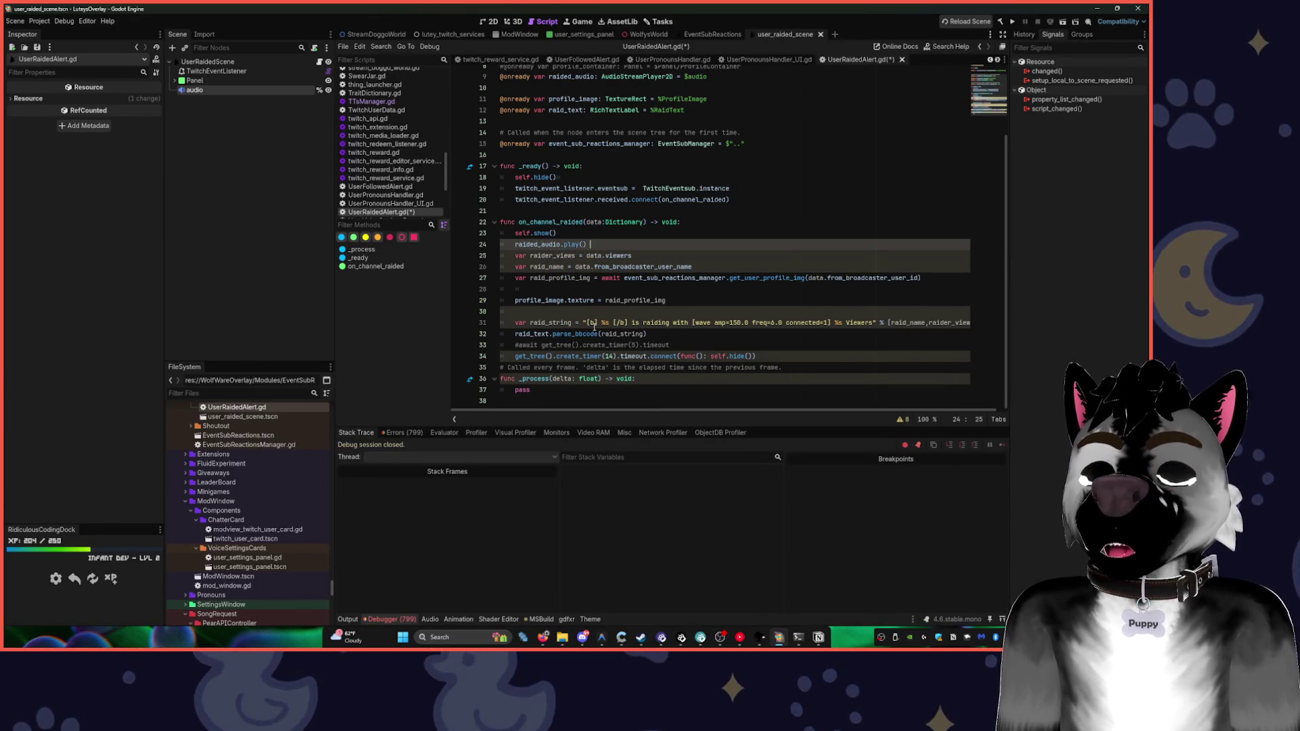
pyautogui.hotkey('ctrl', 's')
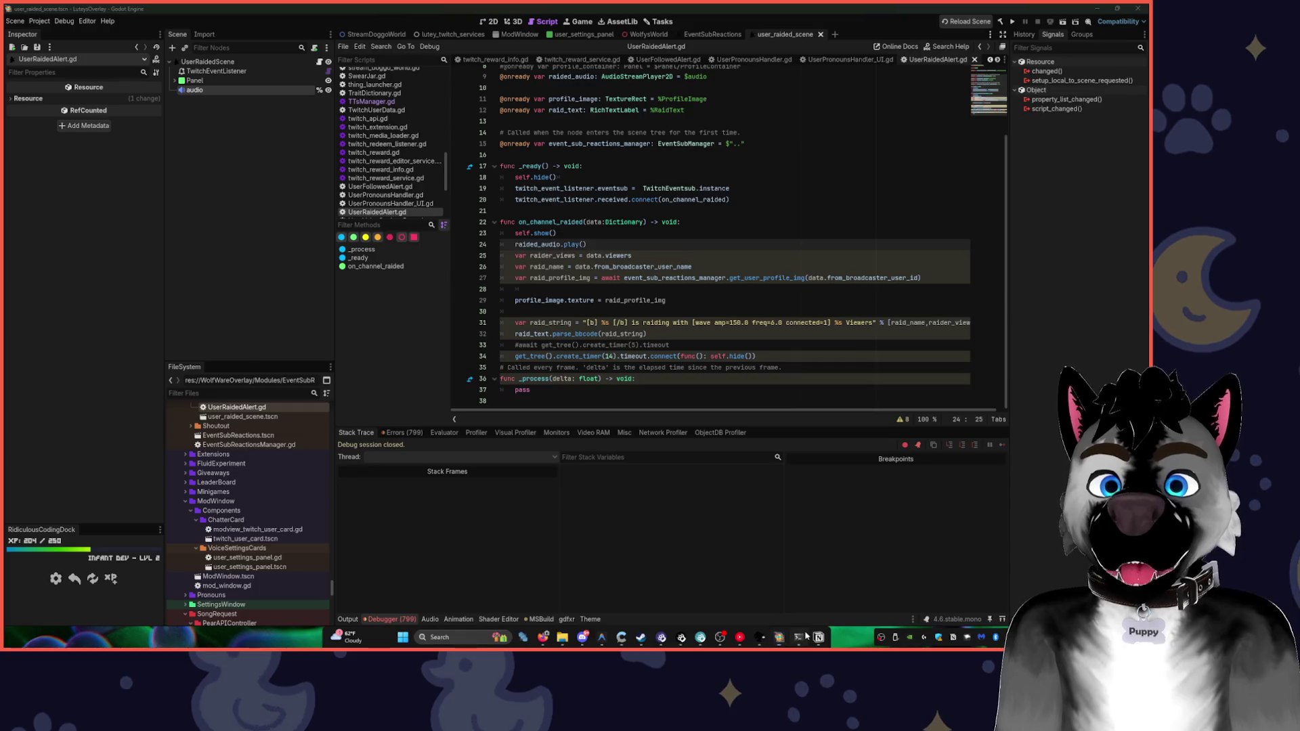
# Resend the mock channel.raid event from the terminal.
pyautogui.click(802, 636)
pyautogui.press('Up')
pyautogui.press('Return')
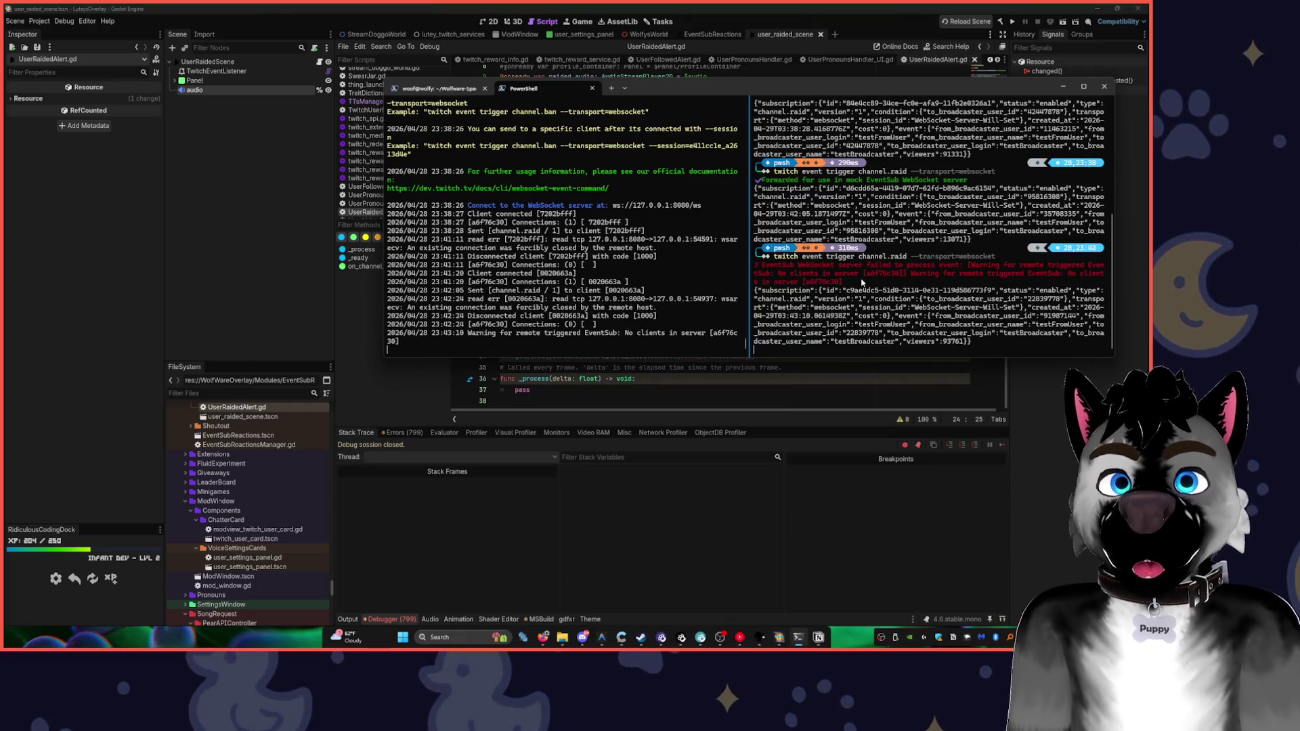
# Relaunch the overlay with the updated raid script and minimize the YouTube Music window.
pyautogui.press('Up')
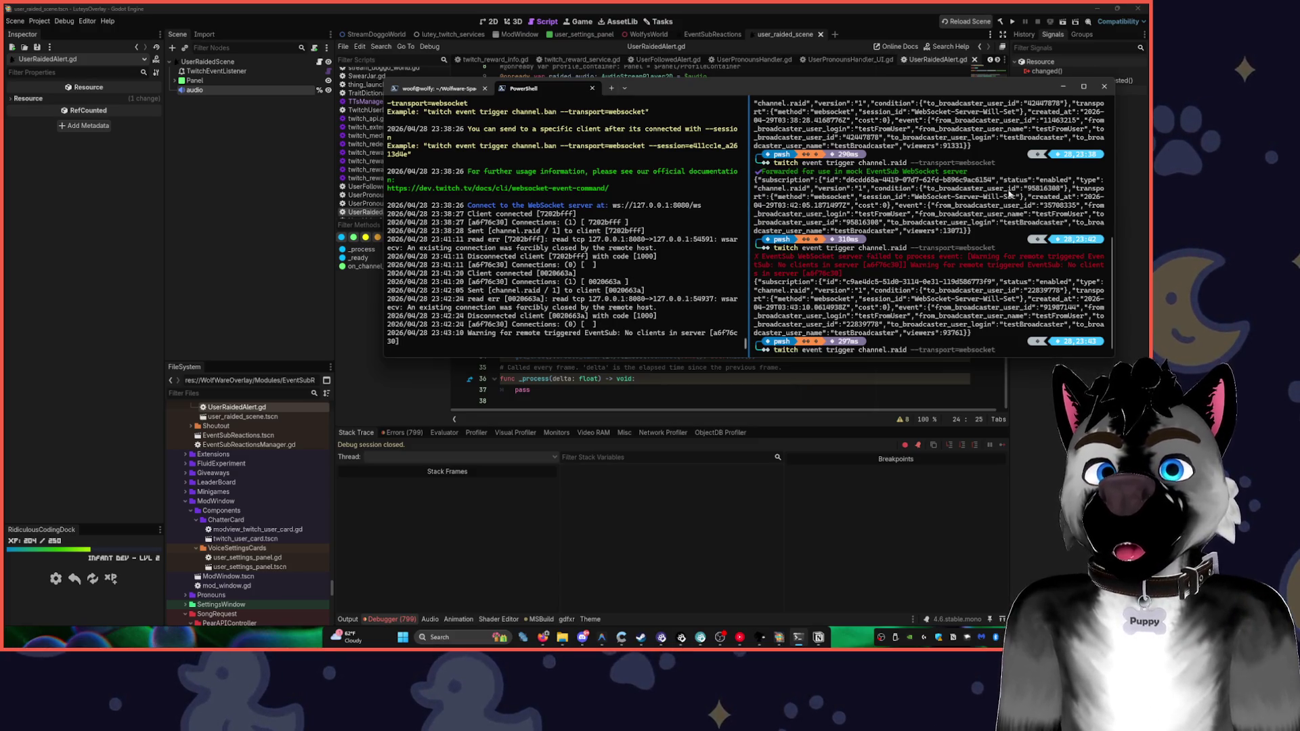
pyautogui.click(1012, 22)
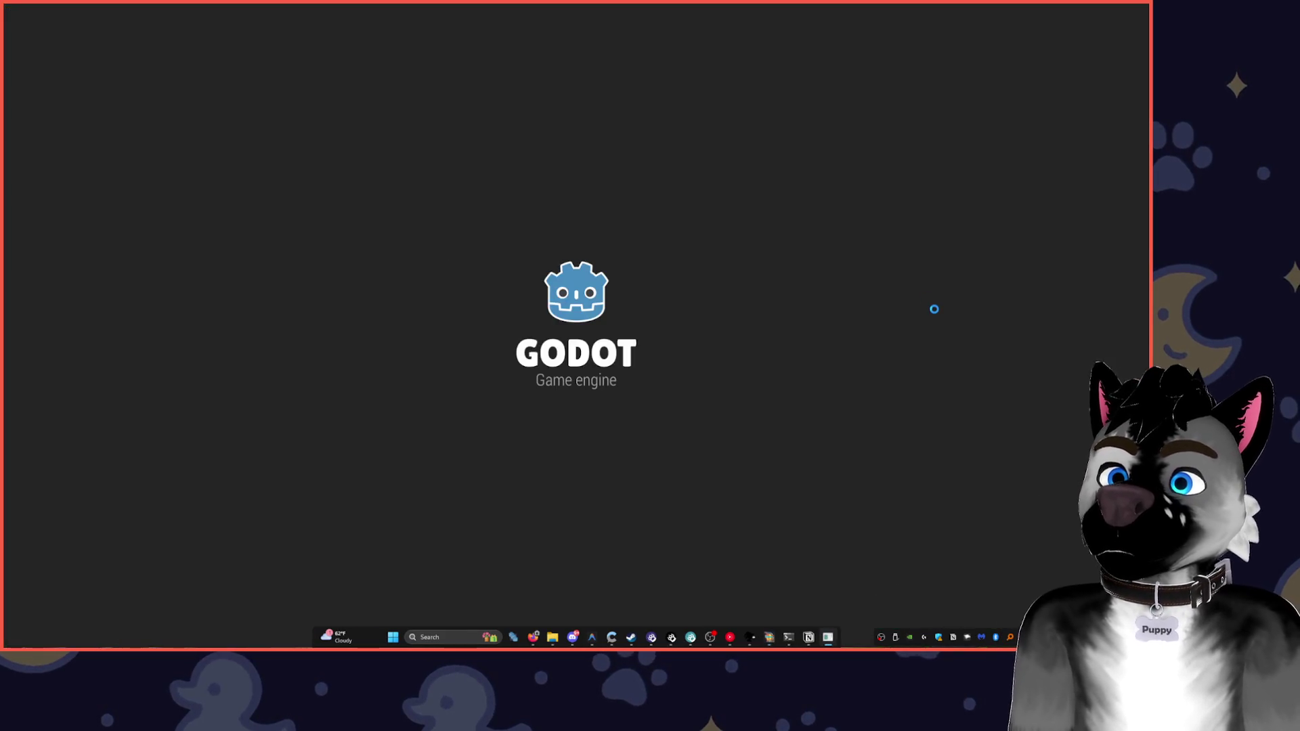
pyautogui.click(729, 637)
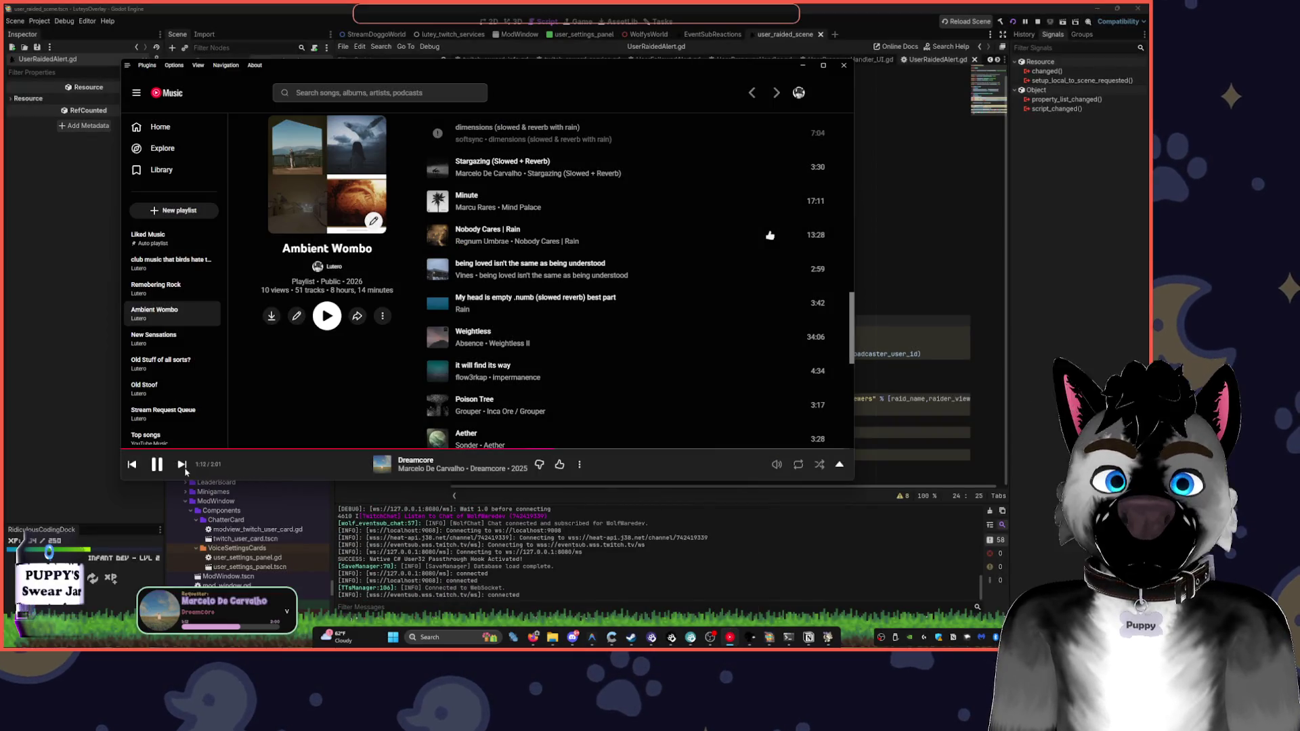
pyautogui.moveTo(759, 466)
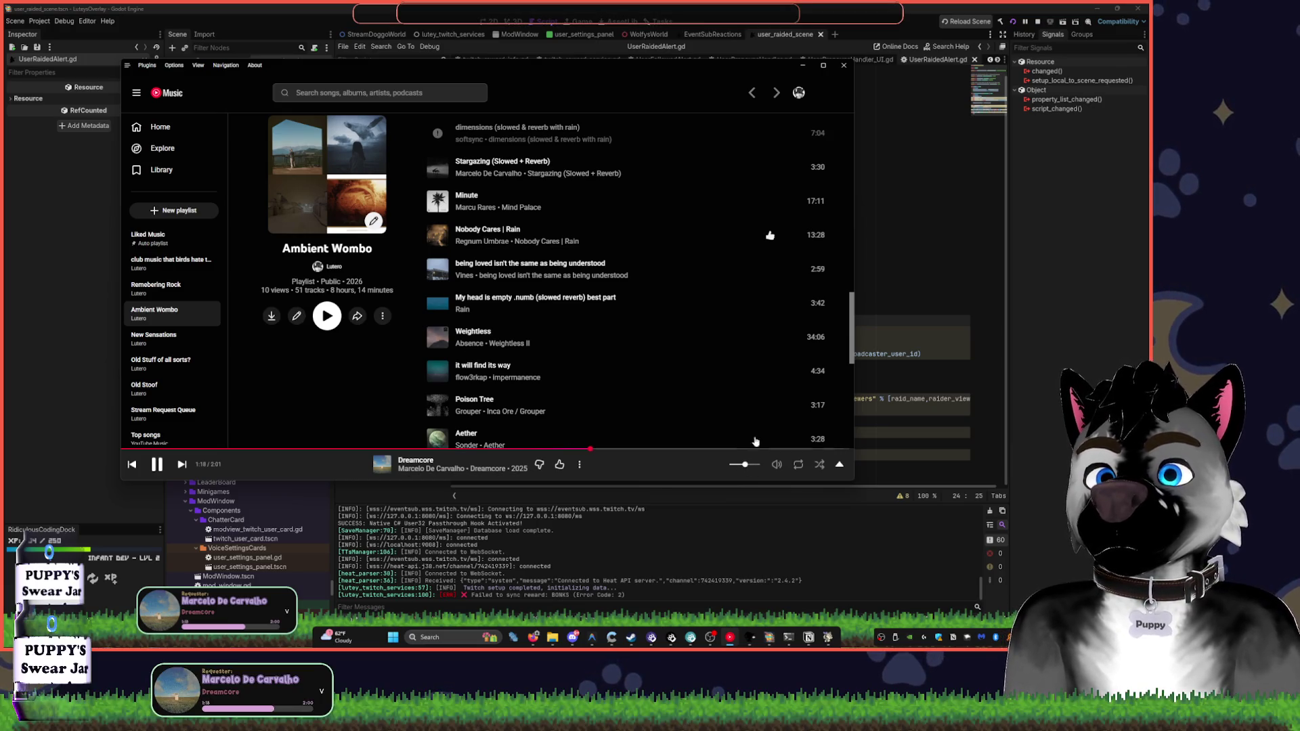
pyautogui.click(818, 7)
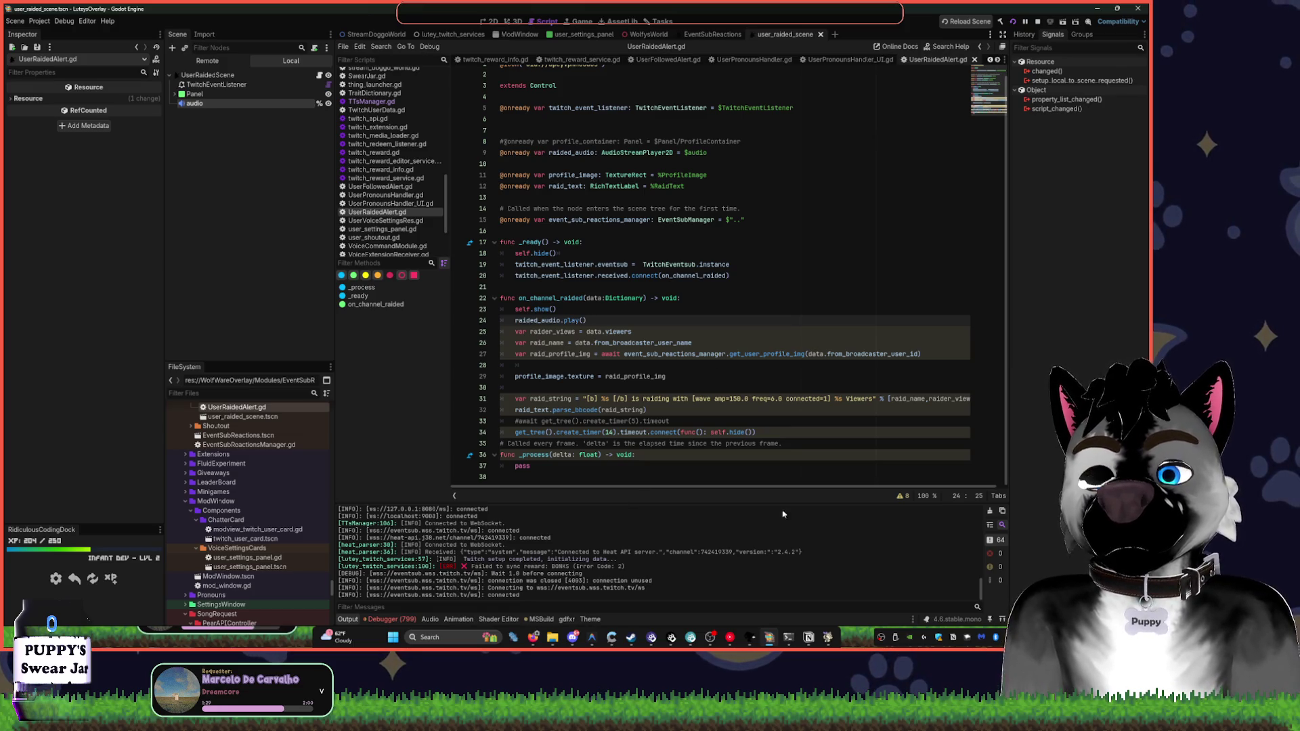
pyautogui.click(794, 638)
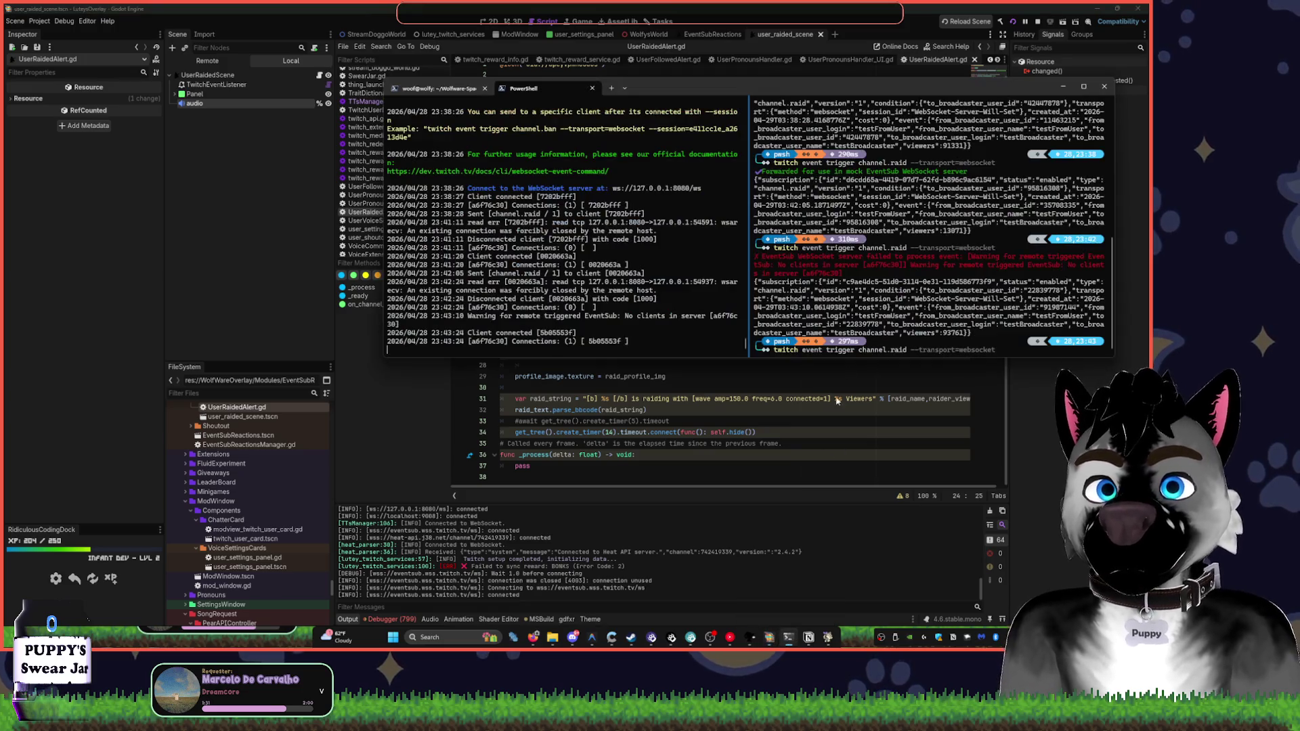
pyautogui.press('Up')
pyautogui.press('Return')
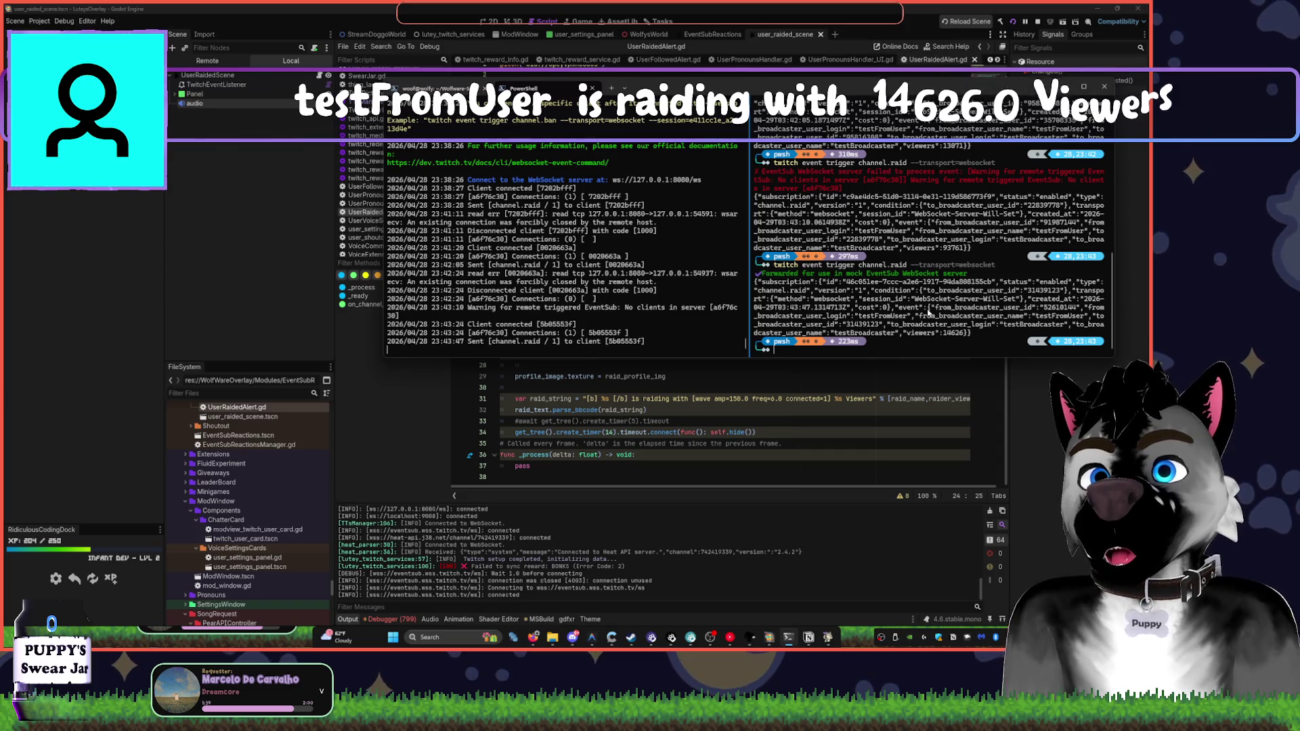
pyautogui.click(964, 409)
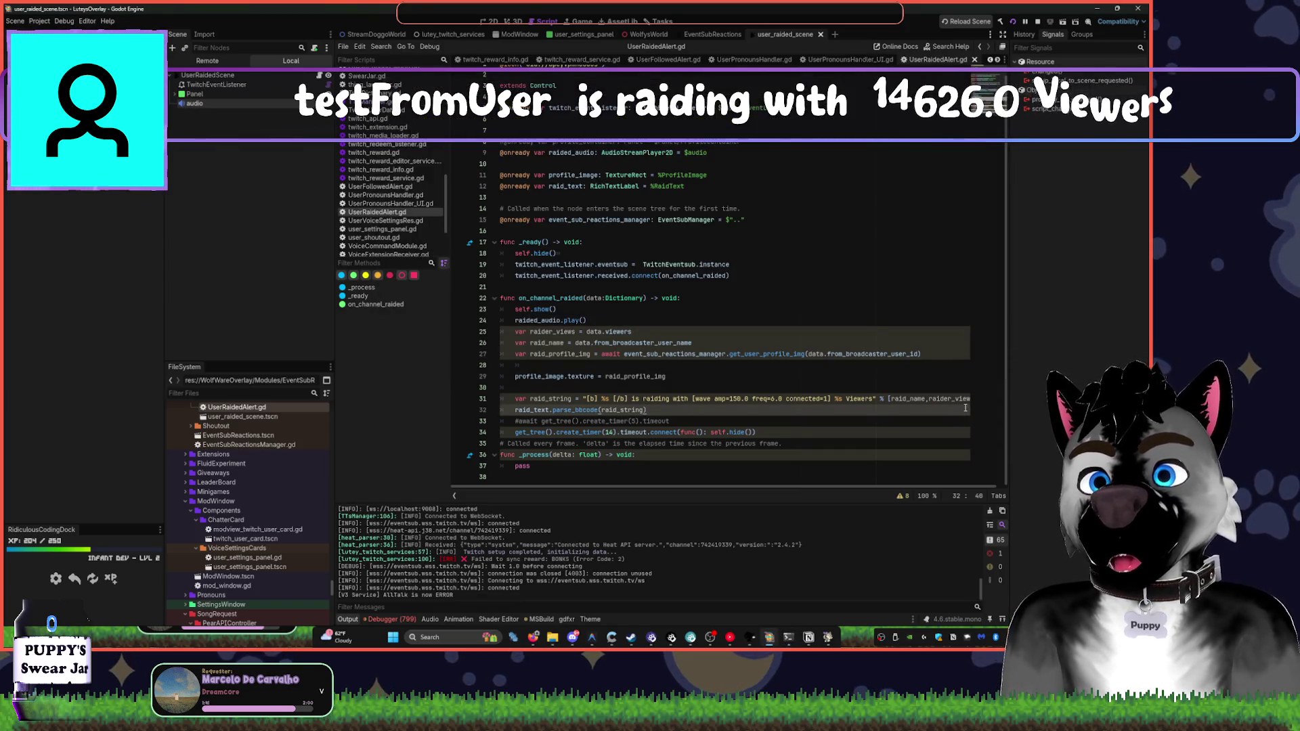
pyautogui.click(788, 637)
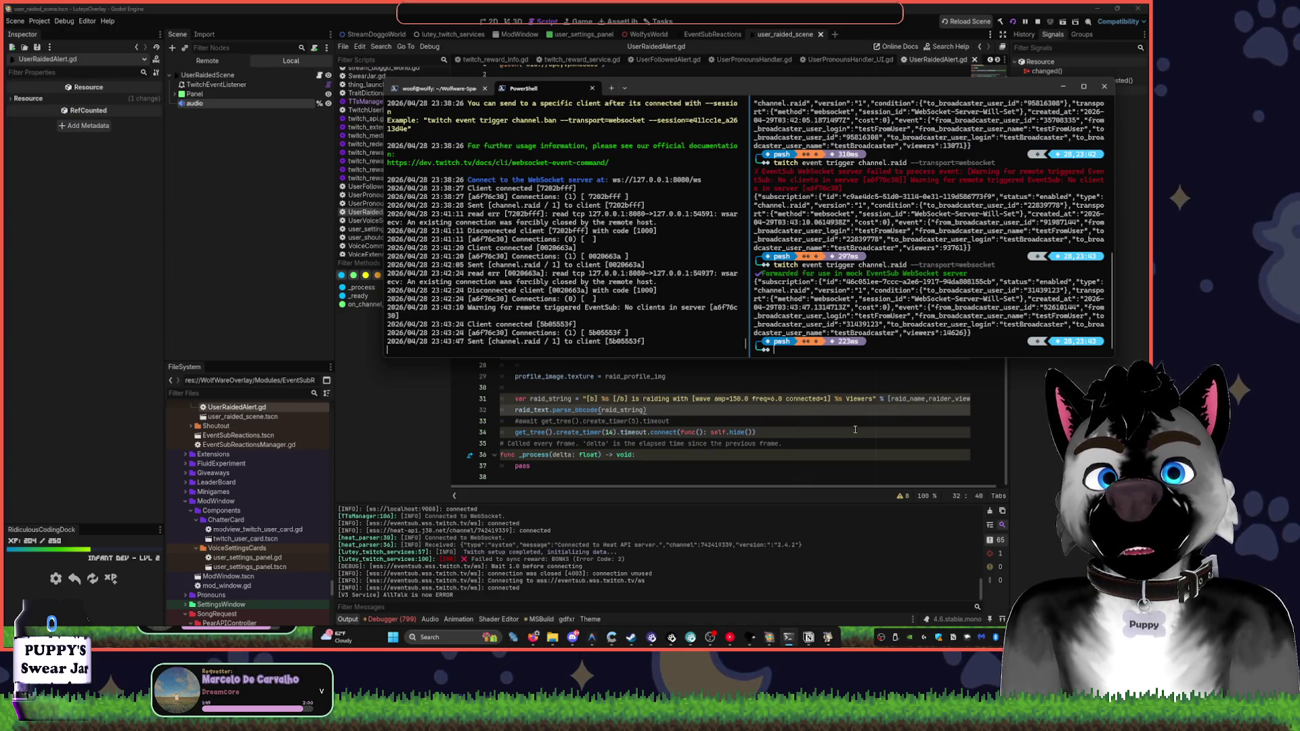
pyautogui.click(853, 431)
pyautogui.click(788, 637)
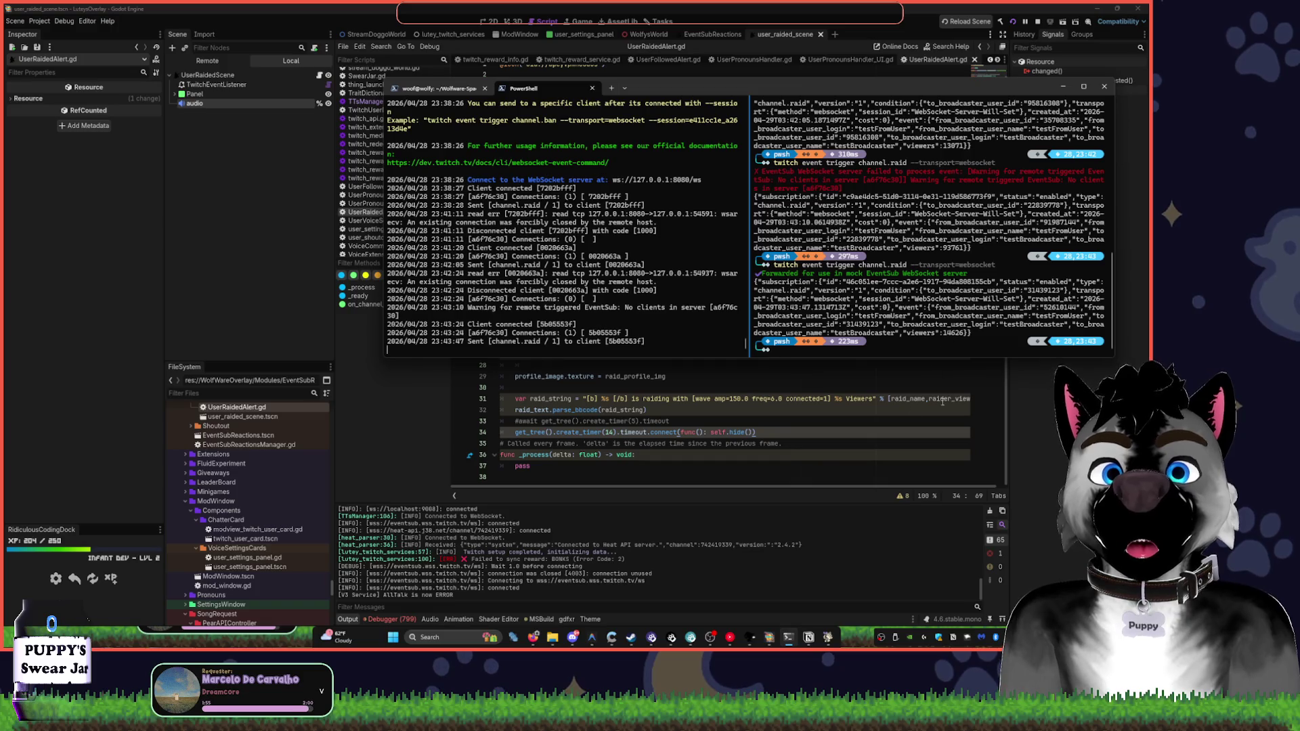
pyautogui.click(813, 421)
pyautogui.click(788, 637)
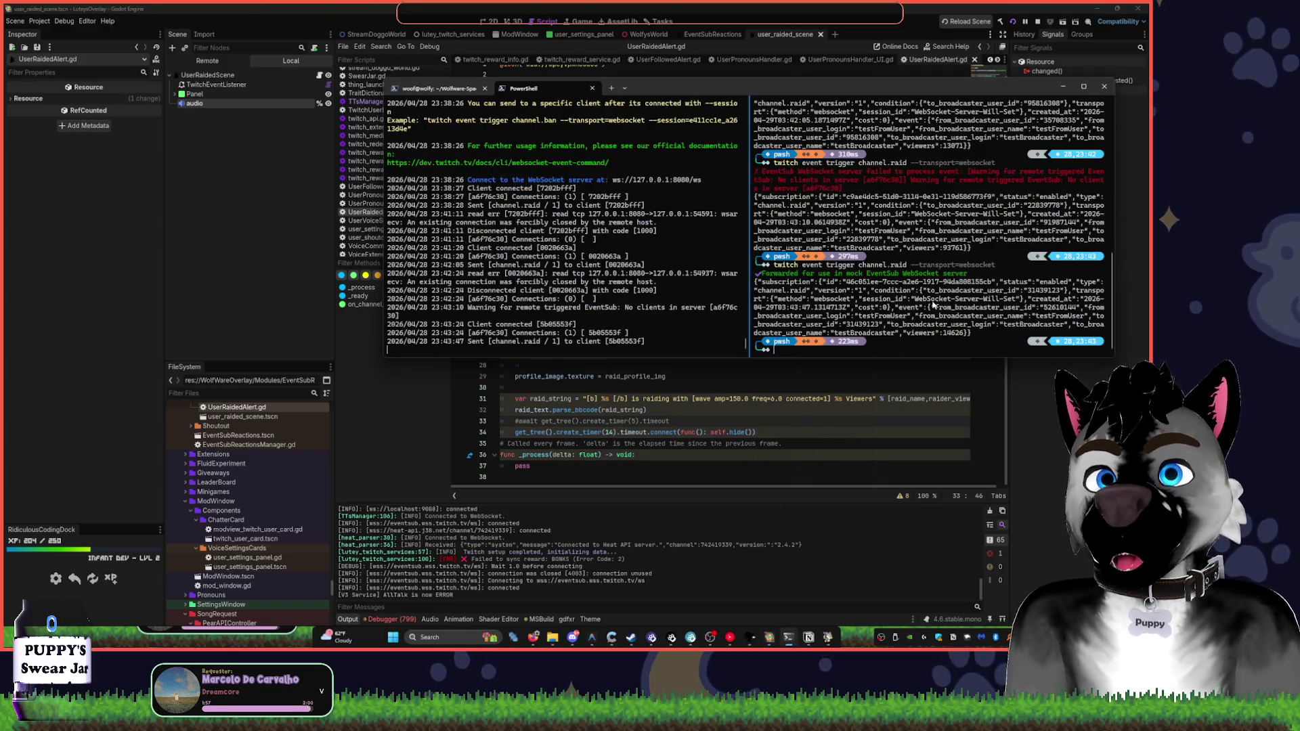
pyautogui.press('Up')
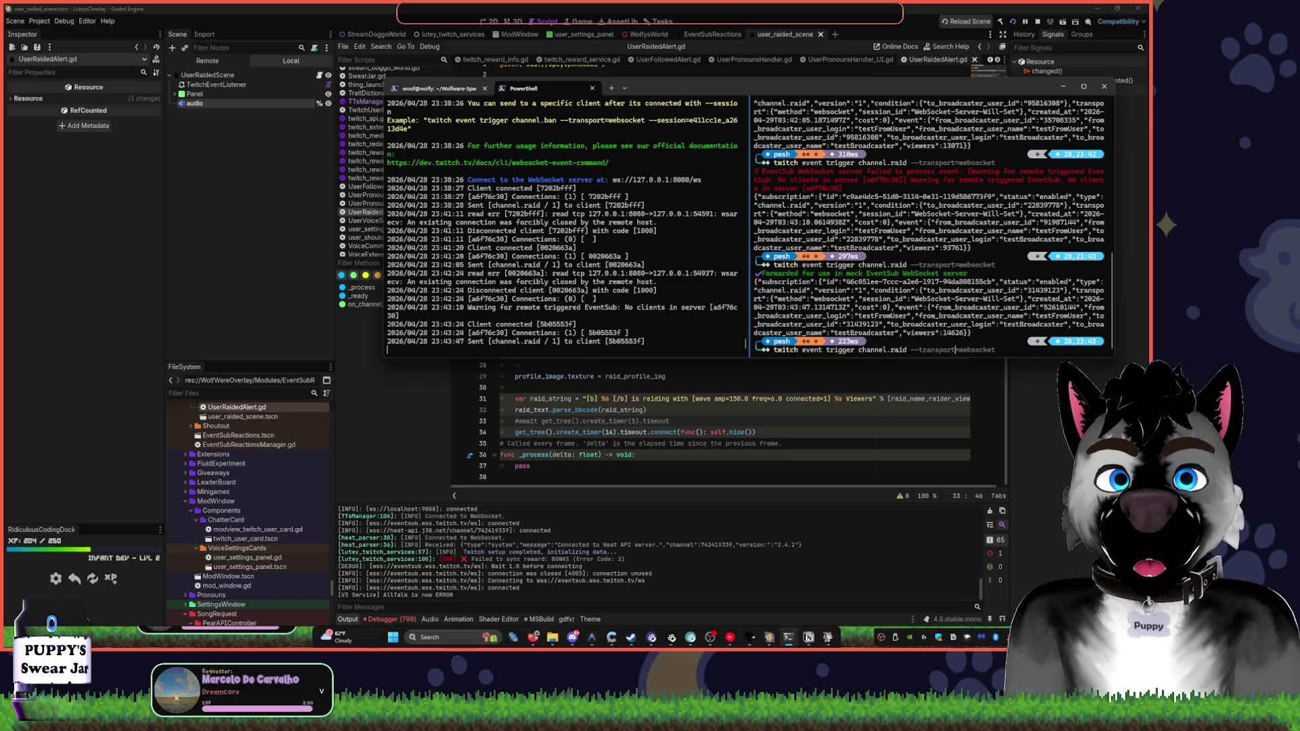
pyautogui.press('Left')
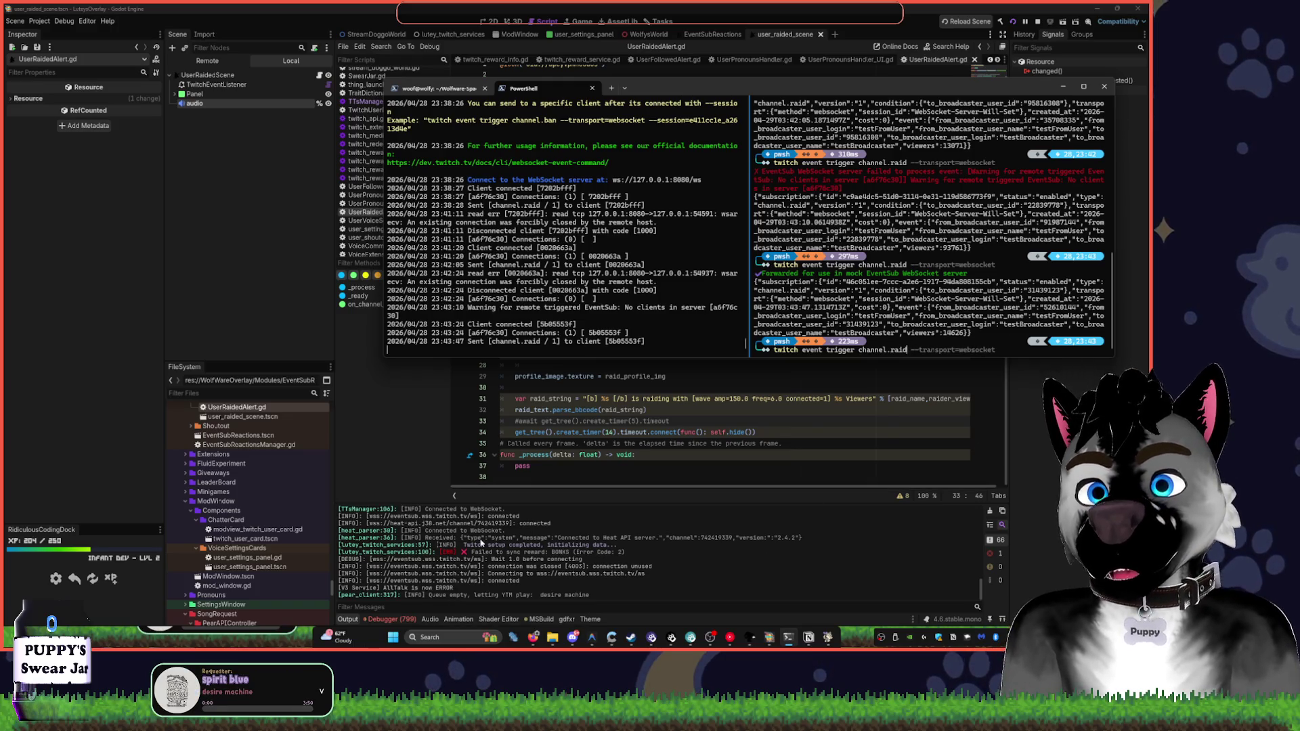
pyautogui.click(576, 432)
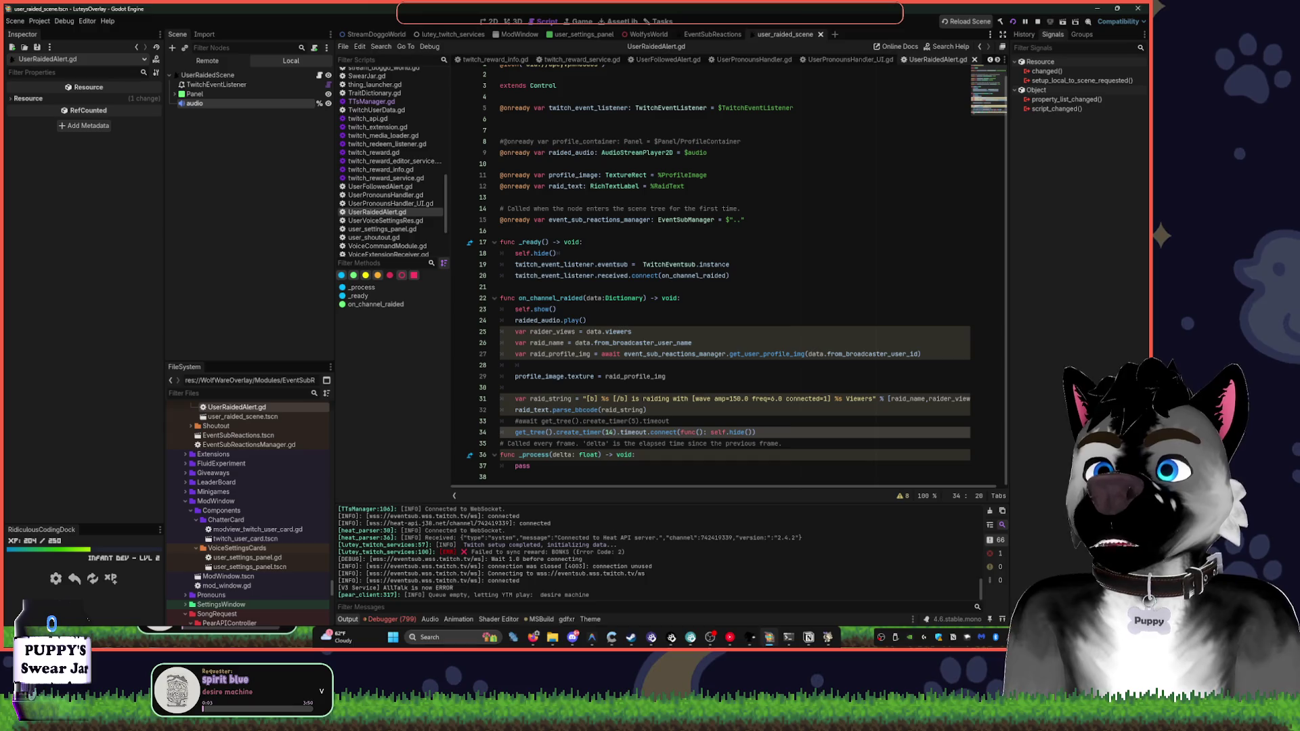
# Select the audio node to see its AudioStreamPlayer2D settings: 14.736 dB volume, 1.0 pitch, autoplay off.
pyautogui.hotkey('alt', 'Tab')
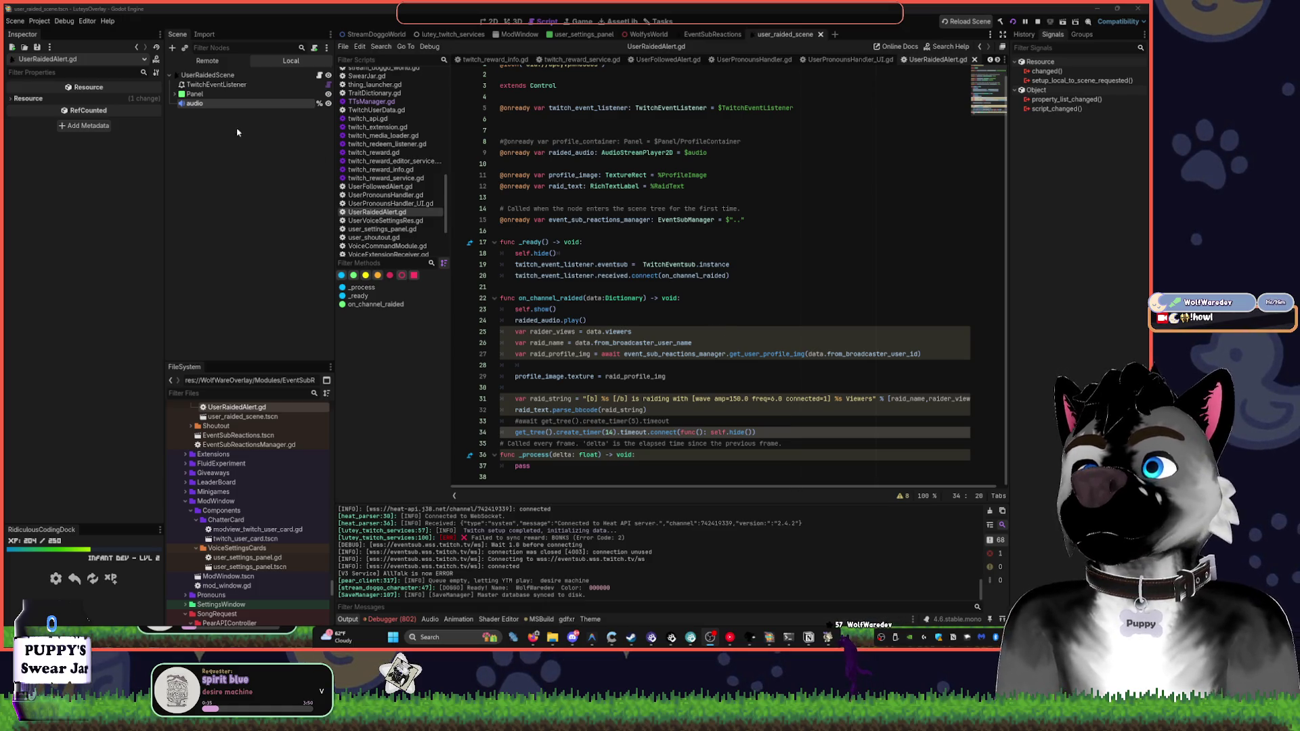
pyautogui.click(237, 106)
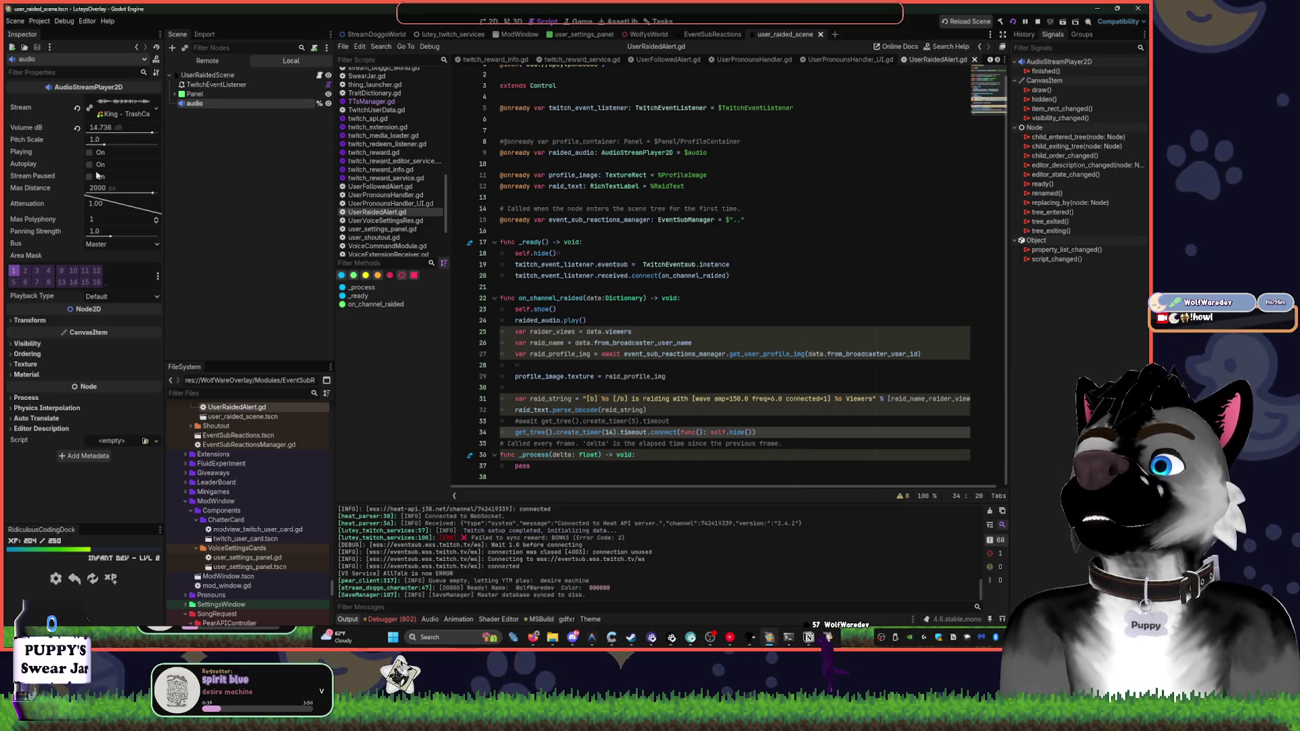
# Check the Master-only audio bus layout, revisit script lines 24 and 13, and open UserRaidedScene's context menu.
pyautogui.click(432, 617)
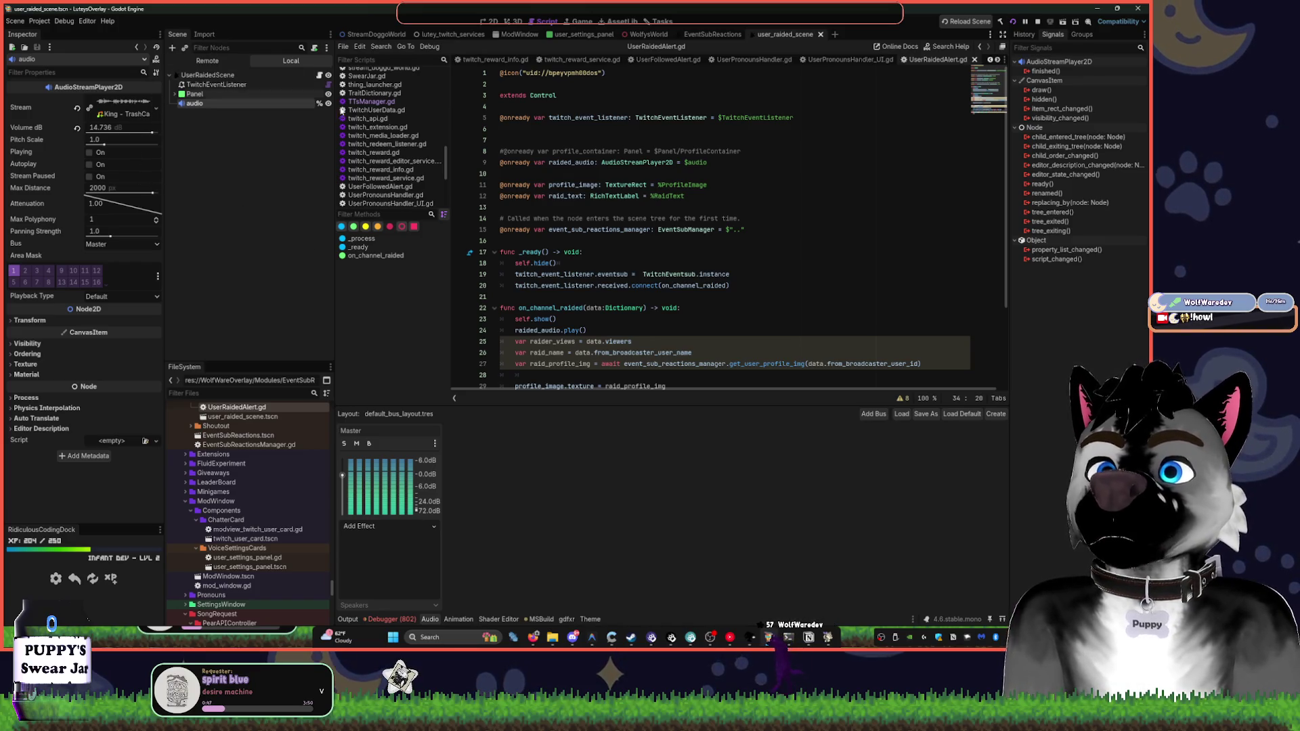
pyautogui.click(601, 331)
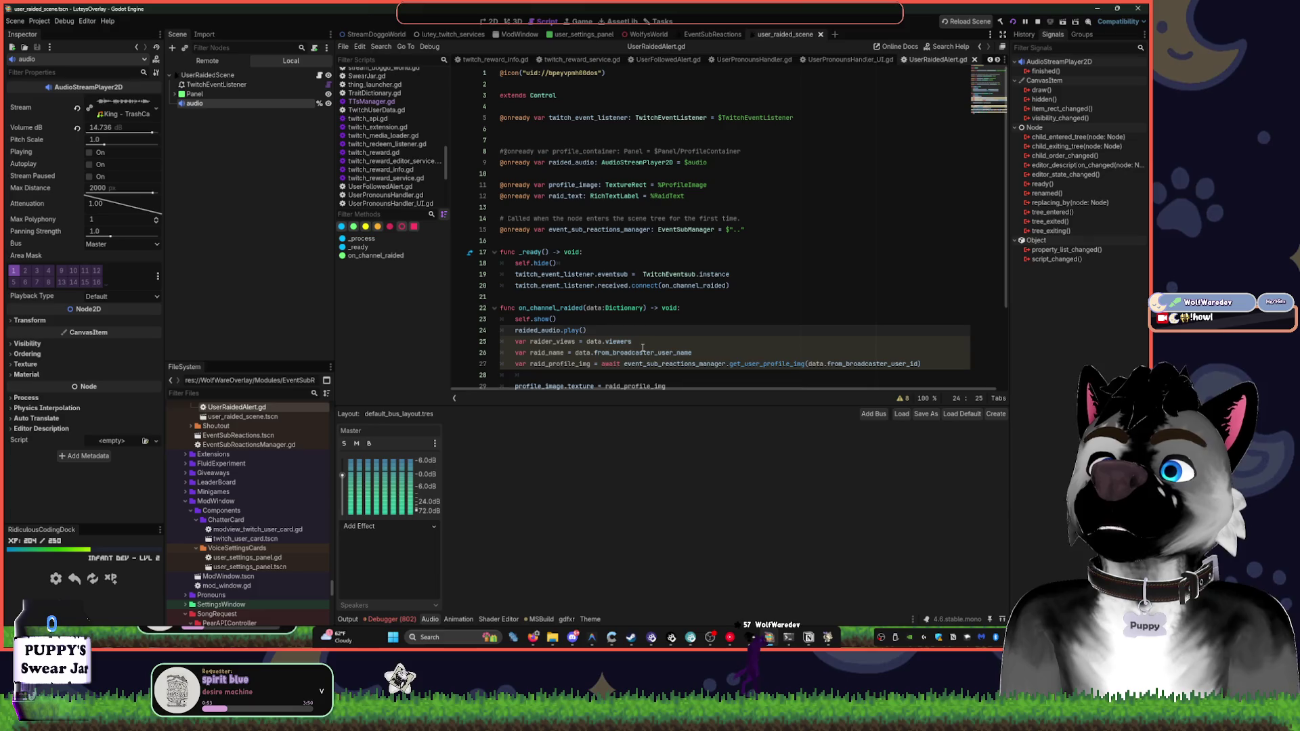
pyautogui.click(753, 209)
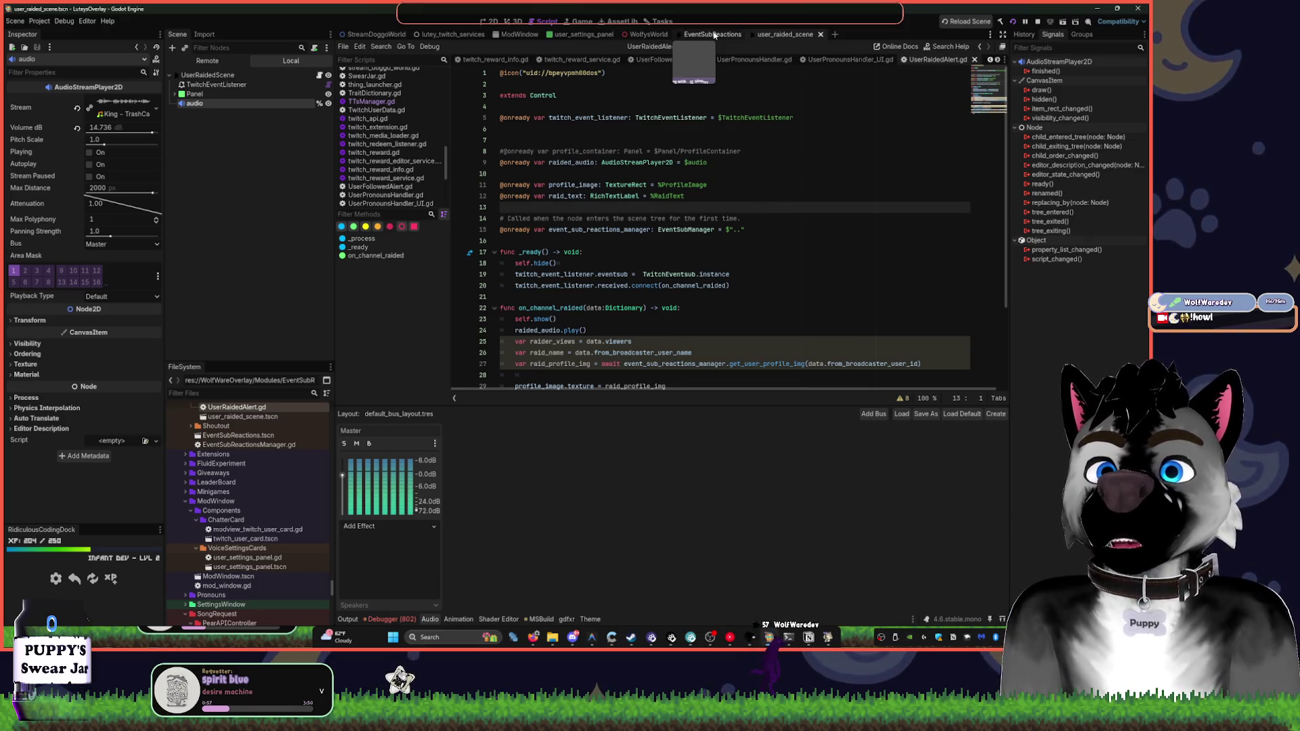
pyautogui.rightClick(279, 77)
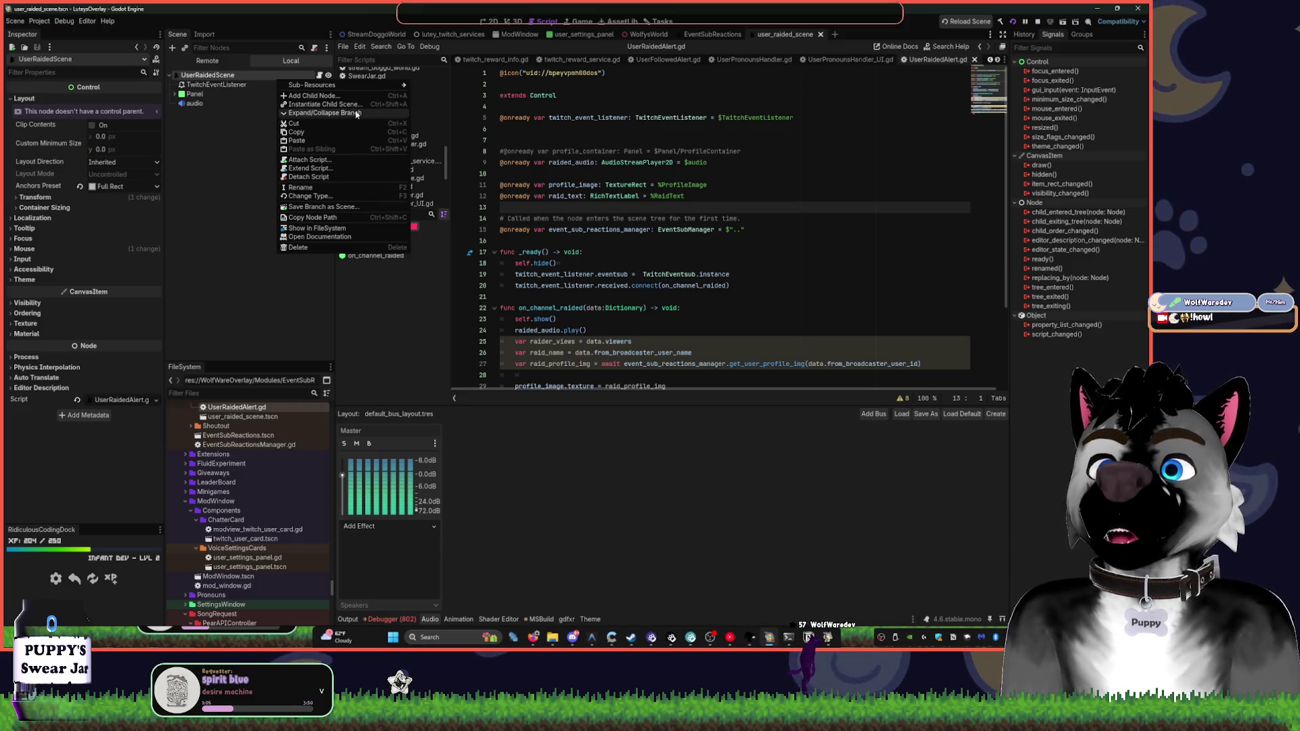
# Open lutey_twitch_services.tscn via EventSubReactions.tscn's View Owners, then return to user_raided_scene in 2D.
pyautogui.click(699, 34)
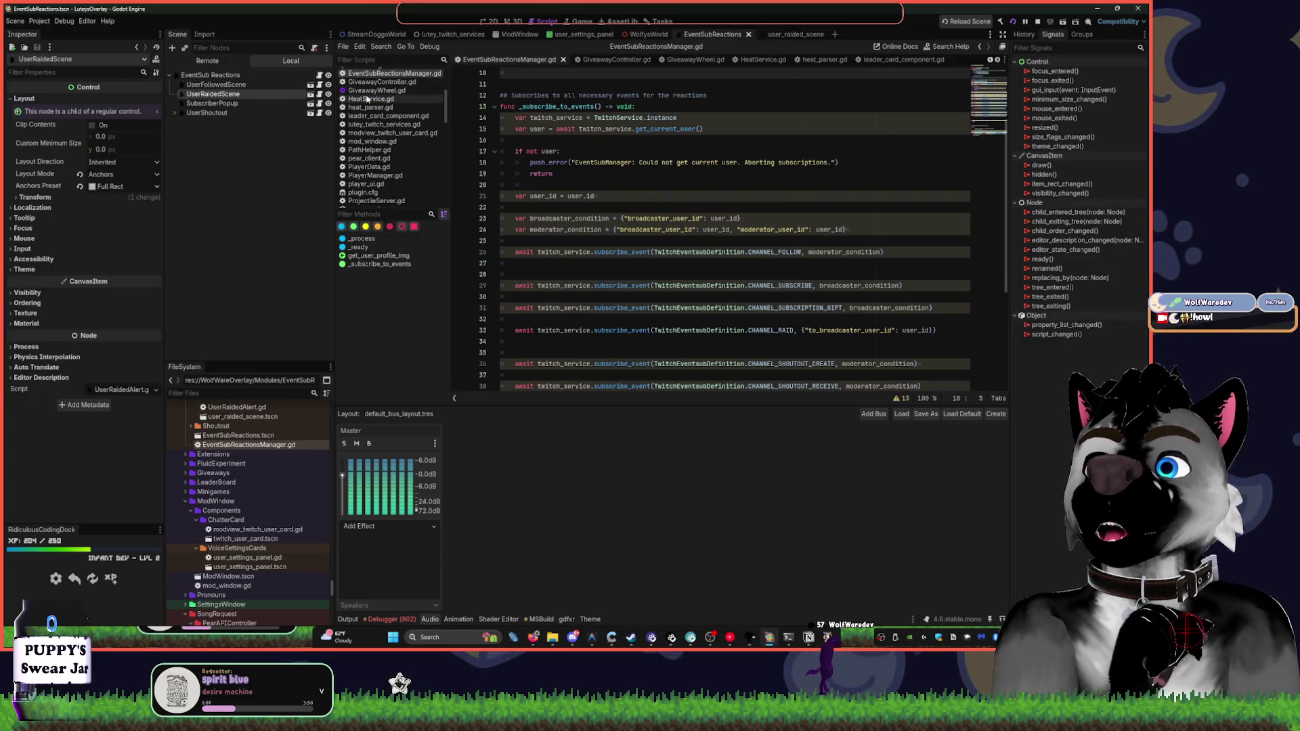
pyautogui.rightClick(267, 436)
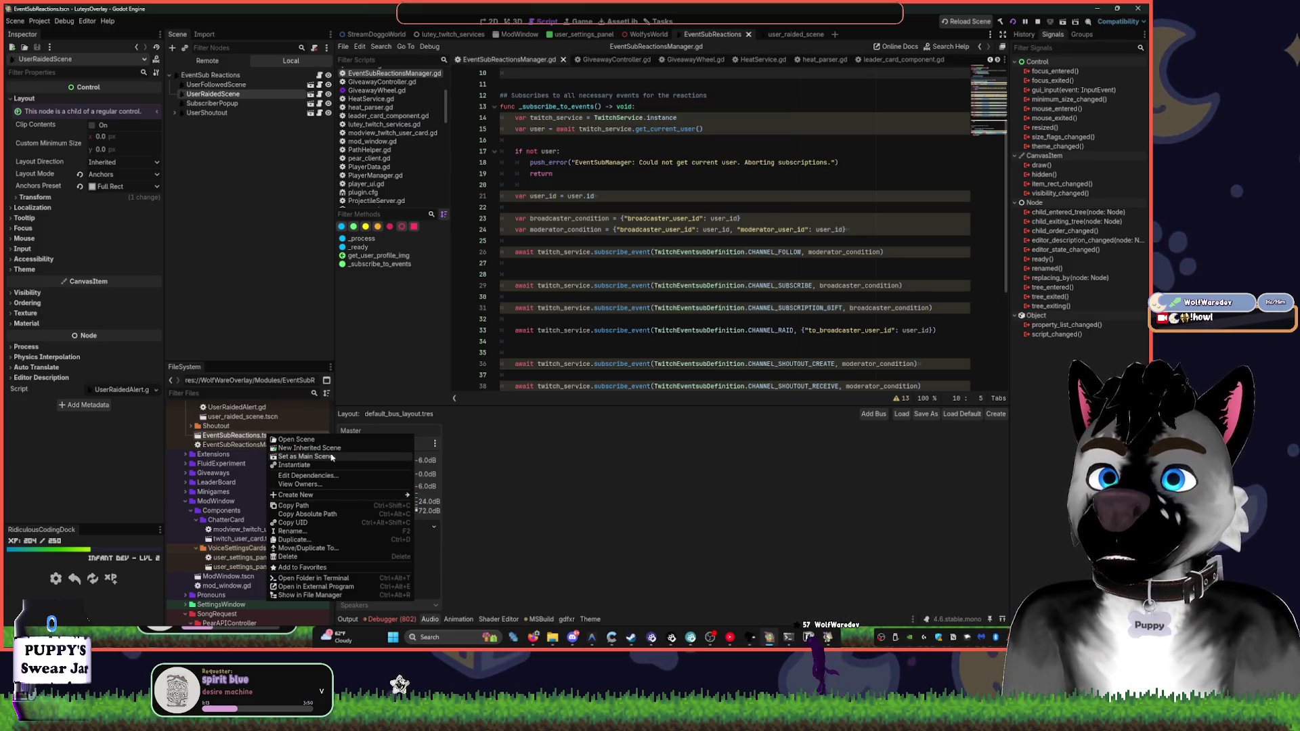
pyautogui.click(338, 485)
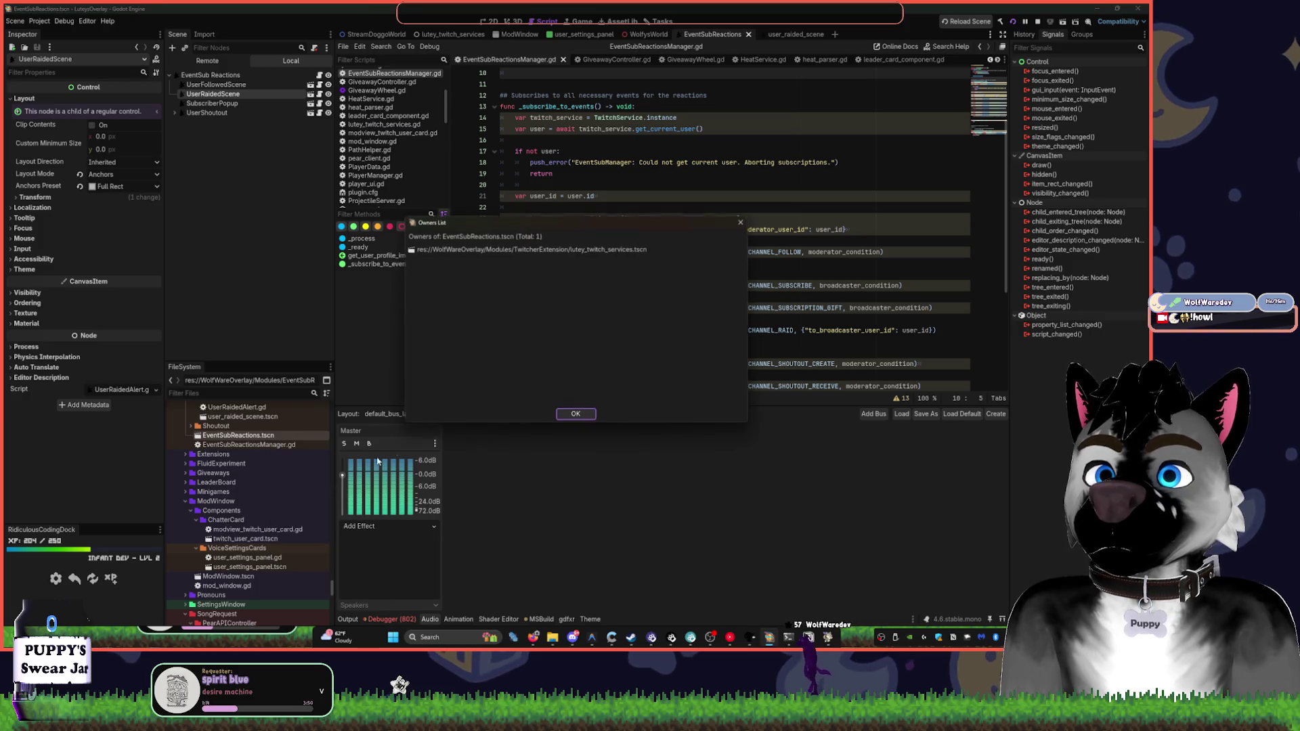
pyautogui.click(615, 253)
pyautogui.doubleClick(614, 250)
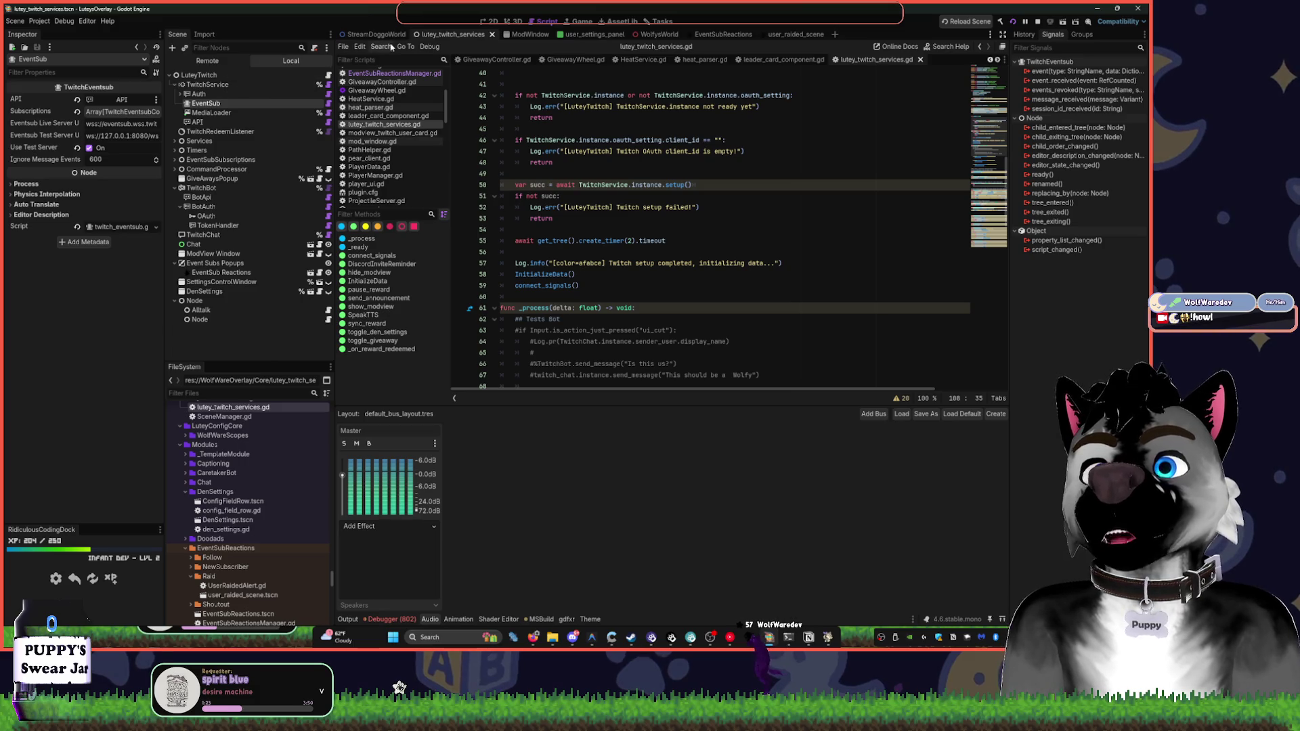
pyautogui.click(492, 22)
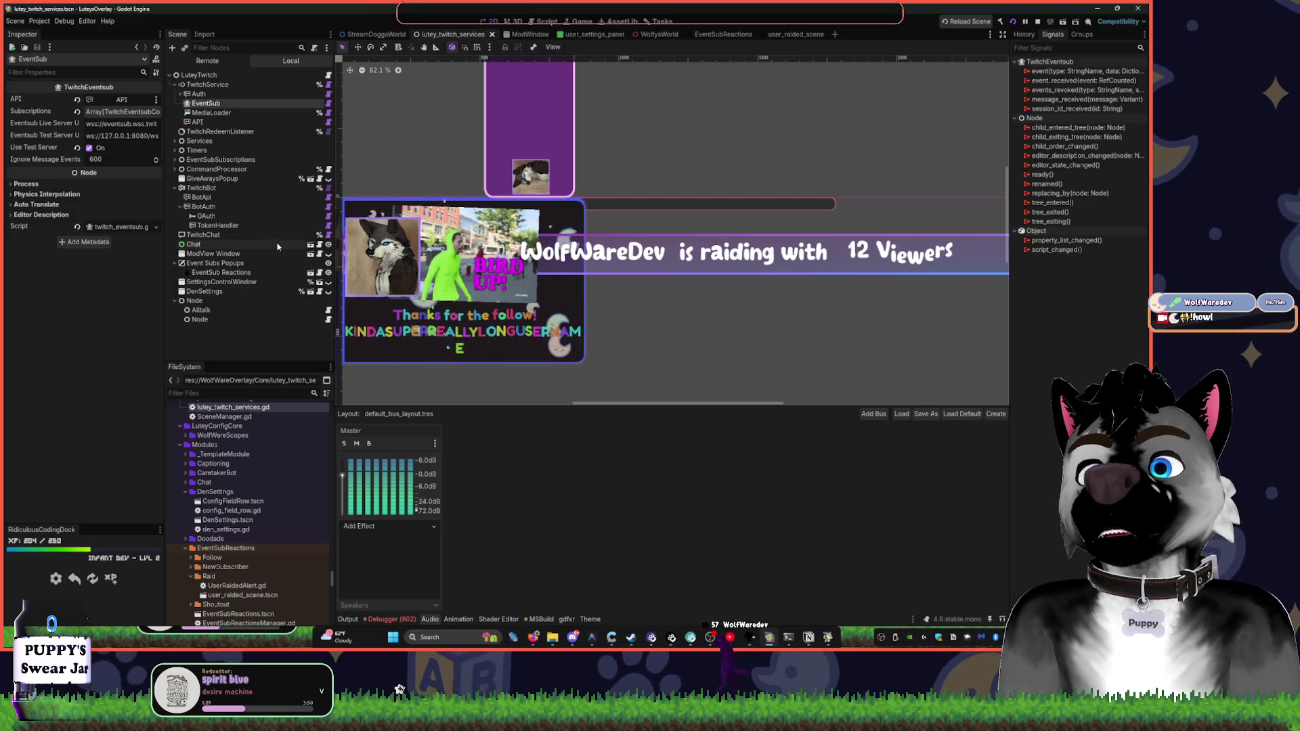
pyautogui.click(785, 34)
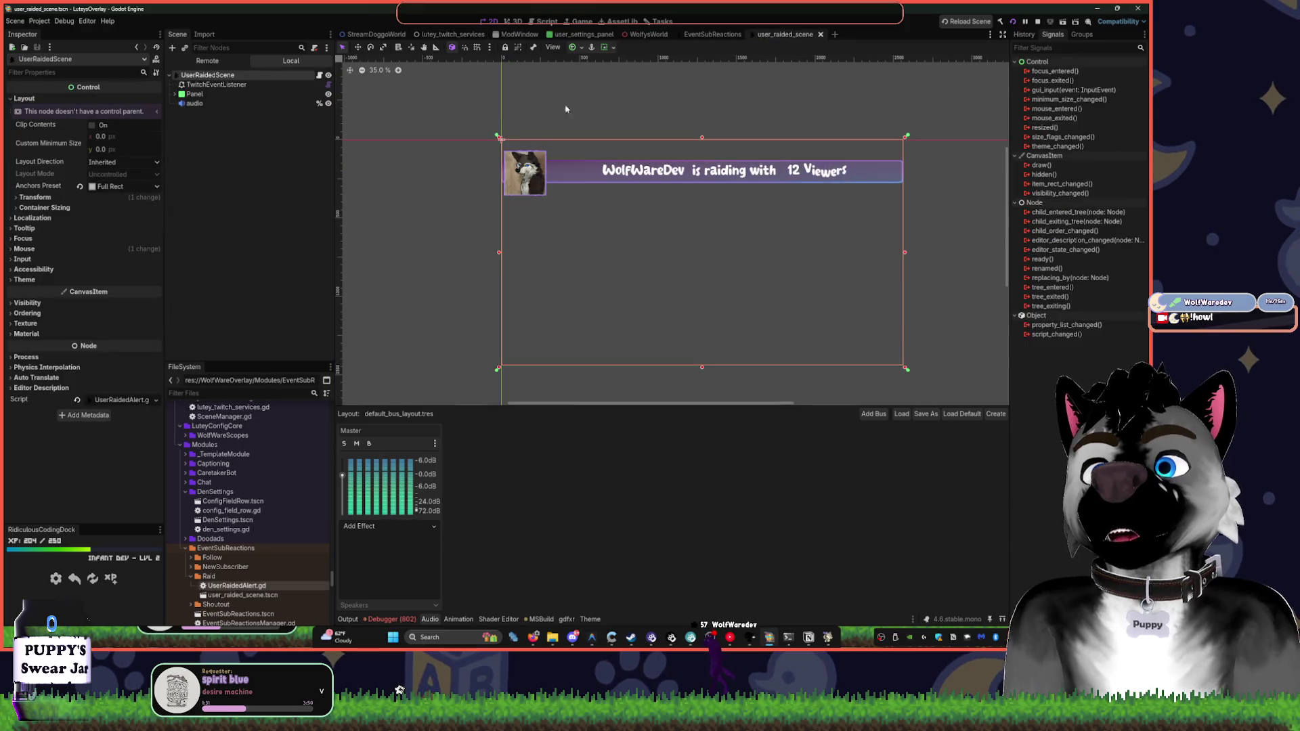
# Add an AudioListener2D with Current enabled to lutey_twitch_services, then switch to StreamDoggoWorld.
pyautogui.click(279, 106)
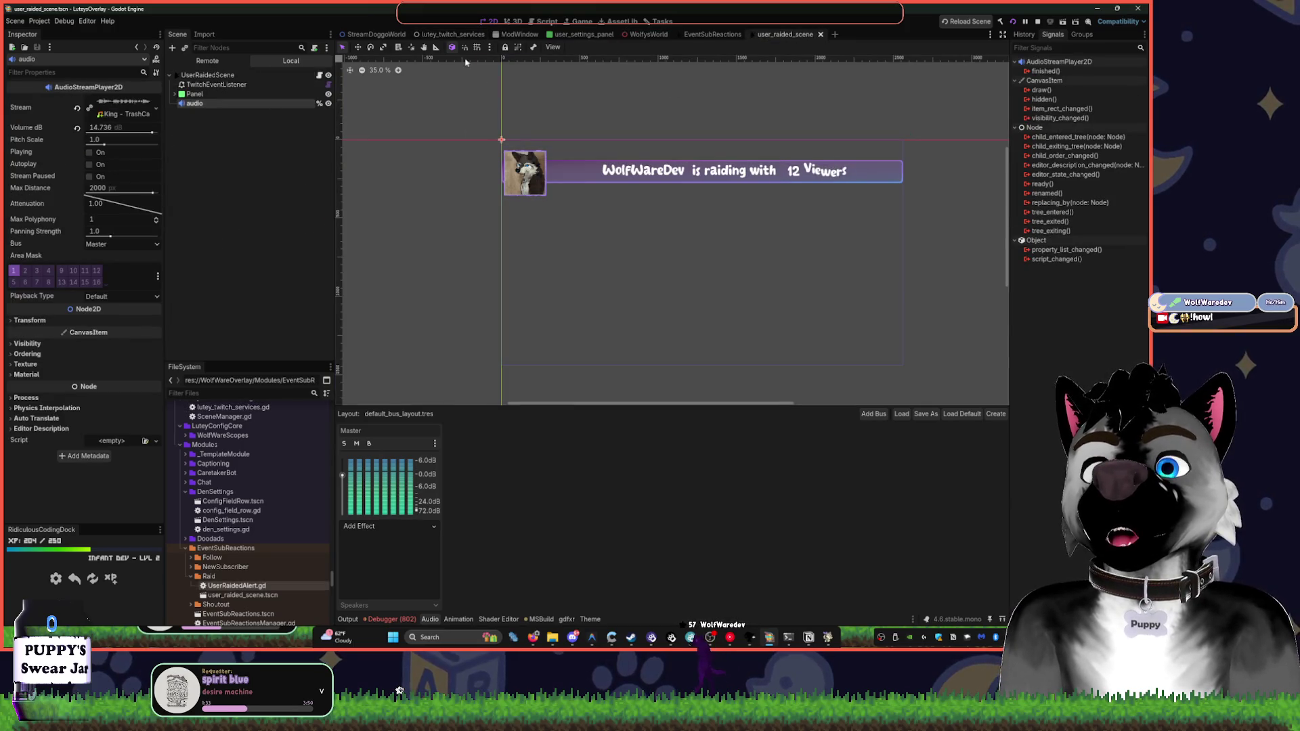
pyautogui.click(370, 37)
pyautogui.click(440, 37)
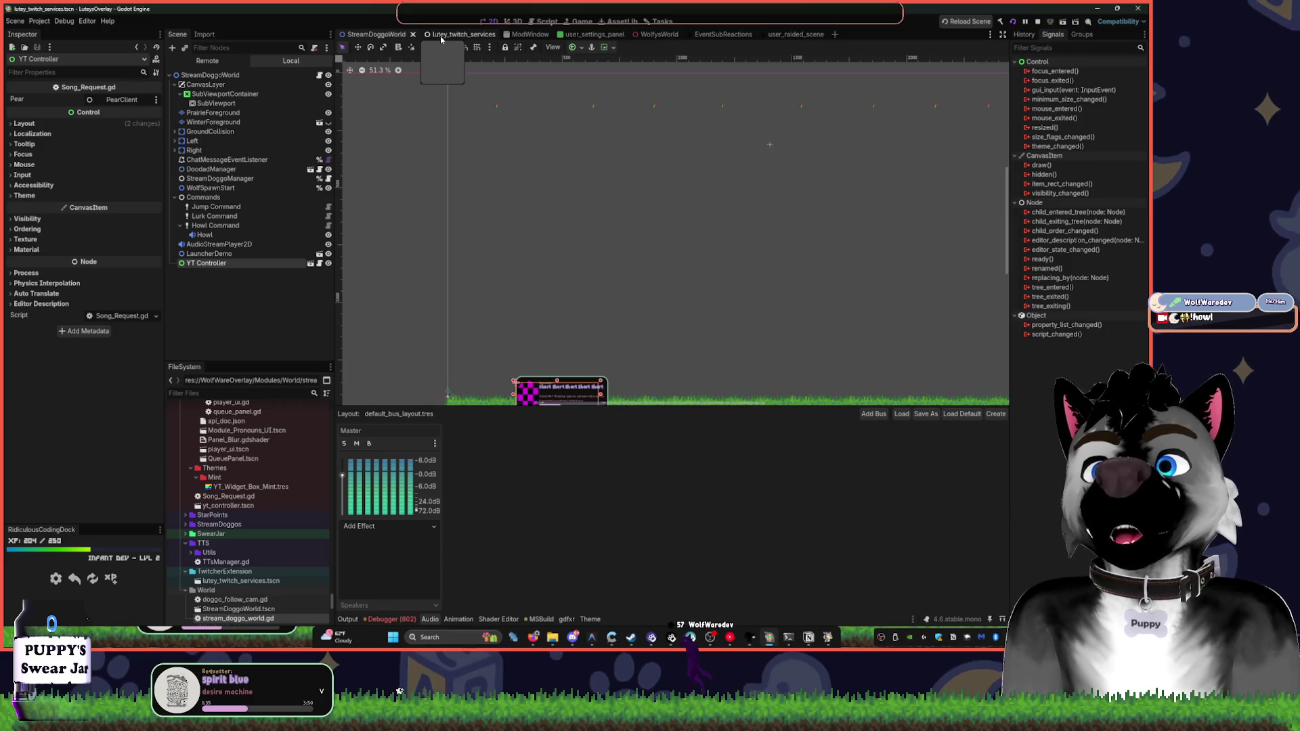
pyautogui.click(208, 339)
pyautogui.hotkey('ctrl', 'a')
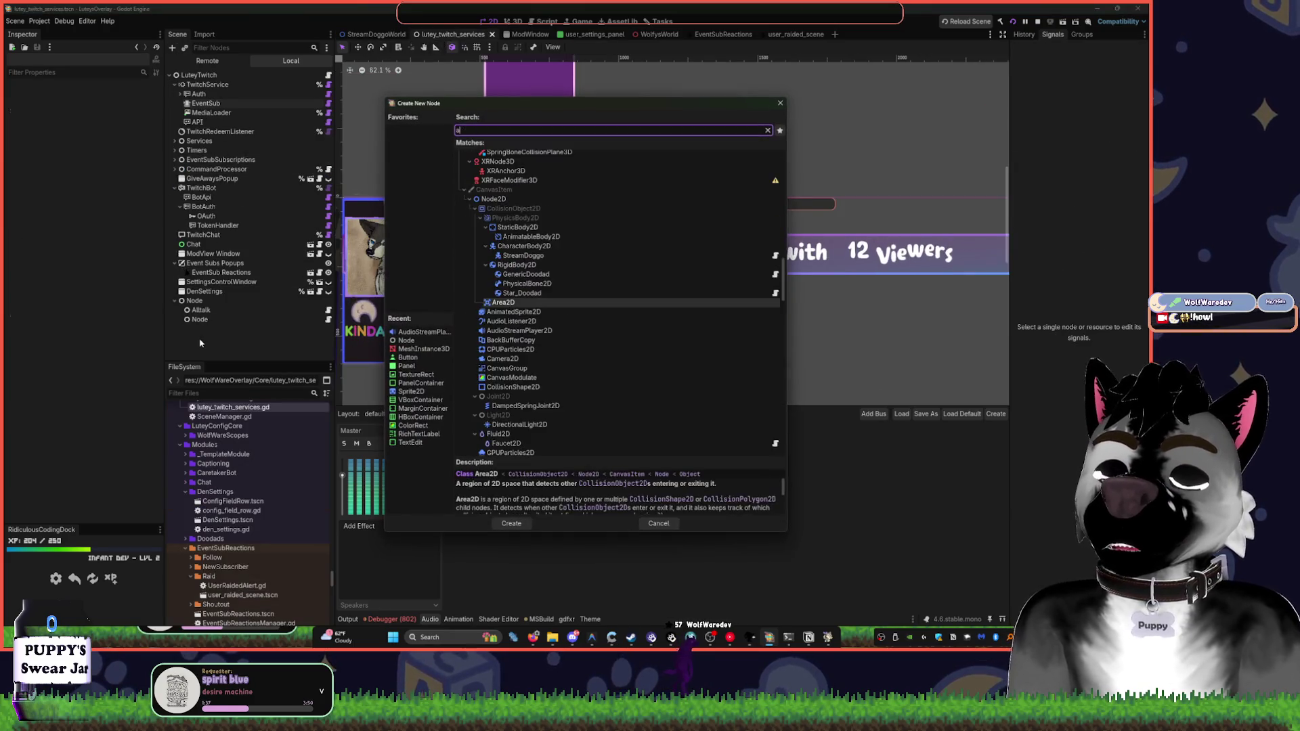
pyautogui.write('audioli')
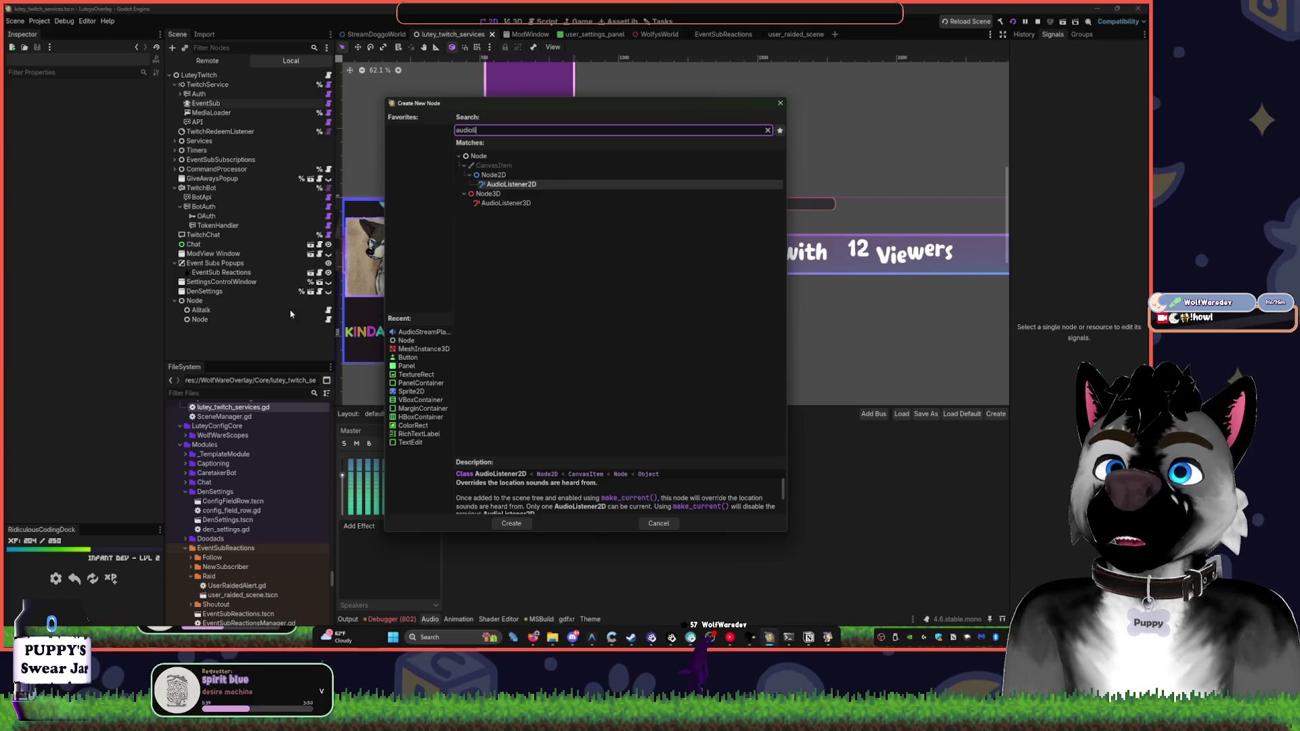
pyautogui.click(553, 186)
pyautogui.doubleClick(553, 184)
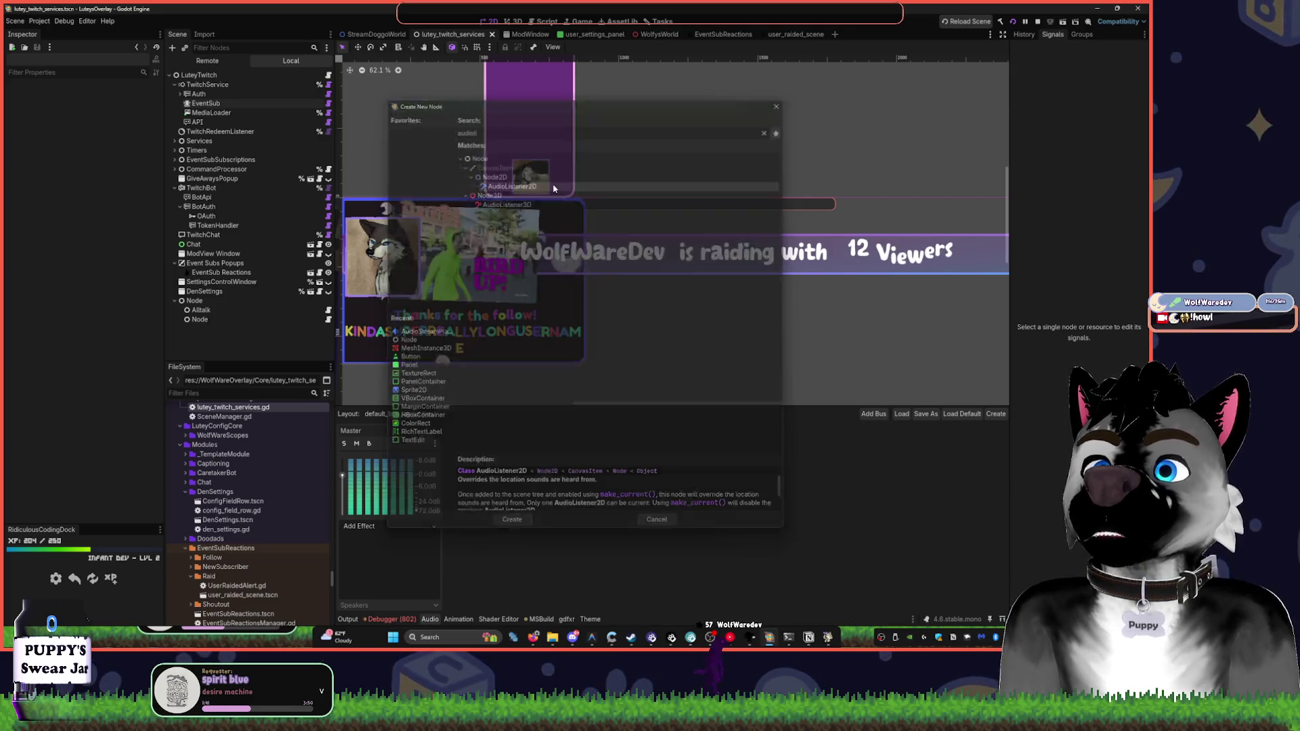
pyautogui.click(88, 99)
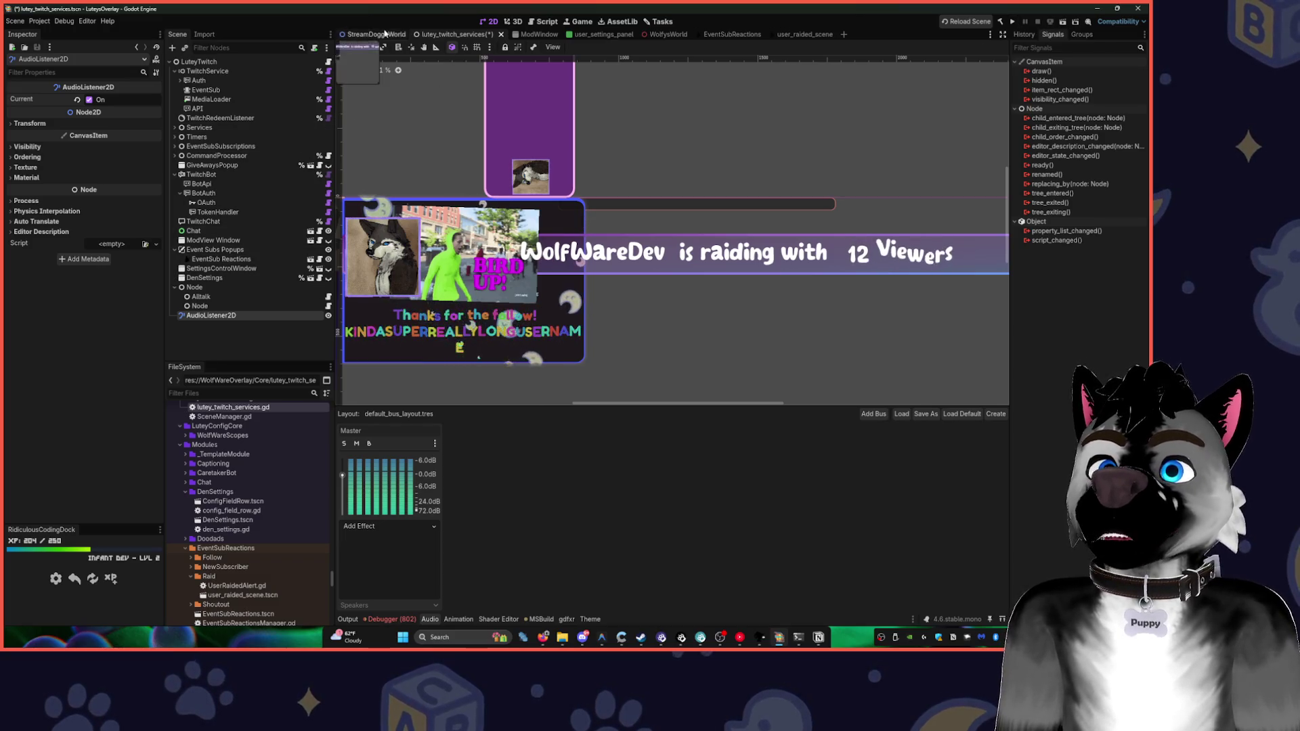
pyautogui.hotkey('ctrl', 'shift', 'Tab')
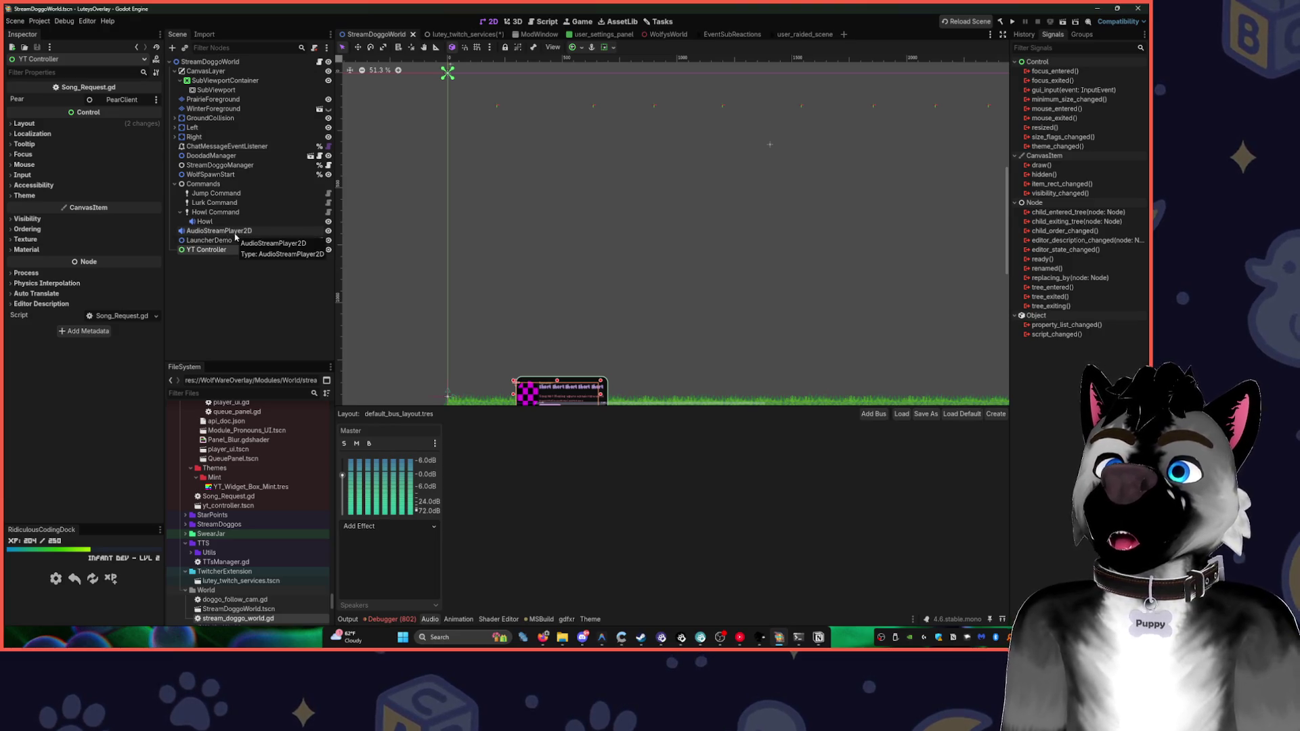
# Run the overlay and fire a mock channel.raid, producing the 63940.0-viewer raid alert.
pyautogui.click(1013, 23)
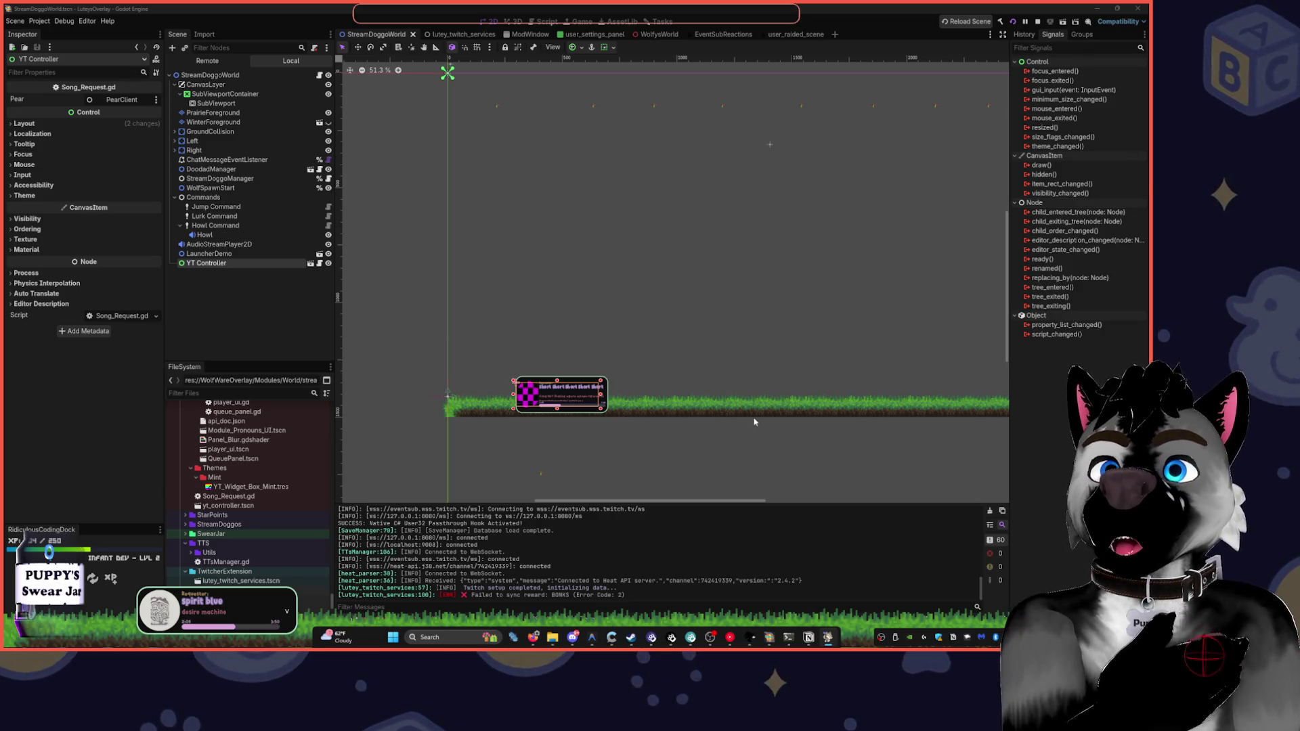
pyautogui.click(1037, 22)
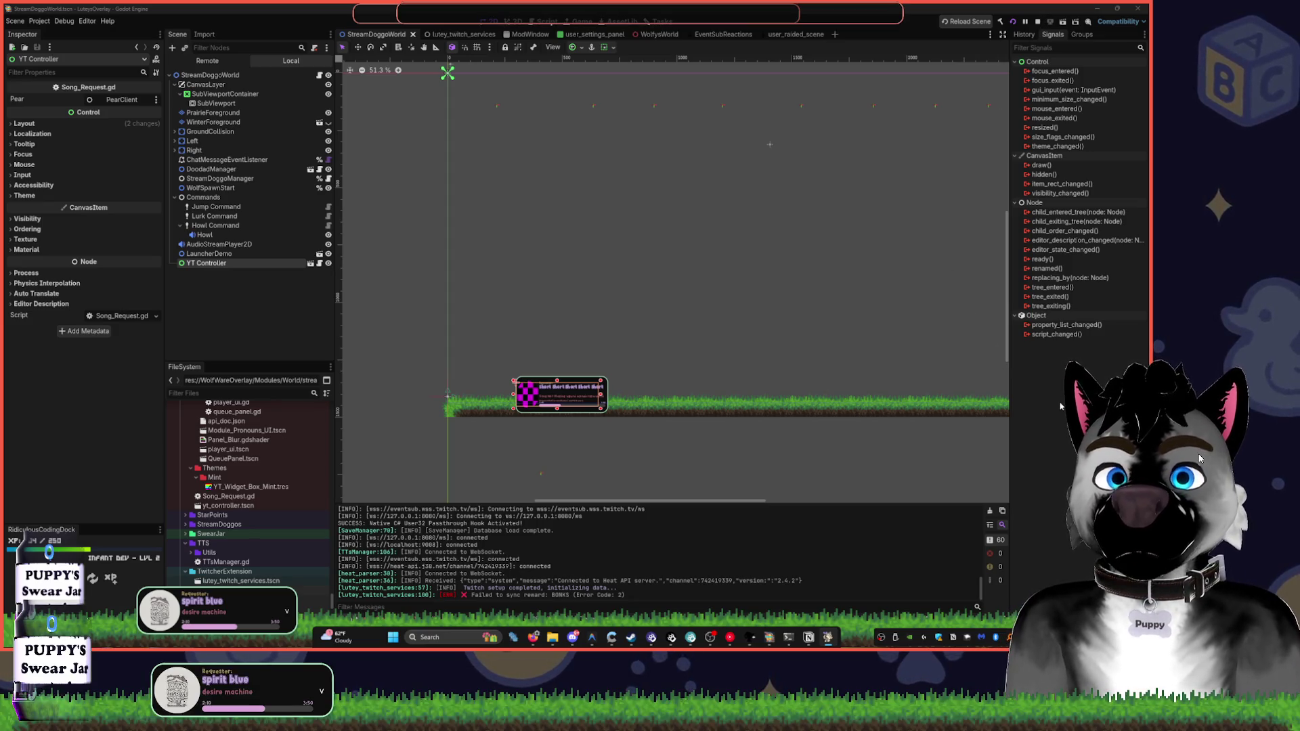
pyautogui.click(787, 638)
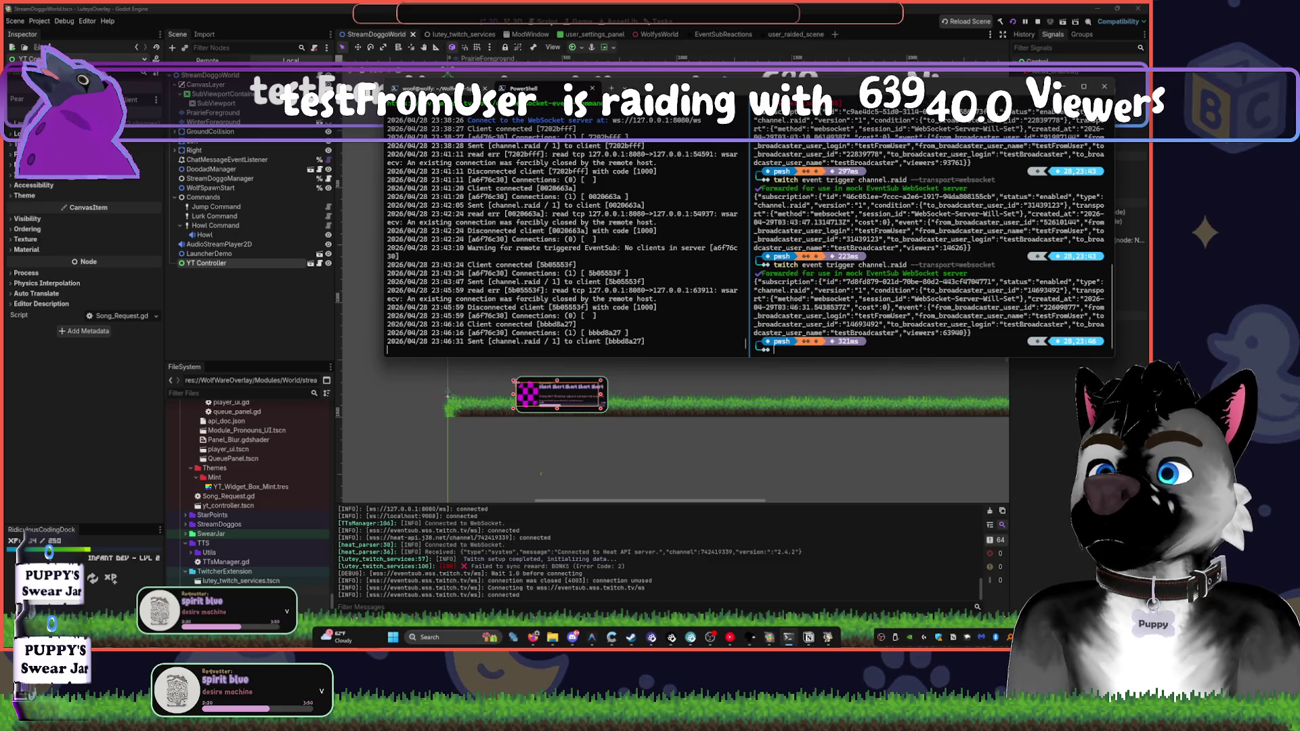
pyautogui.press('Up')
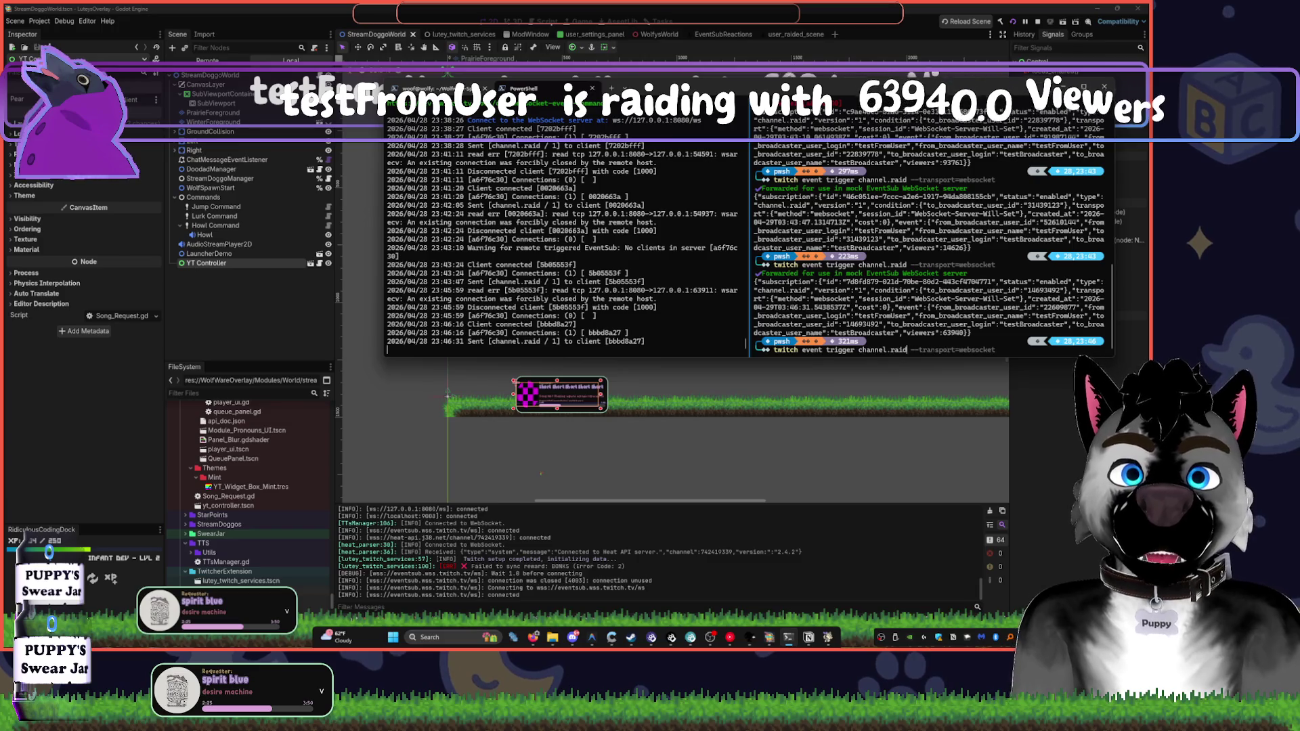
pyautogui.click(514, 42)
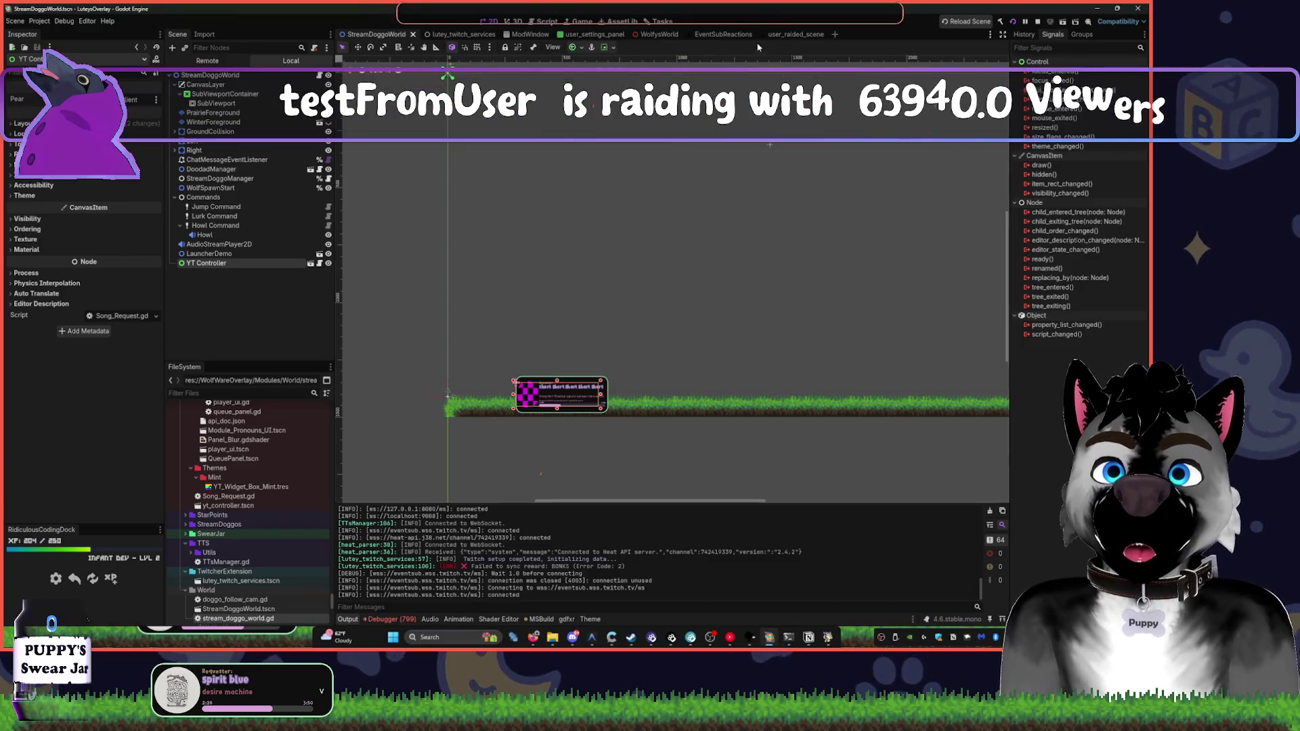
pyautogui.click(723, 34)
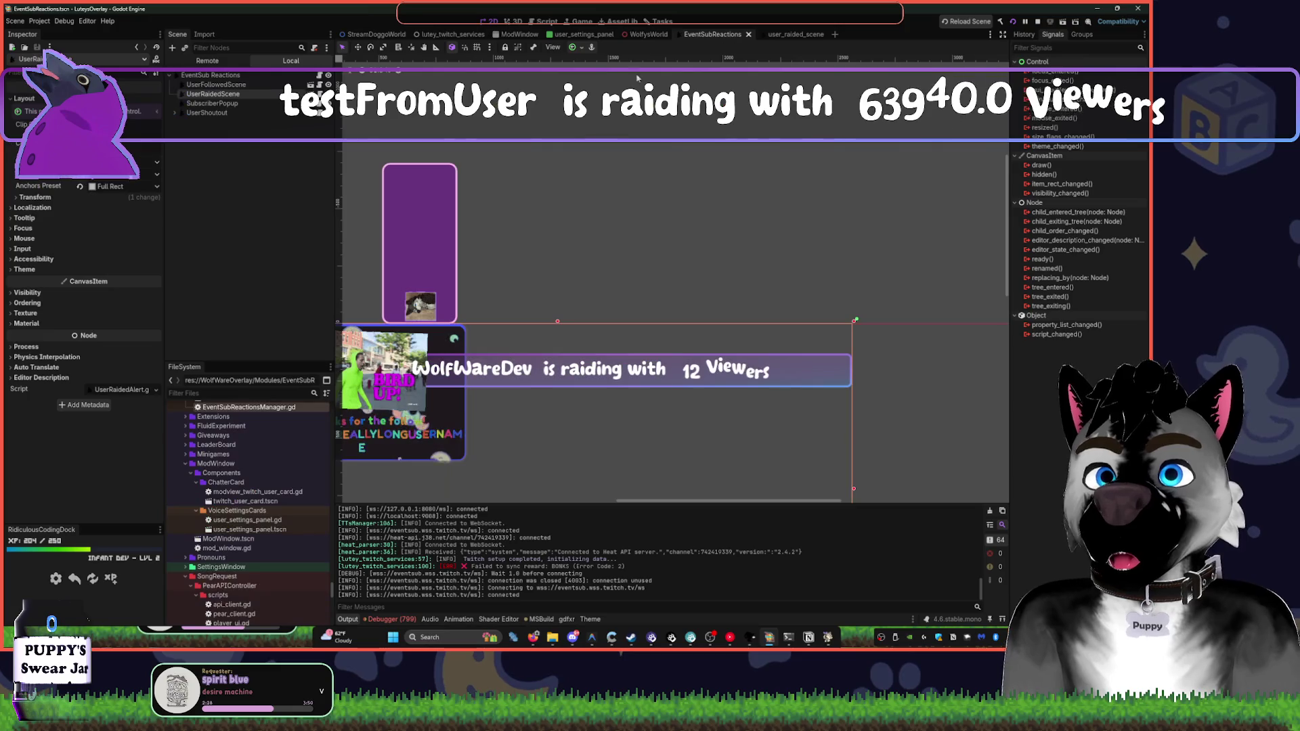
# Confirm the follow alert's EricAudio node under Panel is an AudioStreamPlayer.
pyautogui.click(310, 84)
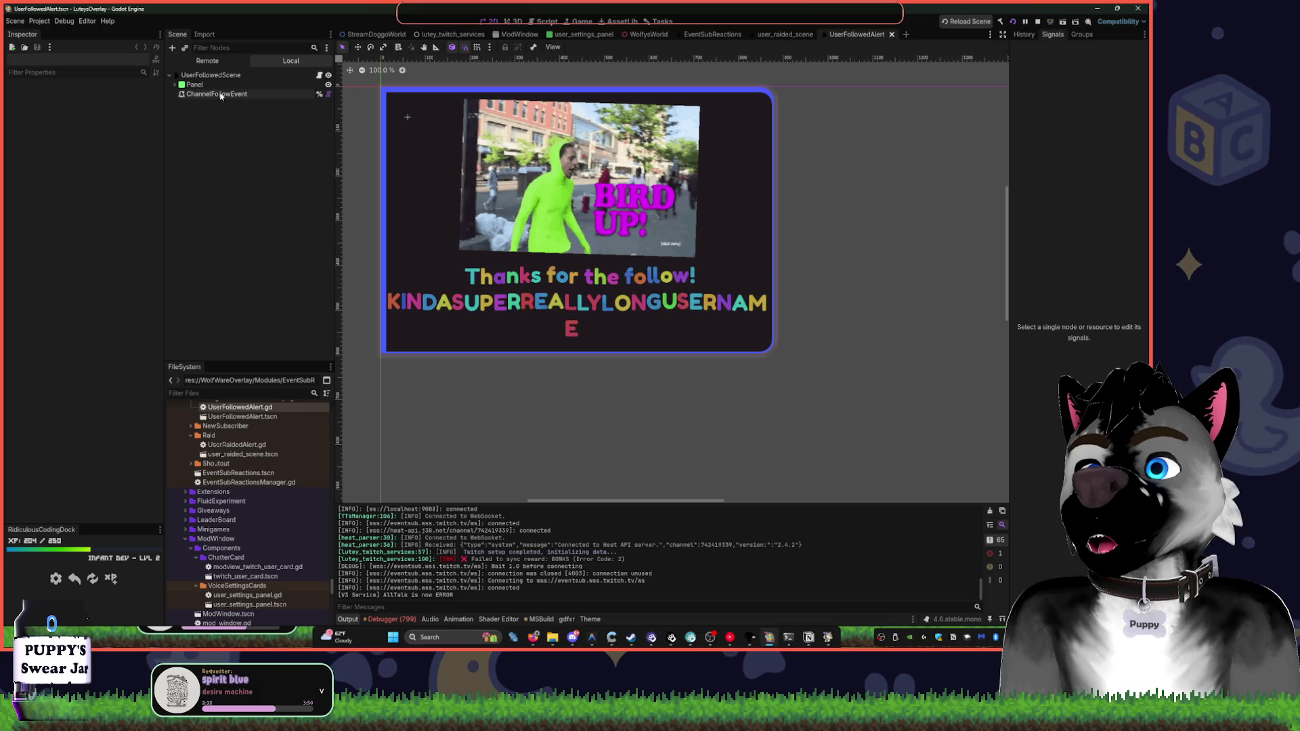
pyautogui.click(176, 84)
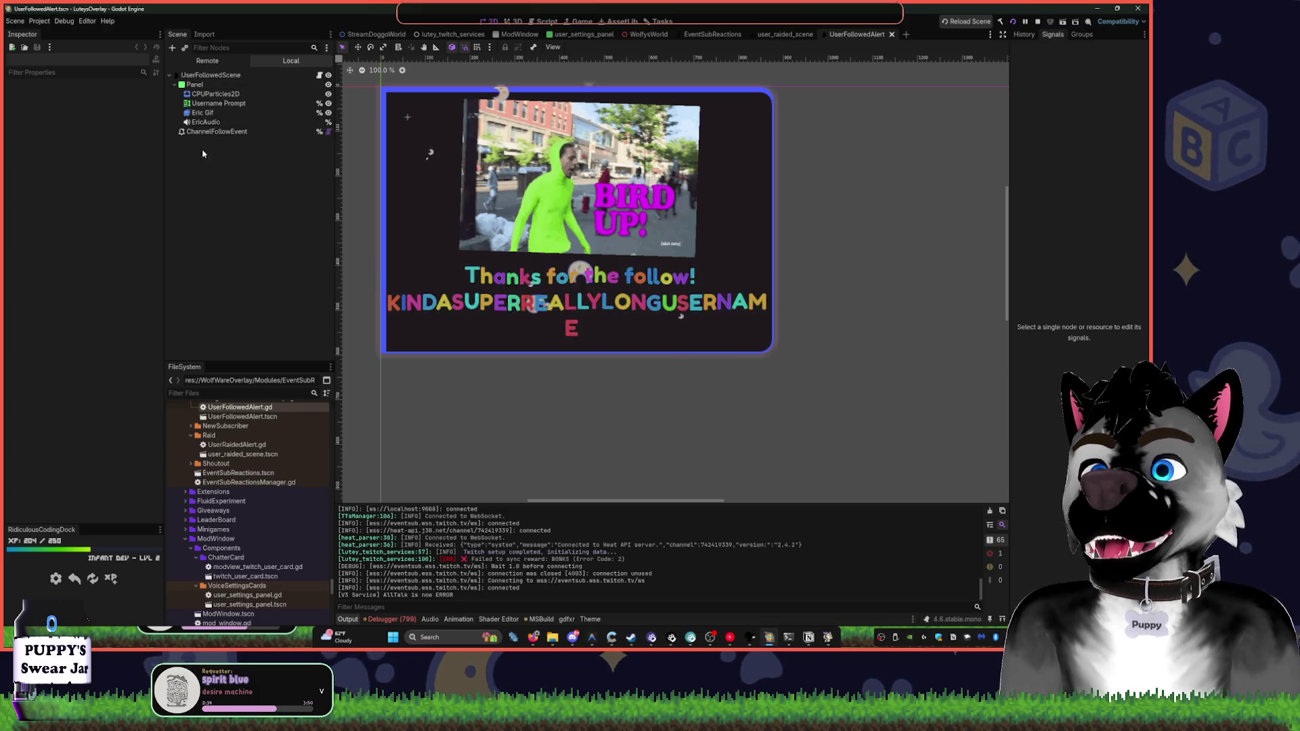
pyautogui.click(224, 122)
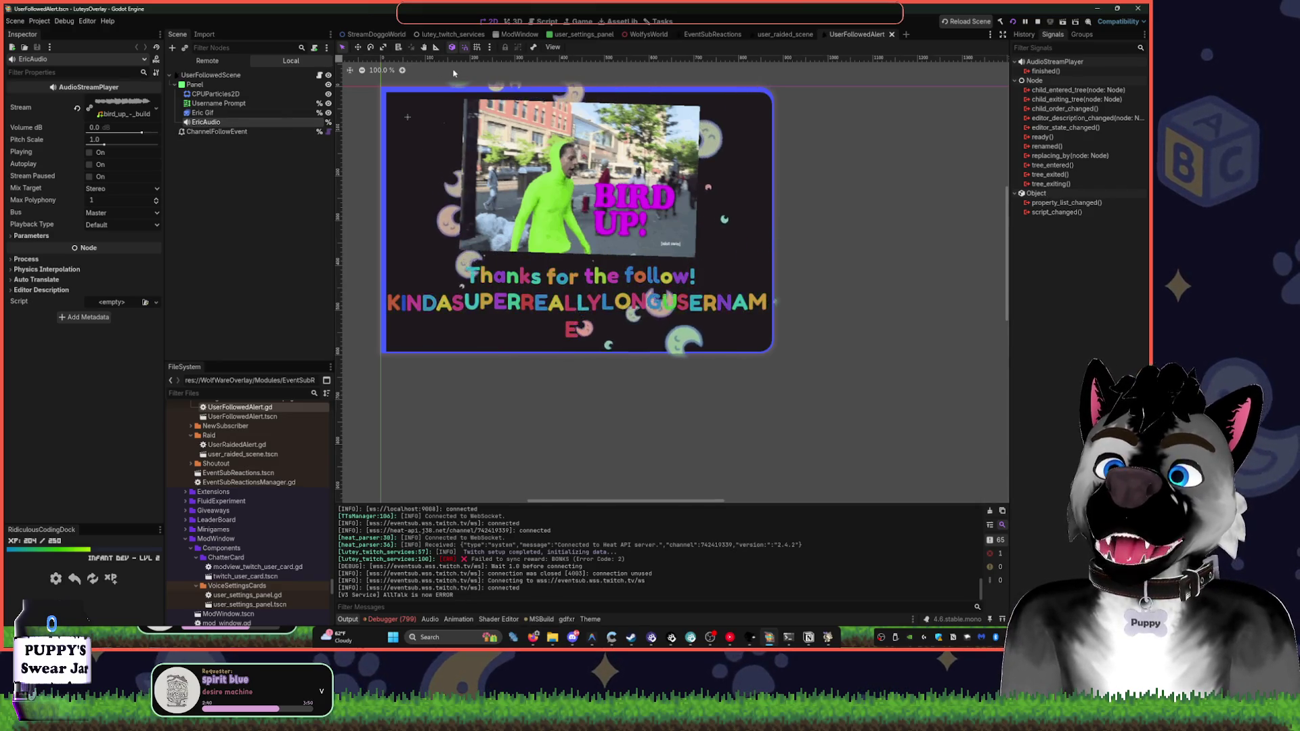
# Add an AudioStreamPlayer node to user_raided_scene after comparing the 'audios' search matches.
pyautogui.click(784, 33)
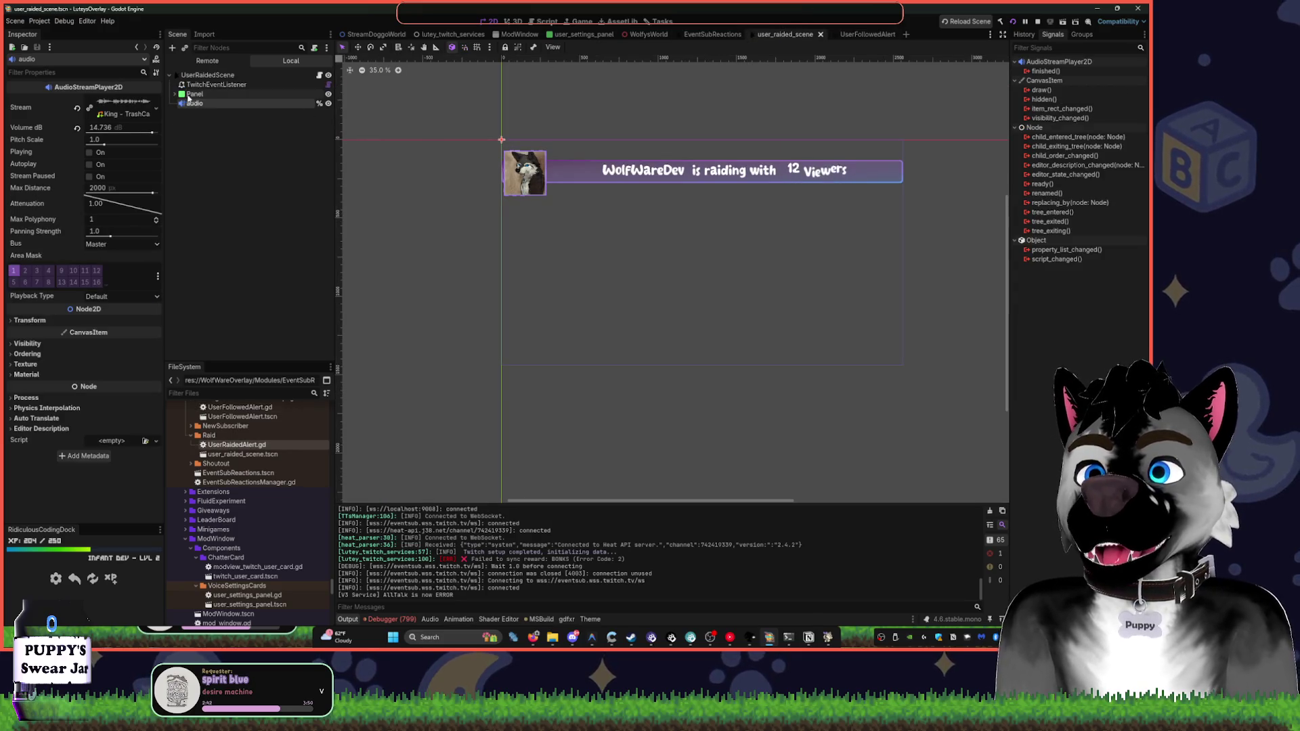
pyautogui.hotkey('ctrl', 'a')
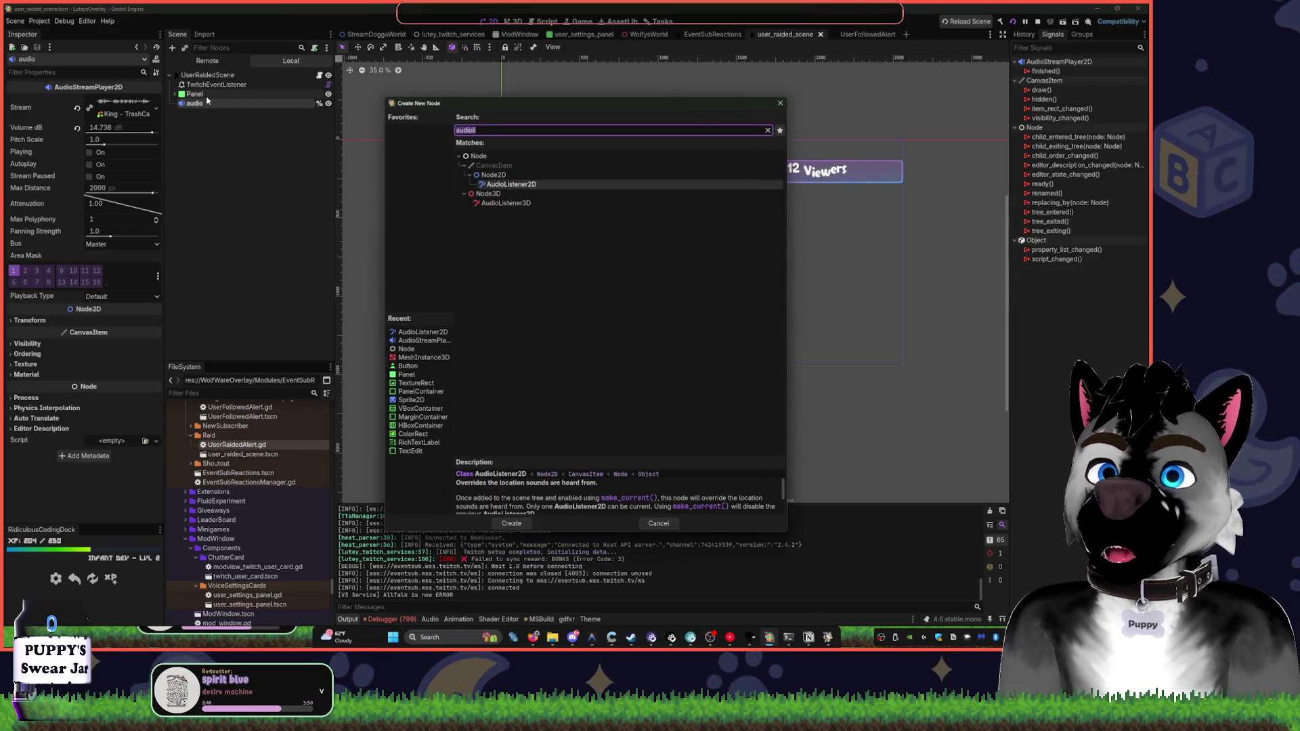
pyautogui.write('audios')
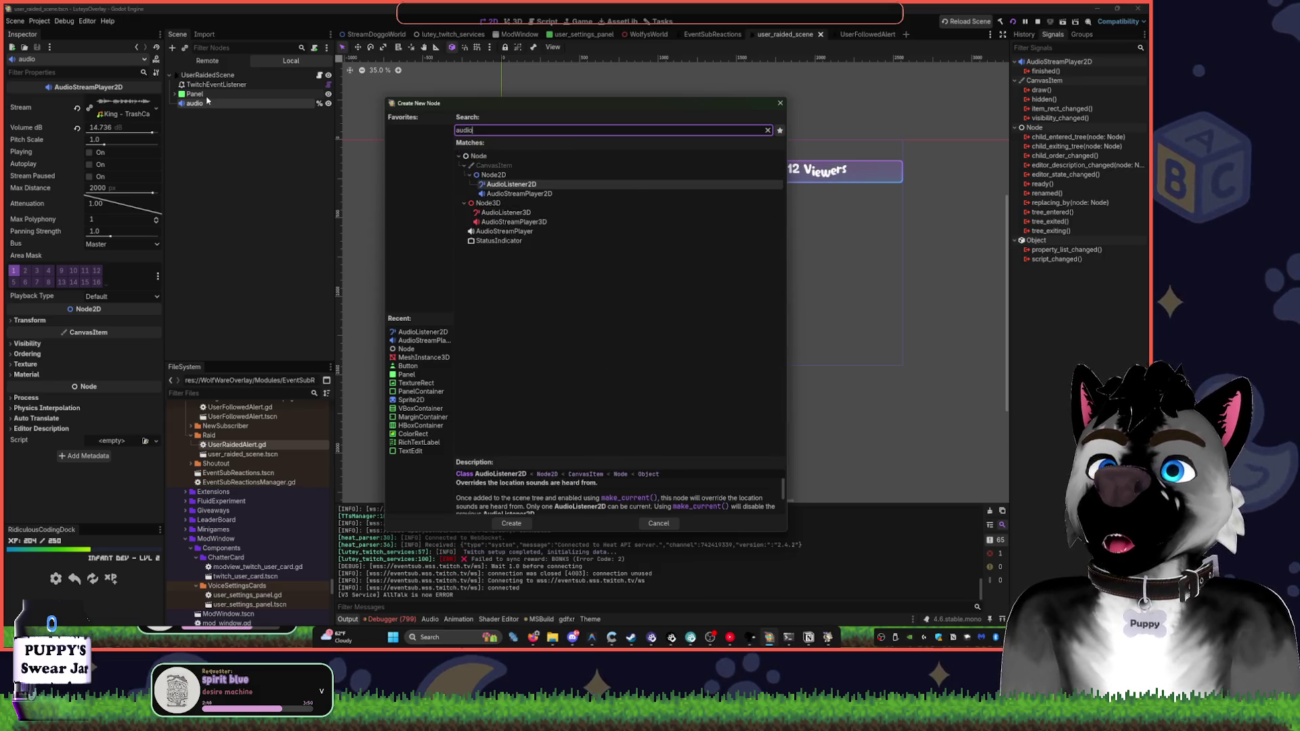
pyautogui.click(513, 232)
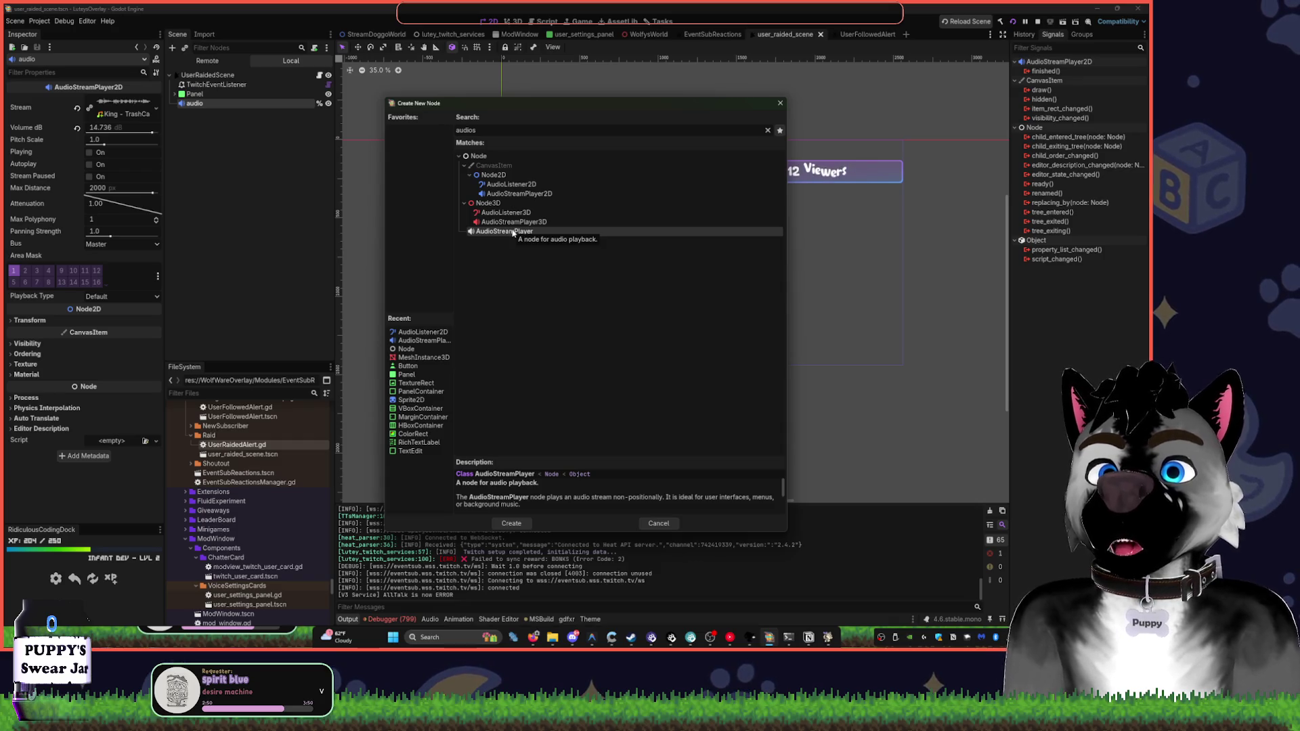
pyautogui.click(509, 184)
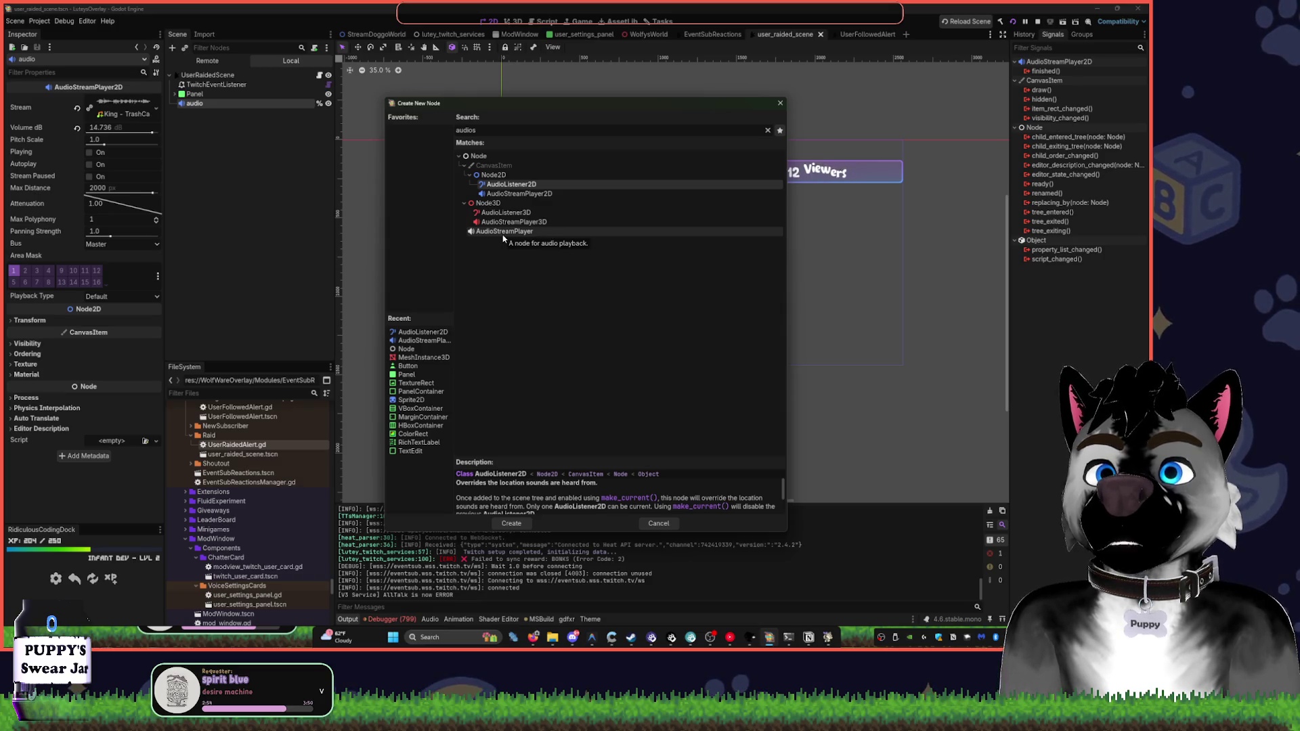
pyautogui.click(503, 234)
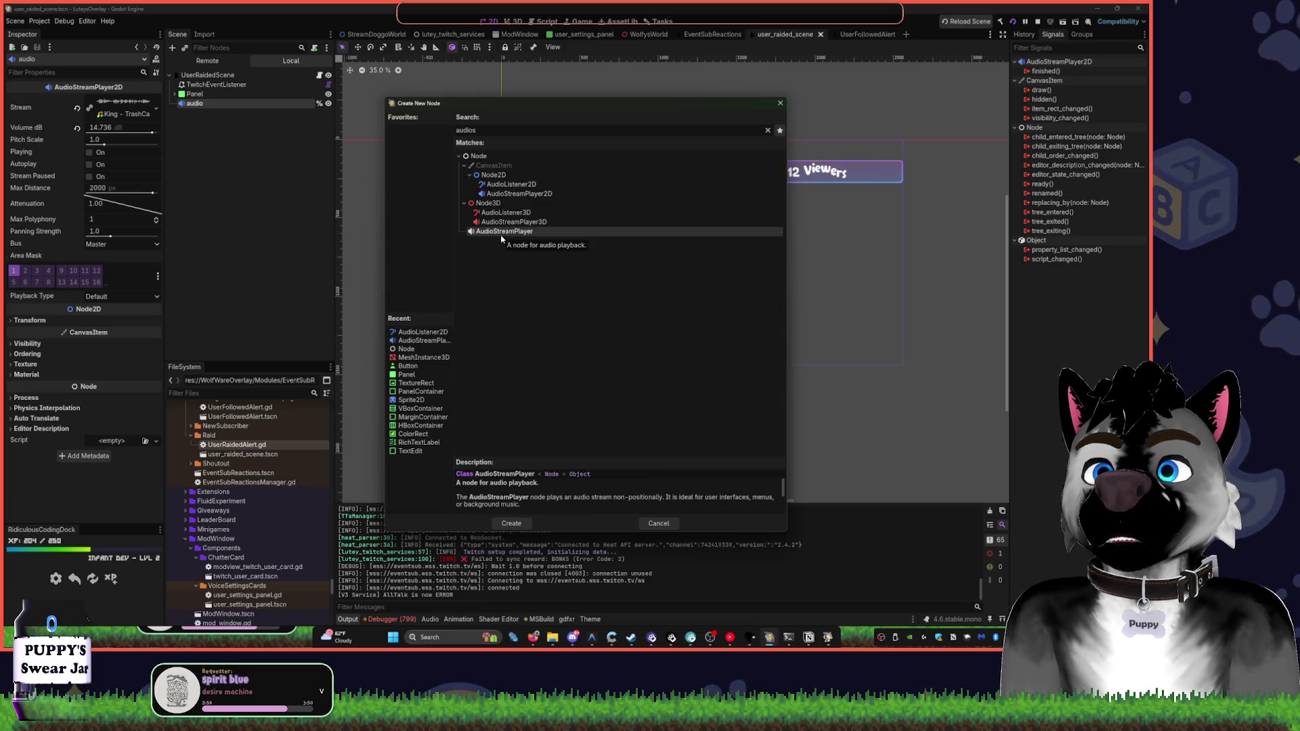
pyautogui.press('Up')
pyautogui.press('Up')
pyautogui.press('Up')
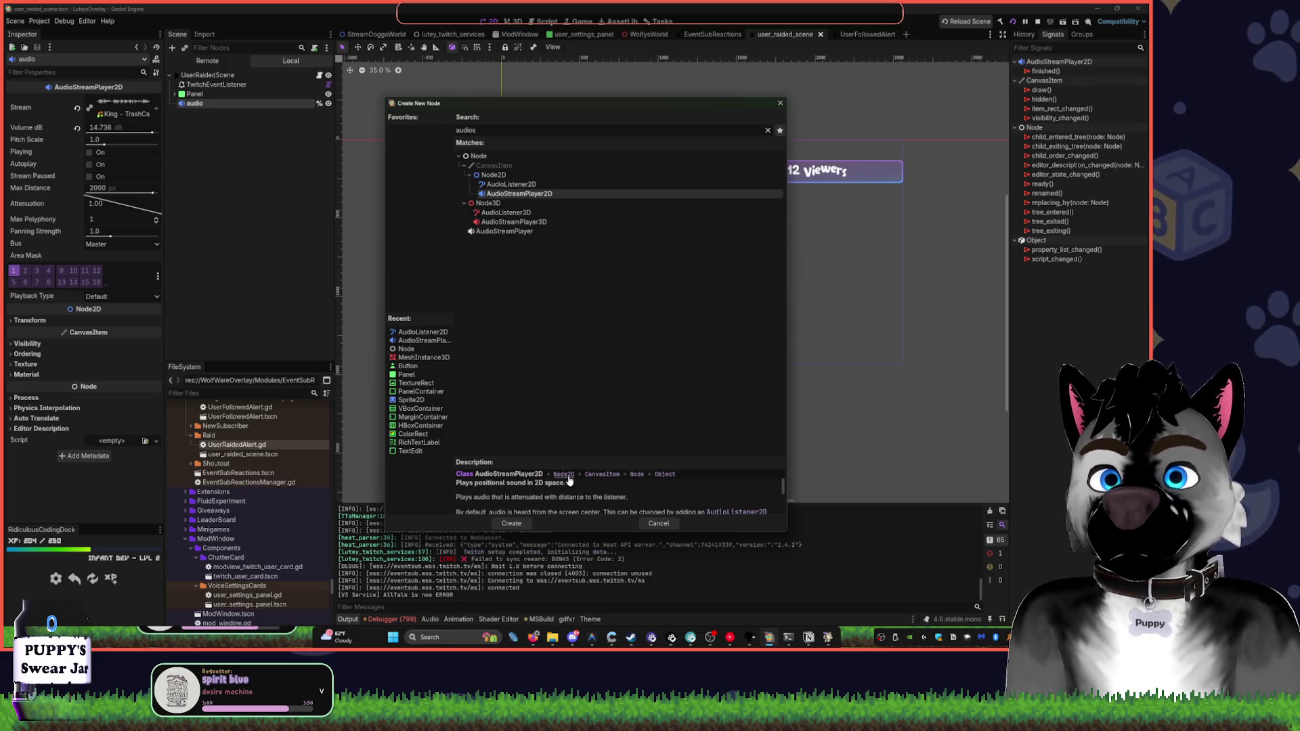
pyautogui.scroll(-2, 624, 513)
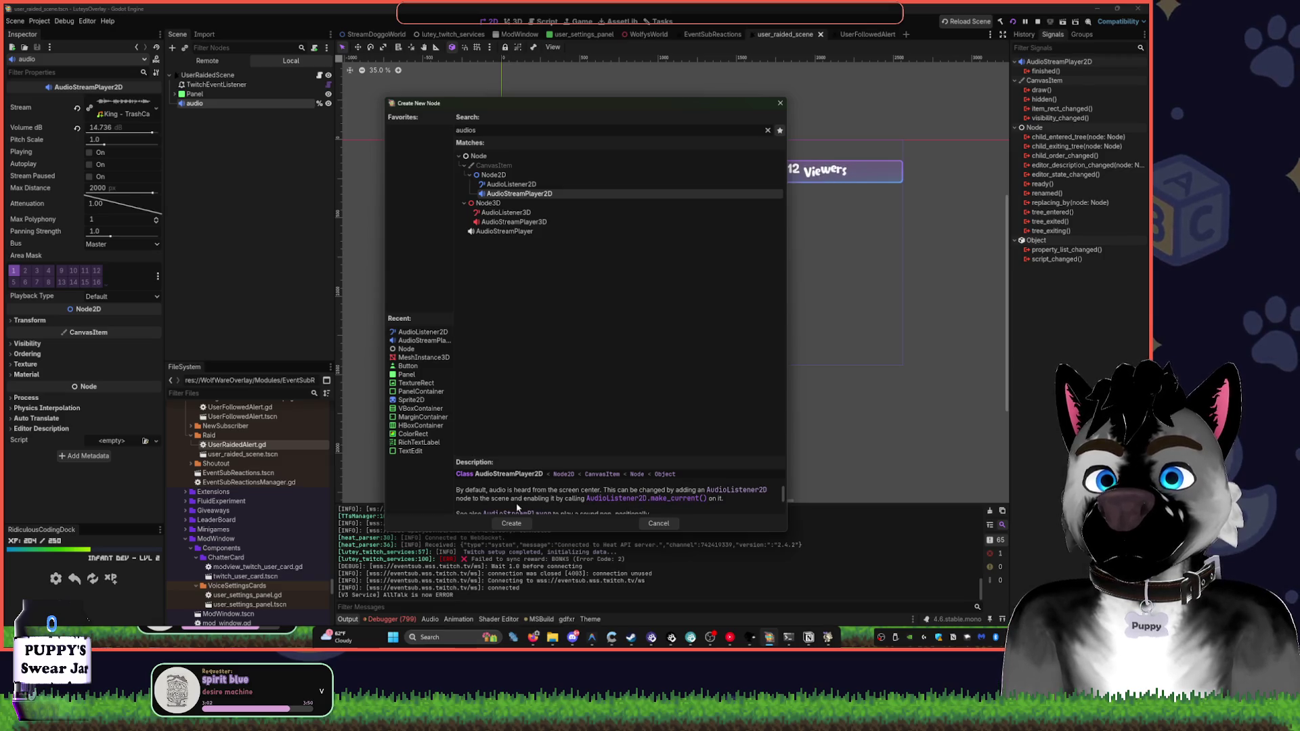
pyautogui.doubleClick(504, 231)
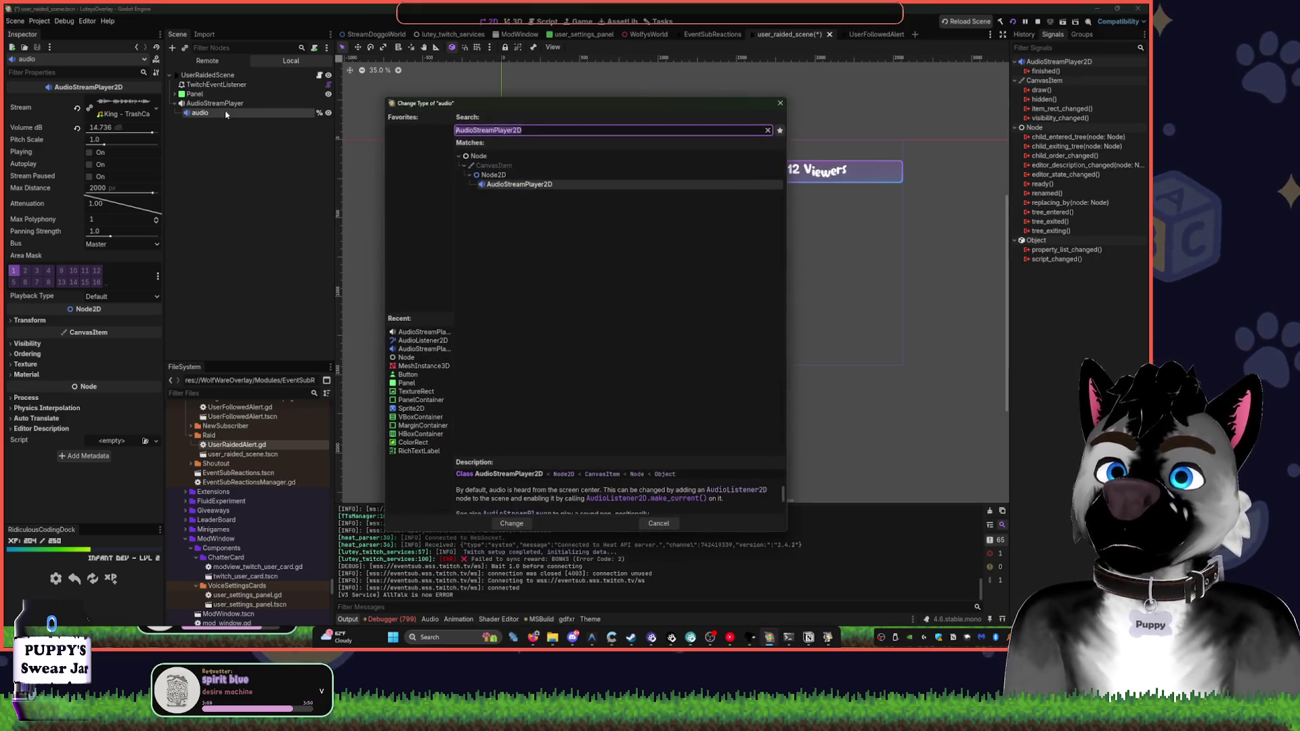
# Convert the audio node to an AudioStreamPlayer and delete the extra AudioStreamPlayer node.
pyautogui.click(421, 333)
pyautogui.doubleClick(421, 333)
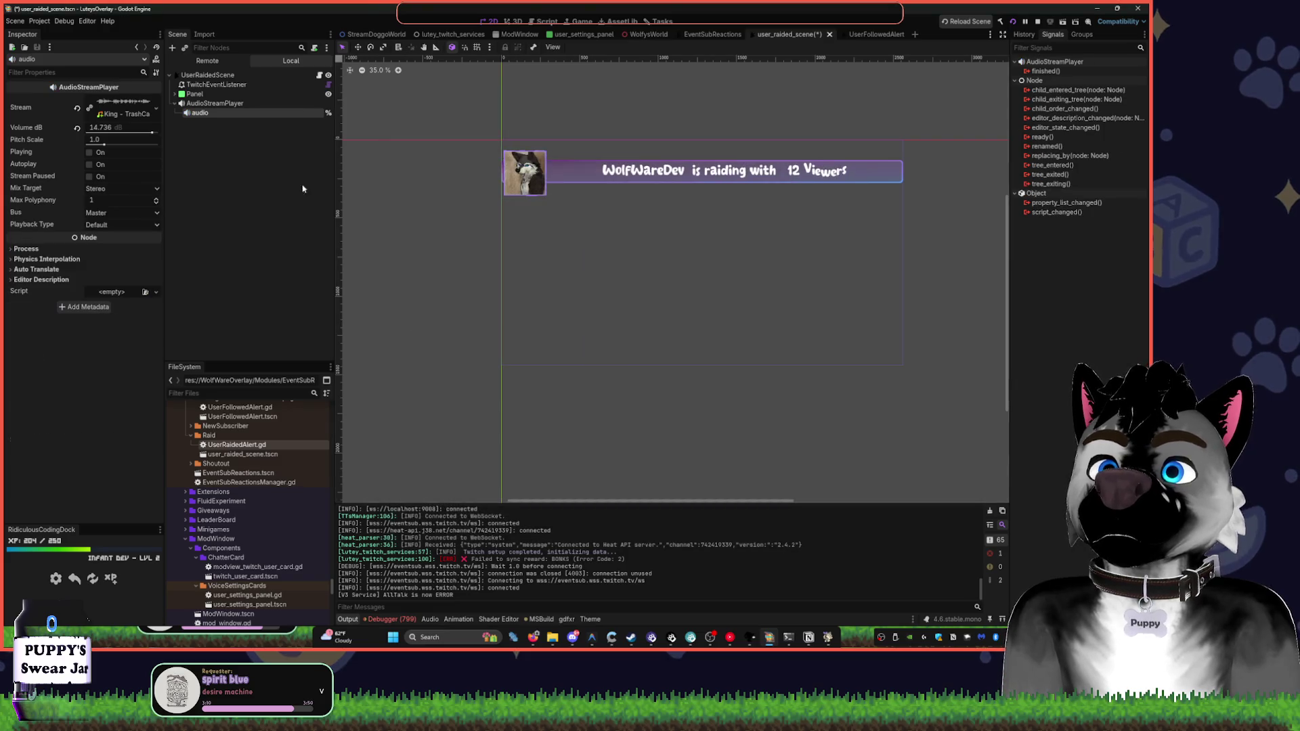
pyautogui.click(214, 113)
pyautogui.press('Delete')
pyautogui.press('Return')
# Reset the audio volume to 0 dB, preview the raid sound, then stop and rerun the project.
pyautogui.click(195, 103)
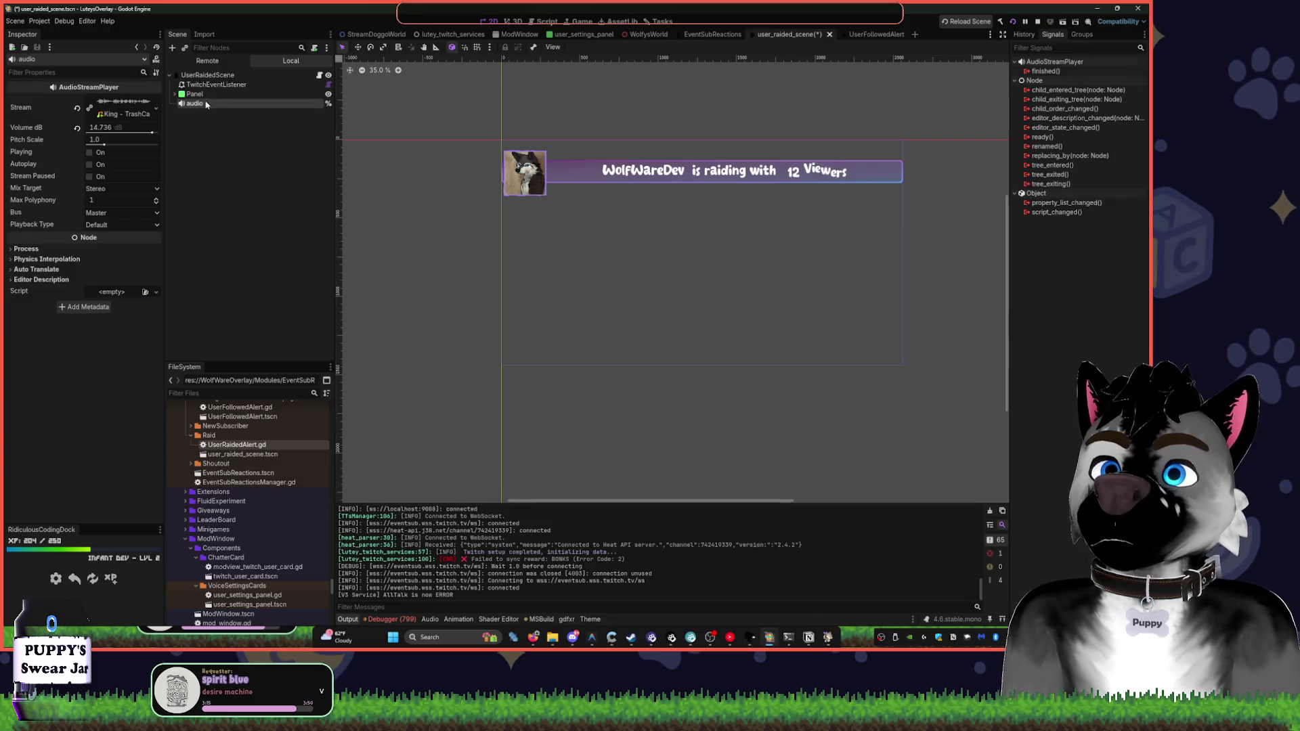
pyautogui.click(77, 127)
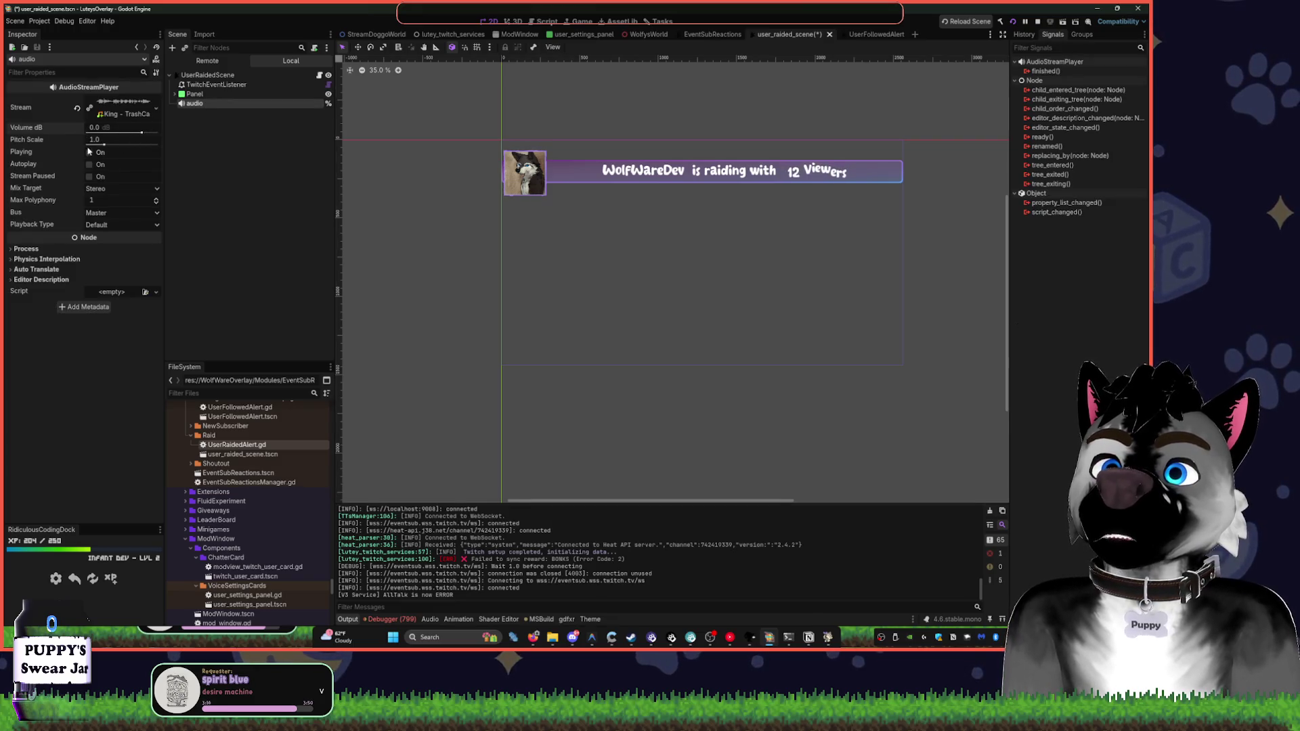
pyautogui.click(90, 152)
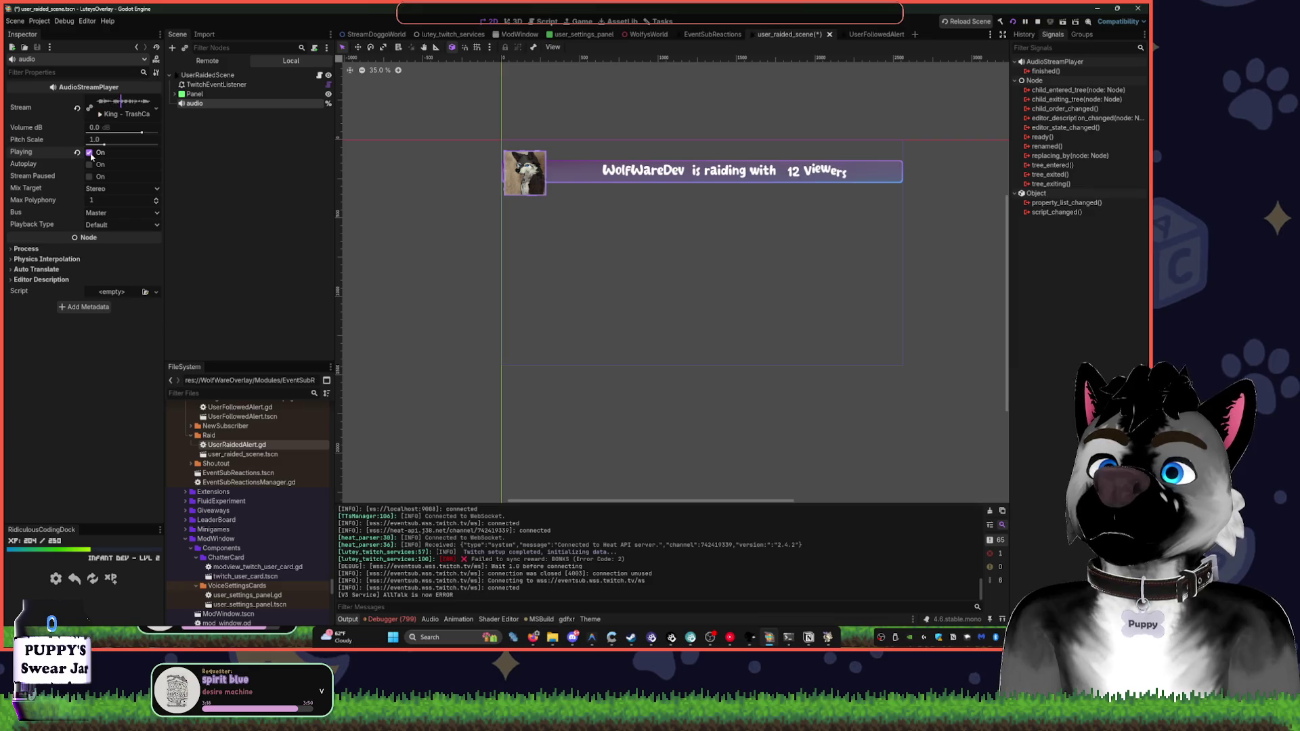
pyautogui.click(90, 153)
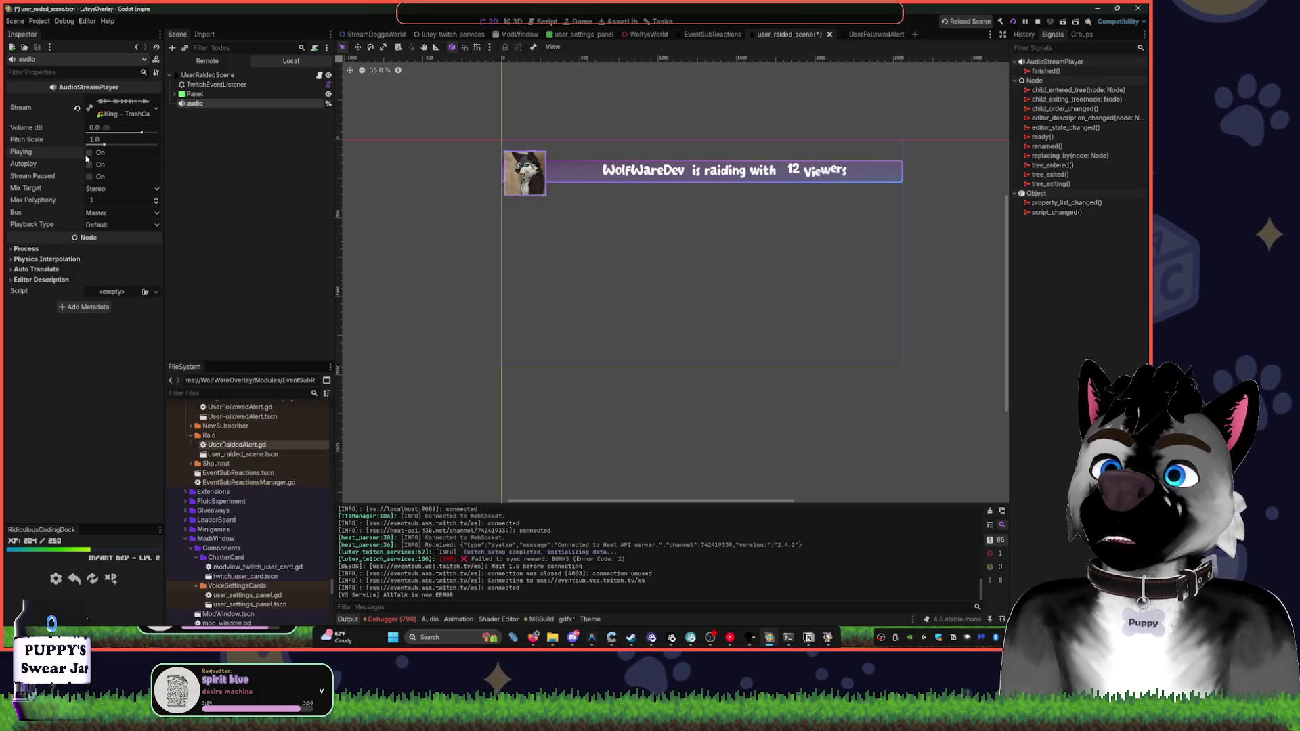
pyautogui.click(1037, 21)
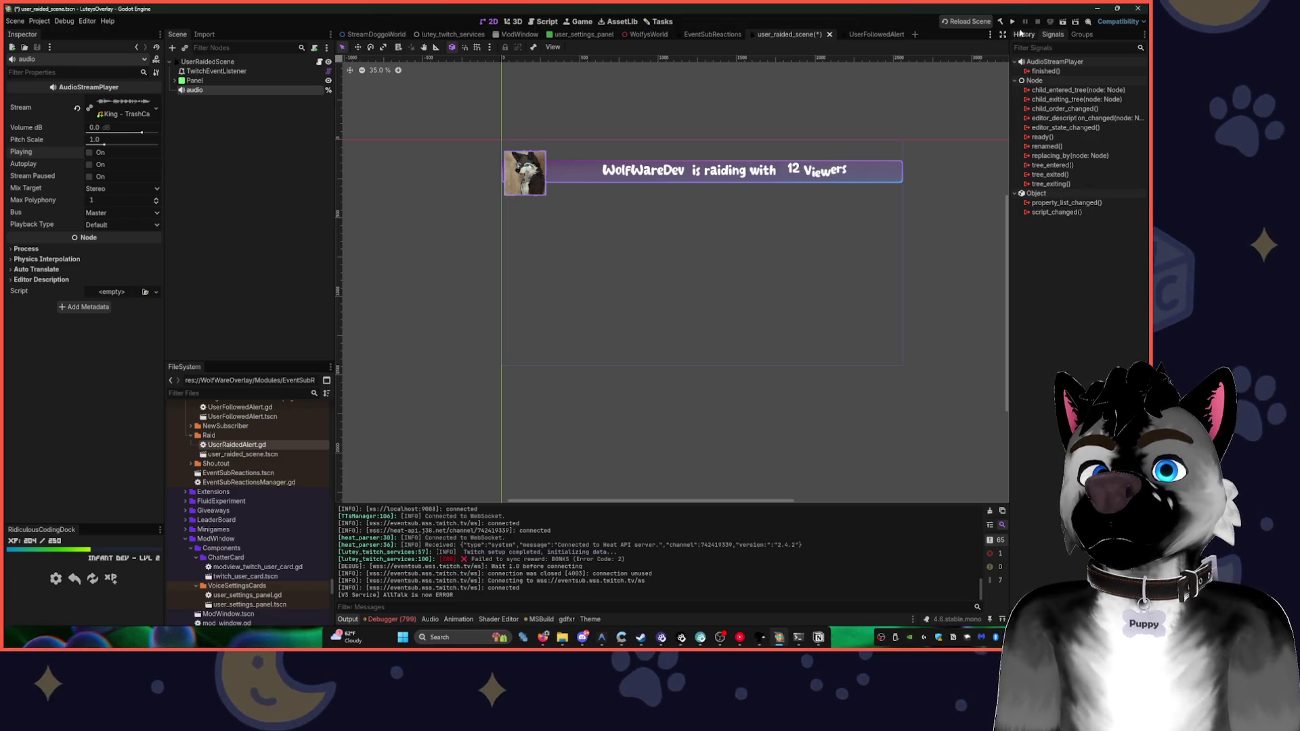
pyautogui.click(1013, 21)
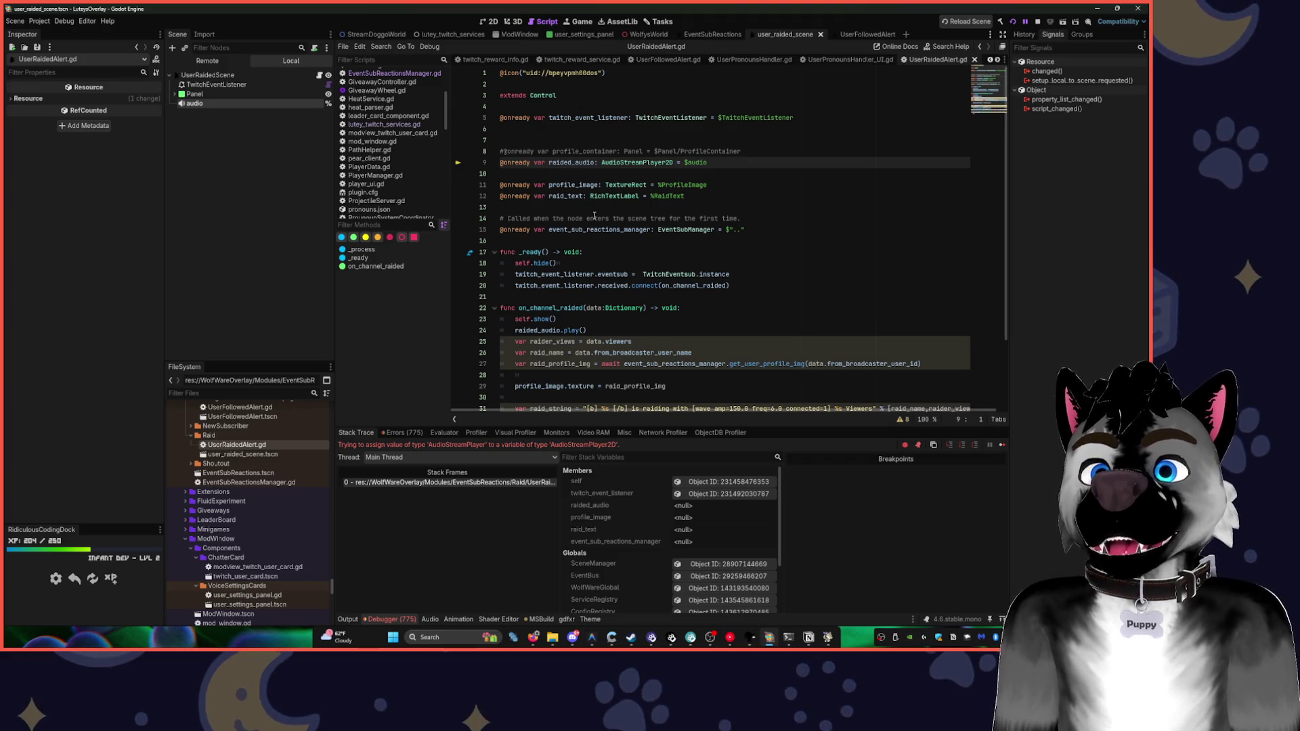
# Type the audio variable as AudioStreamPlayer, resume, trigger a mock channel.raid event, and stop debugging.
pyautogui.press('Delete')
pyautogui.press('Delete')
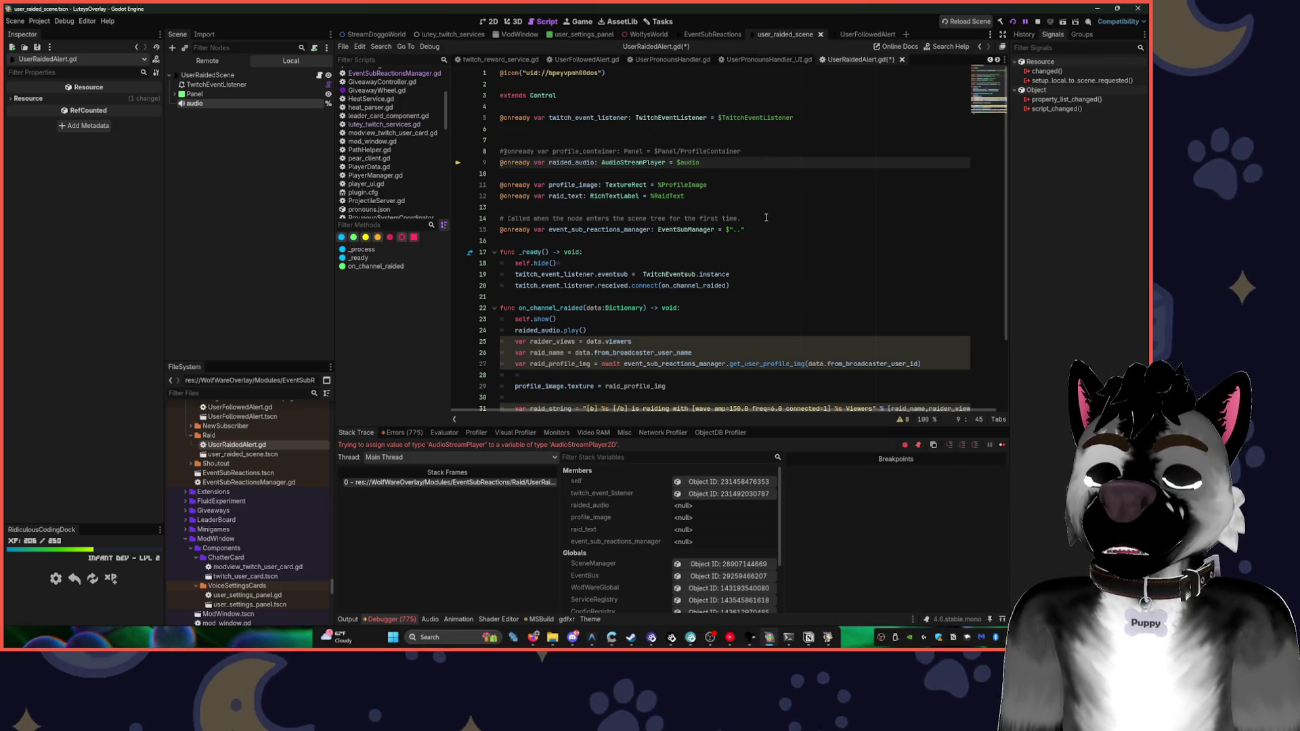
pyautogui.press('F12')
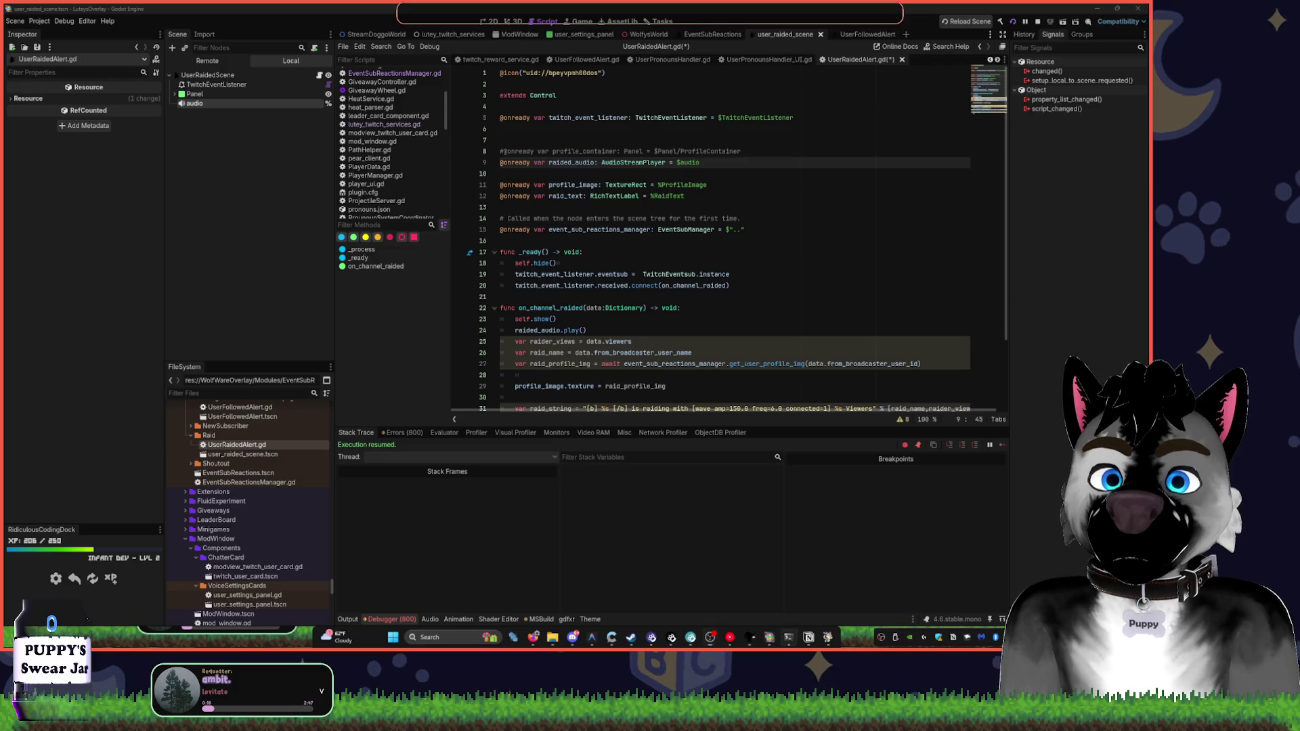
pyautogui.hotkey('alt', 'Tab')
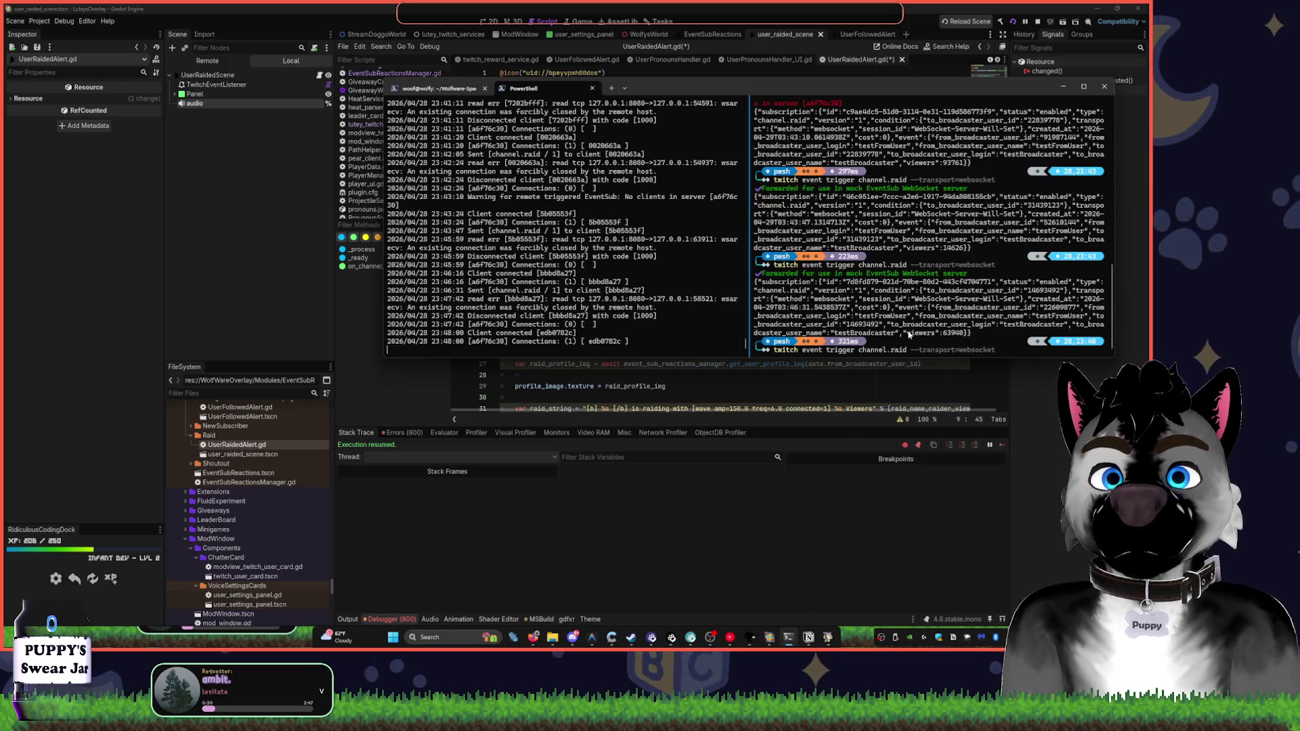
pyautogui.press('Return')
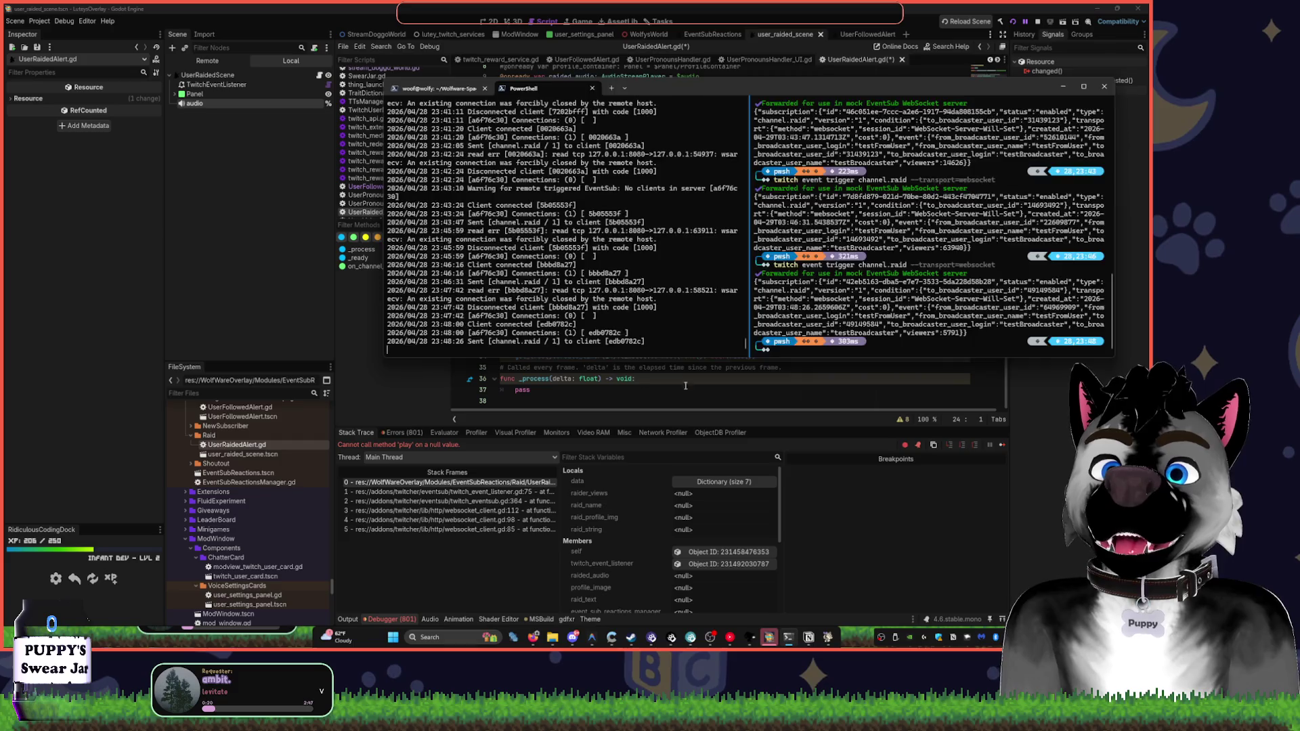
pyautogui.click(772, 379)
pyautogui.click(1038, 21)
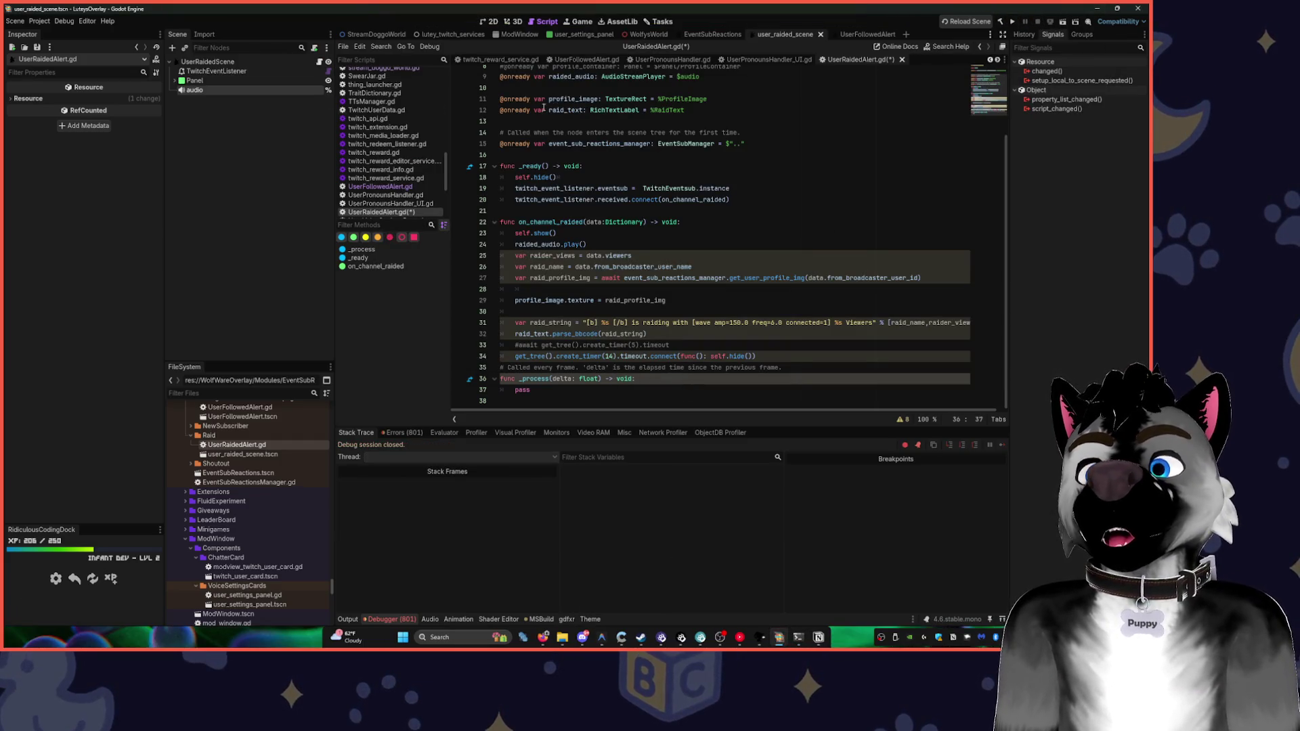
# Change the audio node reference from $audio to %audio, save the script, and rerun the project.
pyautogui.scroll(1, 574, 121)
pyautogui.scroll(2, 574, 121)
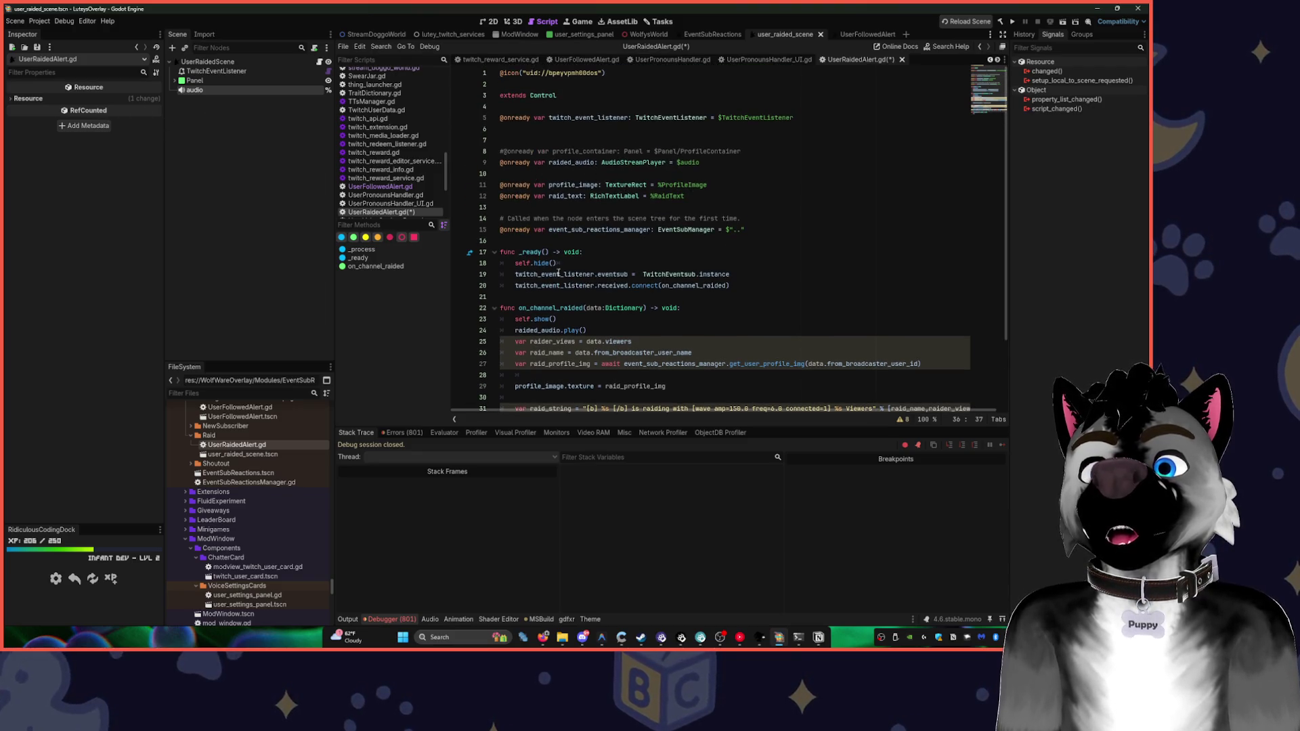
pyautogui.doubleClick(689, 162)
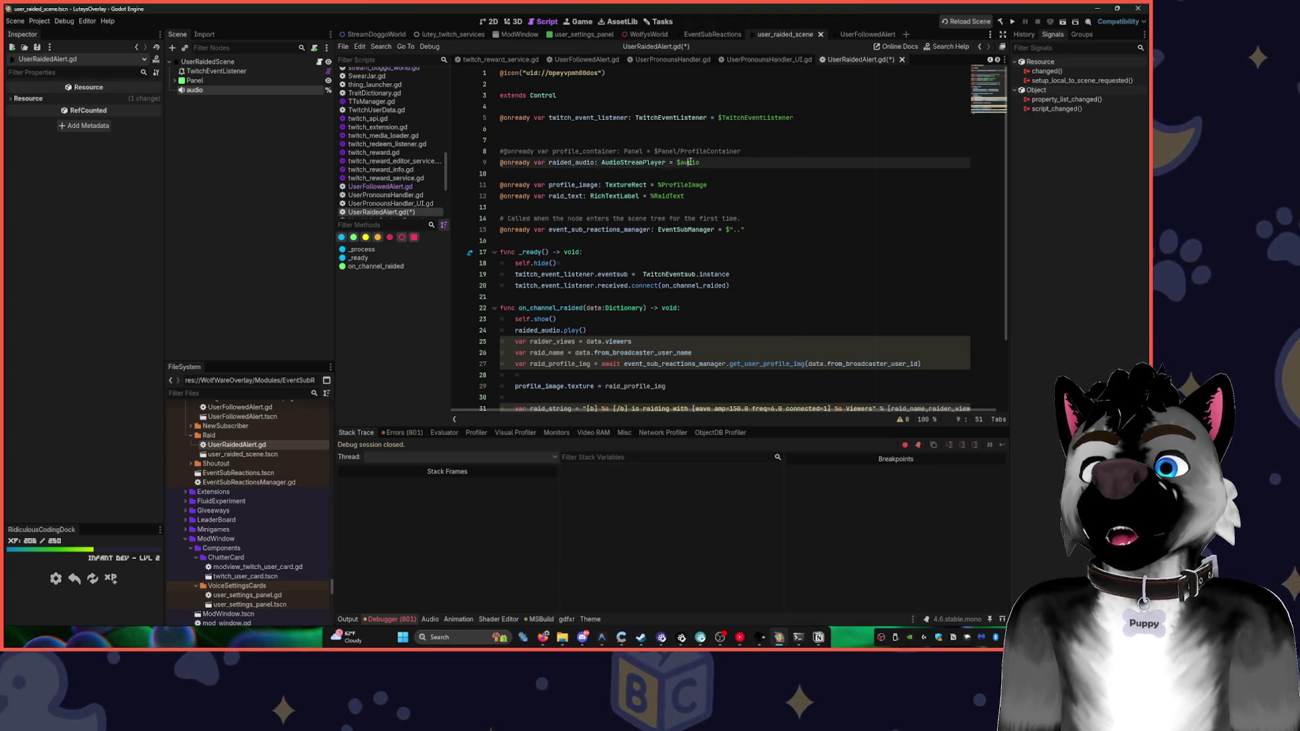
pyautogui.rightClick(247, 96)
pyautogui.press('Escape')
pyautogui.click(678, 163)
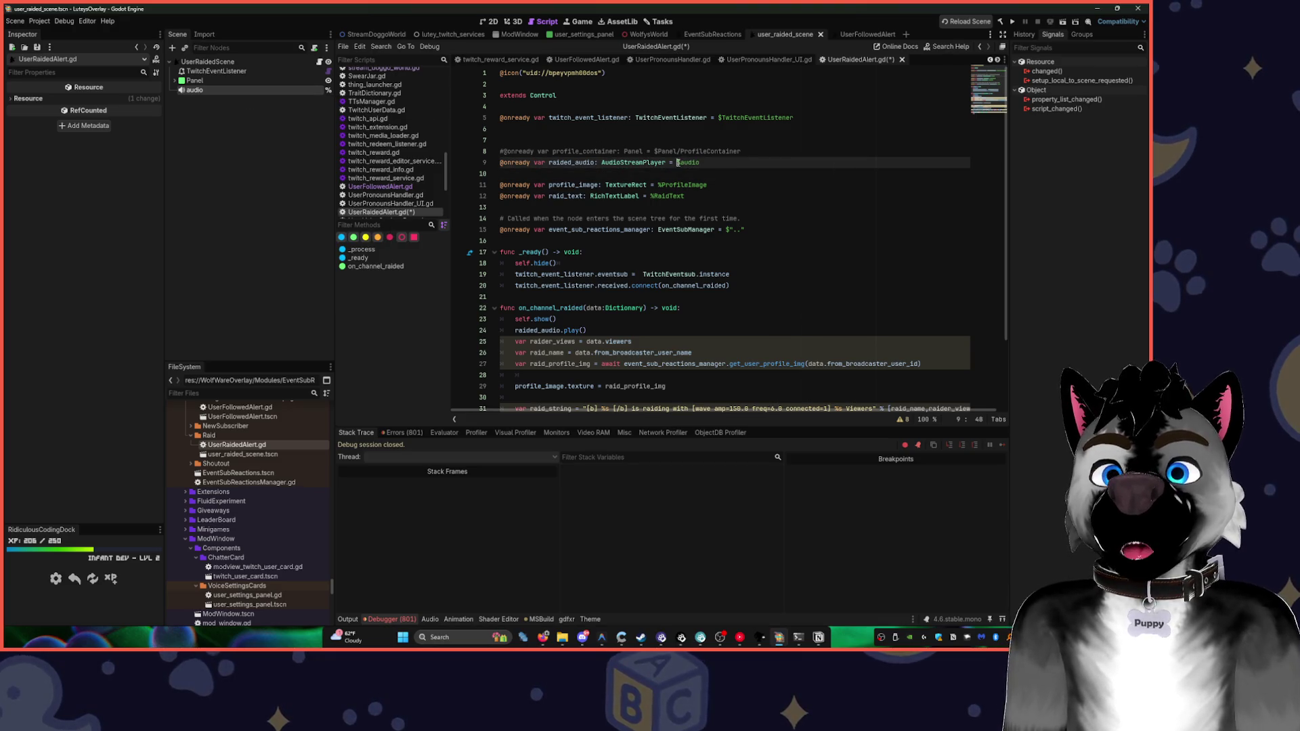
pyautogui.write('%')
pyautogui.press('Delete')
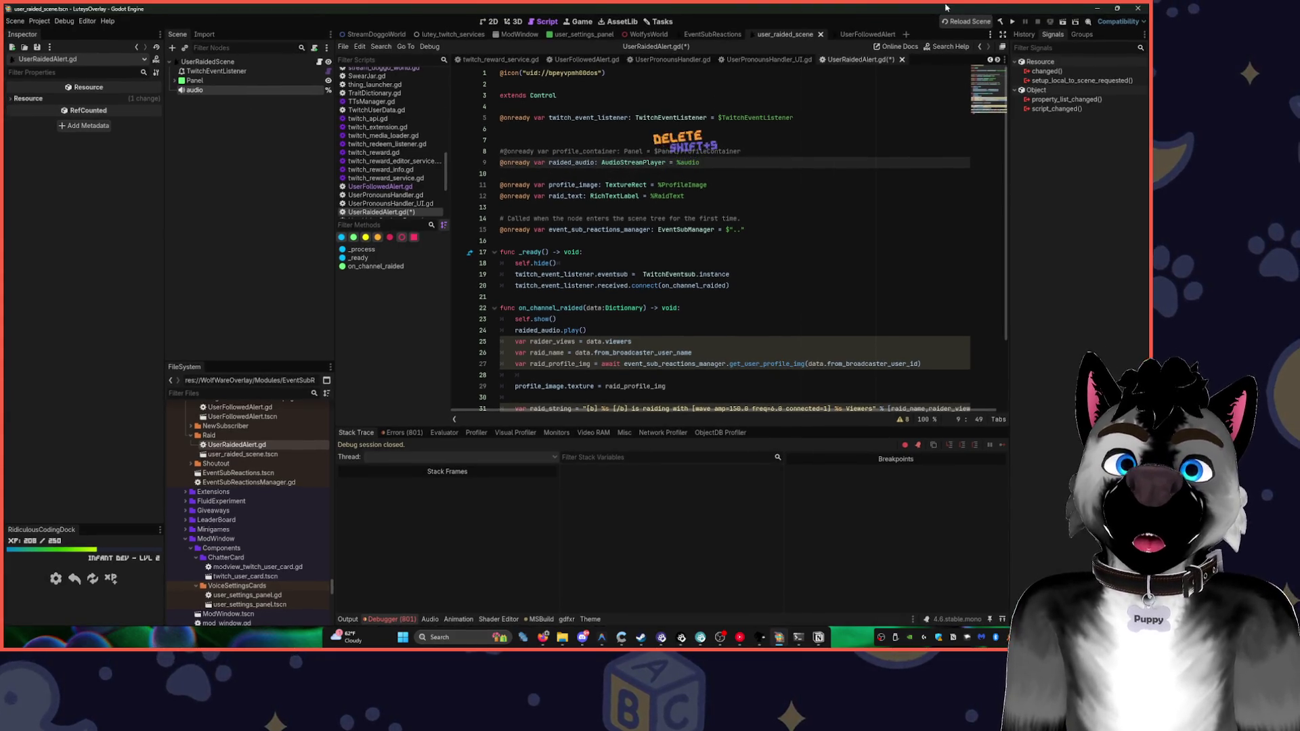
pyautogui.click(1014, 21)
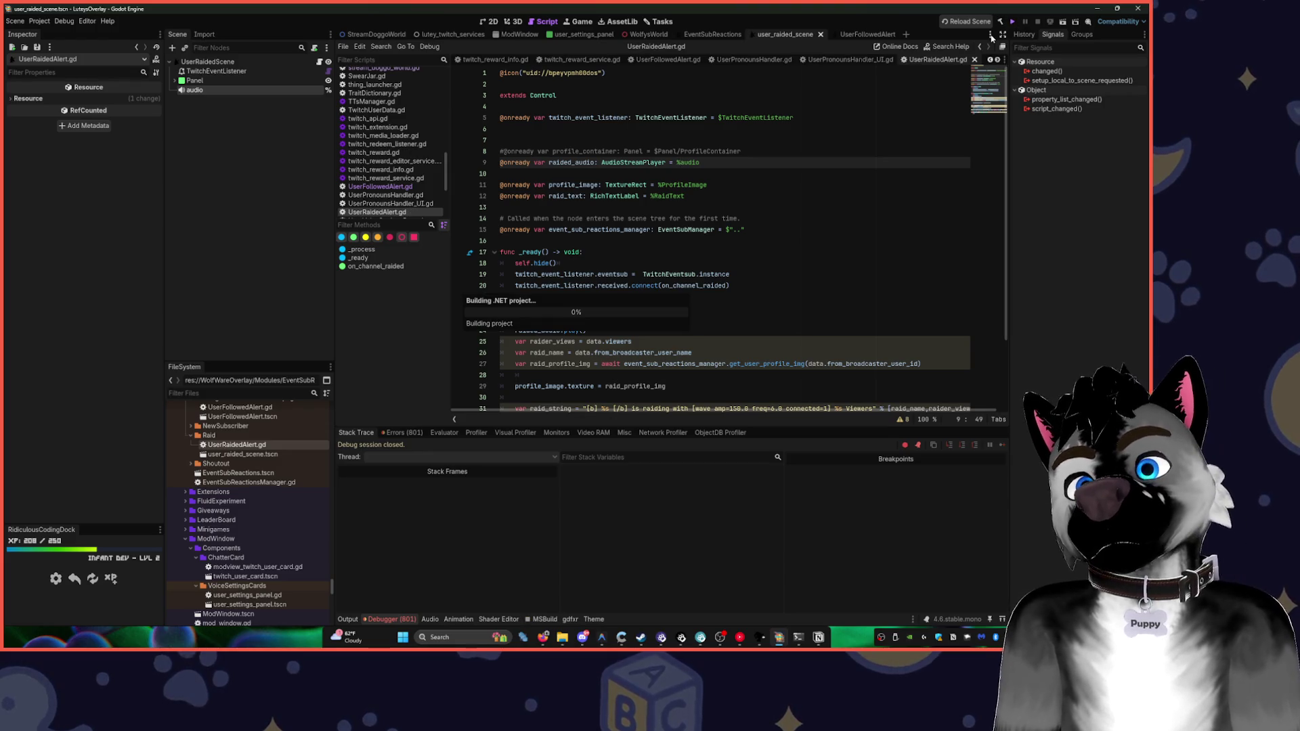
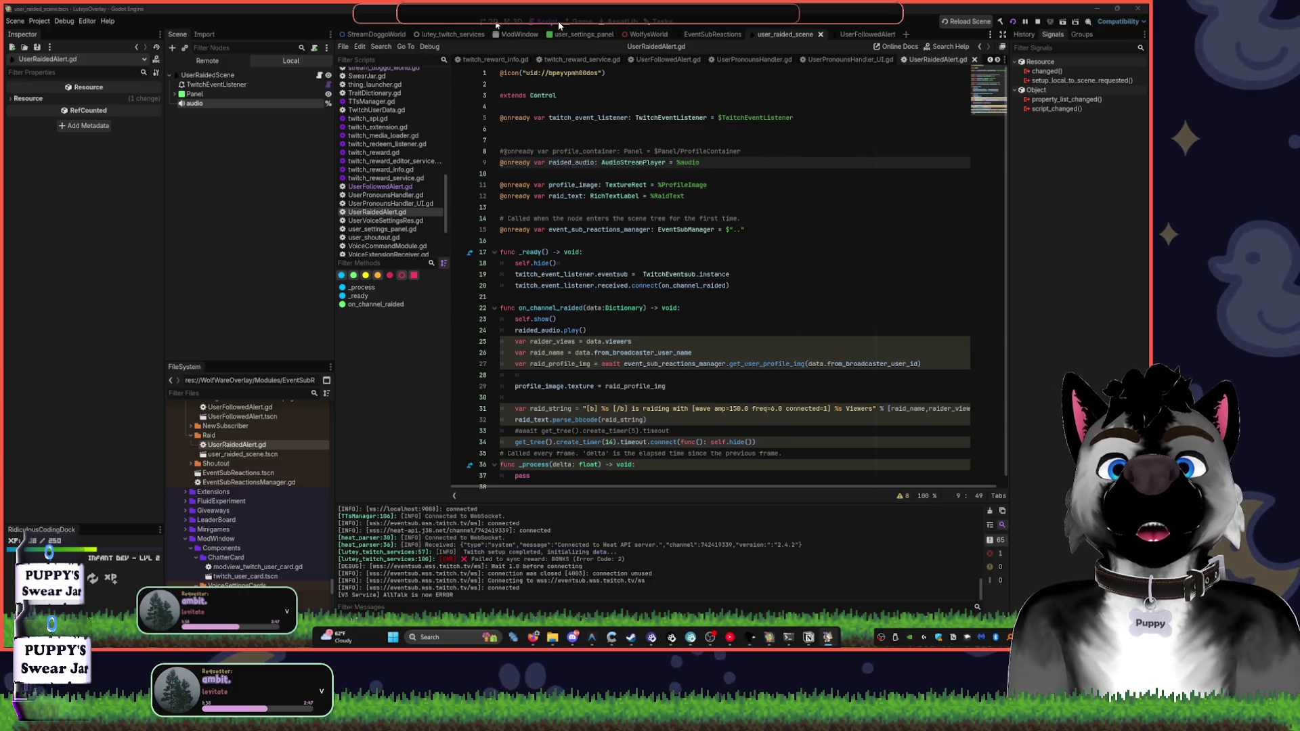
# Preview the raid alert banner layout, then go back to the UserRaidedAlert.gd script.
pyautogui.click(583, 106)
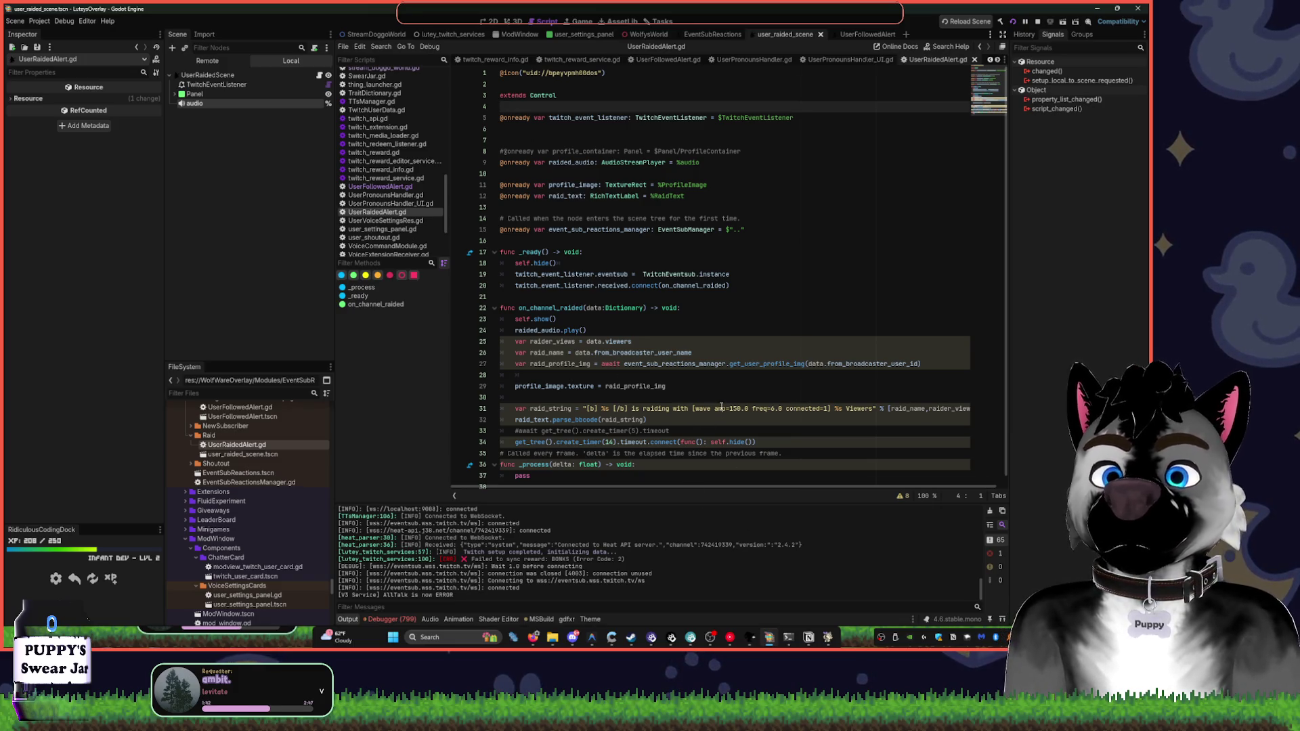
pyautogui.click(491, 21)
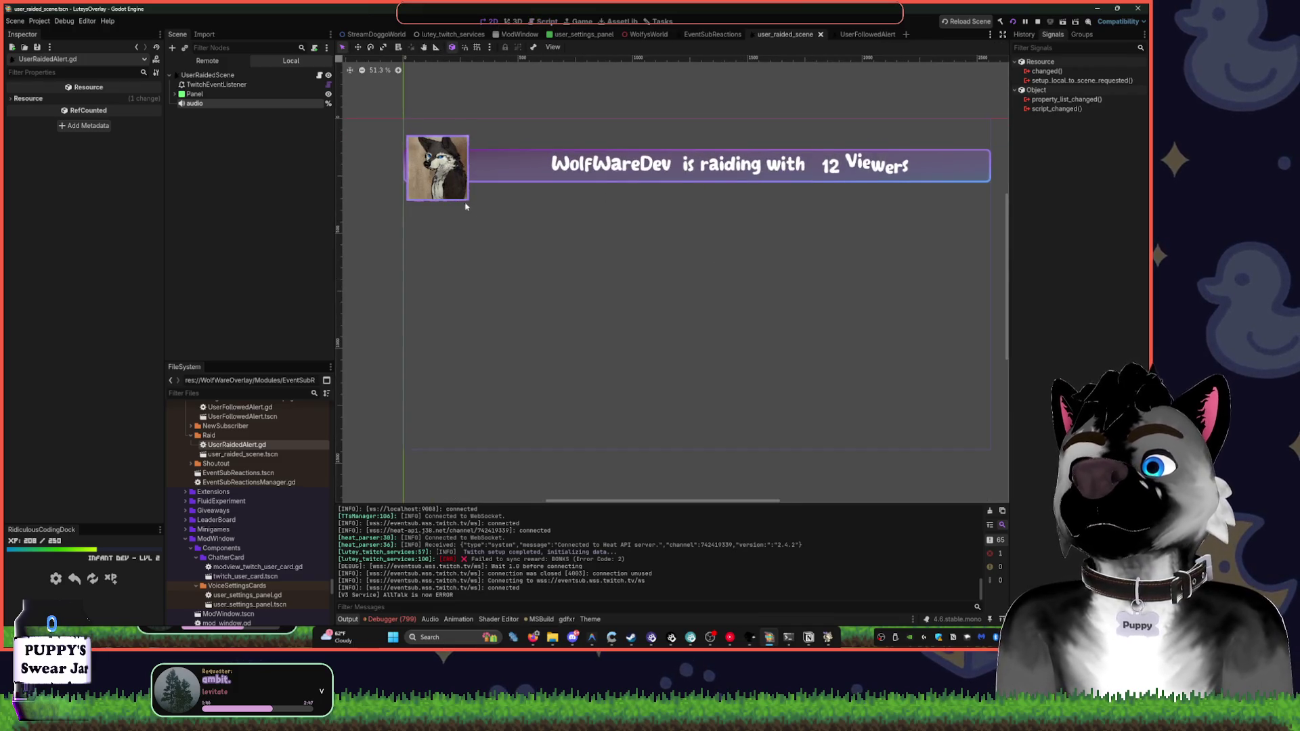
pyautogui.click(554, 23)
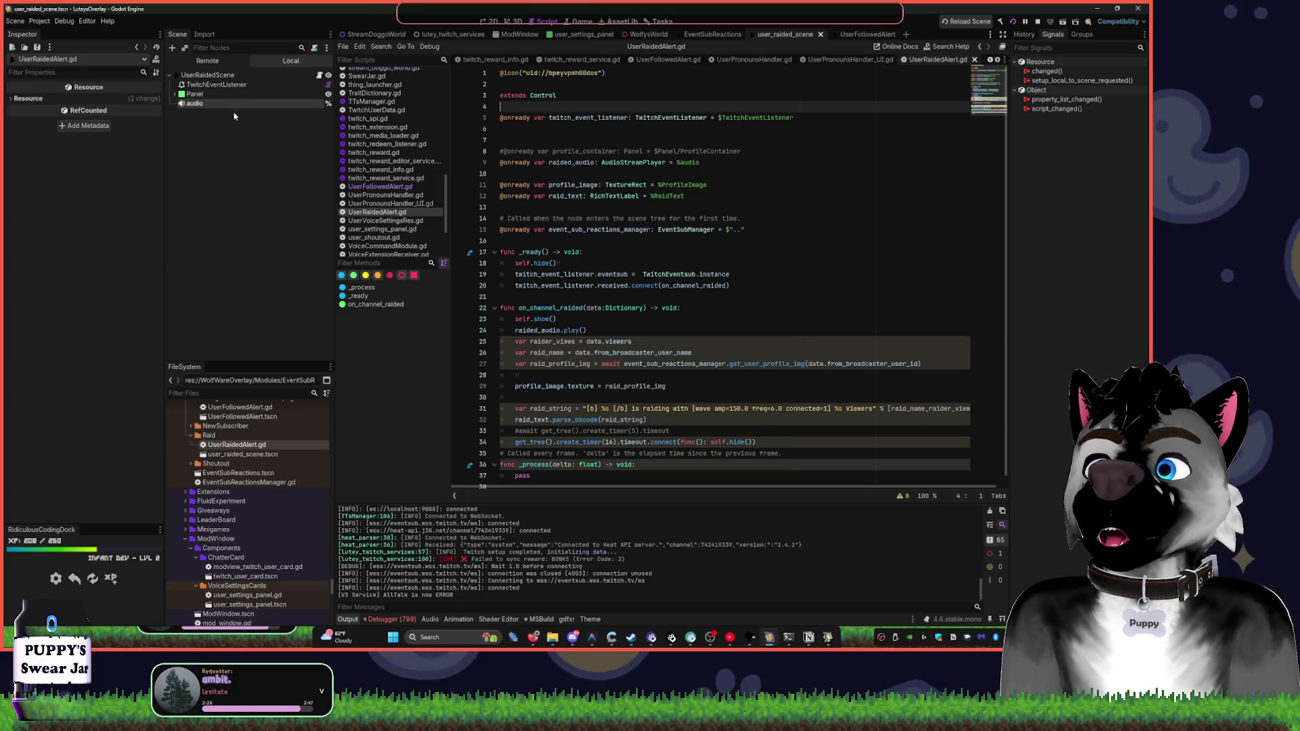
# Rerun 'twitch event trigger channel.raid' in PowerShell to fire a test raid, then return to Godot.
pyautogui.click(788, 637)
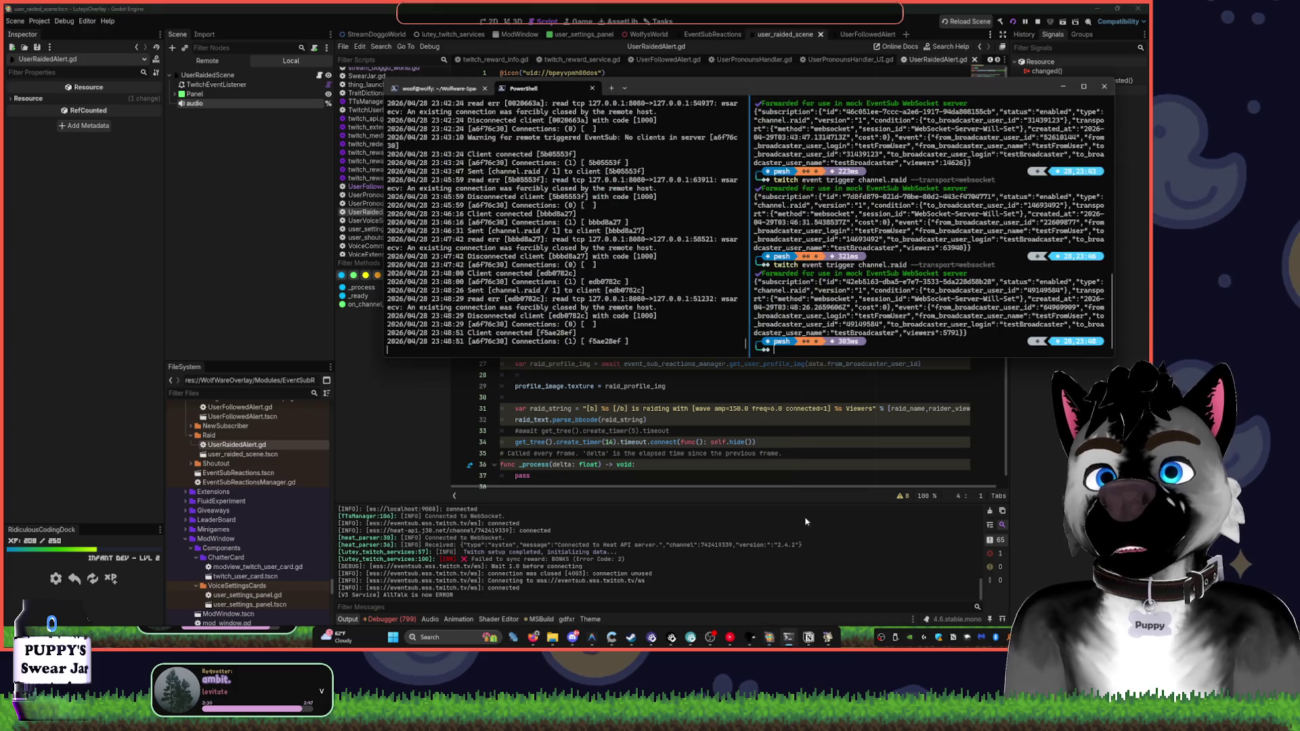
pyautogui.press('Up')
pyautogui.press('Return')
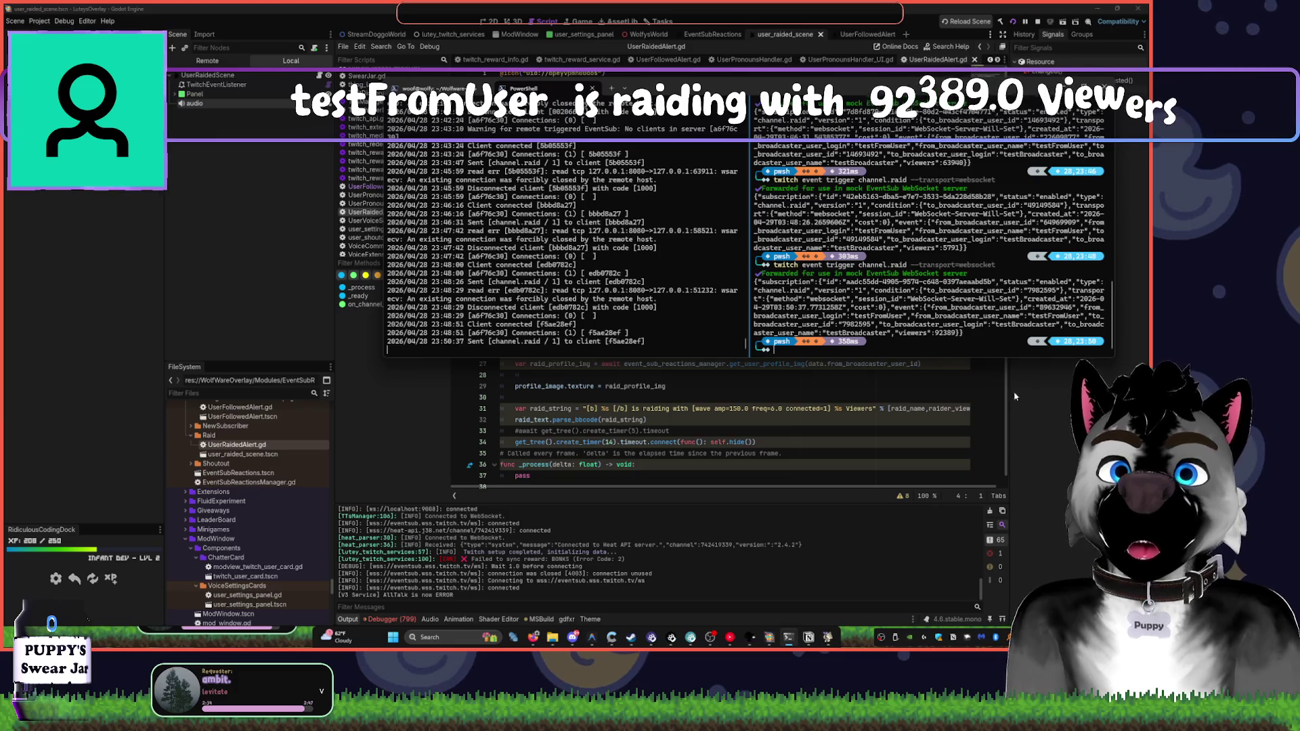
pyautogui.click(1020, 464)
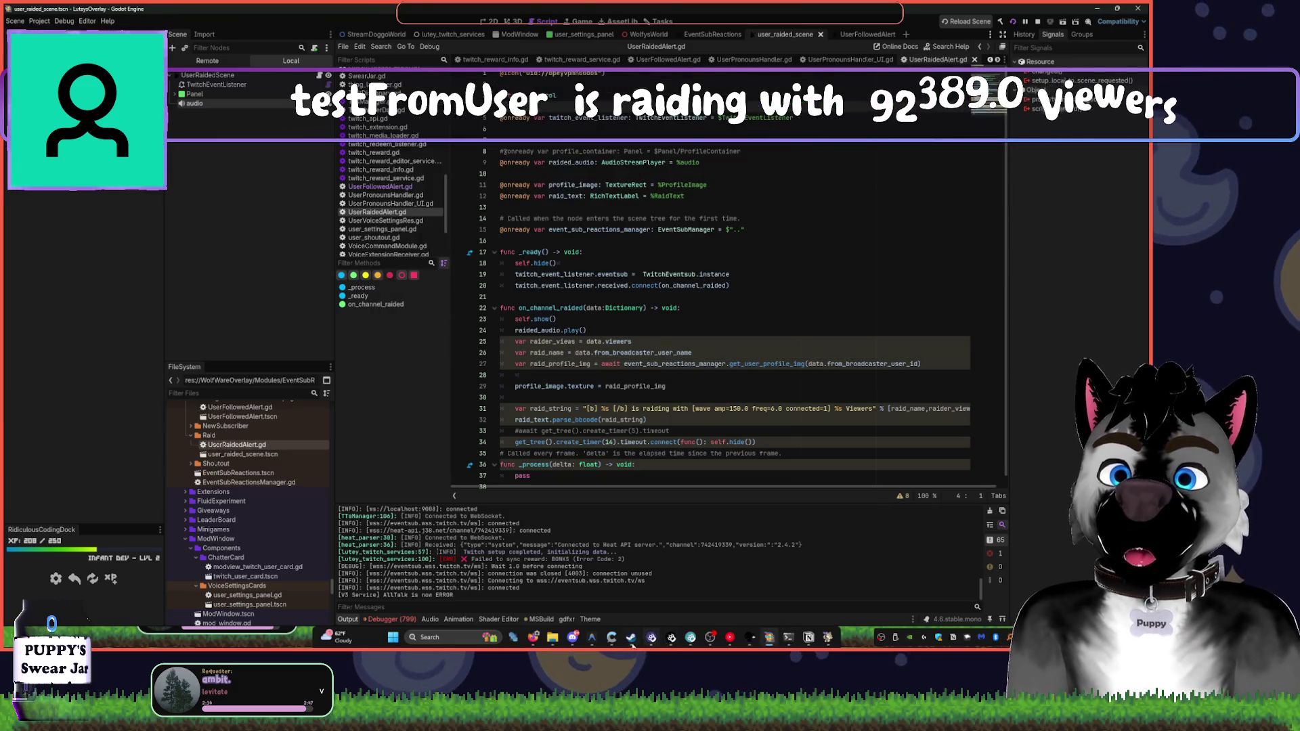
pyautogui.moveTo(599, 638)
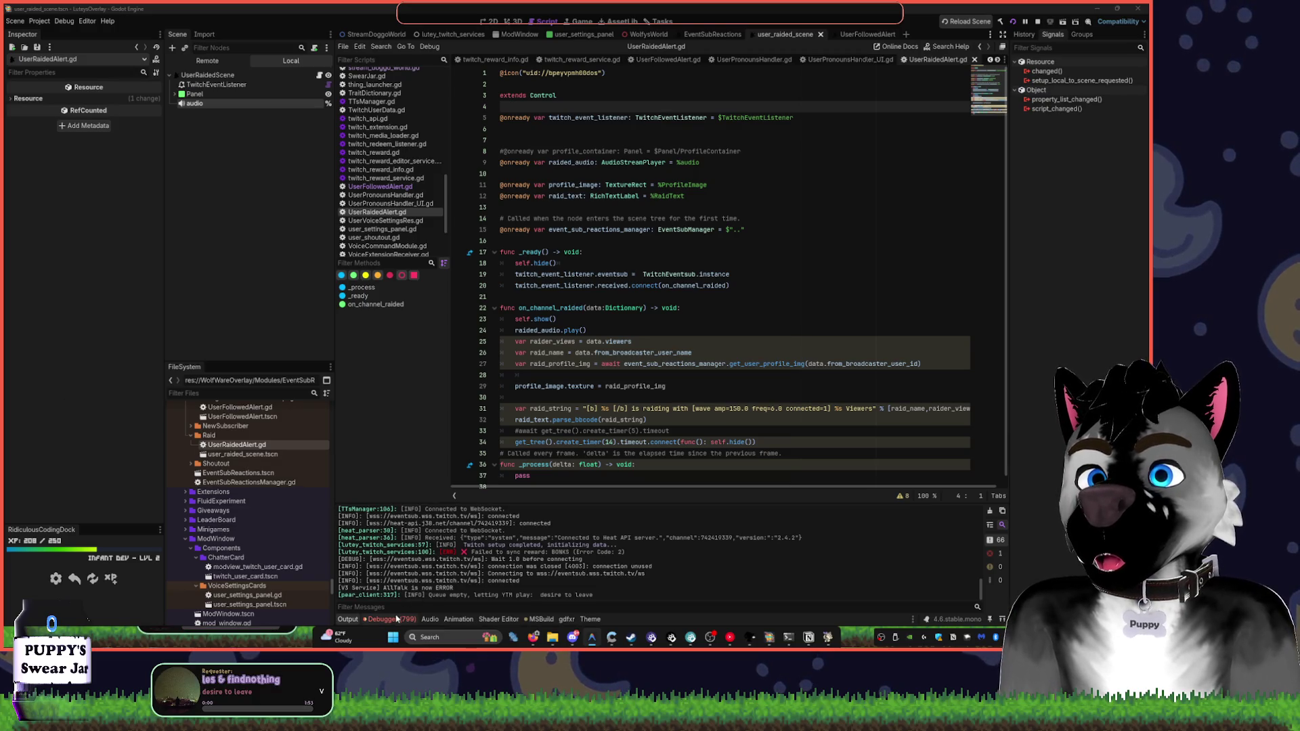
# In the Debugger's Errors list, jump from the 'Failed to sync reward: BONKS' error to log.gd line 748.
pyautogui.click(398, 618)
pyautogui.click(403, 432)
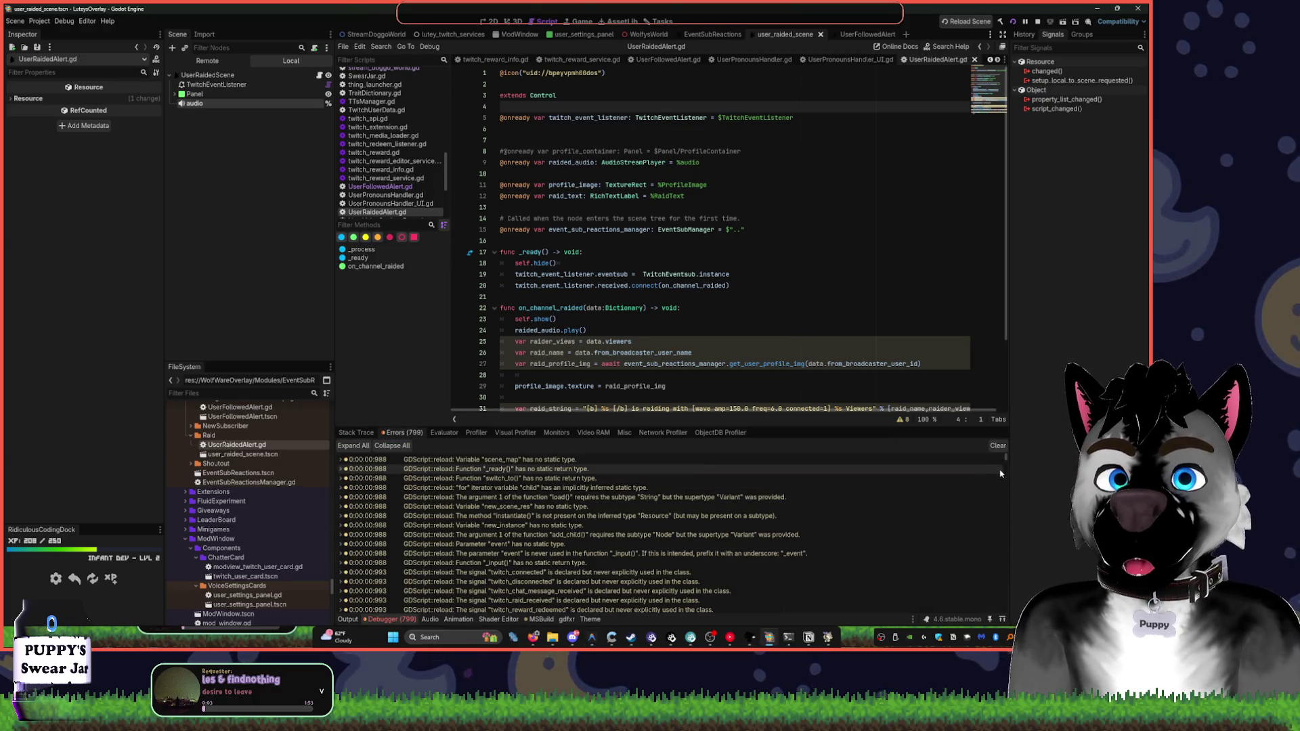
pyautogui.moveTo(1007, 458); pyautogui.dragTo(1003, 646)
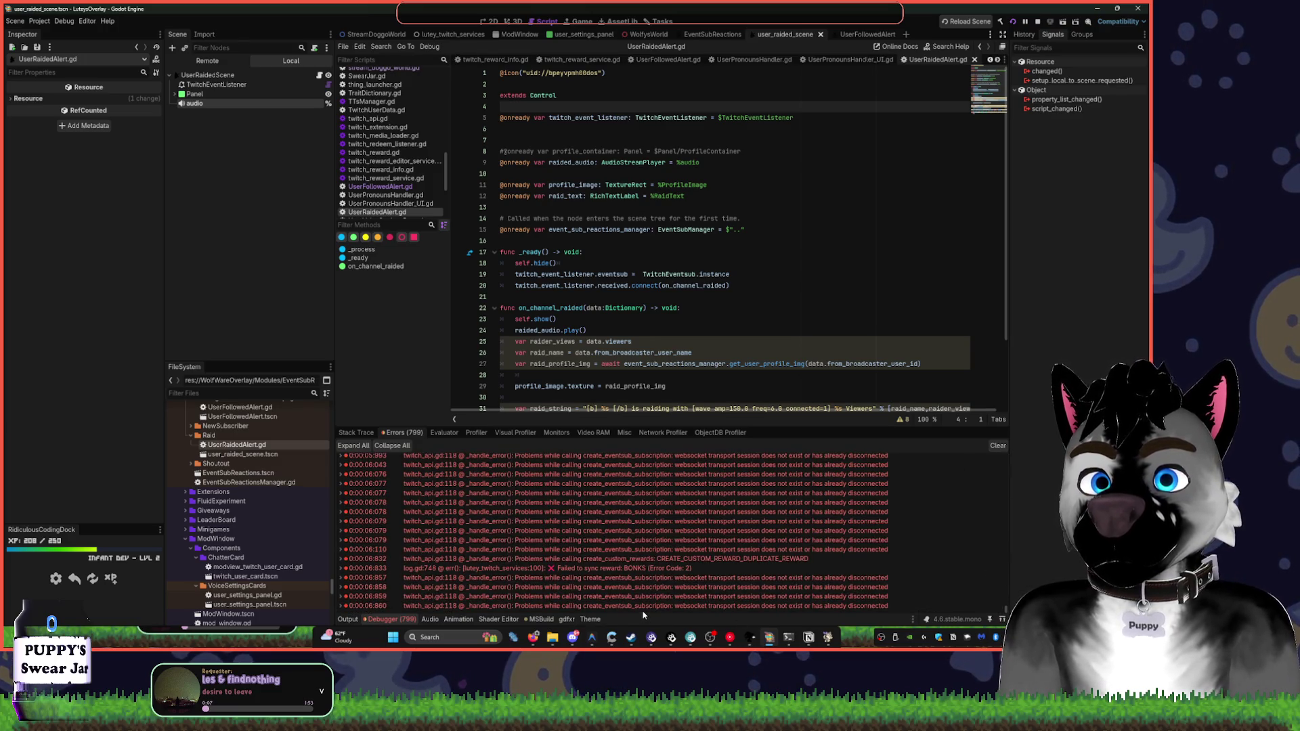
pyautogui.moveTo(648, 608)
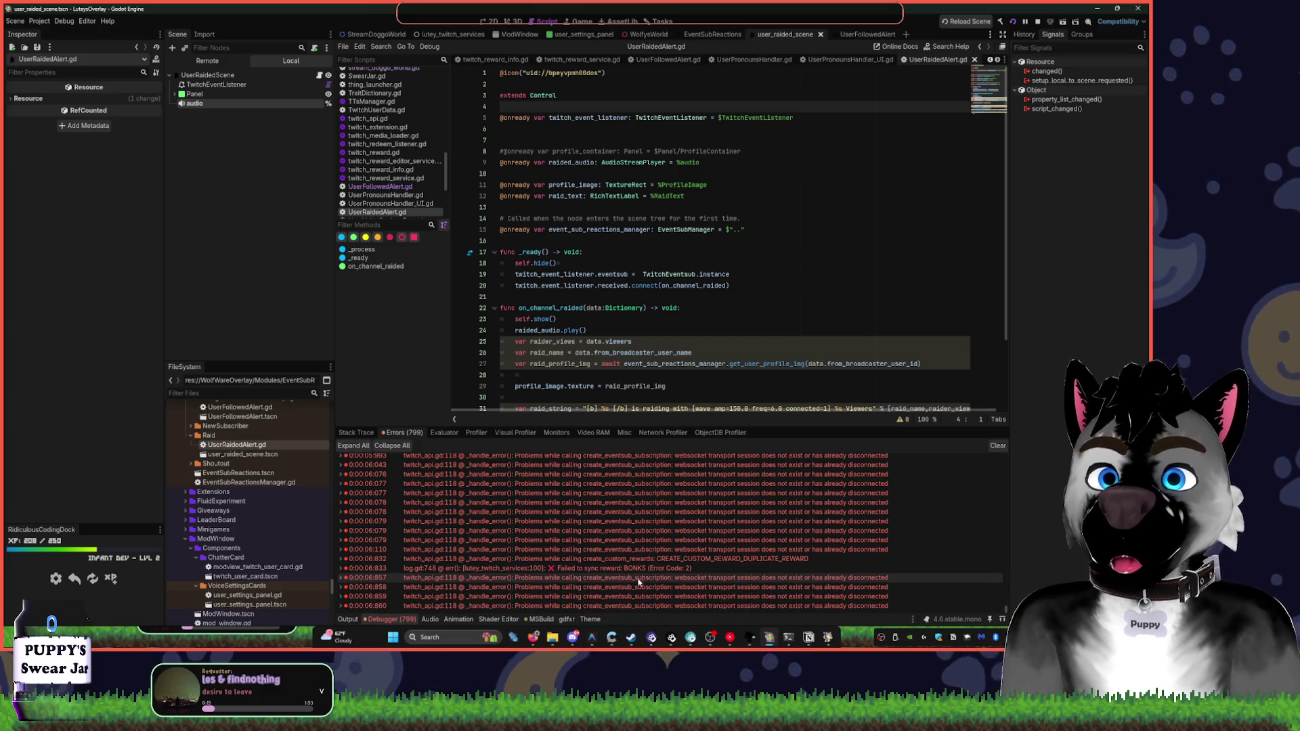
pyautogui.moveTo(639, 574)
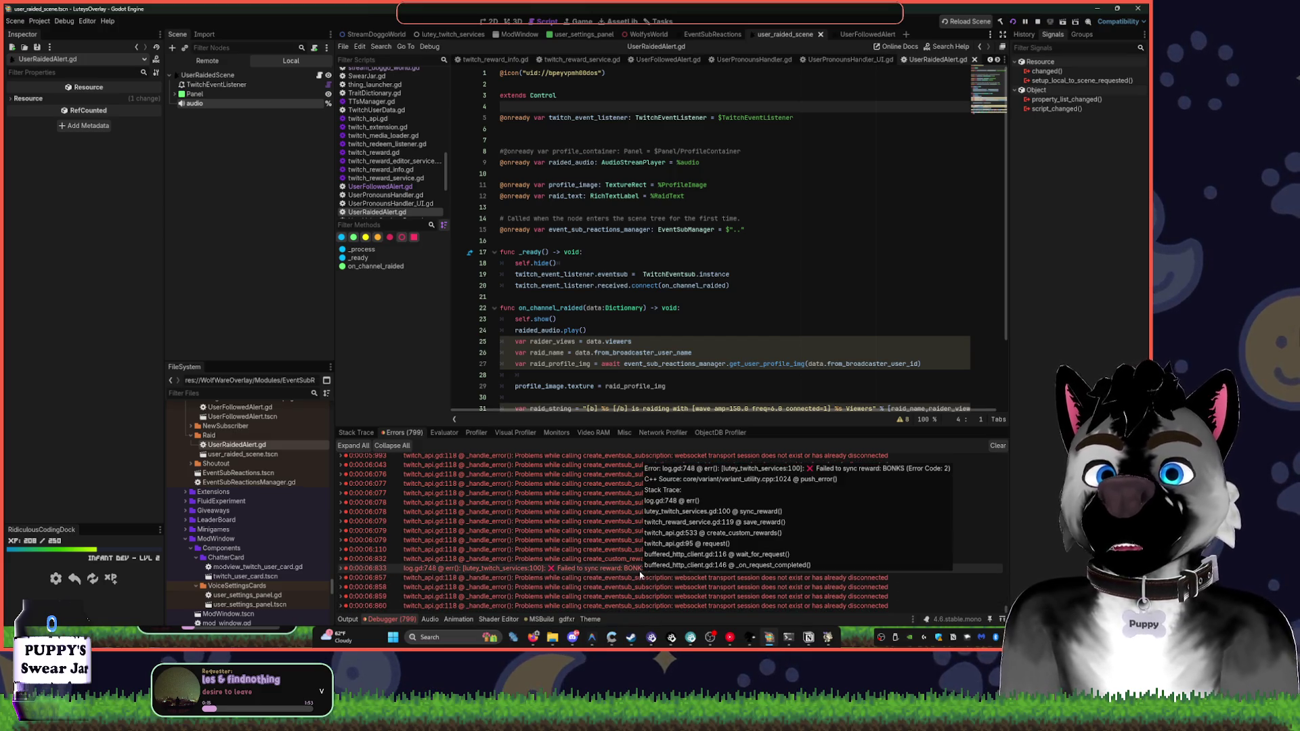
pyautogui.doubleClick(639, 572)
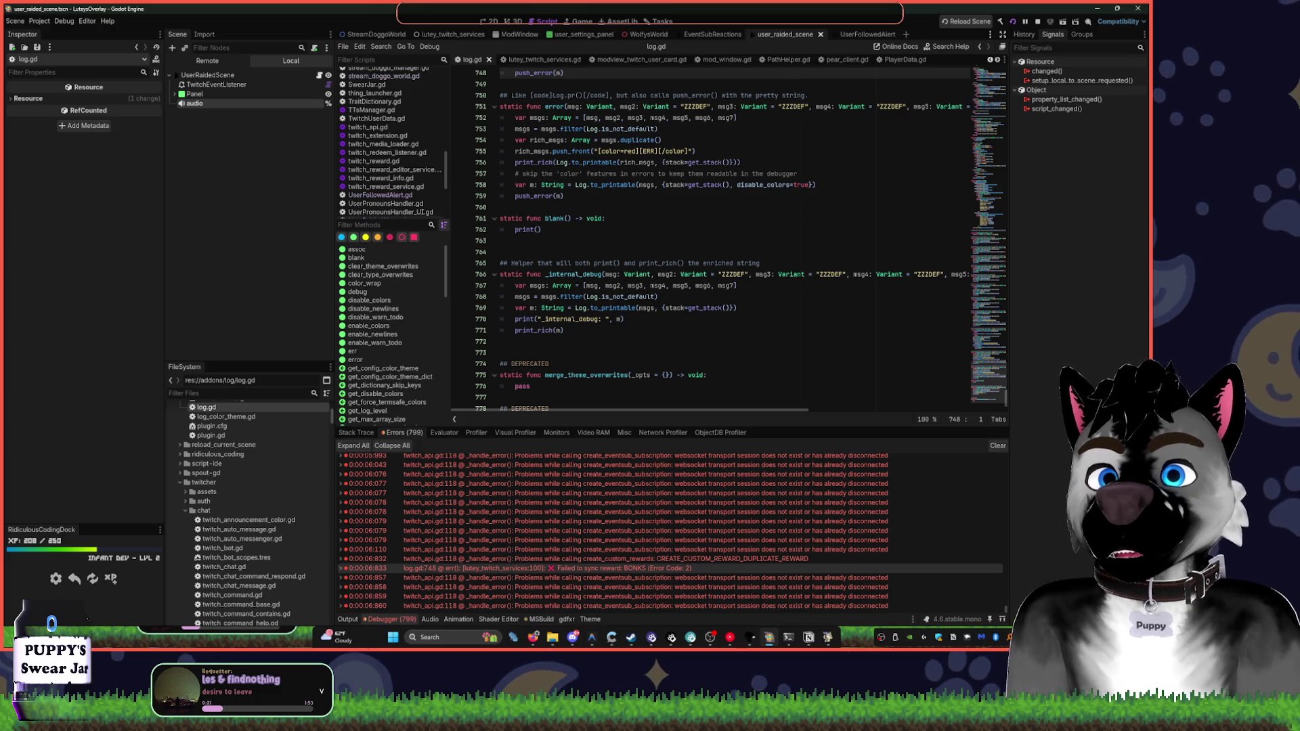
pyautogui.moveTo(580, 561)
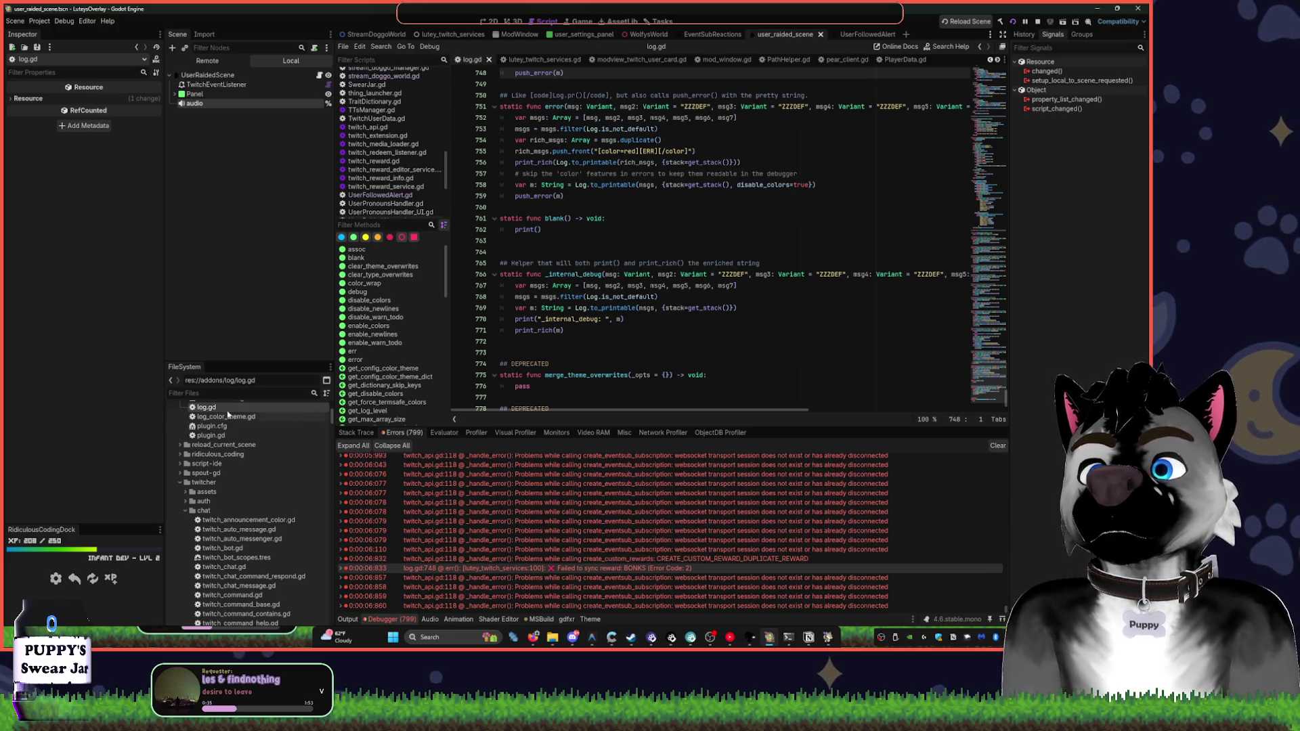
# Filter FileSystem for 'Bonk', open Bonks.tres and rename the reward to 'BONKS 2.0'.
pyautogui.click(214, 390)
pyautogui.write('Bonk')
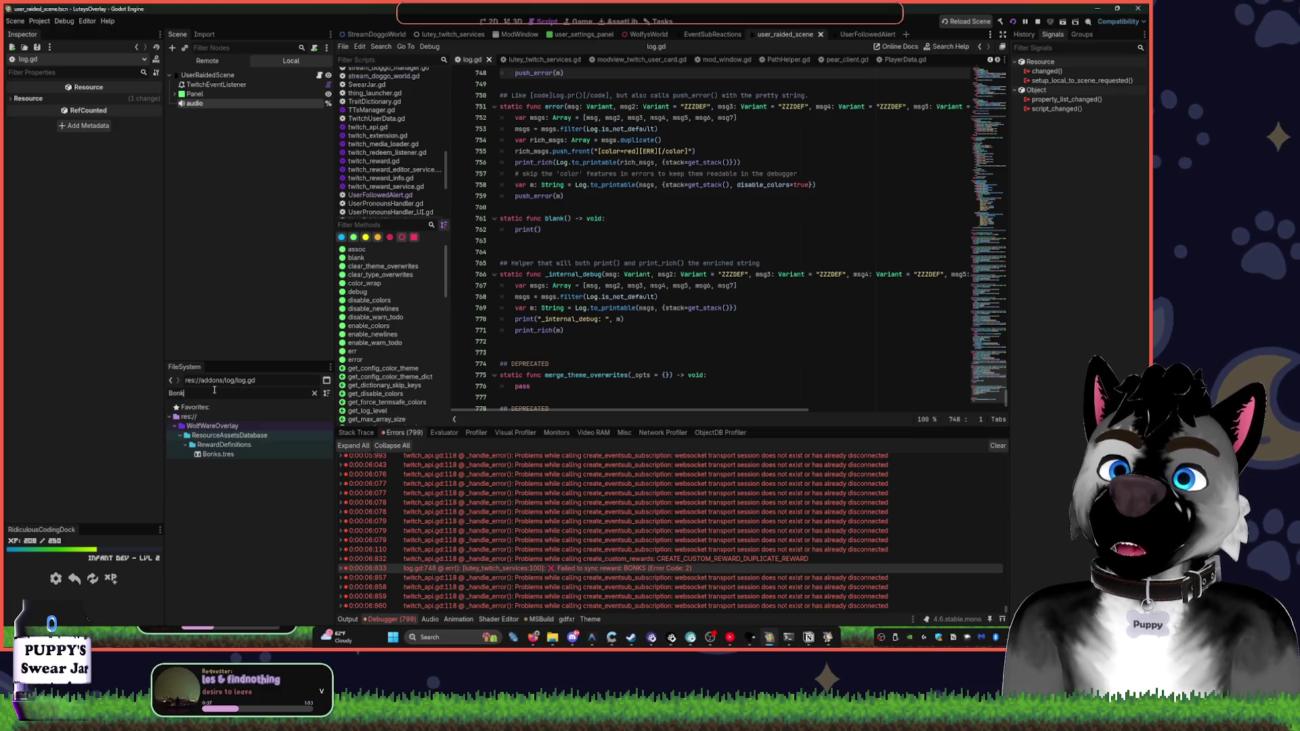
pyautogui.click(218, 453)
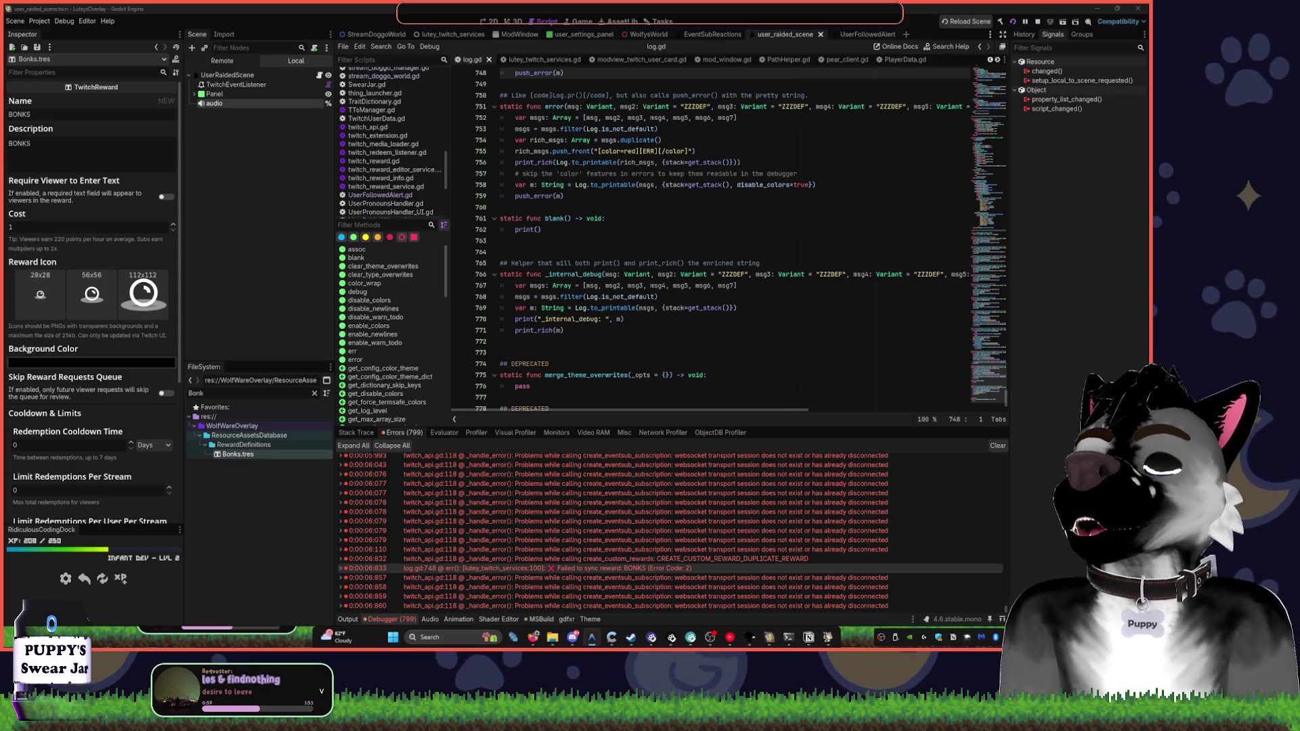
pyautogui.click(68, 115)
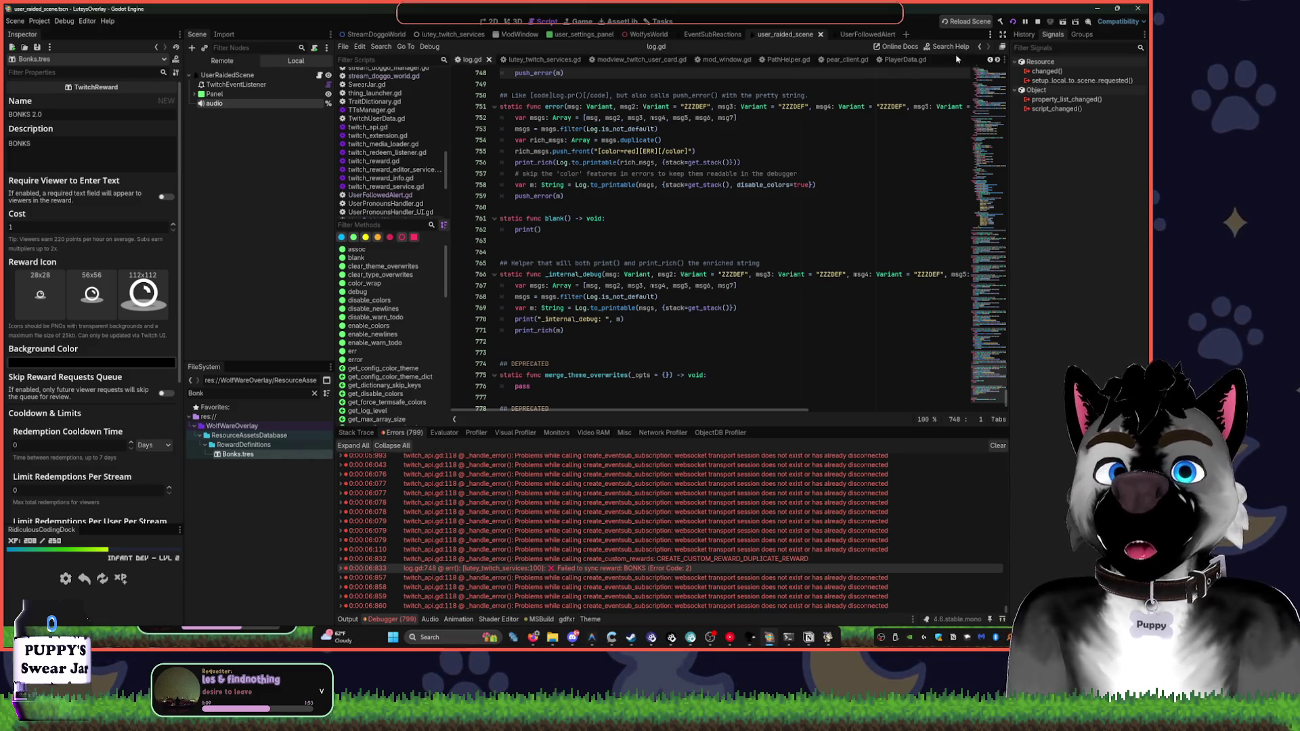
pyautogui.scroll(-5, 89, 406)
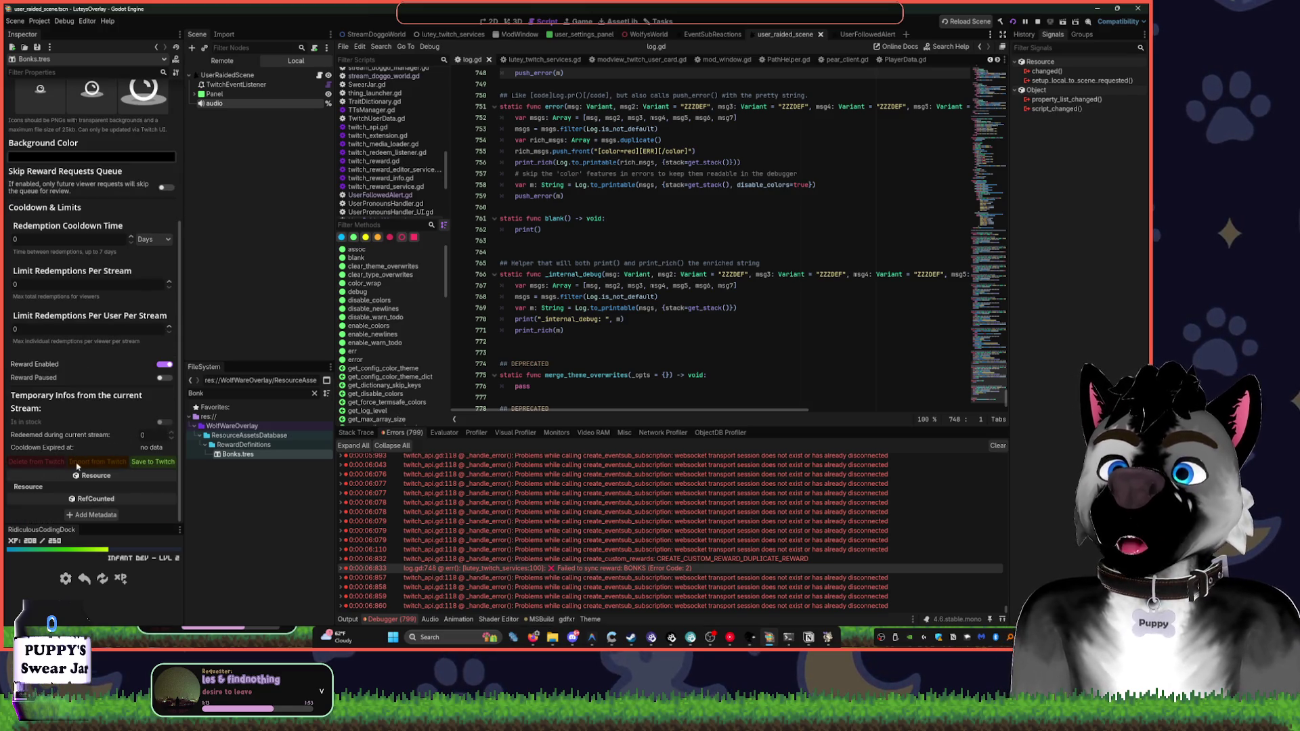
# Bring up Project Settings from the Project menu.
pyautogui.click(40, 21)
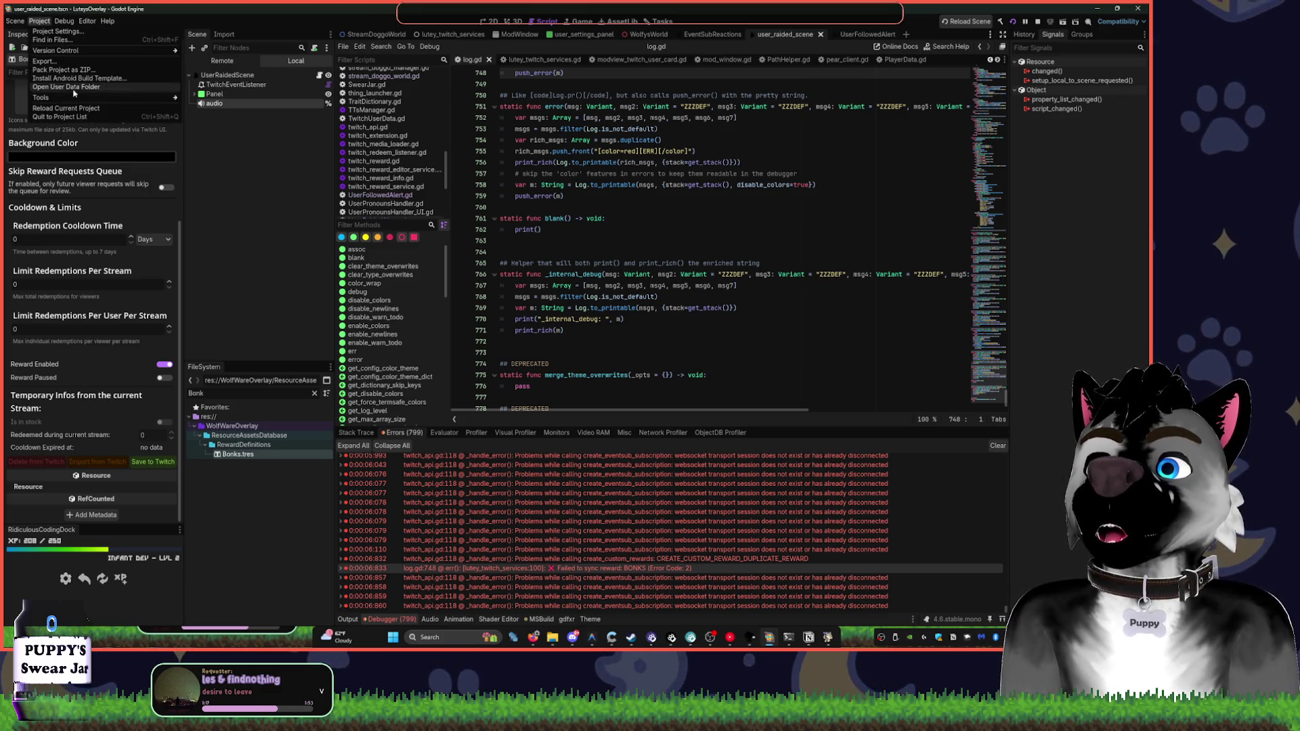
pyautogui.moveTo(75, 99)
pyautogui.click(58, 32)
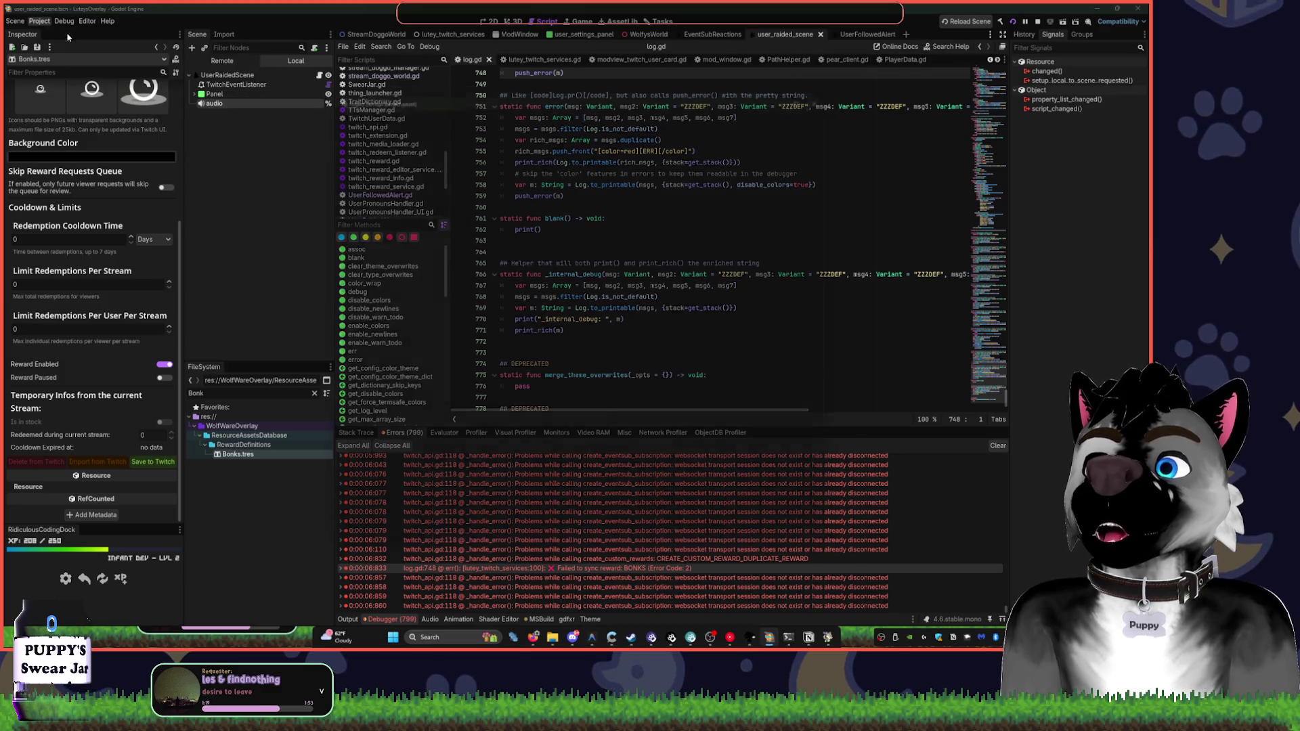
# Review the Twitcher > Editor project settings, then close the window.
pyautogui.scroll(-5, 359, 460)
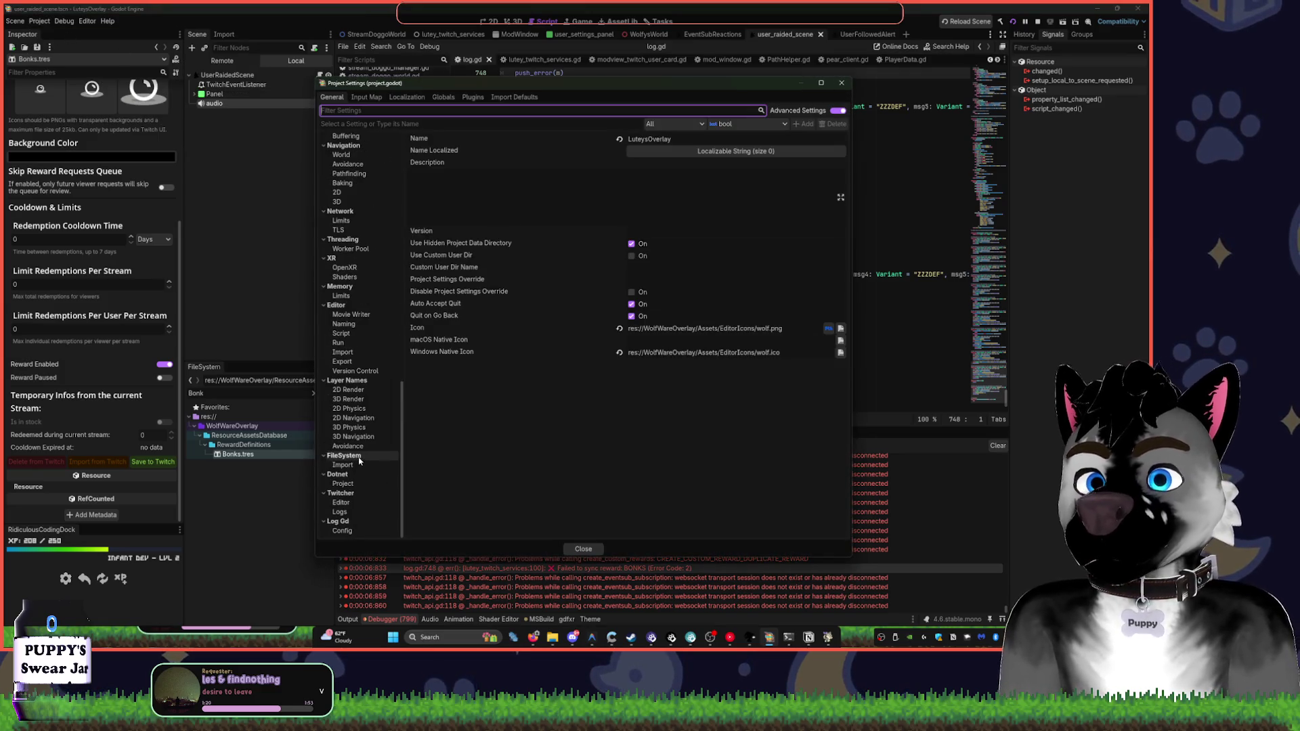
pyautogui.click(359, 503)
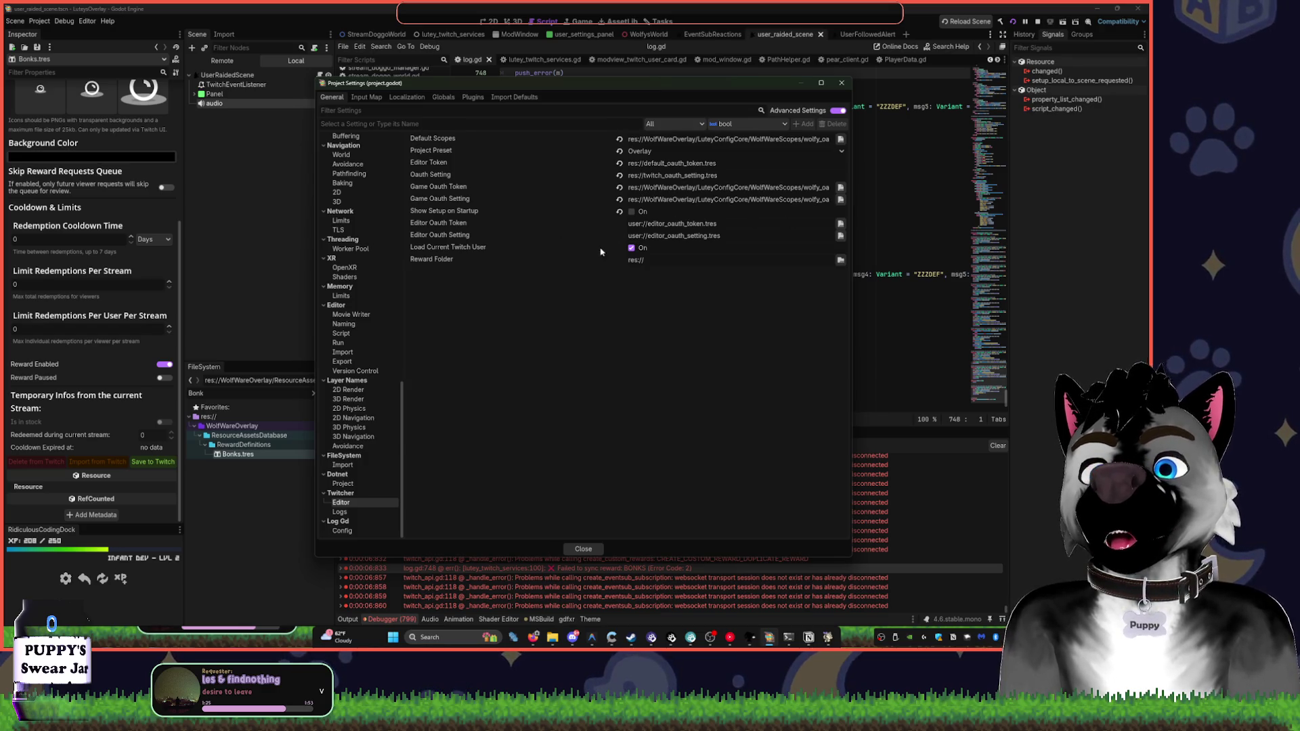
pyautogui.click(841, 83)
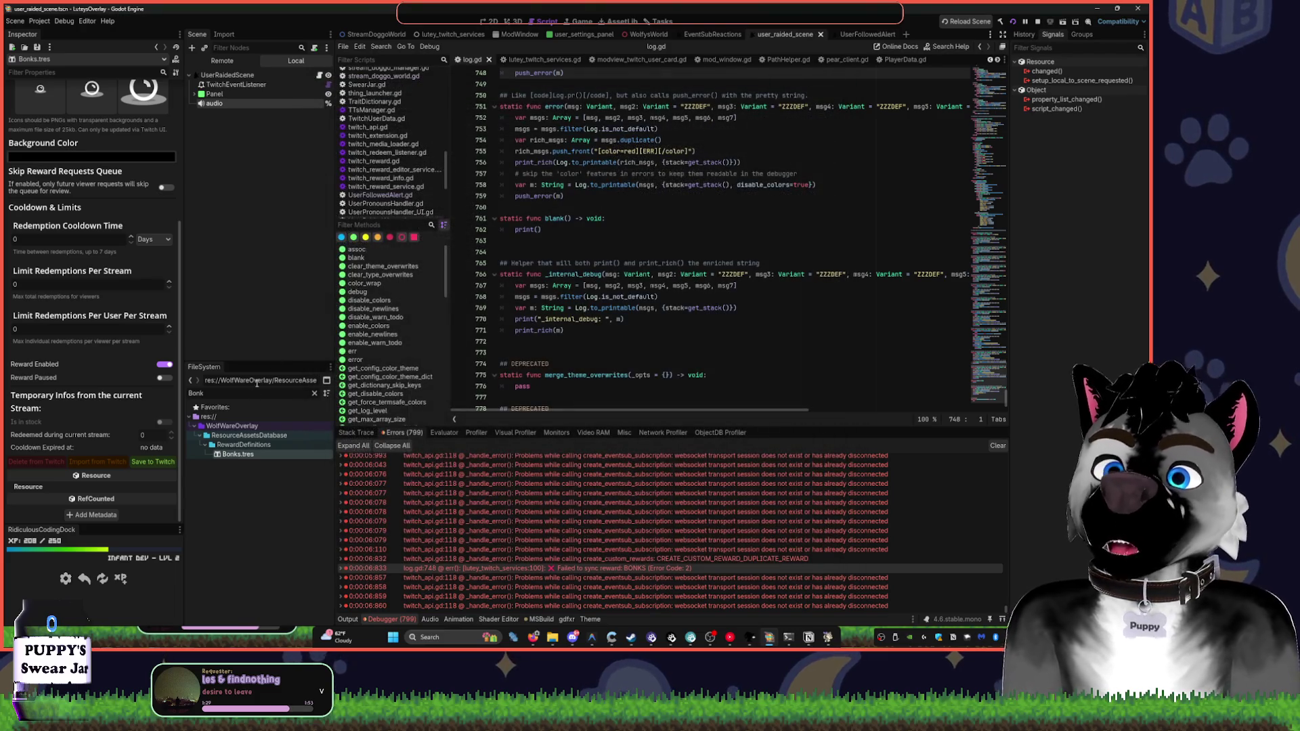
# Search FileSystem for 'editor_' files, then clear the filter.
pyautogui.press('super')
pyautogui.press('super')
pyautogui.hotkey('ctrl', 'a')
pyautogui.write('editor')
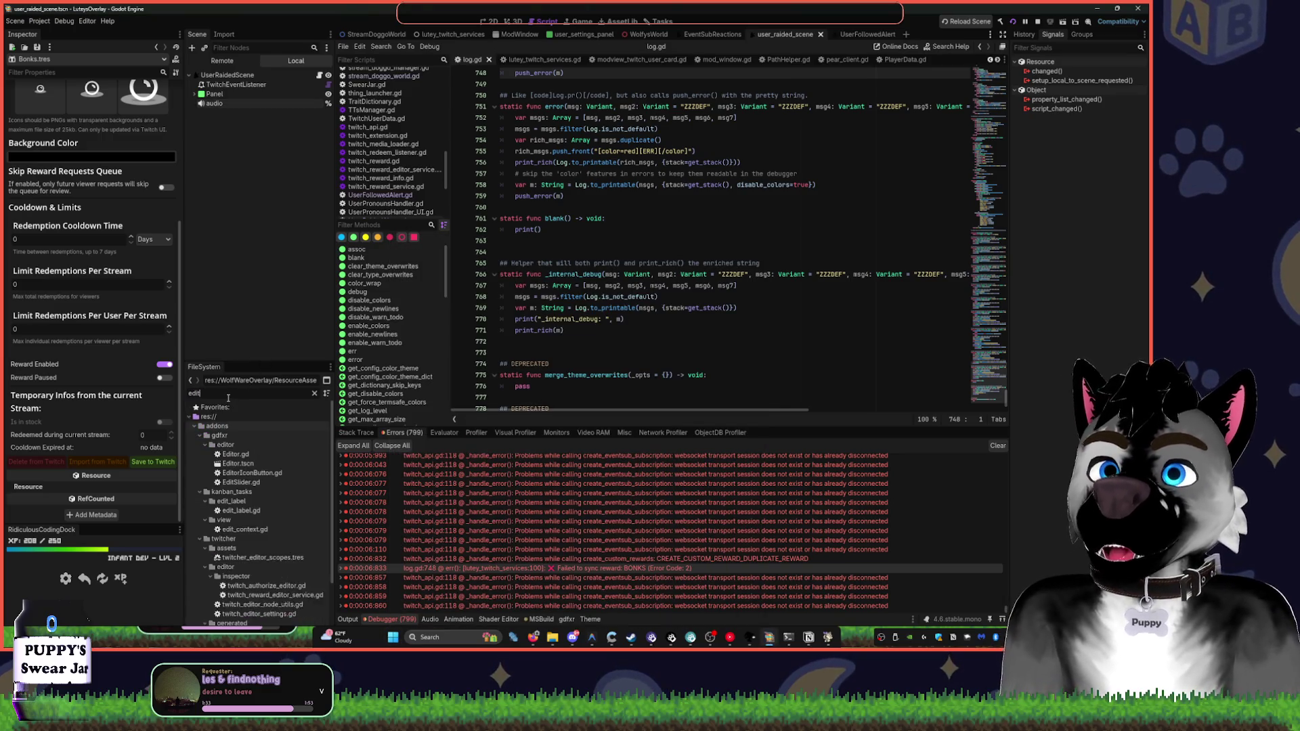
pyautogui.write('_')
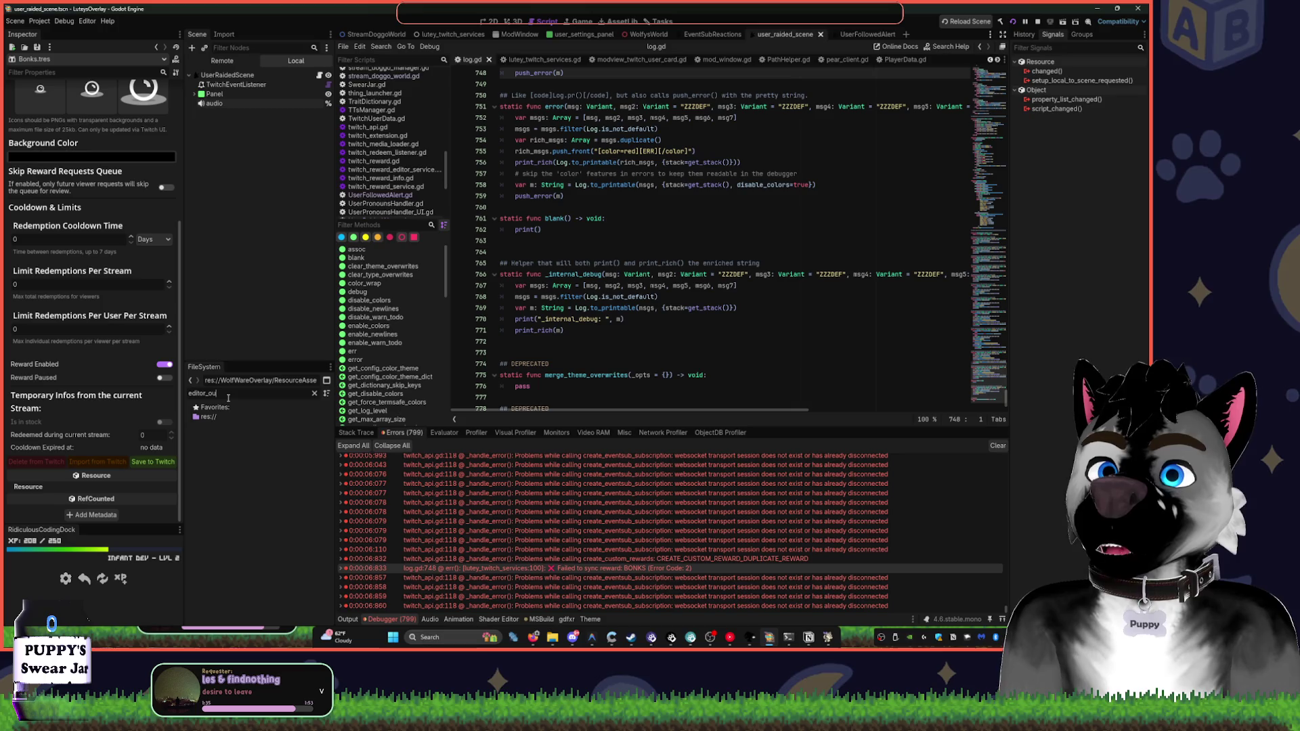
pyautogui.press('BackSpace')
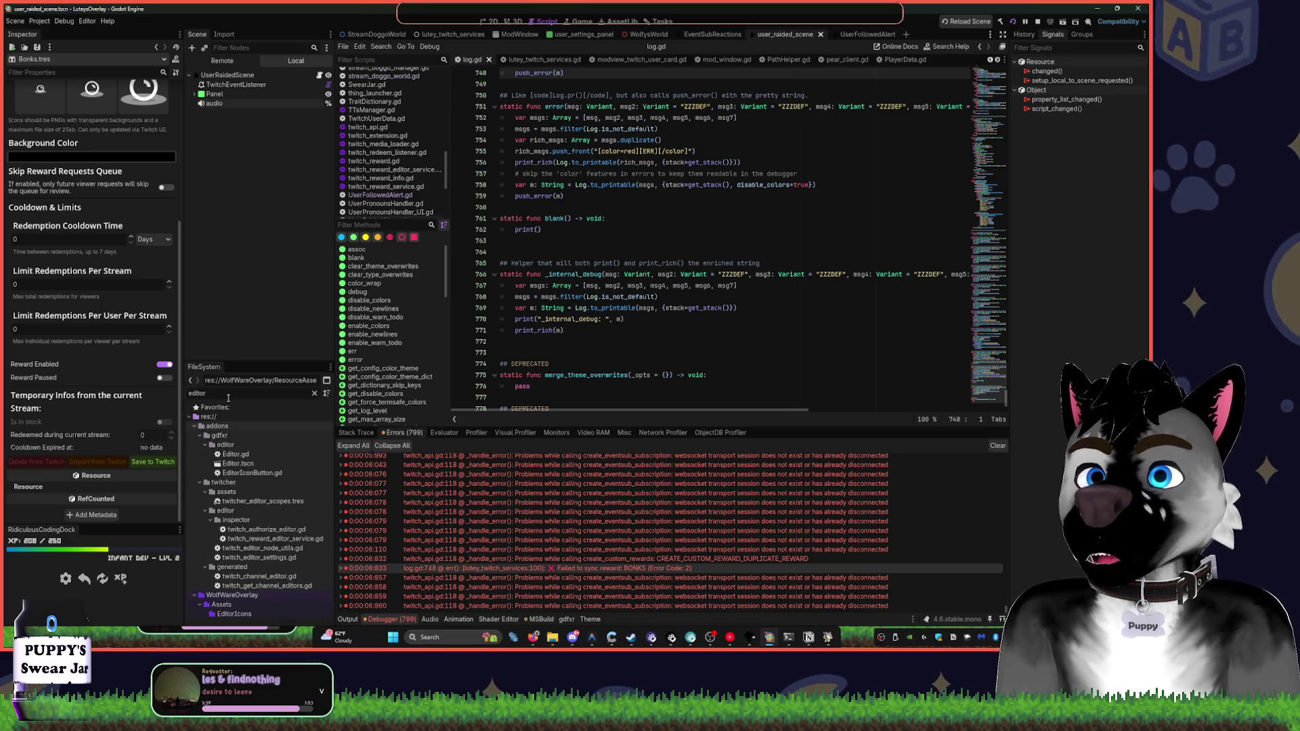
pyautogui.write('_')
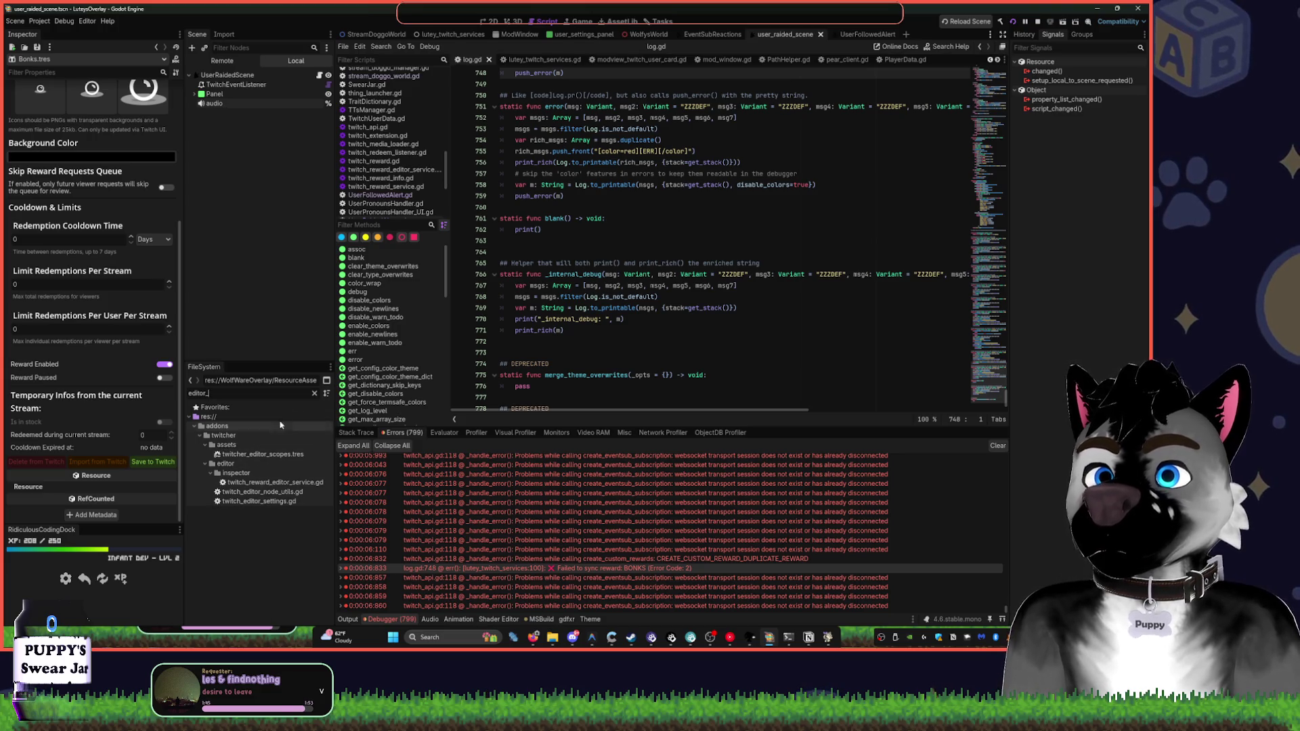
pyautogui.click(314, 395)
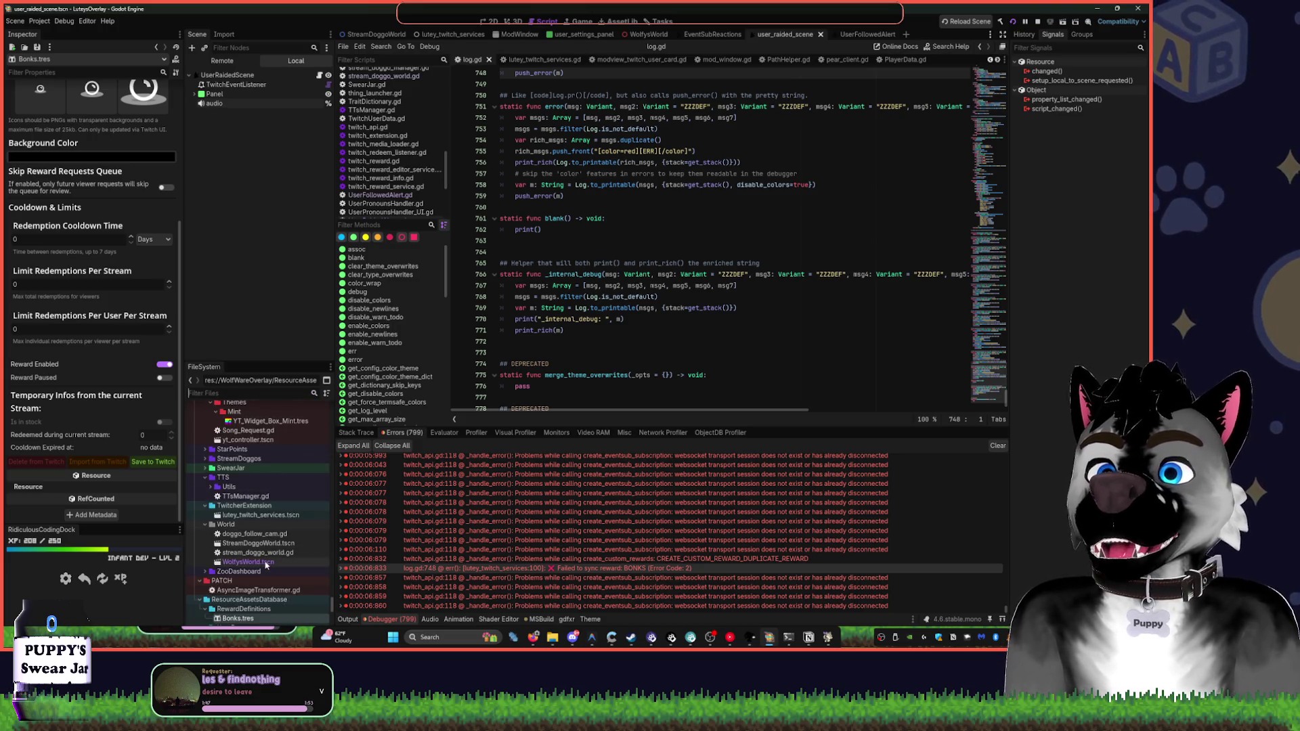
# Reopen Project Settings to inspect the Twitcher Editor Token setting, then close it.
pyautogui.click(39, 21)
pyautogui.moveTo(162, 97)
pyautogui.click(45, 31)
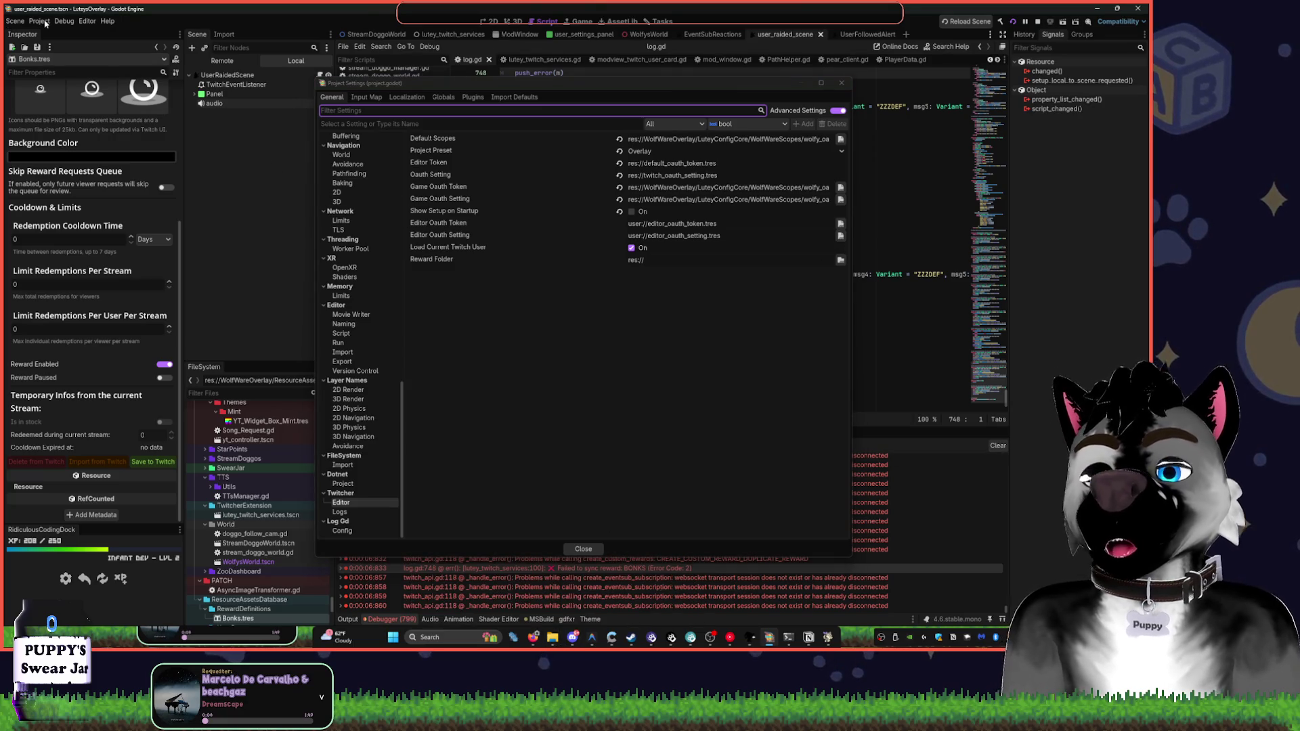
pyautogui.click(642, 390)
pyautogui.click(427, 164)
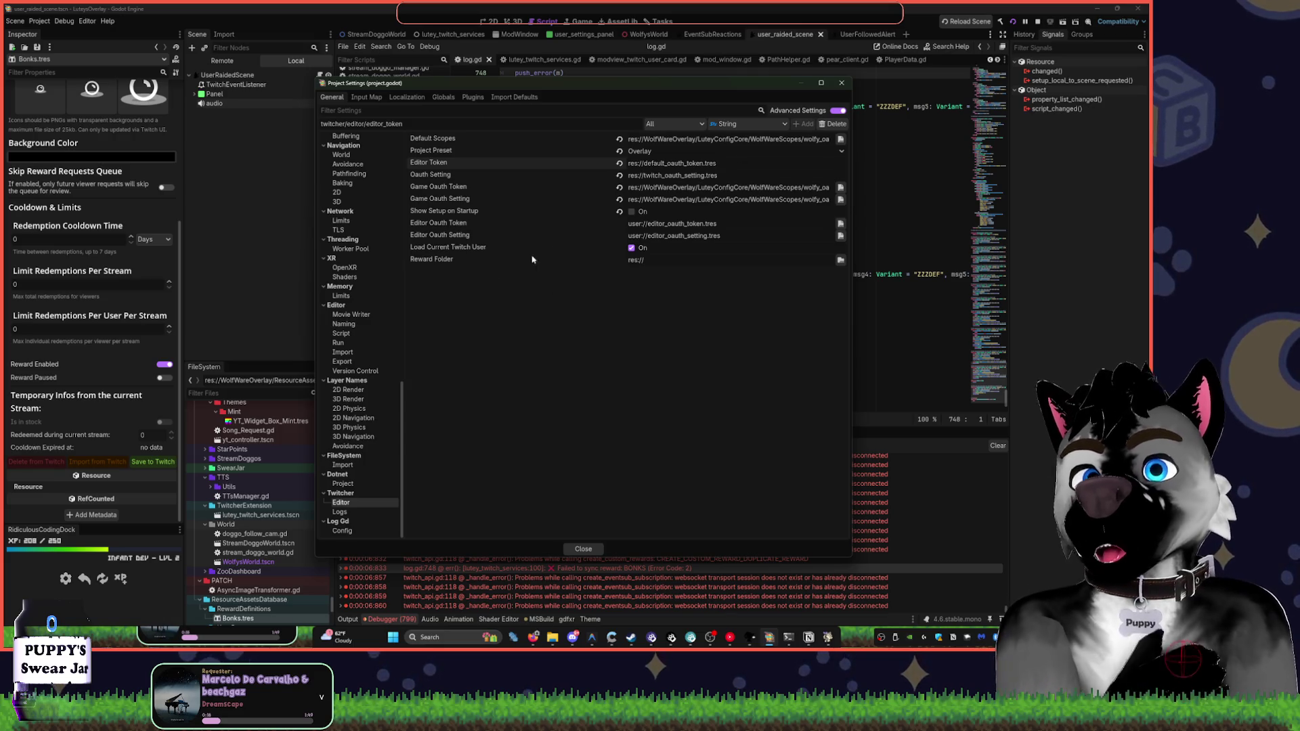
pyautogui.press('Escape')
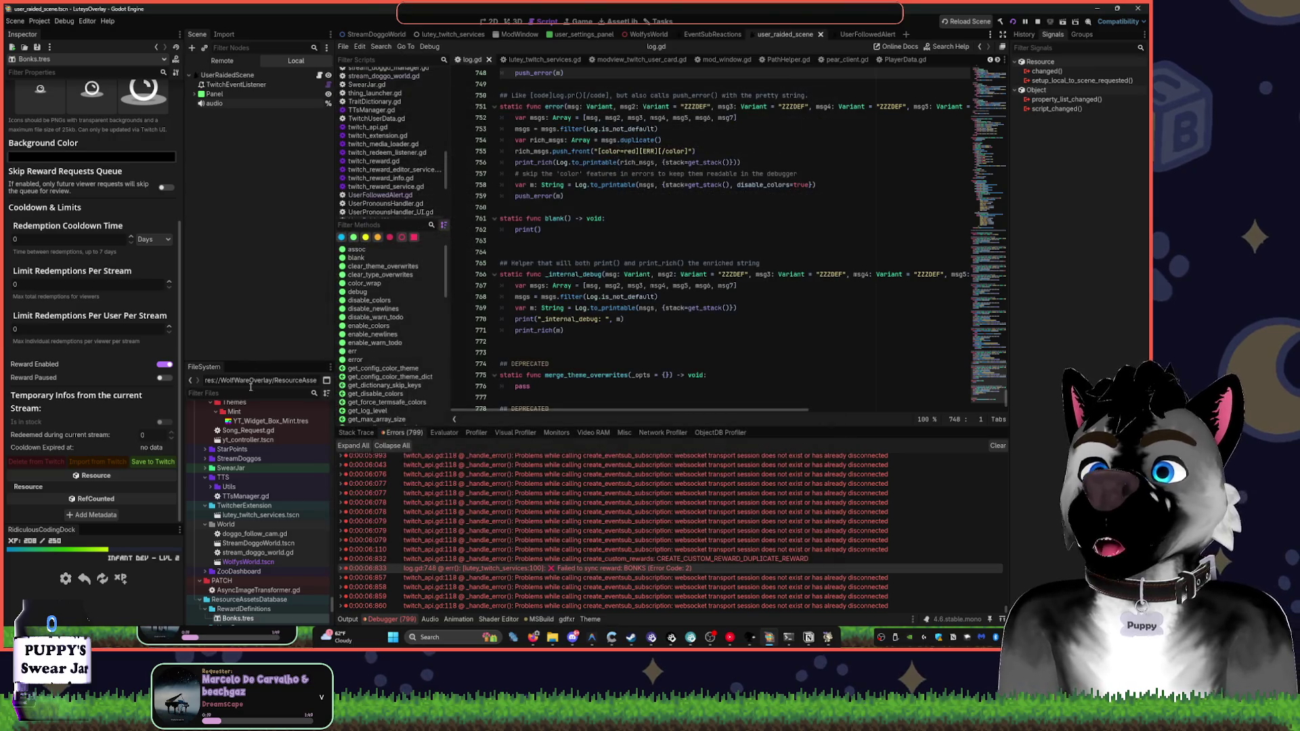
# Filter for 'default', inspect and reload default_oauth_token.tres, then switch to lutey_twitch_services.
pyautogui.click(253, 391)
pyautogui.write('default')
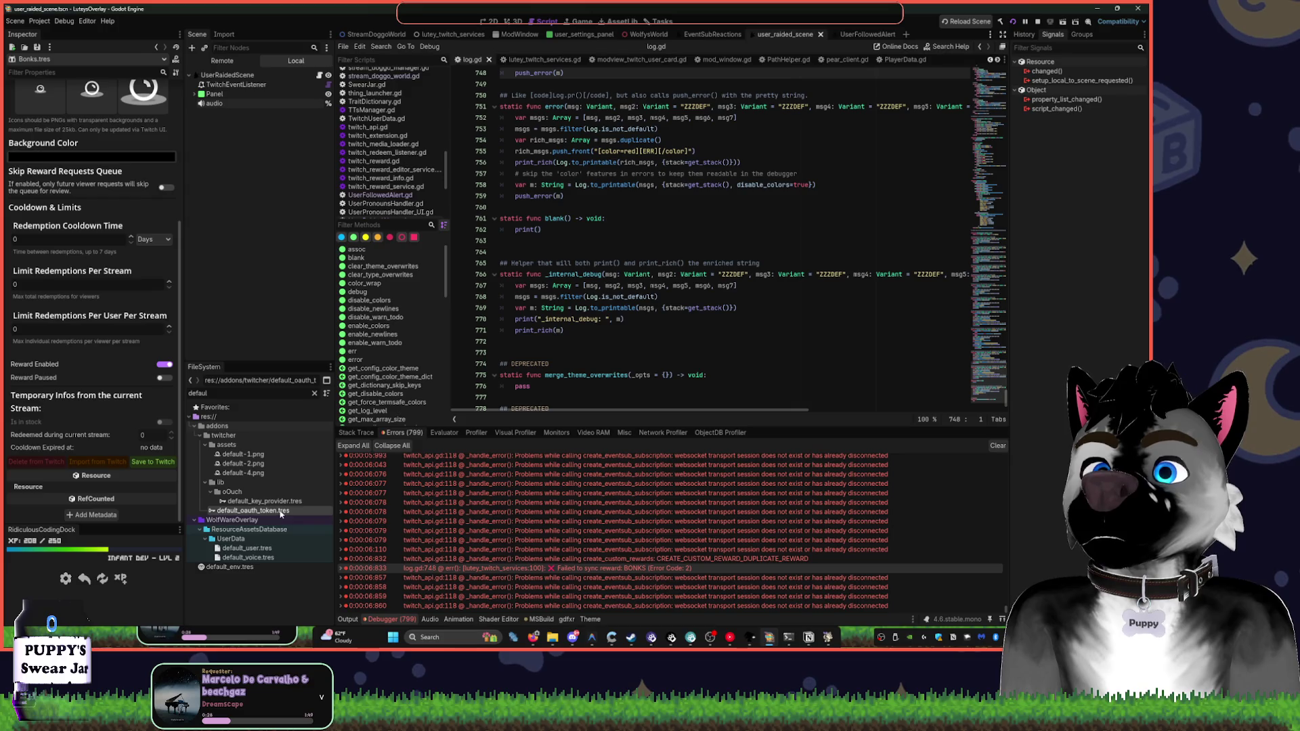
pyautogui.click(280, 512)
pyautogui.click(61, 153)
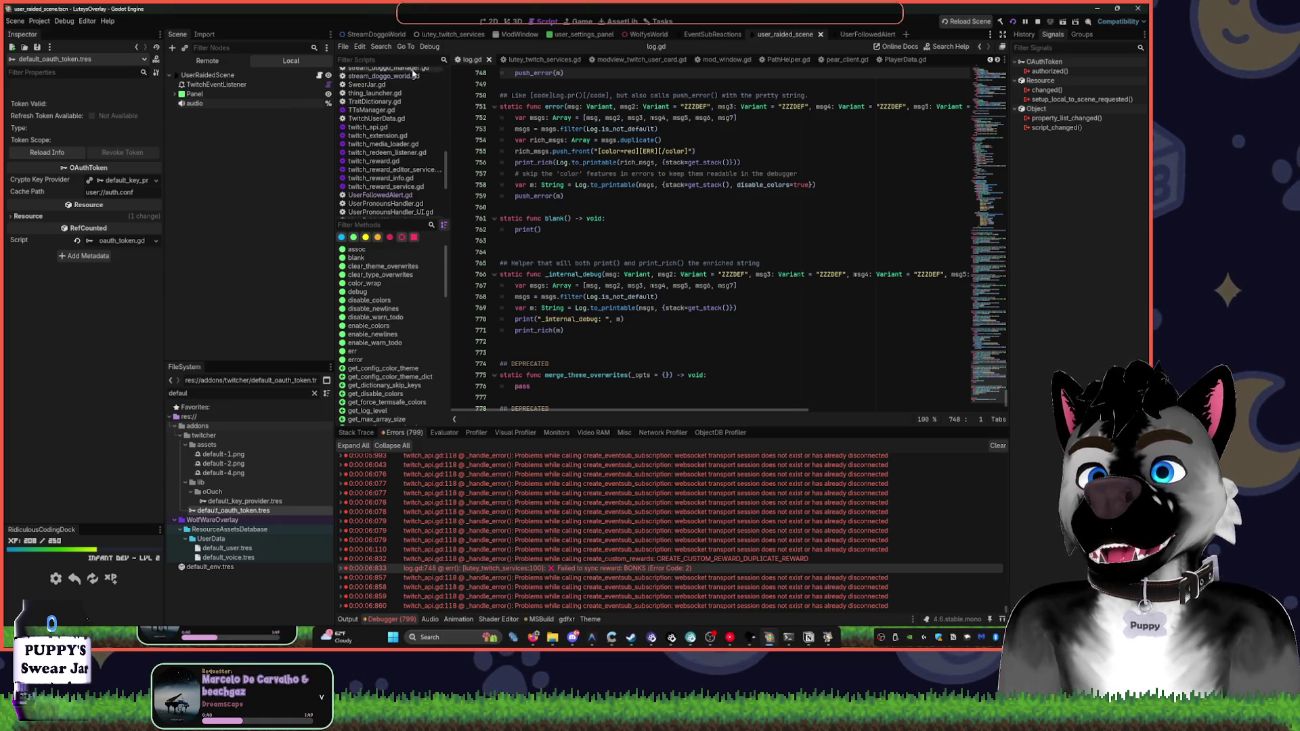
pyautogui.click(449, 34)
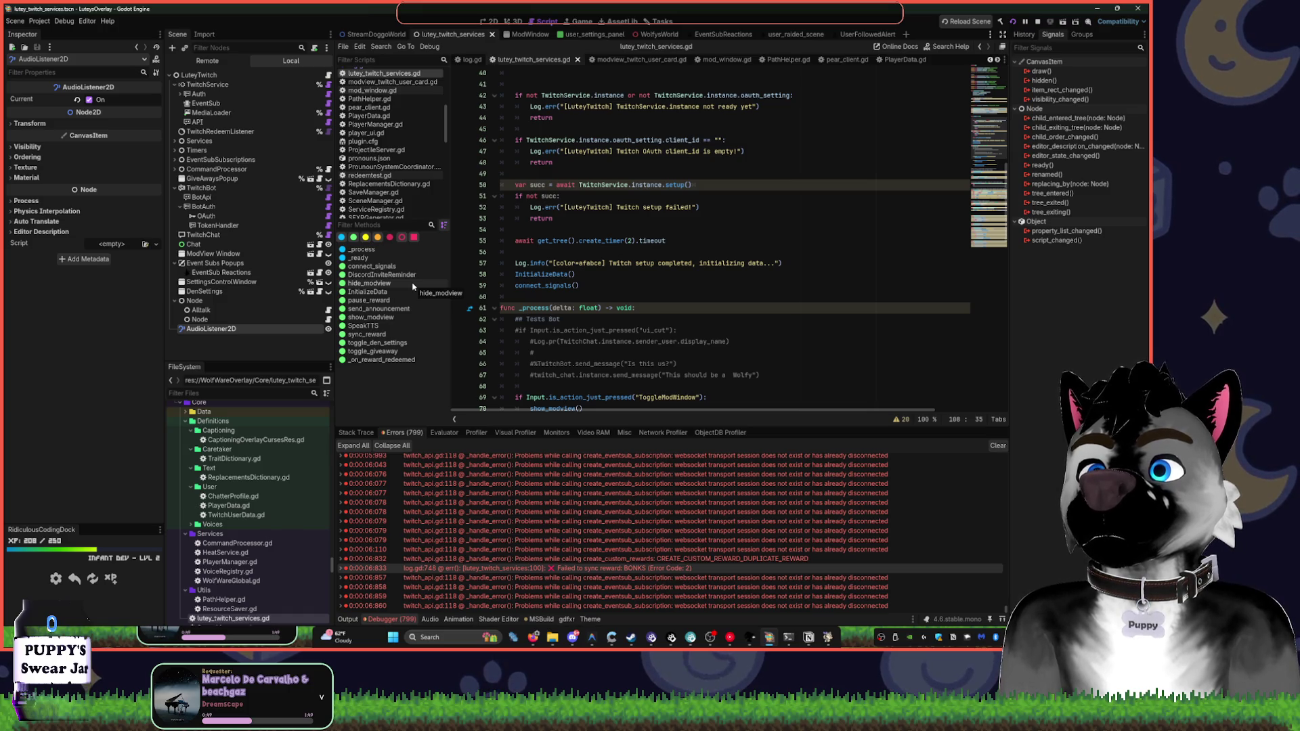
# Look at the Twitcher Setup authorization step, then select TwitchService with a wider Inspector.
pyautogui.click(40, 21)
pyautogui.moveTo(101, 98)
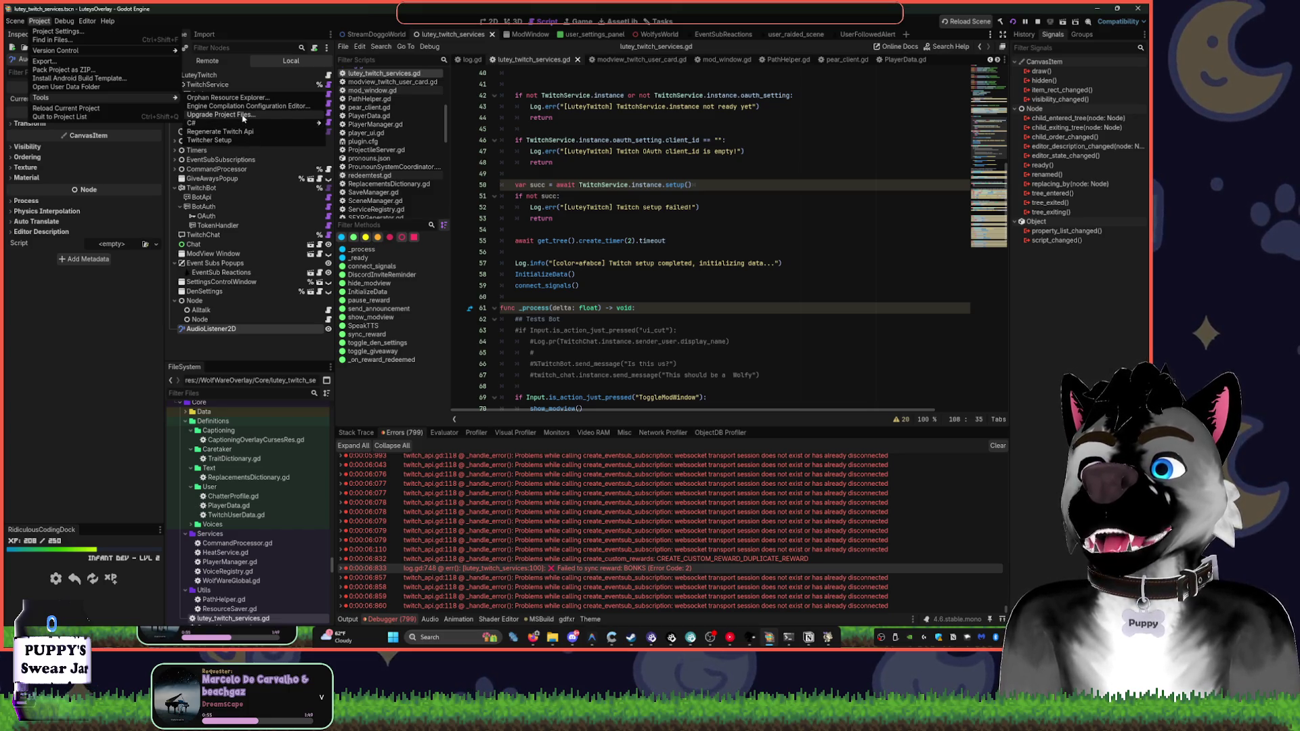
pyautogui.click(227, 140)
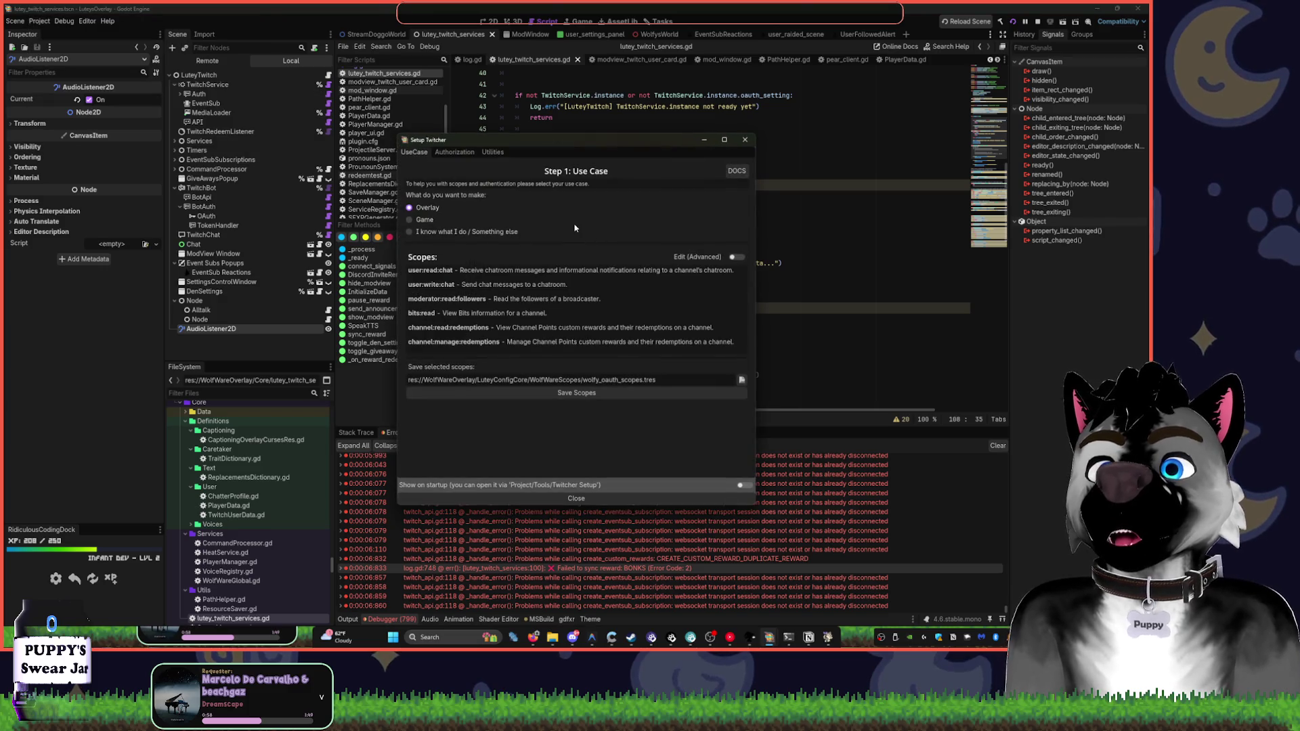
pyautogui.click(453, 154)
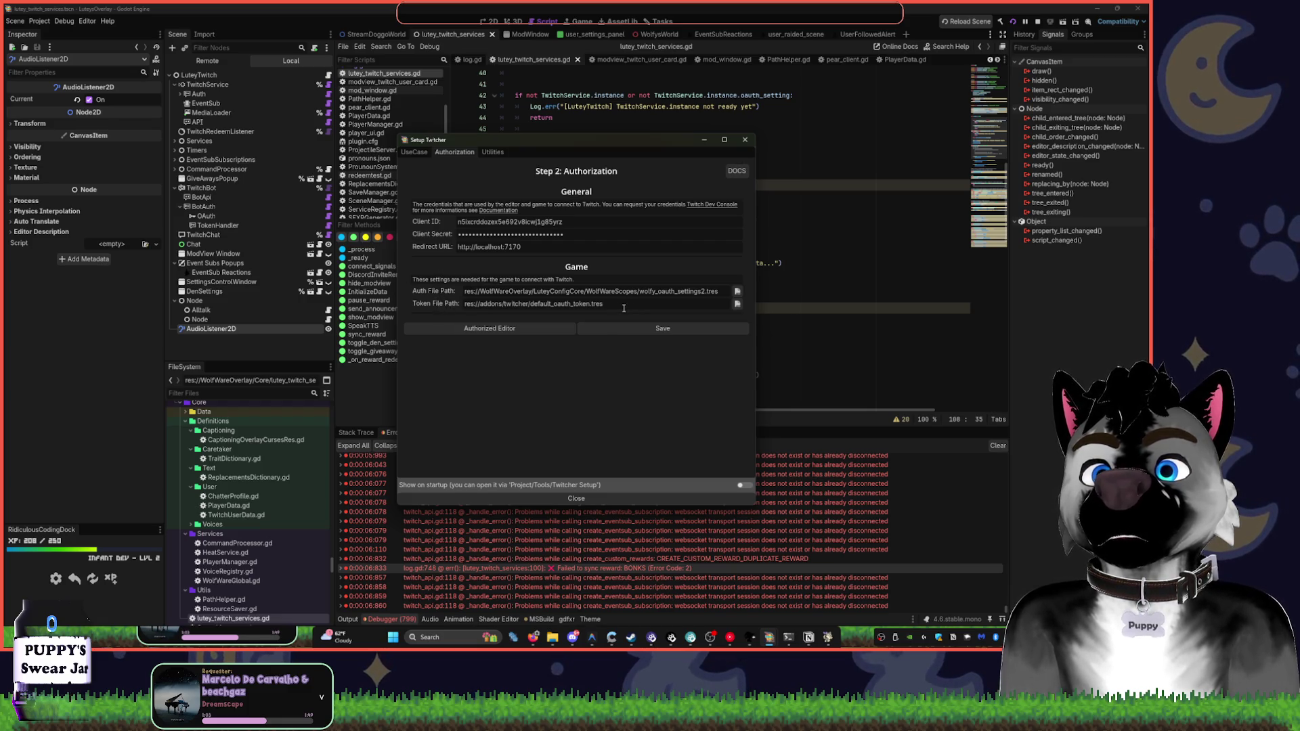
pyautogui.click(747, 140)
pyautogui.click(207, 85)
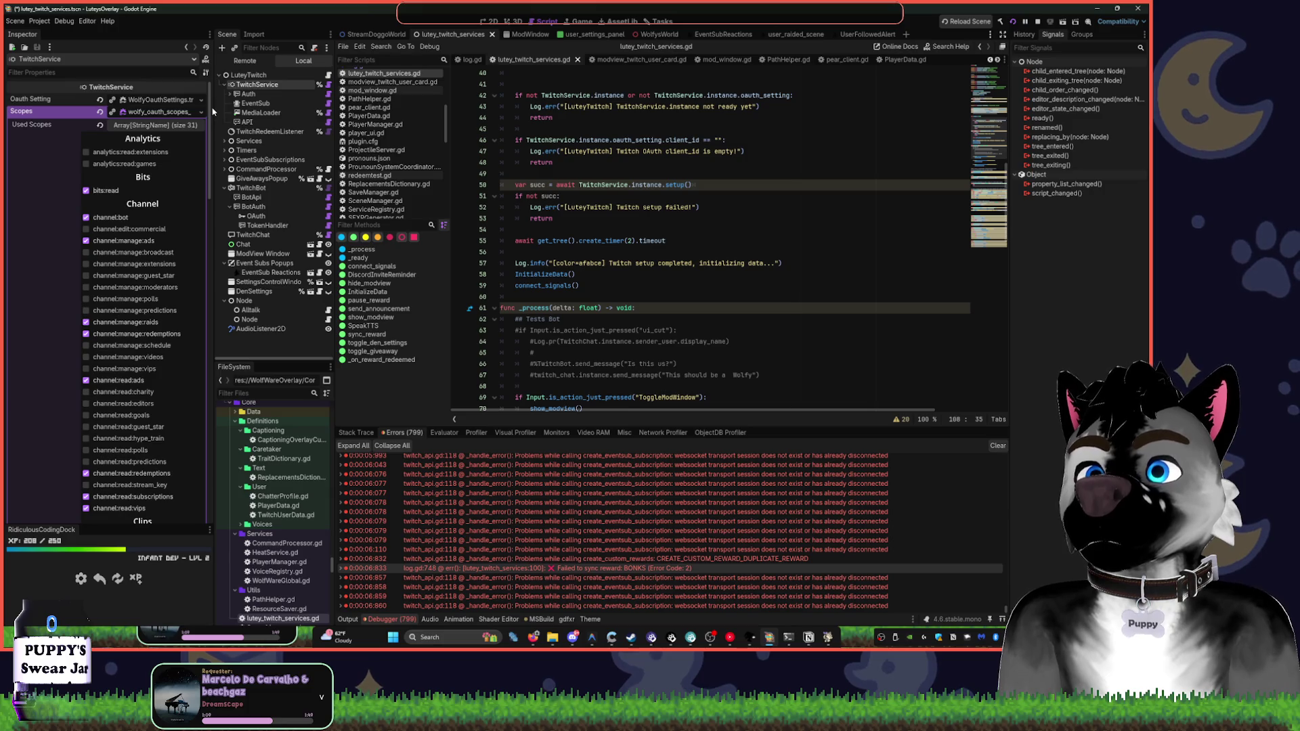
pyautogui.moveTo(213, 106); pyautogui.dragTo(267, 106)
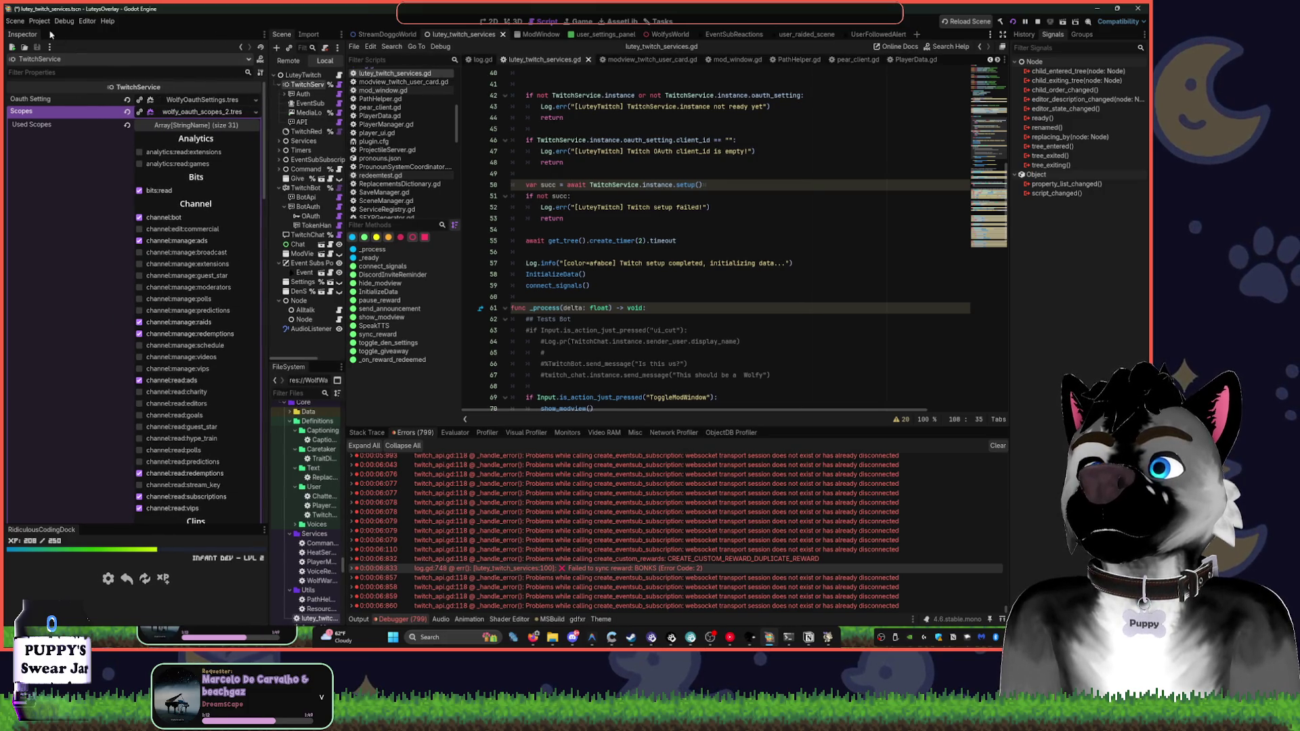
# Authorize the editor with Twitch in Twitcher Setup and dismiss the browser login page.
pyautogui.click(39, 21)
pyautogui.moveTo(61, 98)
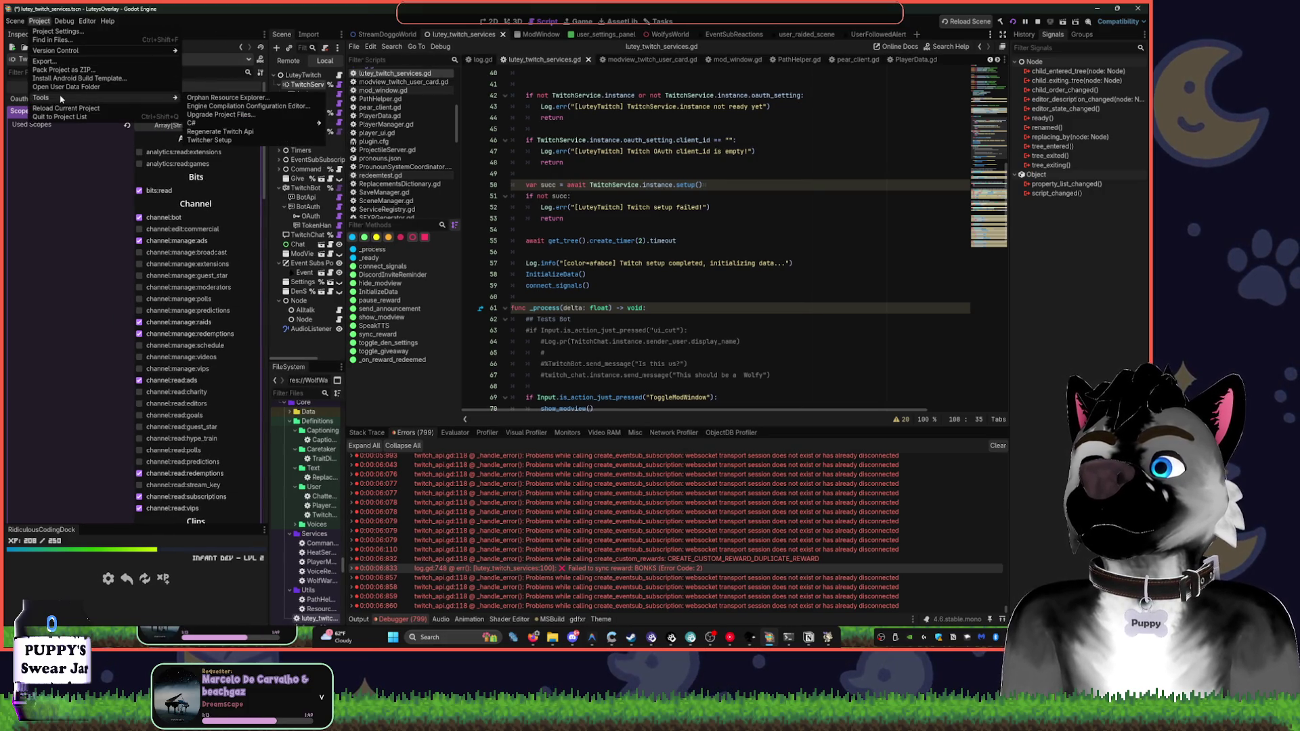
pyautogui.click(242, 141)
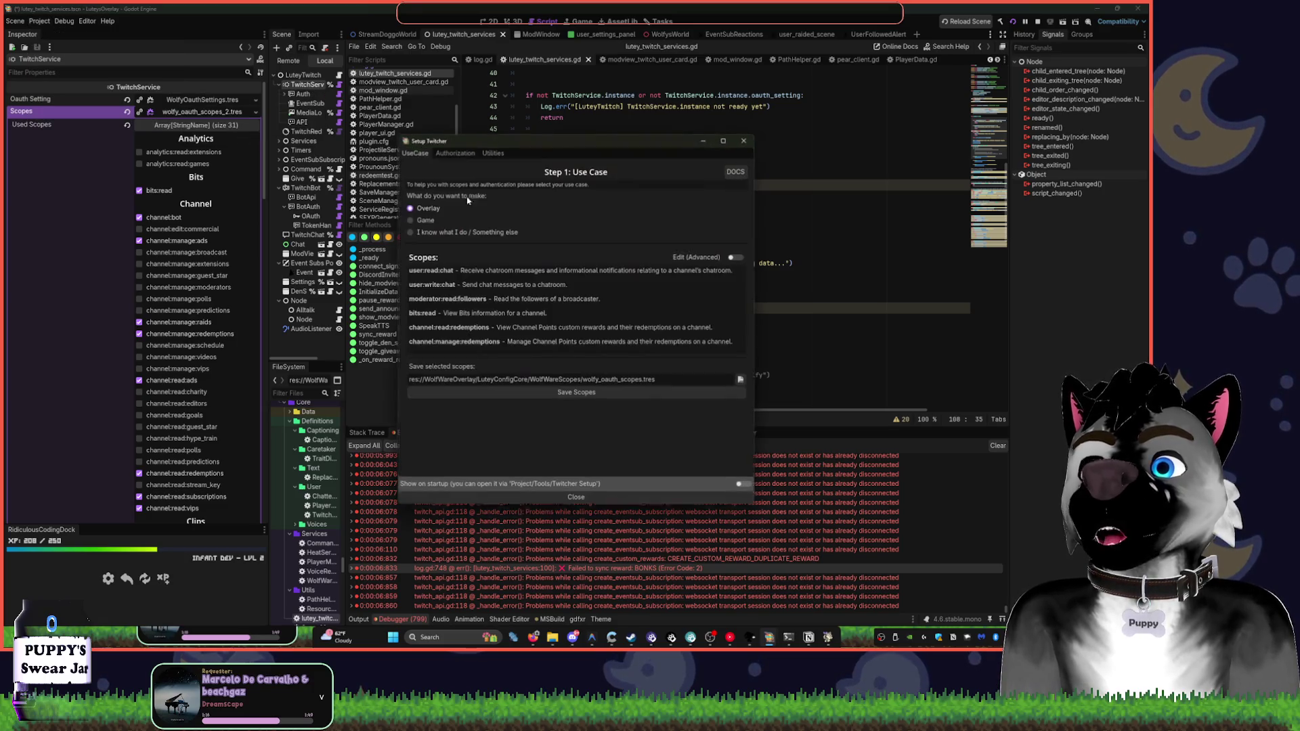
pyautogui.click(520, 371)
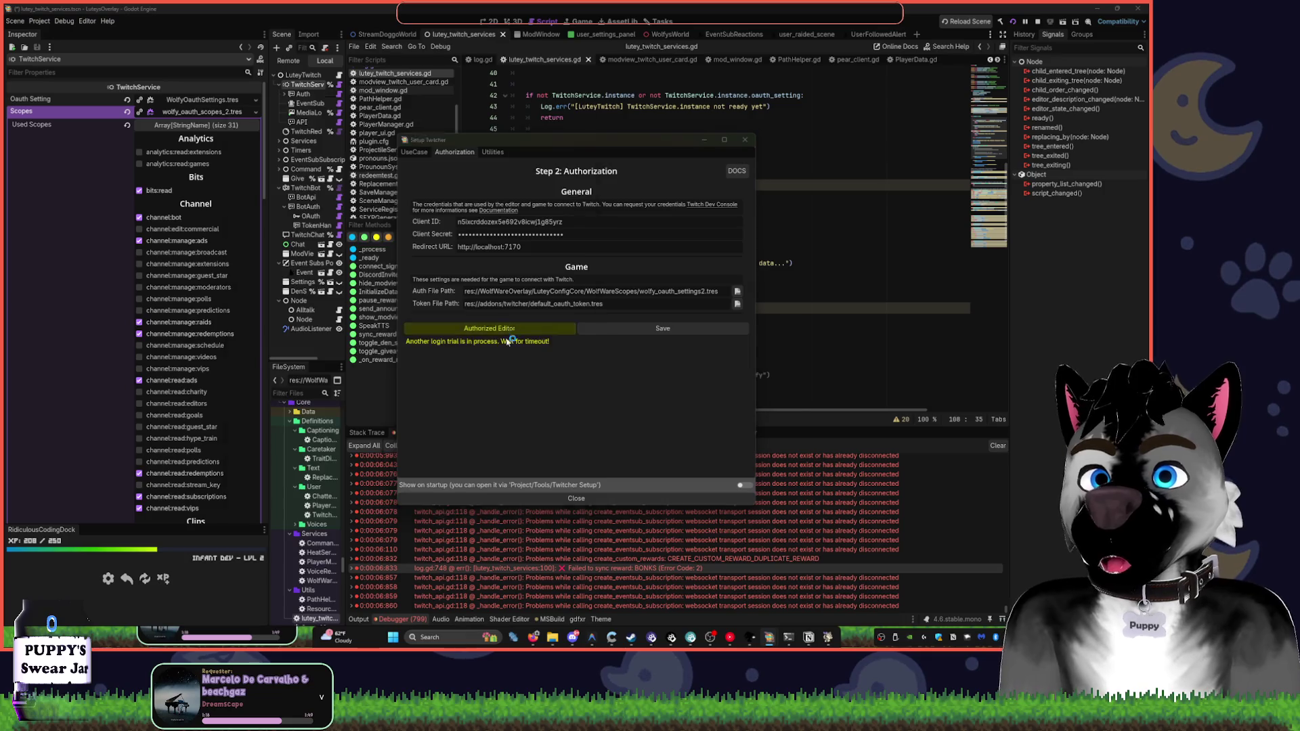
pyautogui.click(504, 331)
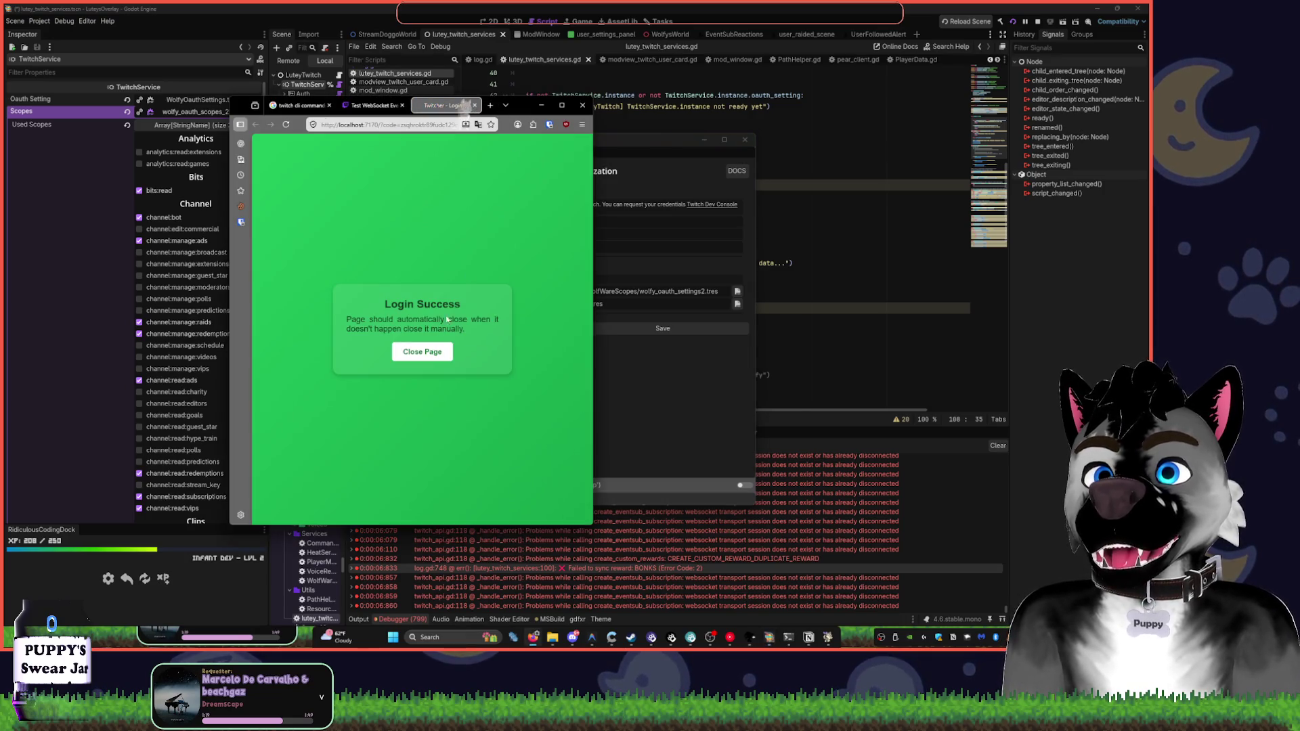
pyautogui.click(421, 352)
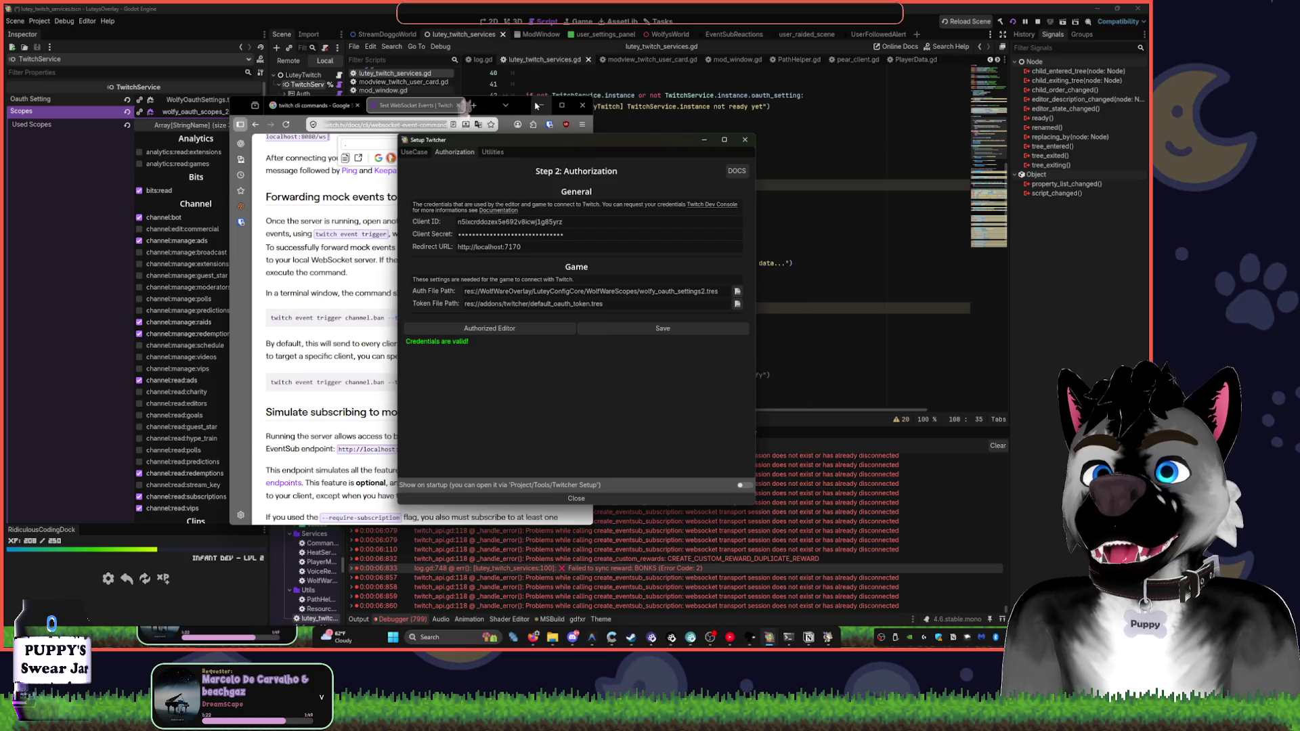
pyautogui.click(541, 105)
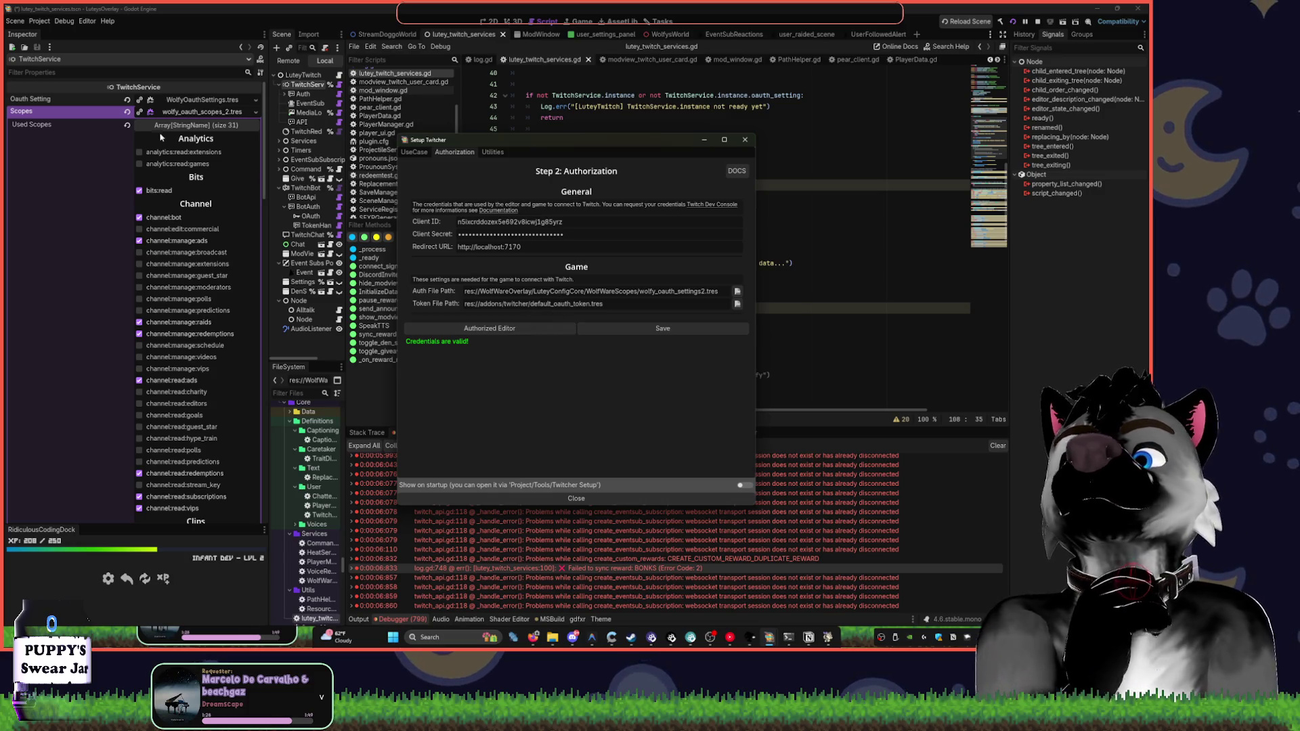
# Expand TwitchService's Token to view wolfy_oauth_token.tres, cancelling the token path file picker.
pyautogui.click(213, 114)
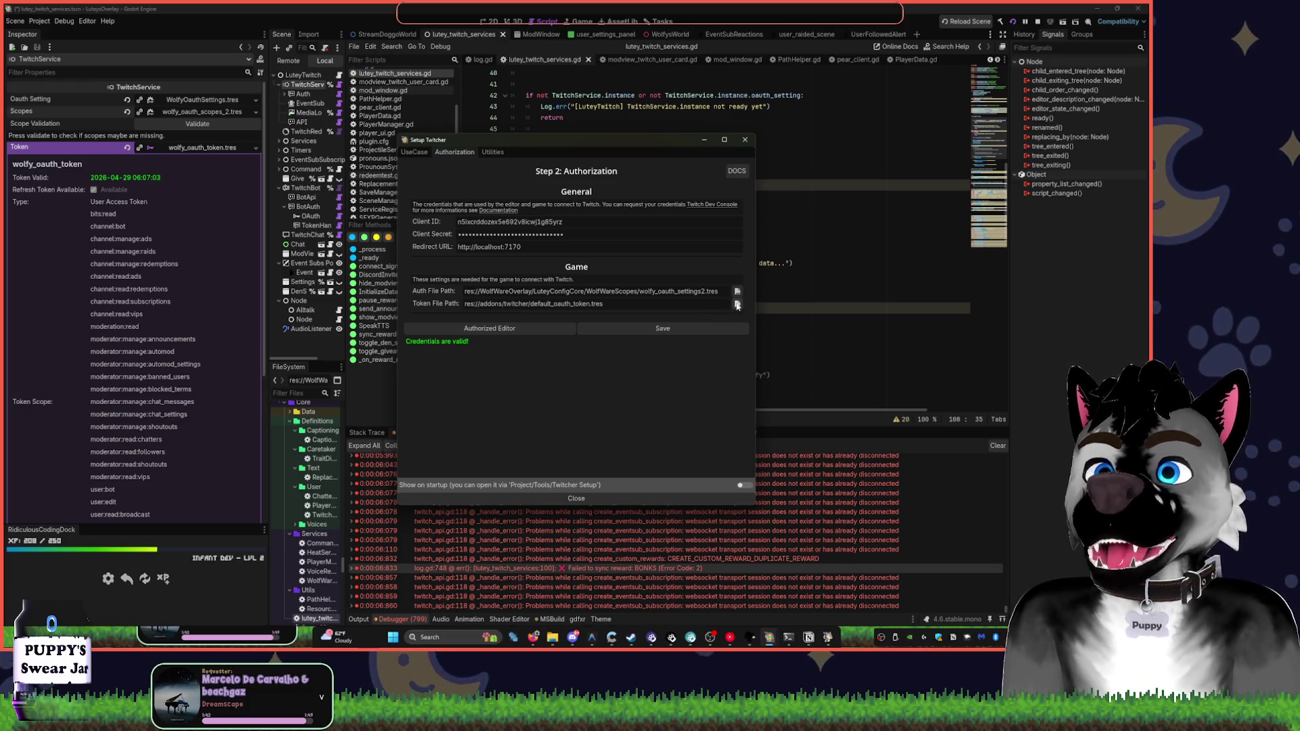
pyautogui.click(737, 304)
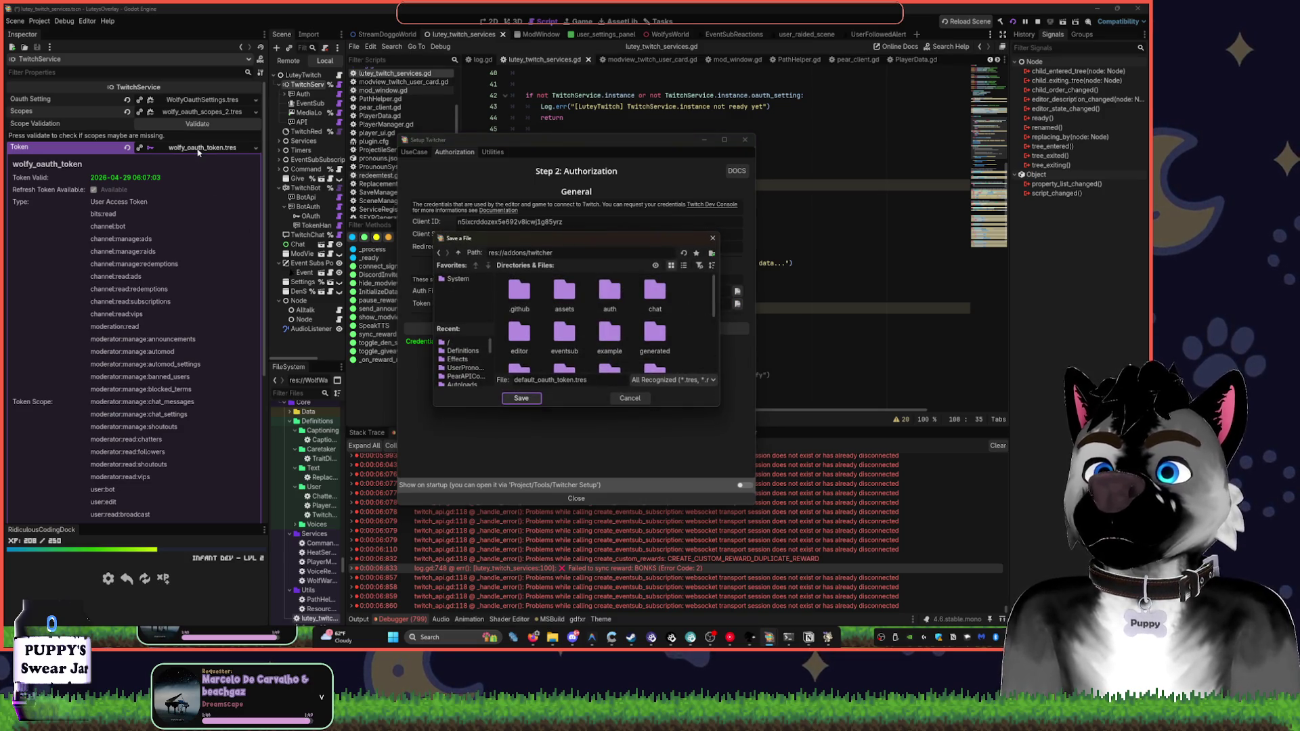
pyautogui.press('Escape')
pyautogui.press('Escape')
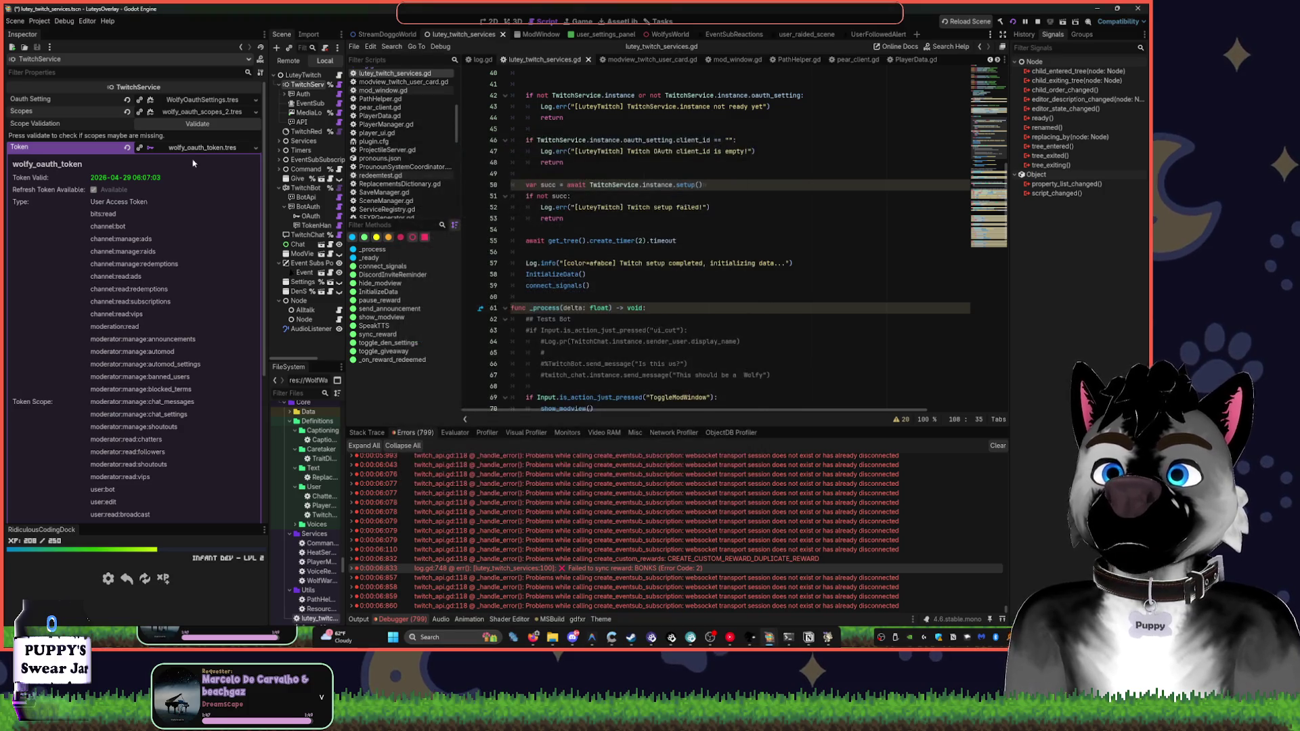
# Reveal the Token resource's wolfy_oauth_token.tres file in a widened FileSystem panel.
pyautogui.rightClick(195, 151)
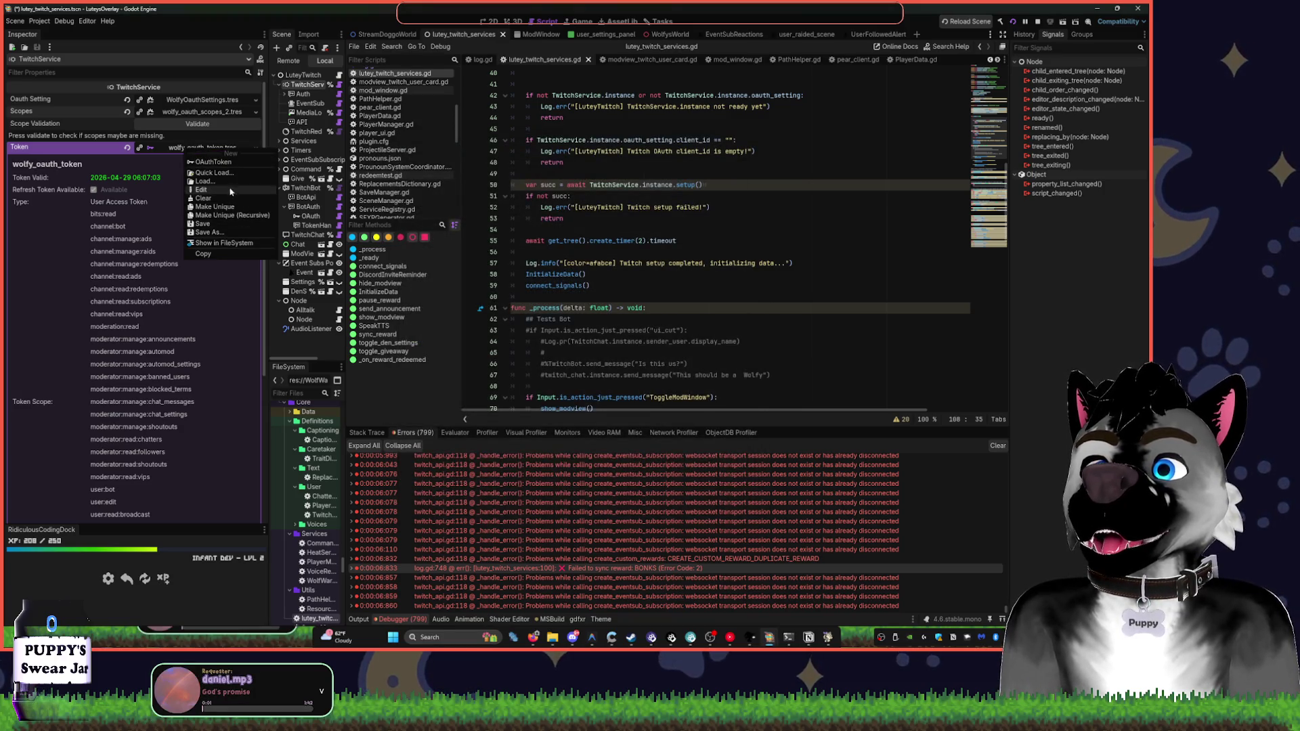
pyautogui.click(223, 243)
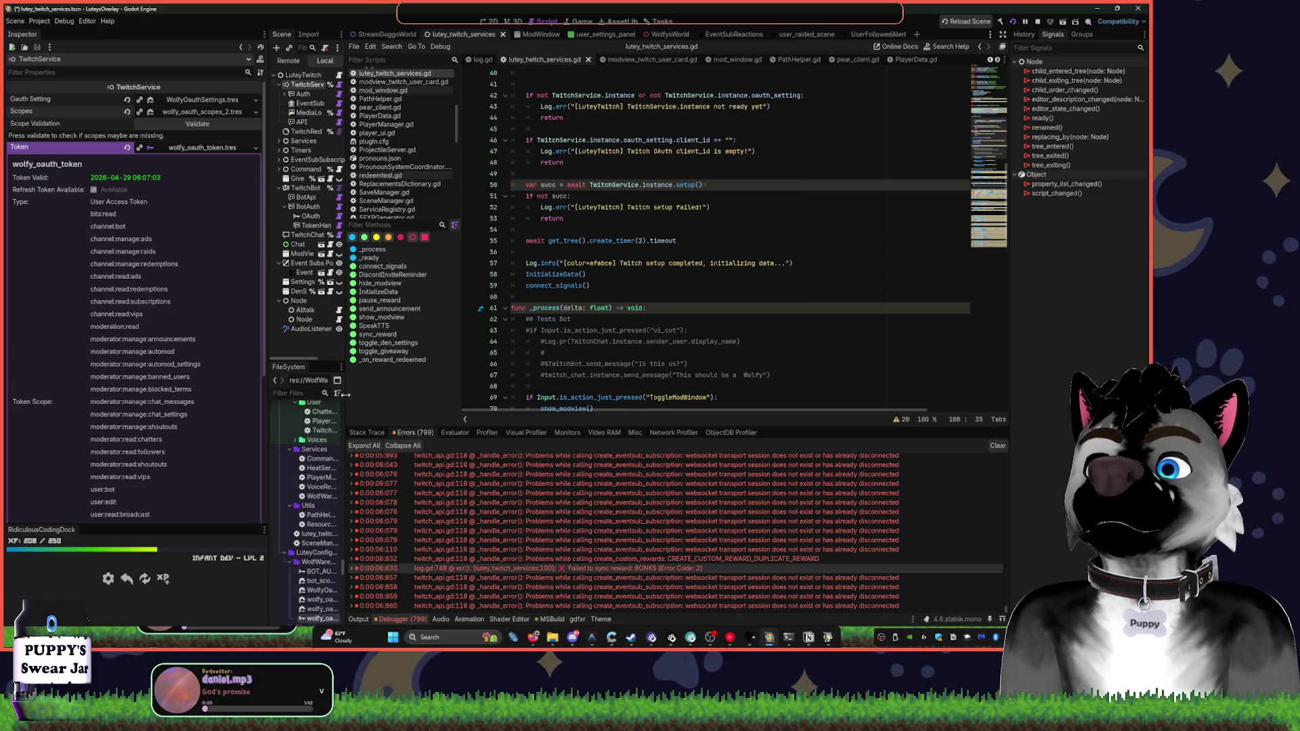
pyautogui.moveTo(346, 418); pyautogui.dragTo(499, 418)
pyautogui.scroll(-1, 393, 605)
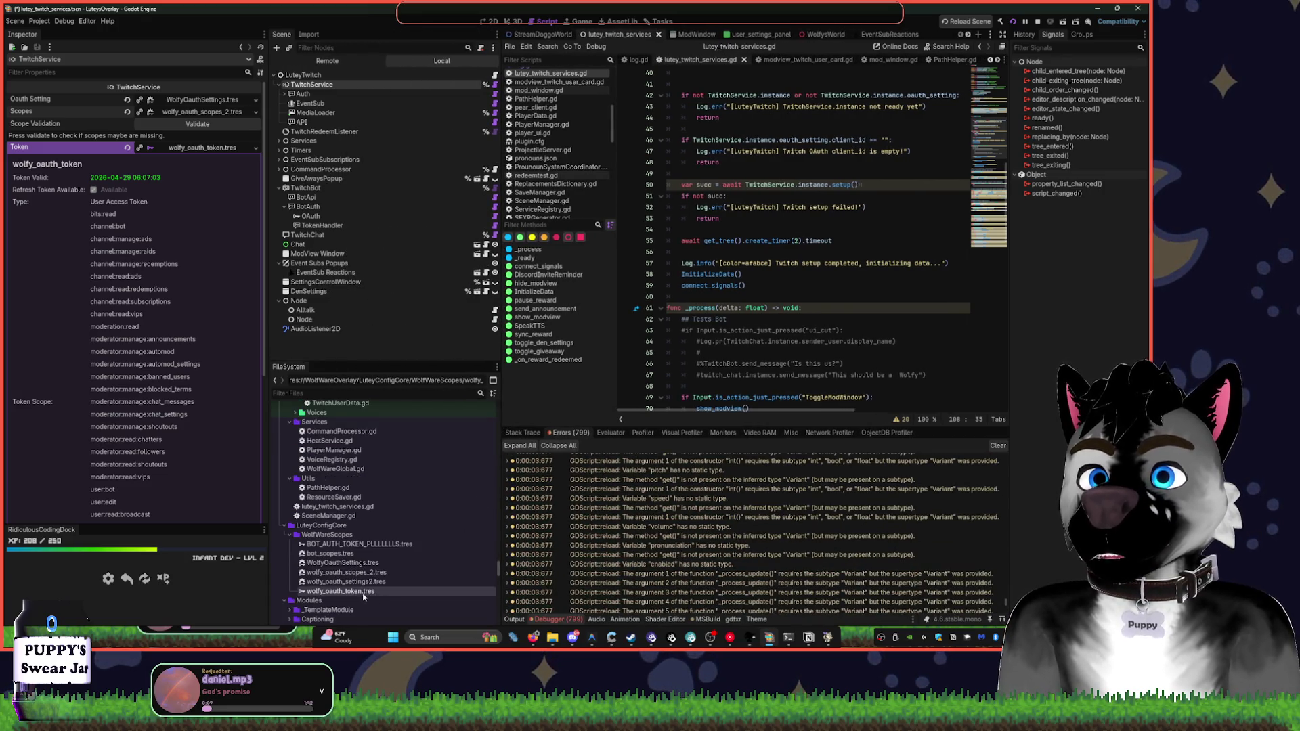
# Copy wolfy_oauth_token.tres's path and paste its res:// path into the FileSystem filter.
pyautogui.rightClick(362, 593)
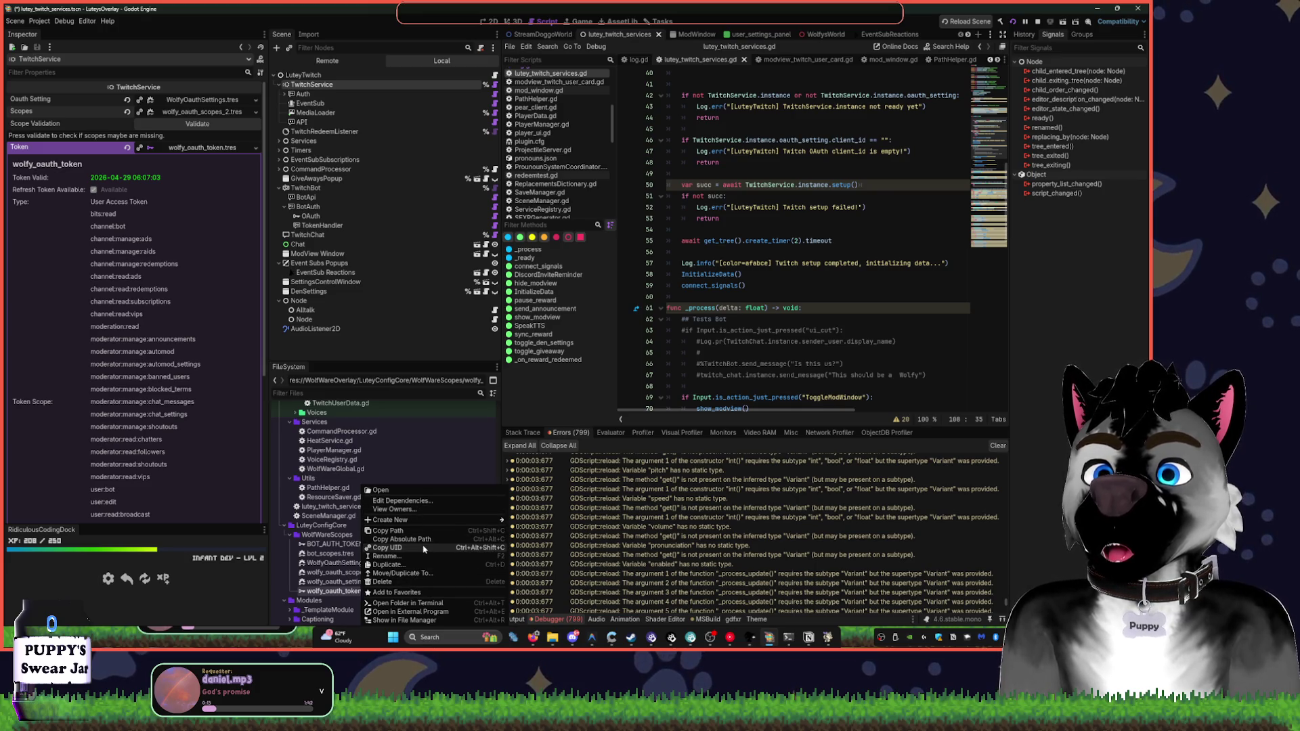
pyautogui.click(427, 540)
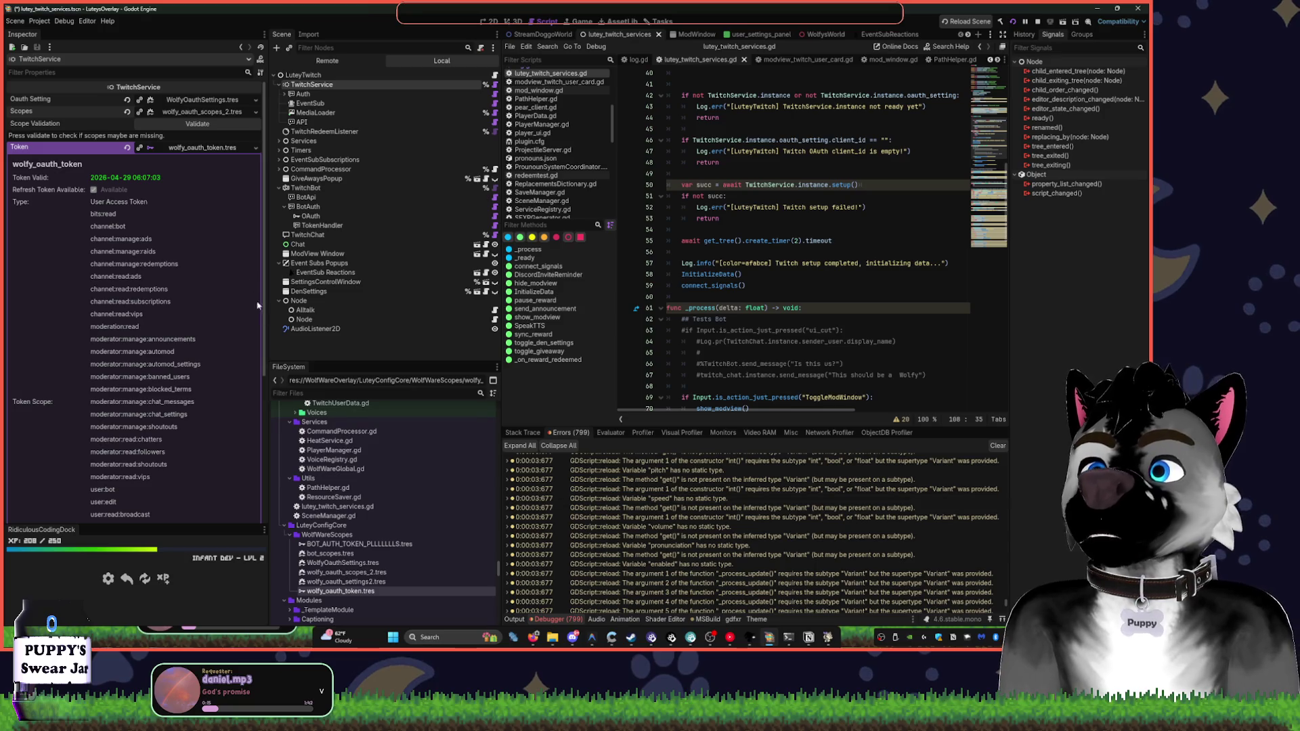
pyautogui.click(379, 393)
pyautogui.hotkey('ctrl', 'v')
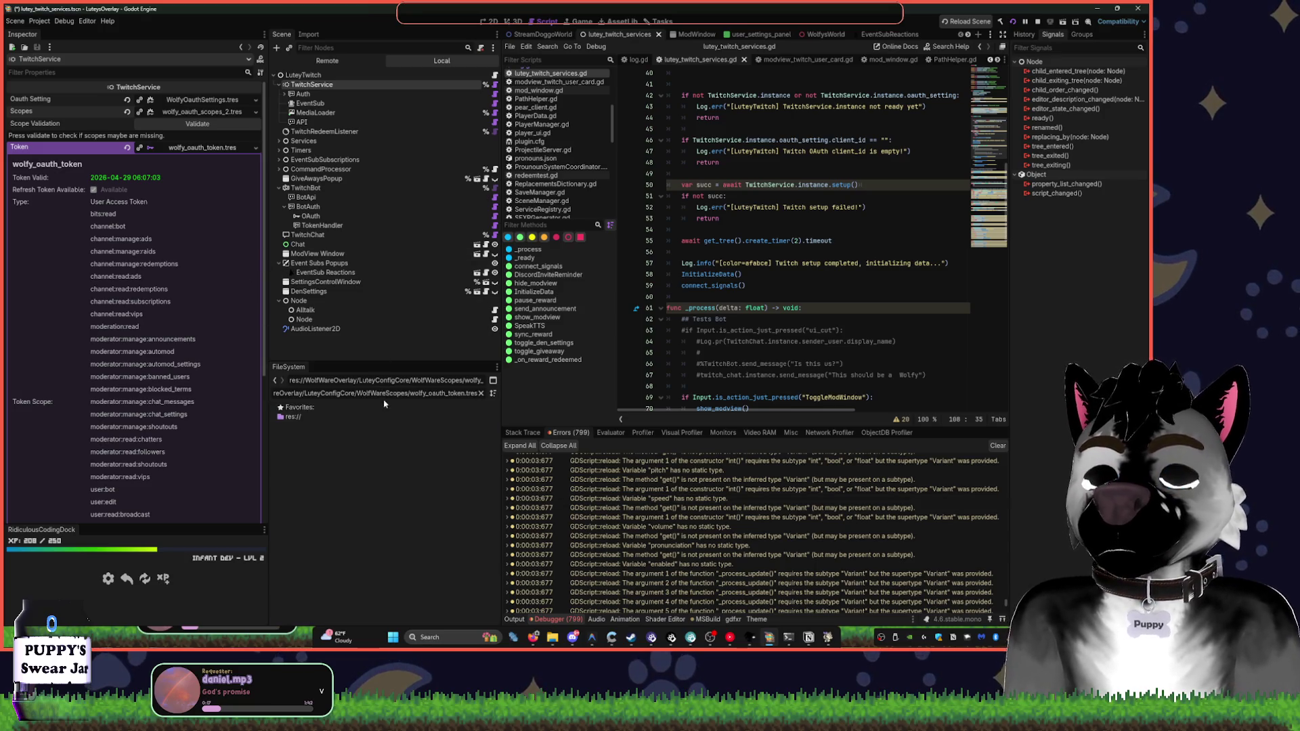
pyautogui.hotkey('ctrl', 'z')
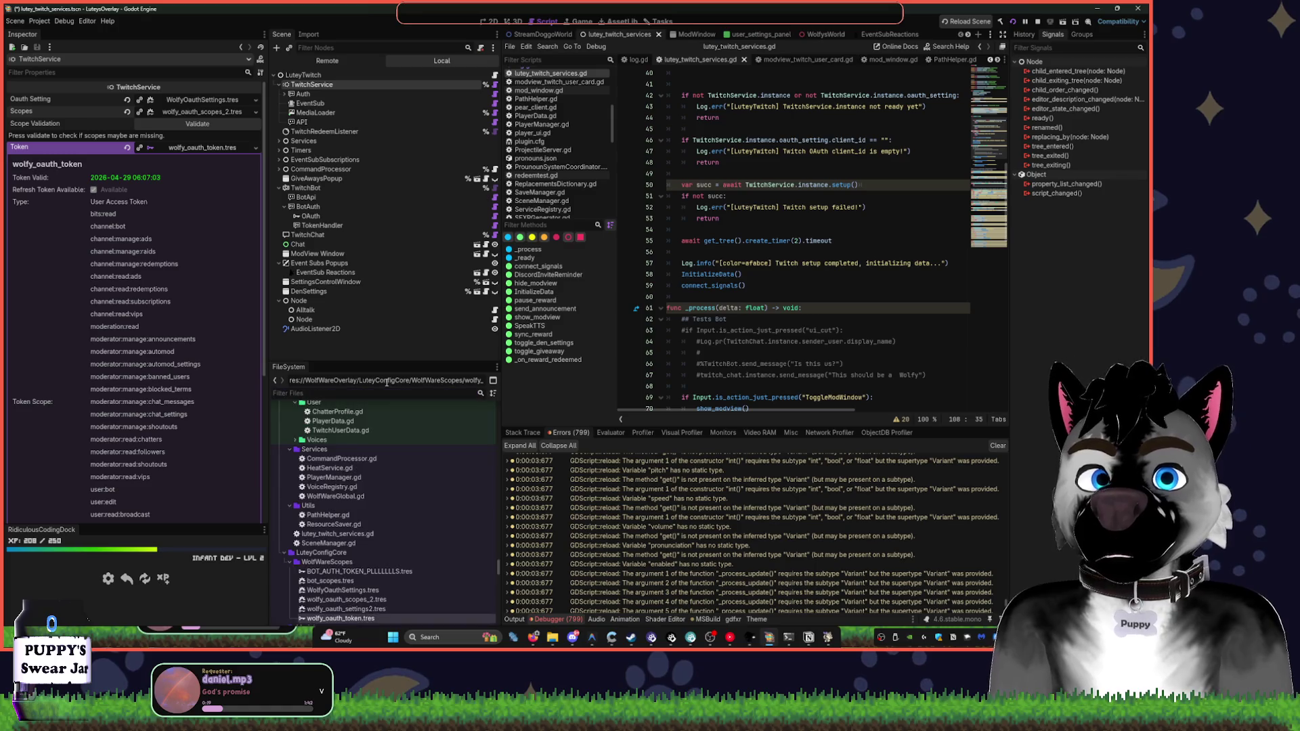
pyautogui.hotkey('ctrl', 'v')
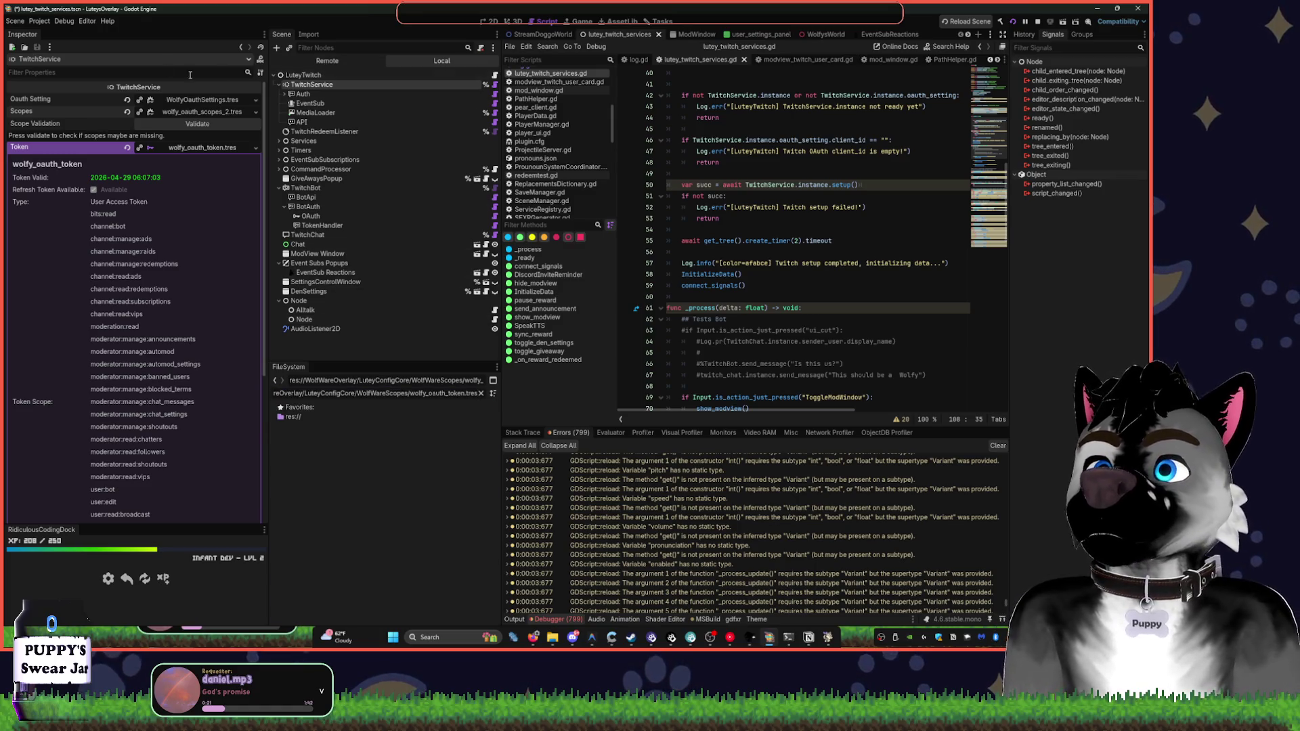
pyautogui.click(40, 21)
# In Twitcher Setup's authorization step, browse the token file picker to the WolfWareScopes folder.
pyautogui.moveTo(99, 100)
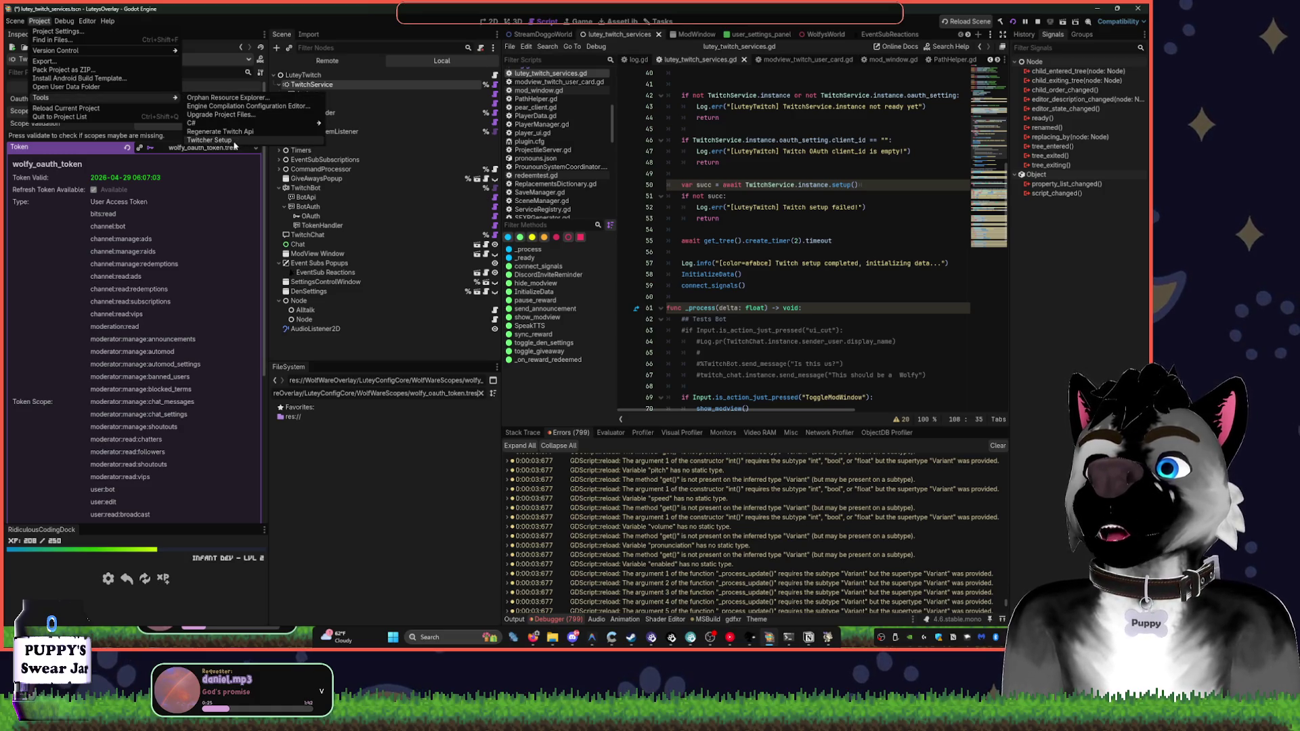
pyautogui.click(209, 140)
pyautogui.click(451, 153)
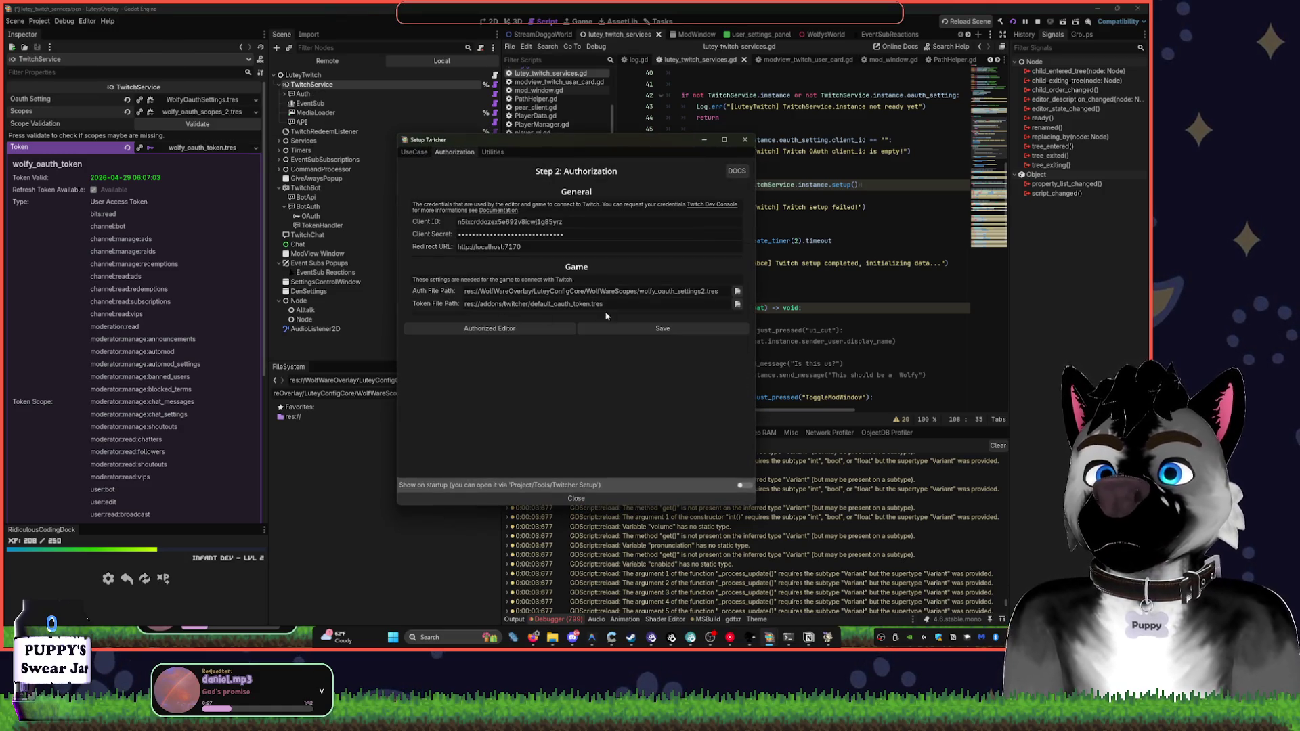
pyautogui.click(738, 304)
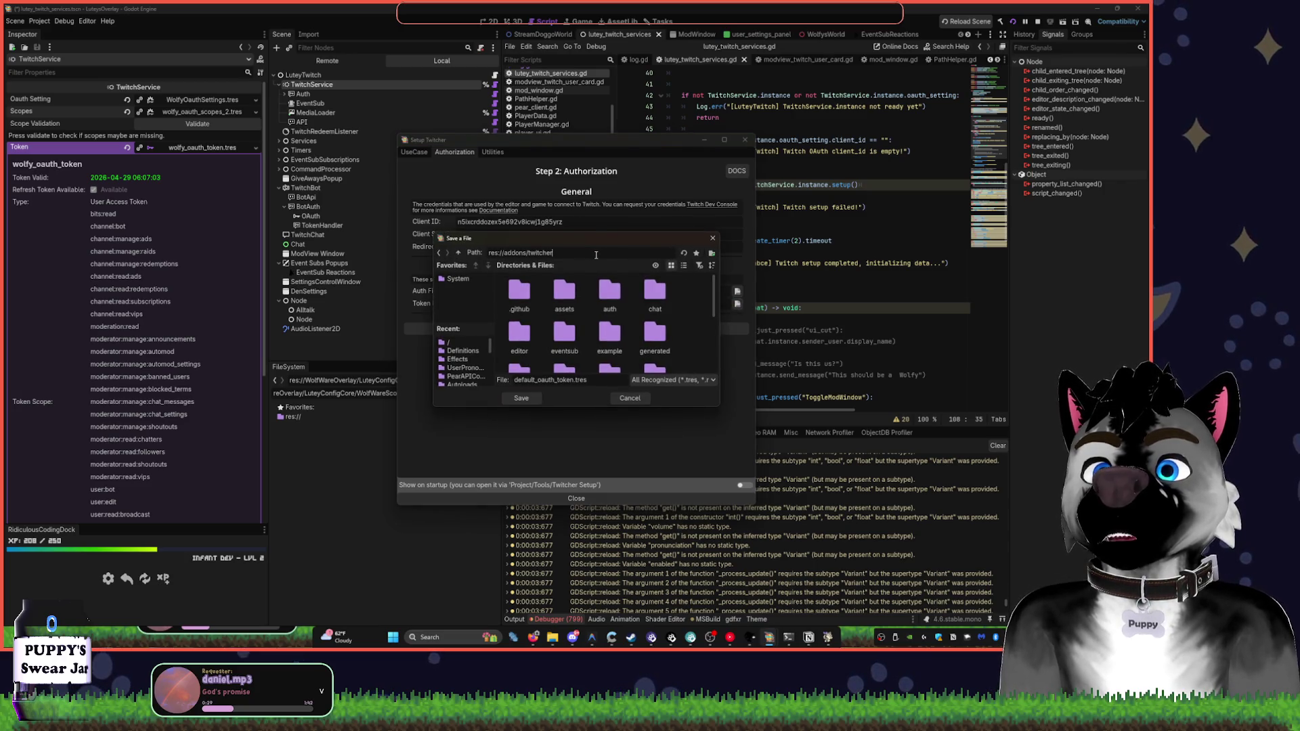
pyautogui.click(596, 258)
pyautogui.hotkey('ctrl', 'v')
pyautogui.moveTo(607, 254); pyautogui.dragTo(677, 254)
pyautogui.press('BackSpace')
pyautogui.press('Return')
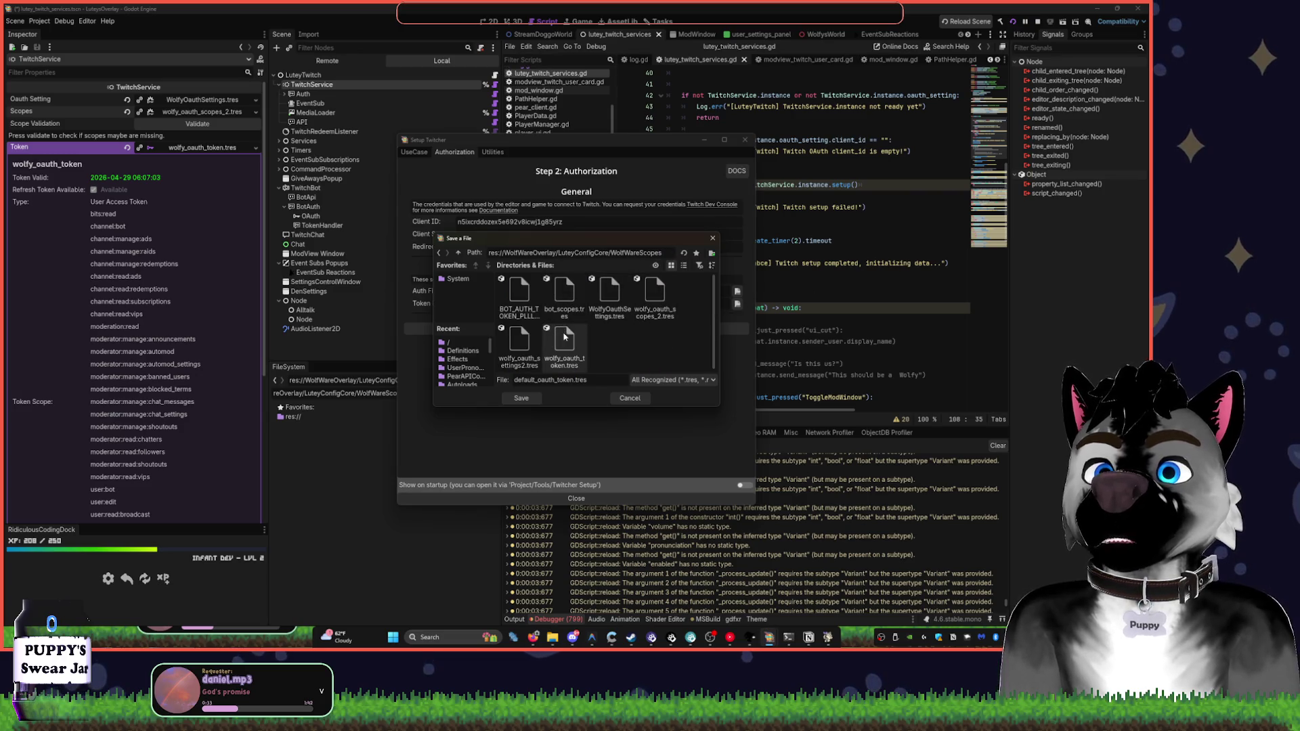
# Pick wolfy_oauth_token.tres, decline overwriting it, and close the Save a File dialog.
pyautogui.click(571, 355)
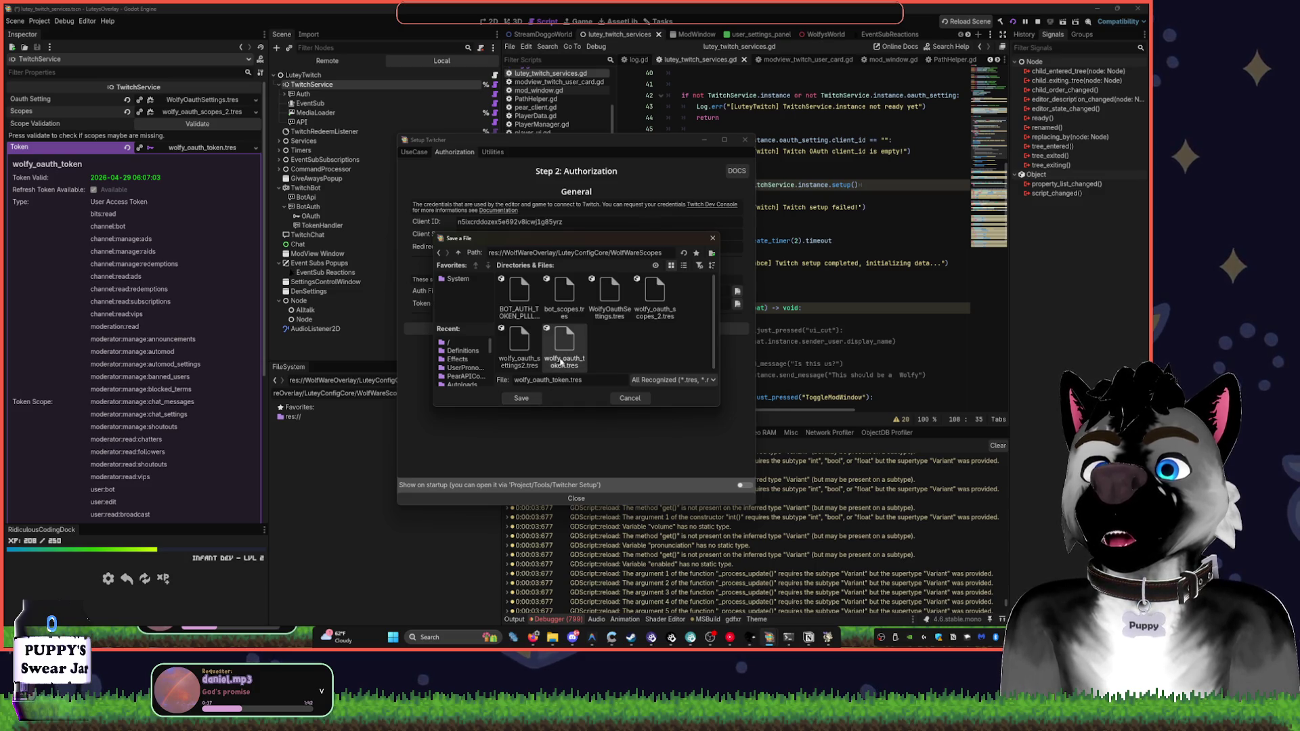
pyautogui.doubleClick(561, 363)
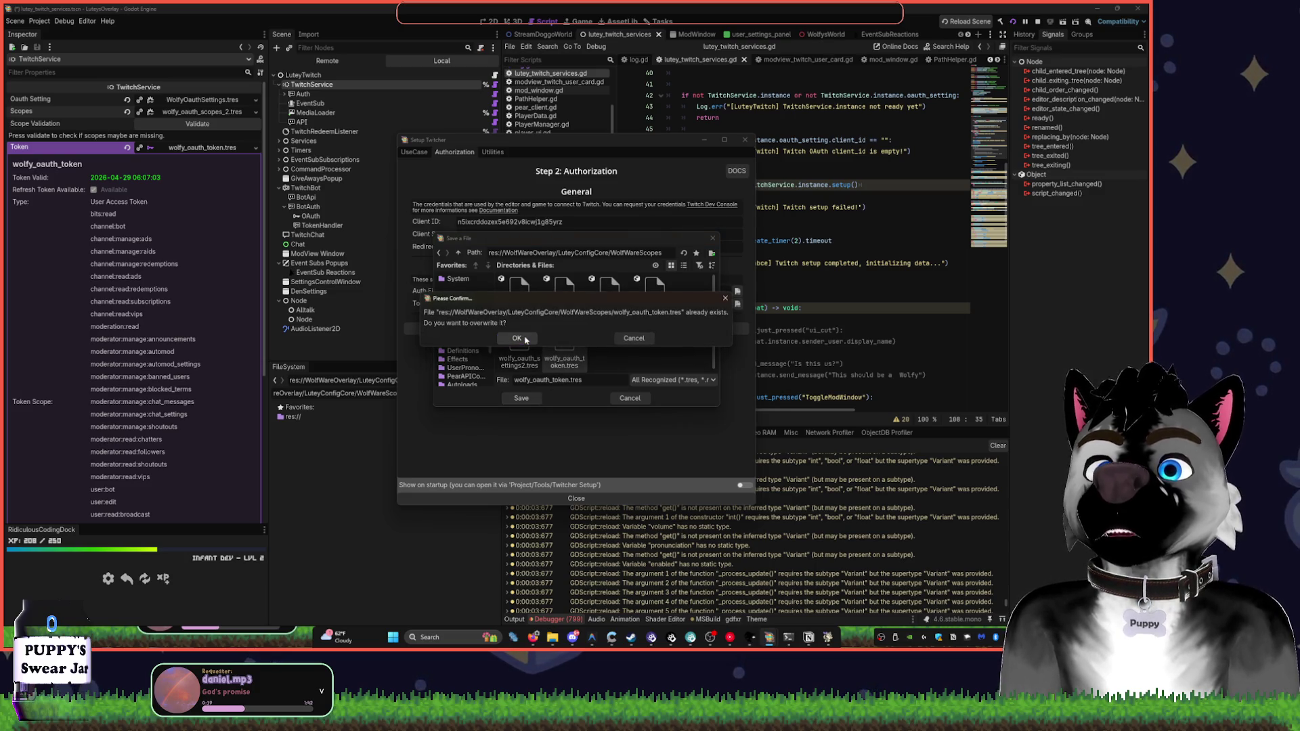
pyautogui.click(634, 338)
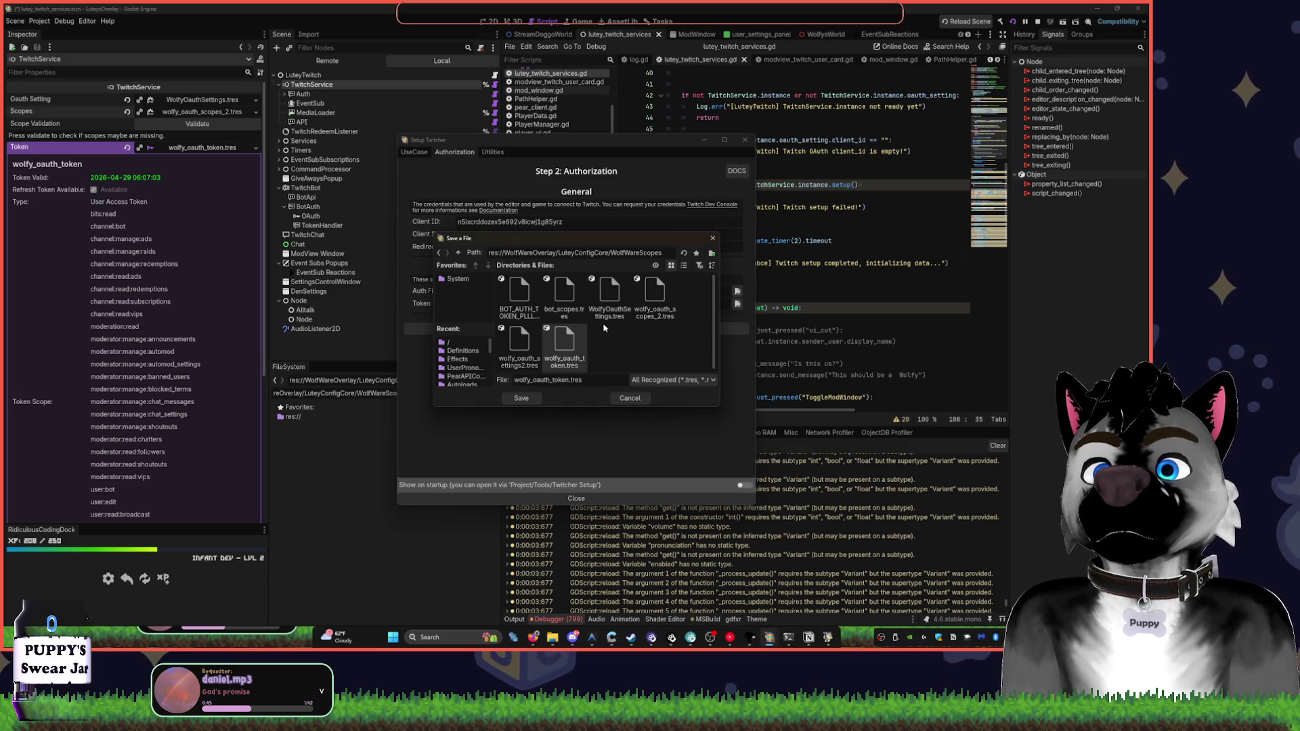
pyautogui.moveTo(644, 240)
pyautogui.mouseDown()
pyautogui.moveTo(587, 340)
pyautogui.moveTo(536, 391)
pyautogui.moveTo(555, 344)
pyautogui.mouseUp()
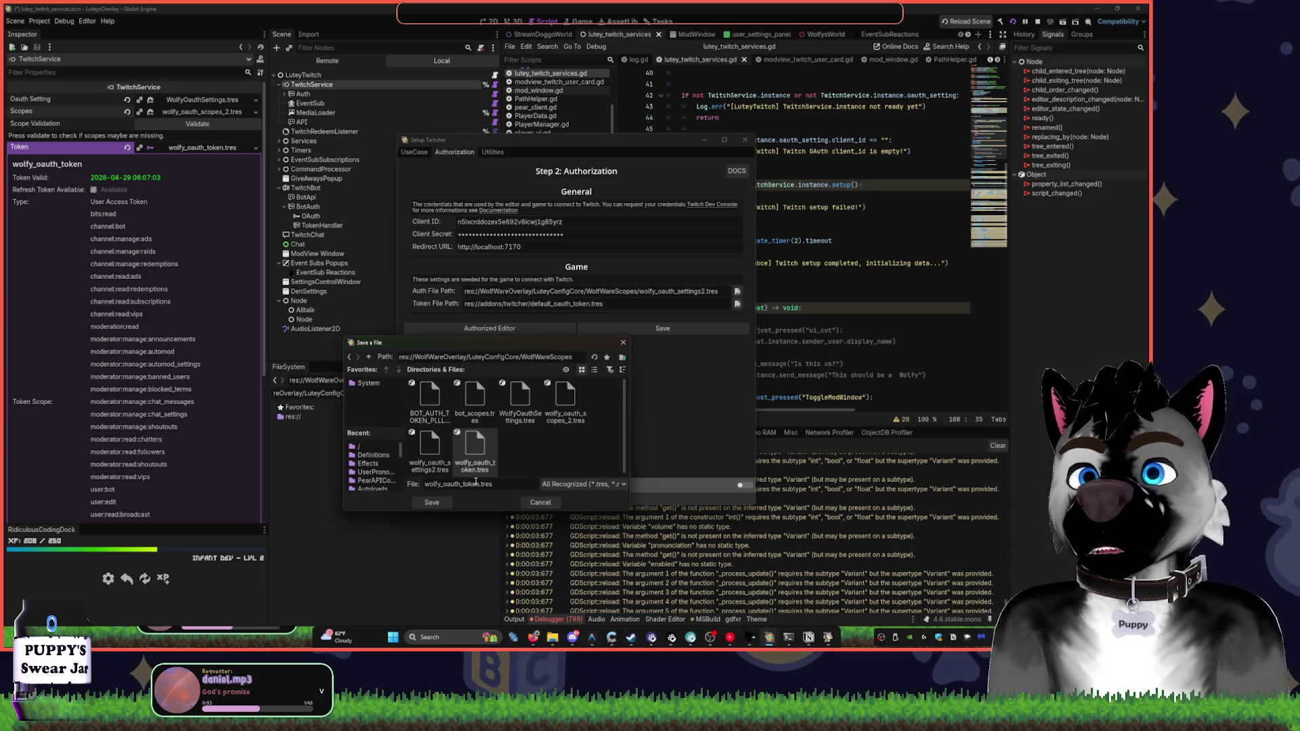
pyautogui.press('Return')
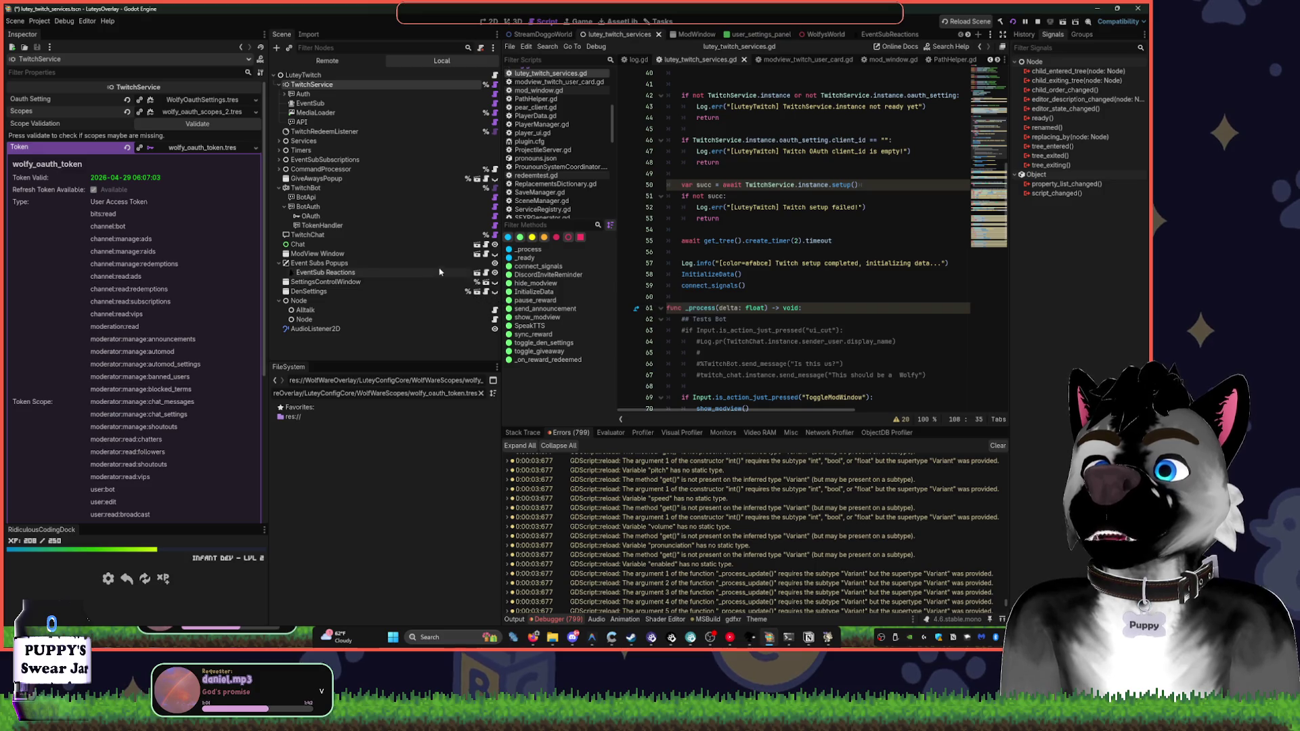
pyautogui.click(493, 21)
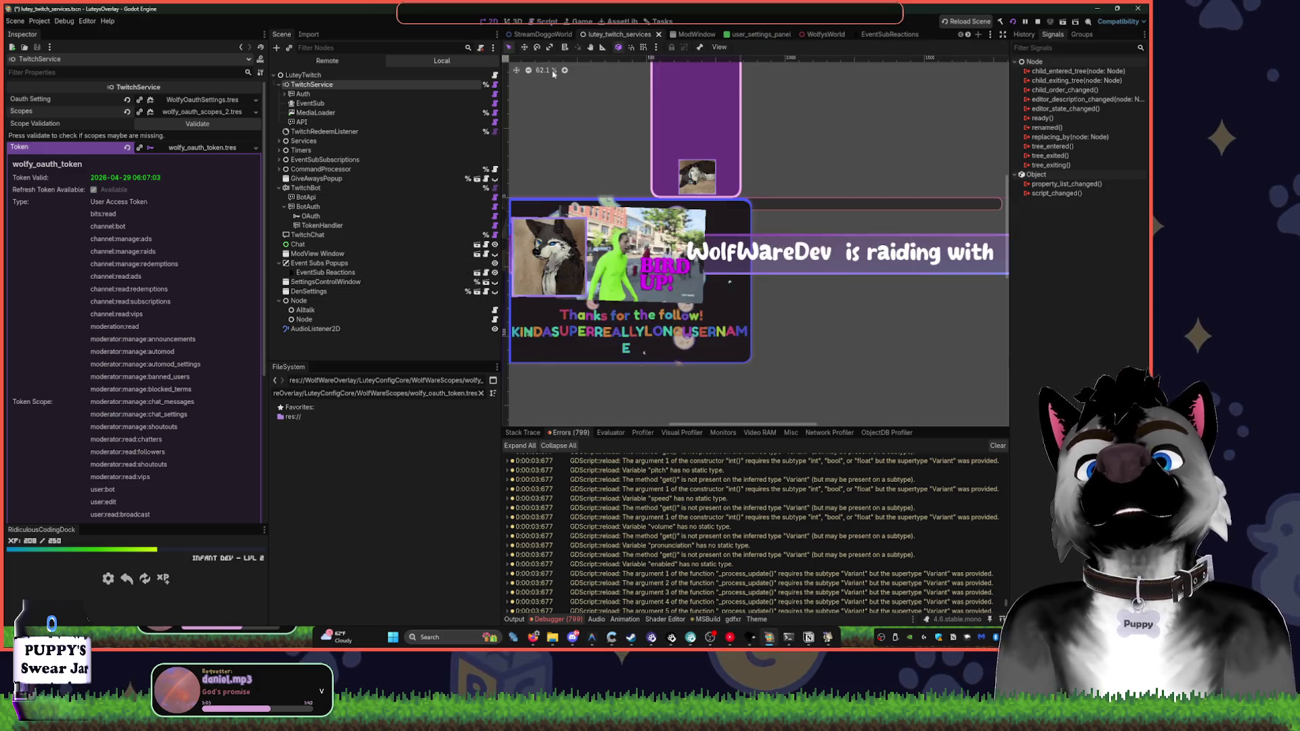
pyautogui.click(545, 21)
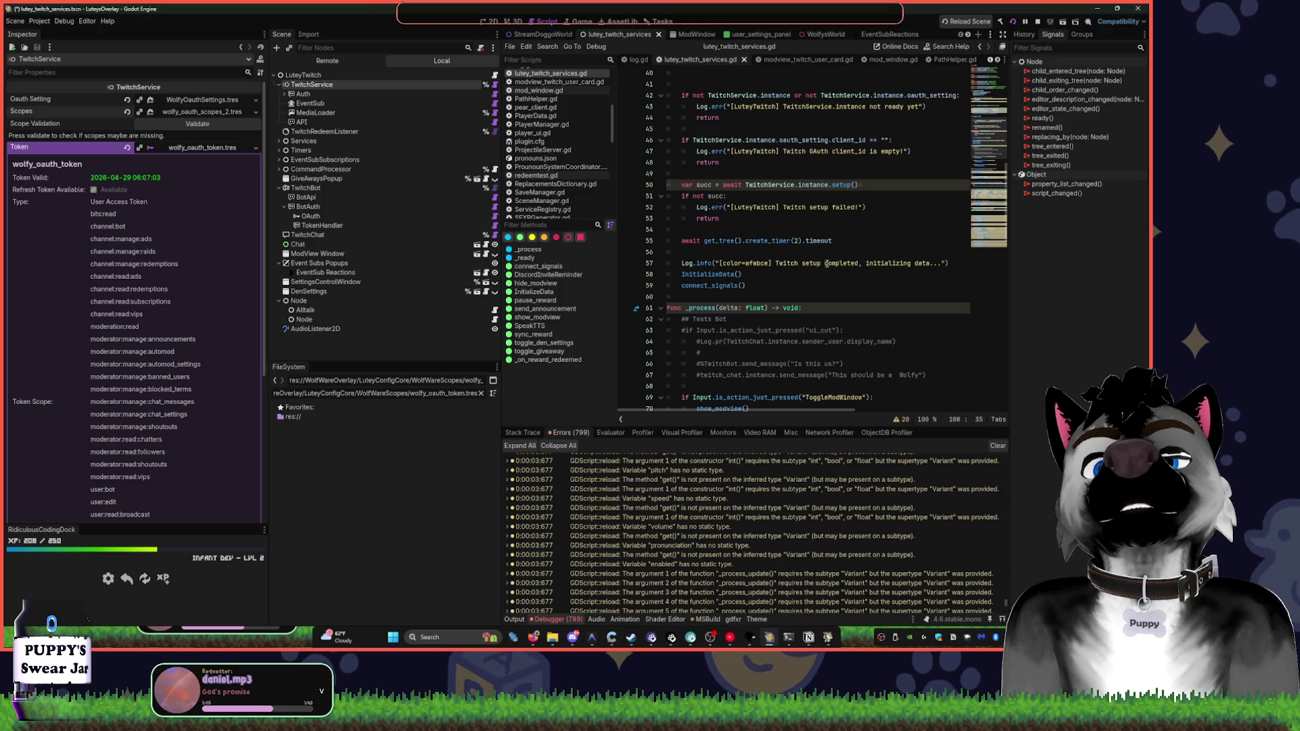
pyautogui.click(790, 639)
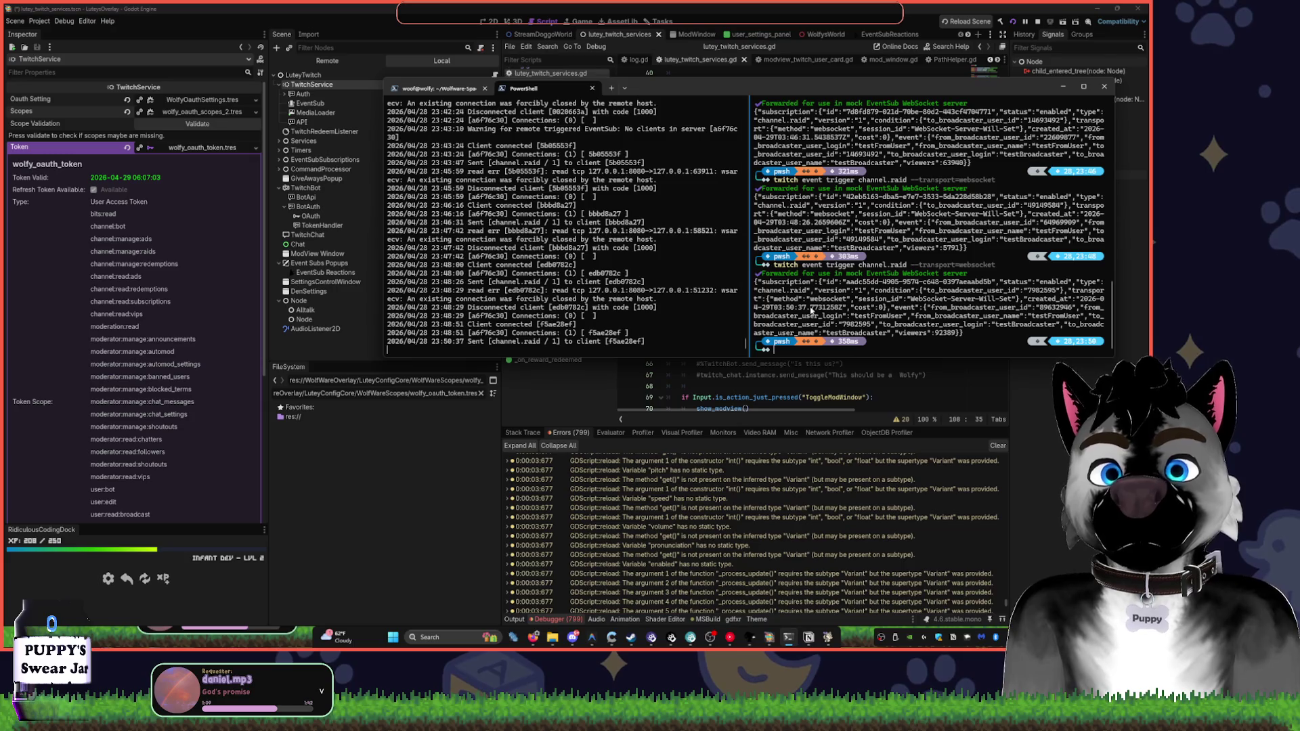
pyautogui.moveTo(601, 642)
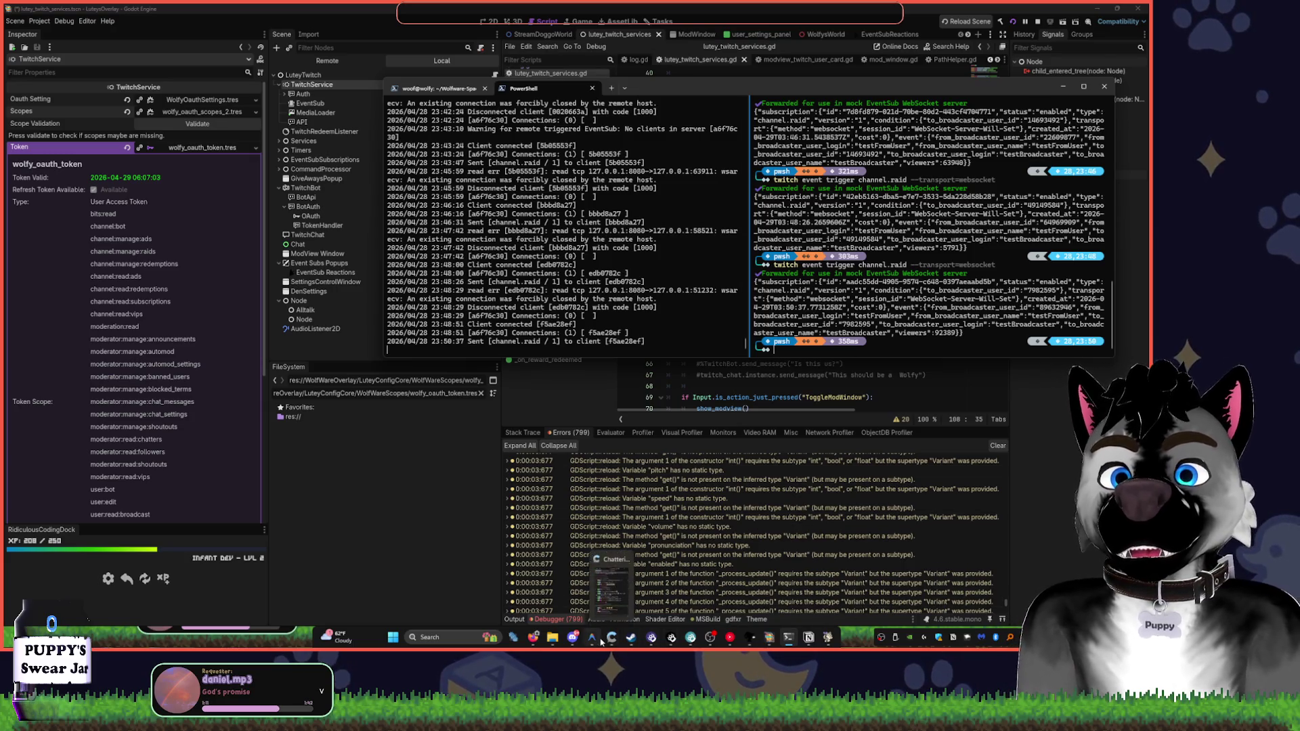
pyautogui.click(320, 263)
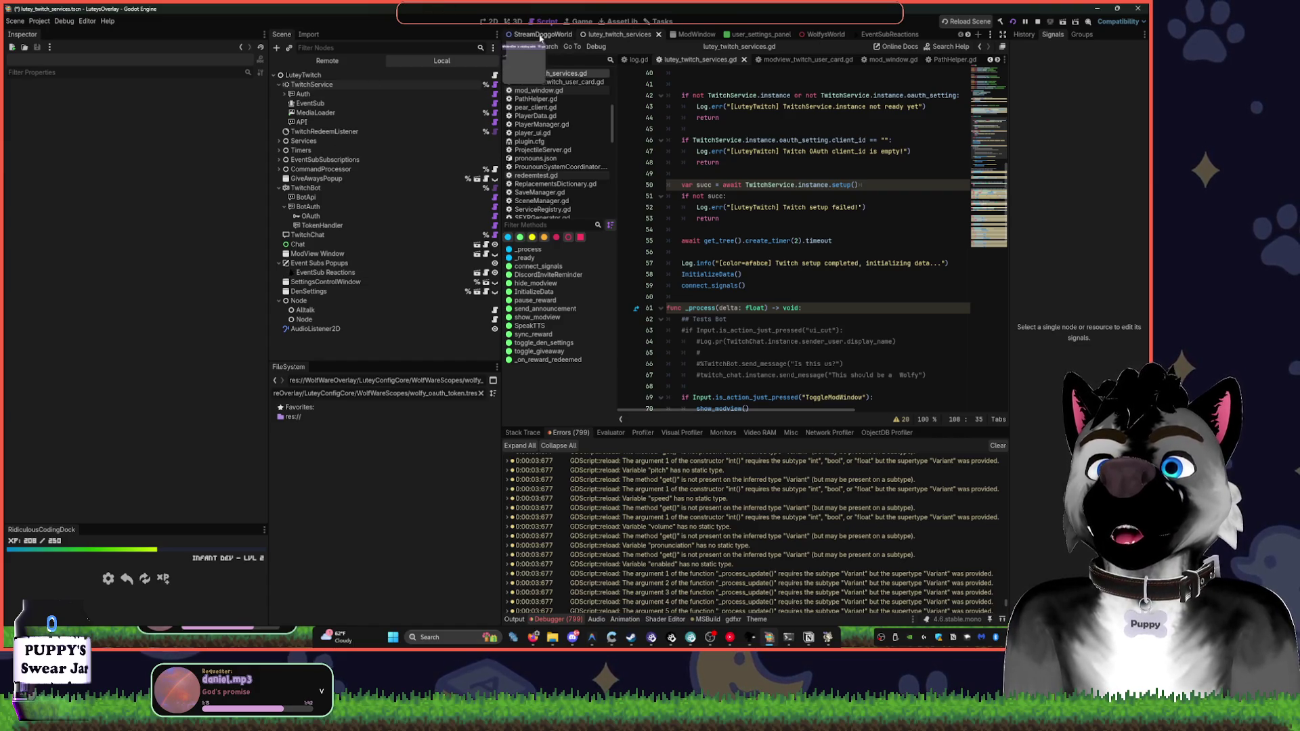
# Switch to the StreamDoggoWorld scene and review its script around lines 96–102.
pyautogui.click(542, 37)
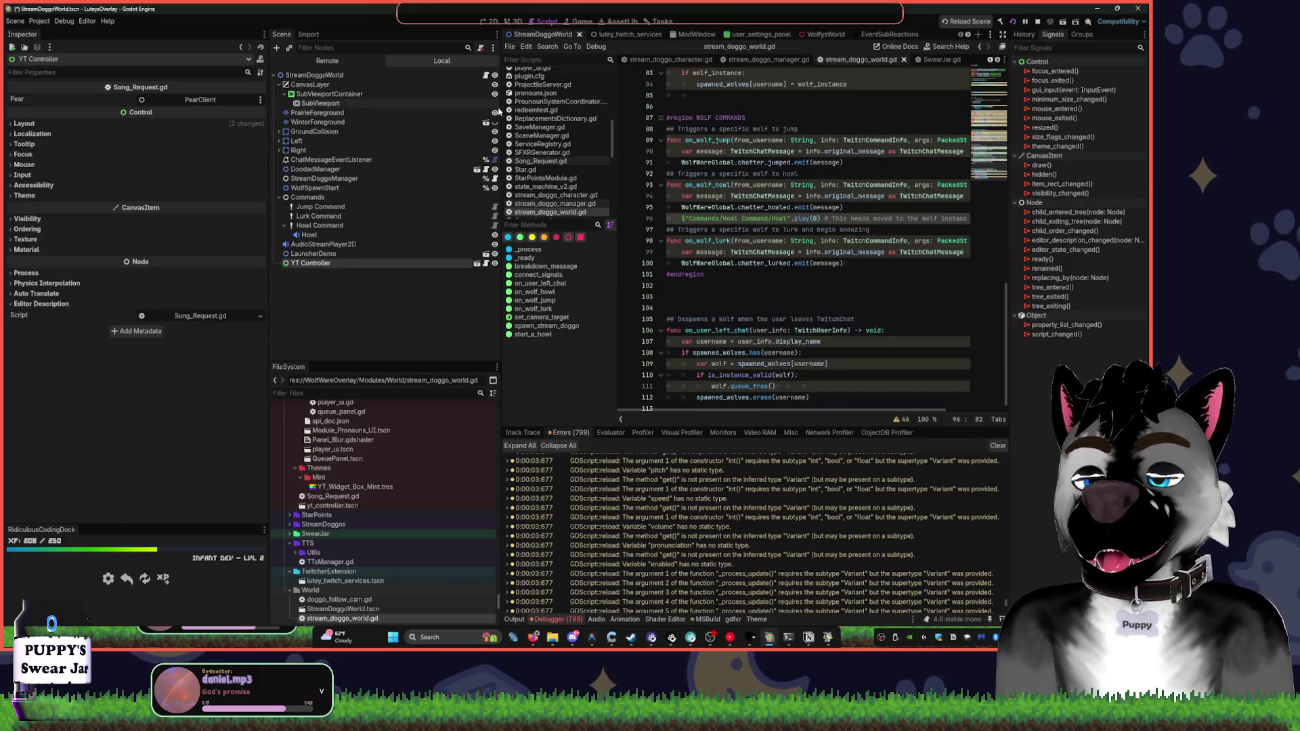
pyautogui.scroll(-2, 729, 41)
pyautogui.hotkey('alt', 'Tab')
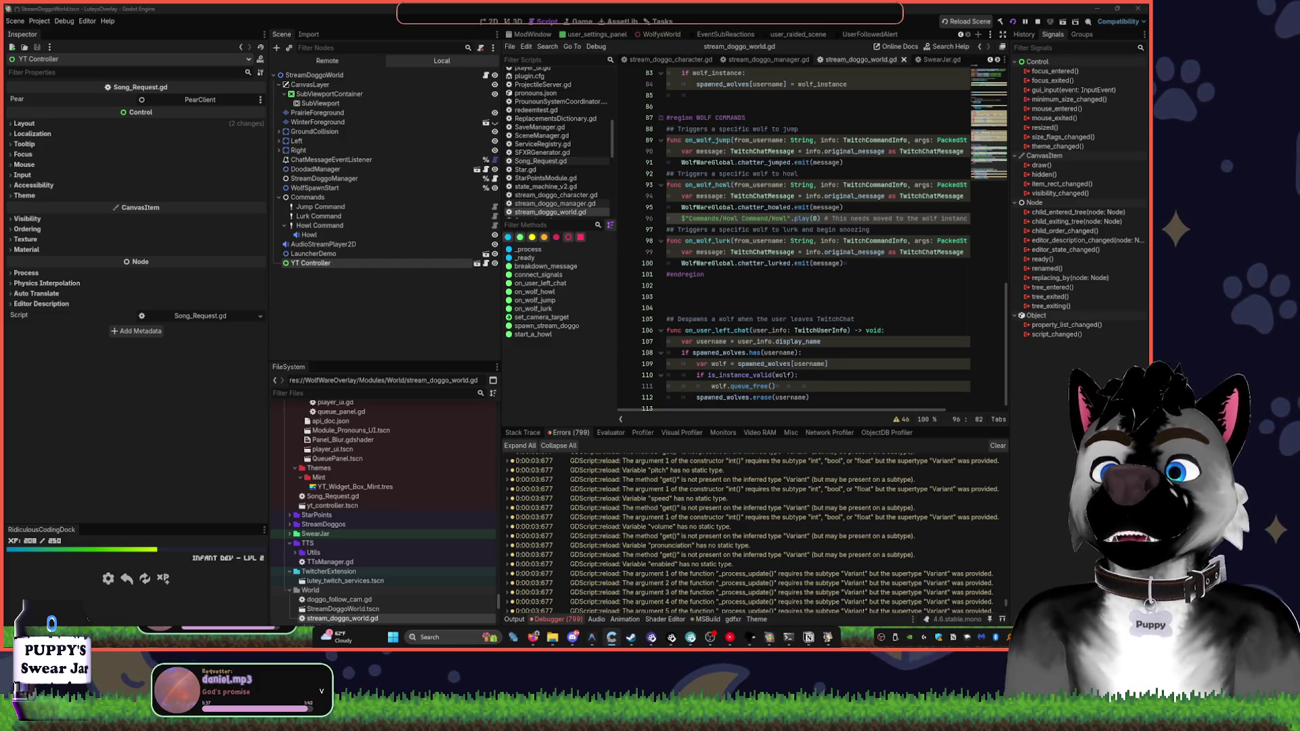
pyautogui.click(792, 282)
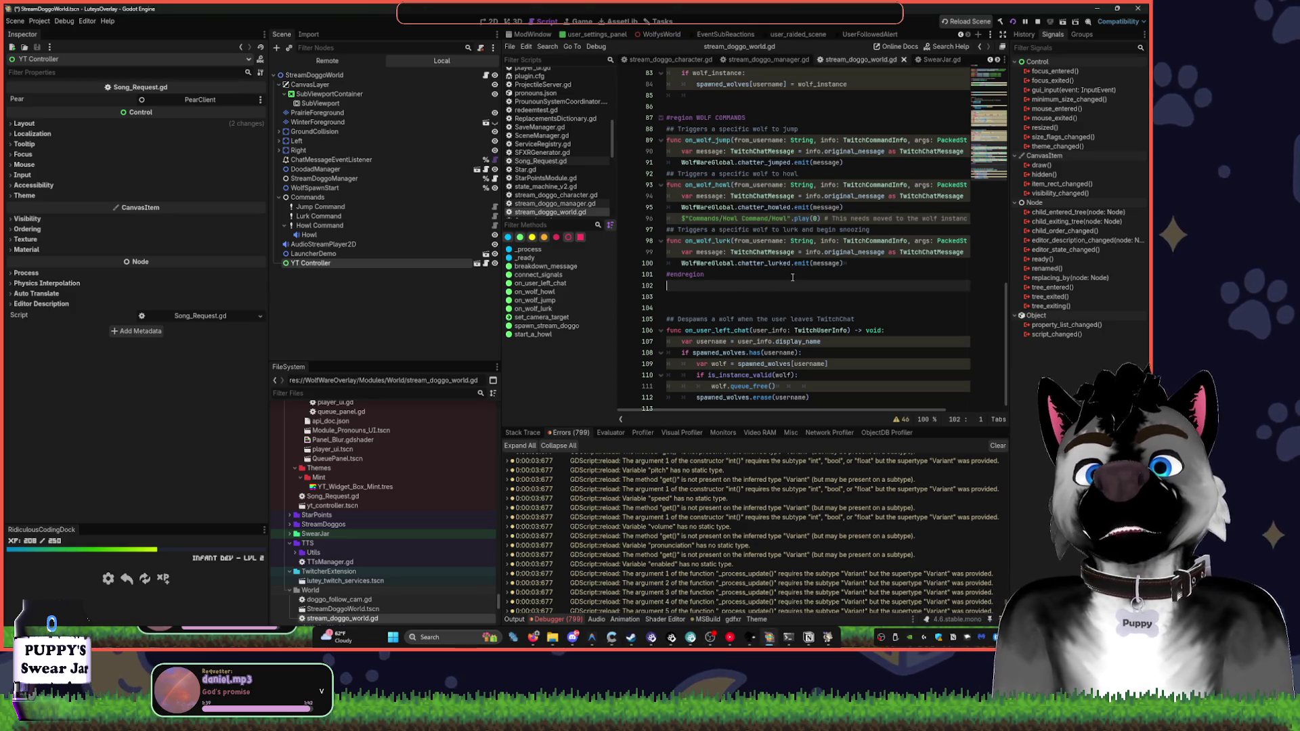
pyautogui.scroll(-1, 786, 254)
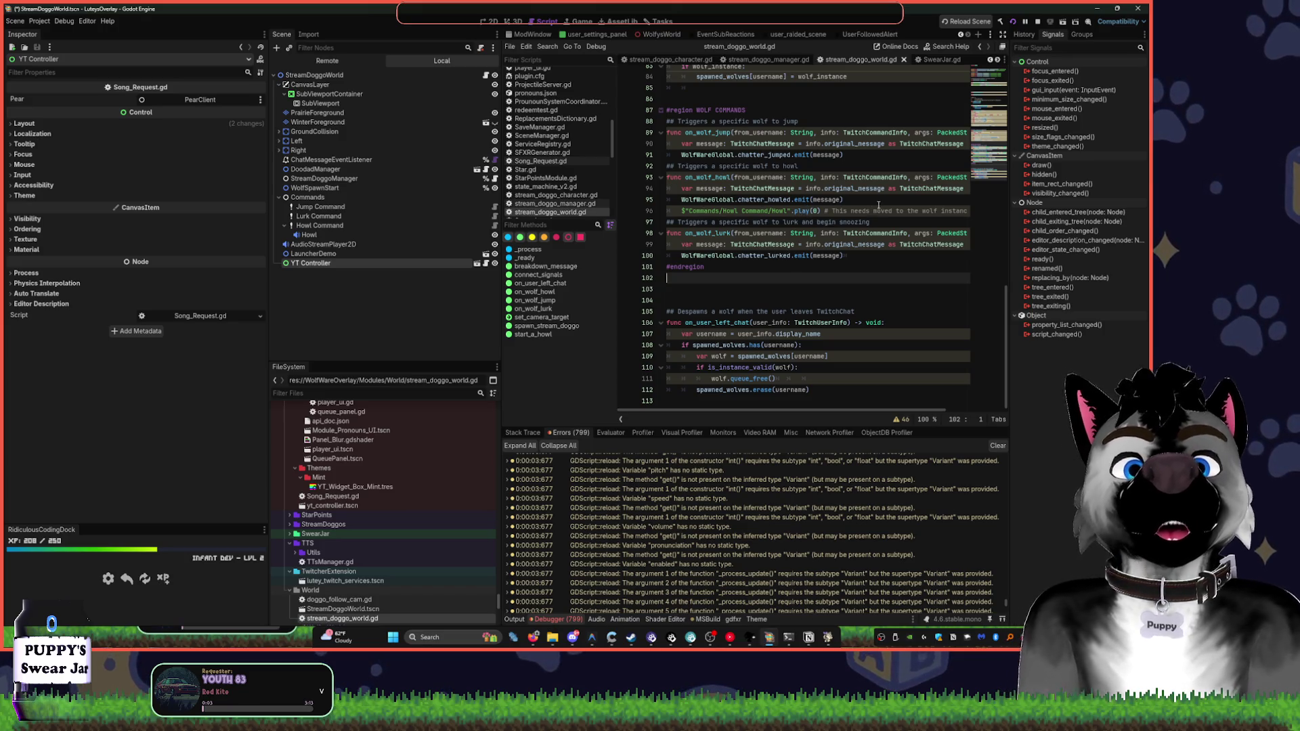
pyautogui.moveTo(908, 210); pyautogui.dragTo(970, 210)
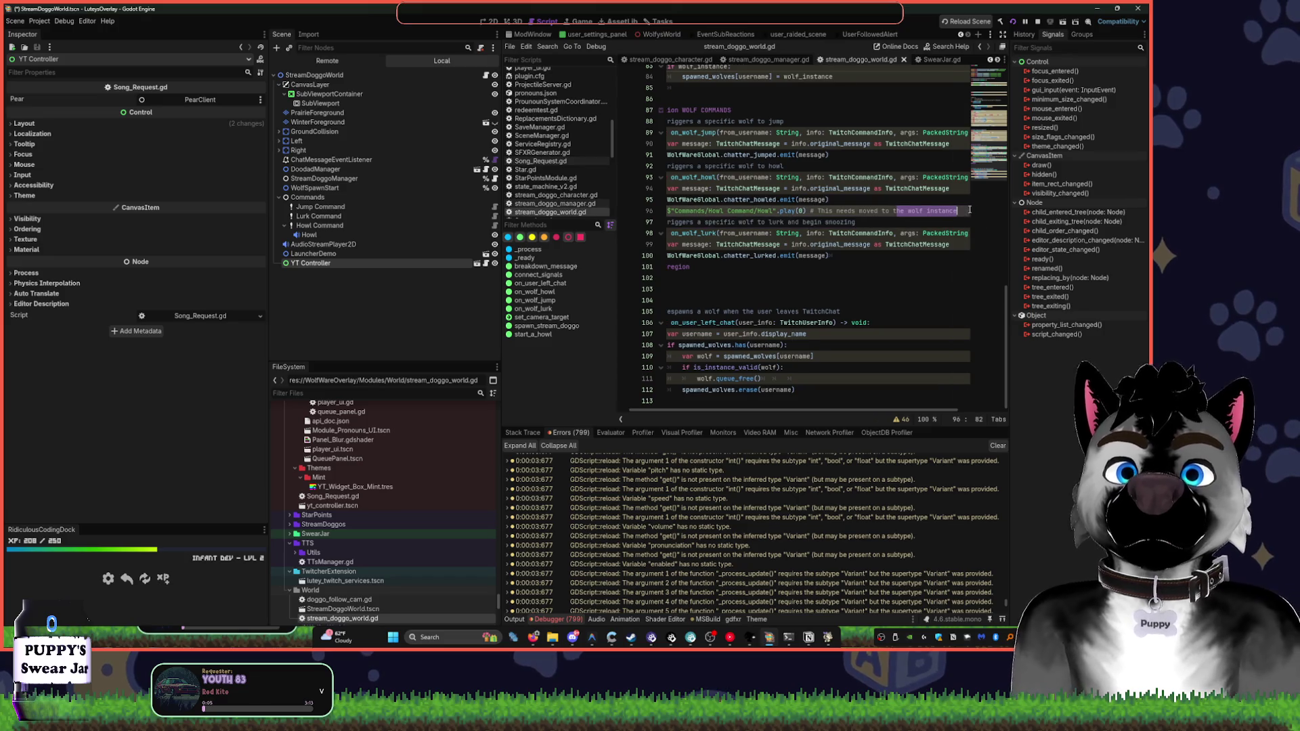
pyautogui.click(917, 210)
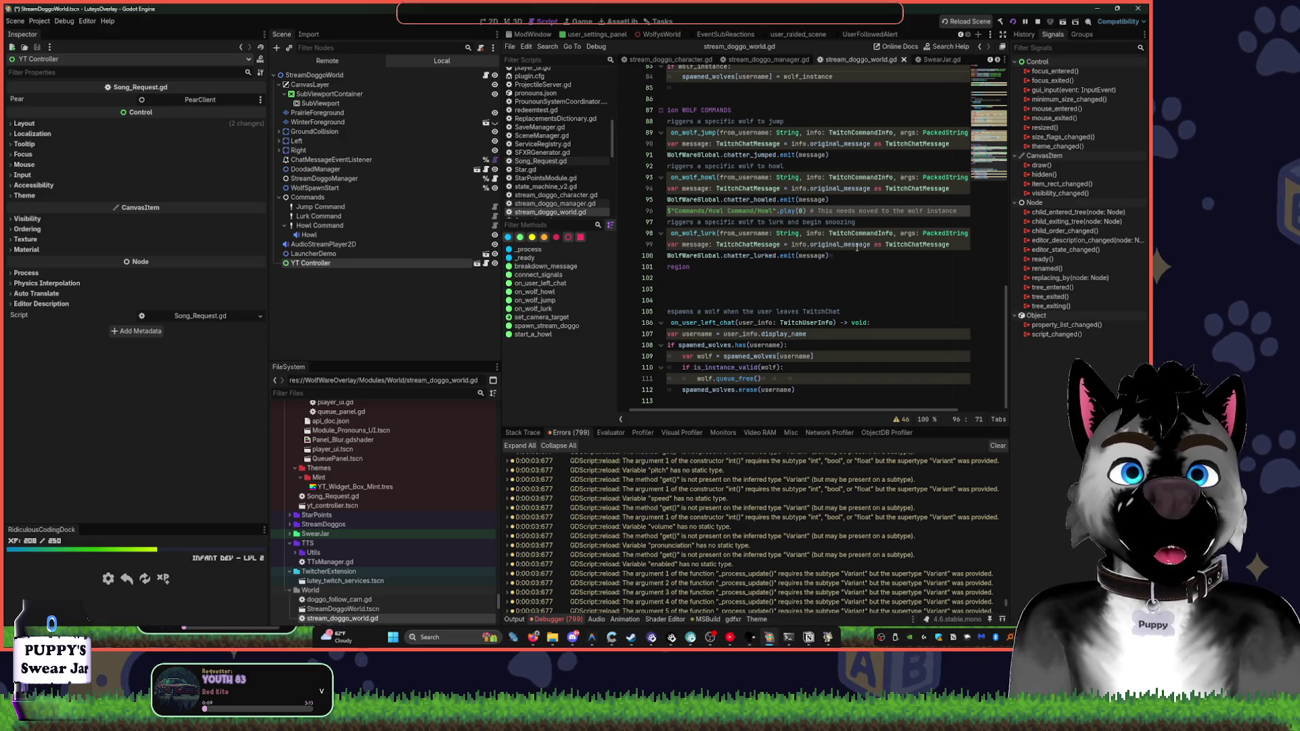
# Narrow the Inspector and scene docks to widen the code editor, then close stream_doggo_world.gd.
pyautogui.moveTo(269, 155); pyautogui.dragTo(121, 156)
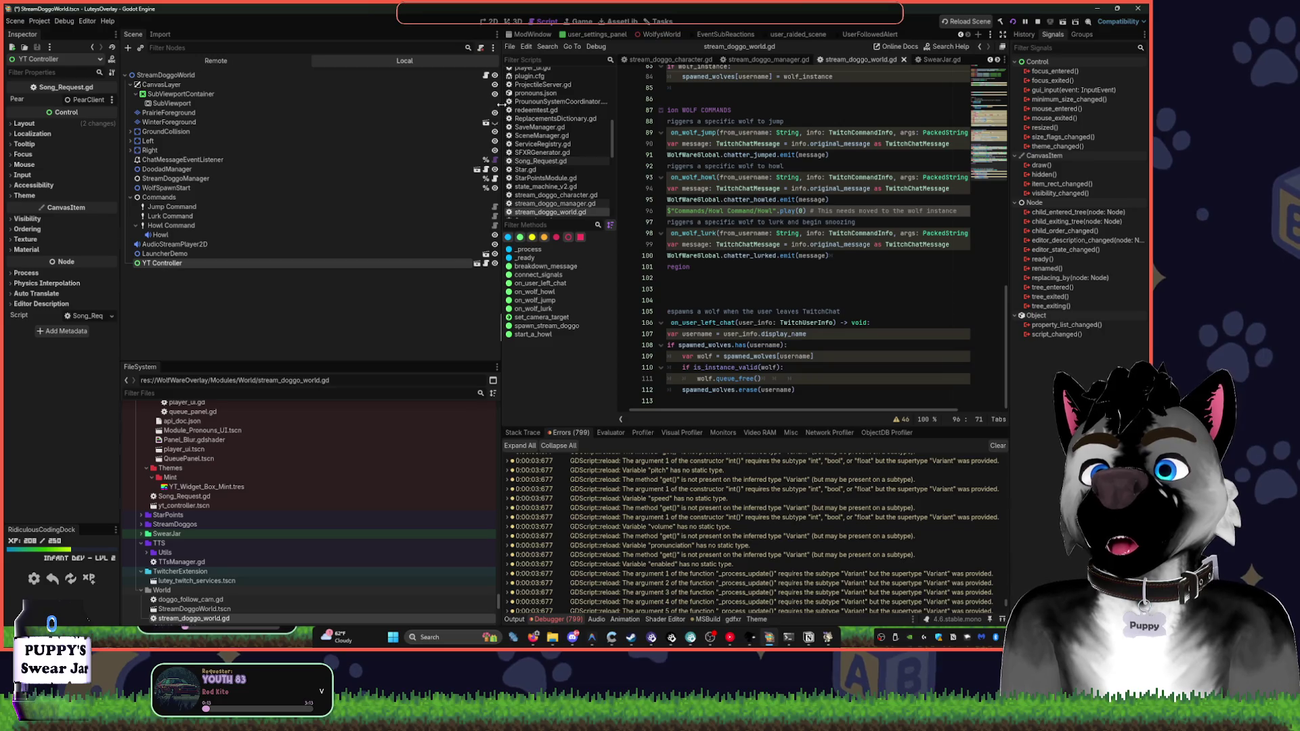
pyautogui.moveTo(501, 104); pyautogui.dragTo(306, 105)
pyautogui.middleClick(667, 61)
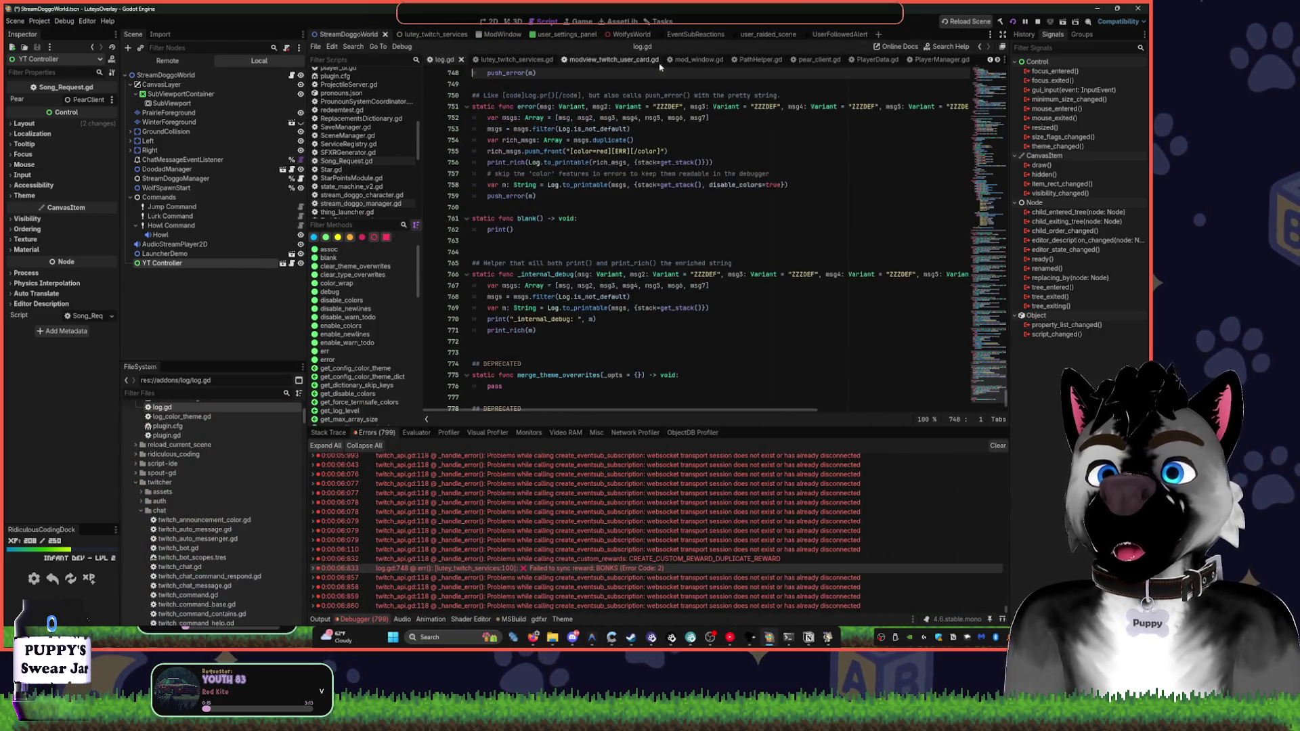
# Close the StreamDoggoWorld scene tab and switch to the UserFollowedAlert scene's 'BIRD UP!' preview.
pyautogui.scroll(-1, 925, 75)
pyautogui.scroll(-4, 941, 60)
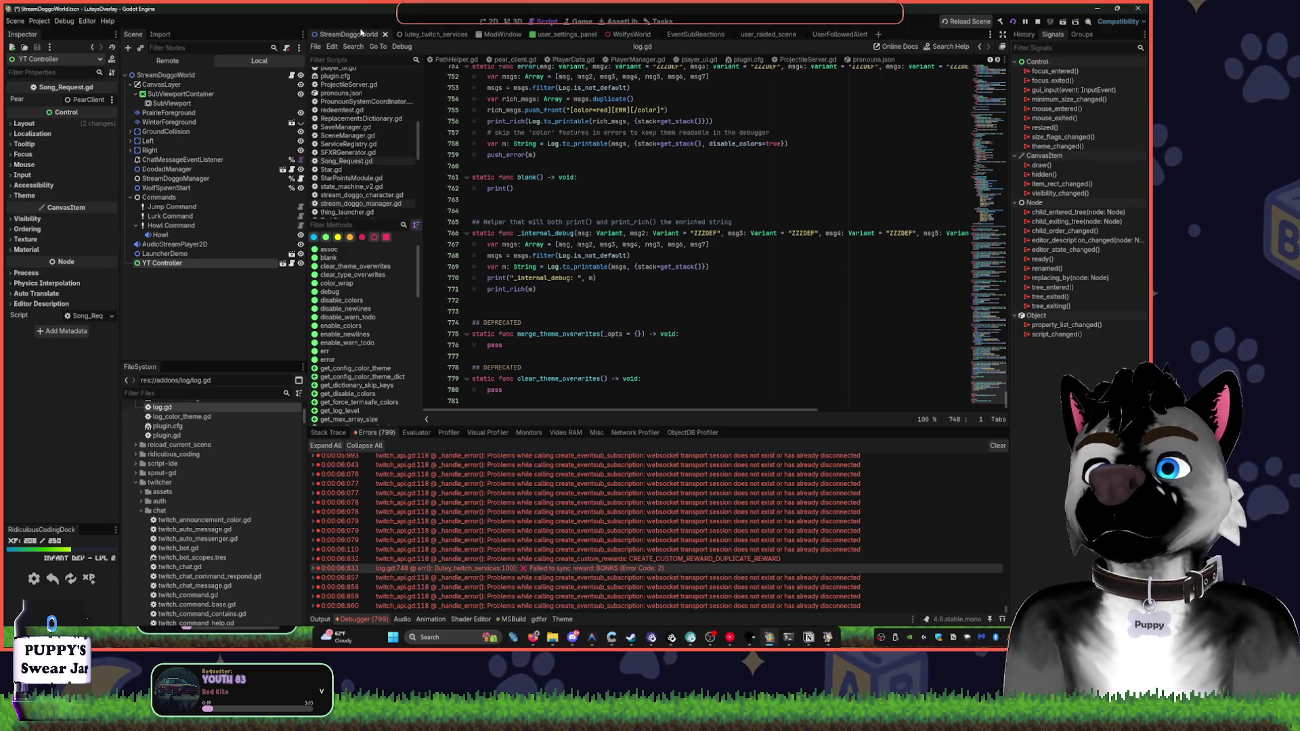
pyautogui.middleClick(358, 34)
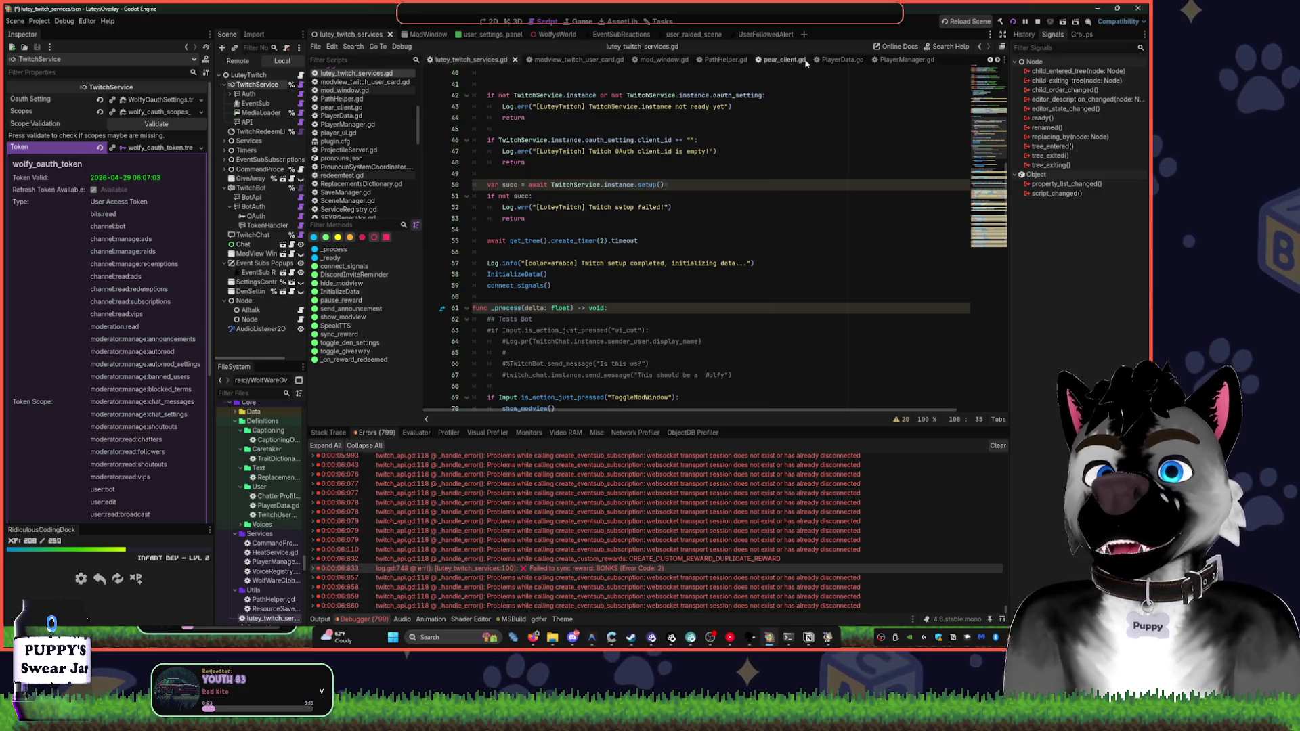
pyautogui.click(760, 34)
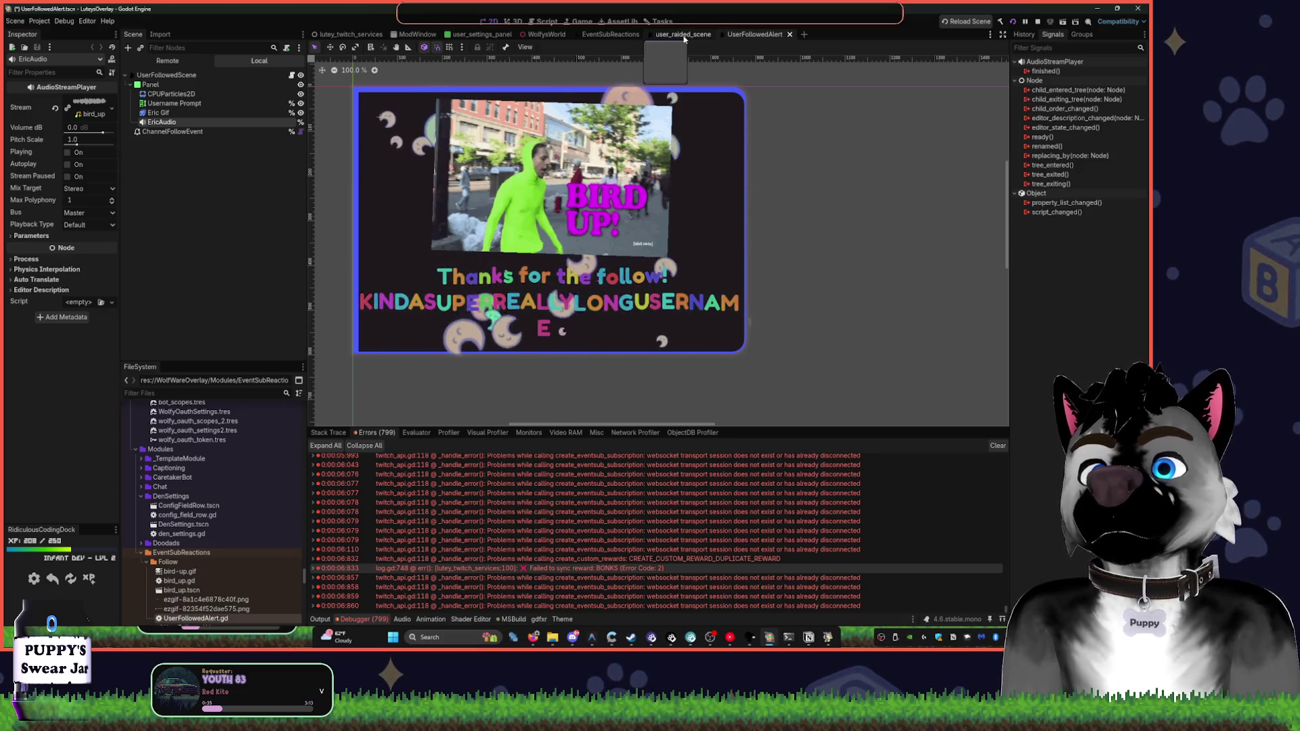
# Close the follow alert scene and select the raid banner's gradient TextureRect node.
pyautogui.click(789, 34)
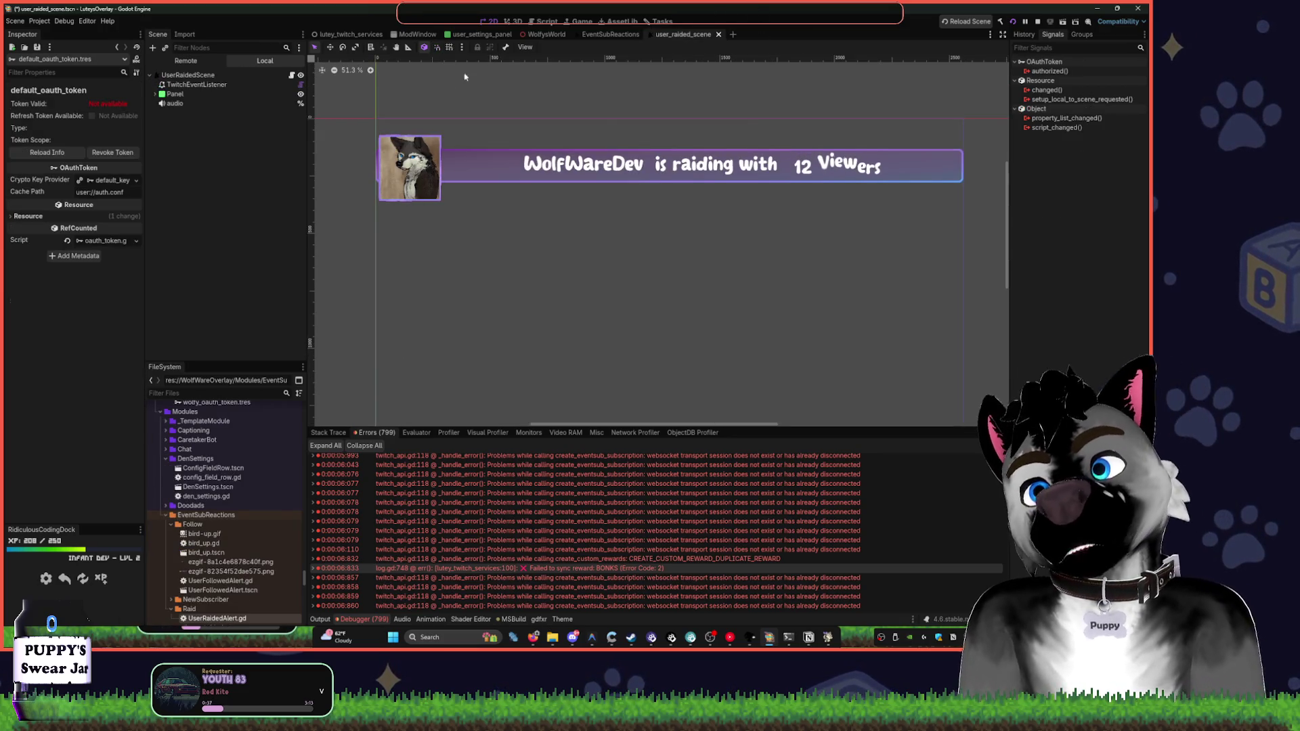
pyautogui.click(198, 94)
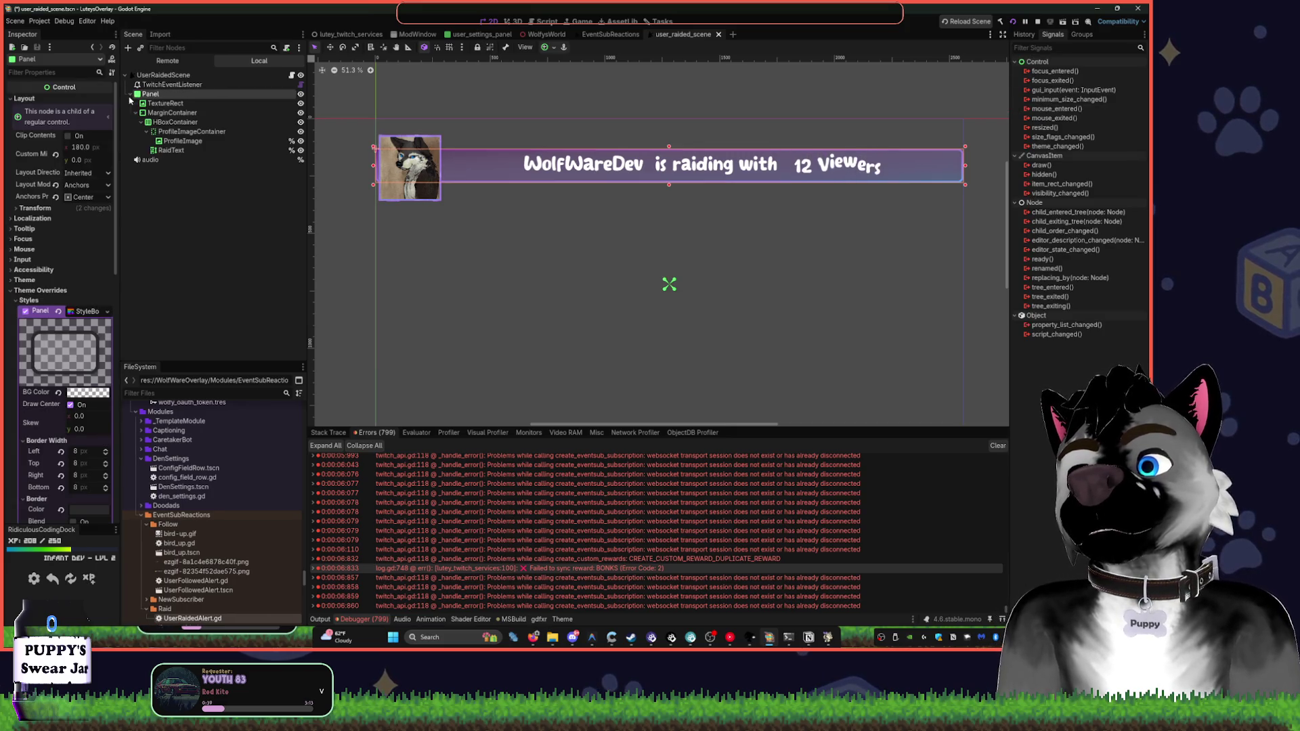
pyautogui.click(182, 141)
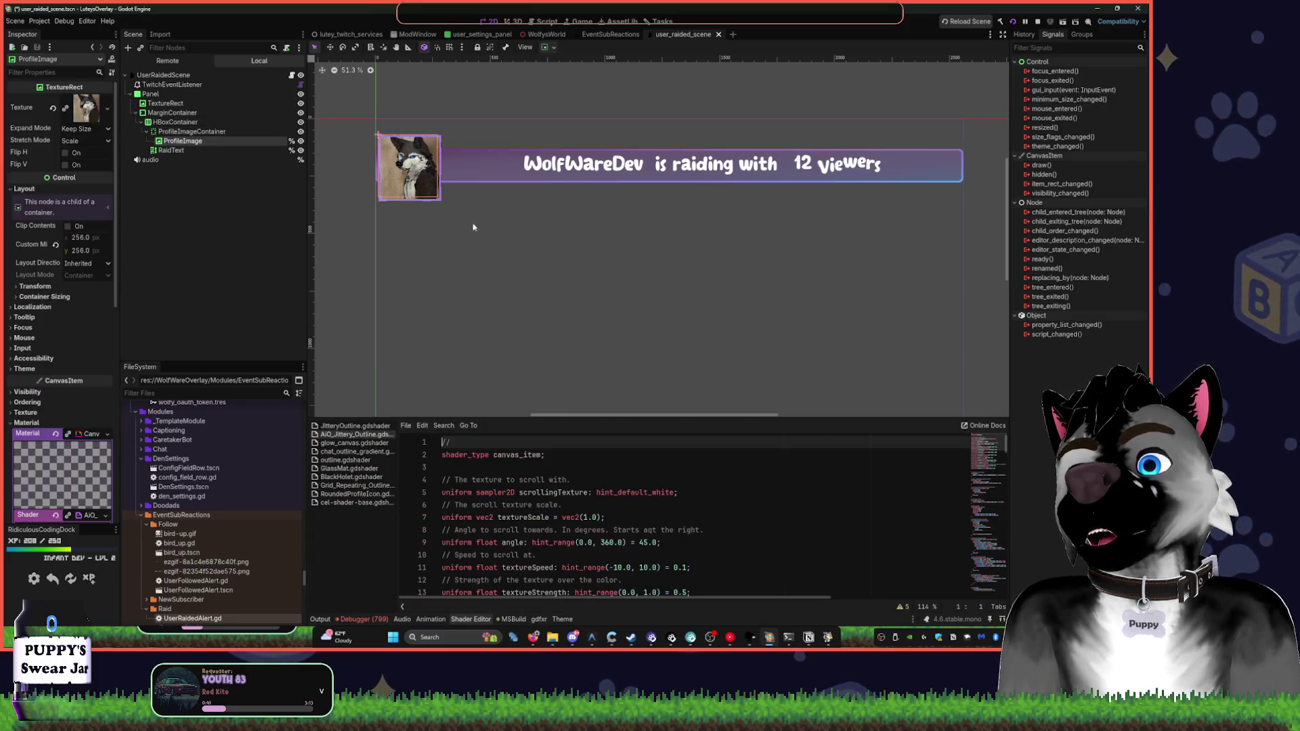
pyautogui.click(172, 113)
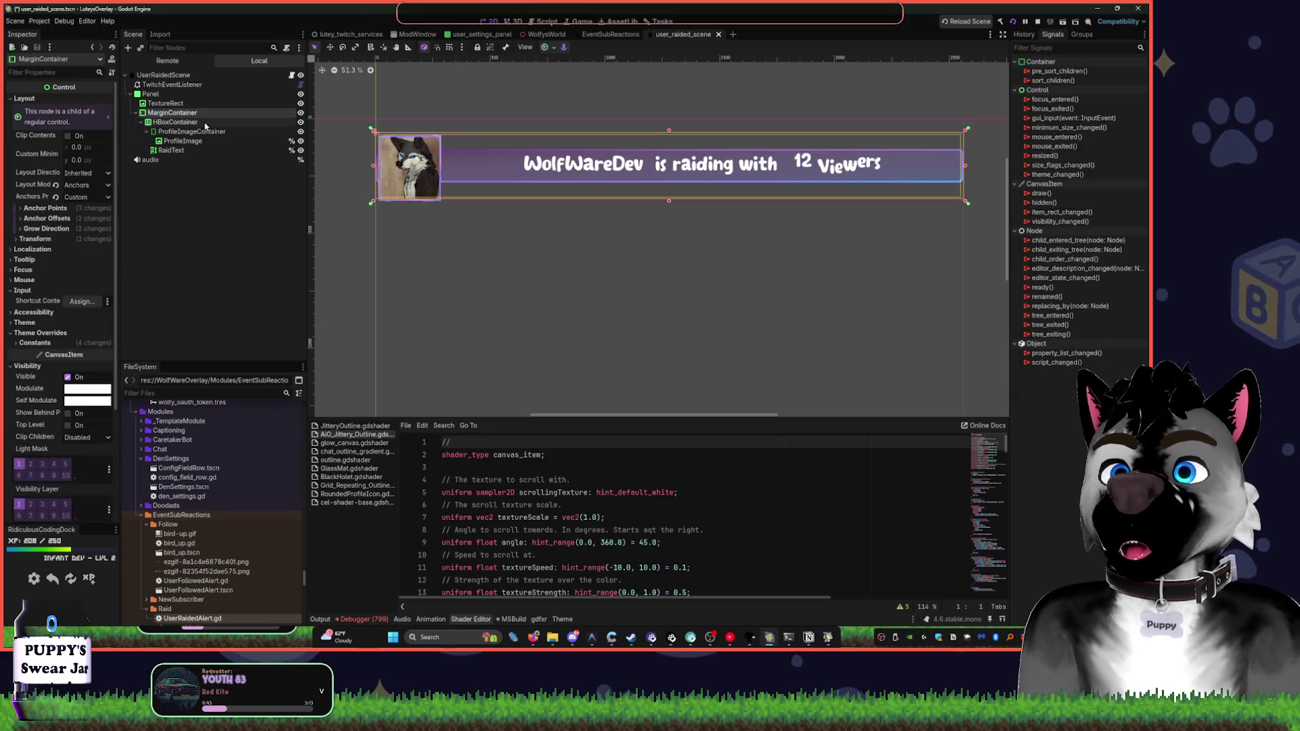
pyautogui.scroll(6, 348, 181)
pyautogui.scroll(2, 694, 381)
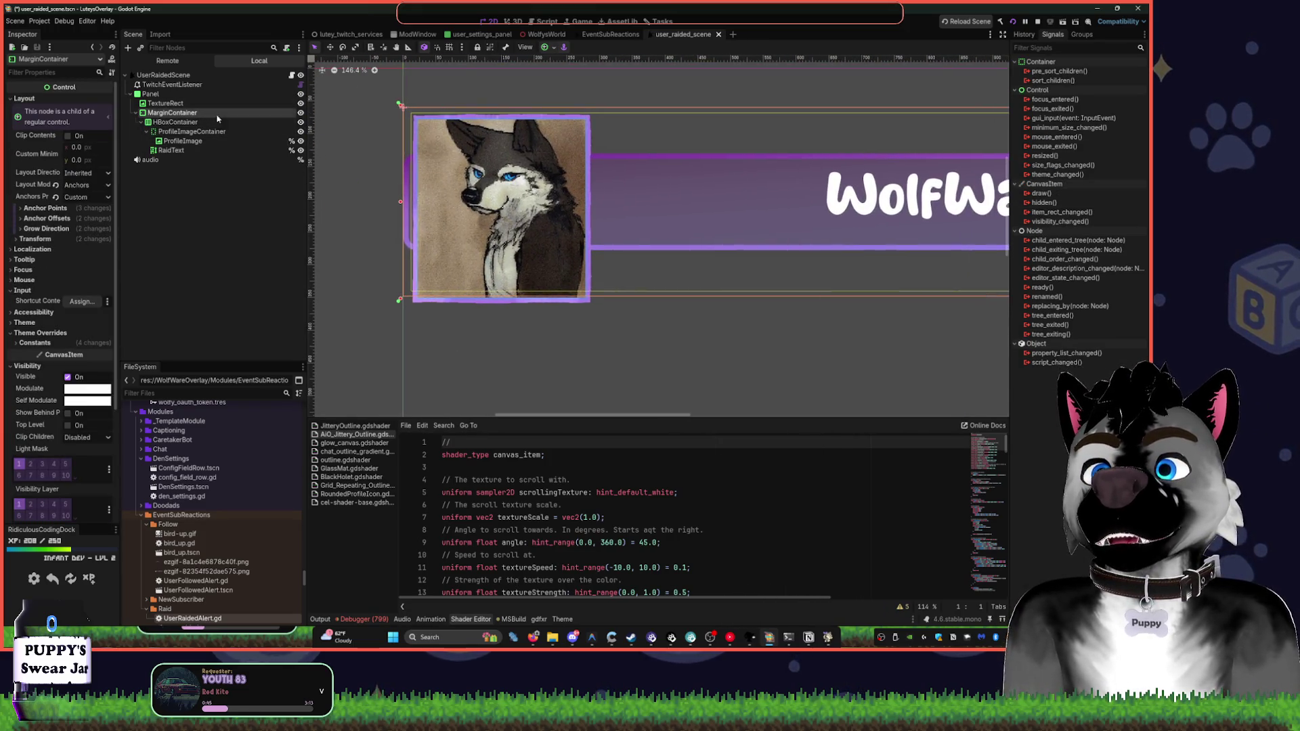
pyautogui.click(156, 95)
pyautogui.click(165, 103)
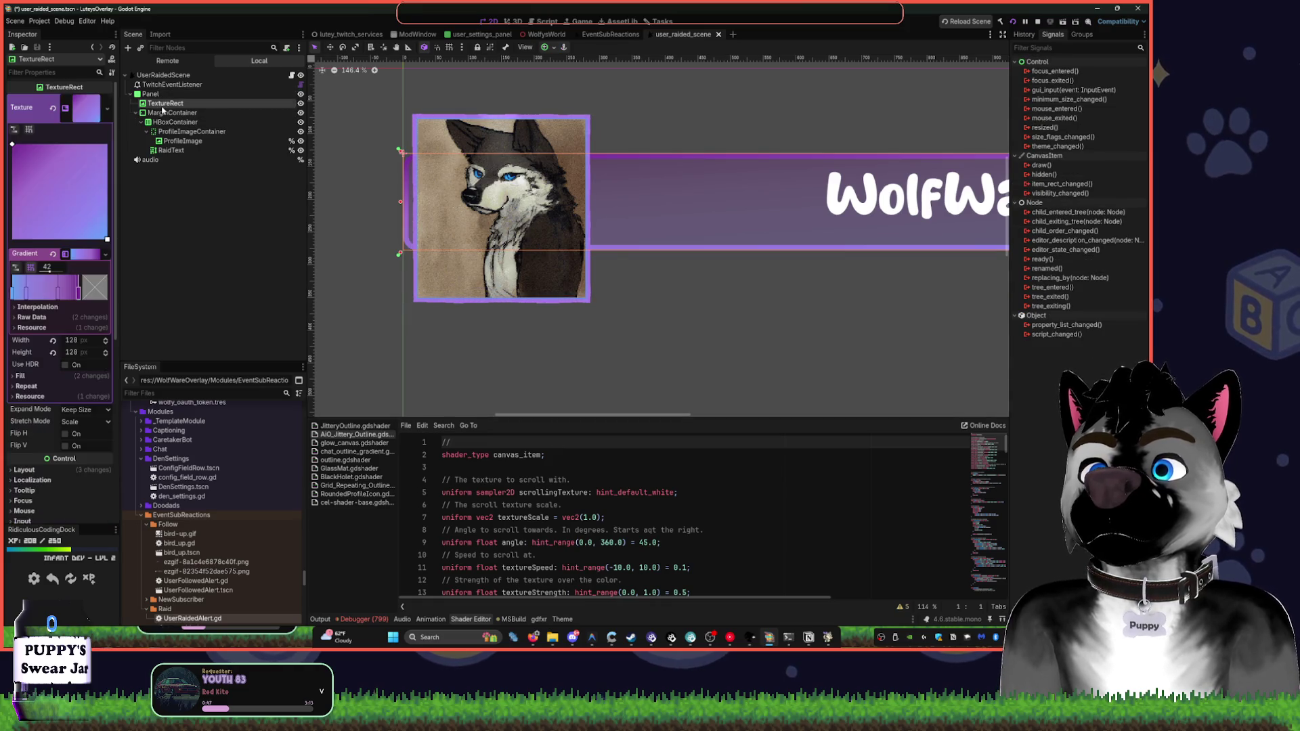
# Widen the Inspector dock so the gradient texture properties have more room.
pyautogui.scroll(-3, 593, 220)
pyautogui.scroll(-3, 593, 220)
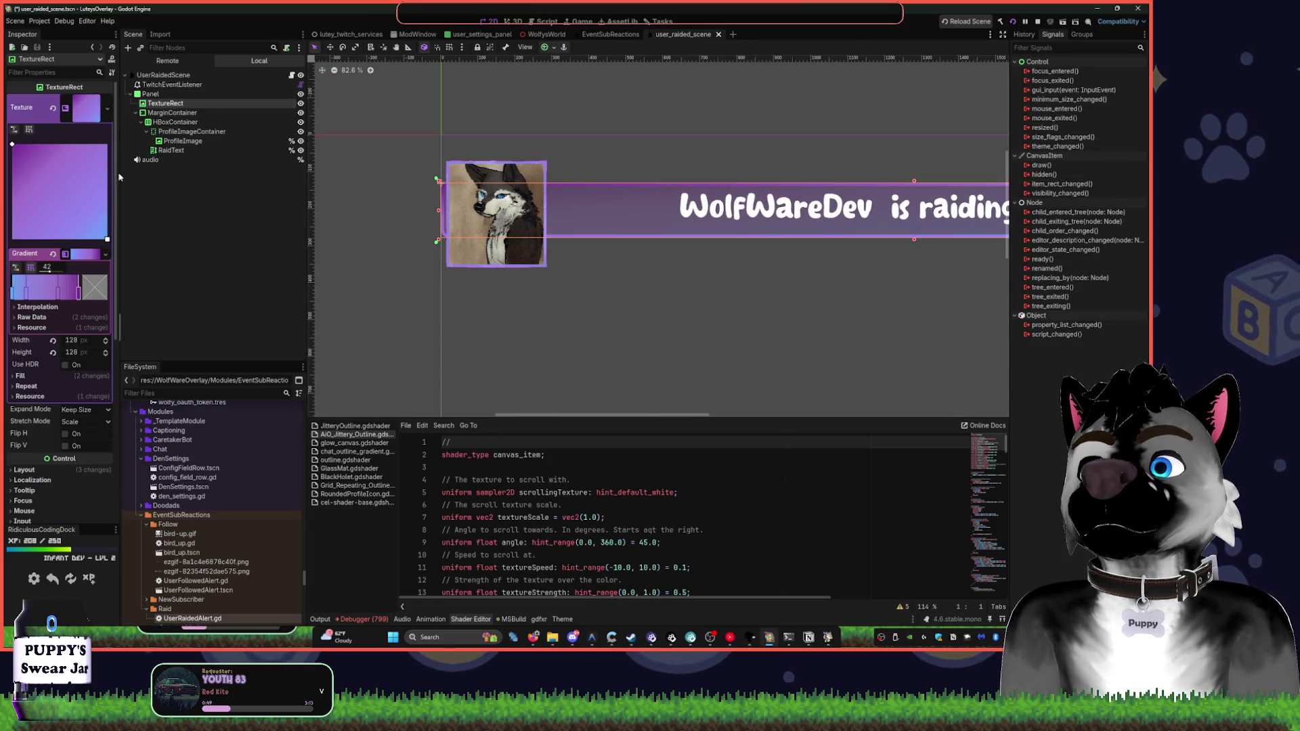
pyautogui.moveTo(119, 170); pyautogui.dragTo(155, 170)
pyautogui.scroll(-2, 673, 209)
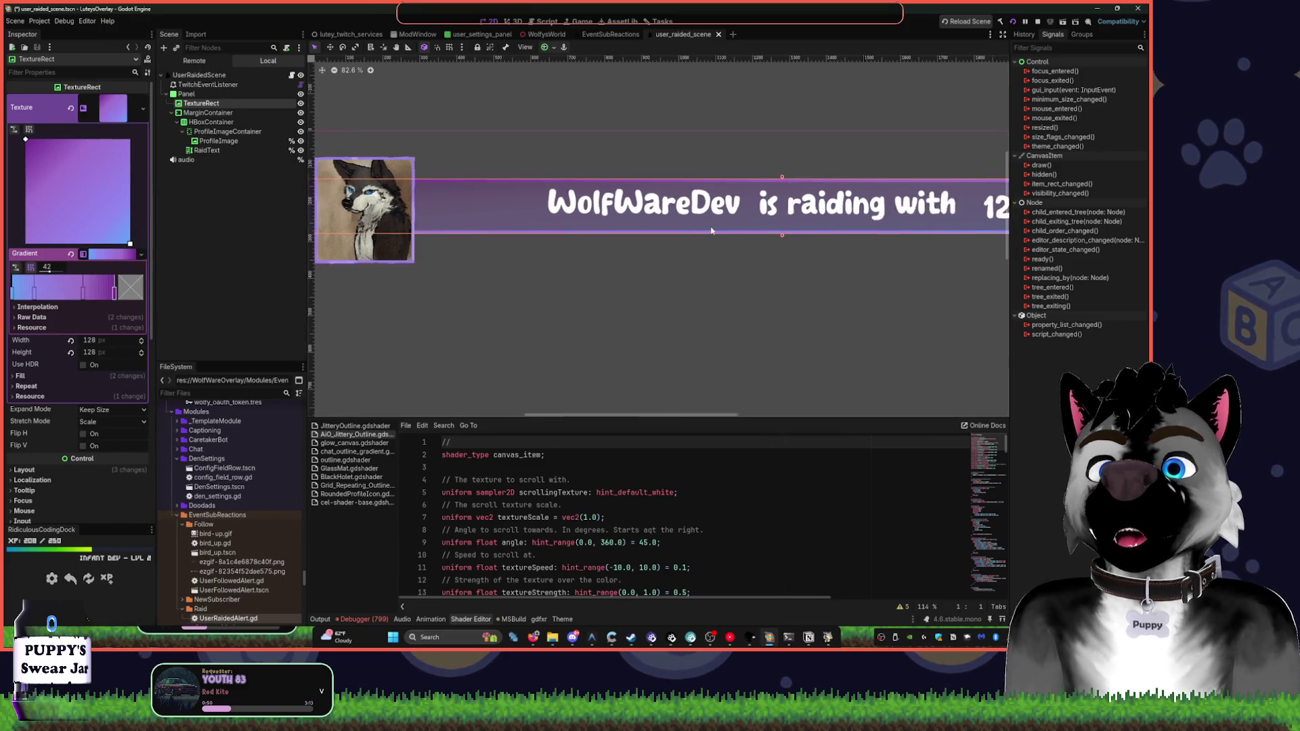
pyautogui.moveTo(674, 208); pyautogui.dragTo(655, 207)
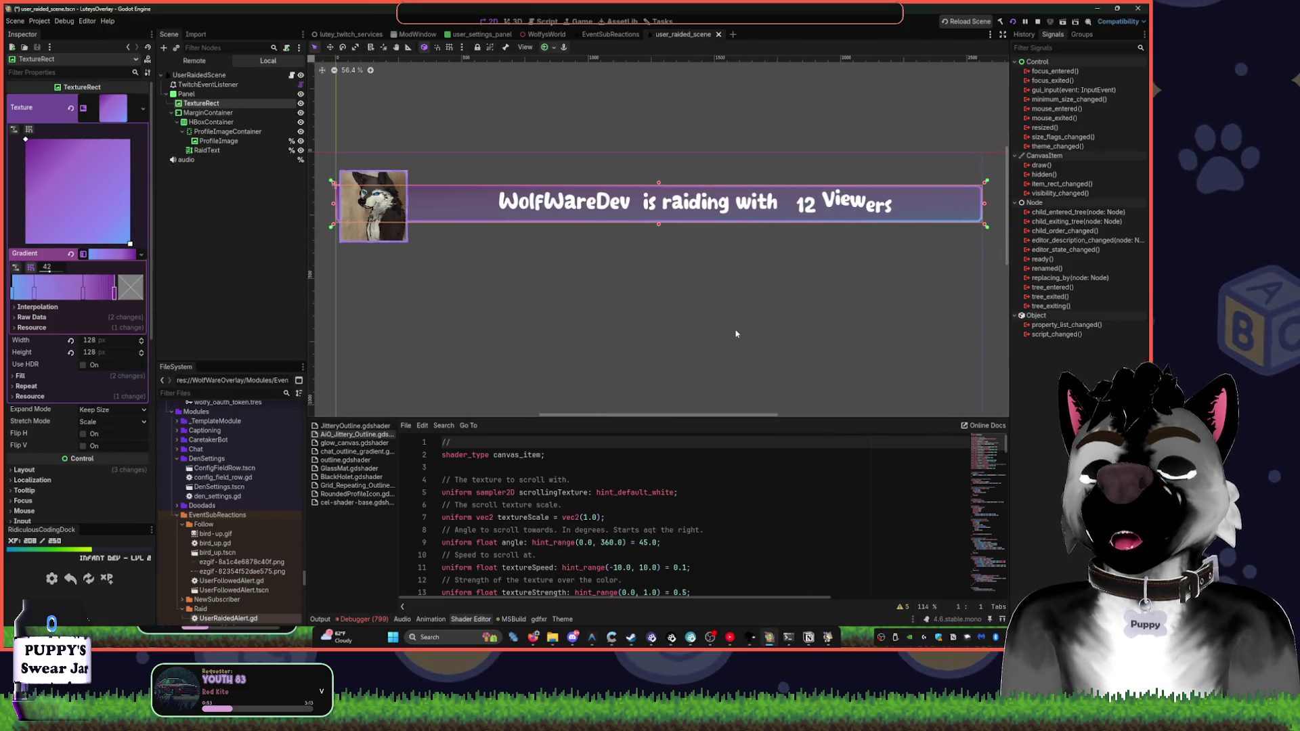
pyautogui.press('XF86AudioLowerVolume')
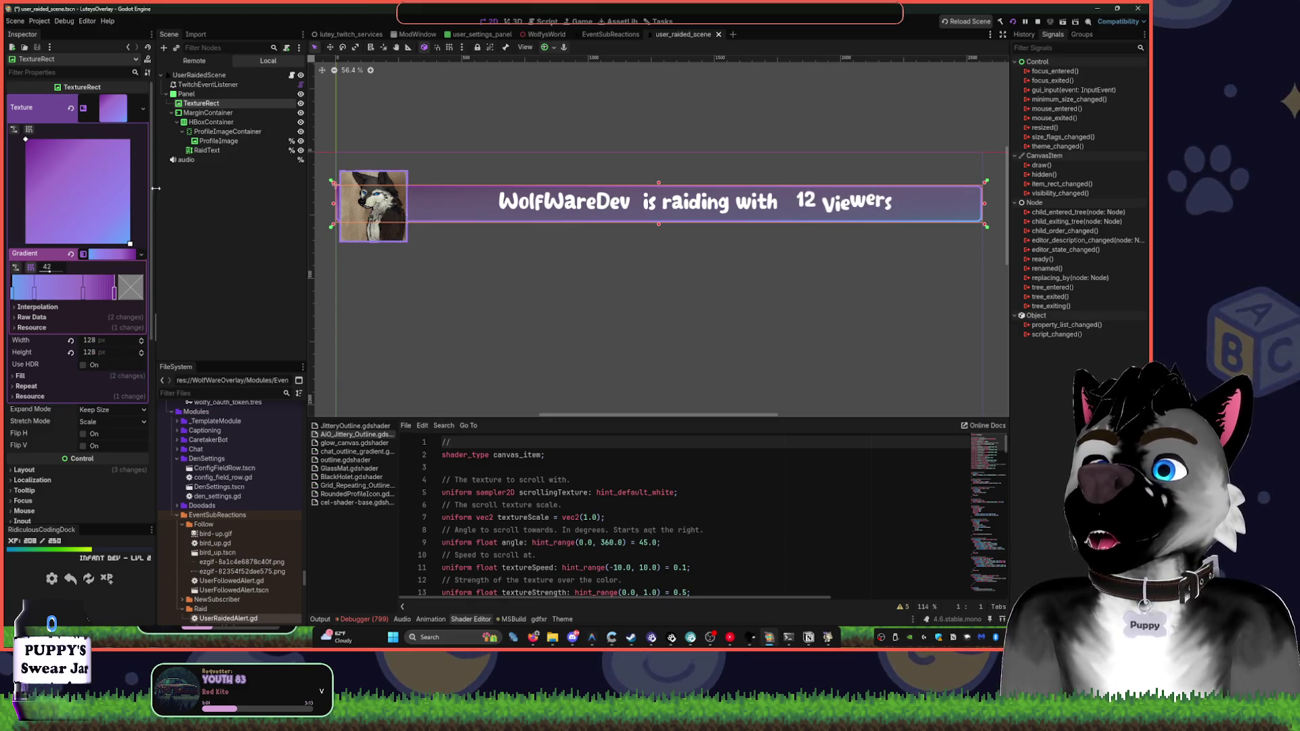
pyautogui.moveTo(154, 183); pyautogui.dragTo(192, 183)
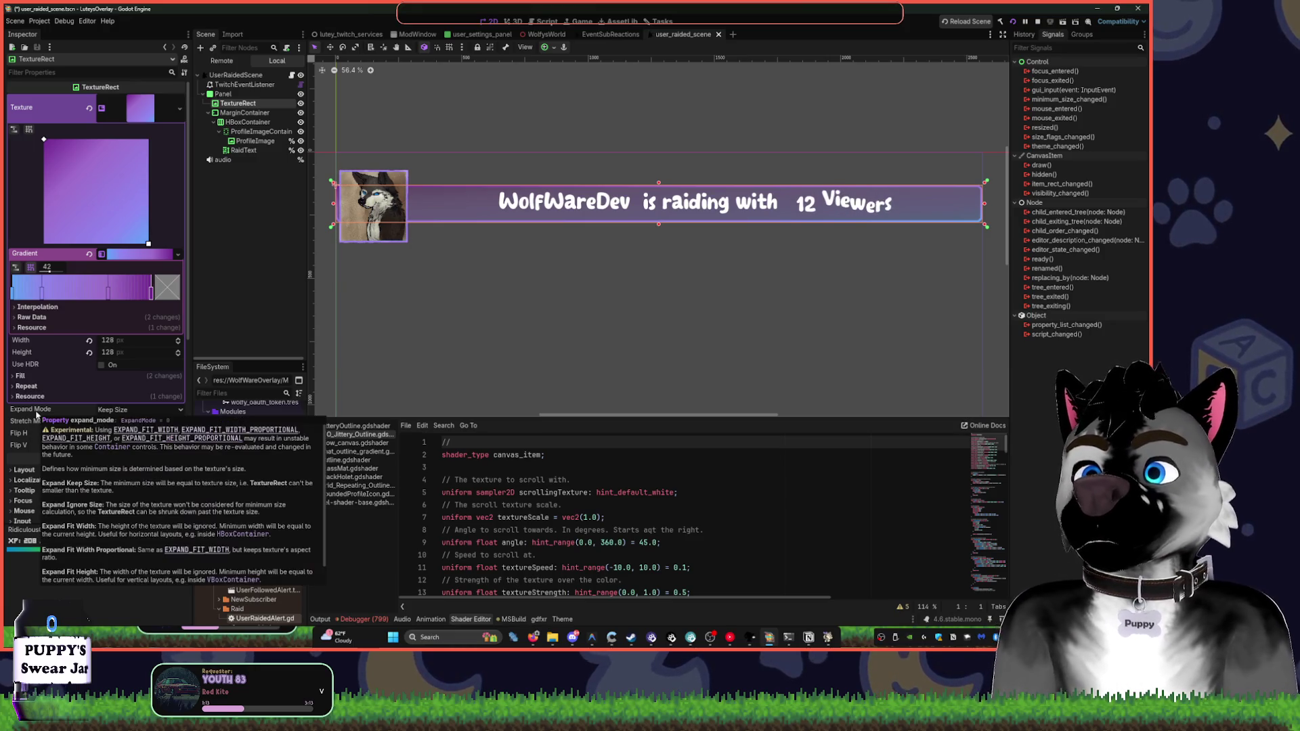
# Expand the gradient's Fill and Interpolation settings and reposition its From and To points.
pyautogui.click(31, 378)
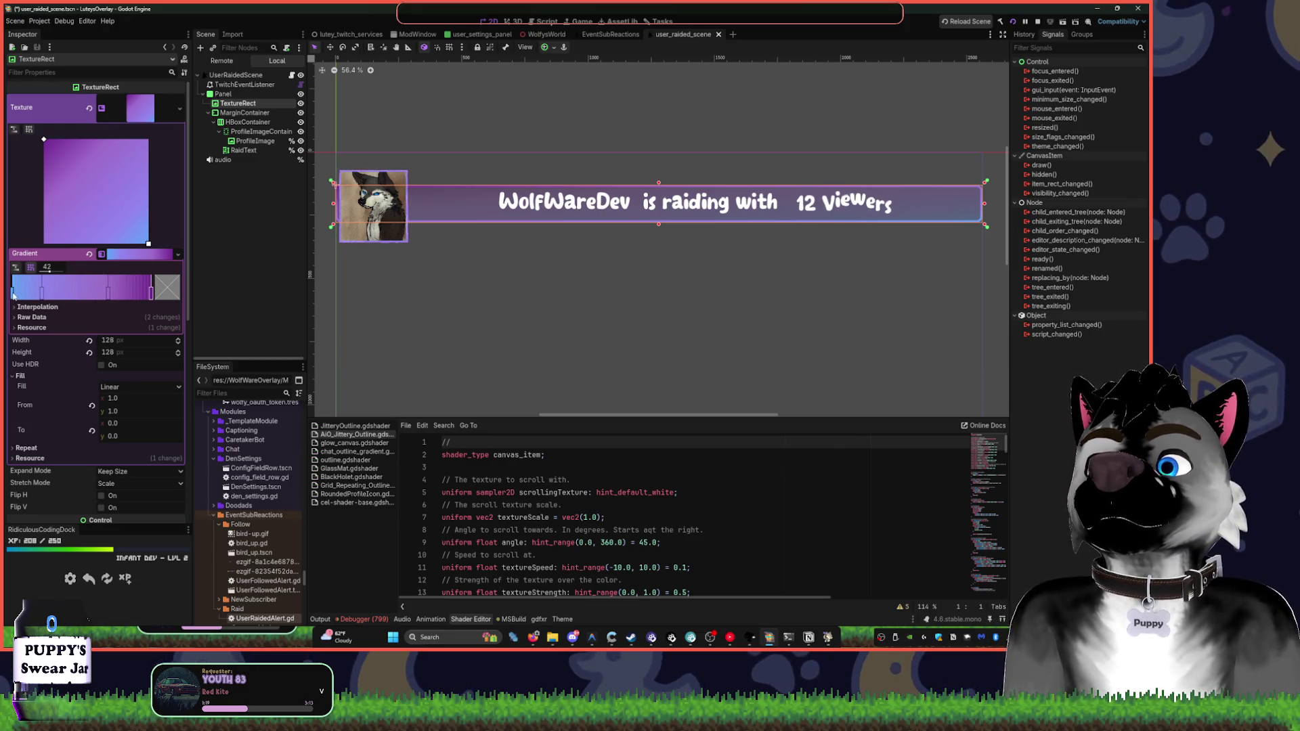
pyautogui.click(21, 308)
pyautogui.click(109, 319)
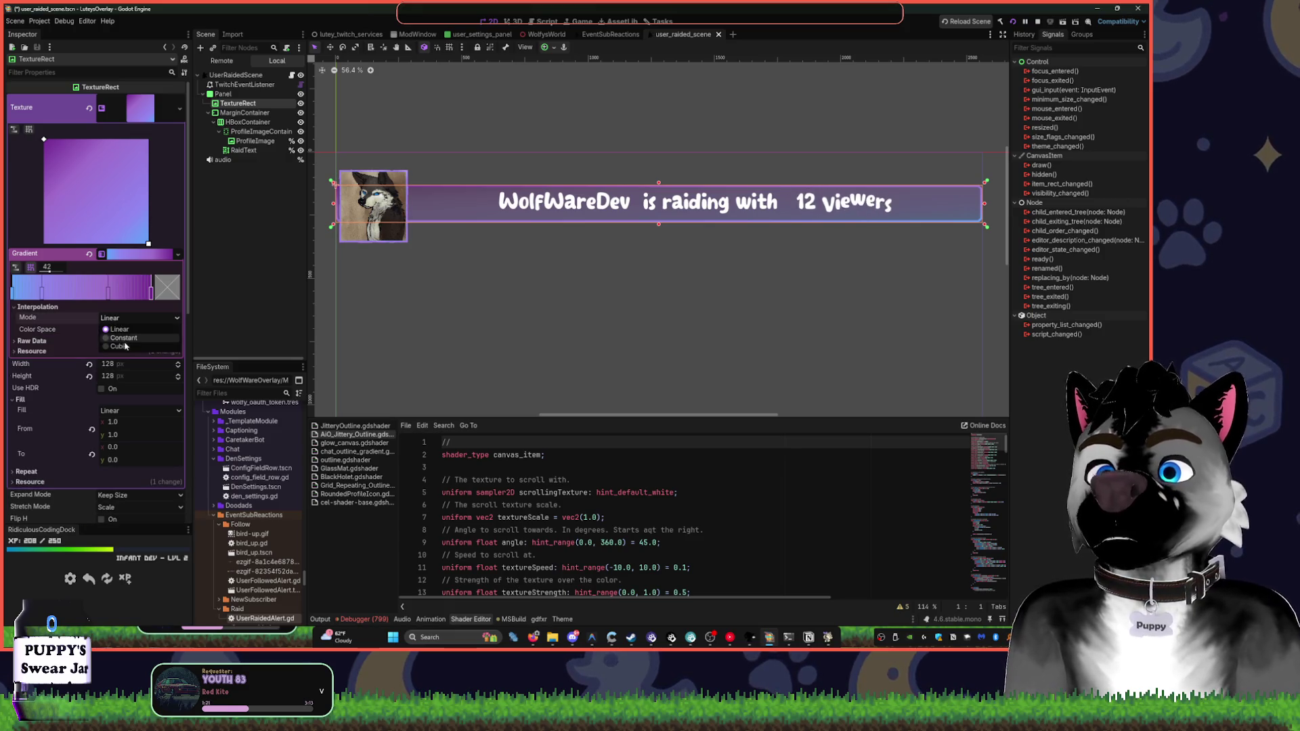
pyautogui.click(126, 344)
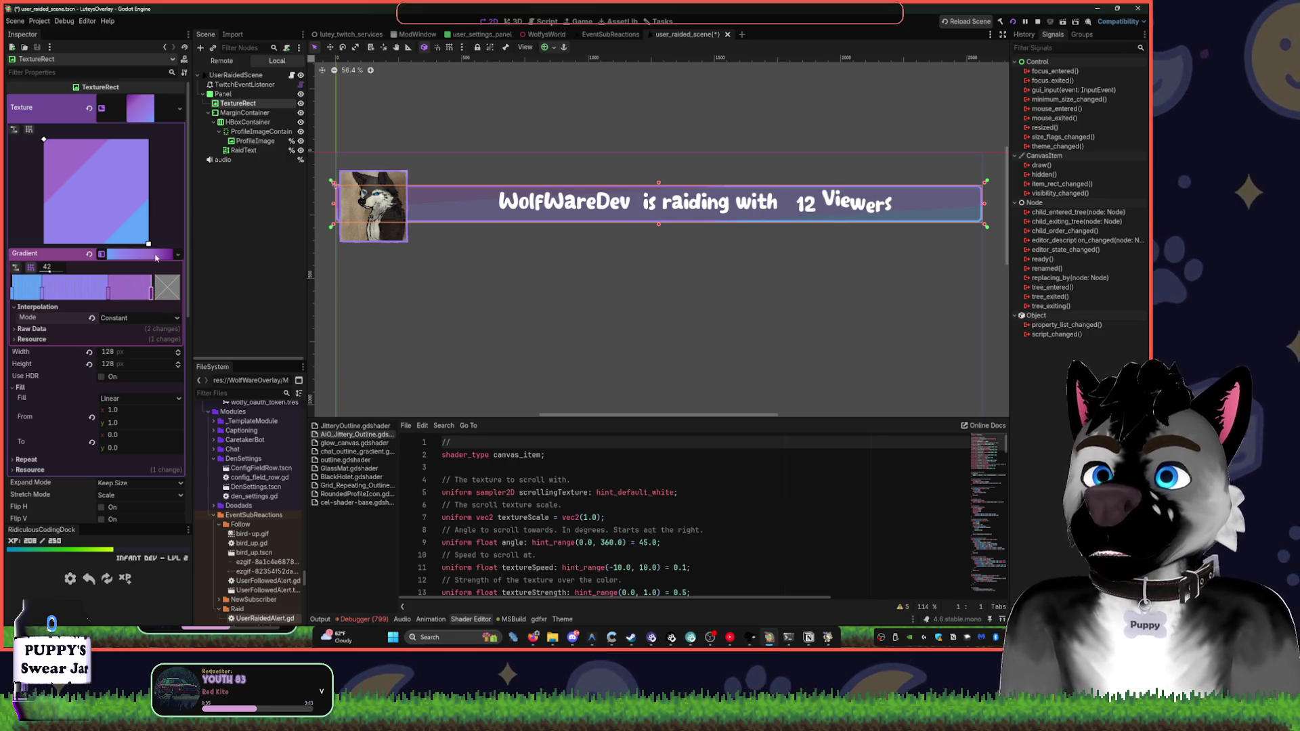
pyautogui.moveTo(44, 139)
pyautogui.mouseDown()
pyautogui.moveTo(132, 196)
pyautogui.moveTo(49, 143)
pyautogui.moveTo(61, 161)
pyautogui.mouseUp()
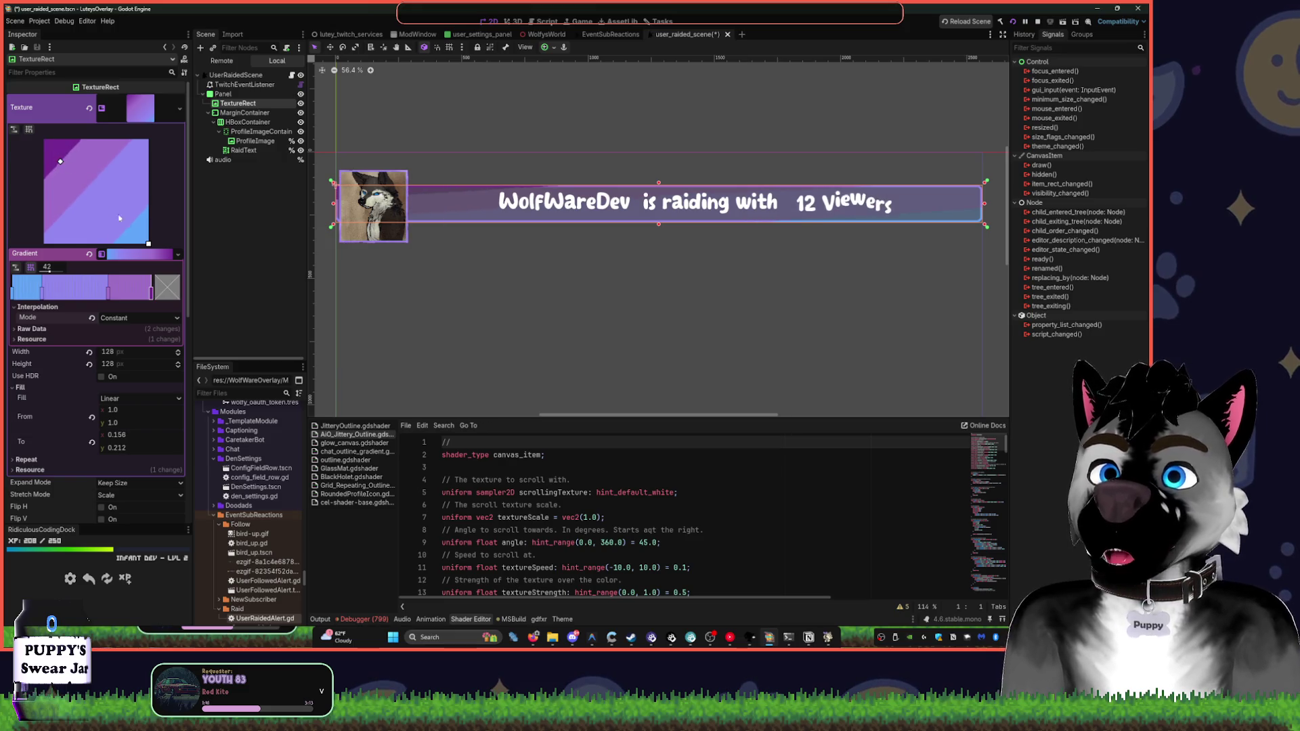
pyautogui.moveTo(144, 244)
pyautogui.mouseDown()
pyautogui.moveTo(135, 160)
pyautogui.moveTo(88, 137)
pyautogui.moveTo(69, 184)
pyautogui.moveTo(81, 262)
pyautogui.moveTo(71, 255)
pyautogui.mouseUp()
# Set gradient interpolation back to Linear and delete the middle colour stop.
pyautogui.click(138, 318)
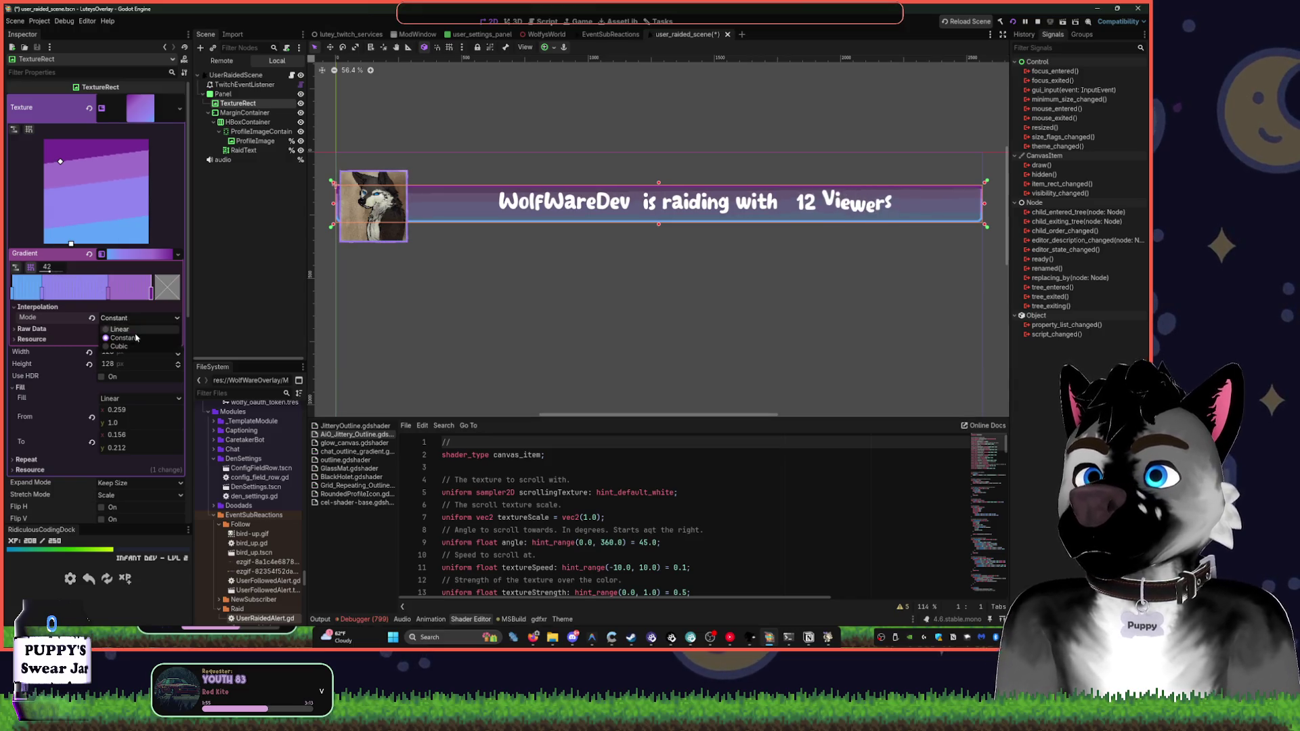
pyautogui.click(135, 330)
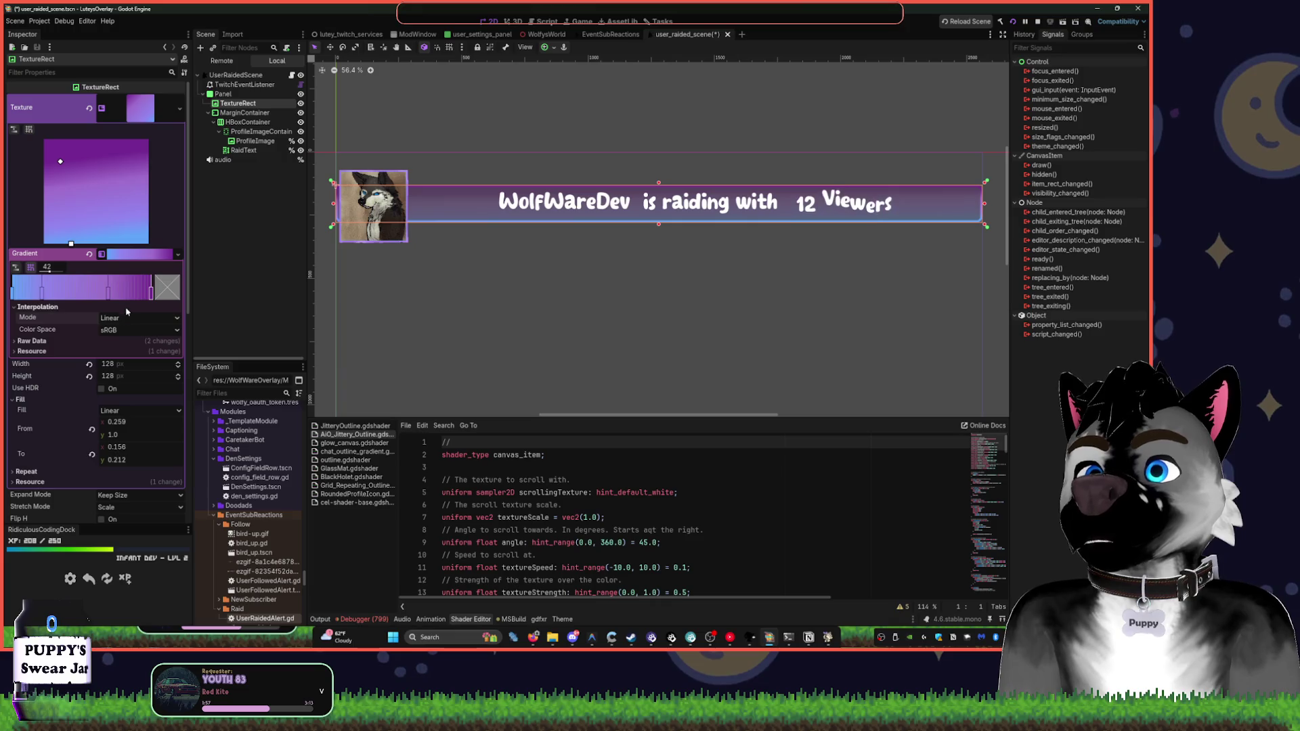
pyautogui.click(108, 298)
pyautogui.moveTo(108, 300)
pyautogui.mouseDown()
pyautogui.moveTo(127, 299)
pyautogui.moveTo(88, 299)
pyautogui.moveTo(99, 301)
pyautogui.mouseUp()
pyautogui.rightClick(98, 298)
# Recolour the gradient's left stop to bluish-purple 4381e7.
pyautogui.click(14, 295)
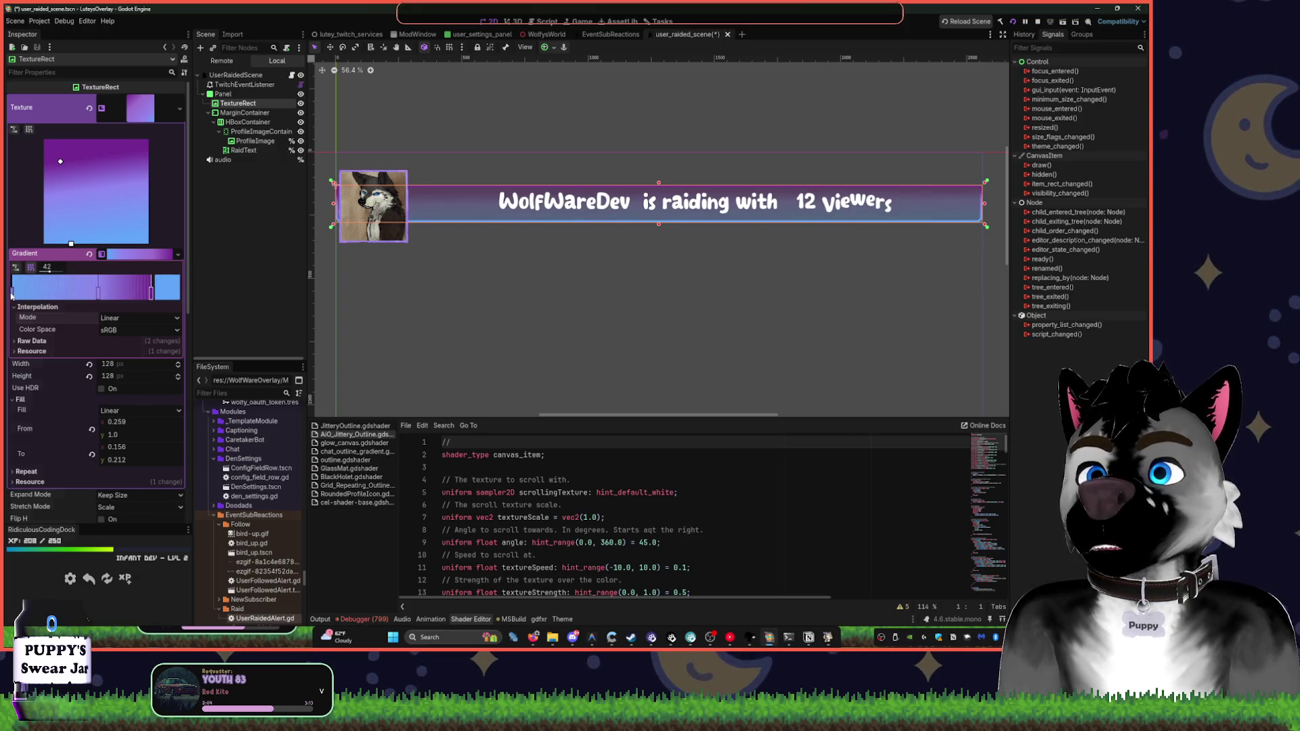
pyautogui.click(167, 287)
pyautogui.moveTo(53, 313); pyautogui.dragTo(44, 309)
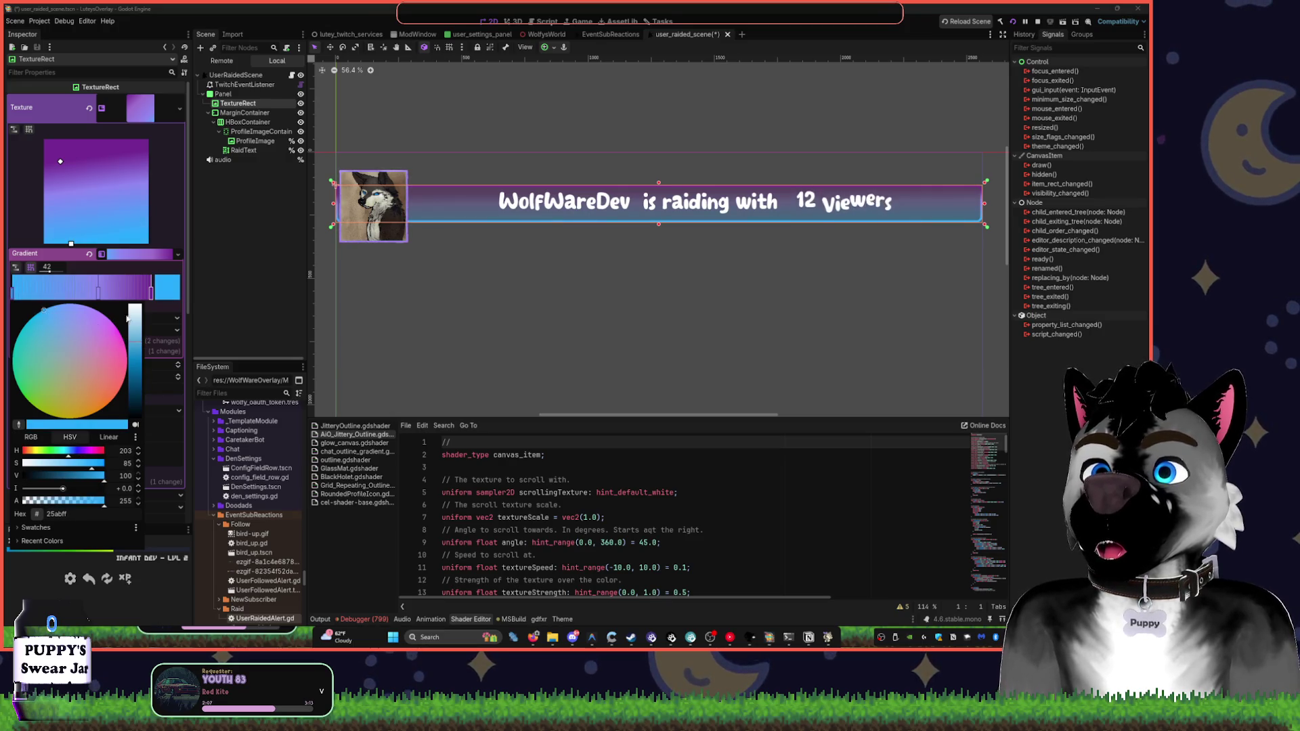
pyautogui.moveTo(135, 333); pyautogui.dragTo(134, 359)
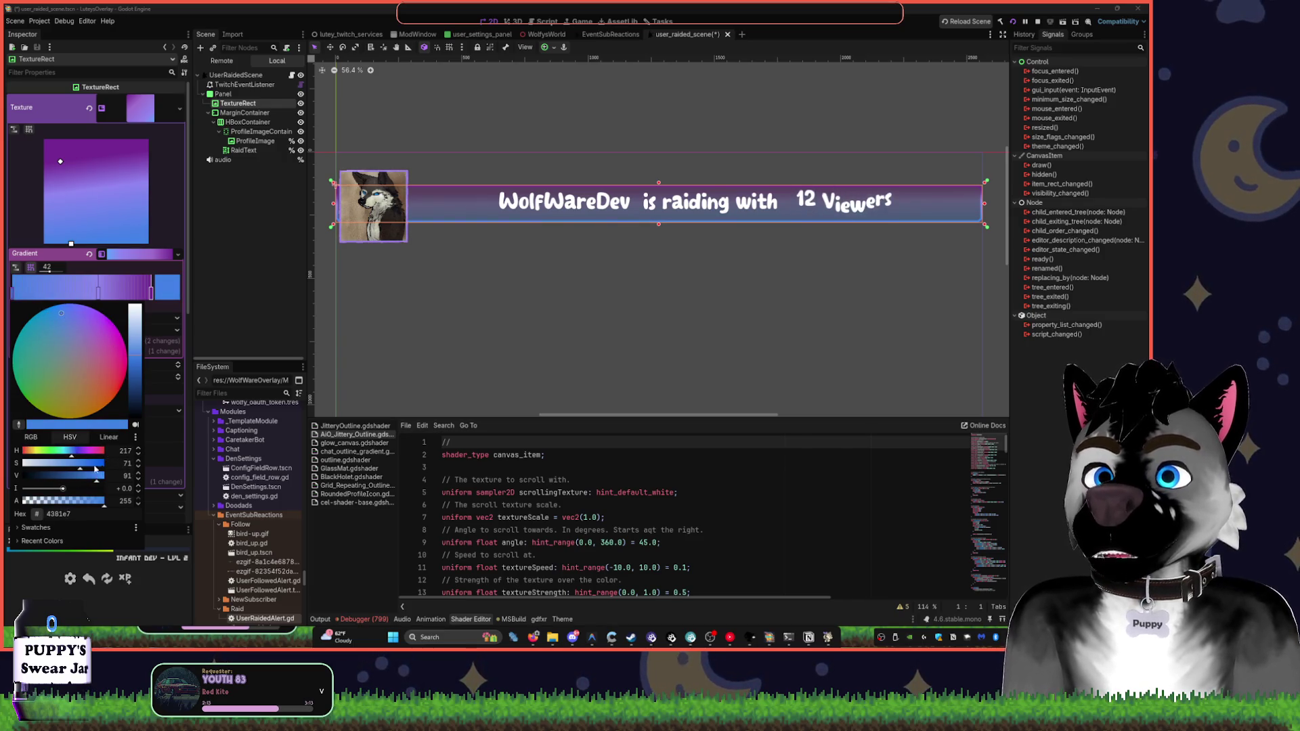
pyautogui.click(191, 304)
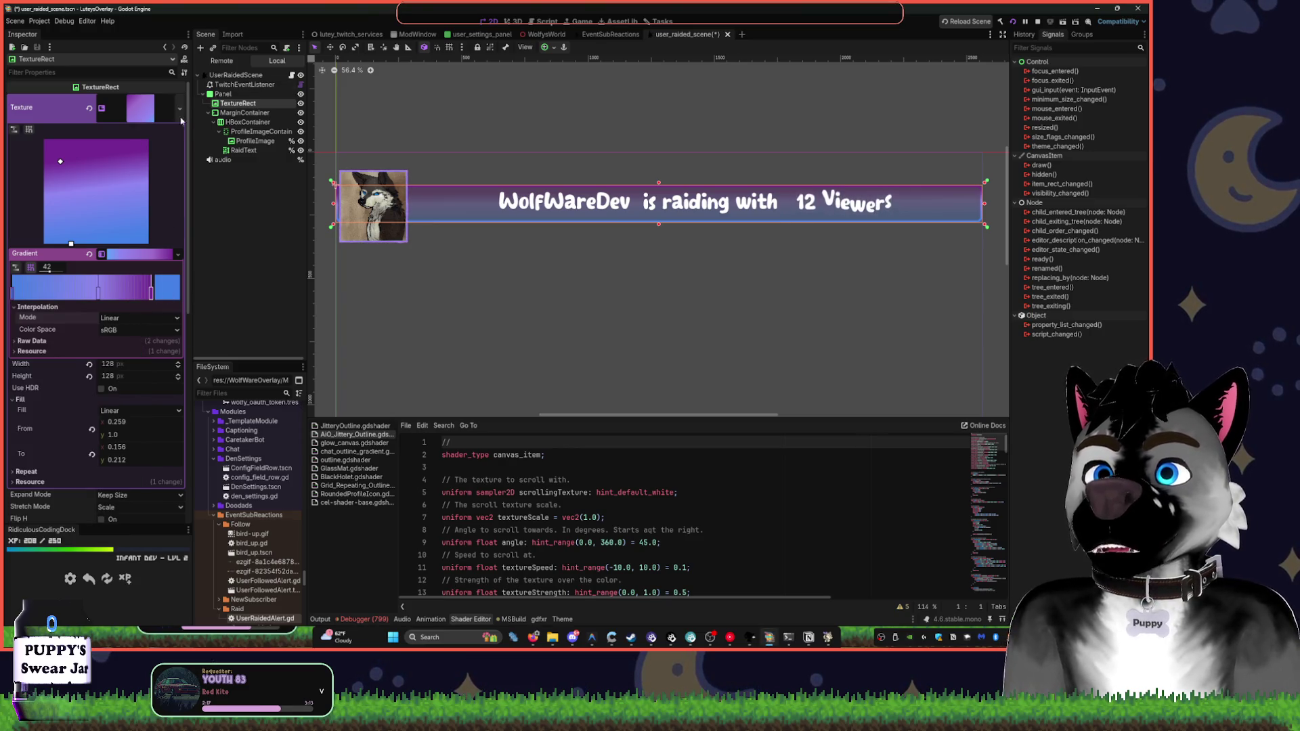
pyautogui.click(223, 94)
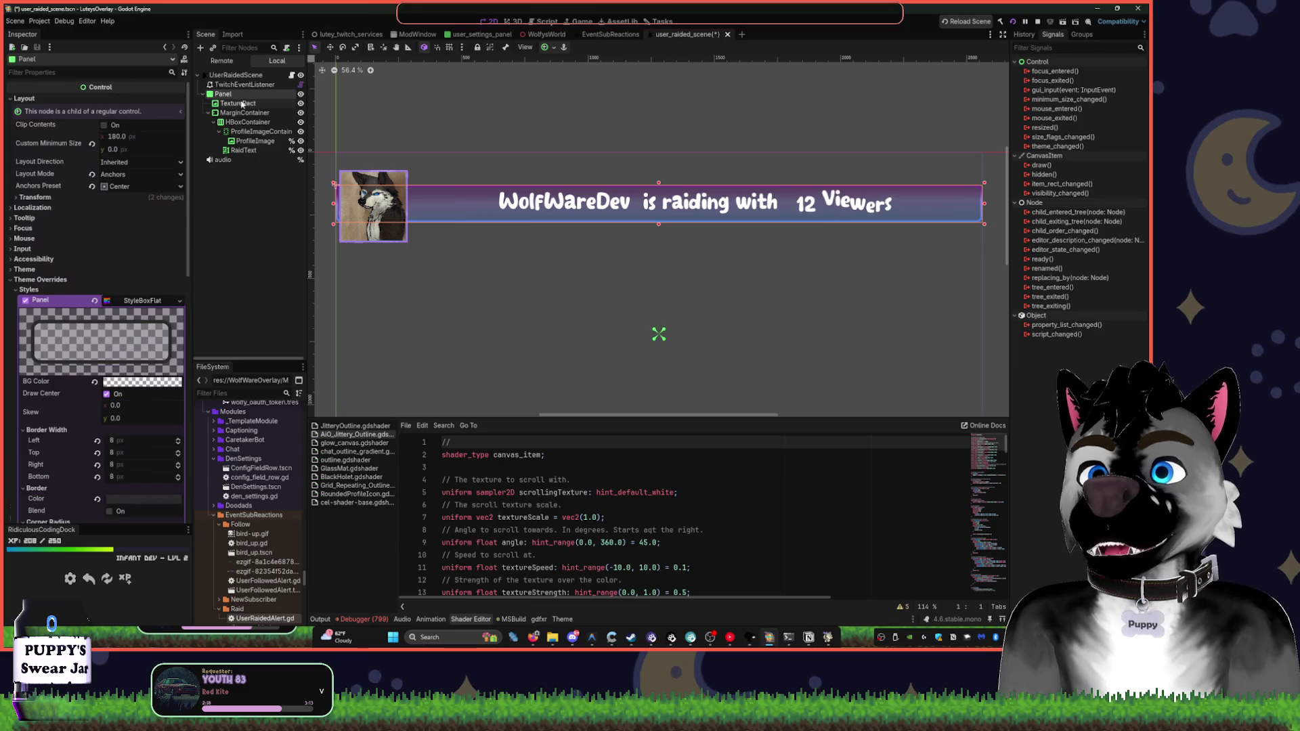
# Lower the Panel's white BG Color alpha to 121.
pyautogui.click(136, 383)
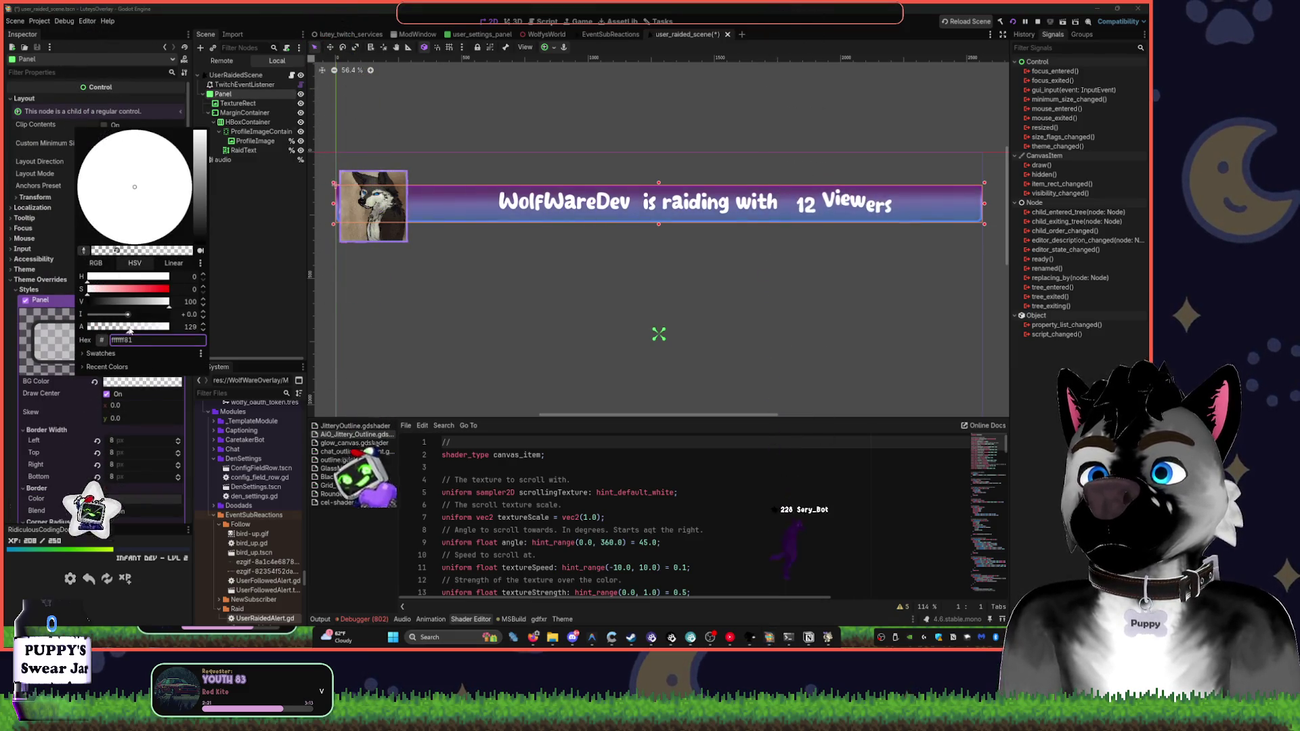
pyautogui.moveTo(130, 328); pyautogui.dragTo(125, 327)
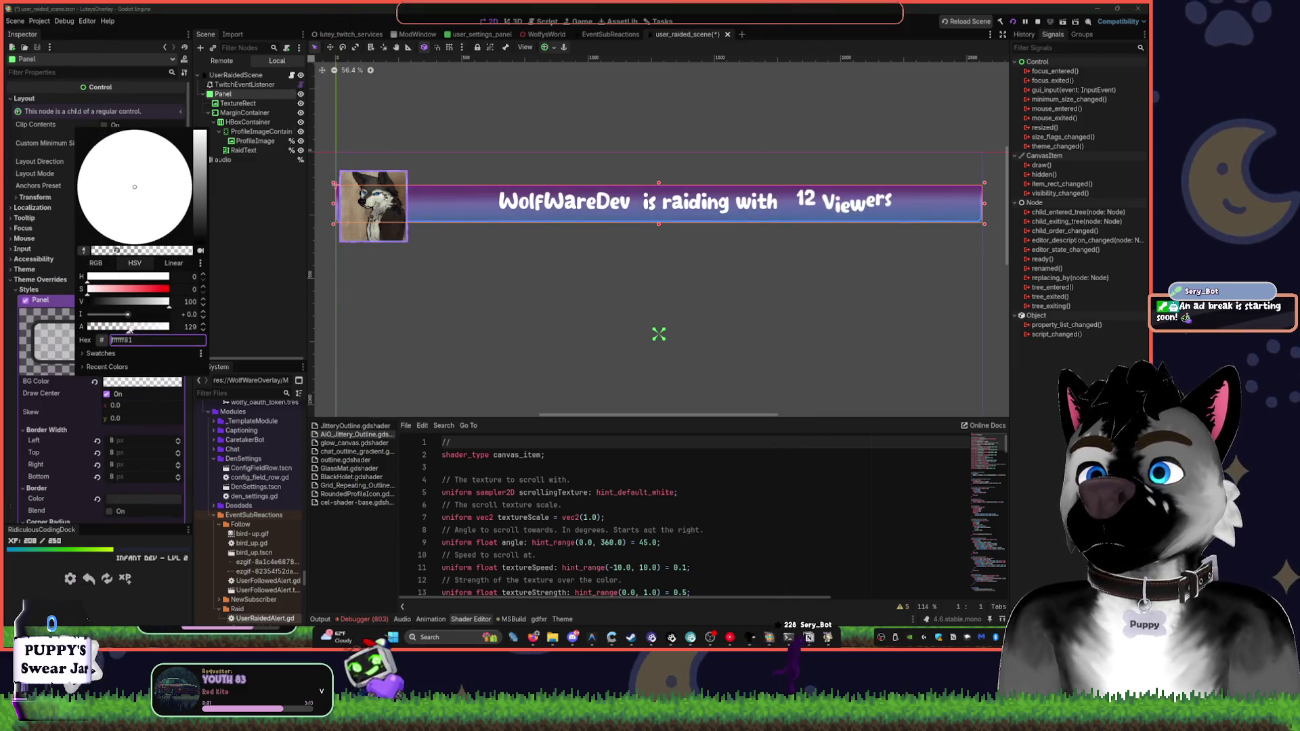
pyautogui.click(249, 208)
pyautogui.scroll(-5, 148, 339)
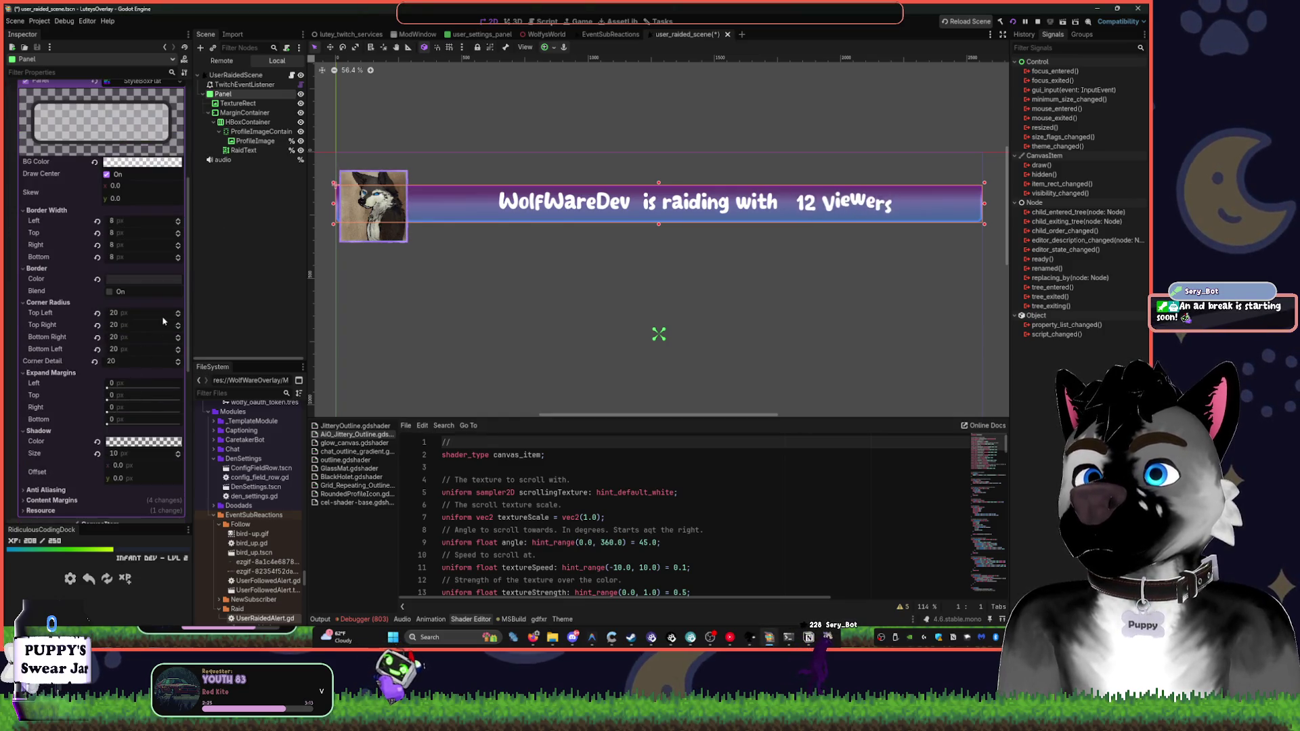
pyautogui.scroll(-5, 161, 330)
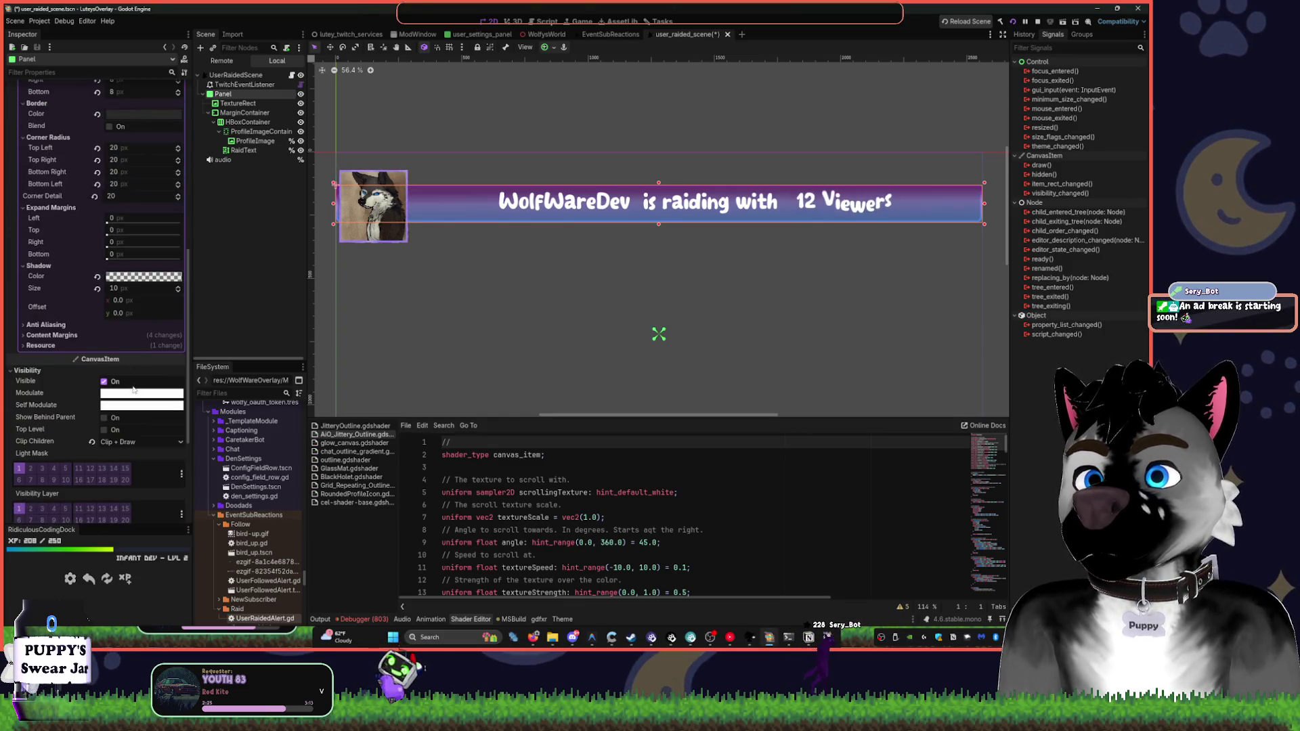
# Make the TextureRect gradient's left blue stop partly transparent by lowering its alpha.
pyautogui.click(248, 105)
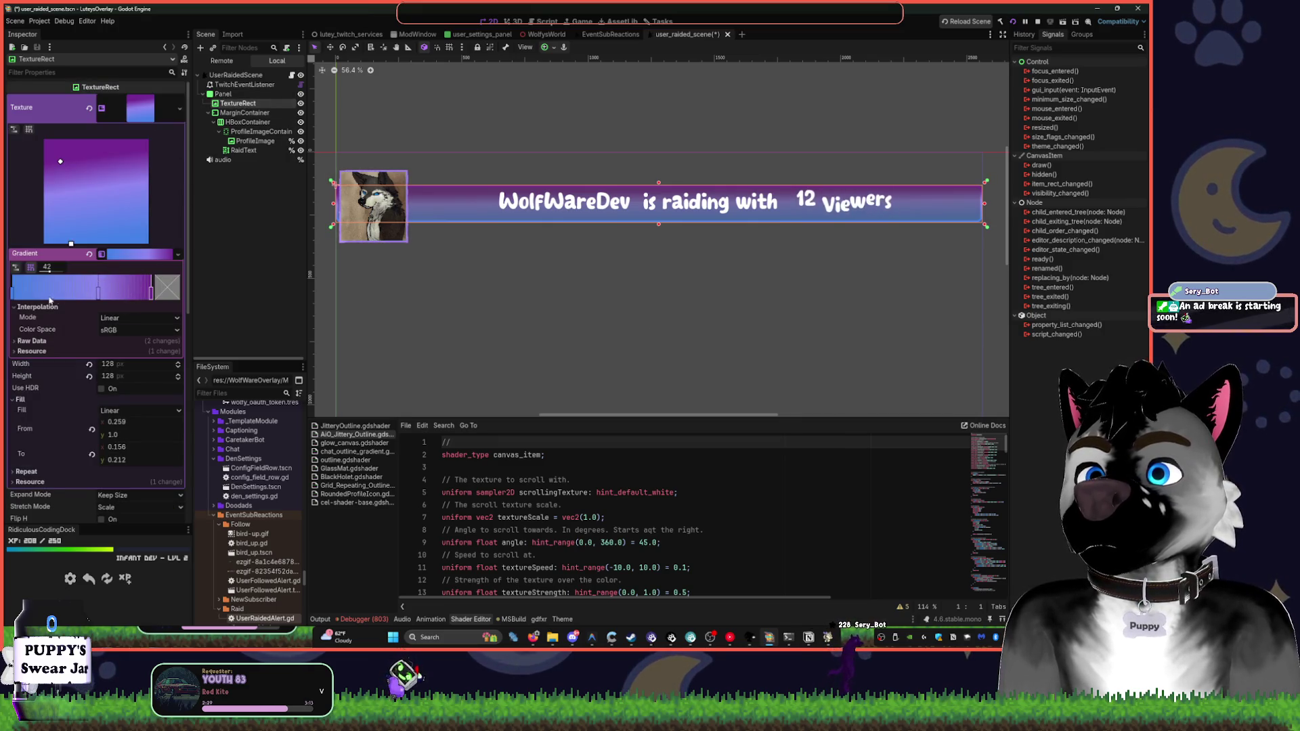
pyautogui.doubleClick(12, 299)
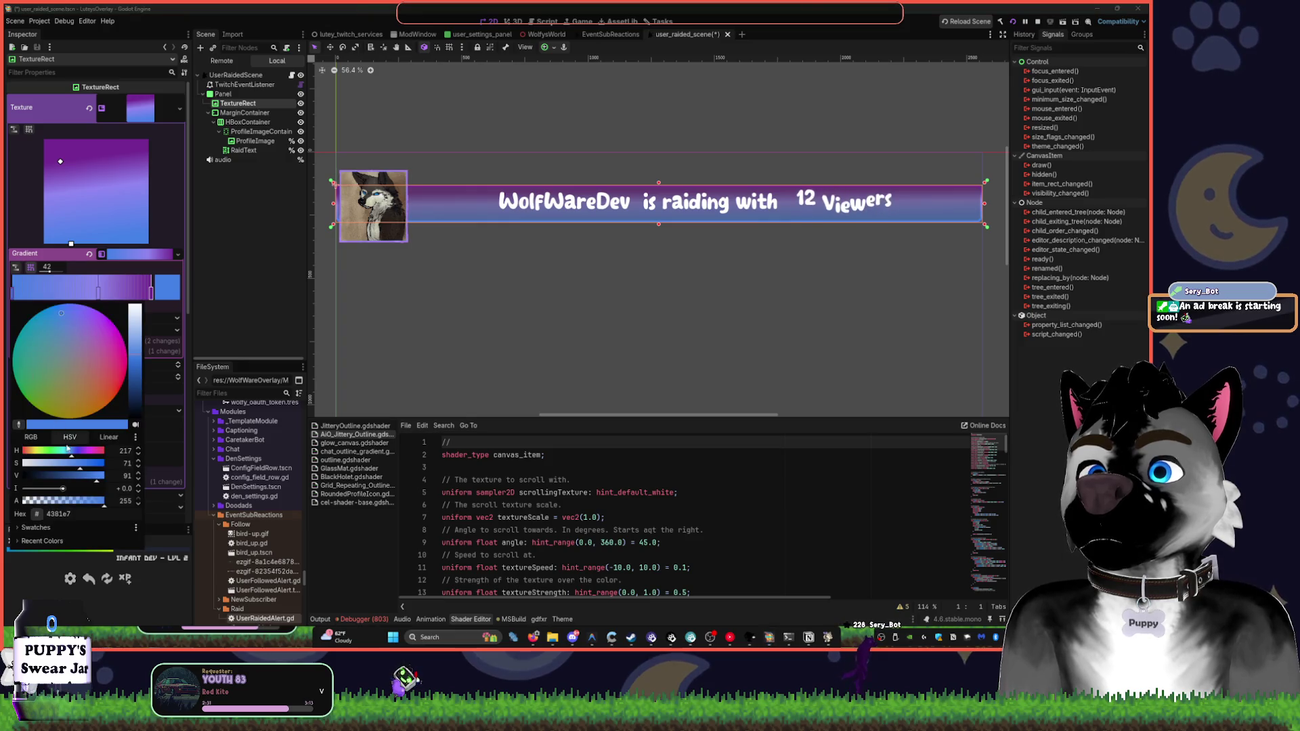
pyautogui.moveTo(79, 502); pyautogui.dragTo(21, 500)
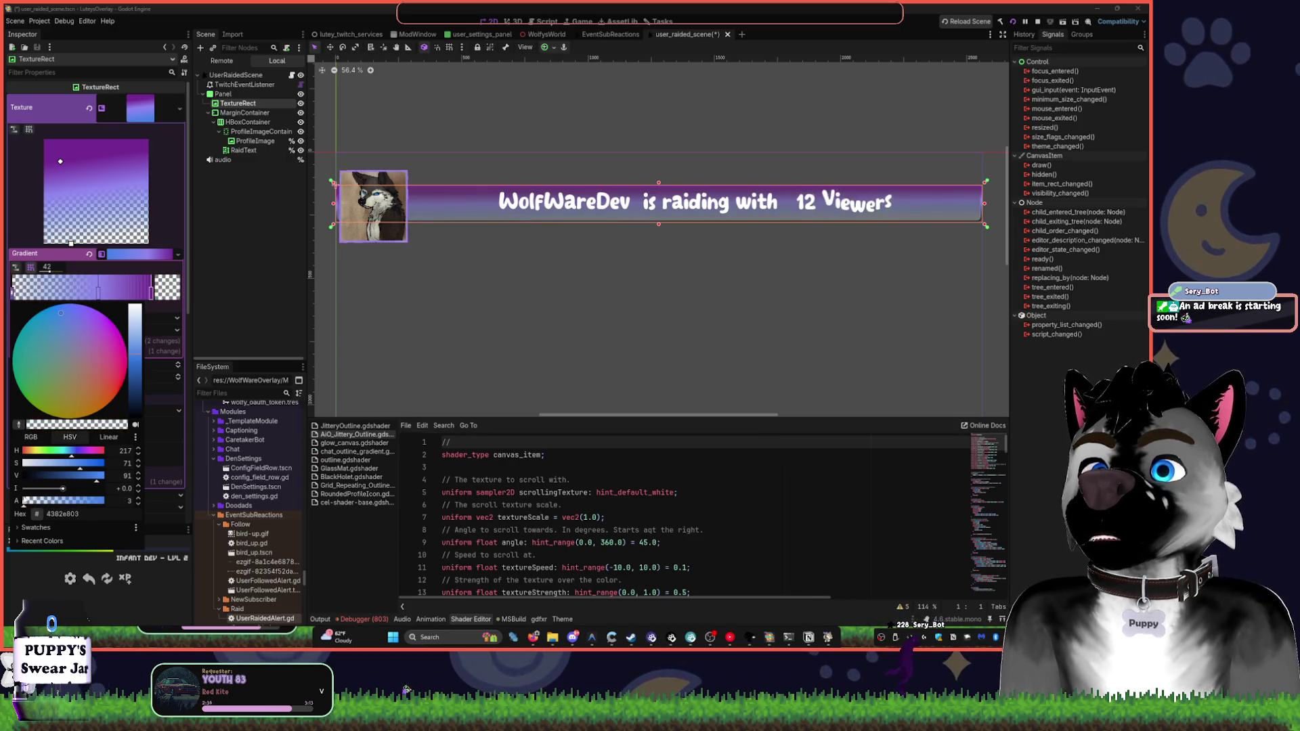
pyautogui.click(254, 296)
pyautogui.scroll(10, 557, 331)
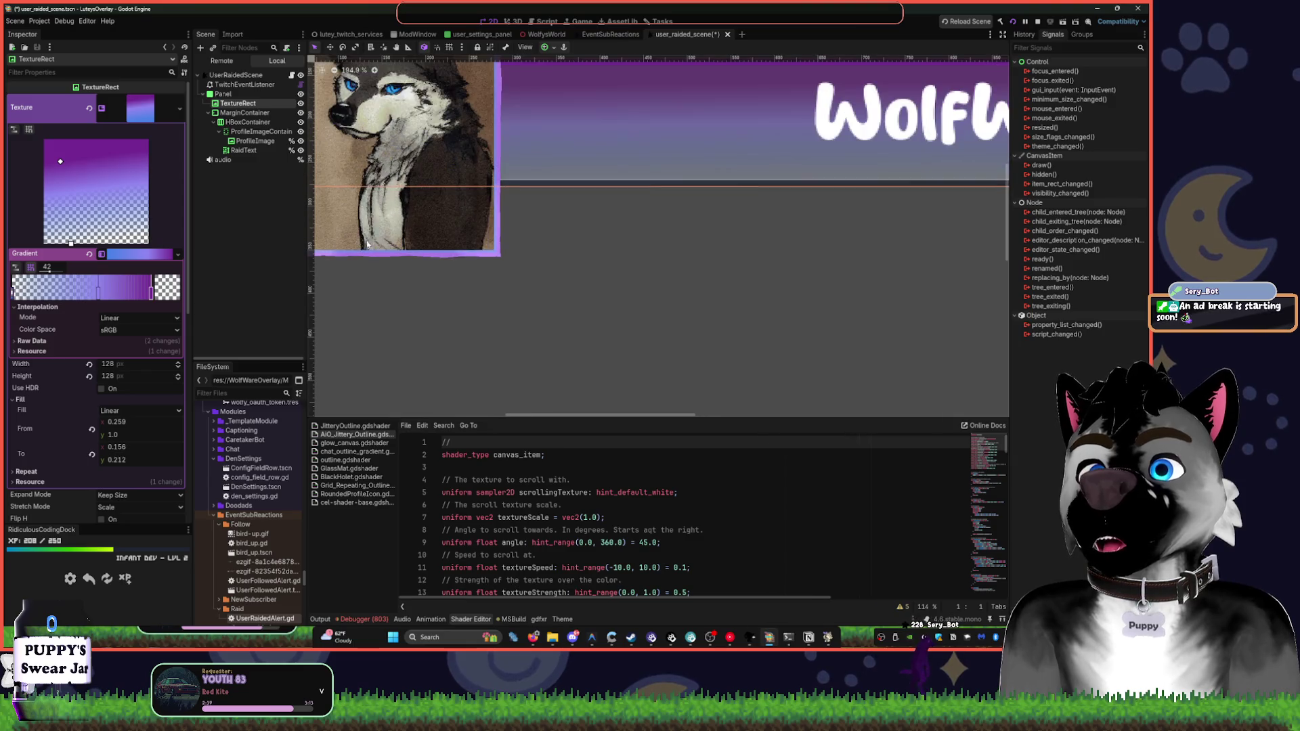
# Inspect the banner up close, then begin renaming the TextureRect node to AlertBG.
pyautogui.scroll(3, 572, 253)
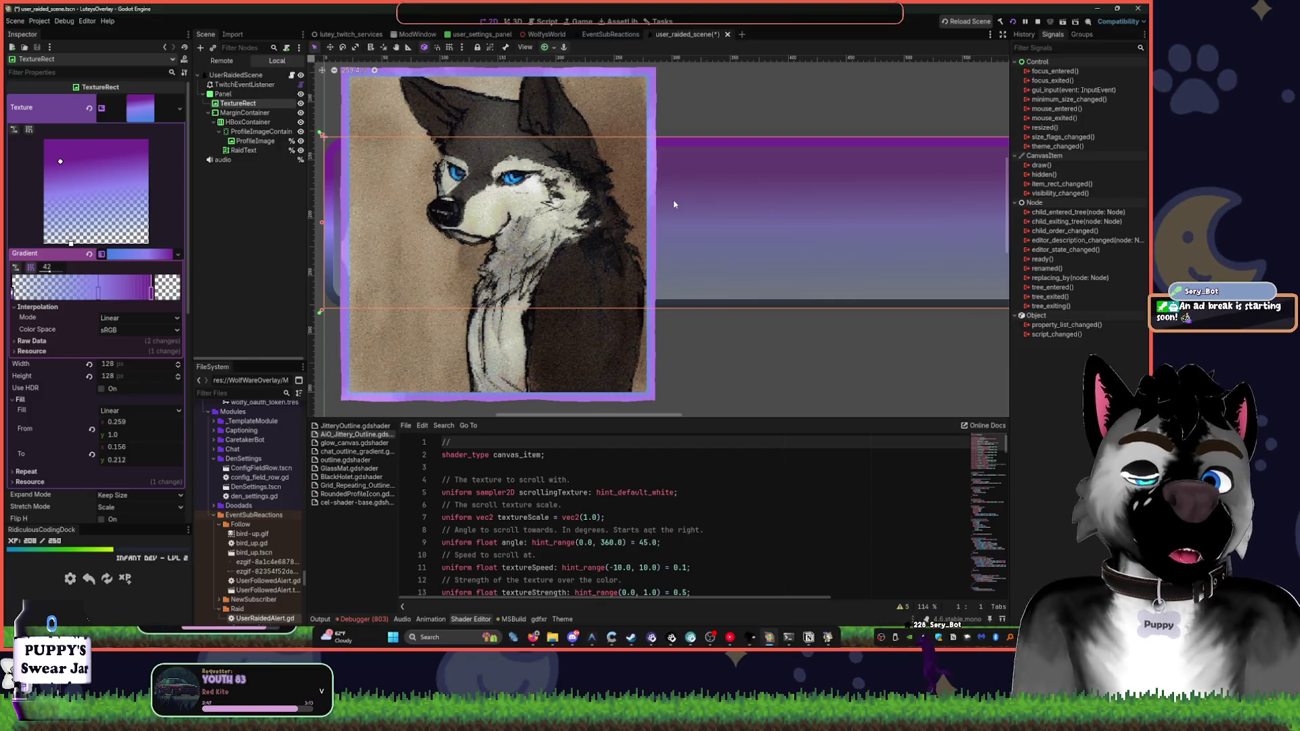
pyautogui.scroll(-7, 773, 212)
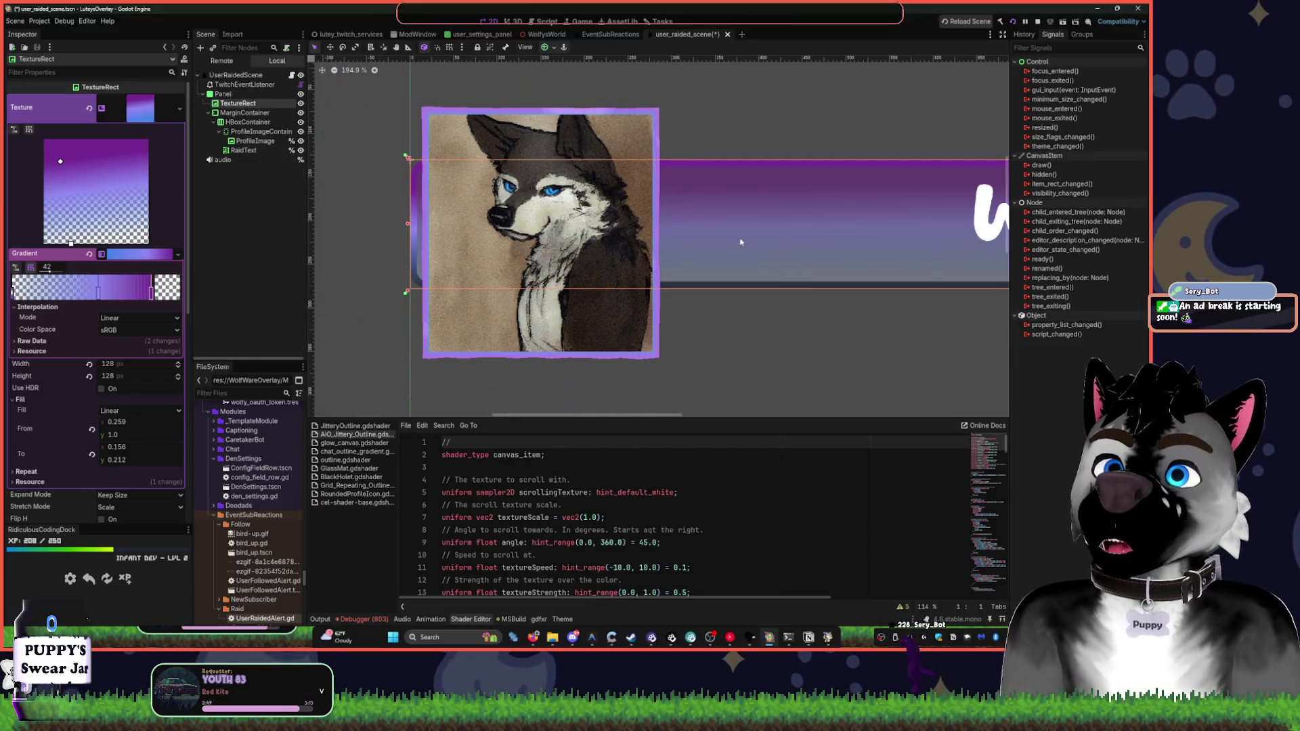
pyautogui.hscroll(5, 773, 212)
pyautogui.scroll(-5, 454, 210)
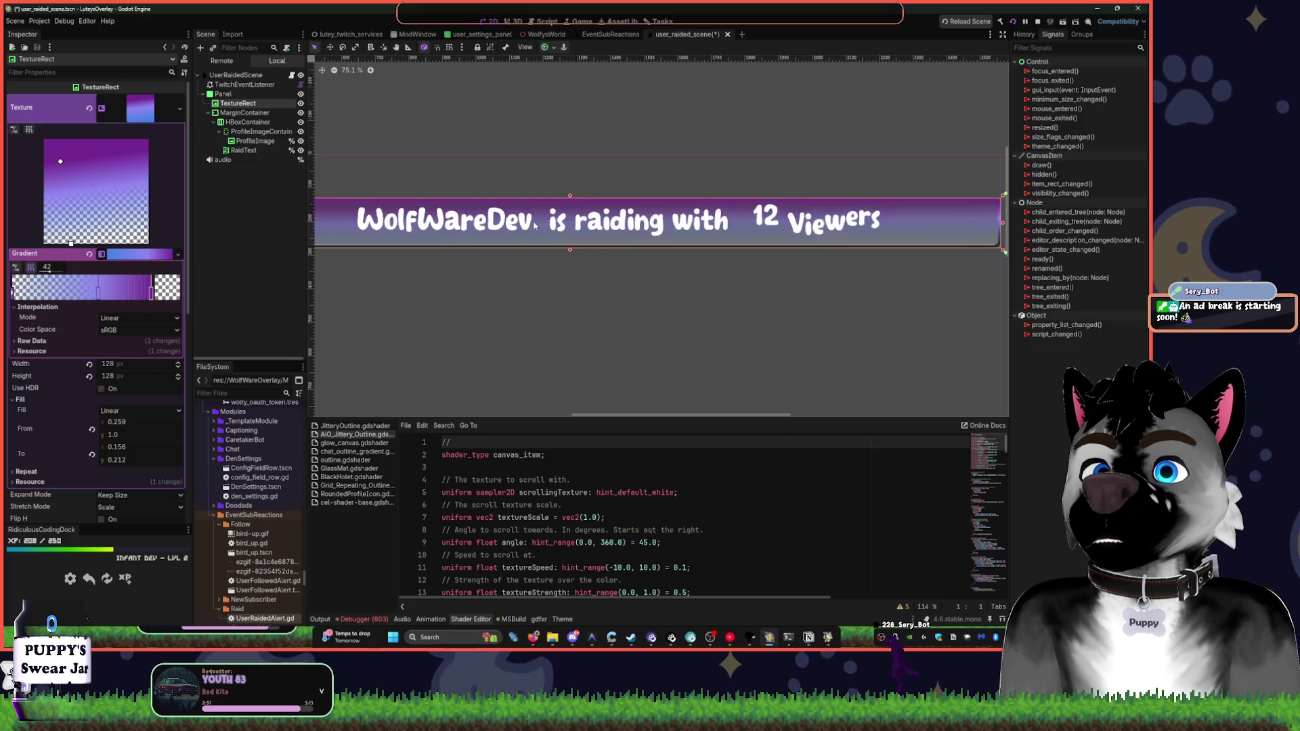
pyautogui.hscroll(-3, 454, 210)
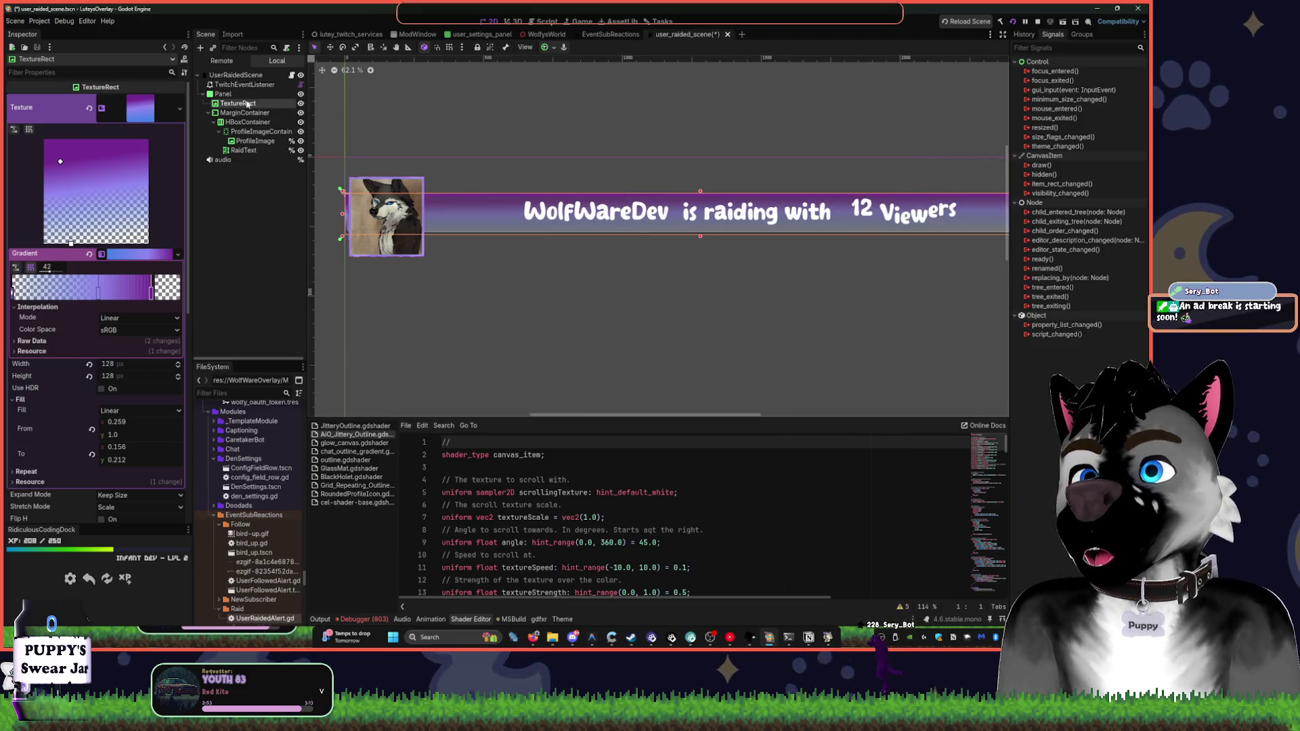
pyautogui.scroll(6, 355, 180)
pyautogui.hscroll(-3, 355, 180)
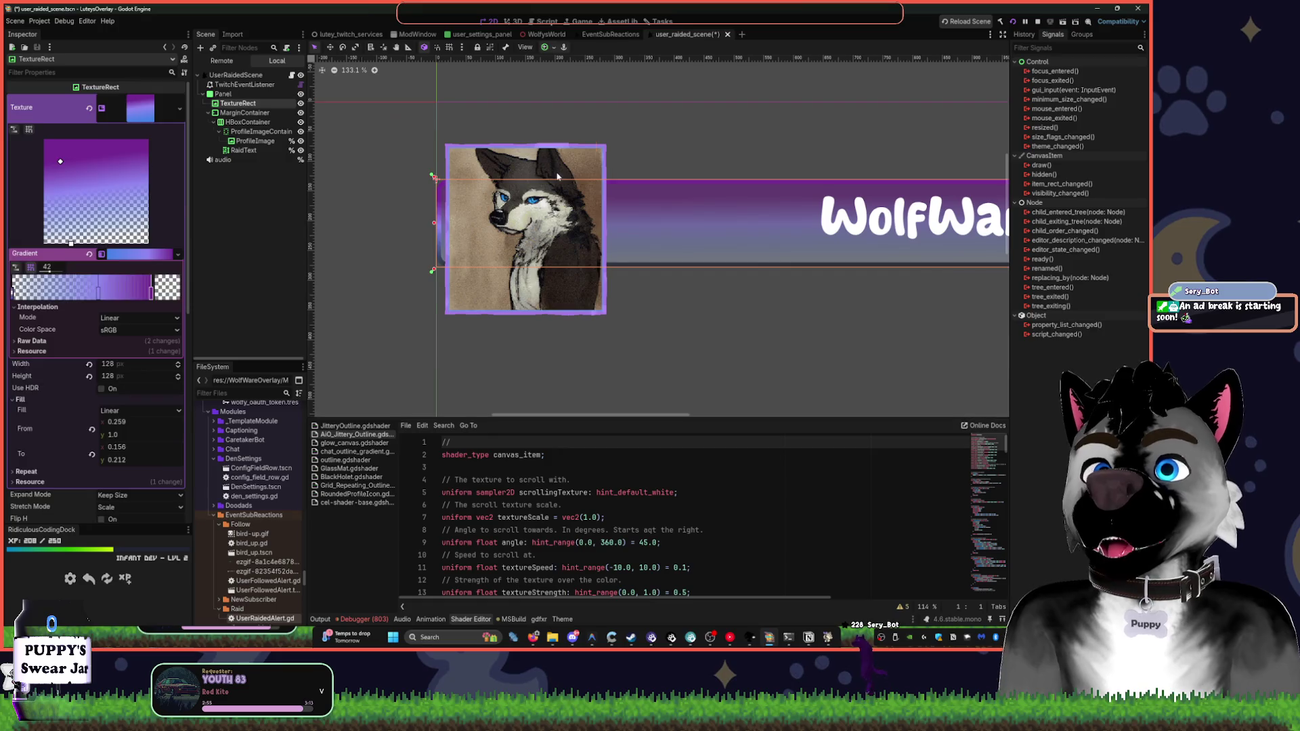
pyautogui.click(474, 189)
pyautogui.click(236, 103)
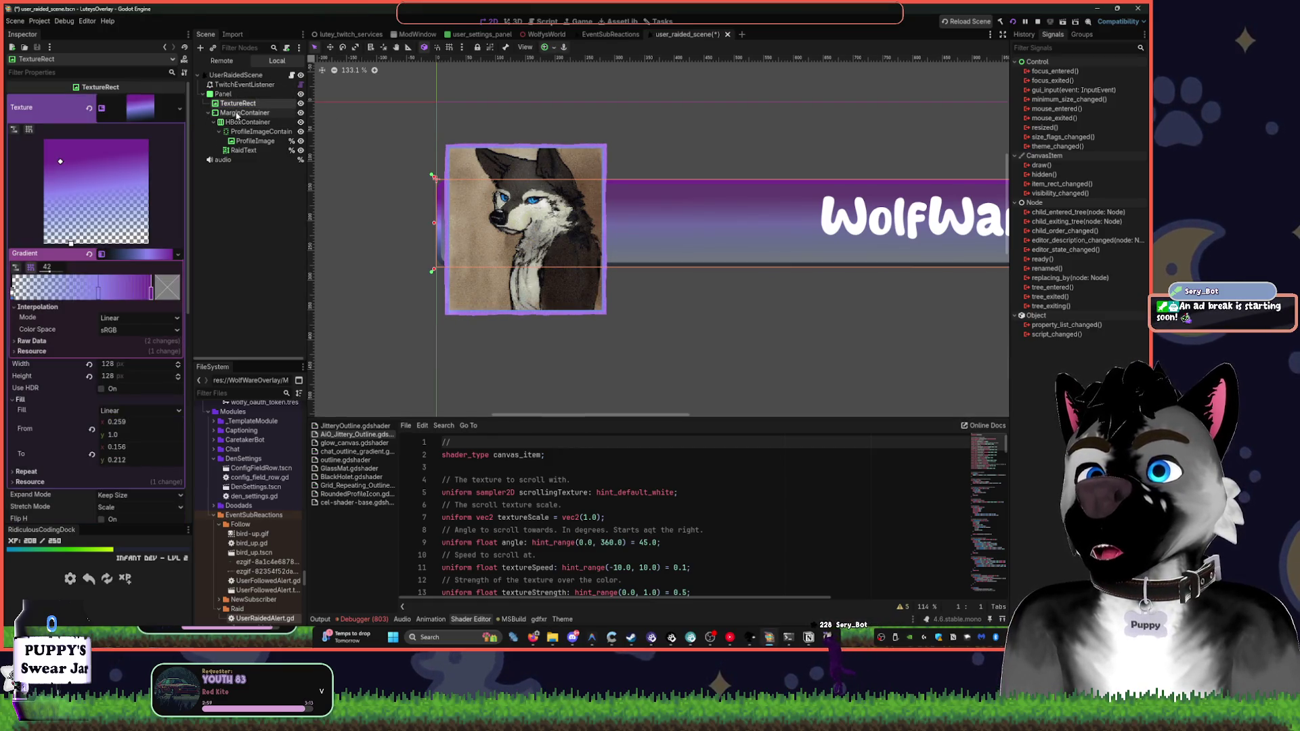
pyautogui.click(240, 112)
pyautogui.click(237, 103)
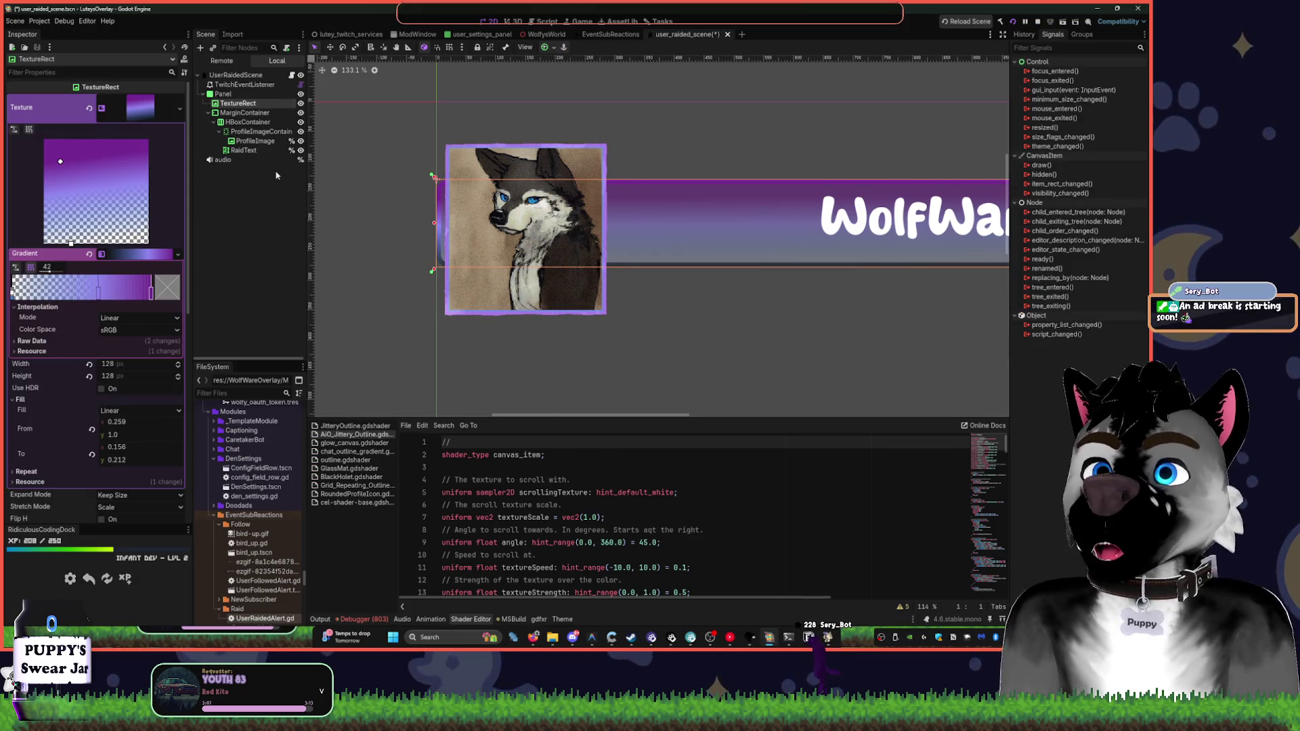
pyautogui.click(241, 103)
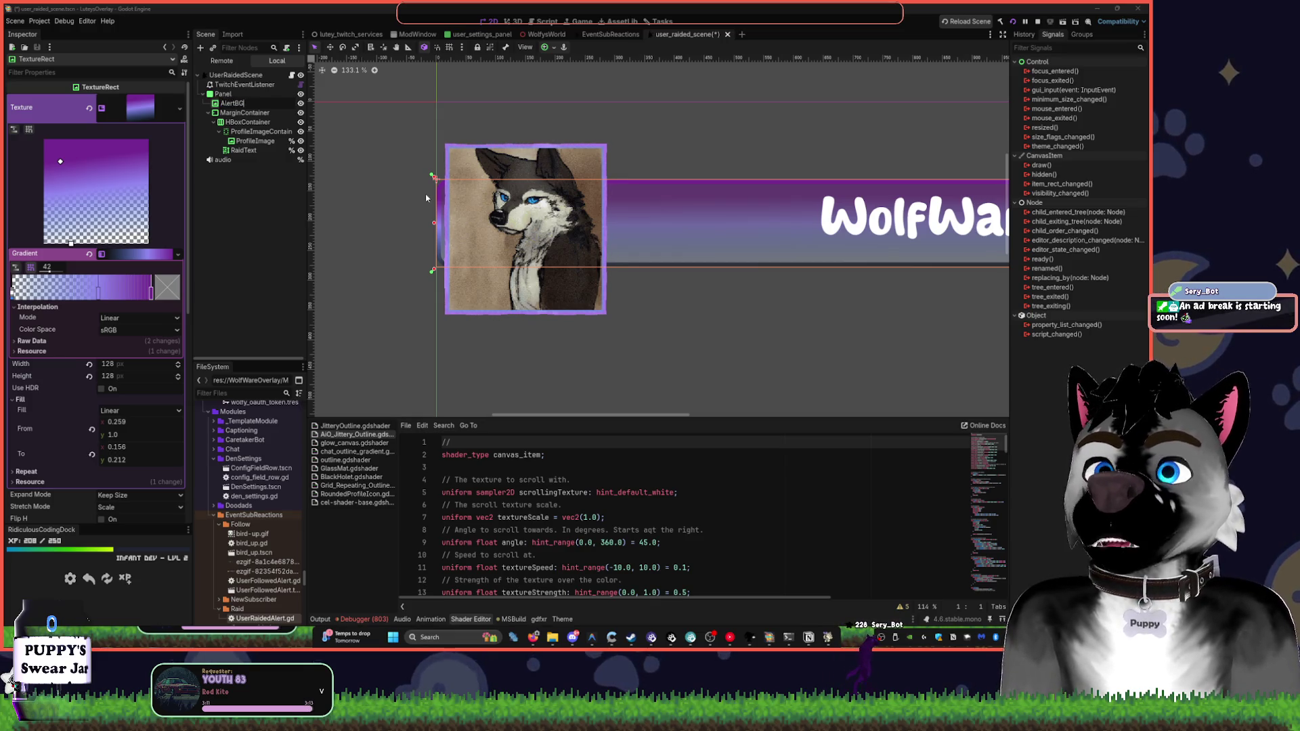
# Confirm the AlertBG name, toggle its visibility, then rename it AlertBGGradient.
pyautogui.press('Return')
pyautogui.click(302, 104)
pyautogui.click(301, 104)
pyautogui.click(301, 104)
pyautogui.doubleClick(239, 103)
pyautogui.write('dient')
pyautogui.press('Return')
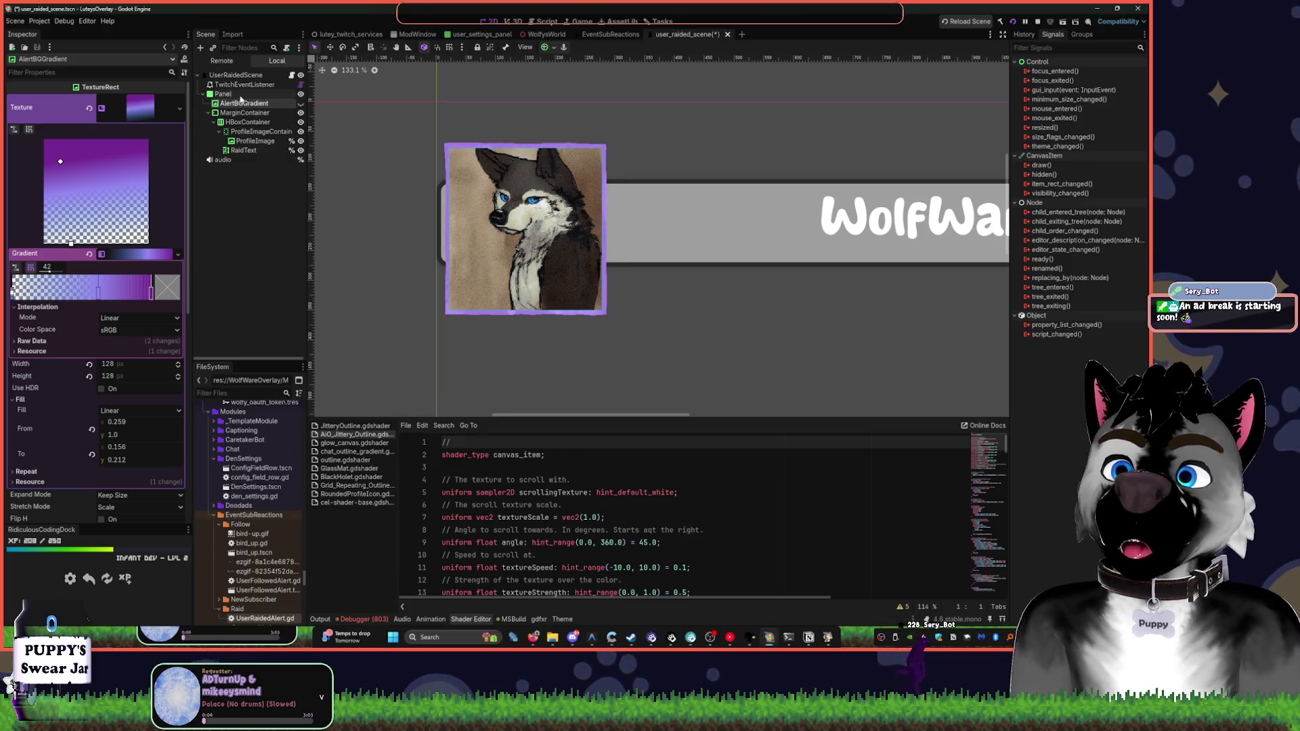
# Collapse and hide the MarginContainer, then rename the Panel node to AlertPanel.
pyautogui.click(209, 112)
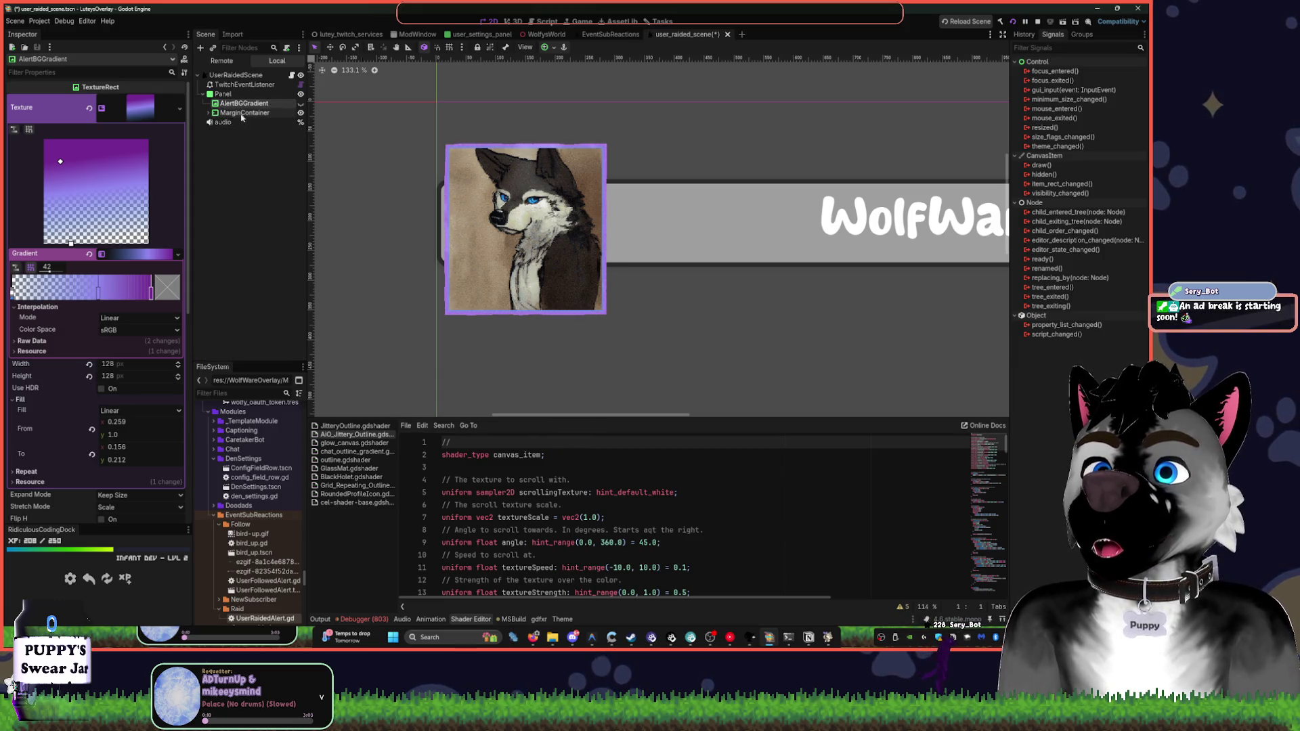
pyautogui.click(300, 112)
pyautogui.scroll(-4, 563, 193)
pyautogui.hscroll(3, 563, 193)
pyautogui.click(246, 95)
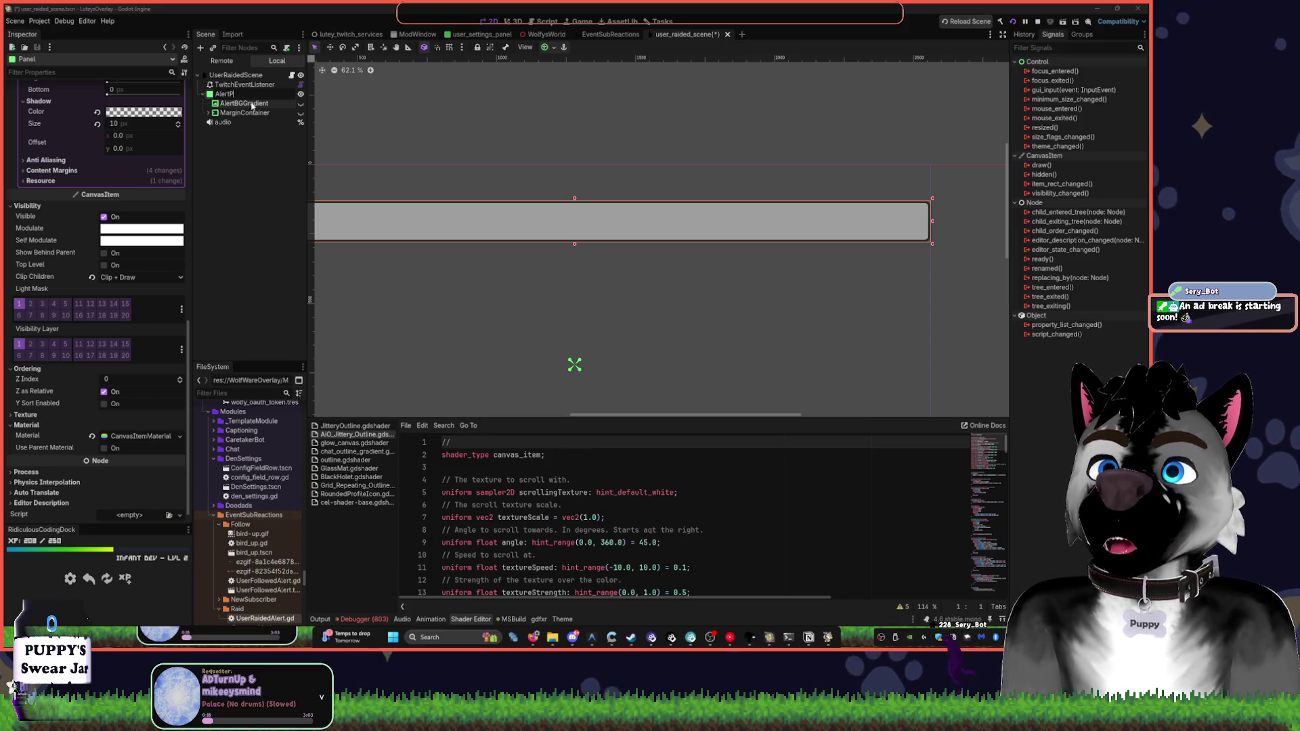
pyautogui.press('Return')
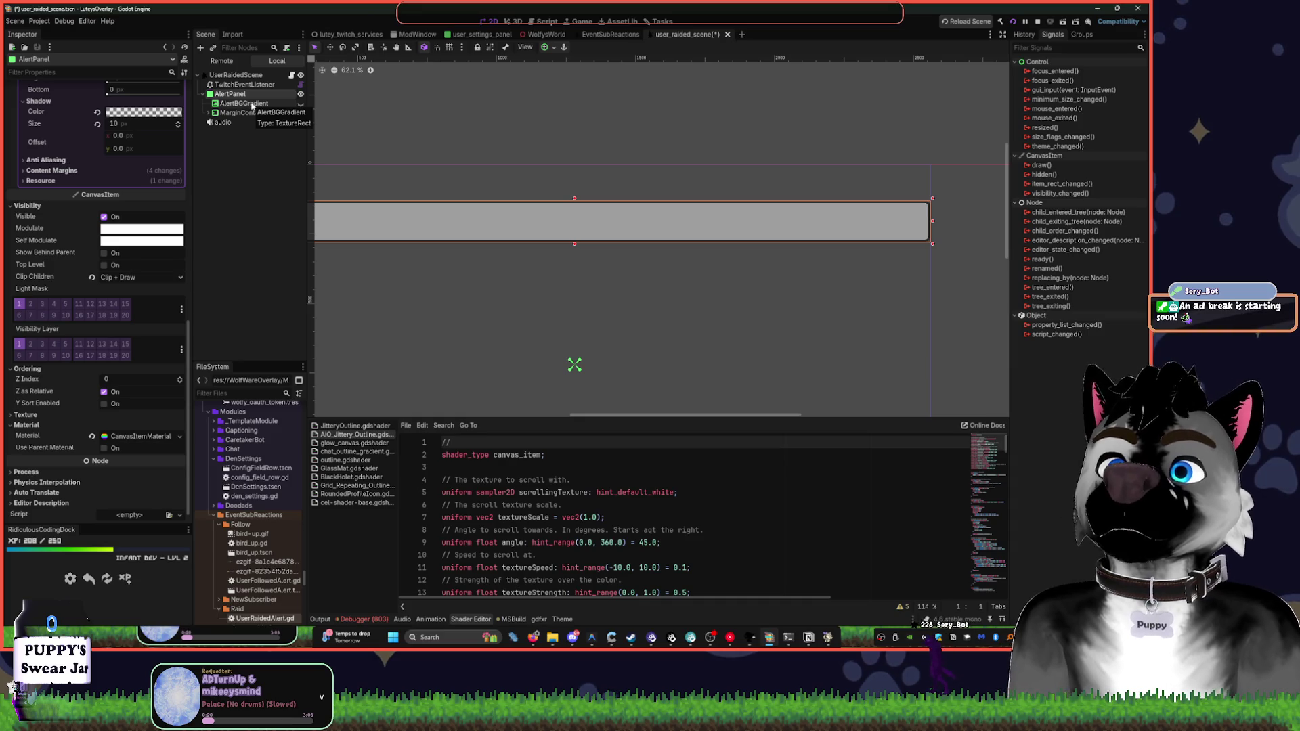
# Expand the MarginContainer and make it visible again.
pyautogui.click(245, 103)
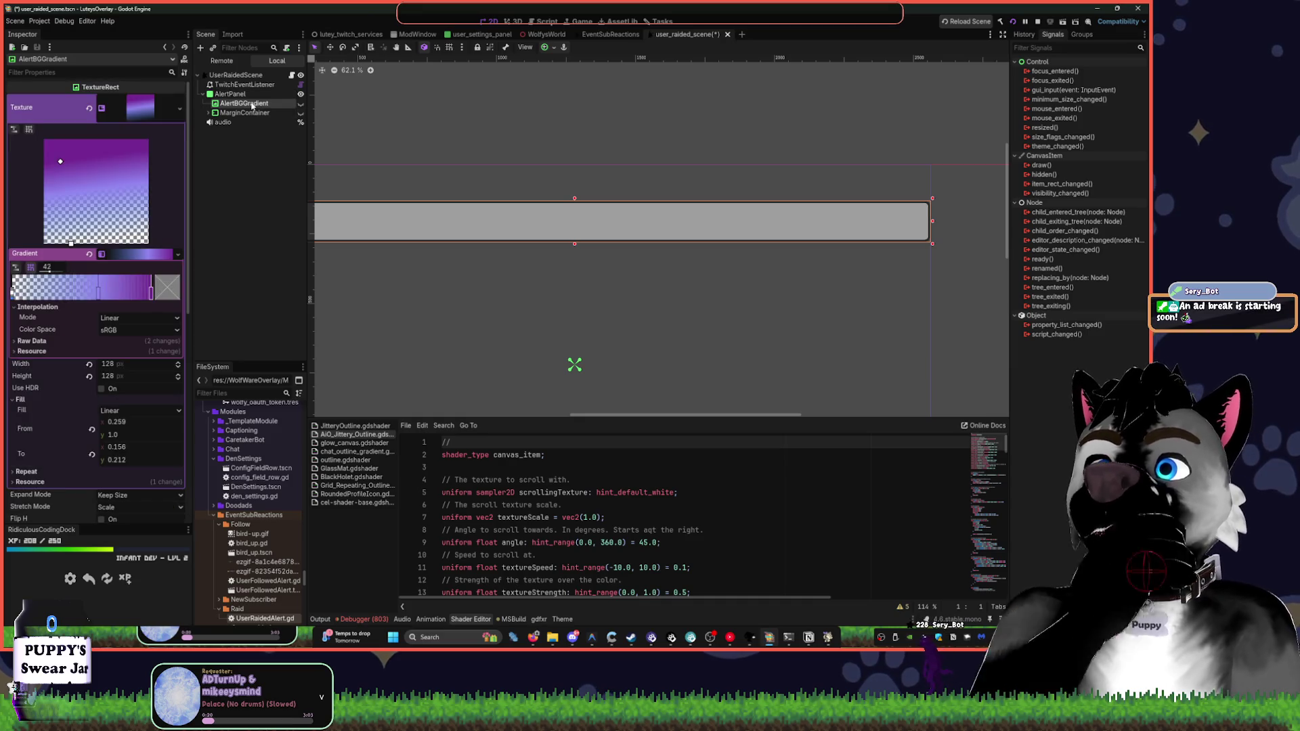
pyautogui.click(212, 114)
pyautogui.click(230, 115)
pyautogui.click(301, 113)
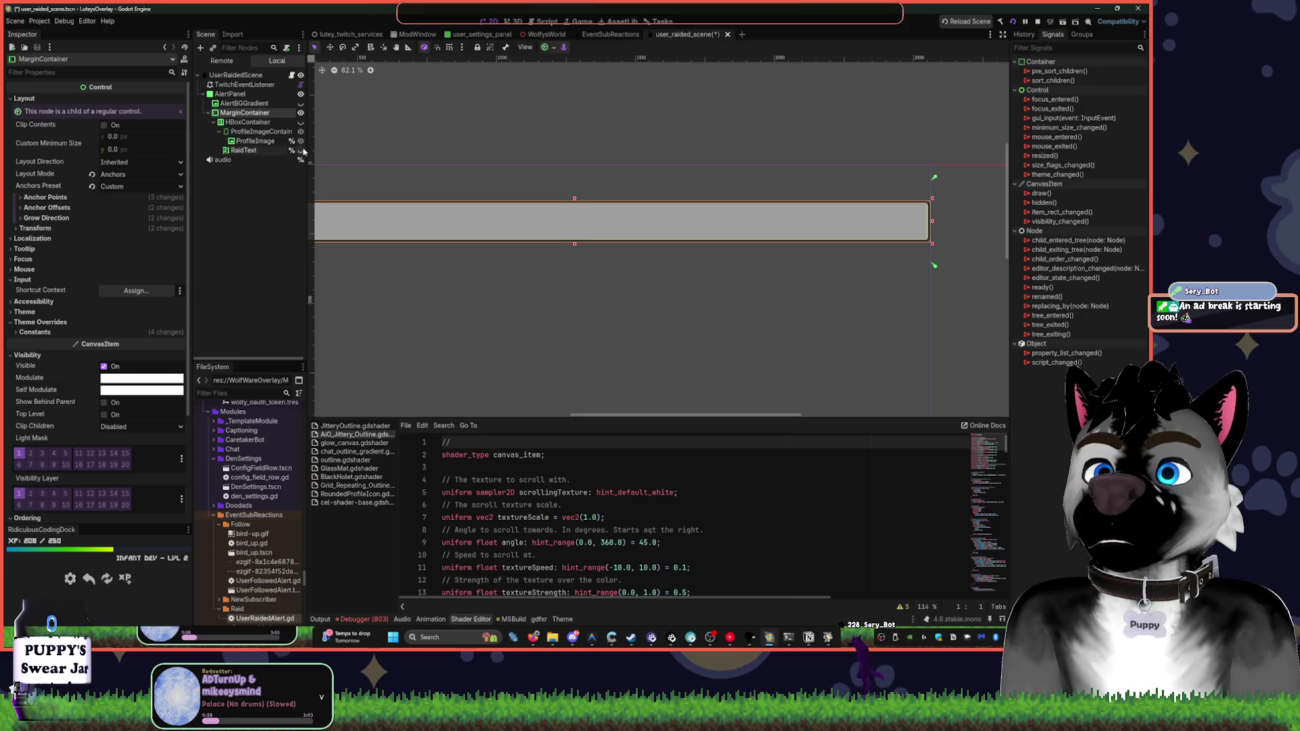
# Turn on ProfileImage and RaidText visibility on the banner, then bring up the Twitch CLI docs in Chrome.
pyautogui.click(300, 150)
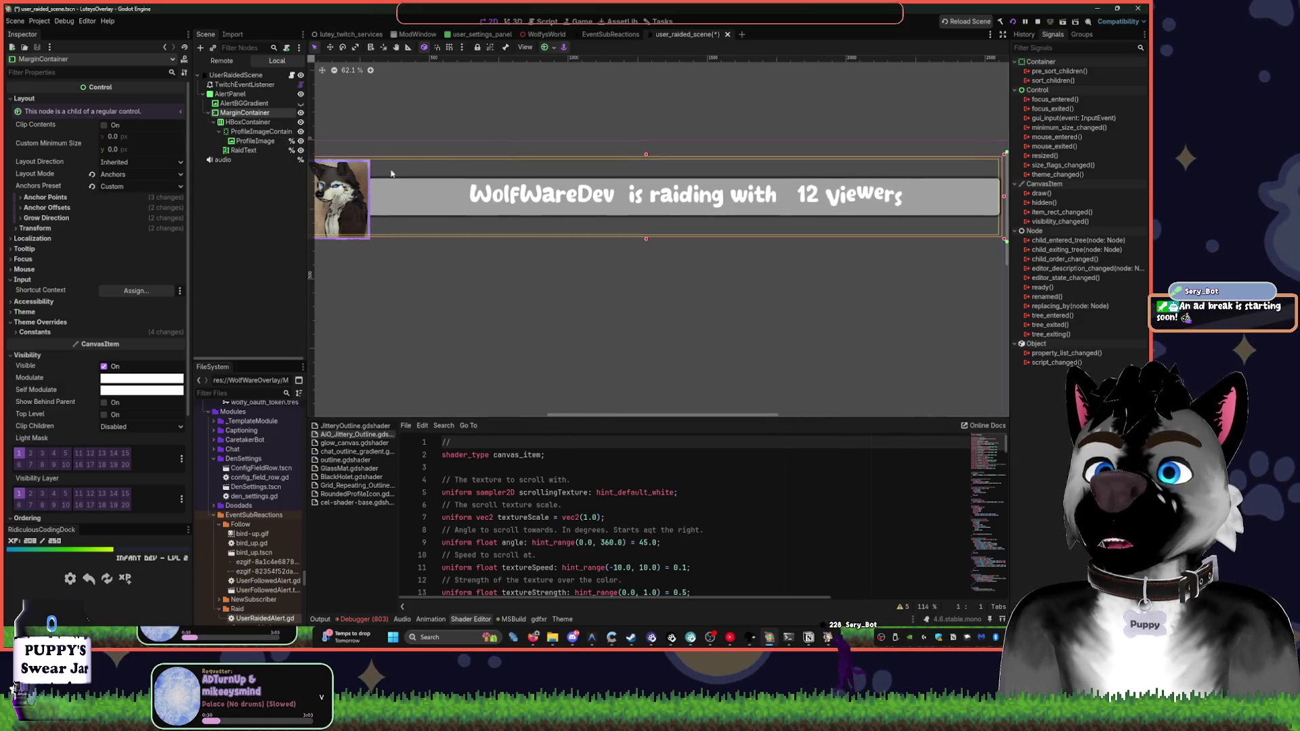
pyautogui.click(292, 150)
pyautogui.click(301, 151)
pyautogui.click(301, 151)
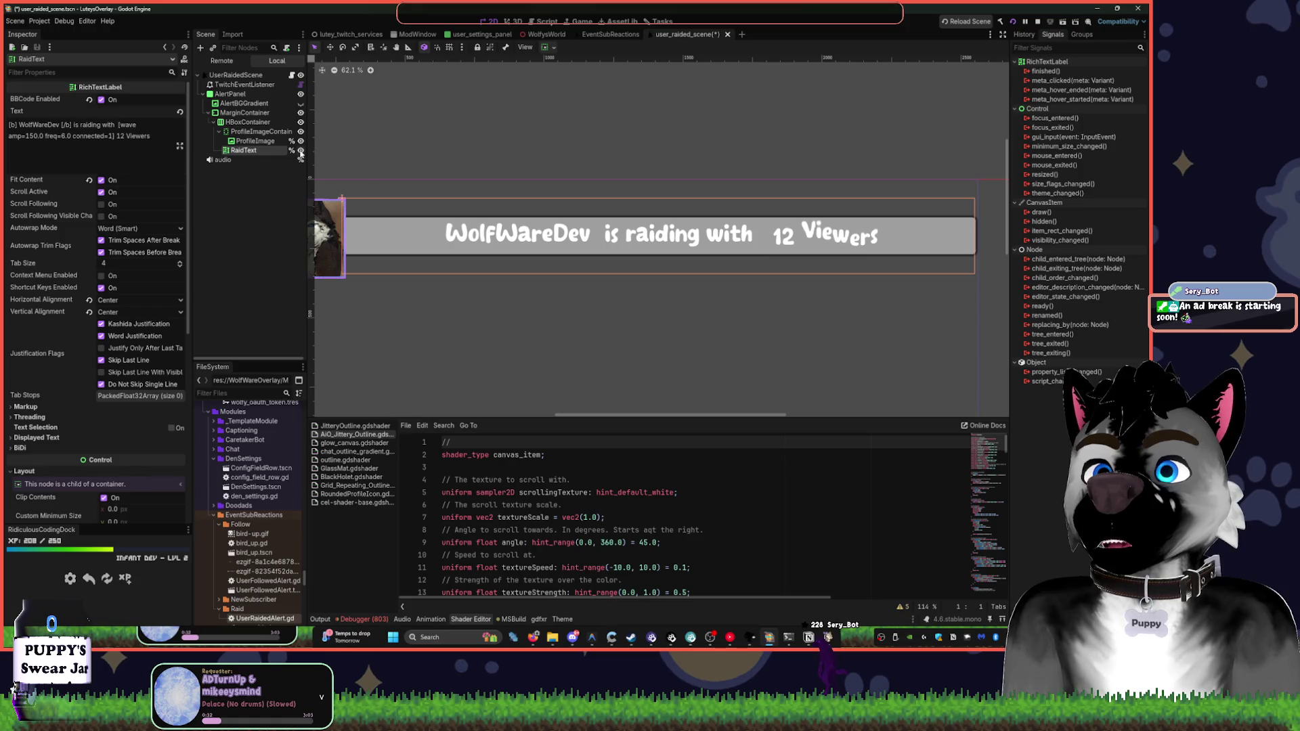
pyautogui.click(255, 141)
pyautogui.click(254, 151)
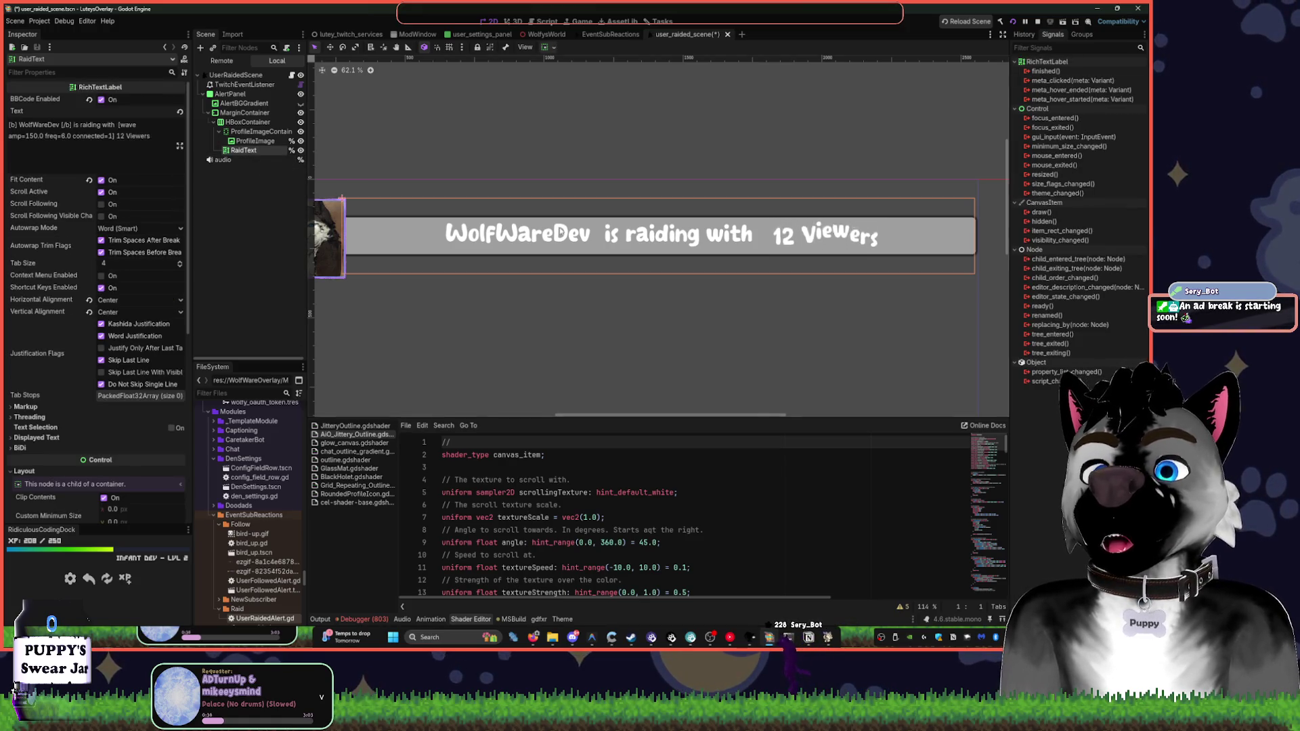
pyautogui.scroll(2, 474, 169)
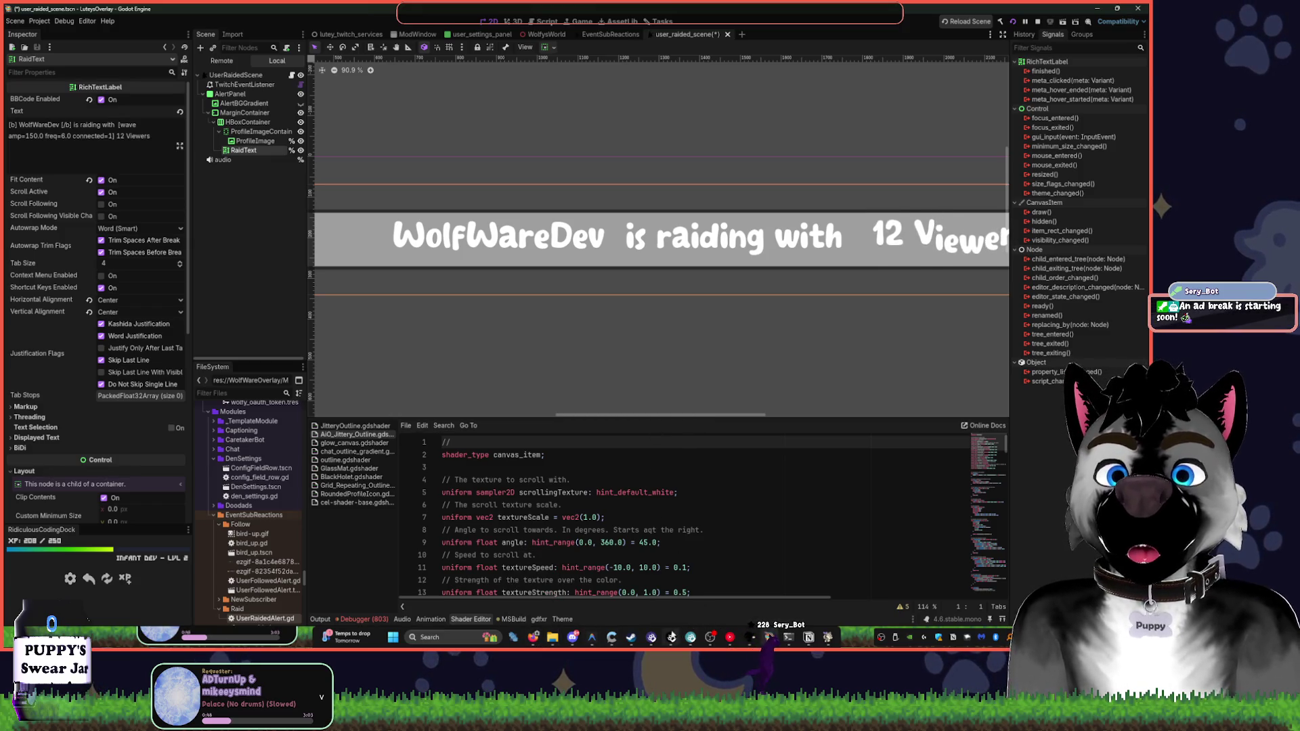
pyautogui.click(535, 639)
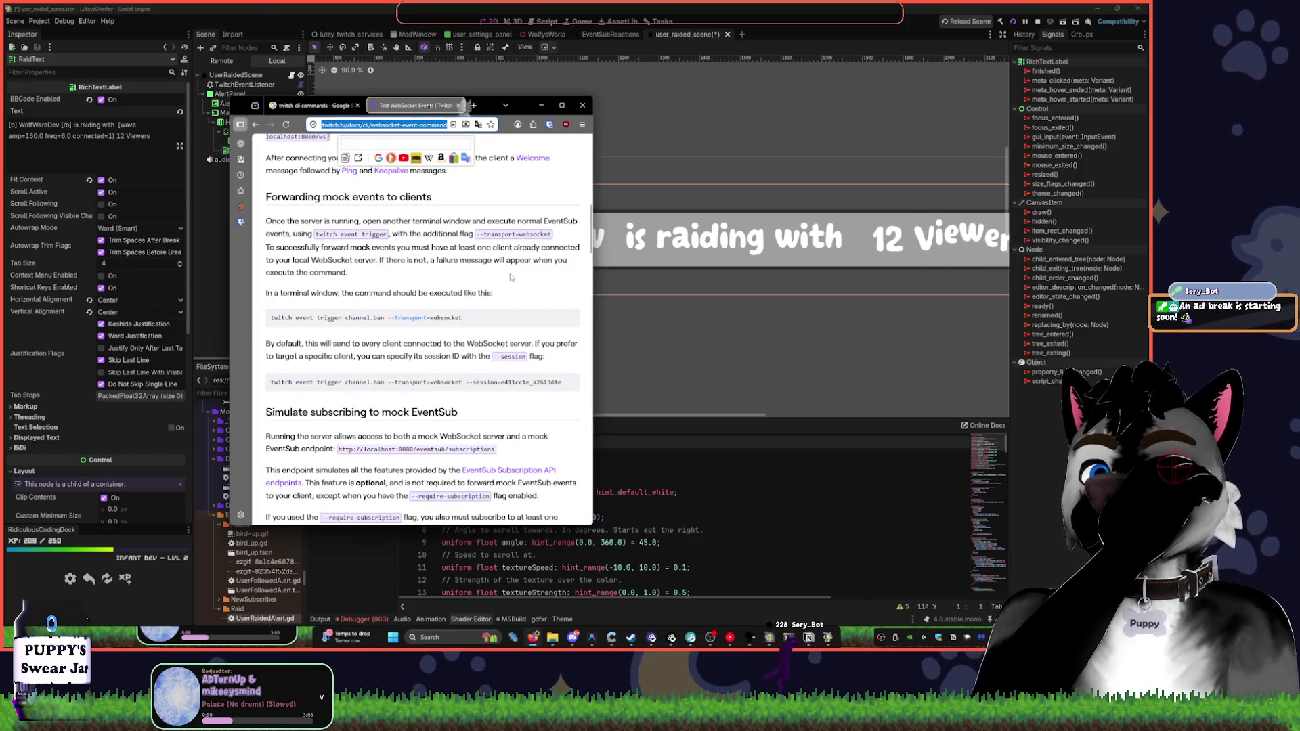
# Go back to the main Twitch CLI docs page and scroll through it to Next steps.
pyautogui.click(511, 313)
pyautogui.hotkey('alt', 'Left')
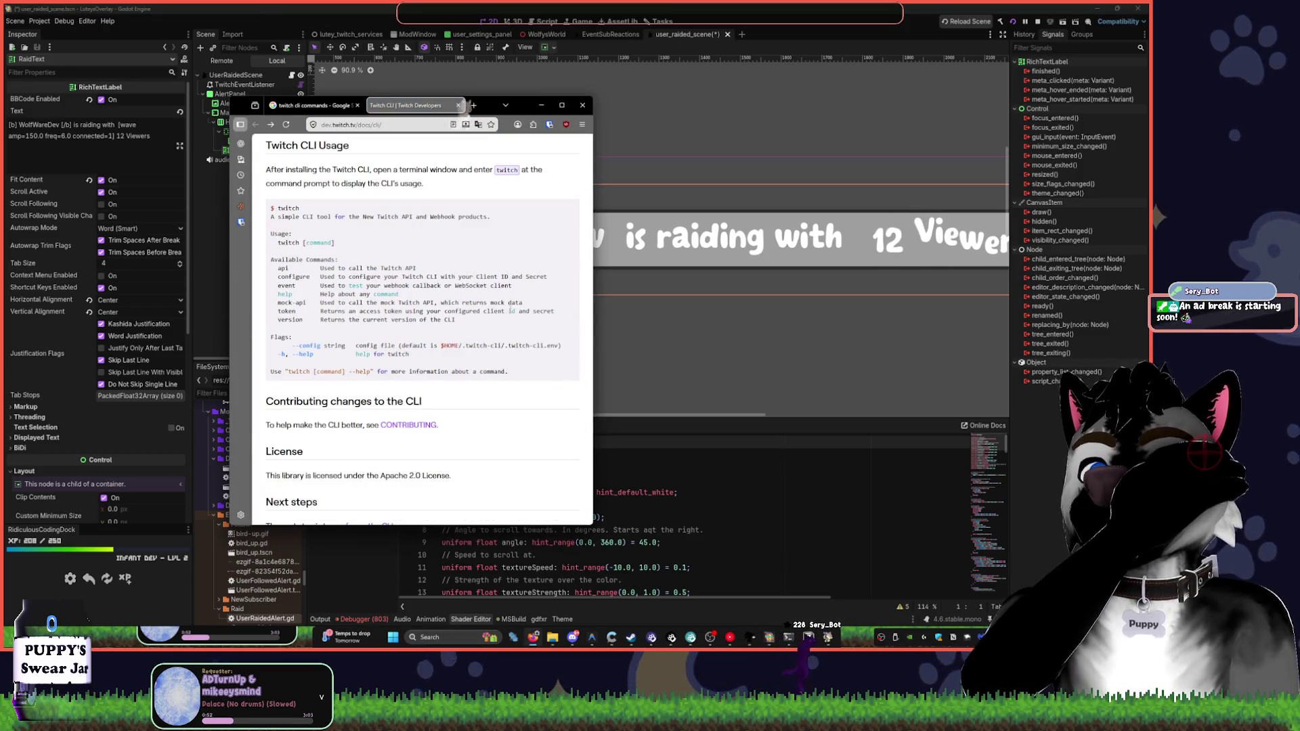
pyautogui.scroll(-15, 435, 294)
pyautogui.scroll(2, 435, 294)
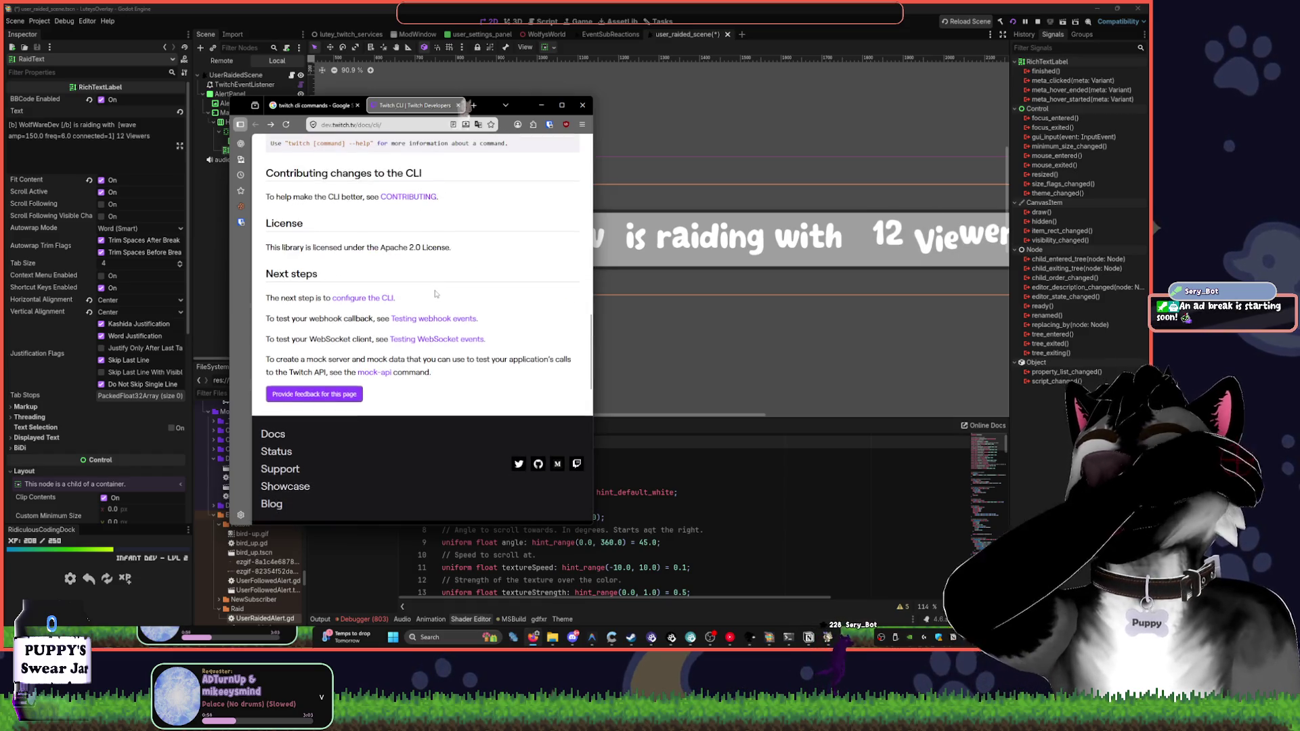
pyautogui.scroll(5, 326, 150)
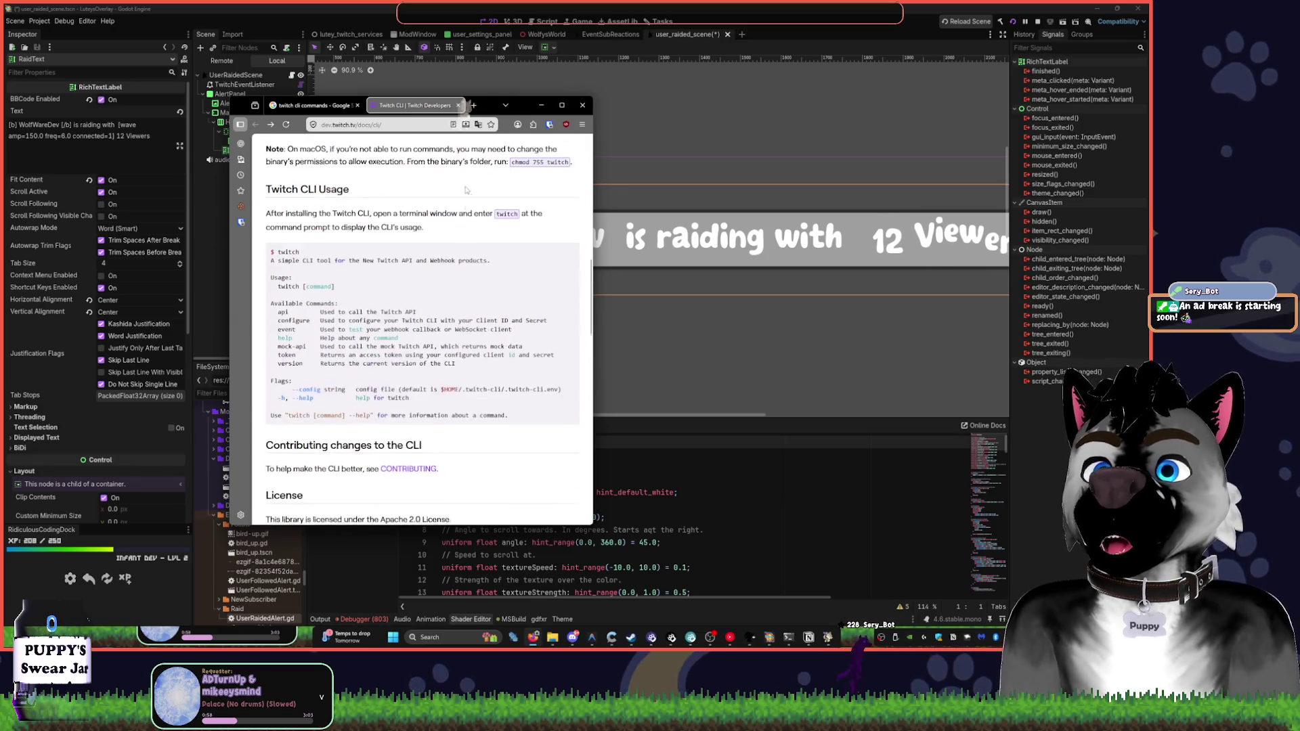
pyautogui.scroll(5, 460, 193)
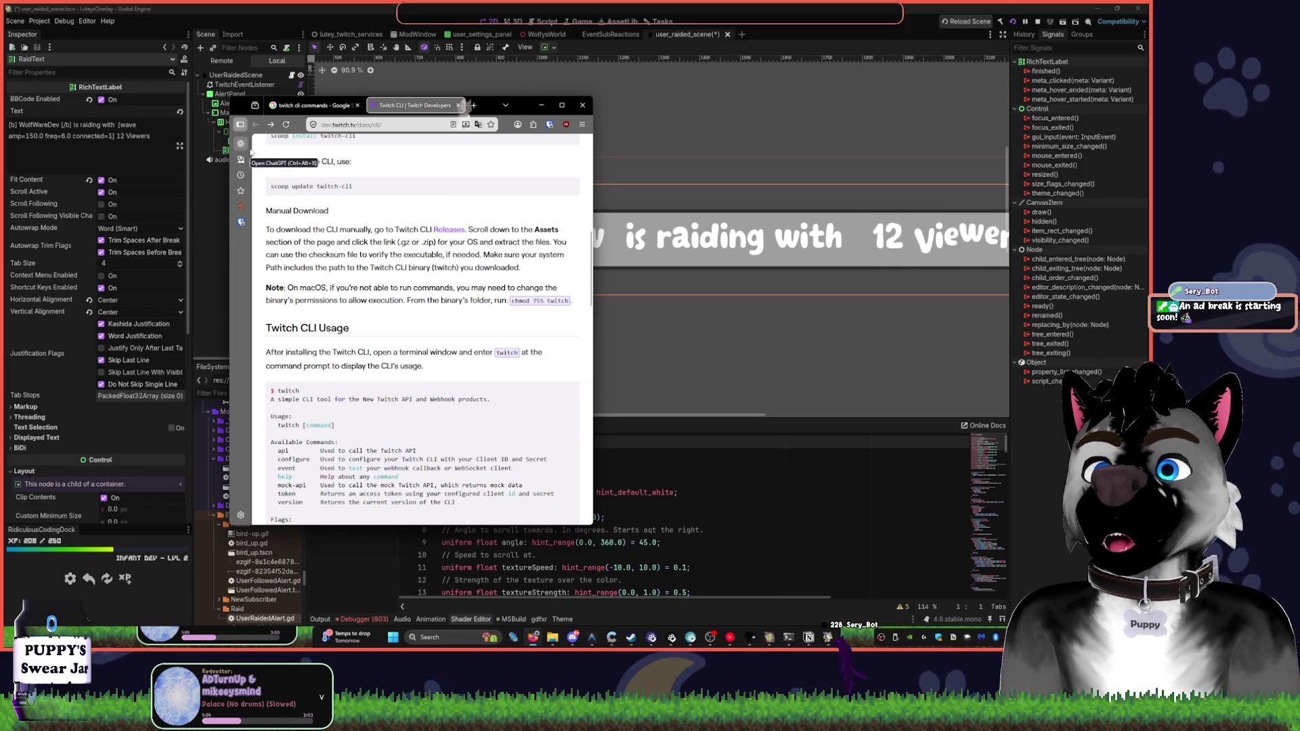
pyautogui.scroll(1, 390, 229)
pyautogui.scroll(3, 390, 228)
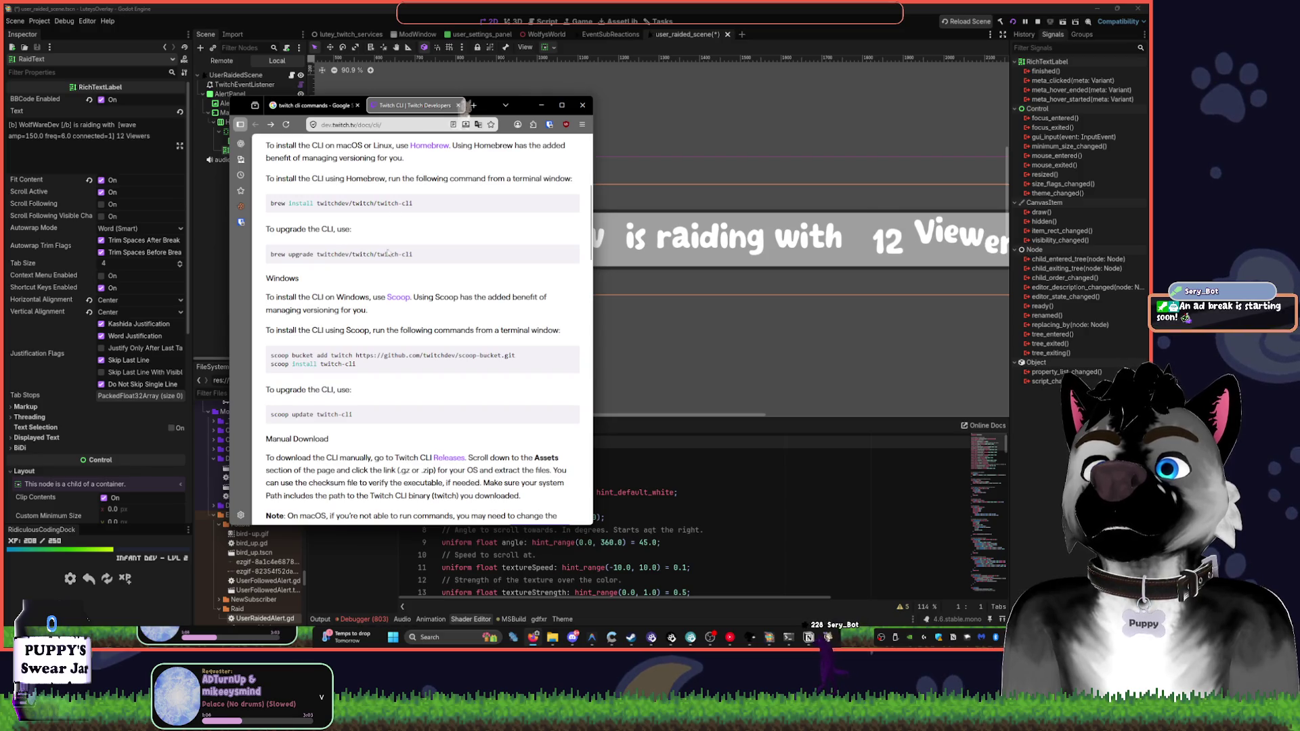
pyautogui.scroll(-15, 389, 258)
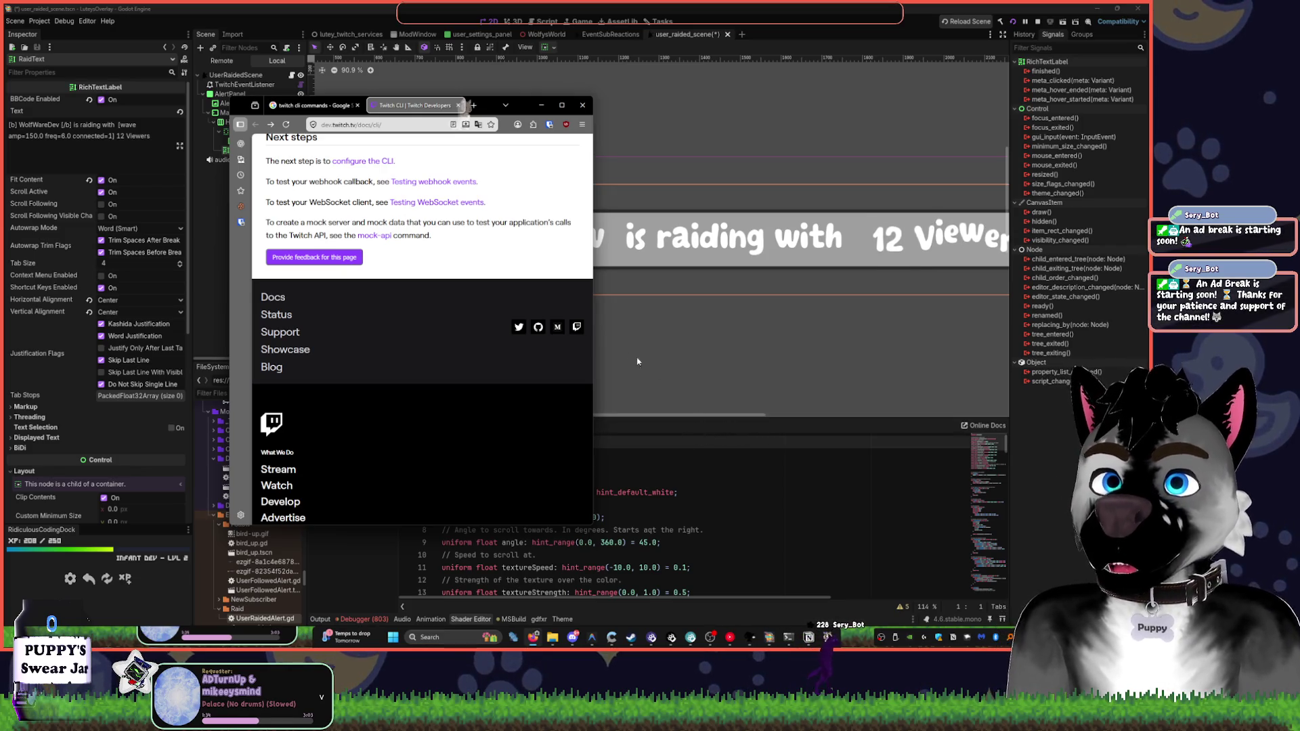
# Glance at the 'twitch cli commands' Google results, then return to the Twitch CLI docs tab.
pyautogui.click(338, 106)
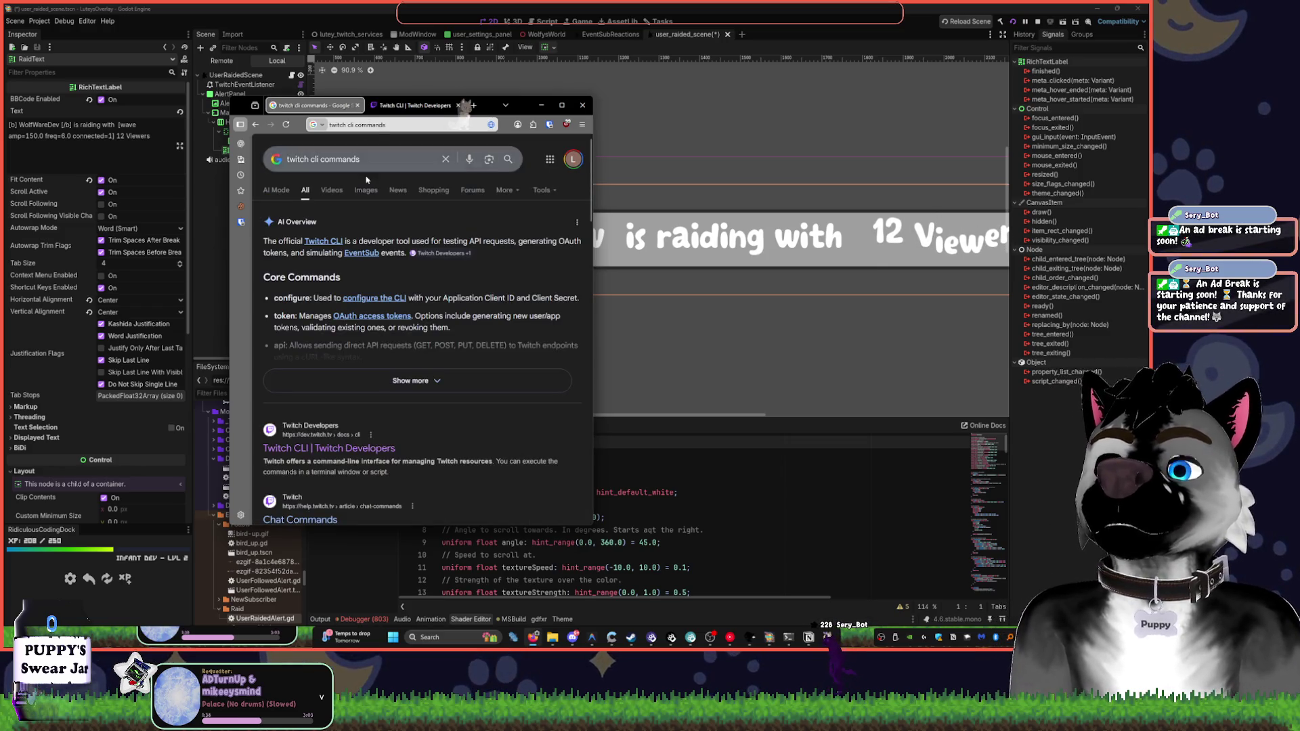
pyautogui.scroll(-3, 430, 309)
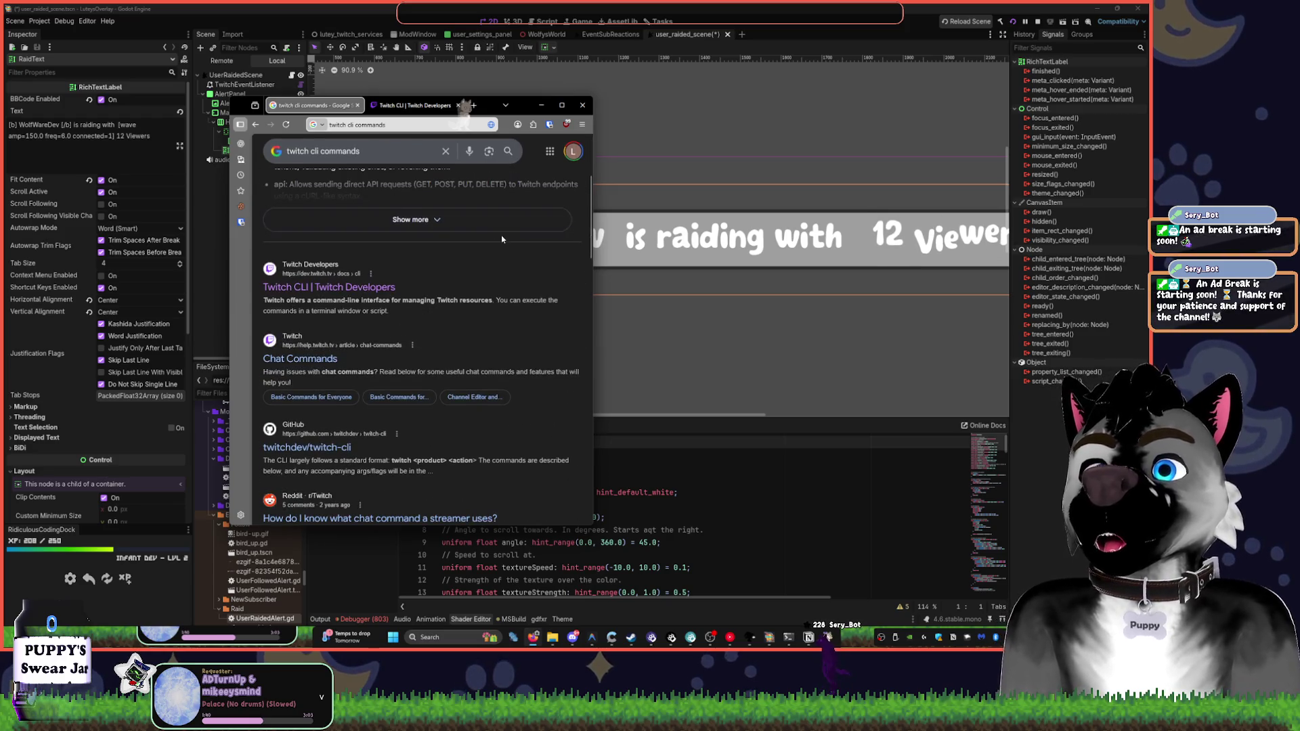
pyautogui.scroll(3, 501, 235)
pyautogui.click(394, 105)
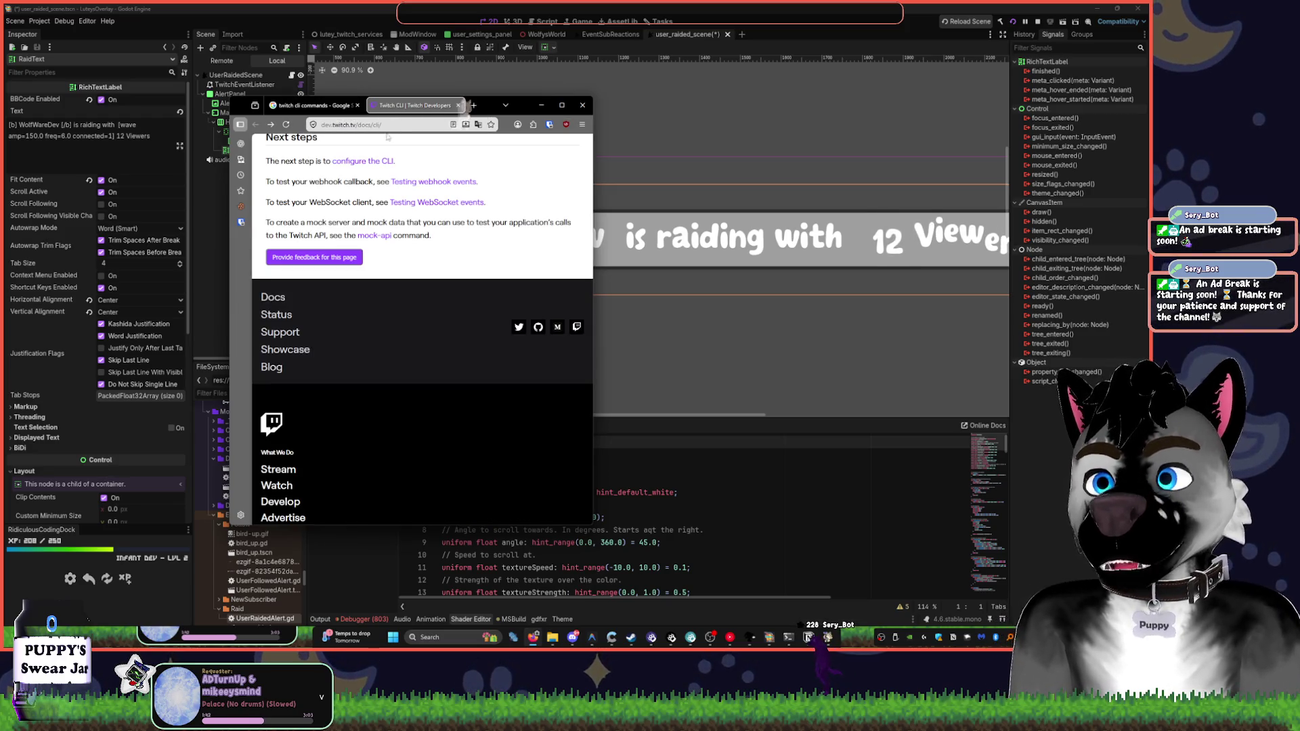
# Open 'Testing WebSocket events' and widen the browser to read its start-server flags reference.
pyautogui.click(401, 202)
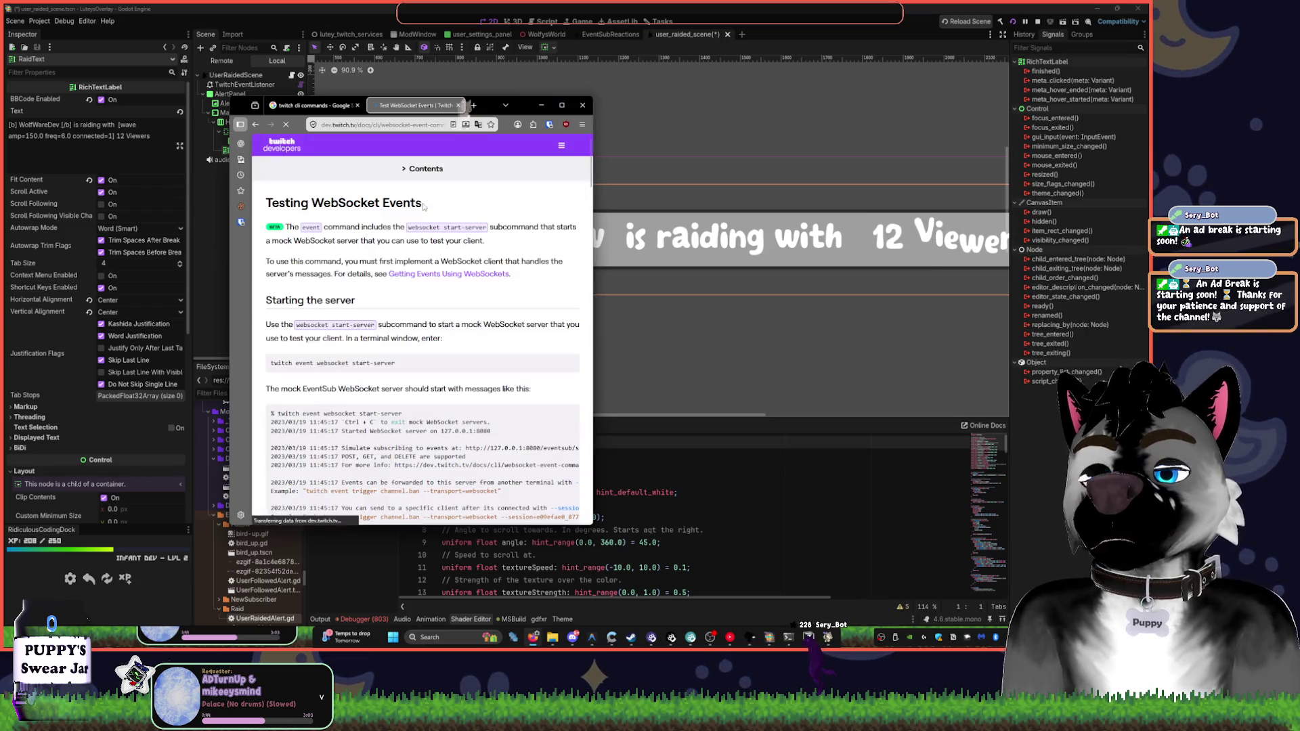
pyautogui.scroll(-1, 395, 294)
pyautogui.scroll(-4, 399, 294)
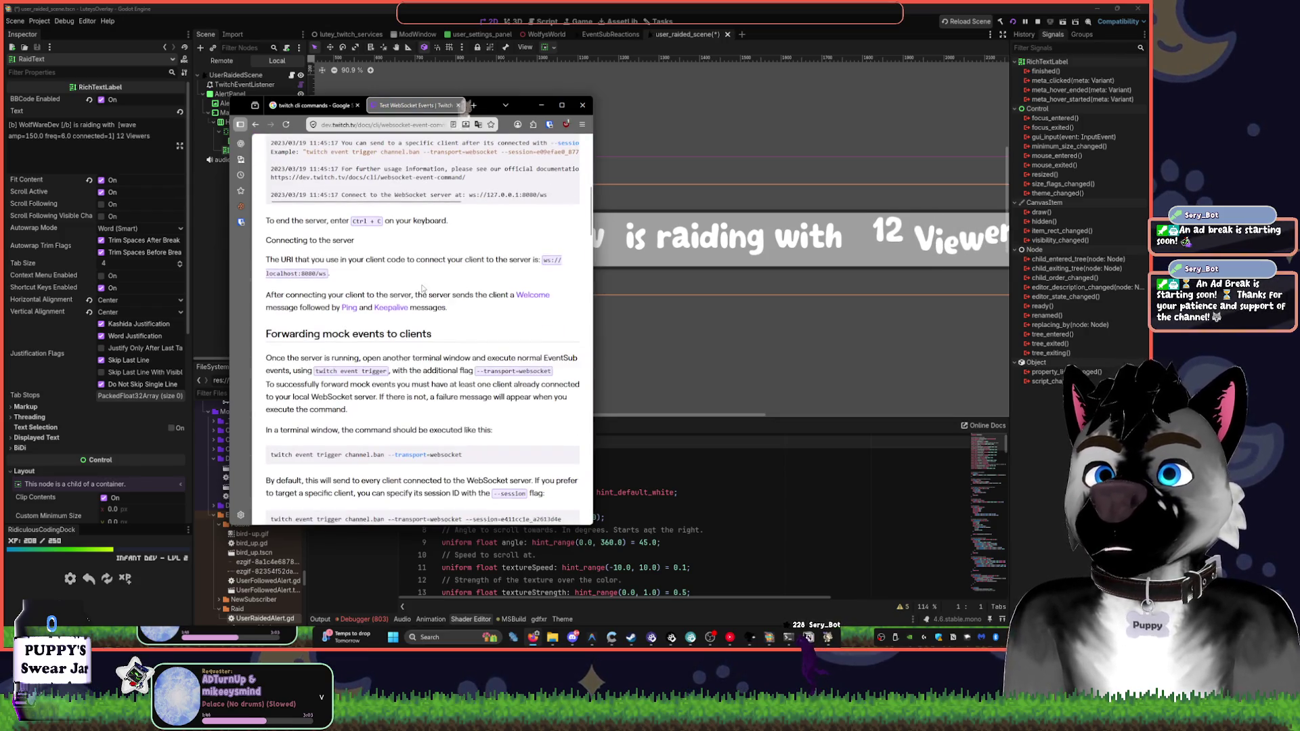
pyautogui.scroll(3, 422, 289)
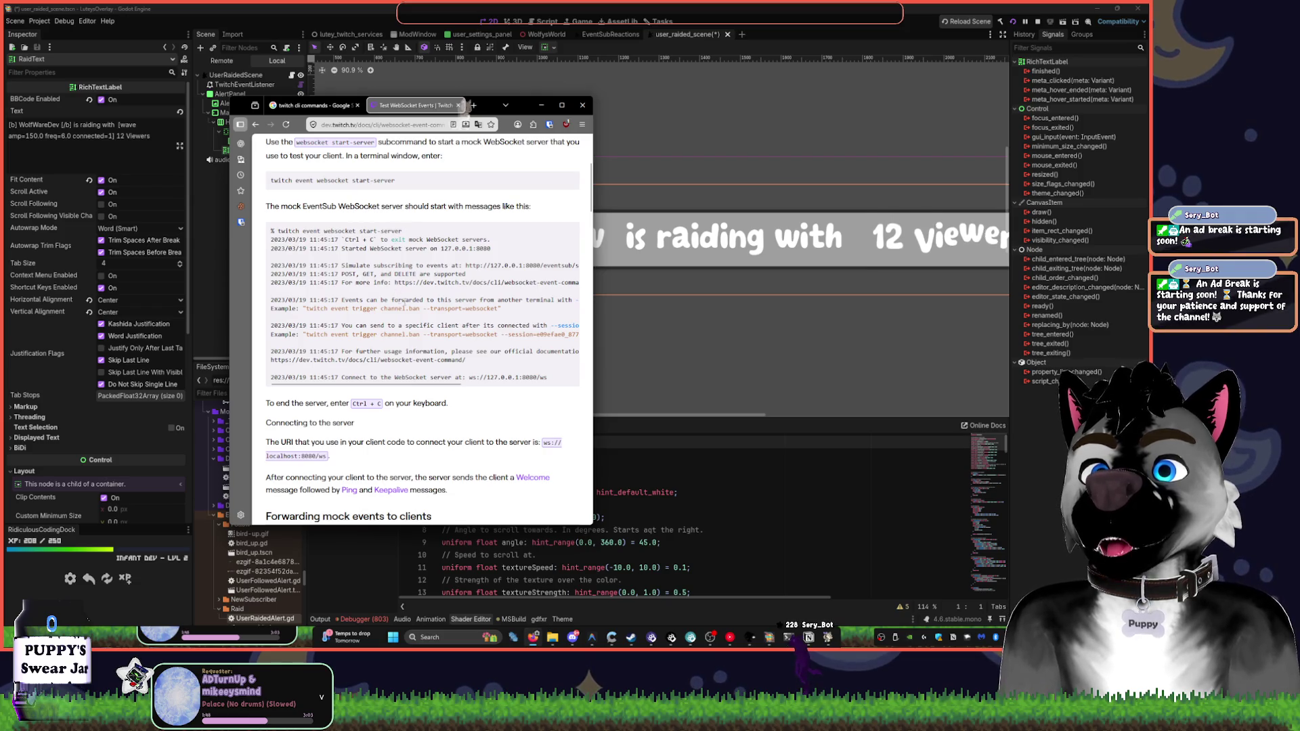
pyautogui.scroll(-9, 404, 299)
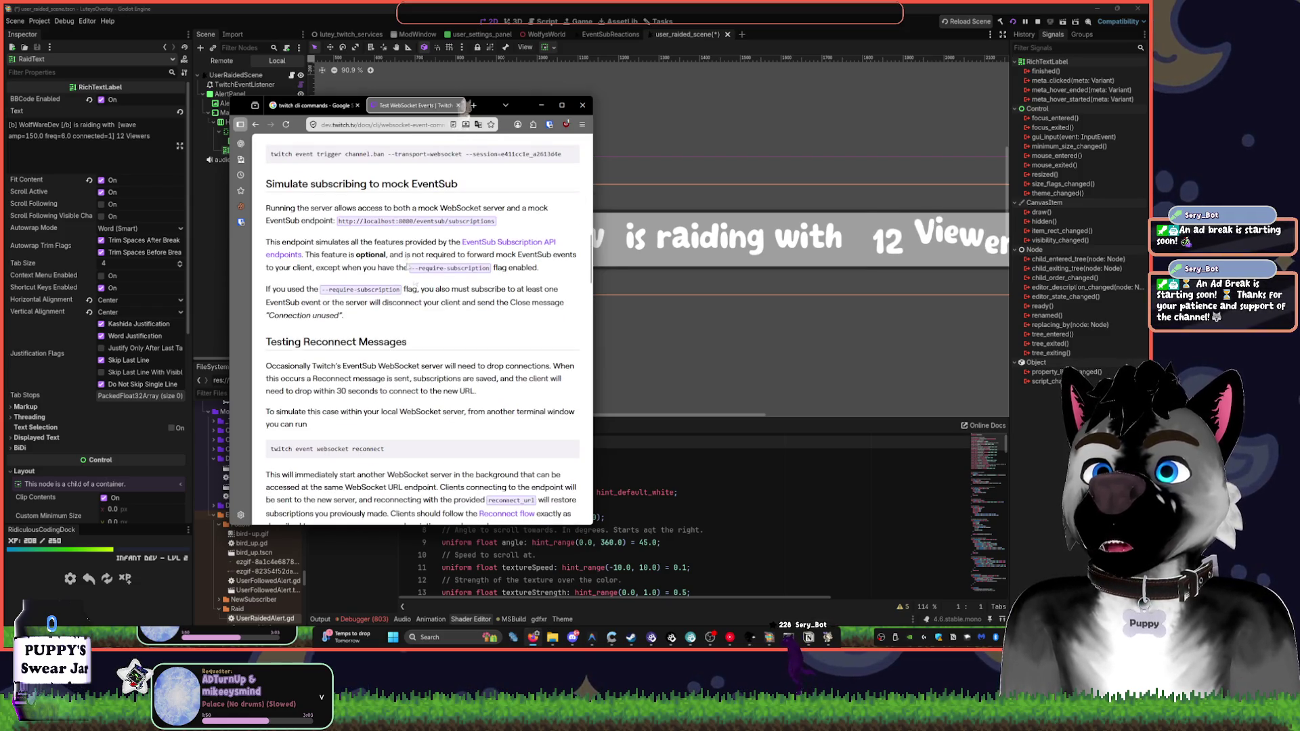
pyautogui.scroll(-15, 407, 258)
pyautogui.scroll(-6, 420, 289)
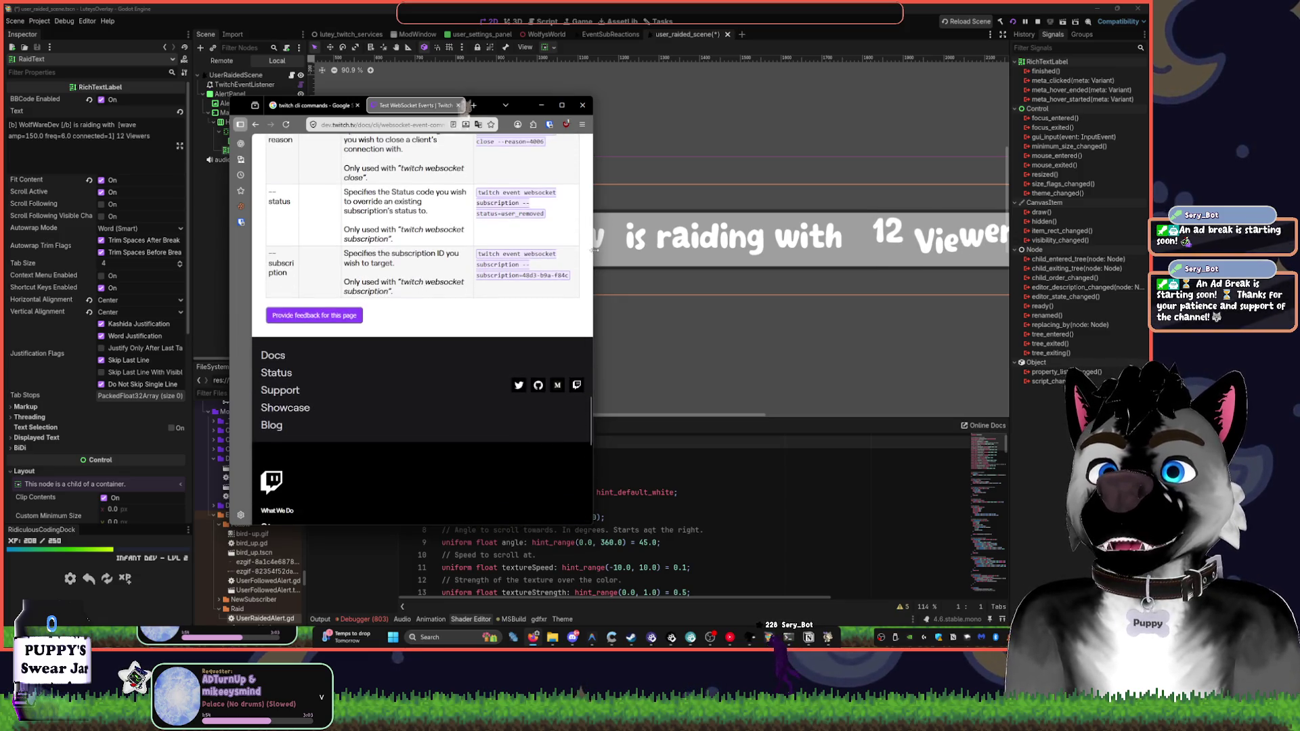
pyautogui.moveTo(594, 250); pyautogui.dragTo(990, 250)
pyautogui.scroll(5, 542, 251)
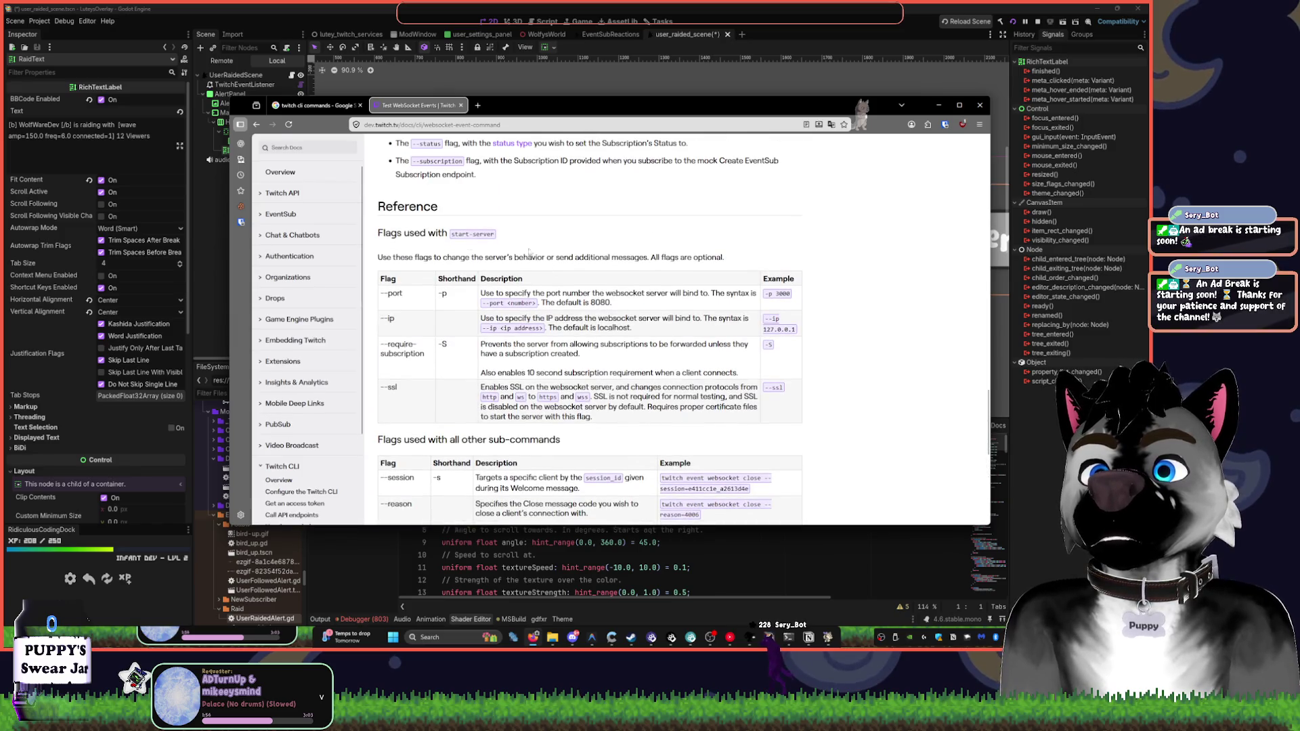
# Copy the documentation URL from the sample output and load it in a new tab.
pyautogui.scroll(10, 542, 250)
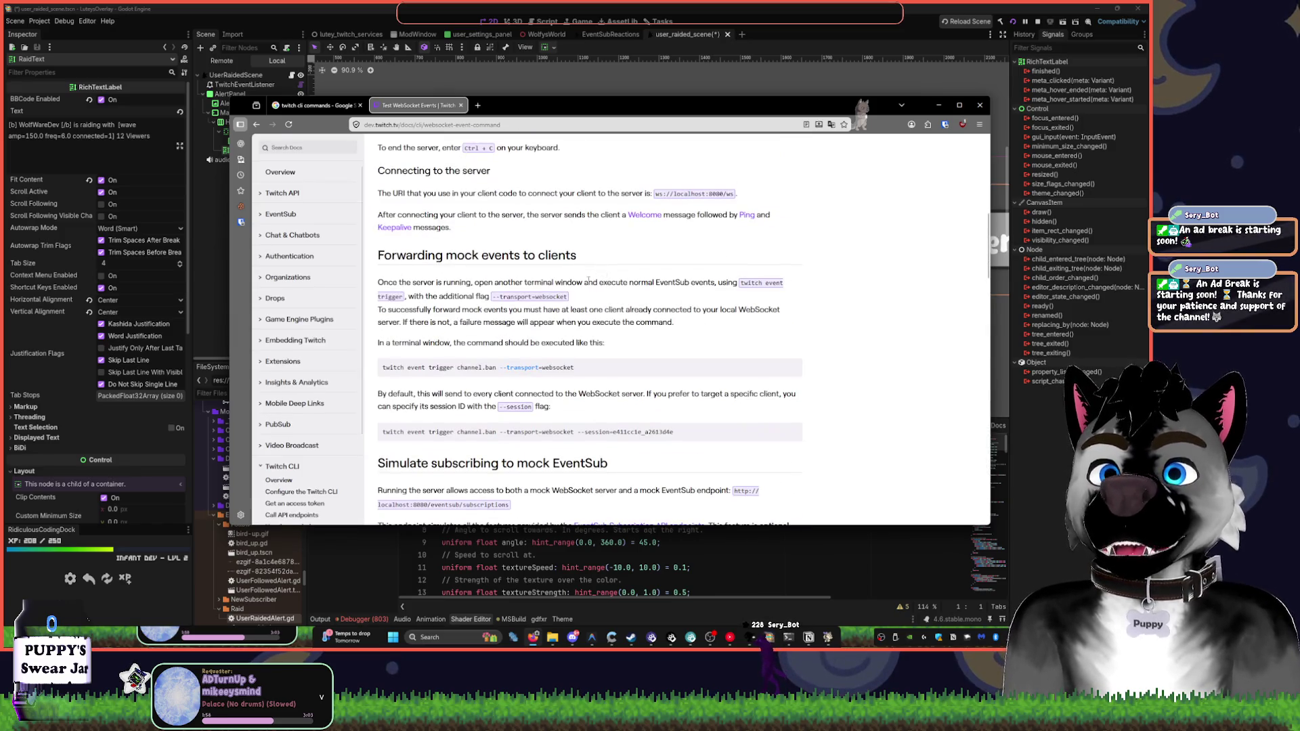
pyautogui.scroll(5, 588, 278)
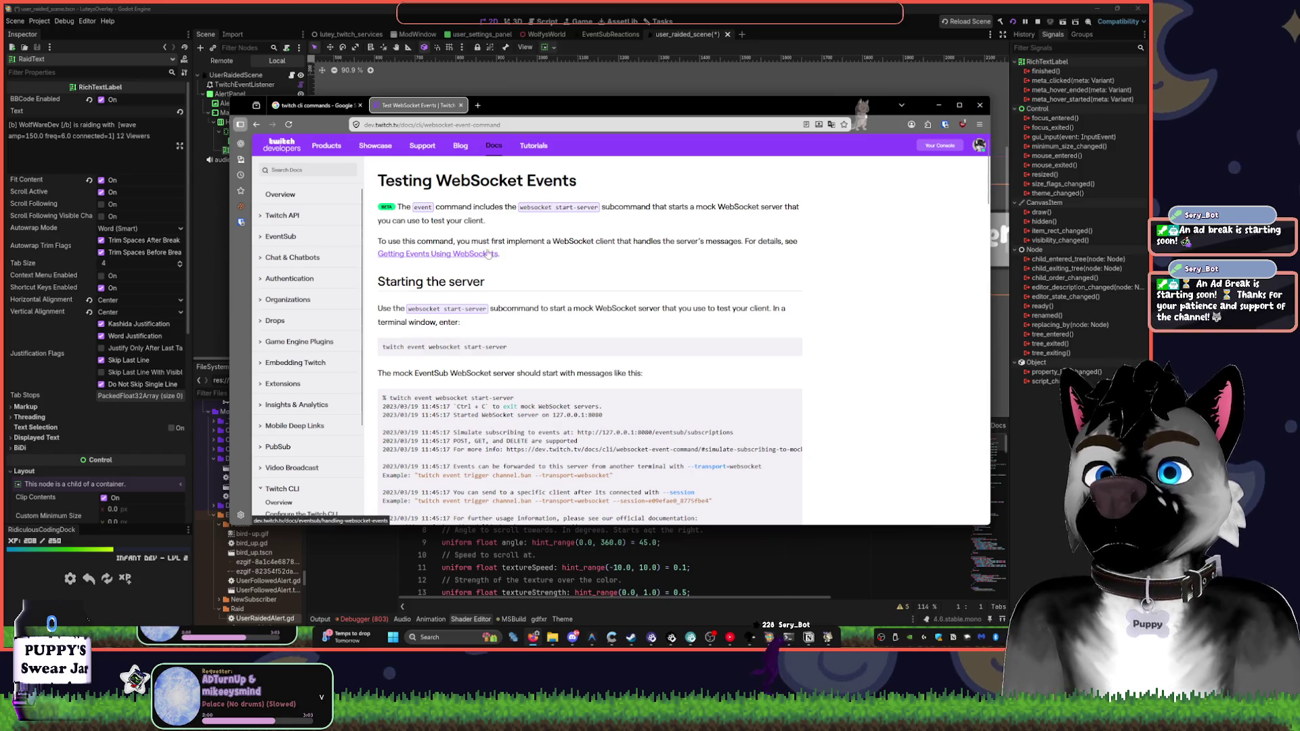
pyautogui.scroll(-3, 553, 204)
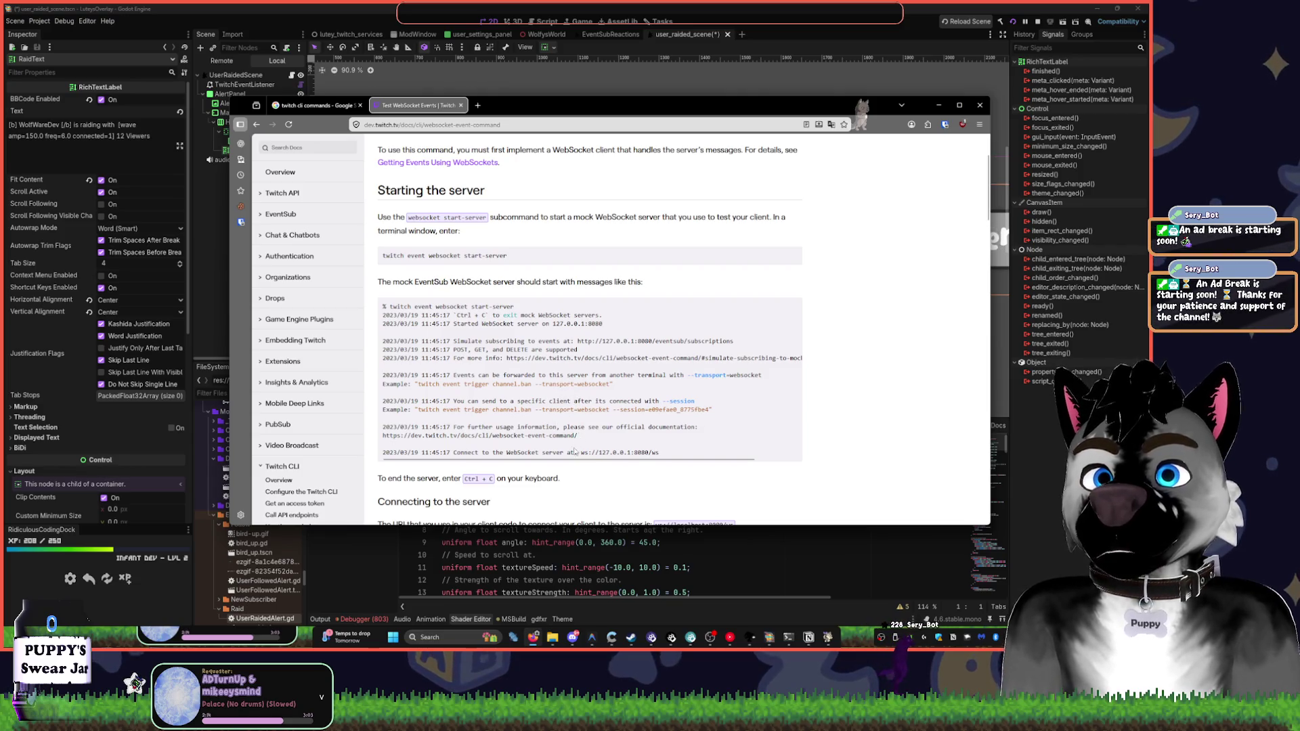
pyautogui.moveTo(382, 452); pyautogui.dragTo(577, 435)
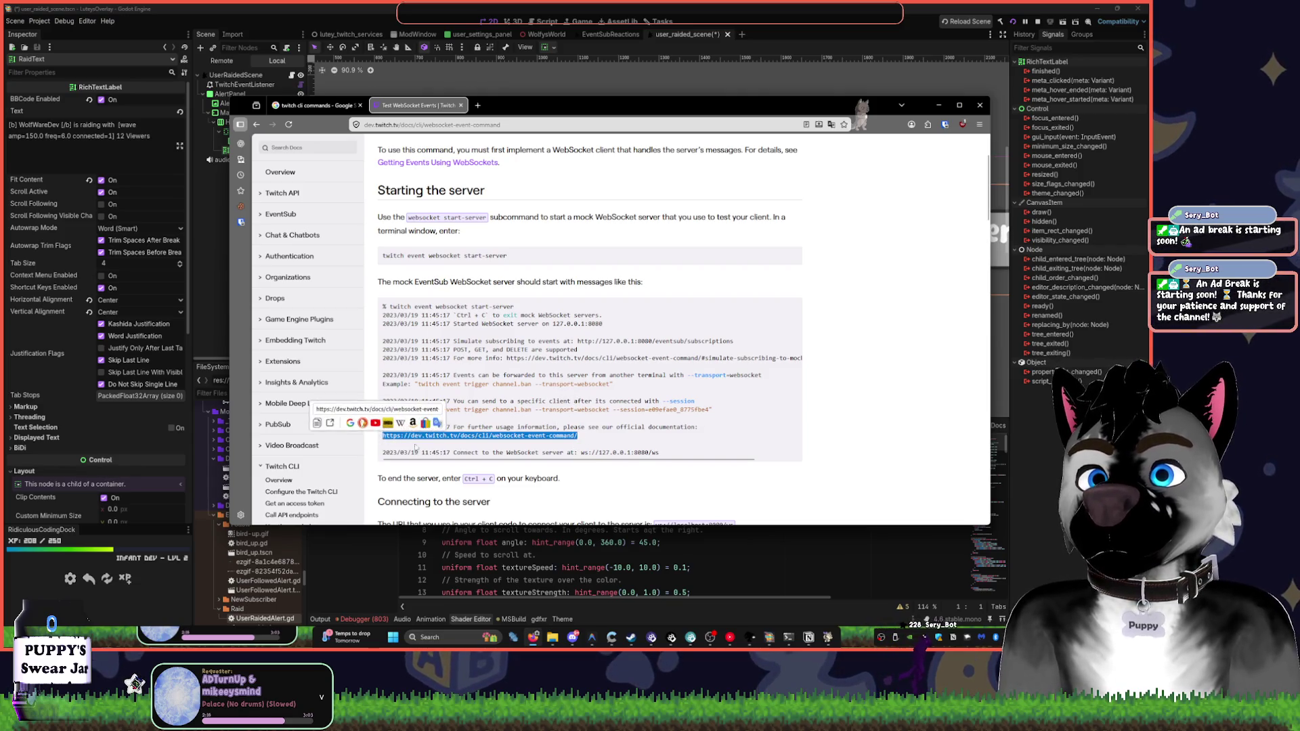
pyautogui.hotkey('ctrl', 'c')
pyautogui.hotkey('ctrl', 't')
pyautogui.hotkey('ctrl', 'v')
pyautogui.press('Return')
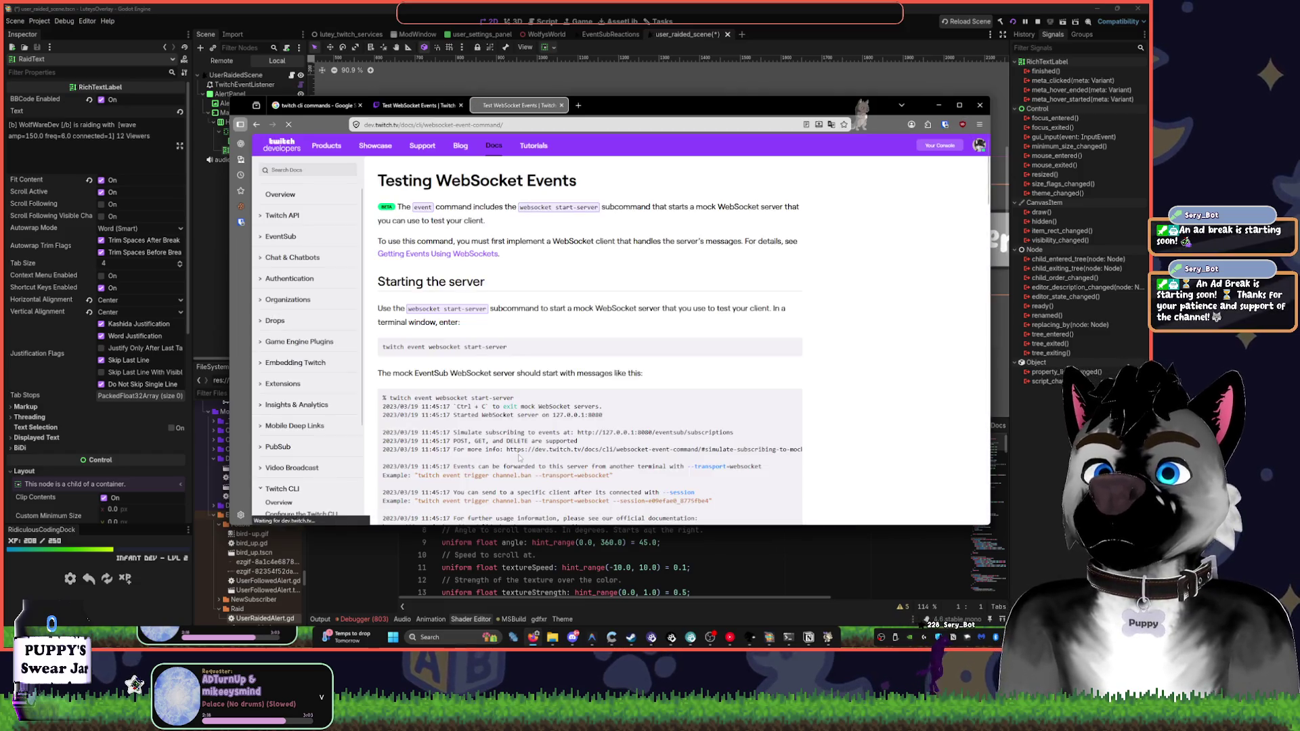
# Scroll to 'Forwarding mock events to clients' and select the 'twitch event trigger channel.ban' command.
pyautogui.scroll(-2, 643, 247)
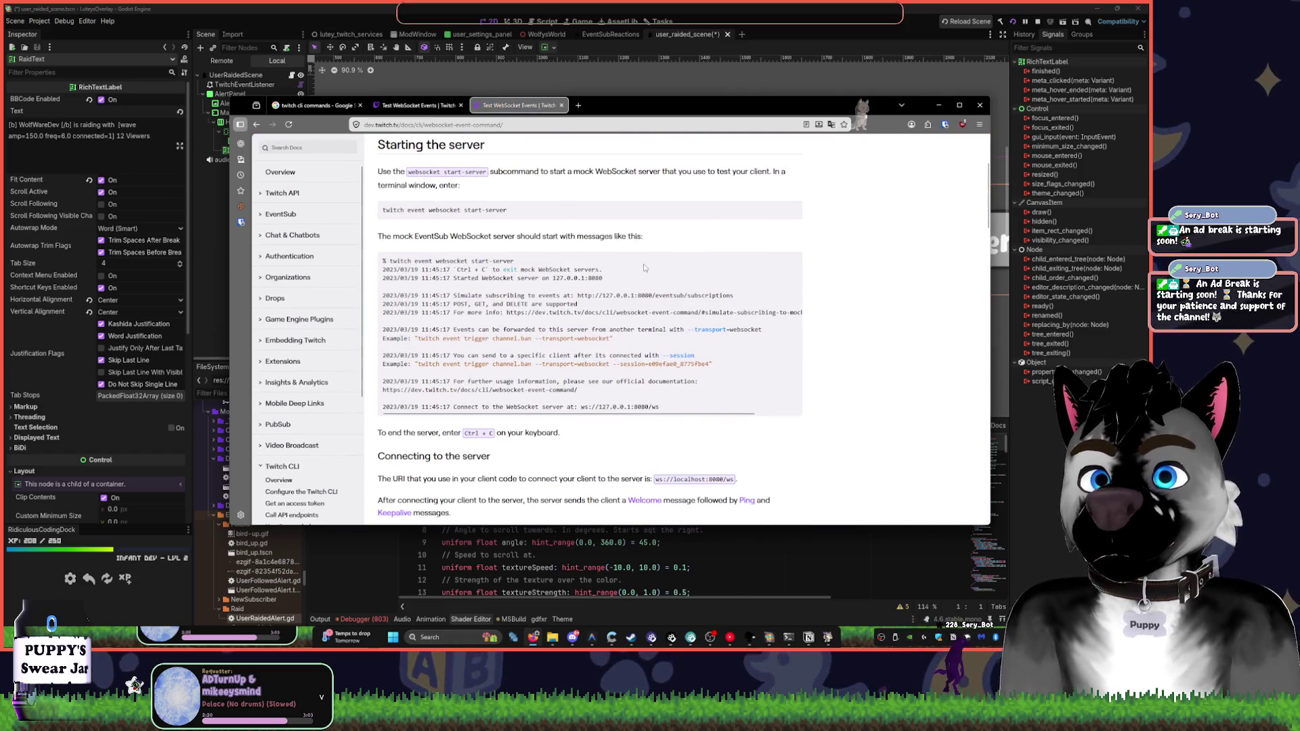
pyautogui.scroll(-2, 644, 269)
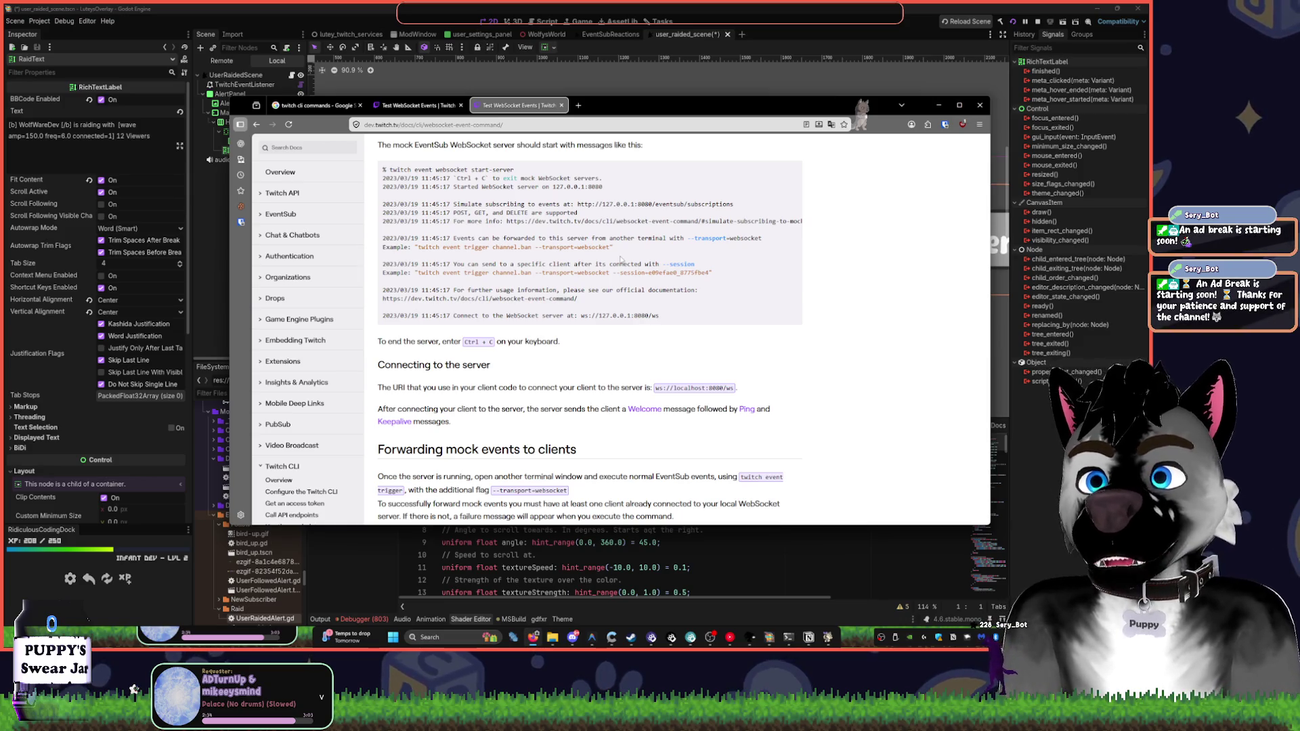
pyautogui.scroll(-3, 611, 357)
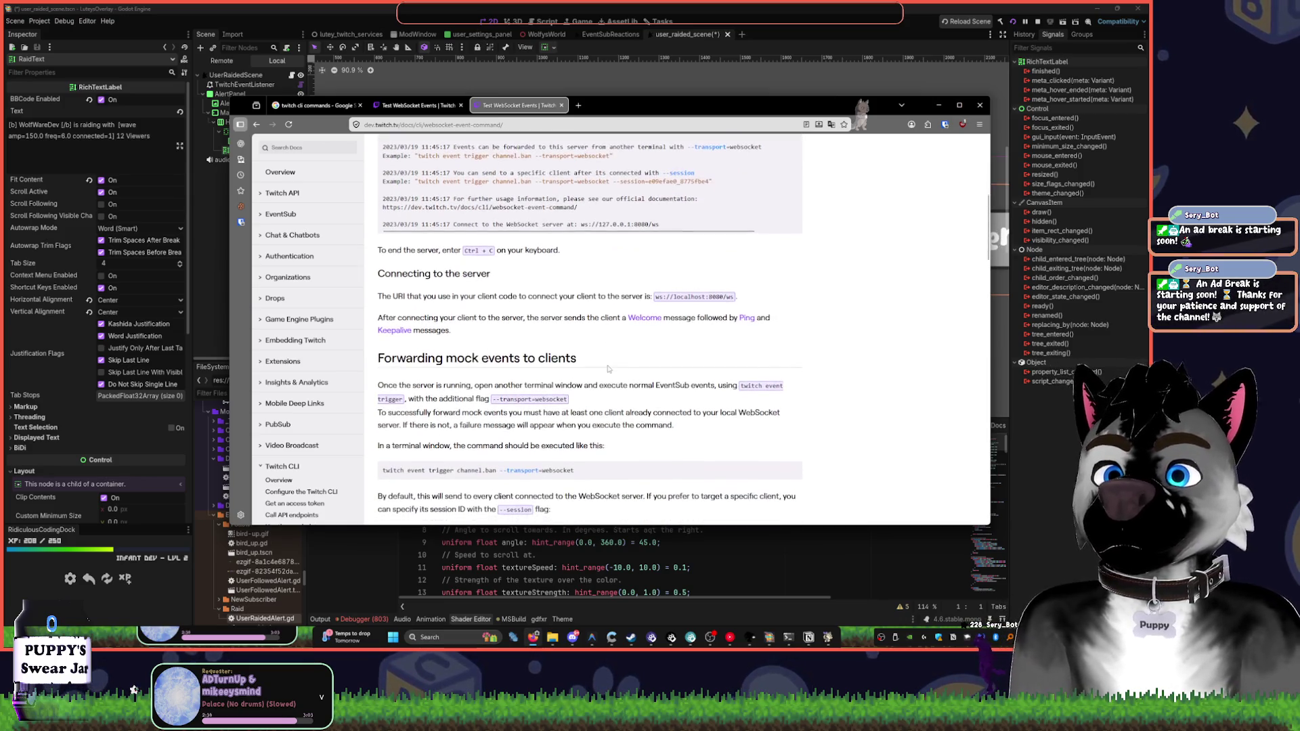
pyautogui.scroll(-5, 591, 349)
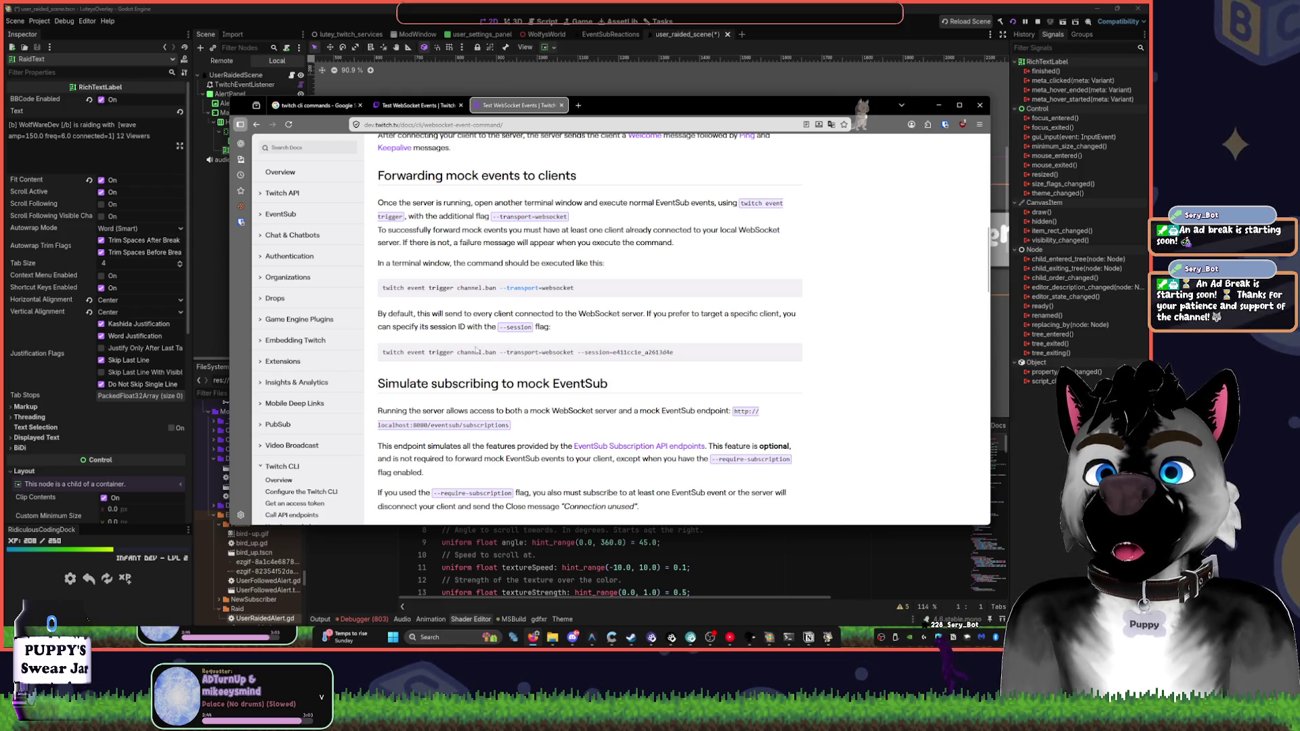
pyautogui.moveTo(381, 353); pyautogui.dragTo(499, 353)
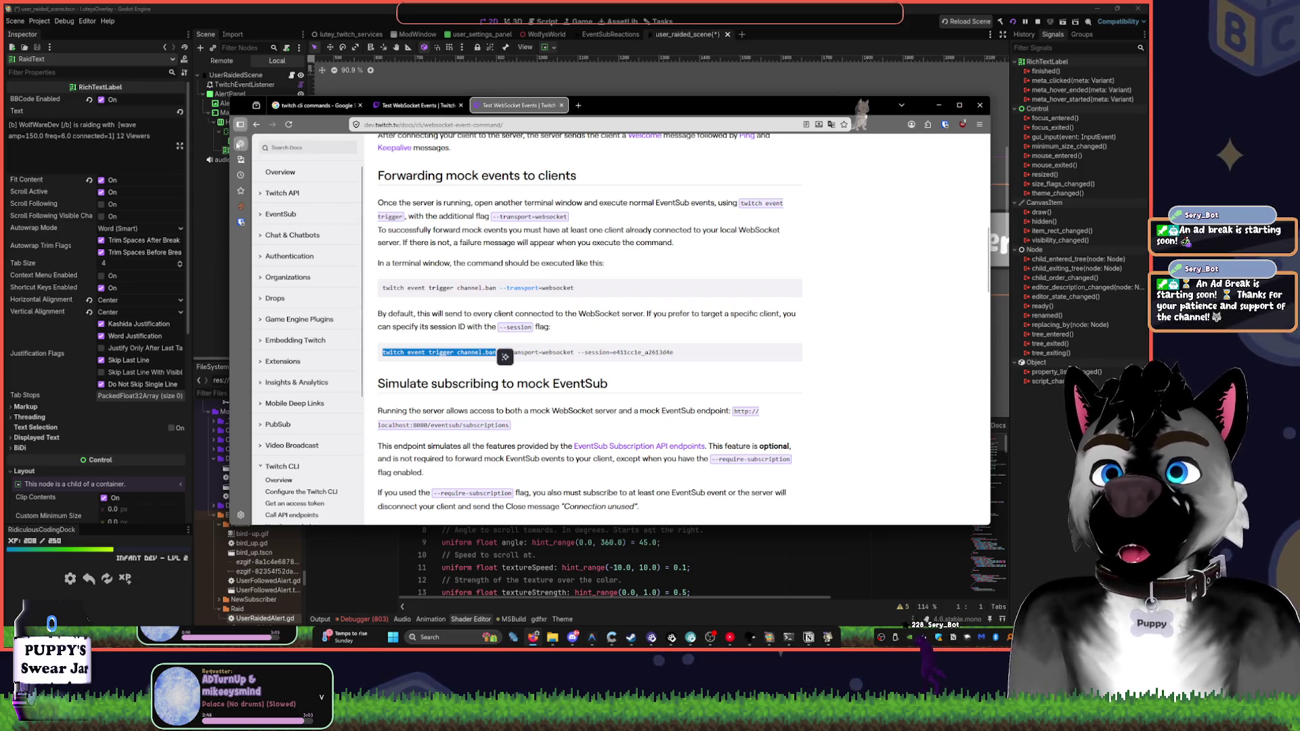
# In the ChatGPT side panel, ask where the twitch event trigger list is and read the trigger table.
pyautogui.click(240, 144)
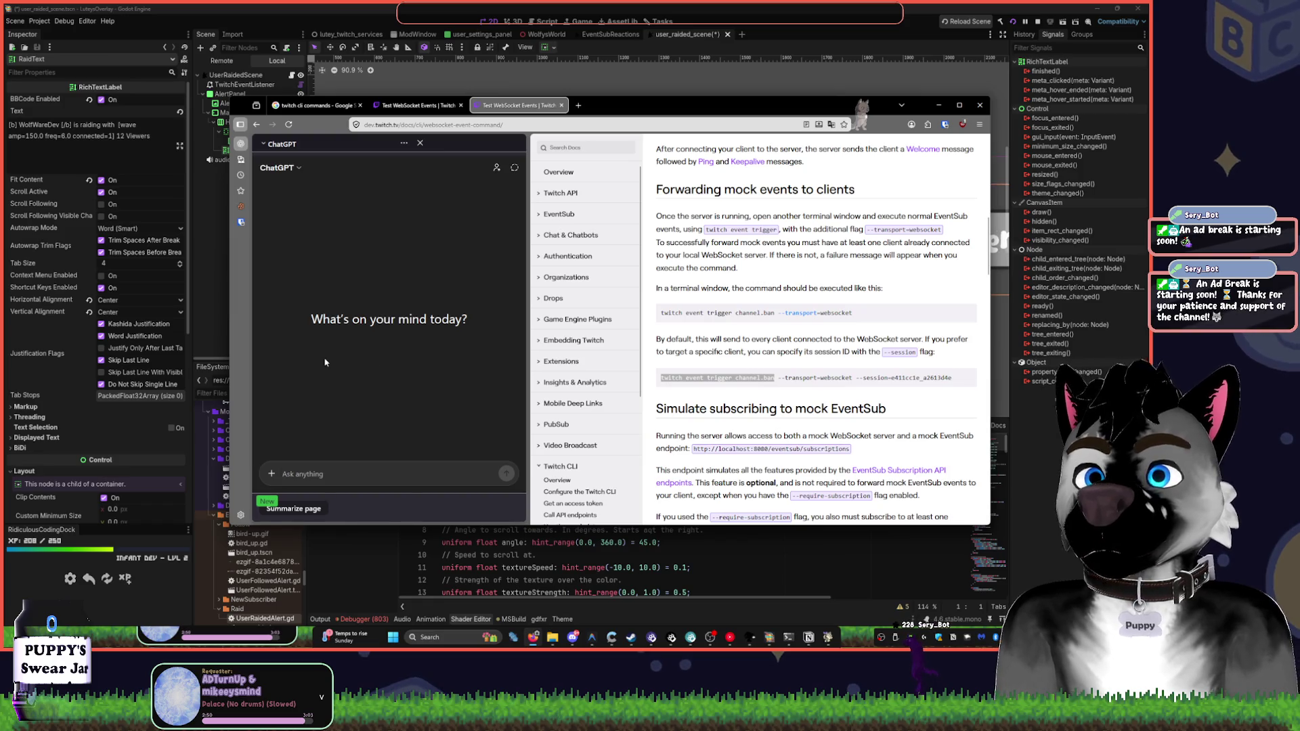
pyautogui.write('where is the list')
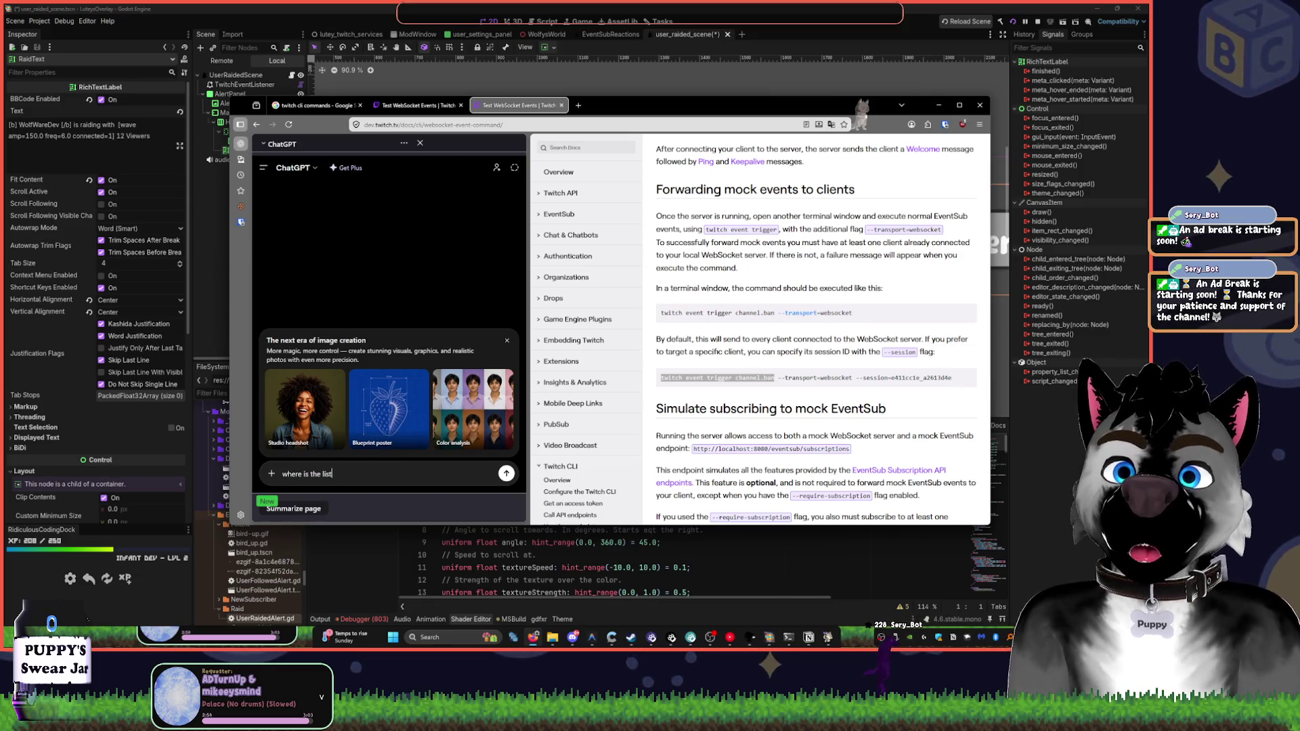
pyautogui.write('lar events for the')
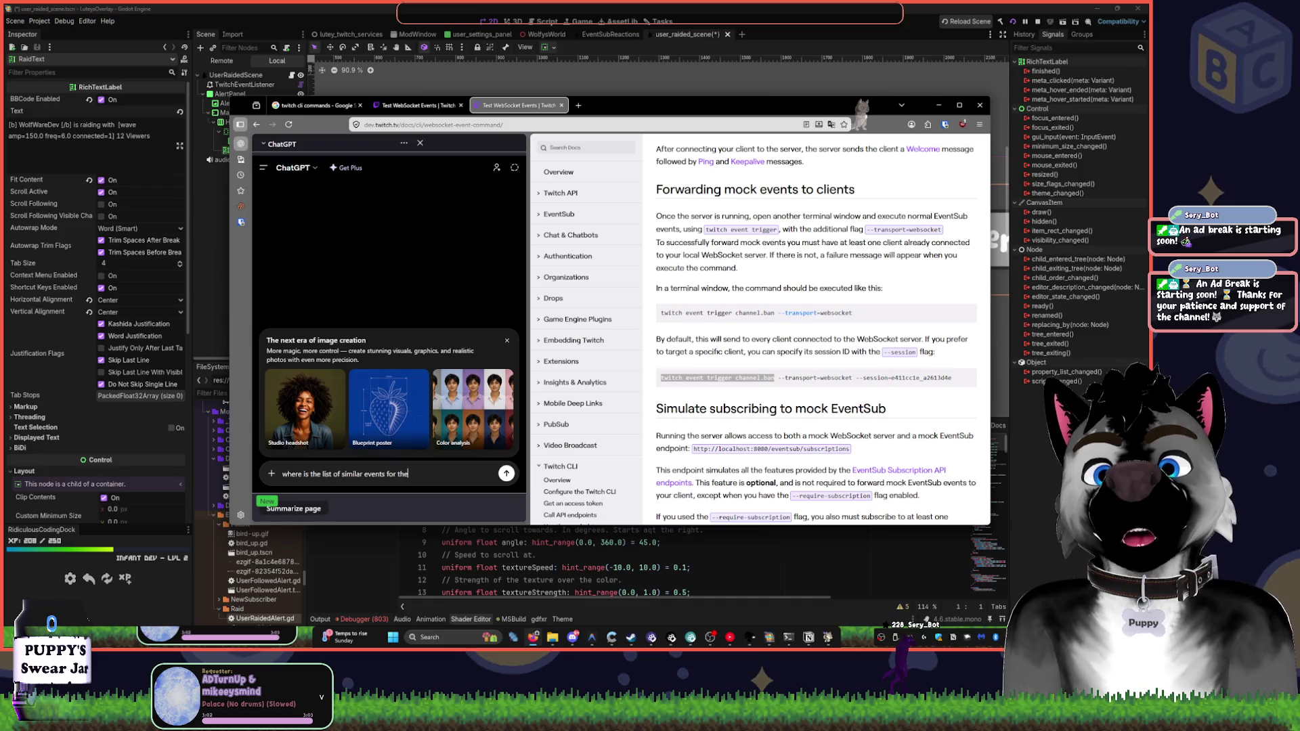
pyautogui.write('itch cli/api eventsub')
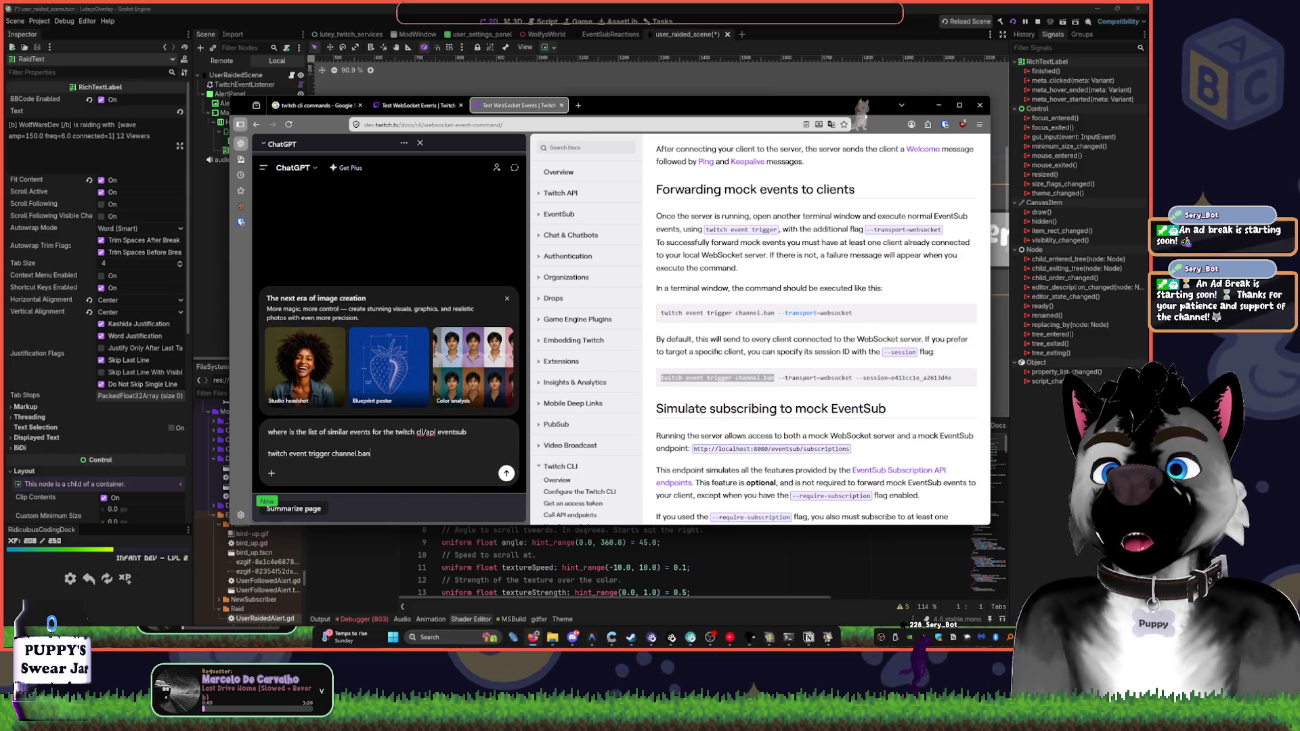
pyautogui.press('Return')
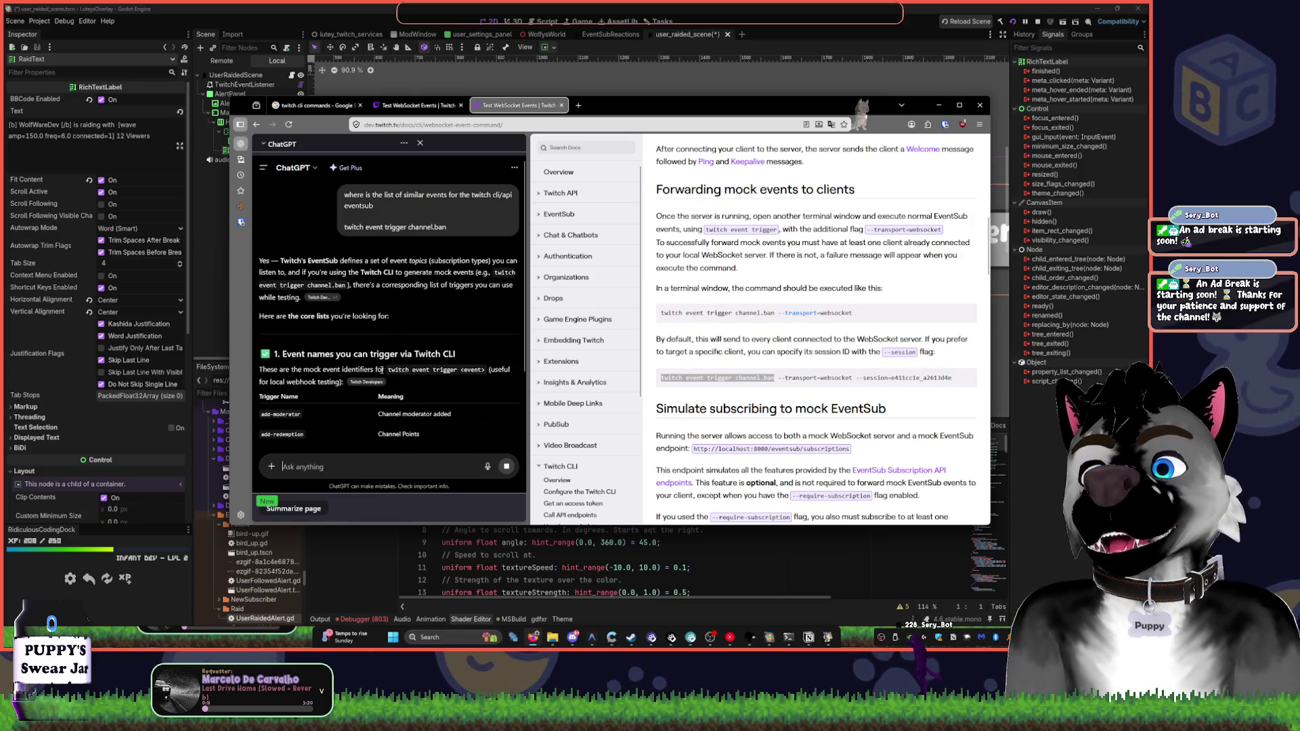
pyautogui.scroll(-5, 382, 386)
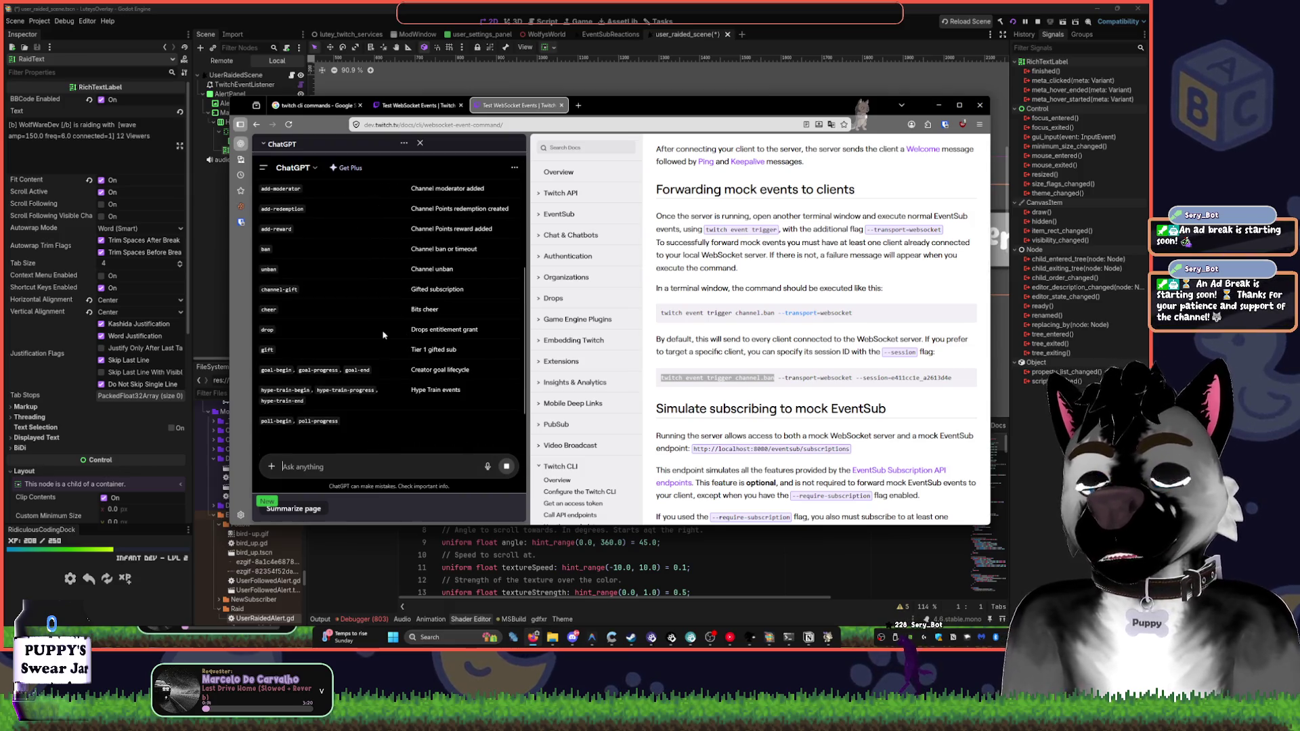
pyautogui.scroll(-2, 591, 391)
pyautogui.scroll(-4, 590, 391)
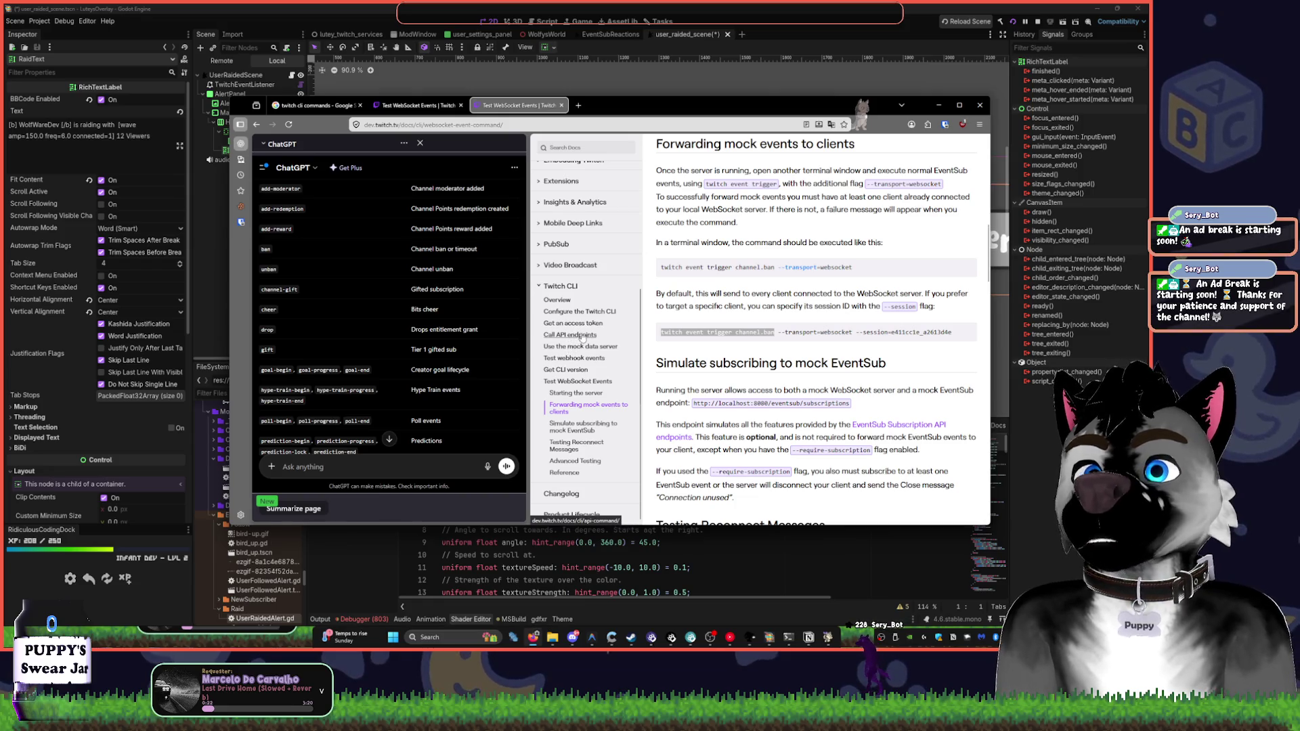
pyautogui.scroll(-1, 415, 362)
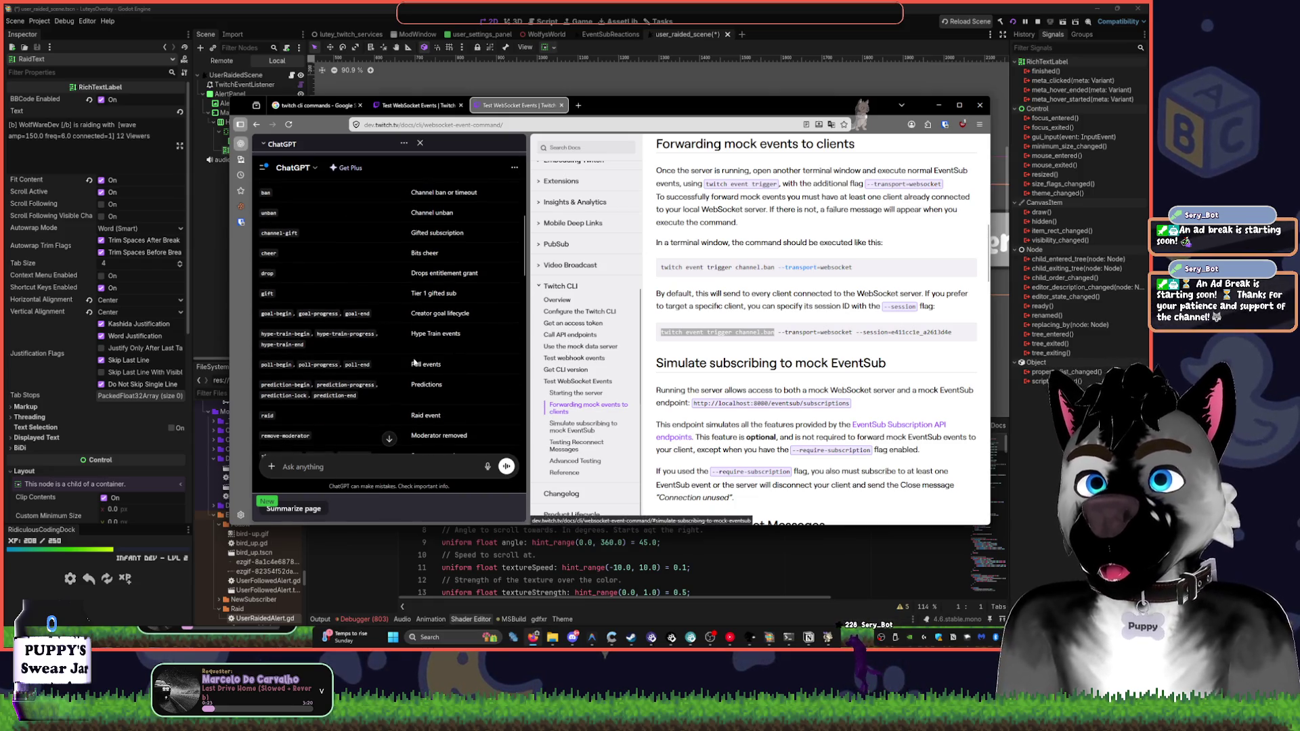
pyautogui.scroll(-10, 415, 362)
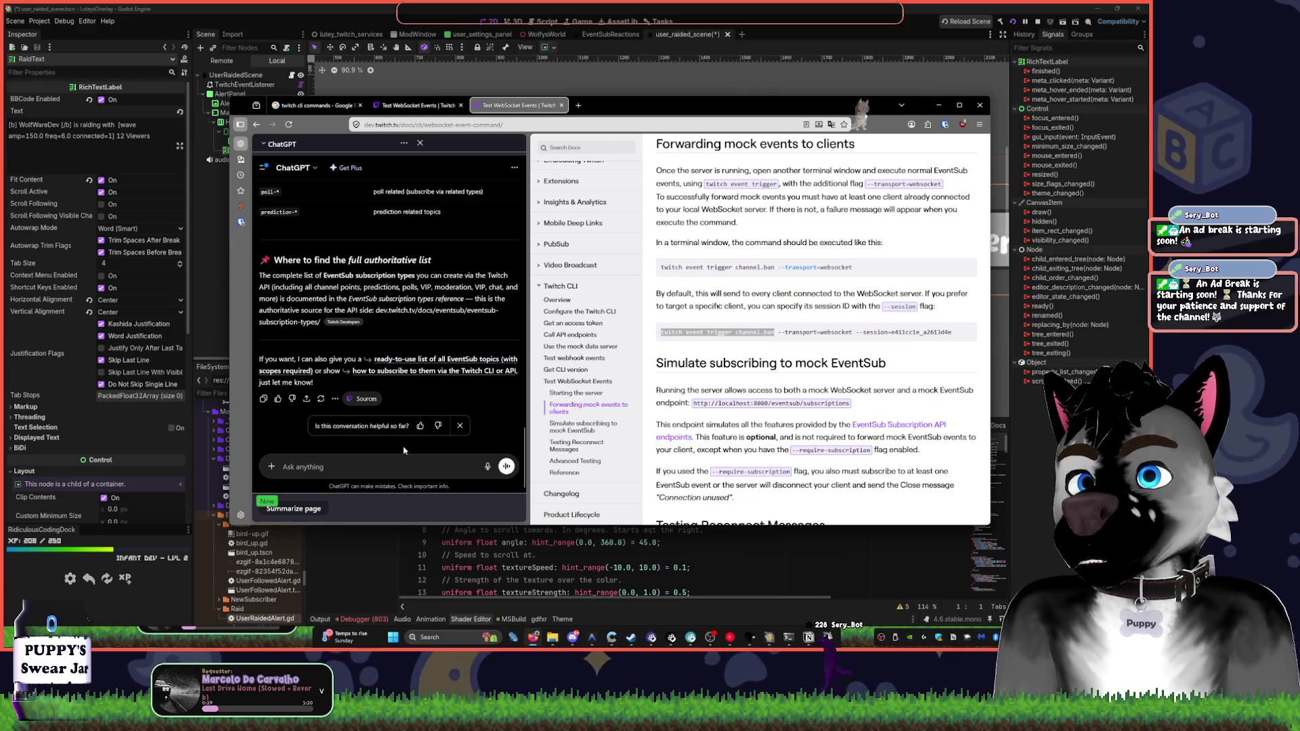
# Ask ChatGPT 'Source docs link please' to get the EventSub documentation links.
pyautogui.write('Source docs link please')
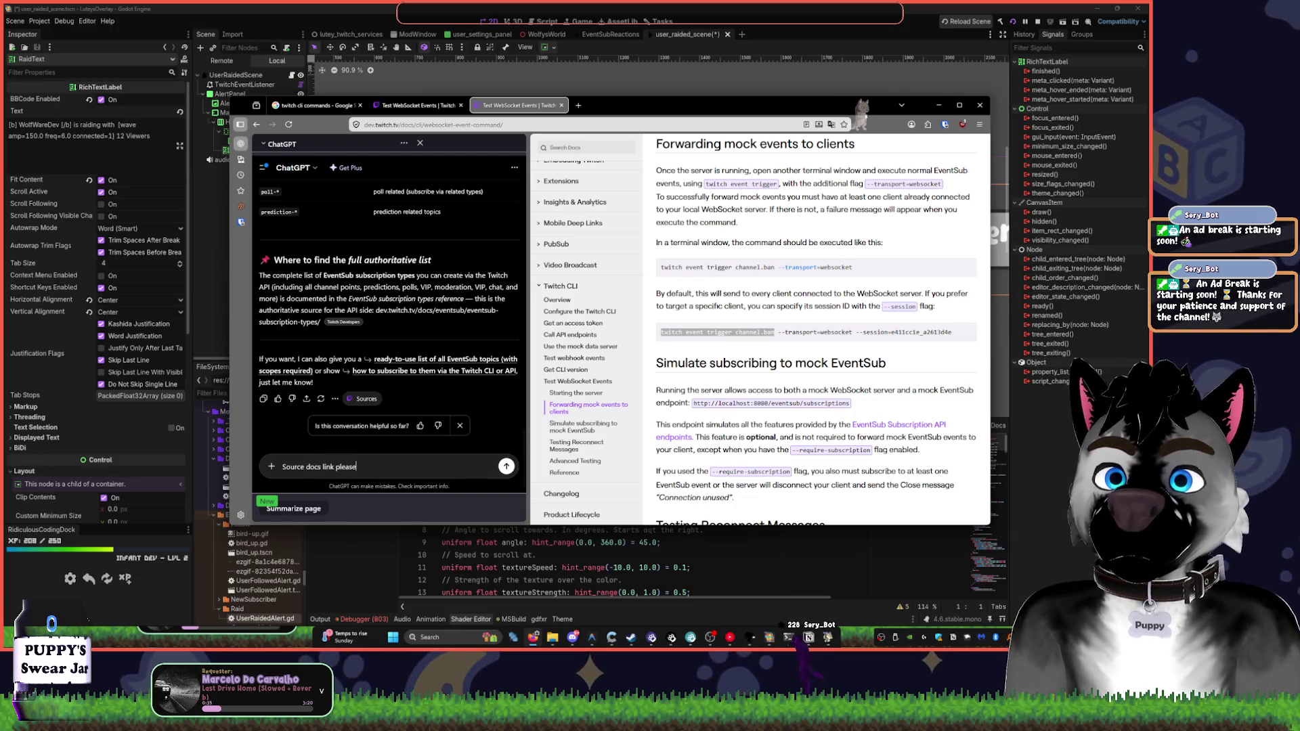
pyautogui.press('Return')
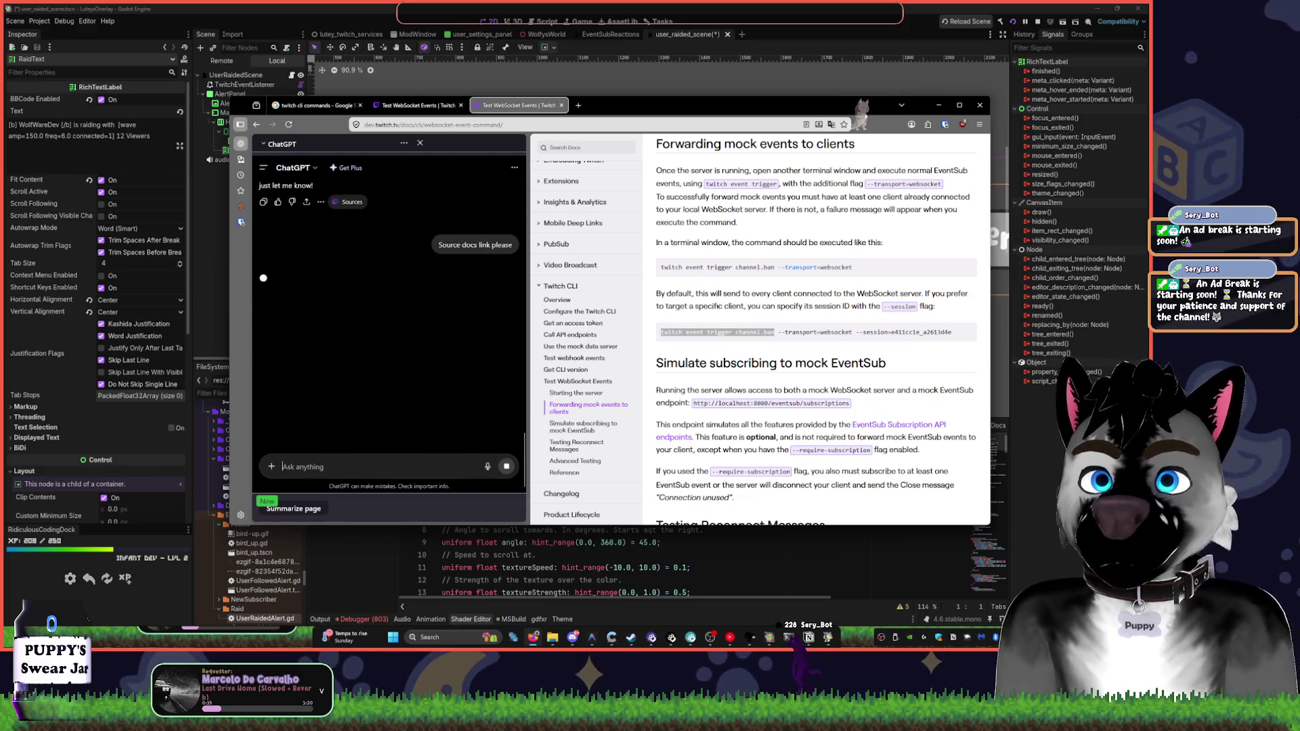
pyautogui.scroll(-5, 870, 386)
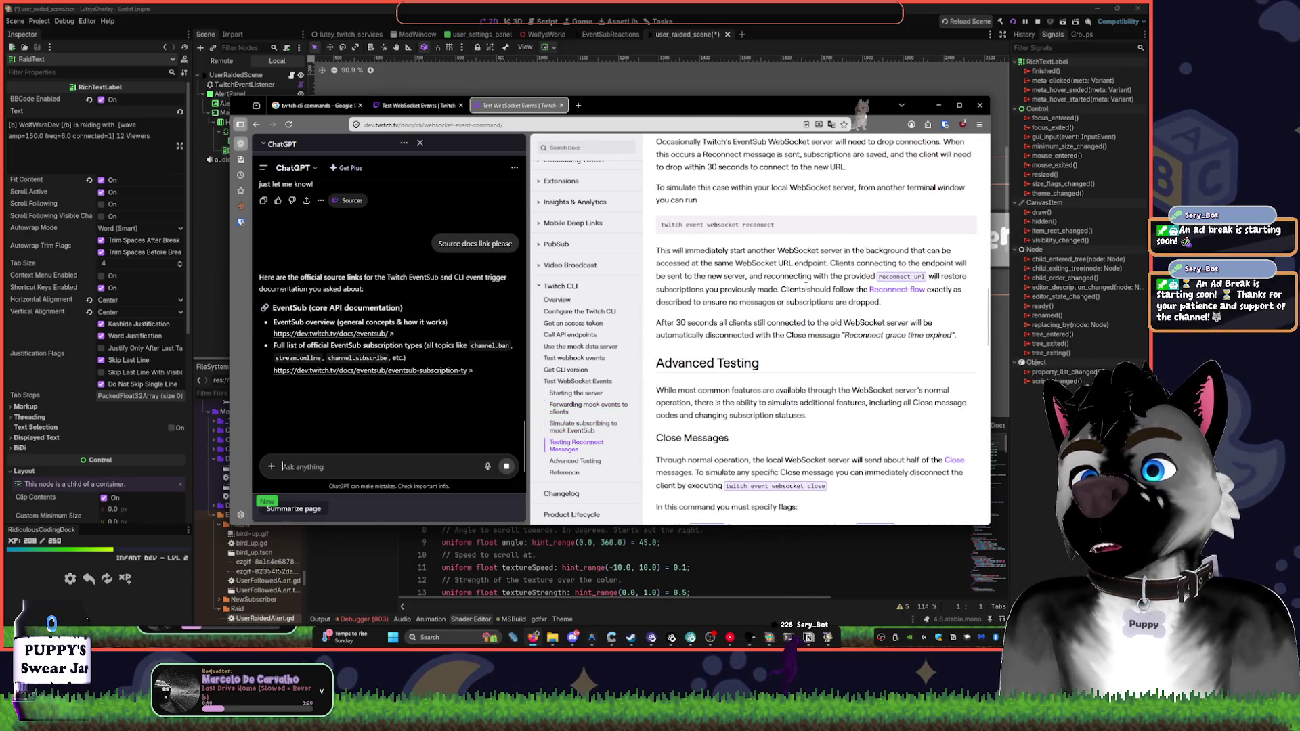
# Open the EventSub overview and Subscription Types pages from the reply and close the ChatGPT assistant.
pyautogui.click(365, 334)
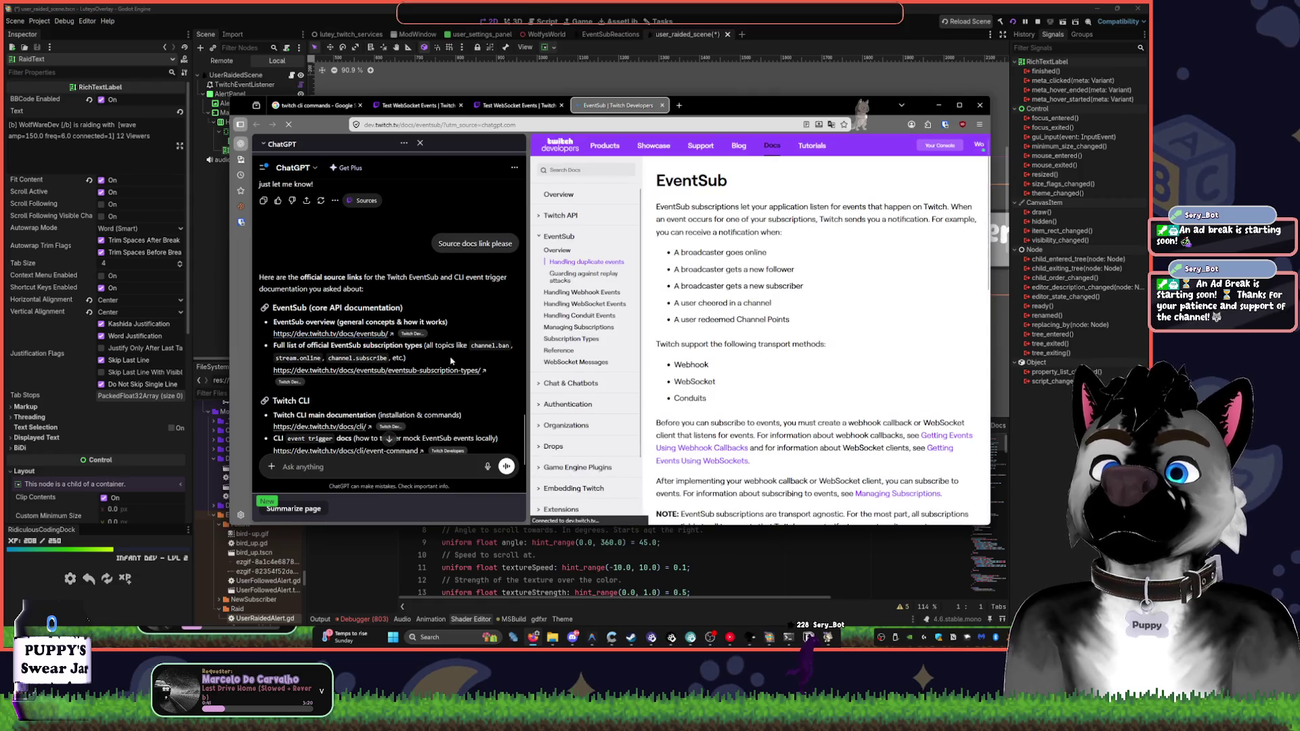
pyautogui.click(379, 370)
pyautogui.click(610, 110)
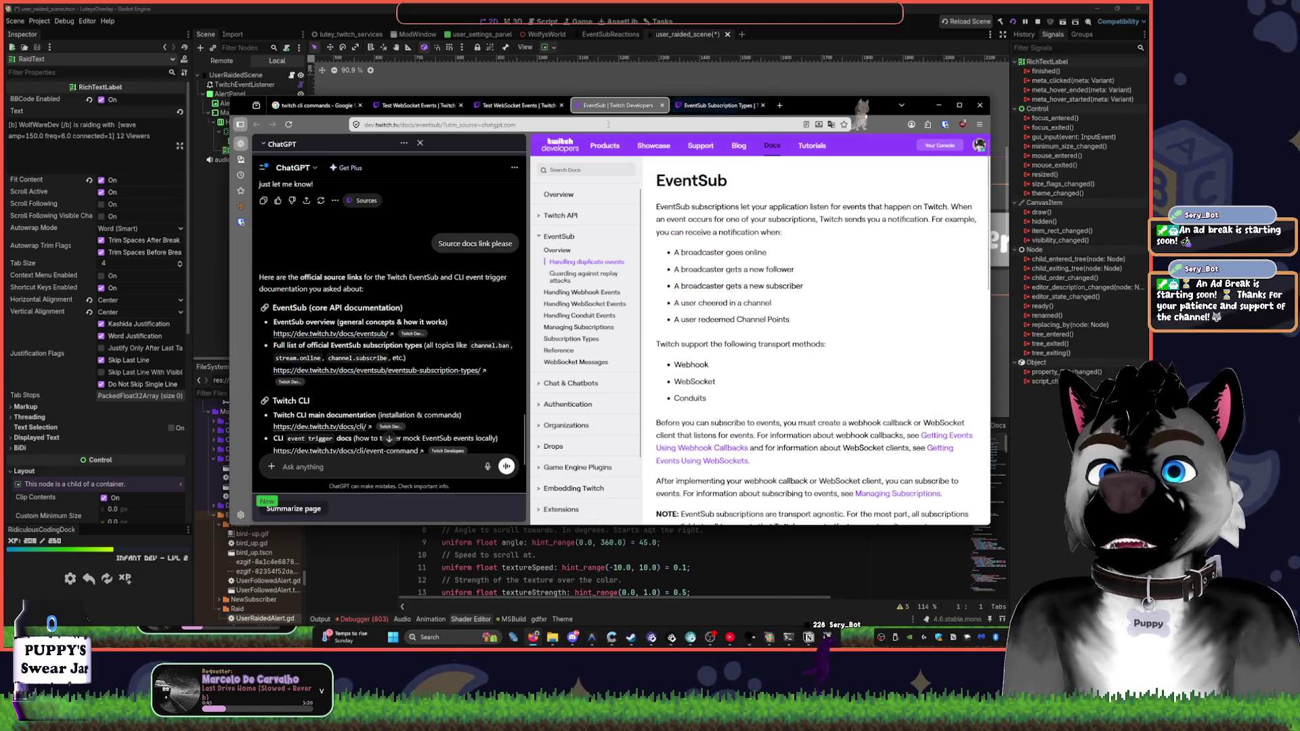
pyautogui.click(420, 143)
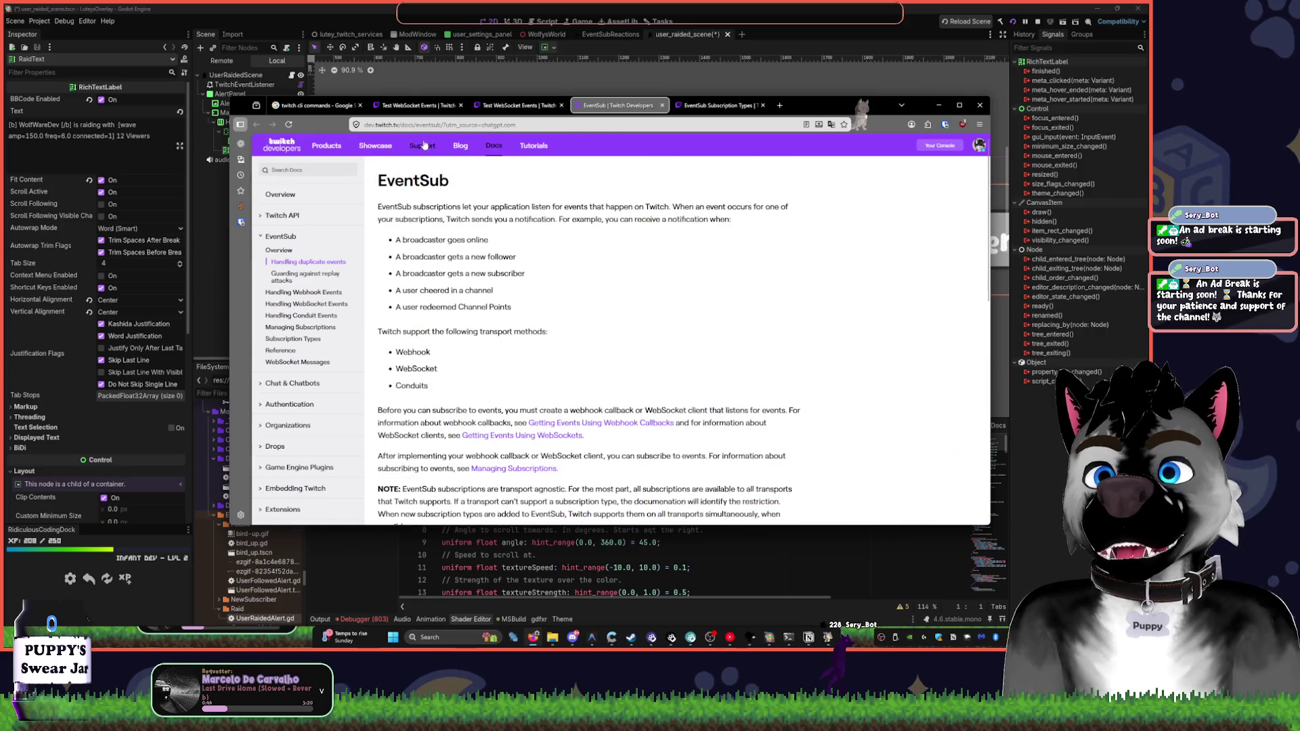
pyautogui.click(719, 105)
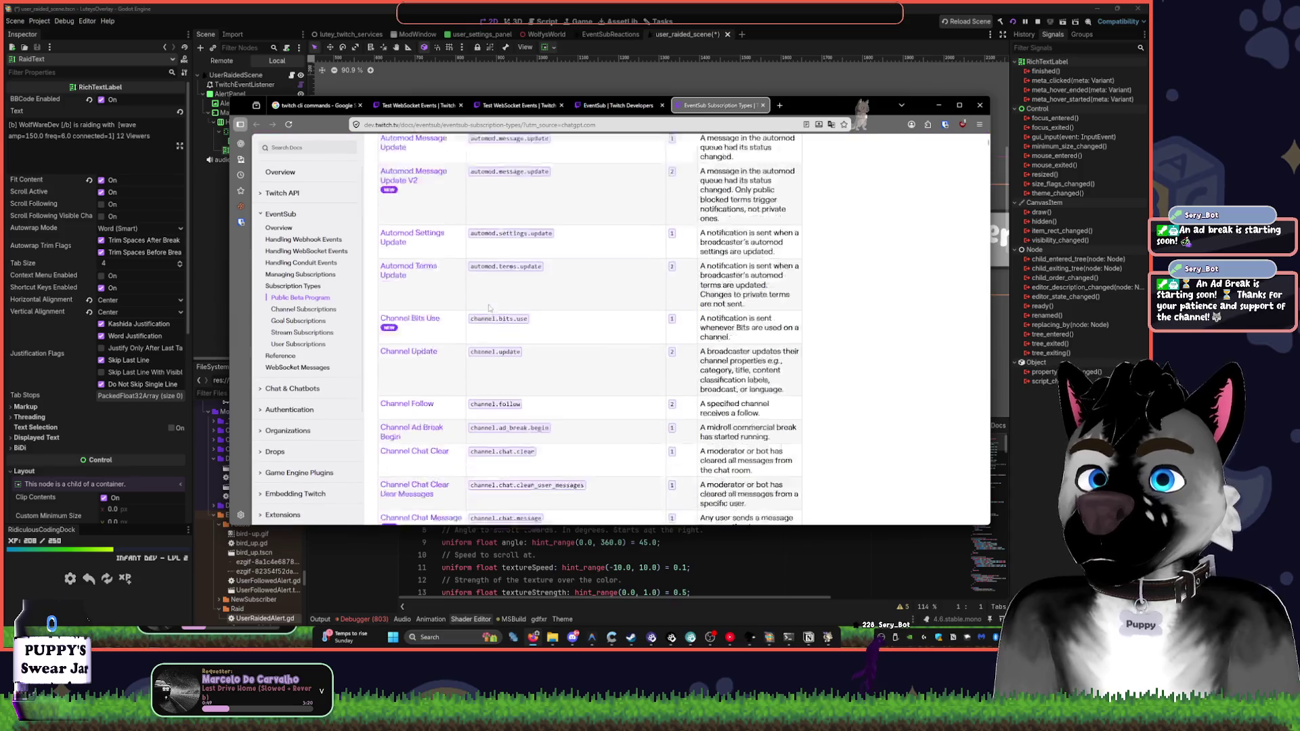
# Search the Subscription Types page for 'raid' and jump to the channel.raid details.
pyautogui.scroll(-15, 474, 271)
pyautogui.hotkey('ctrl', 'f')
pyautogui.write('raid')
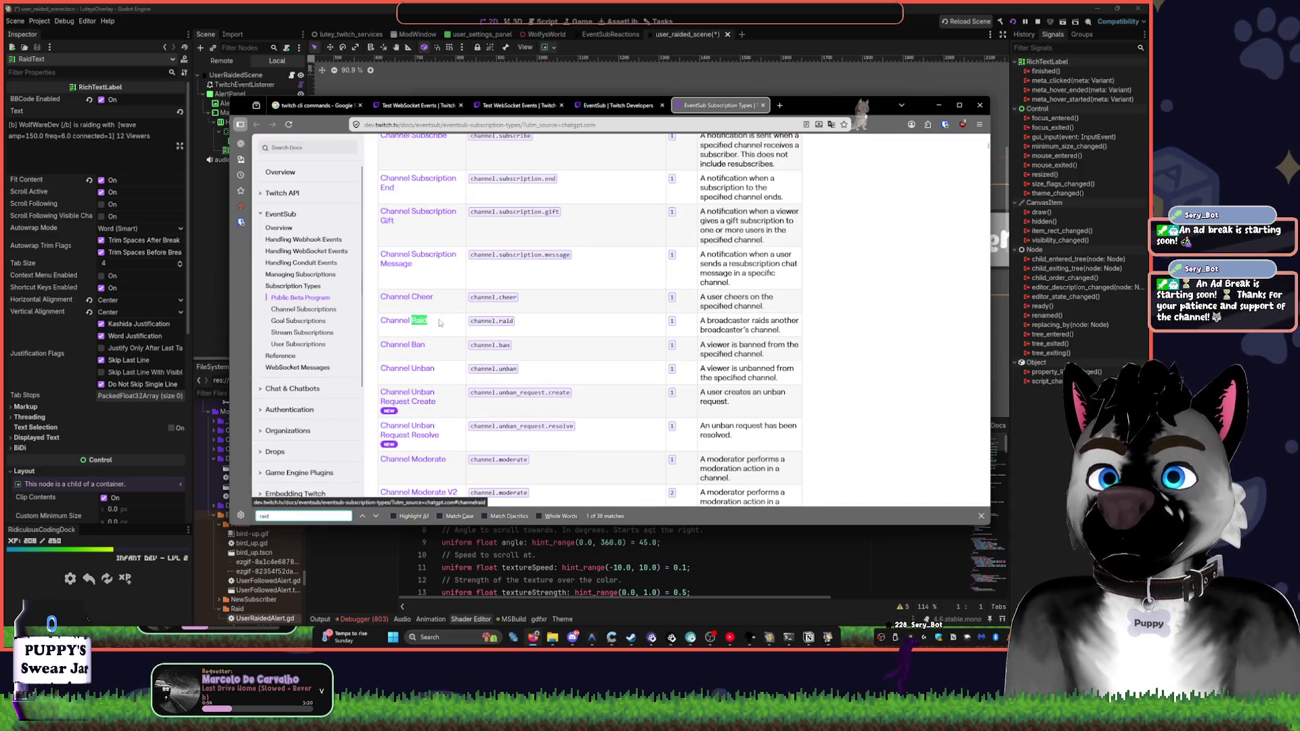
pyautogui.click(407, 320)
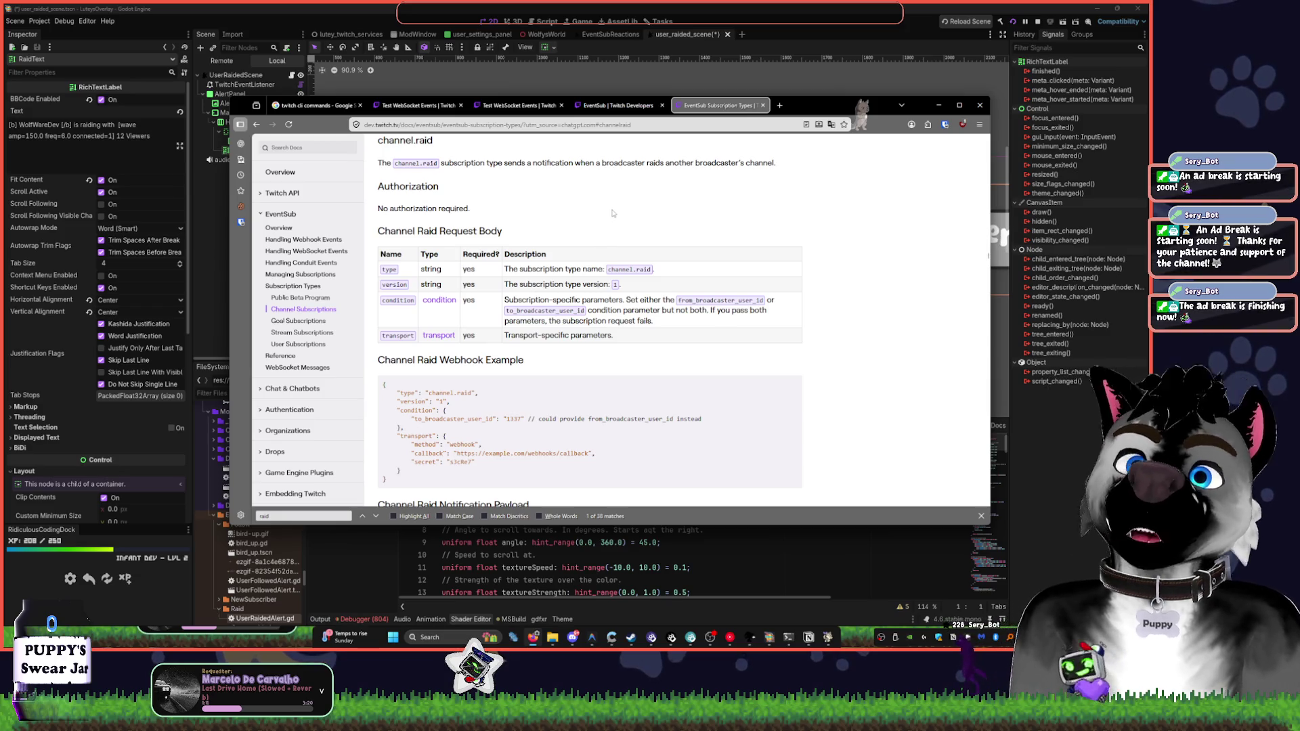
# Read the channel.raid webhook and notification examples, then return to Godot with the banner framed.
pyautogui.scroll(-3, 608, 220)
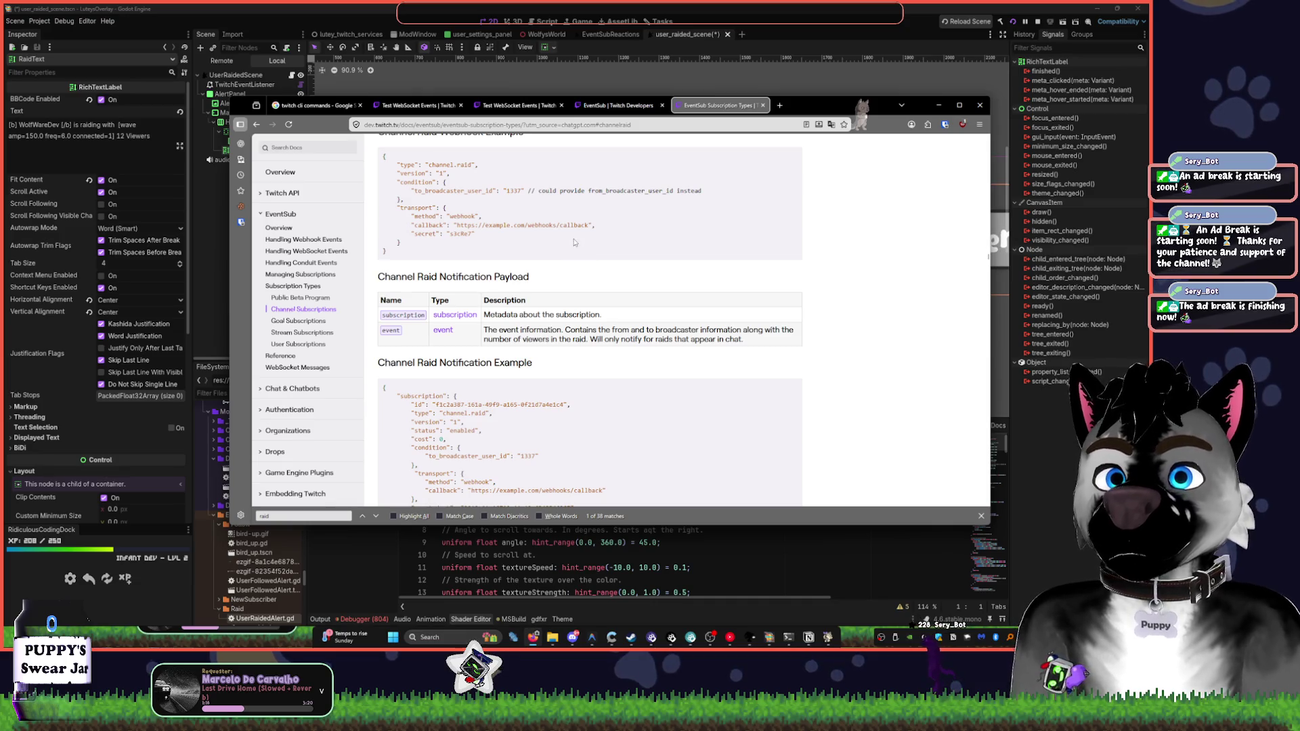
pyautogui.scroll(-2, 569, 240)
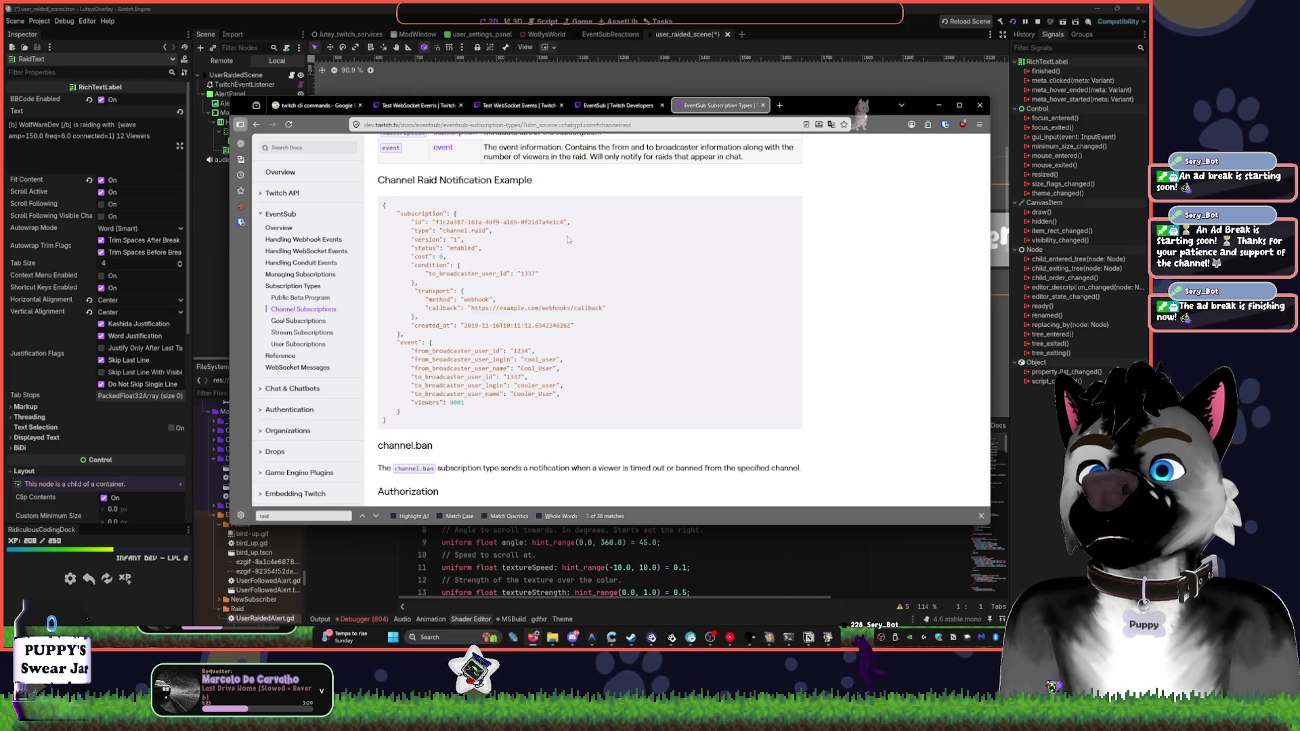
pyautogui.scroll(2, 568, 239)
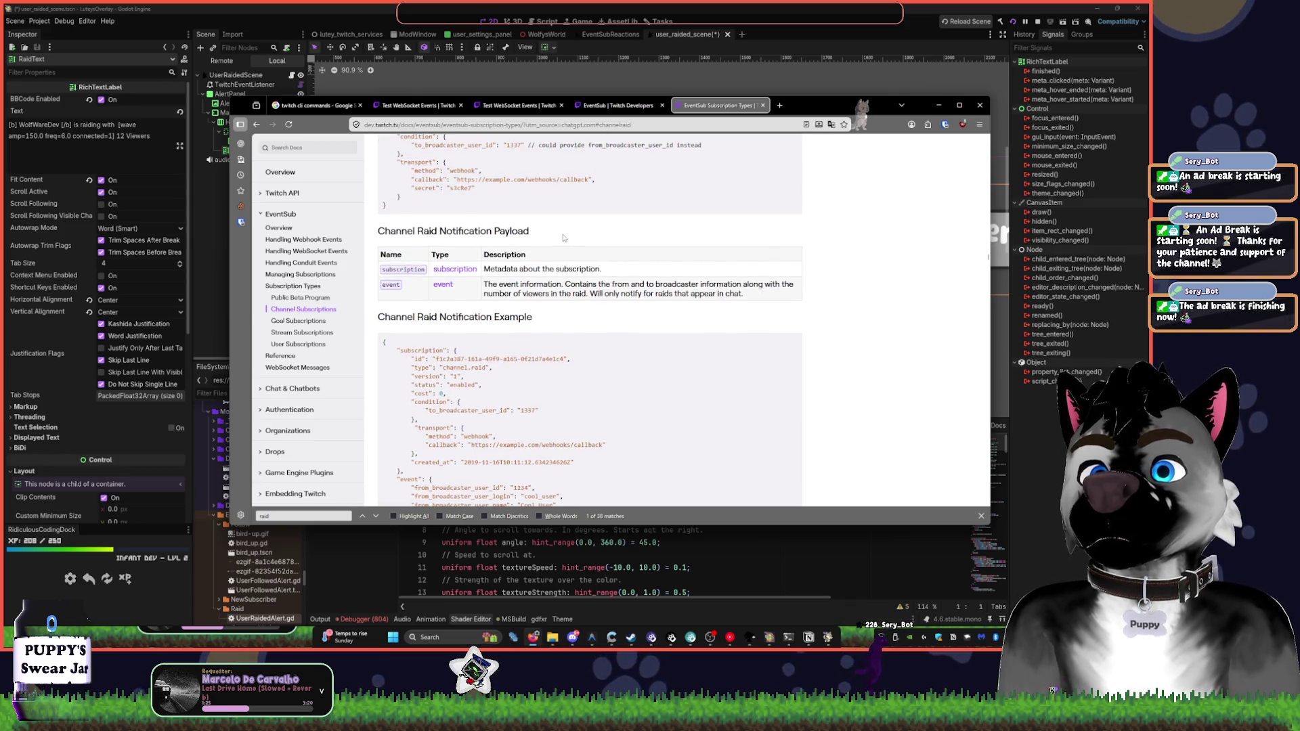
pyautogui.scroll(-4, 561, 239)
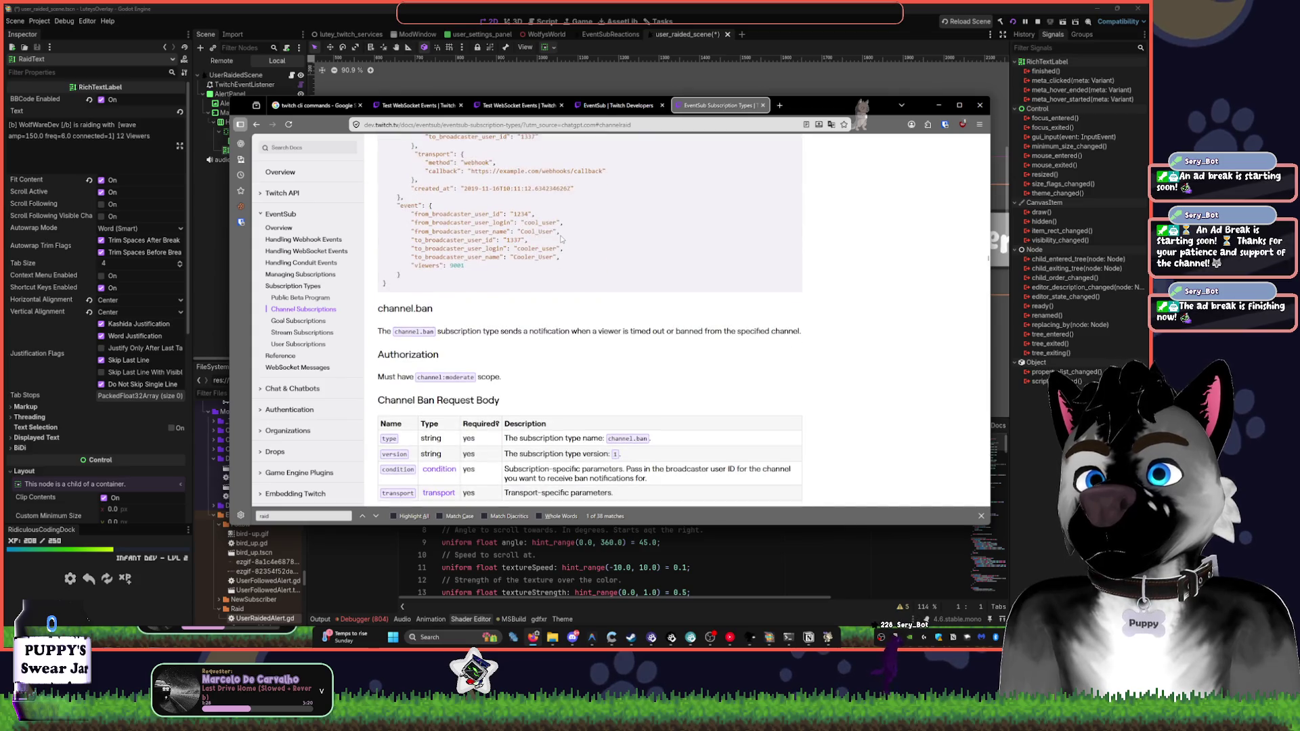
pyautogui.scroll(-3, 558, 242)
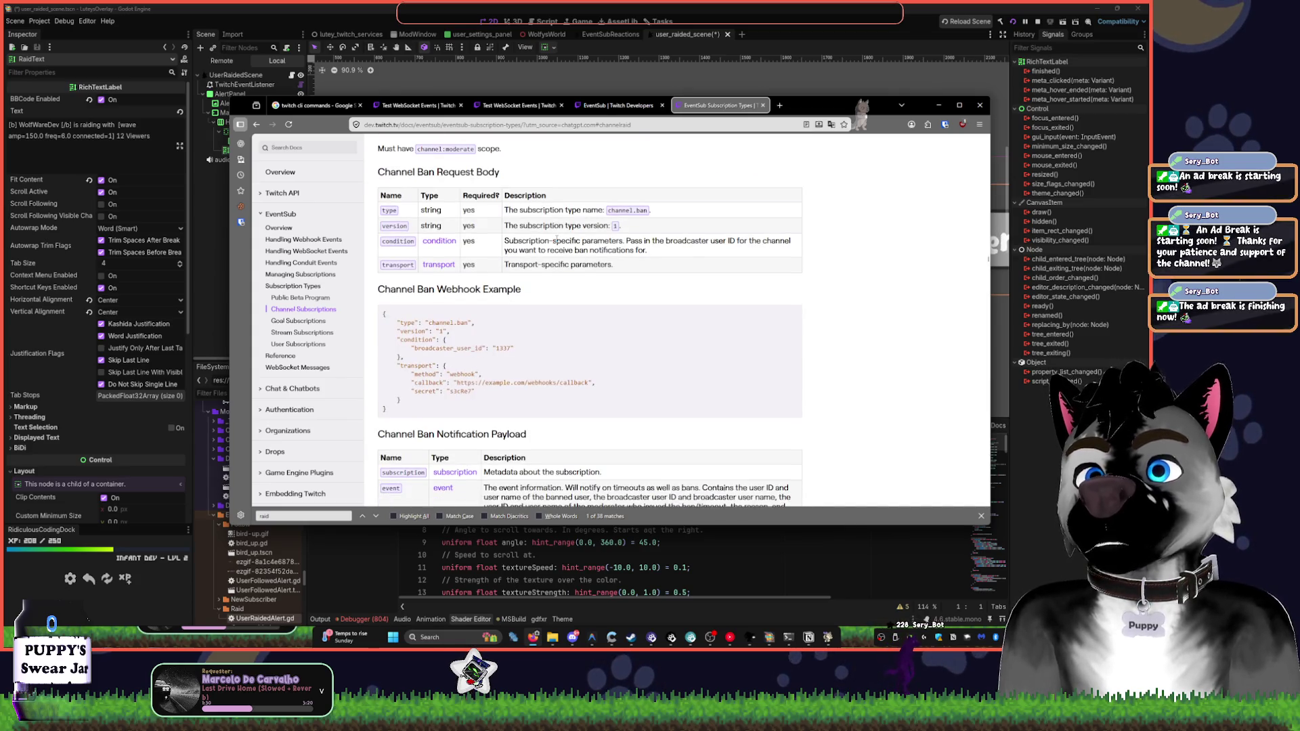
pyautogui.scroll(-2, 555, 239)
pyautogui.scroll(7, 558, 240)
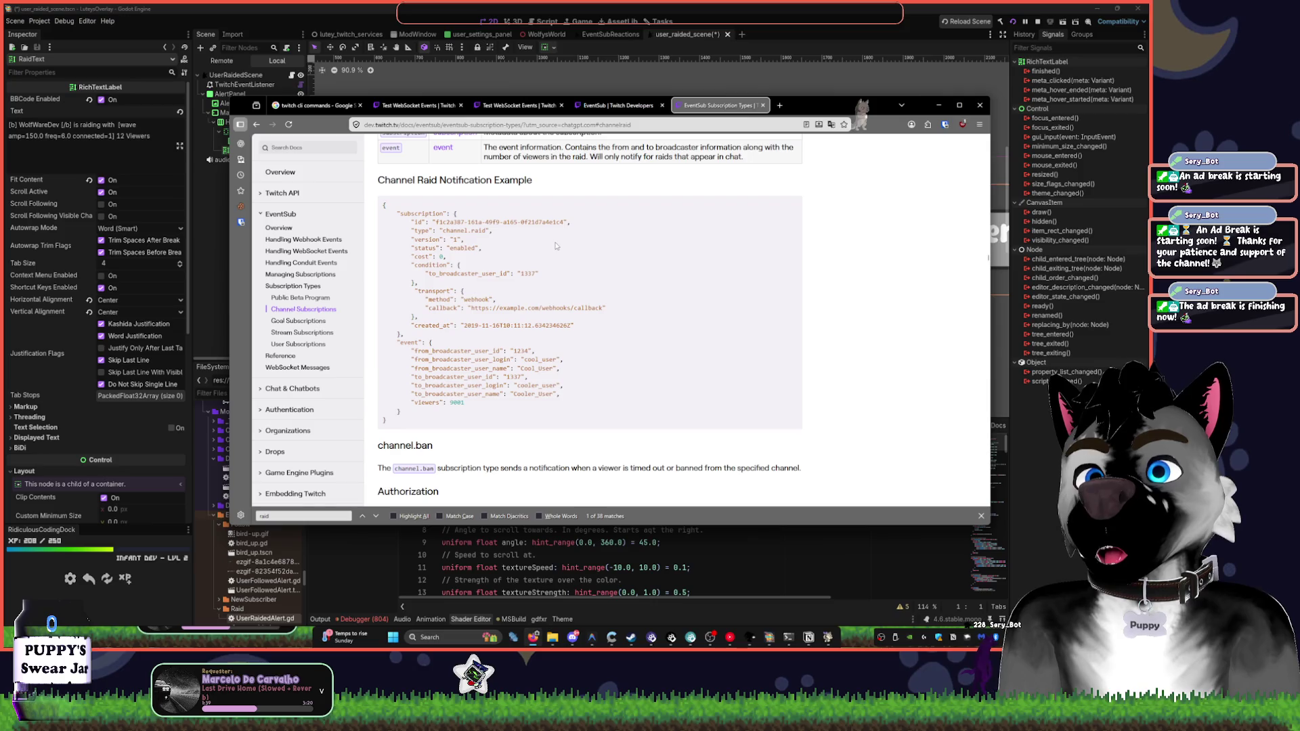
pyautogui.scroll(-5, 559, 247)
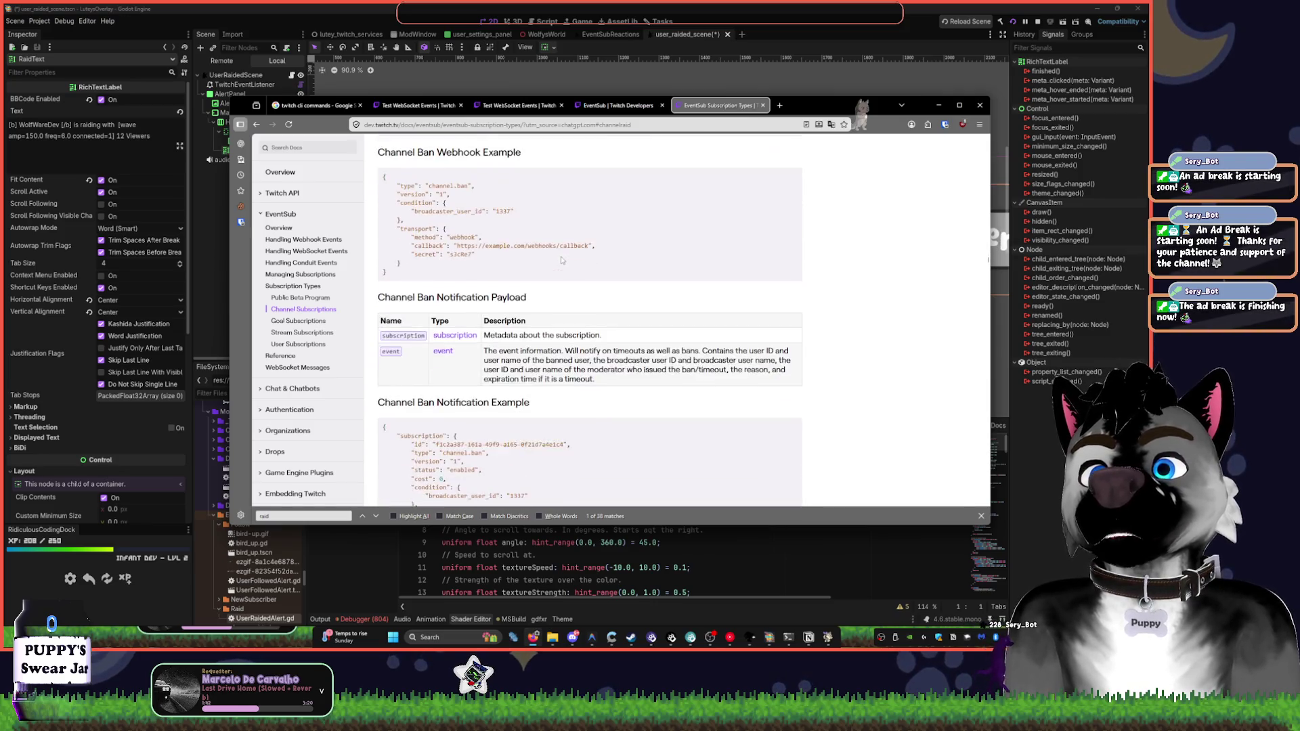
pyautogui.scroll(5, 559, 258)
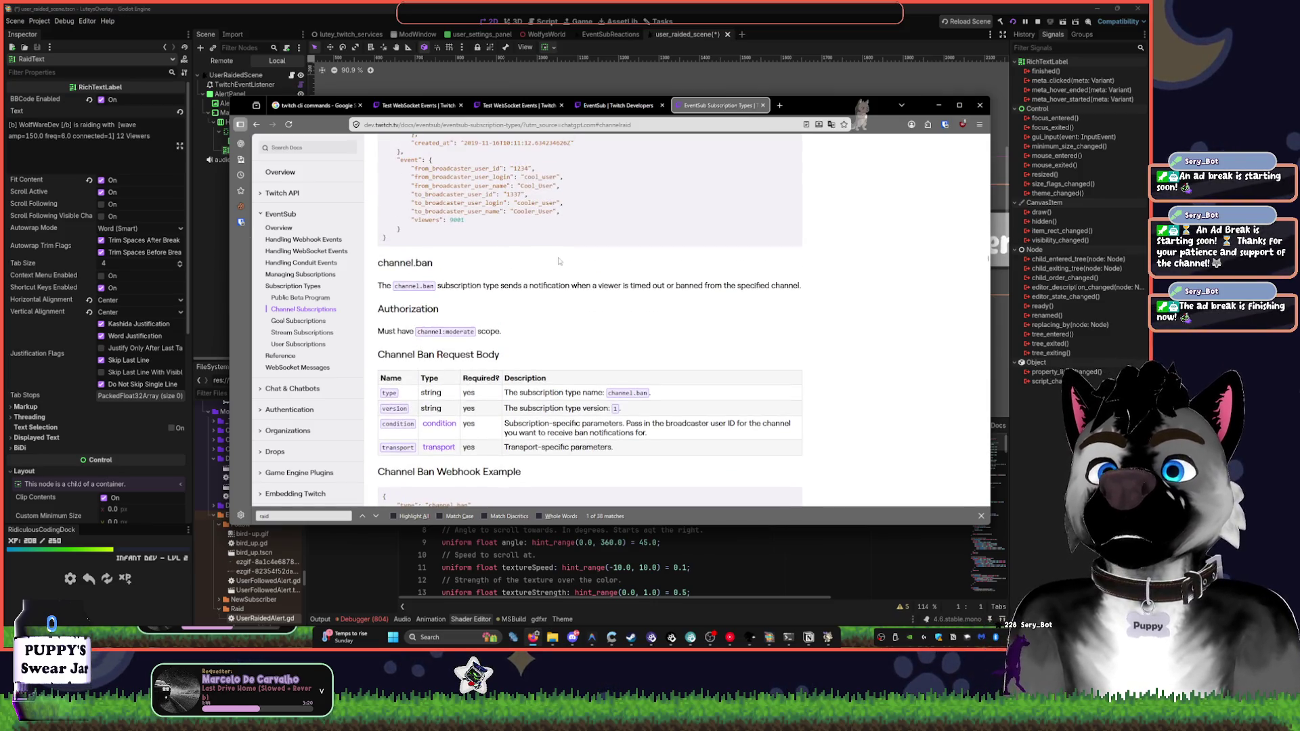
pyautogui.scroll(-1, 560, 260)
pyautogui.scroll(2, 559, 260)
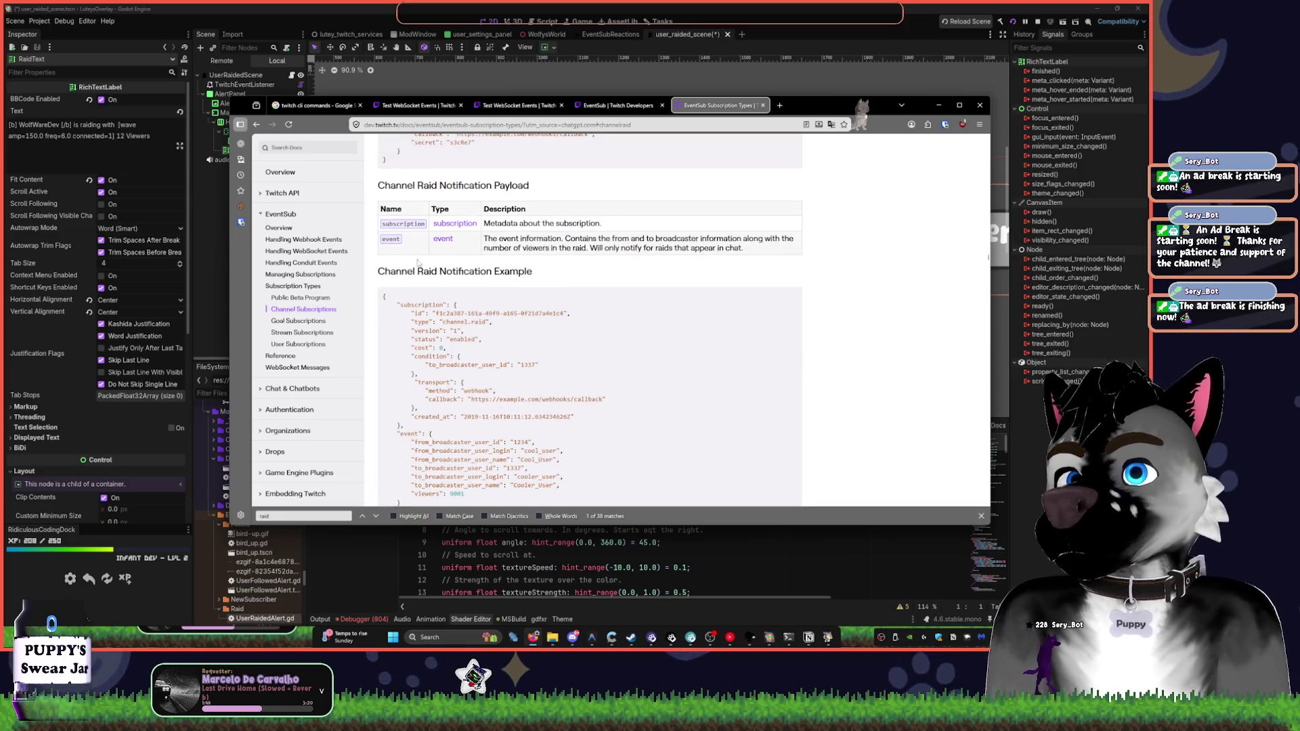
pyautogui.scroll(3, 445, 254)
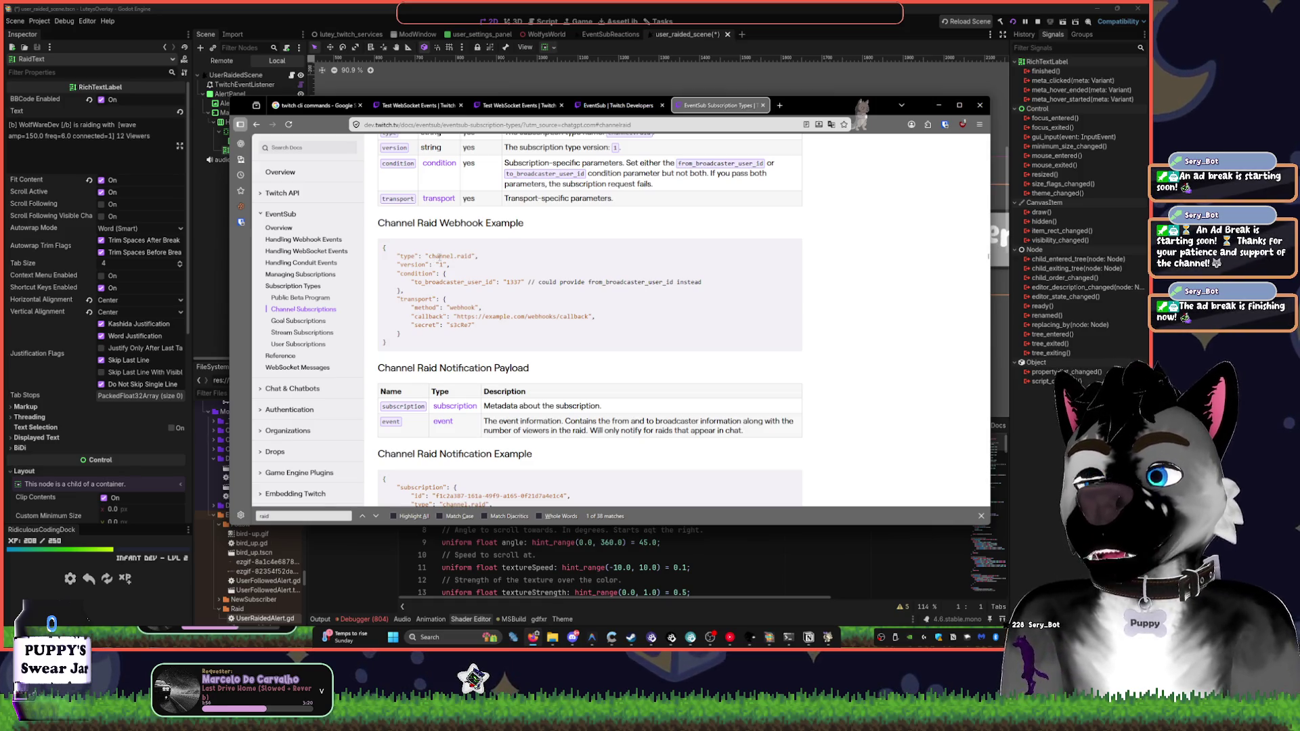
pyautogui.click(879, 7)
pyautogui.press('f')
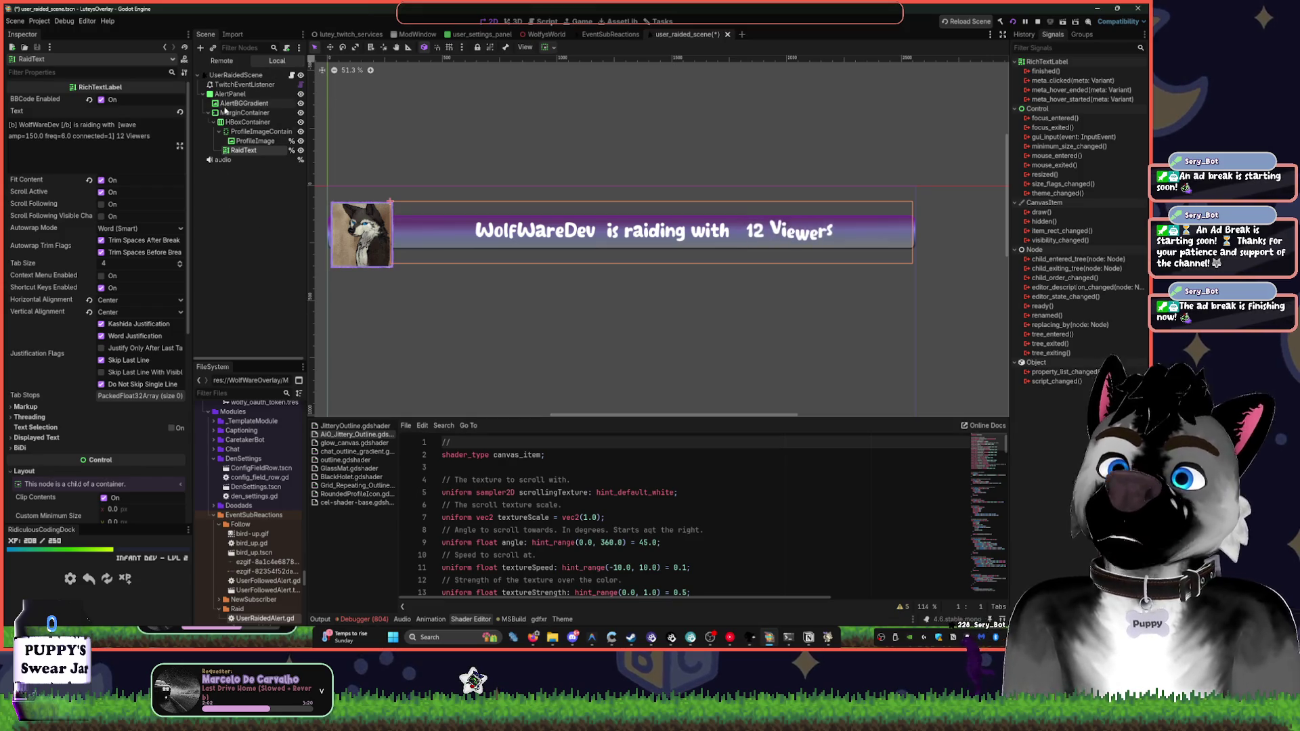
# Select AlertBGGradient and make the gradient's end stop opaque blue.
pyautogui.click(233, 103)
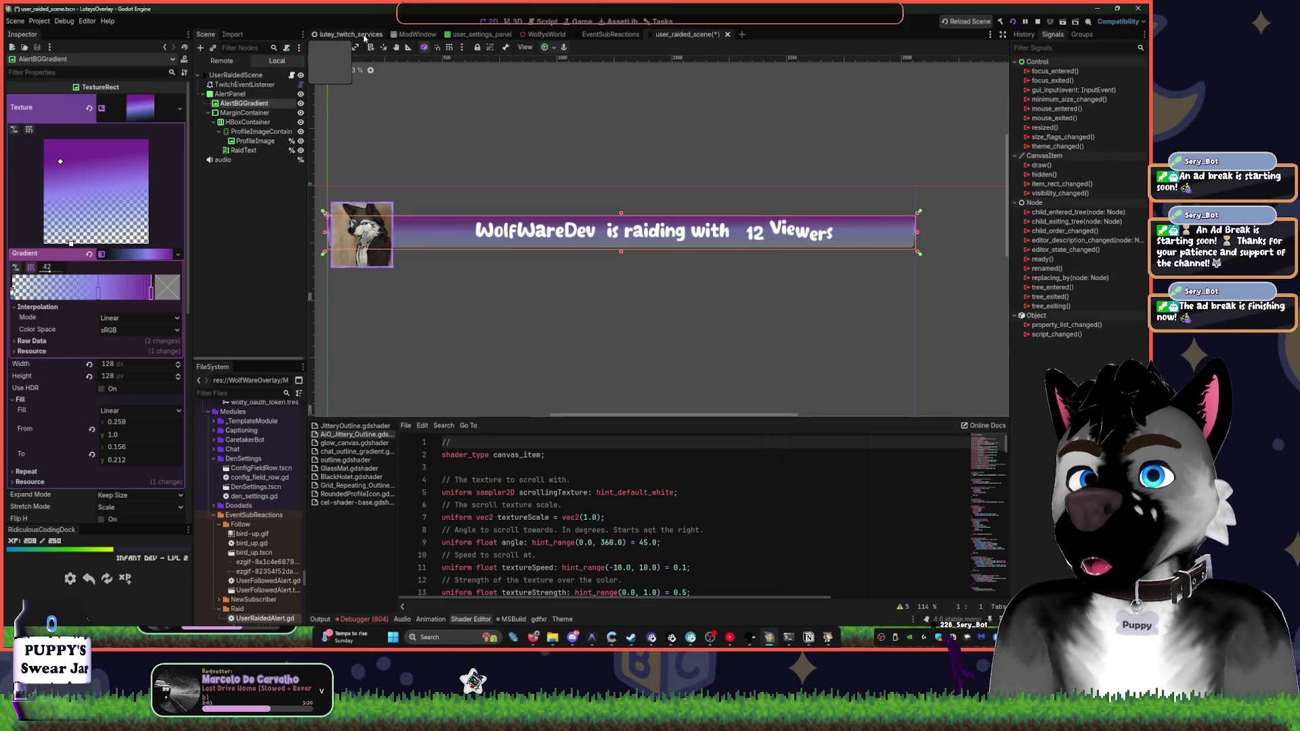
pyautogui.scroll(3, 439, 140)
pyautogui.scroll(-2, 685, 145)
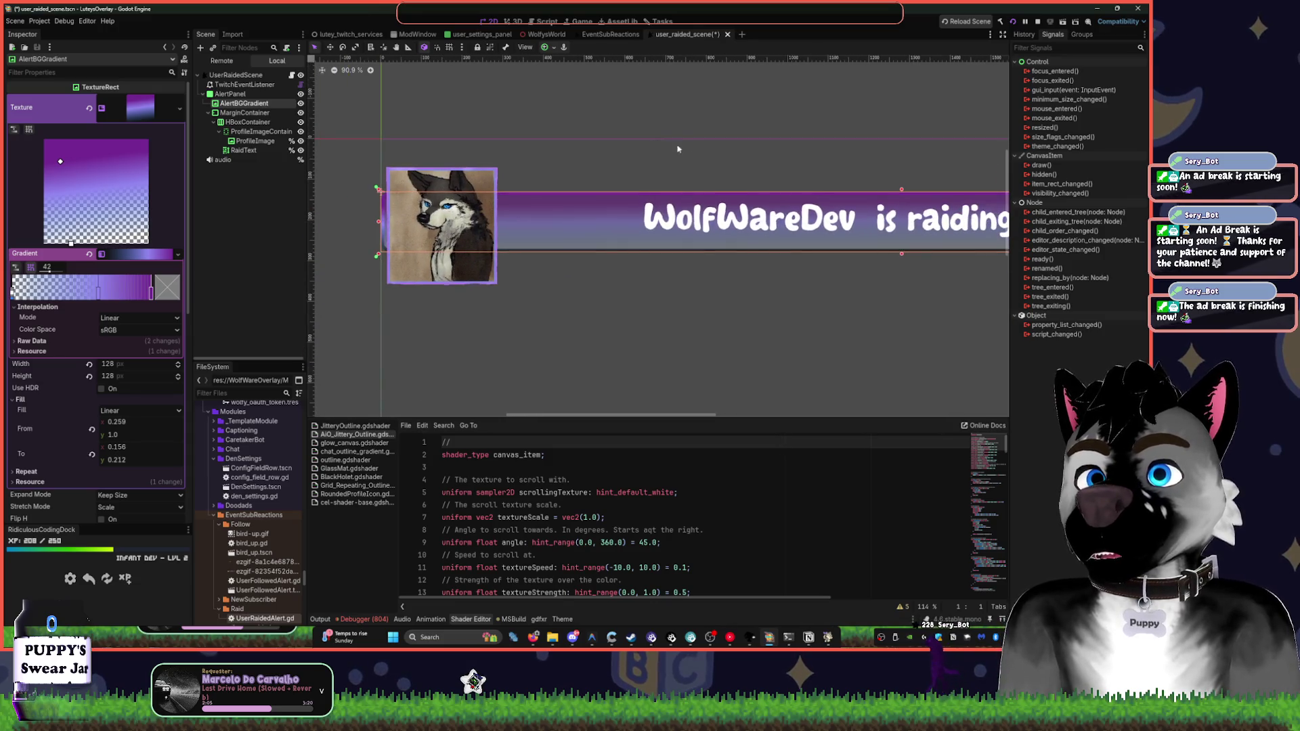
pyautogui.scroll(3, 602, 161)
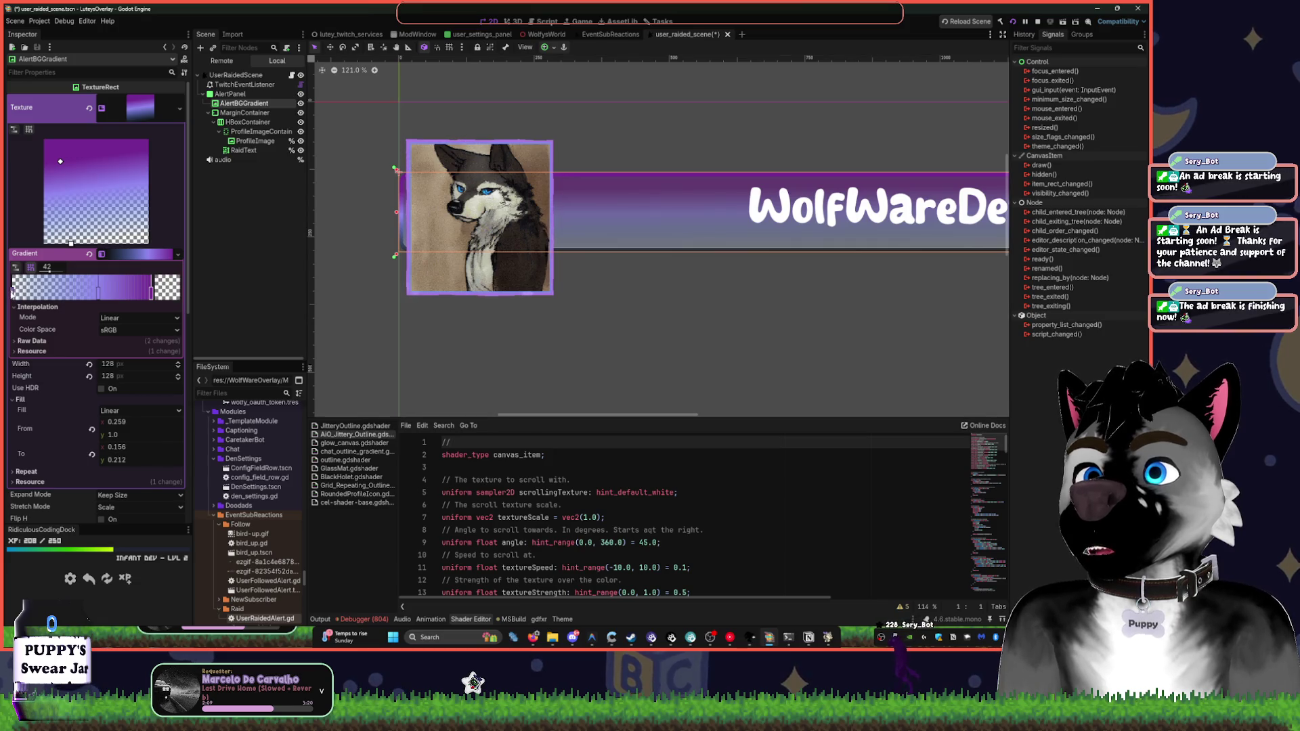
pyautogui.click(168, 287)
pyautogui.moveTo(24, 500); pyautogui.dragTo(104, 500)
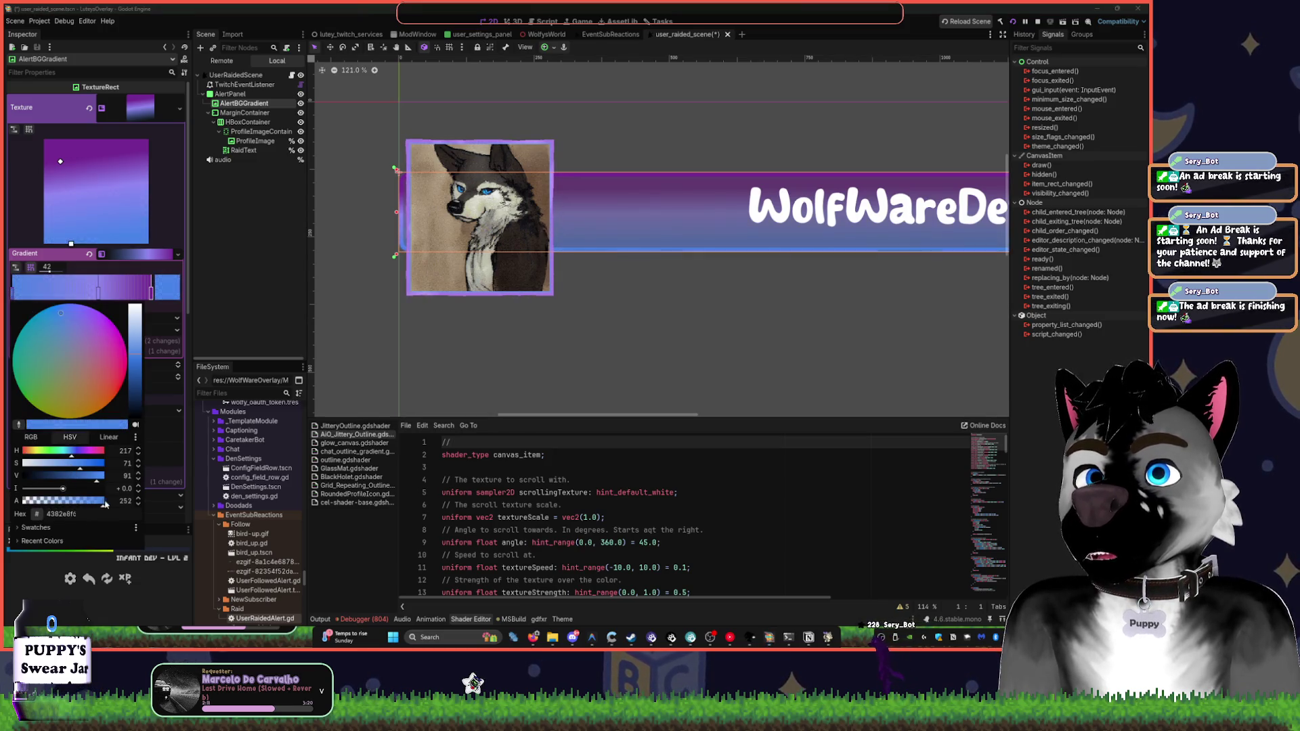
pyautogui.click(90, 161)
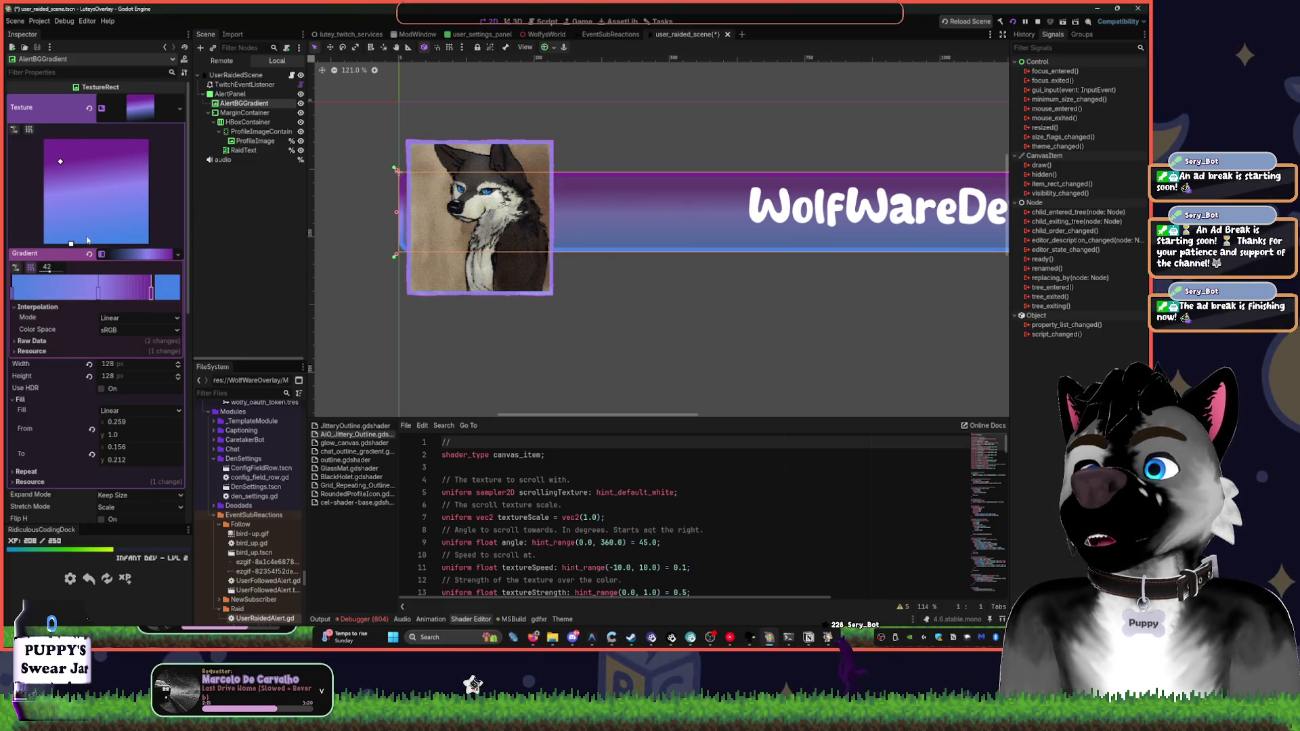
# Drag the From/To fill handles so the gradient runs diagonally across the banner.
pyautogui.moveTo(60, 161); pyautogui.dragTo(149, 143)
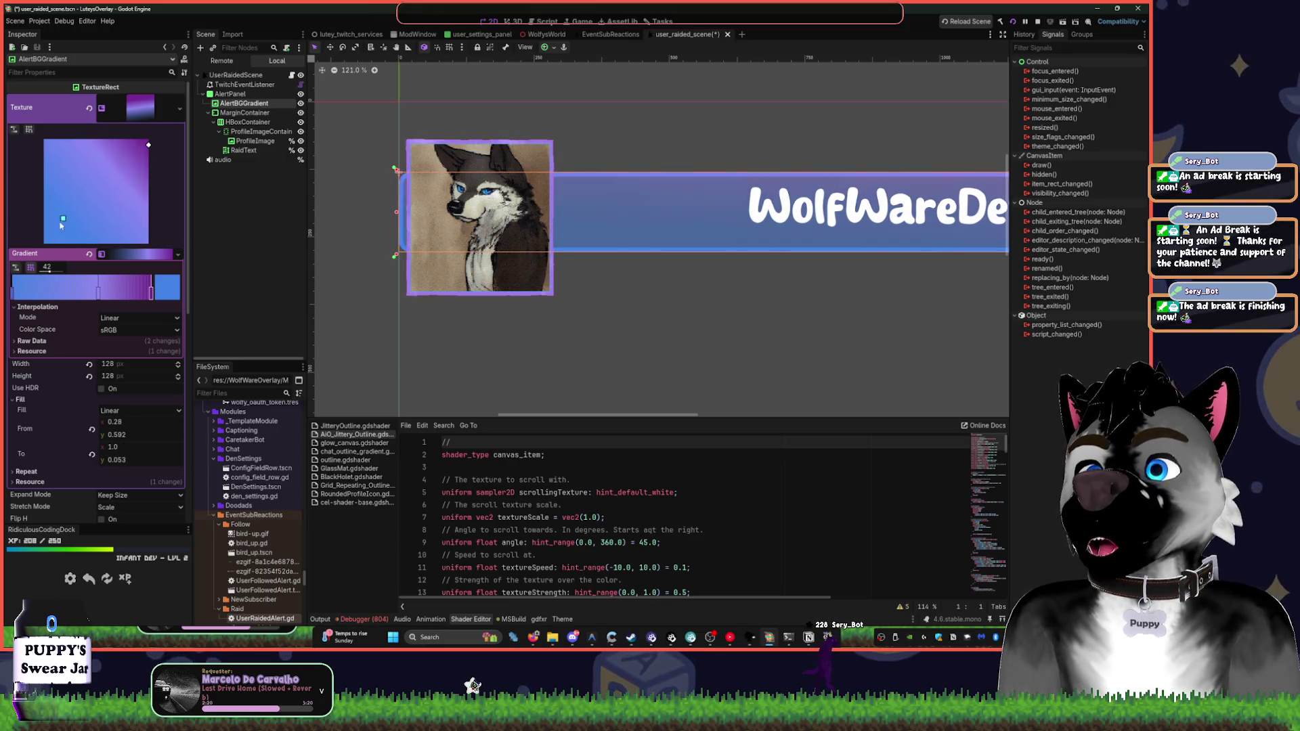
pyautogui.moveTo(71, 243); pyautogui.dragTo(42, 245)
pyautogui.moveTo(148, 144); pyautogui.dragTo(84, 141)
pyautogui.click(147, 318)
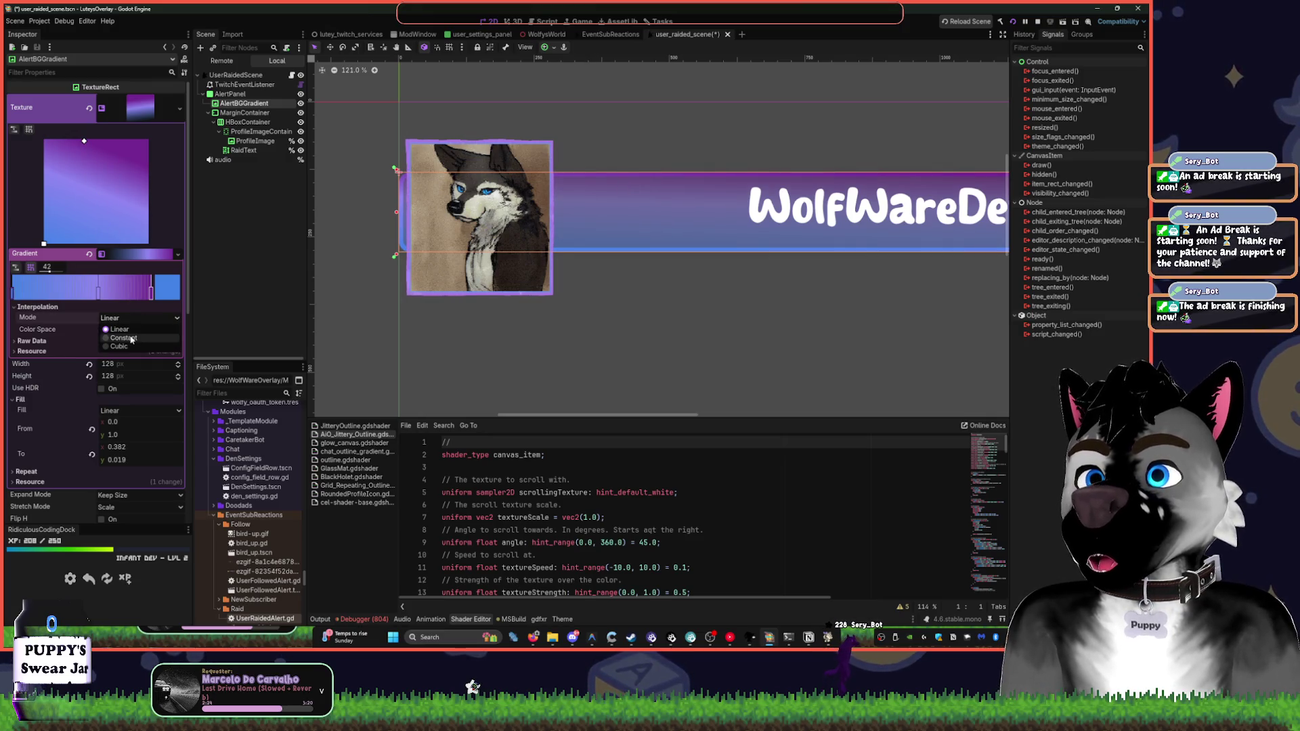
pyautogui.click(150, 286)
# Recolour the right and middle stops toward magenta (c865f2) and push the end handle further out.
pyautogui.click(151, 290)
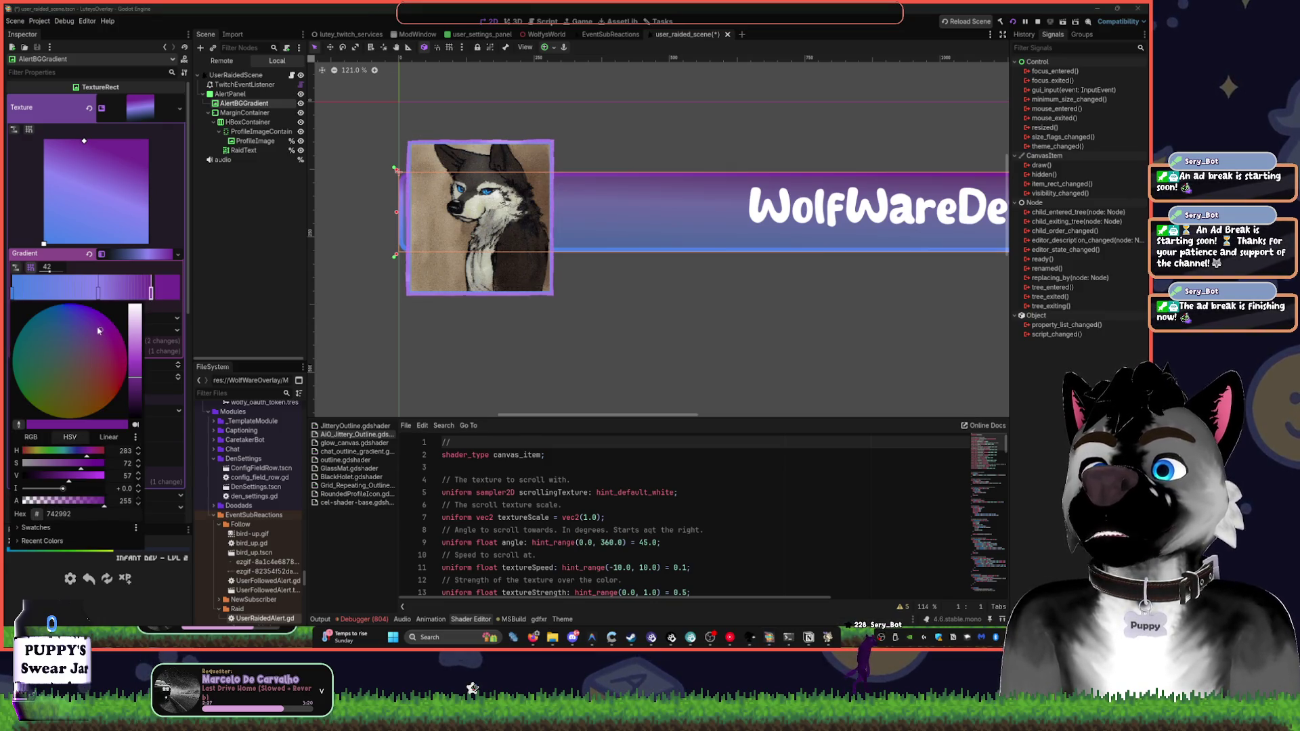
pyautogui.click(98, 329)
pyautogui.moveTo(98, 329)
pyautogui.mouseDown()
pyautogui.moveTo(125, 330)
pyautogui.moveTo(83, 306)
pyautogui.moveTo(40, 312)
pyautogui.mouseUp()
pyautogui.moveTo(11, 267); pyautogui.dragTo(8, 274)
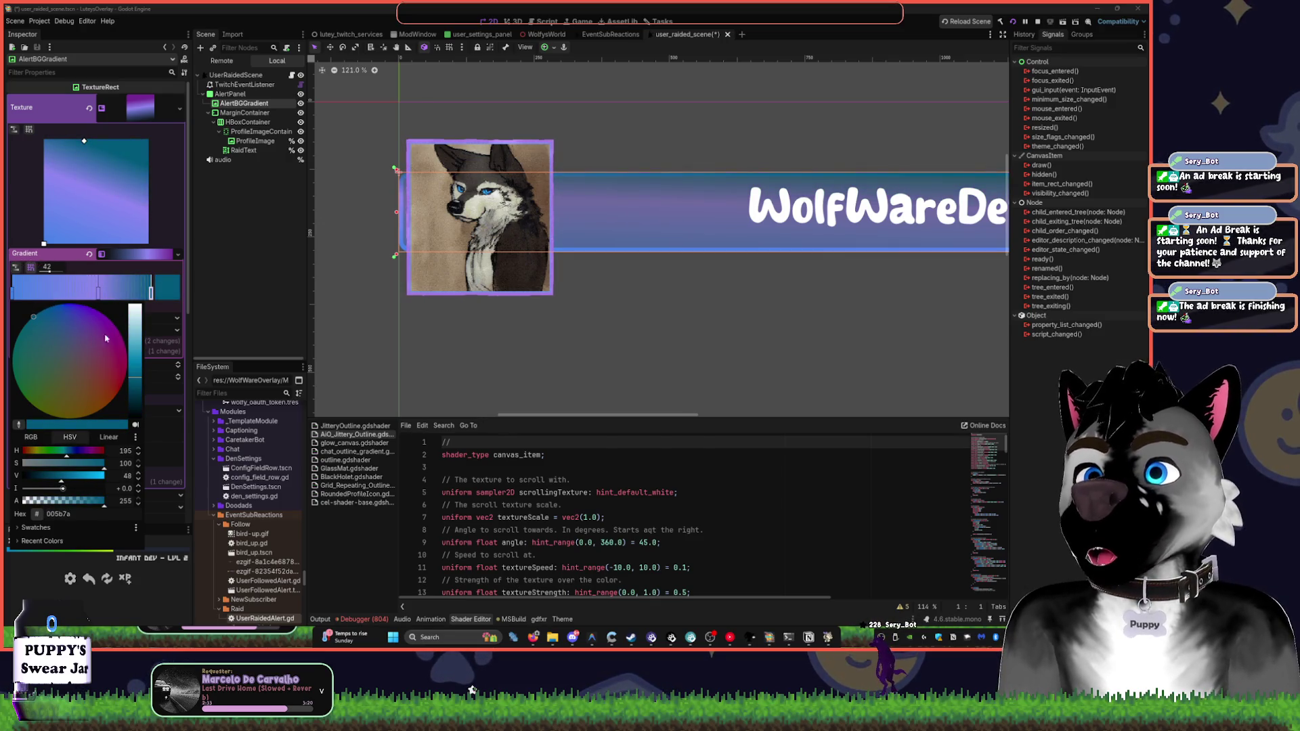
pyautogui.click(98, 296)
pyautogui.doubleClick(98, 295)
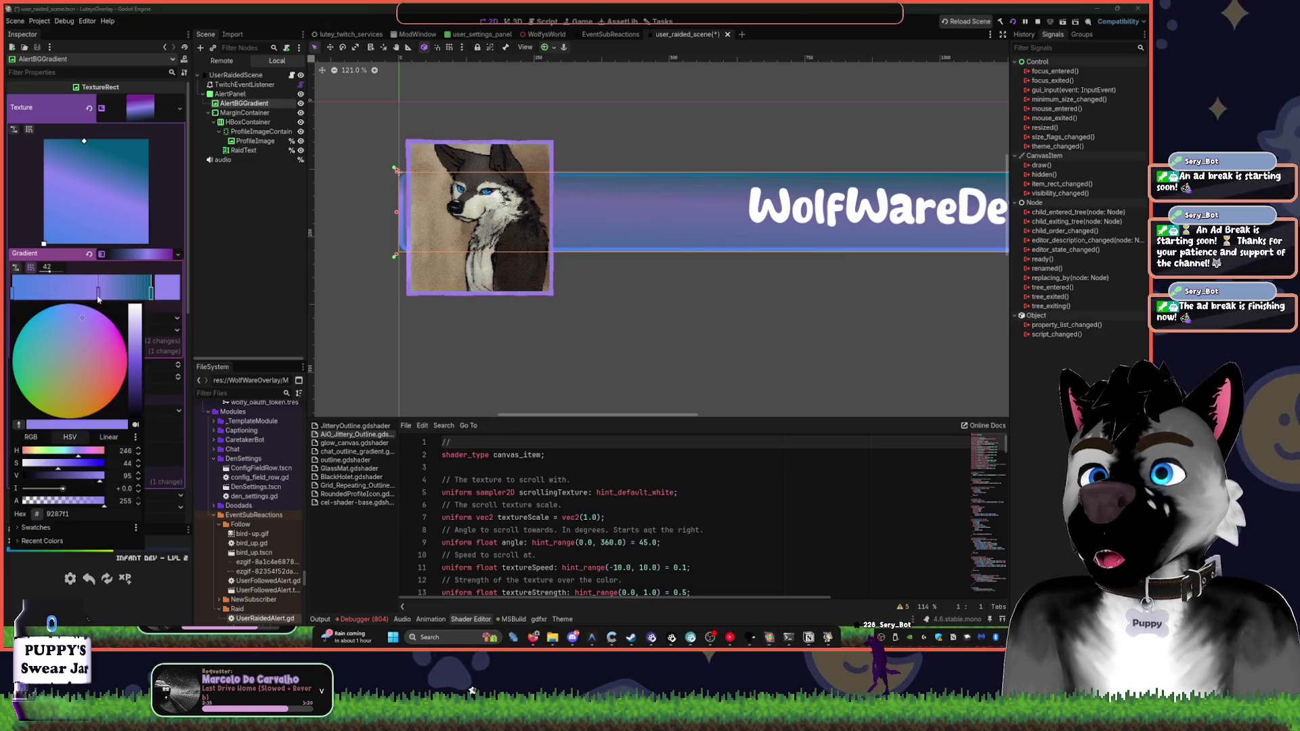
pyautogui.moveTo(78, 451); pyautogui.dragTo(88, 450)
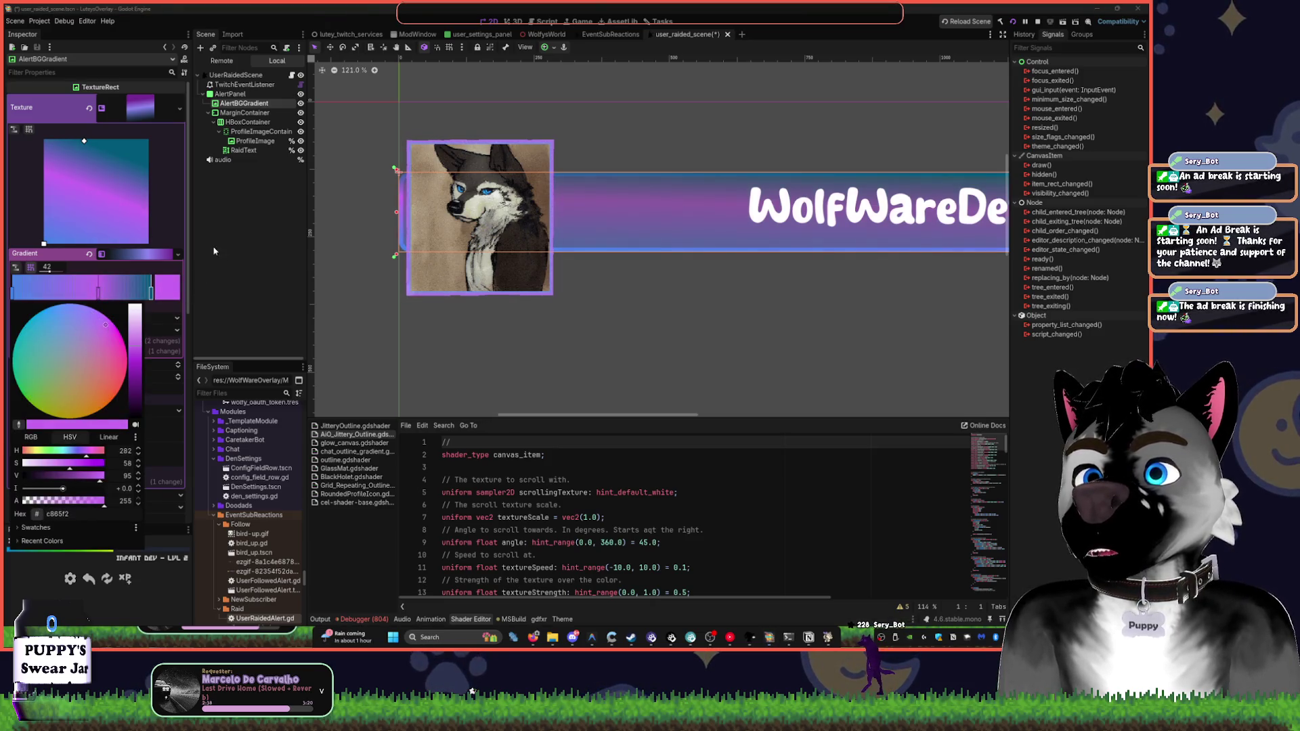
pyautogui.click(204, 208)
pyautogui.moveTo(84, 141); pyautogui.dragTo(99, 144)
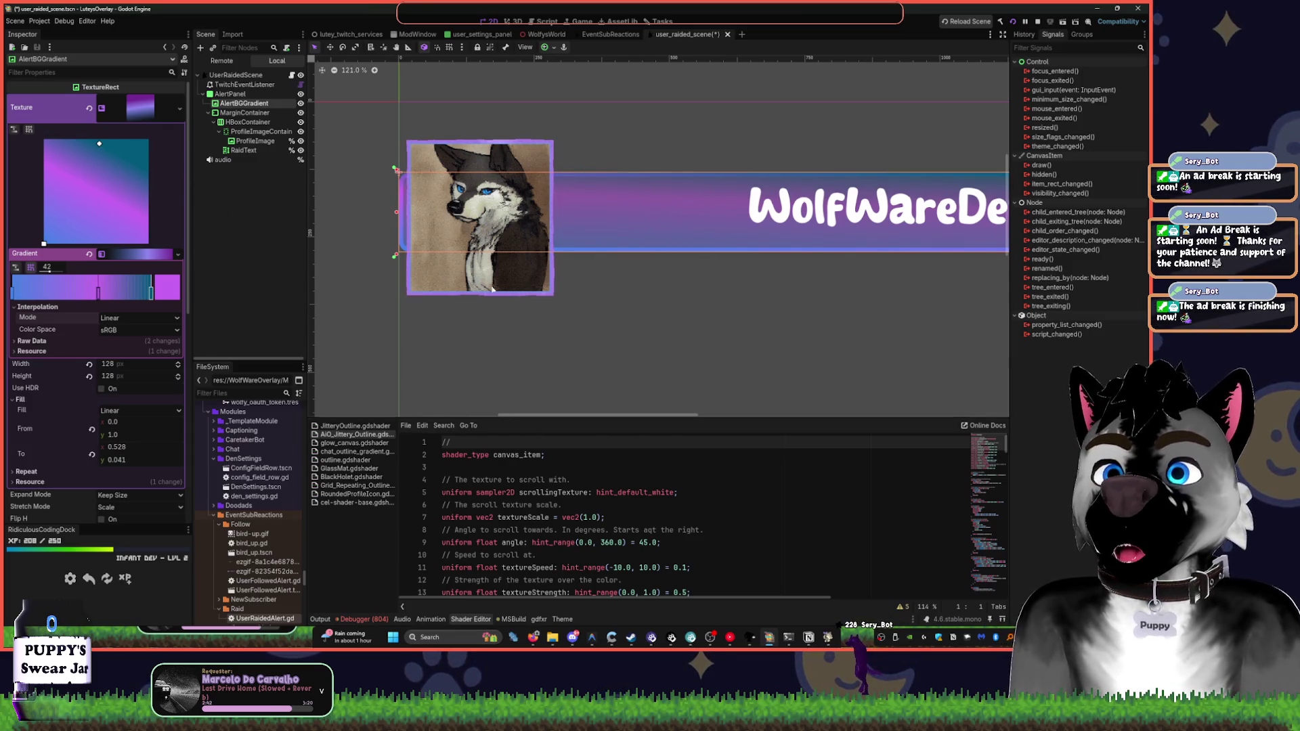
pyautogui.hscroll(5, 635, 258)
pyautogui.scroll(-4, 635, 258)
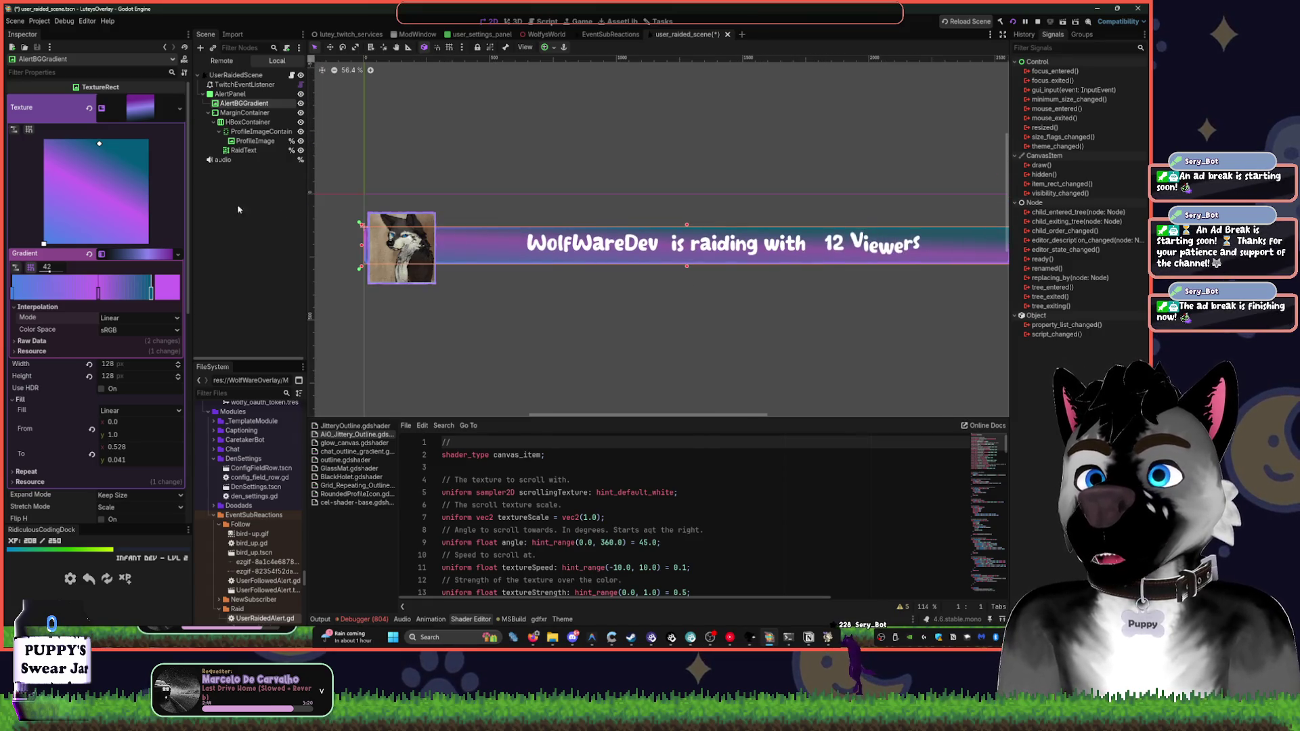
# Add two colour stops, slide them into a striped purple-teal blend, and delete an unwanted stop.
pyautogui.doubleClick(133, 291)
pyautogui.click(65, 292)
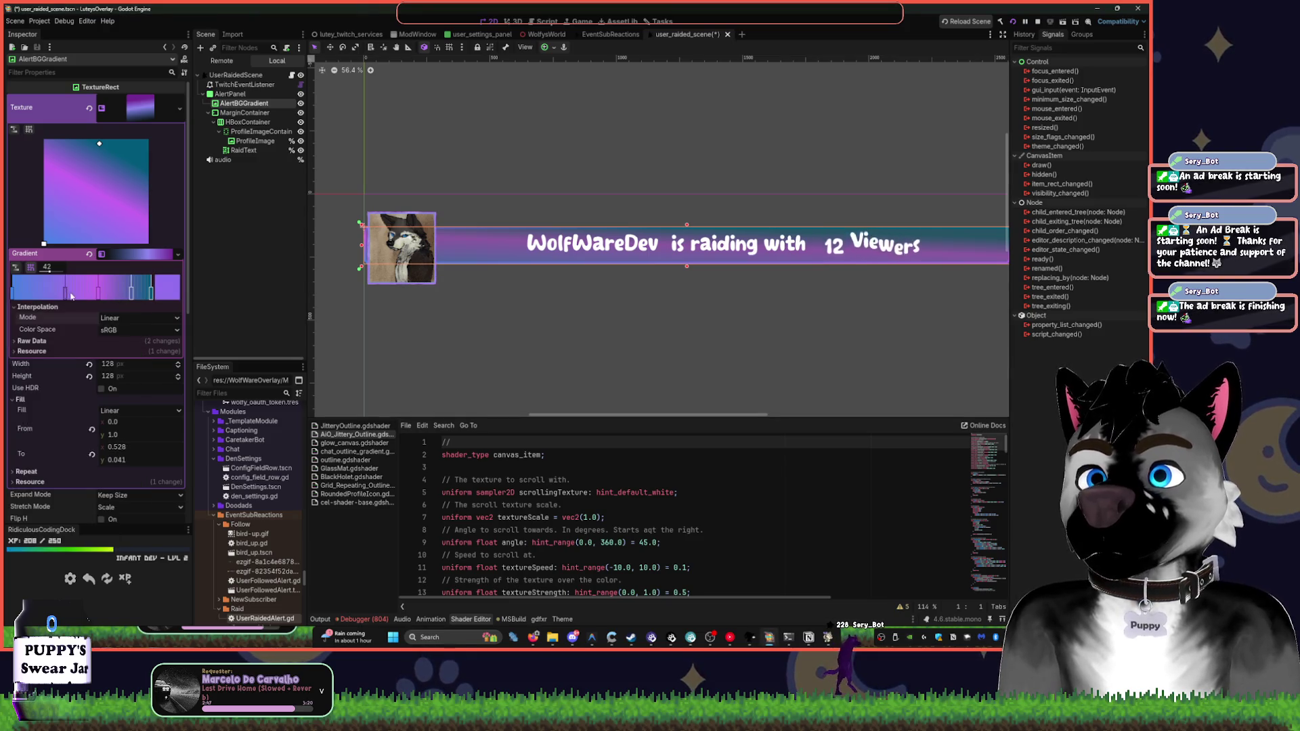
pyautogui.moveTo(67, 295); pyautogui.dragTo(135, 295)
pyautogui.hscroll(3, 638, 321)
pyautogui.scroll(1, 575, 225)
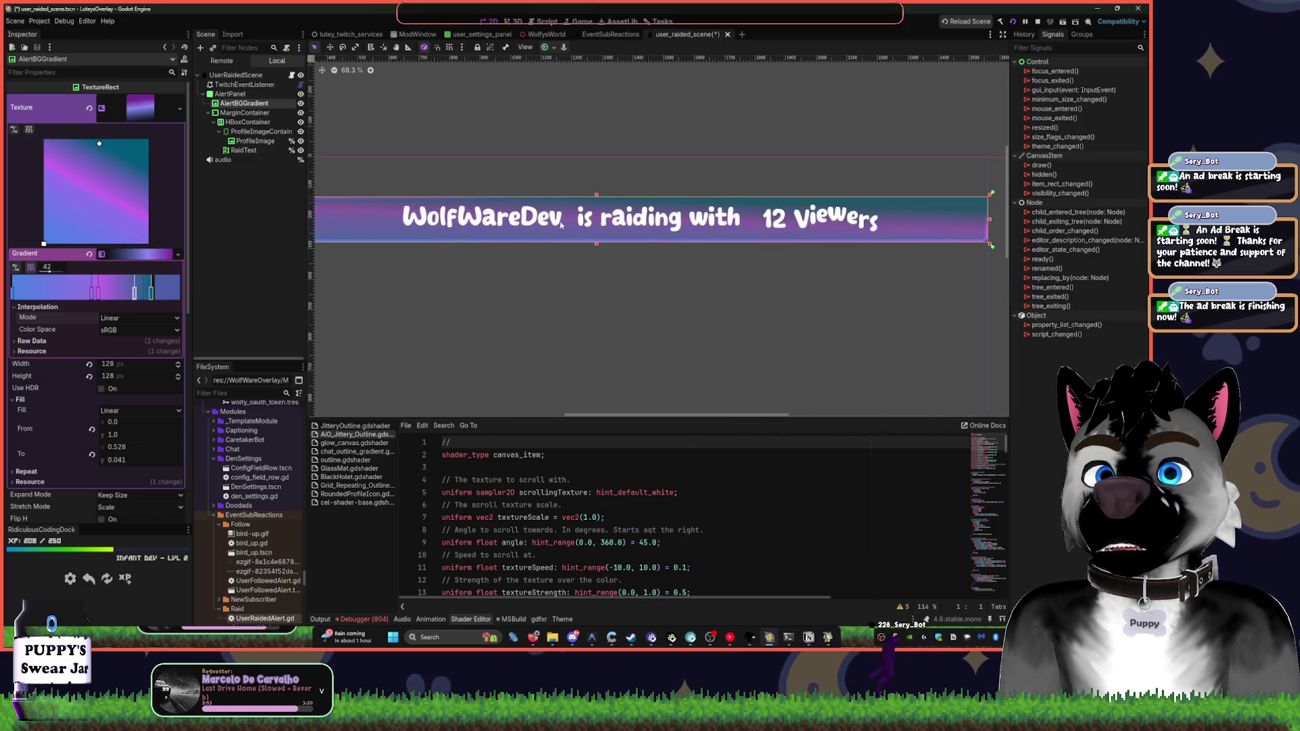
pyautogui.moveTo(93, 298); pyautogui.dragTo(70, 292)
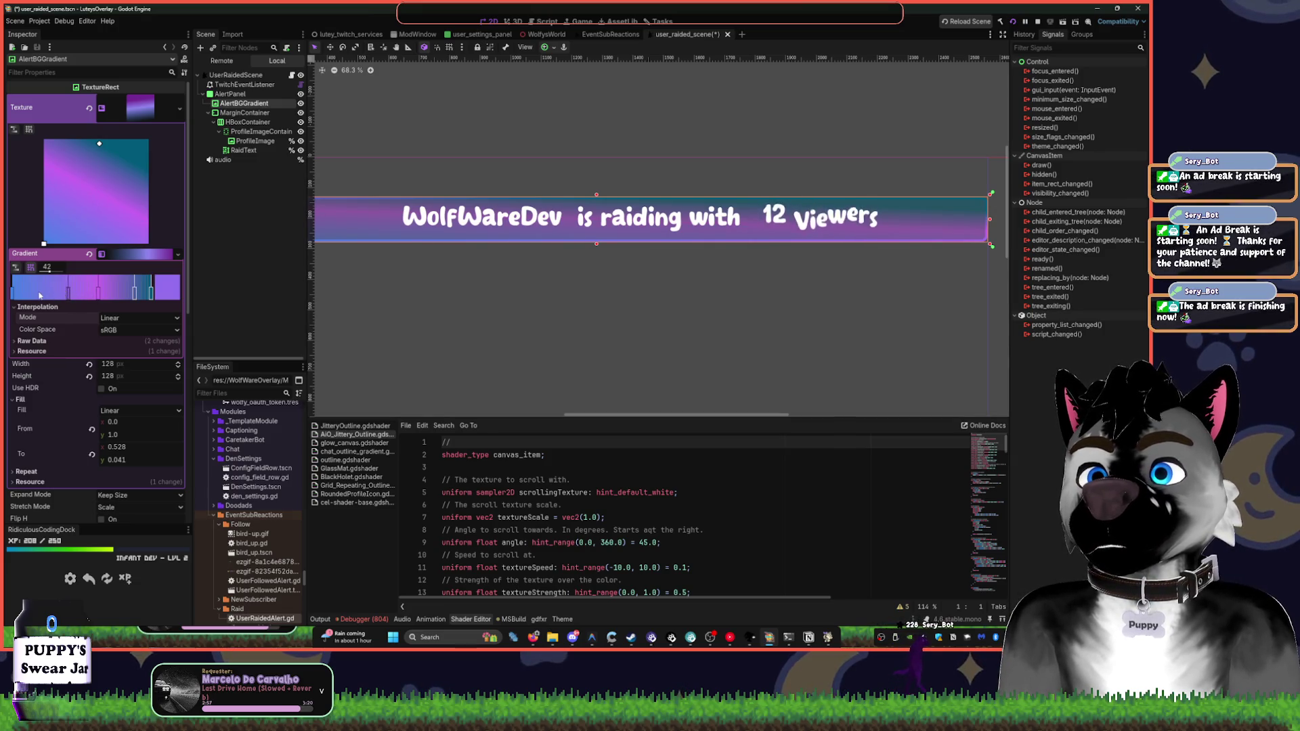
pyautogui.moveTo(40, 298)
pyautogui.mouseDown()
pyautogui.moveTo(83, 296)
pyautogui.moveTo(68, 300)
pyautogui.mouseUp()
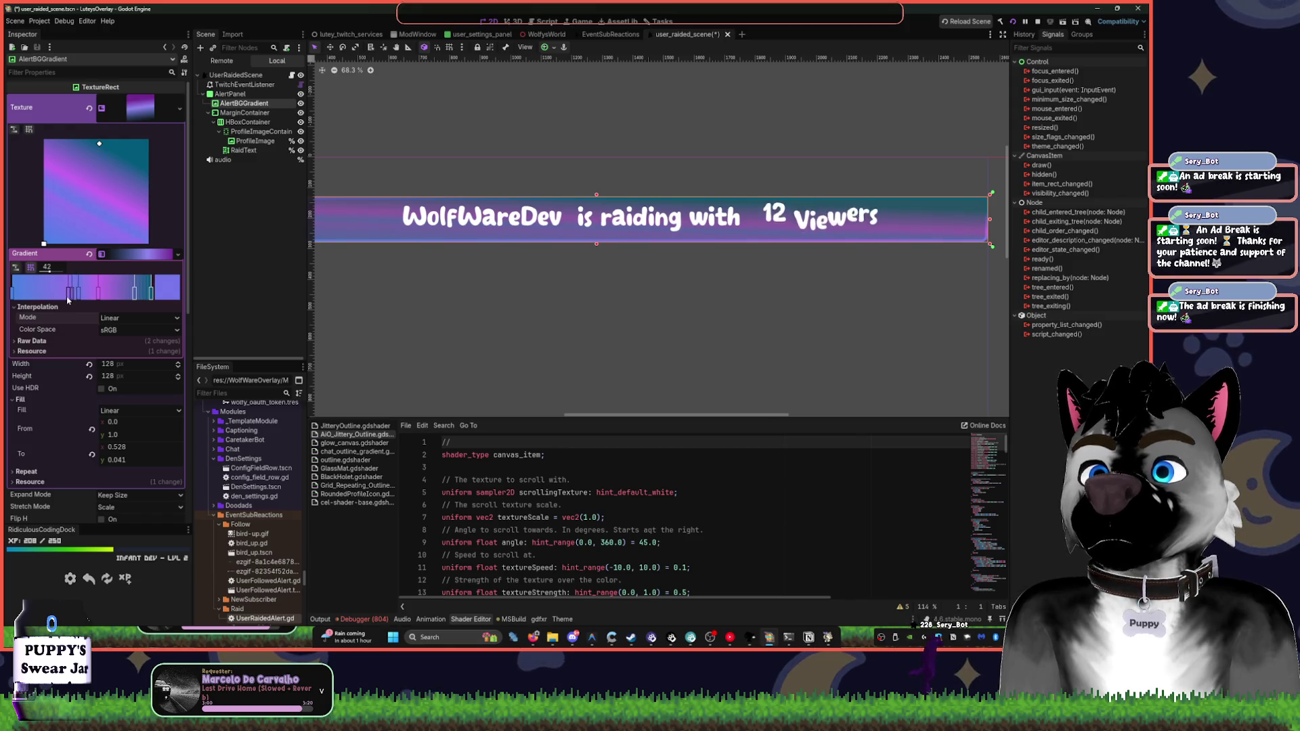
pyautogui.rightClick(72, 296)
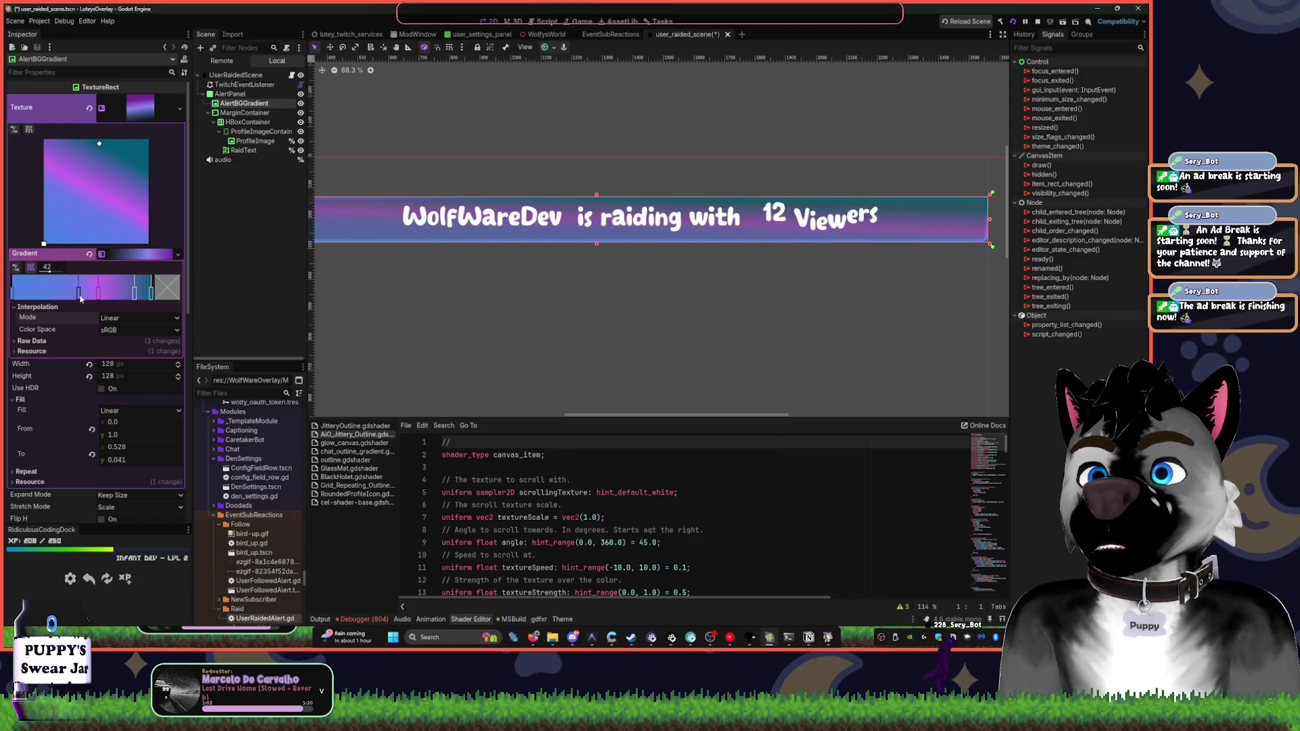
pyautogui.click(98, 296)
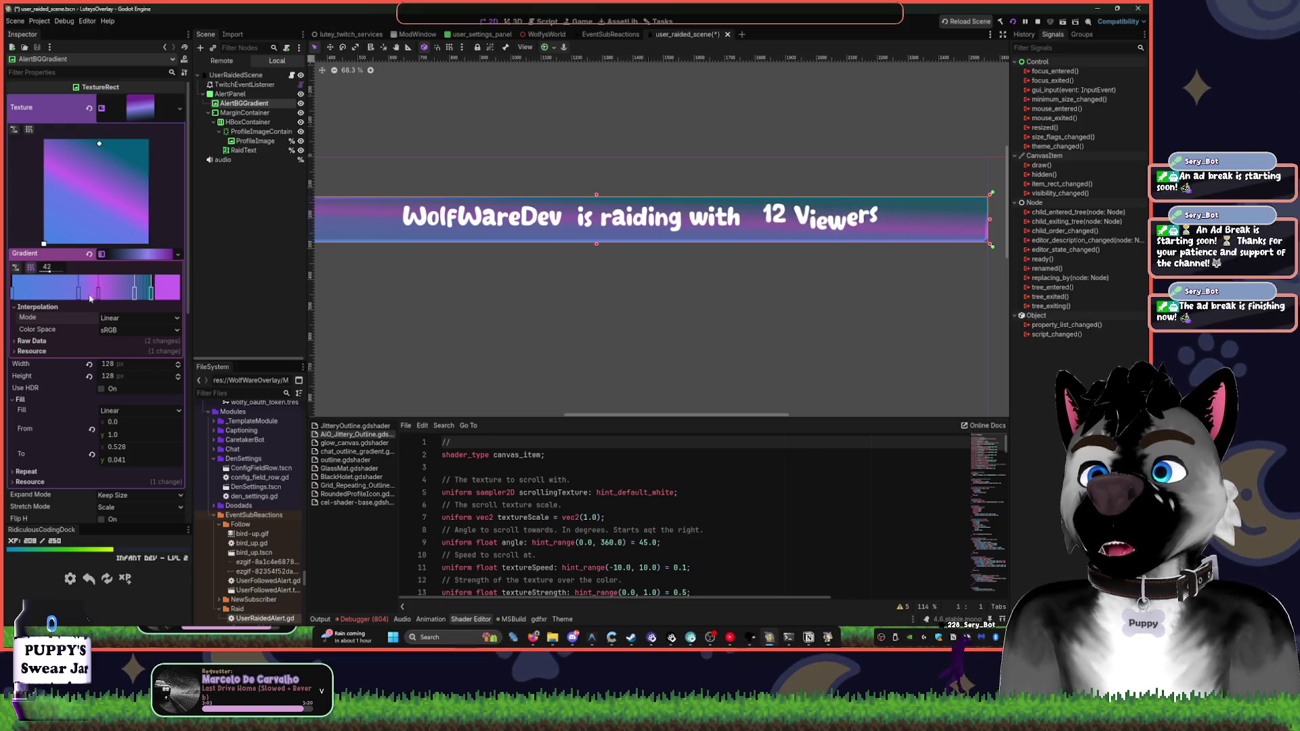
pyautogui.click(79, 297)
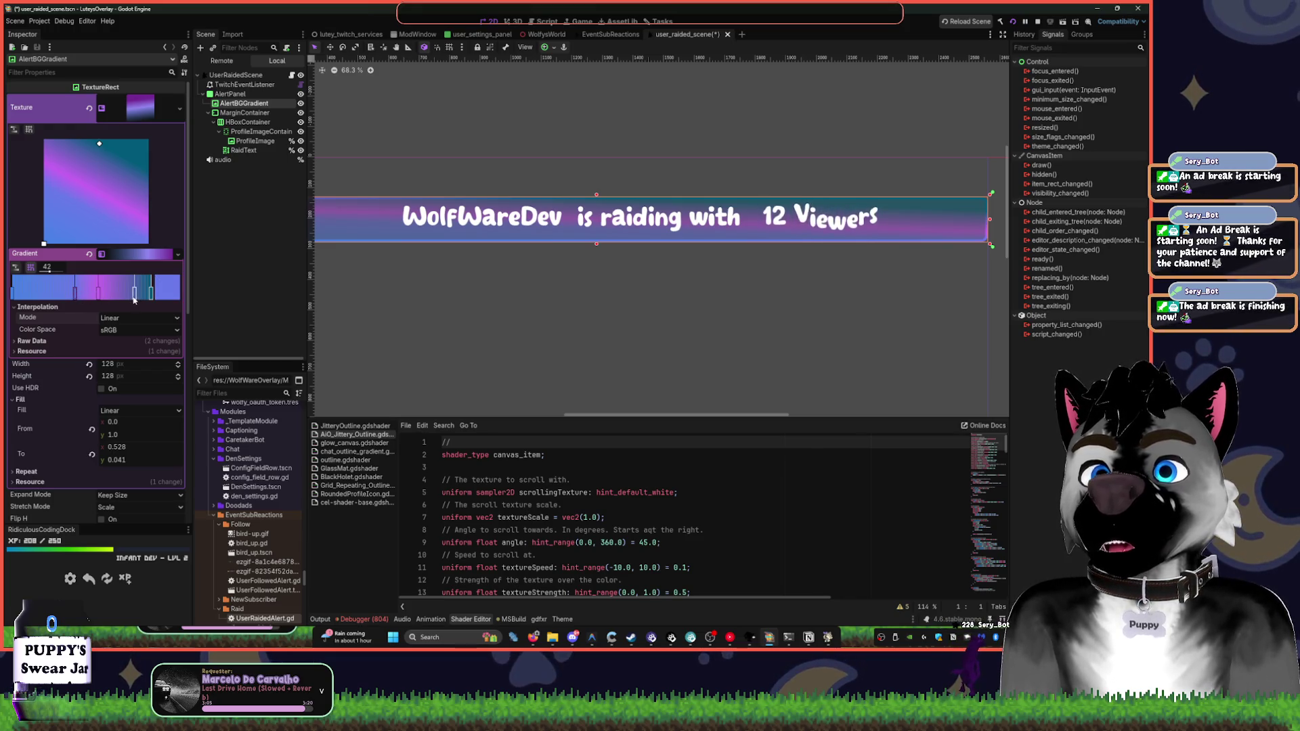
pyautogui.moveTo(133, 300)
pyautogui.mouseDown()
pyautogui.moveTo(153, 298)
pyautogui.moveTo(109, 302)
pyautogui.mouseUp()
# Re-angle the gradient fill to run from (0, 0.549) to (0.549, 1.0).
pyautogui.moveTo(43, 244); pyautogui.dragTo(102, 252)
pyautogui.moveTo(100, 143)
pyautogui.mouseDown()
pyautogui.moveTo(98, 213)
pyautogui.moveTo(110, 199)
pyautogui.moveTo(43, 144)
pyautogui.mouseUp()
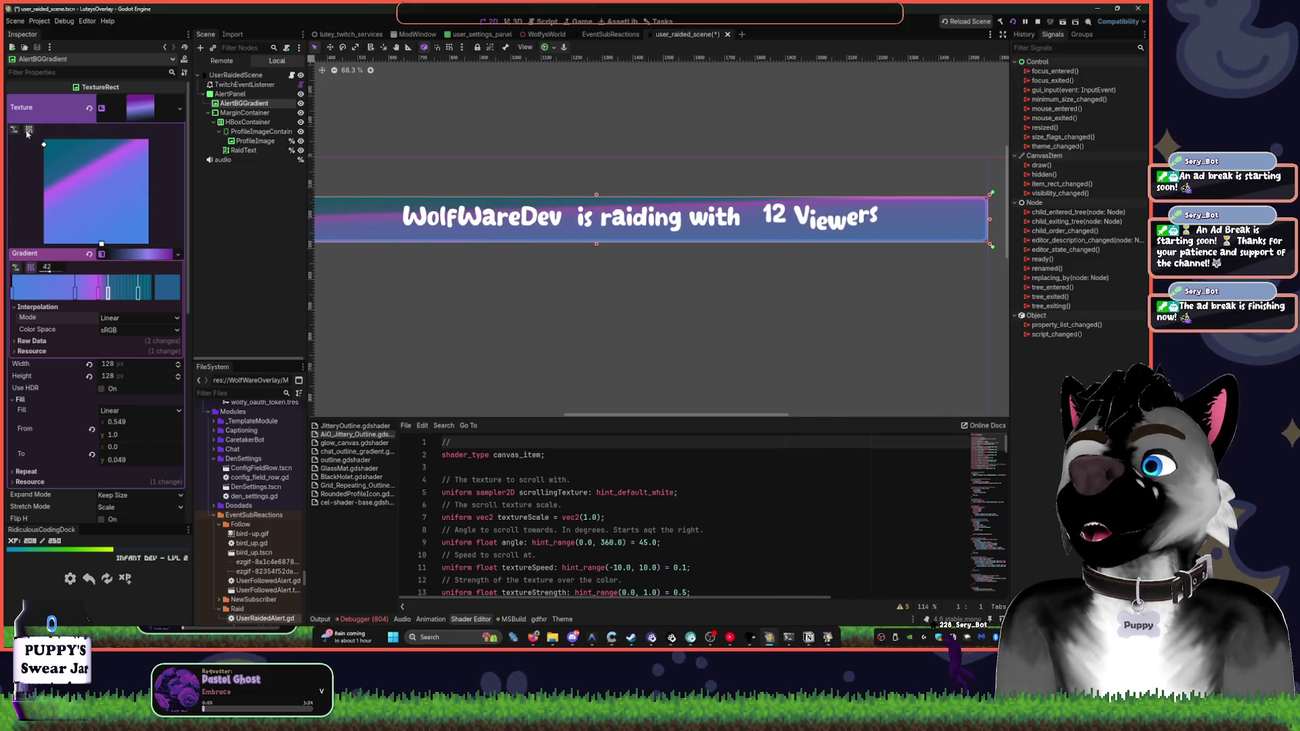
pyautogui.click(14, 129)
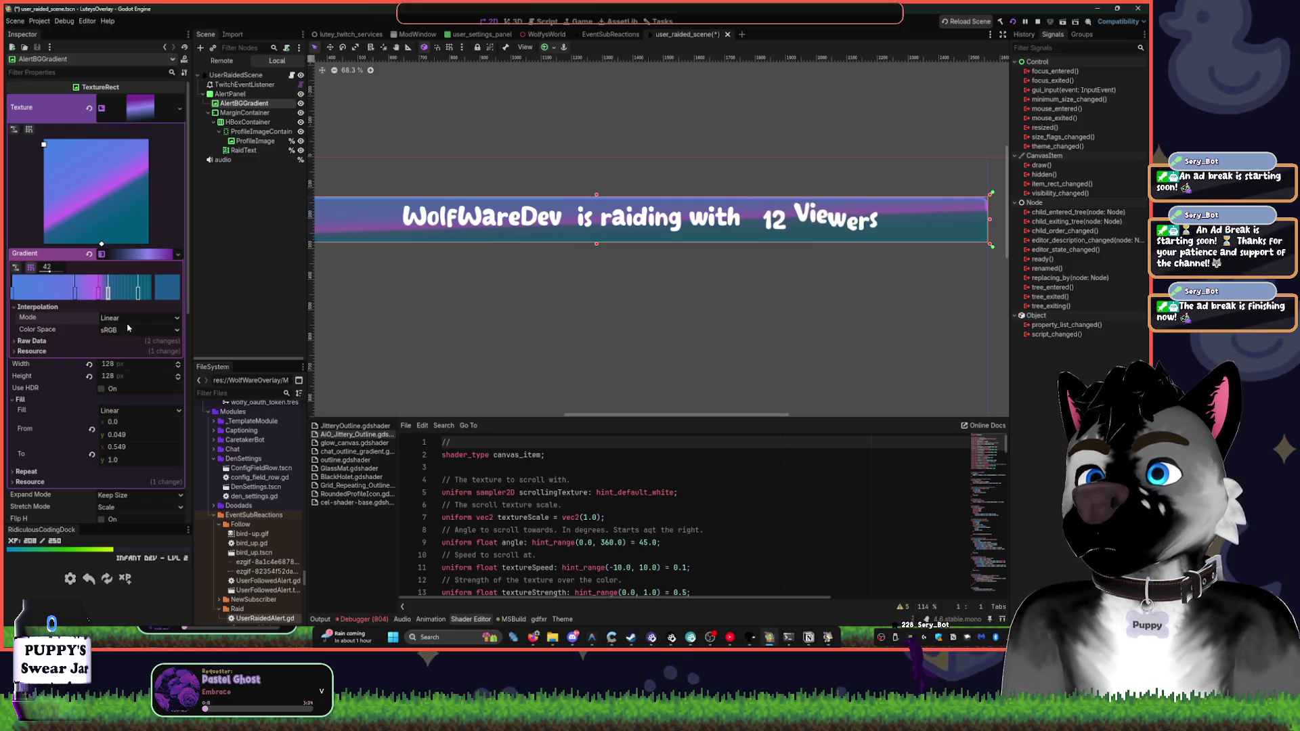
# Enable snap at step 14, stretch the gradient to (0.071, 0.071)–(0.929, 0.929), and bring up YouTube Music.
pyautogui.click(28, 130)
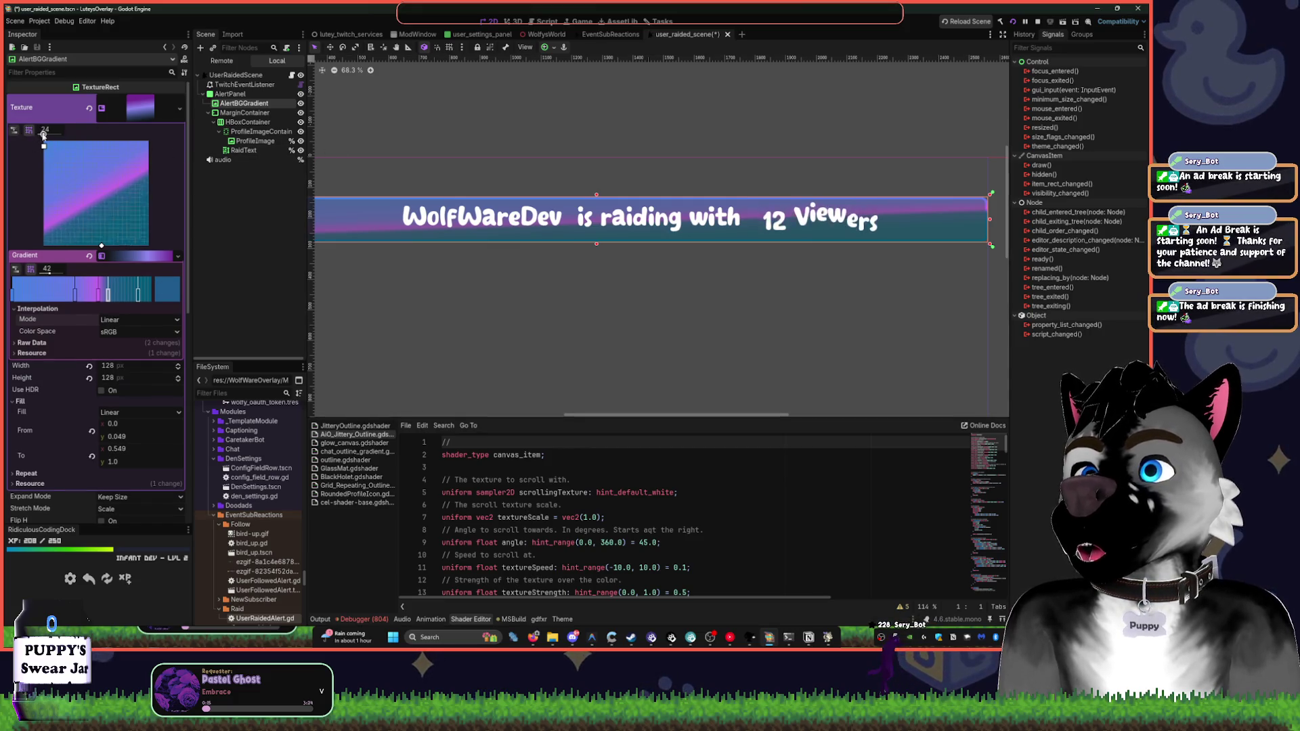
pyautogui.moveTo(46, 134); pyautogui.dragTo(58, 164)
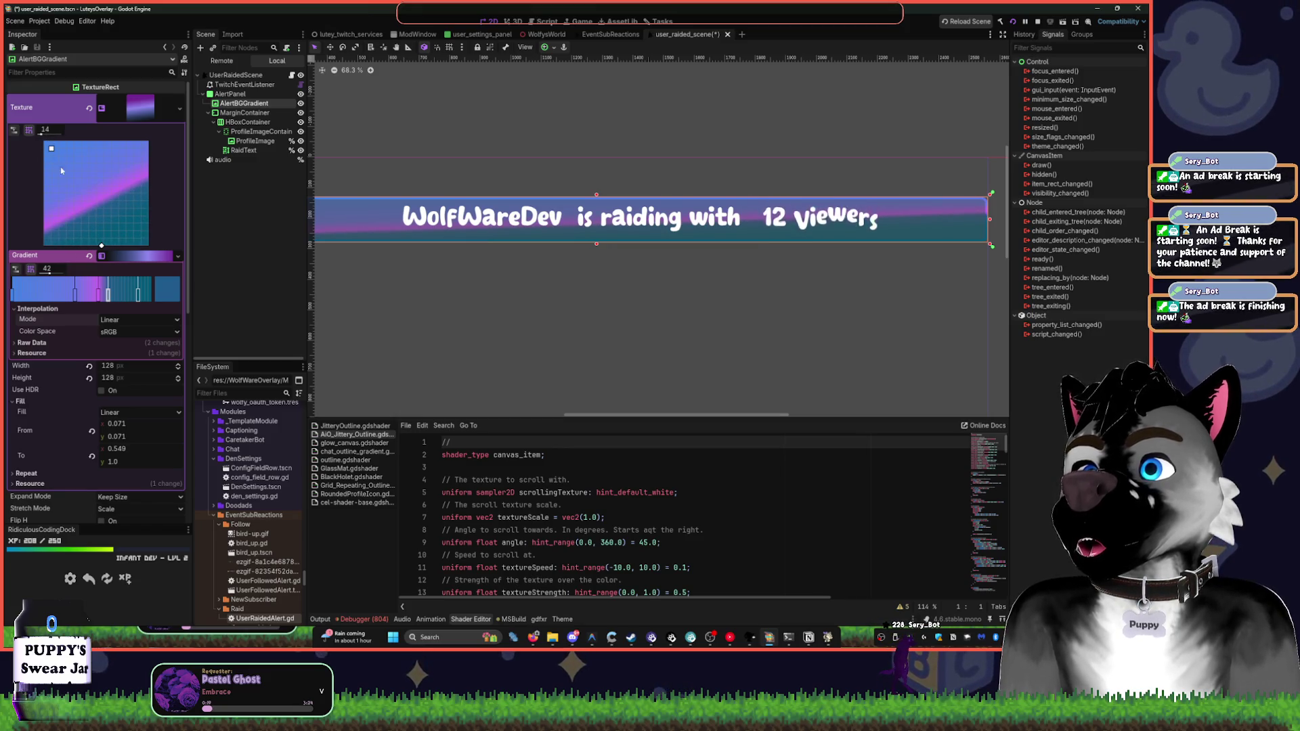
pyautogui.moveTo(101, 246); pyautogui.dragTo(141, 240)
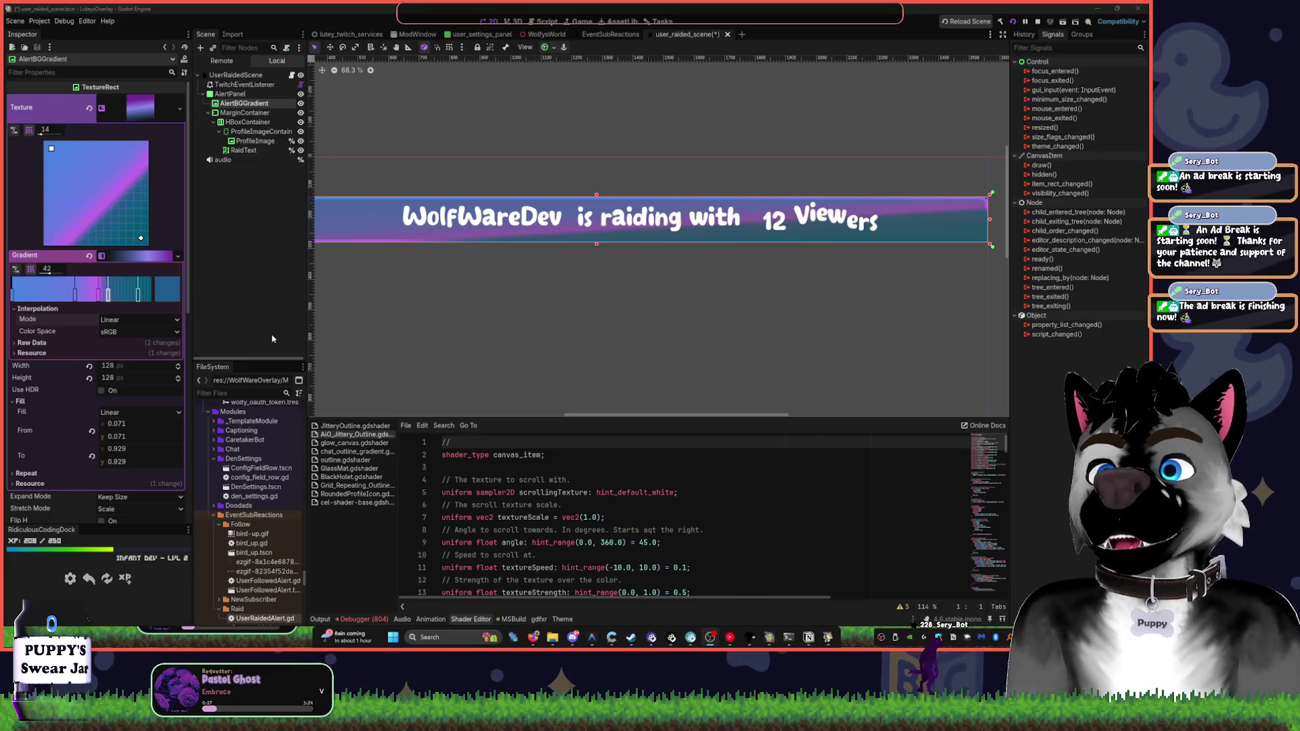
pyautogui.click(730, 637)
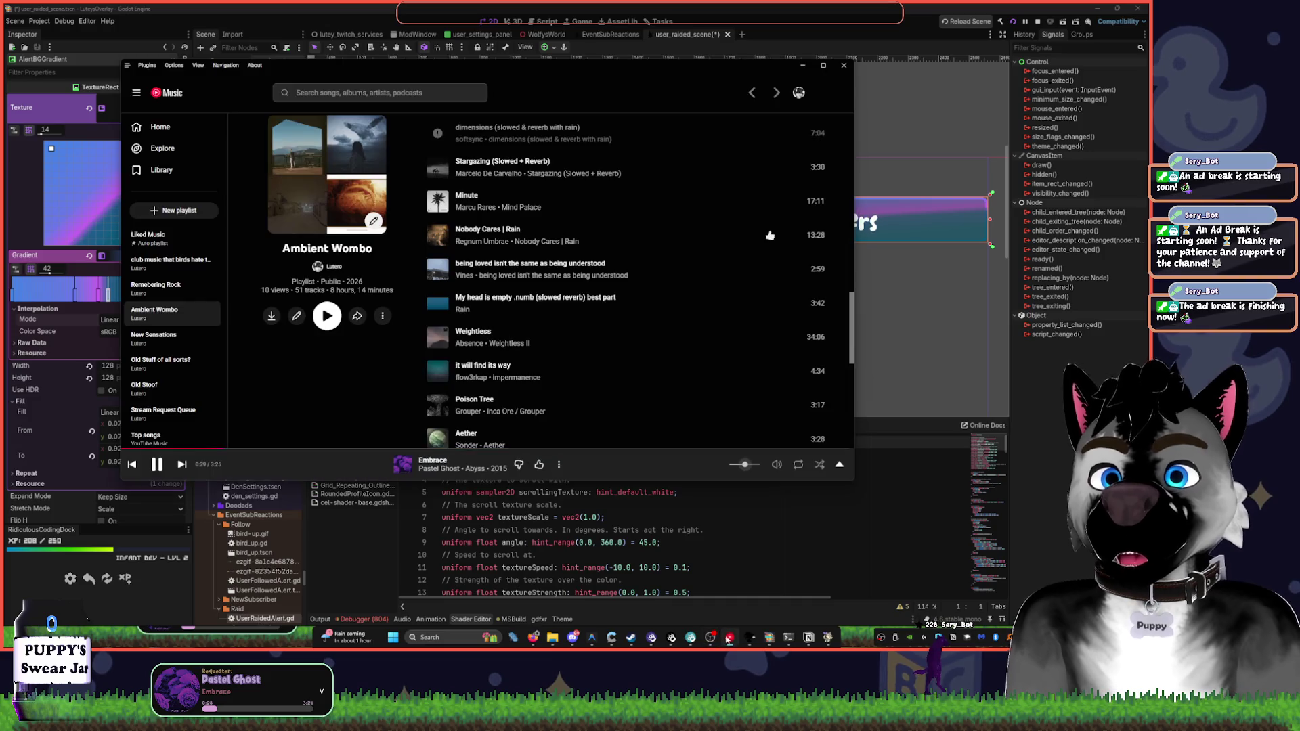
# Skip YouTube Music to the track '190304-08', then bring the Godot editor back in front.
pyautogui.click(183, 465)
pyautogui.scroll(-10, 481, 274)
pyautogui.scroll(12, 482, 274)
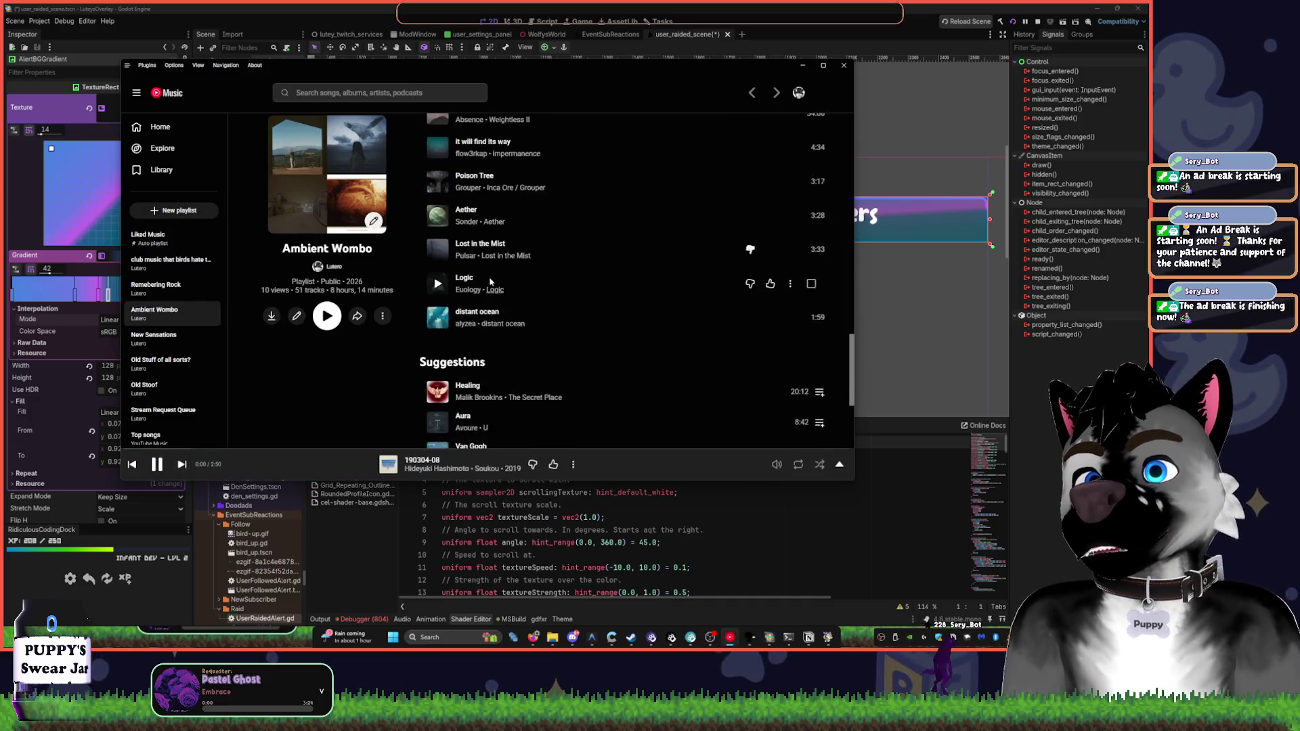
pyautogui.scroll(10, 482, 275)
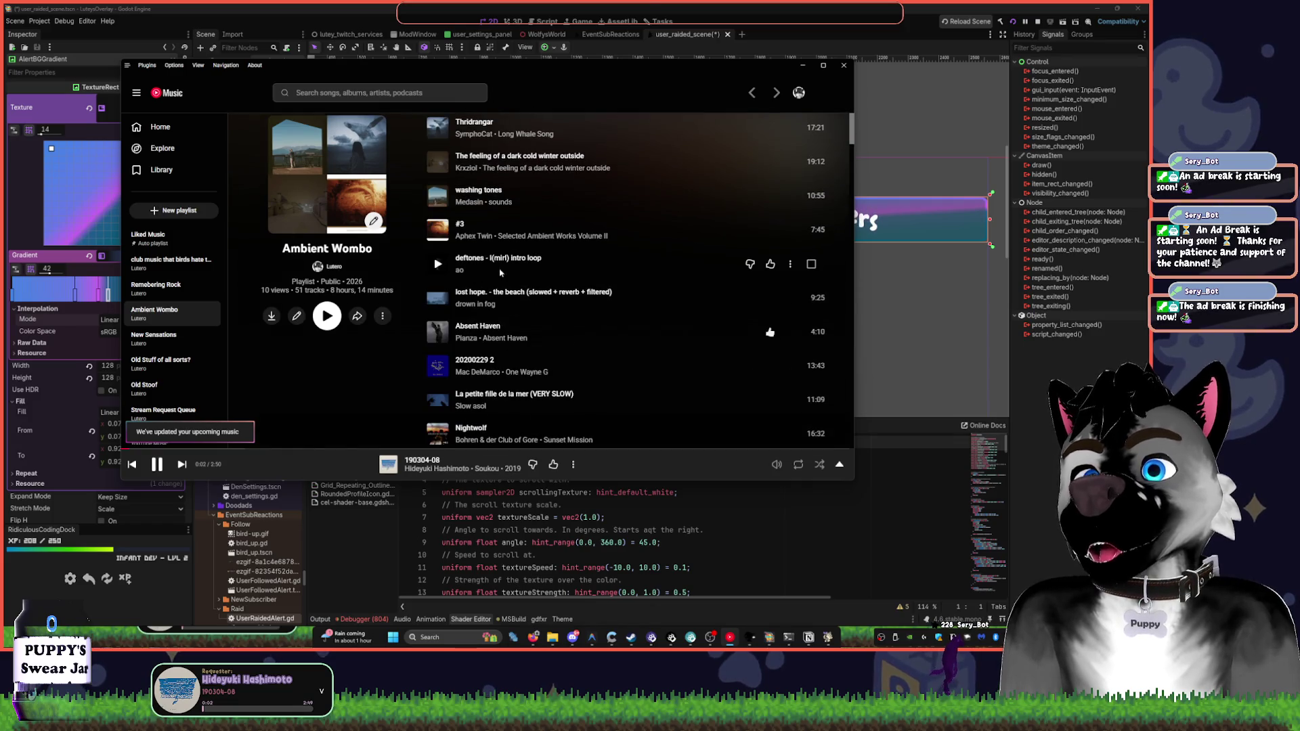
pyautogui.click(646, 8)
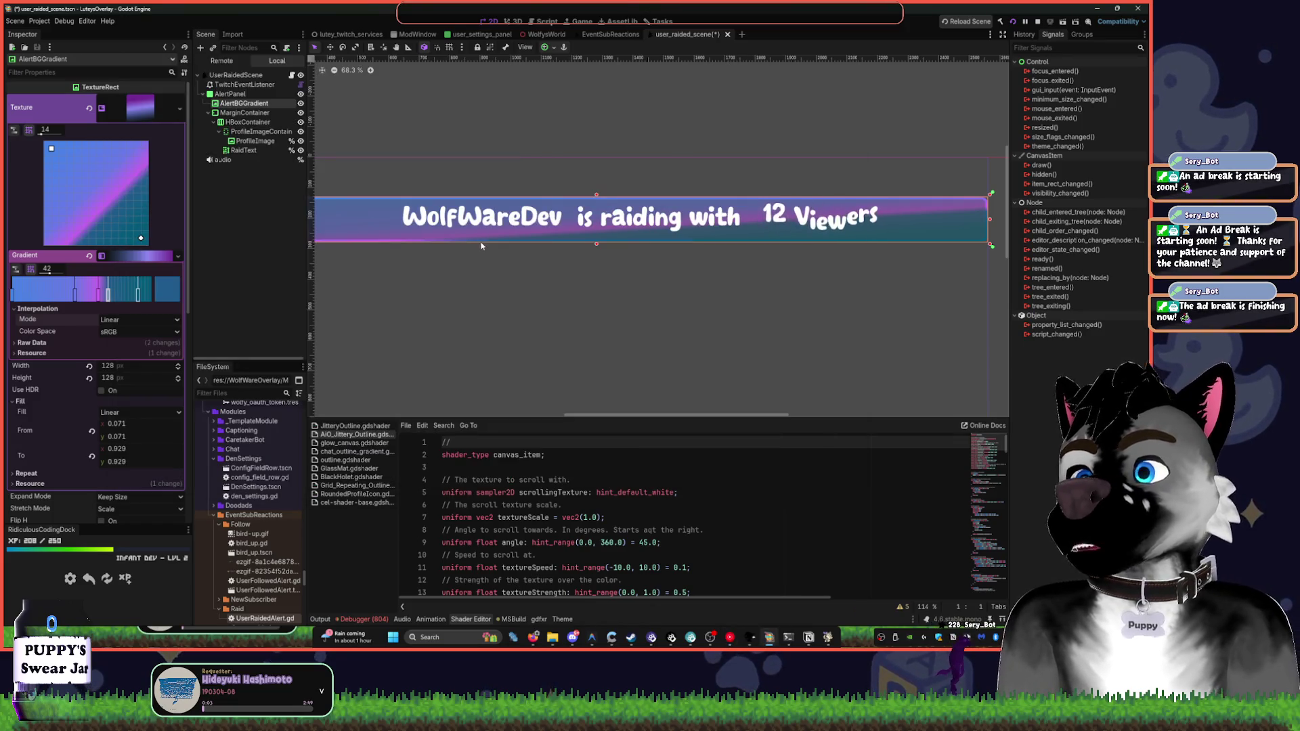
# Recolour the right-hand gradient stop to light peach.
pyautogui.doubleClick(139, 298)
pyautogui.click(83, 393)
pyautogui.moveTo(127, 379); pyautogui.dragTo(131, 334)
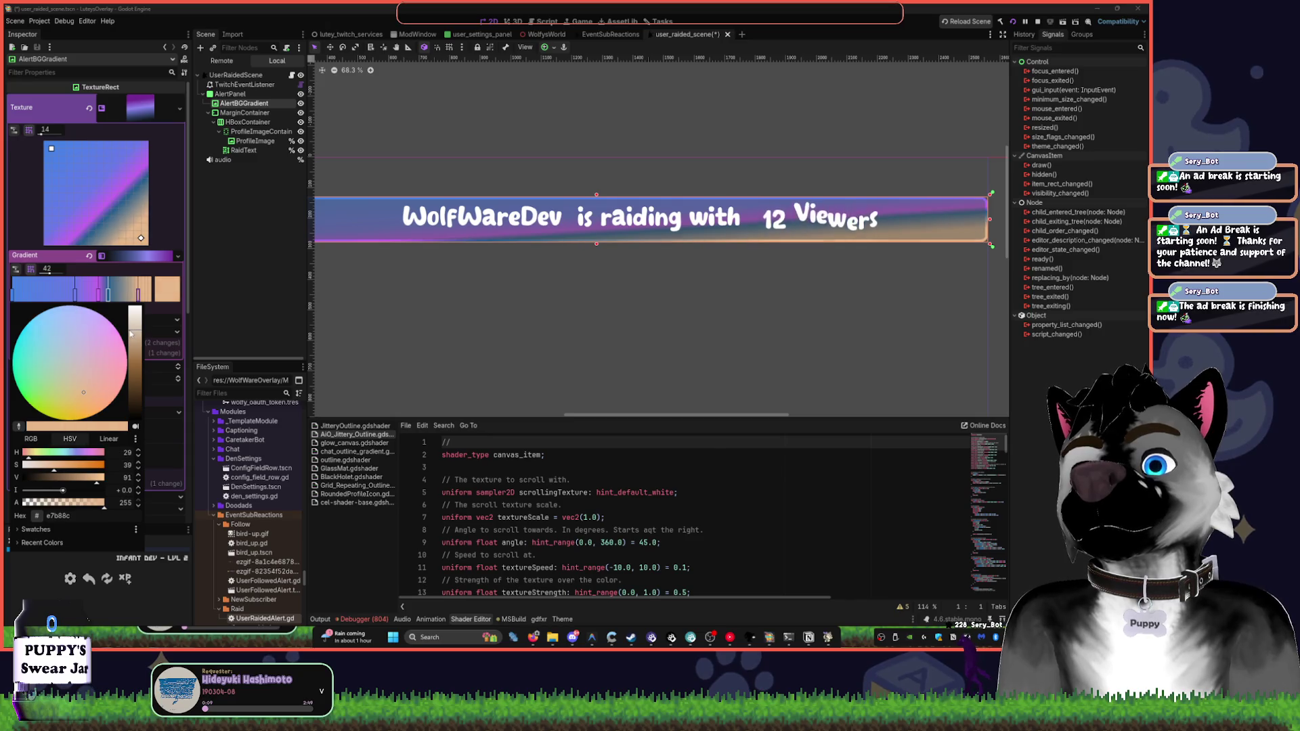
pyautogui.click(222, 249)
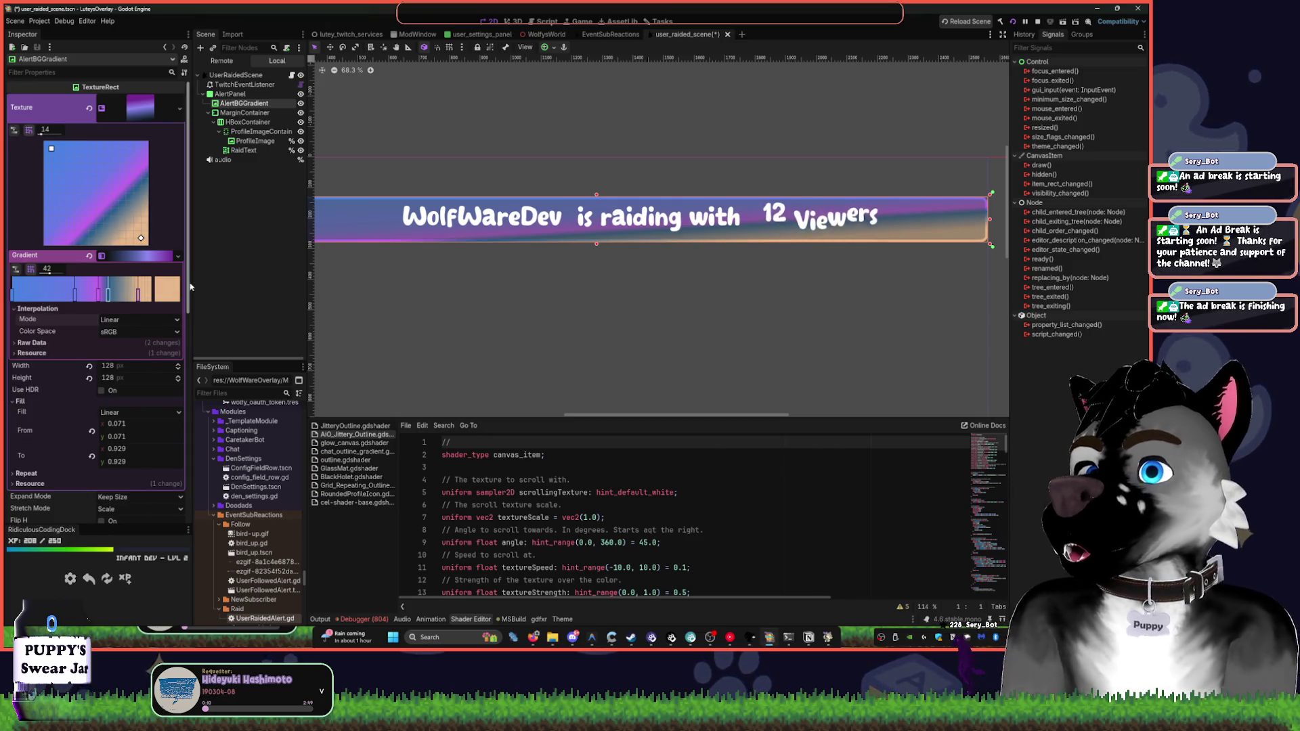
# Recolour the next stop to a pale peach-pink tone and shift it slightly right.
pyautogui.doubleClick(109, 301)
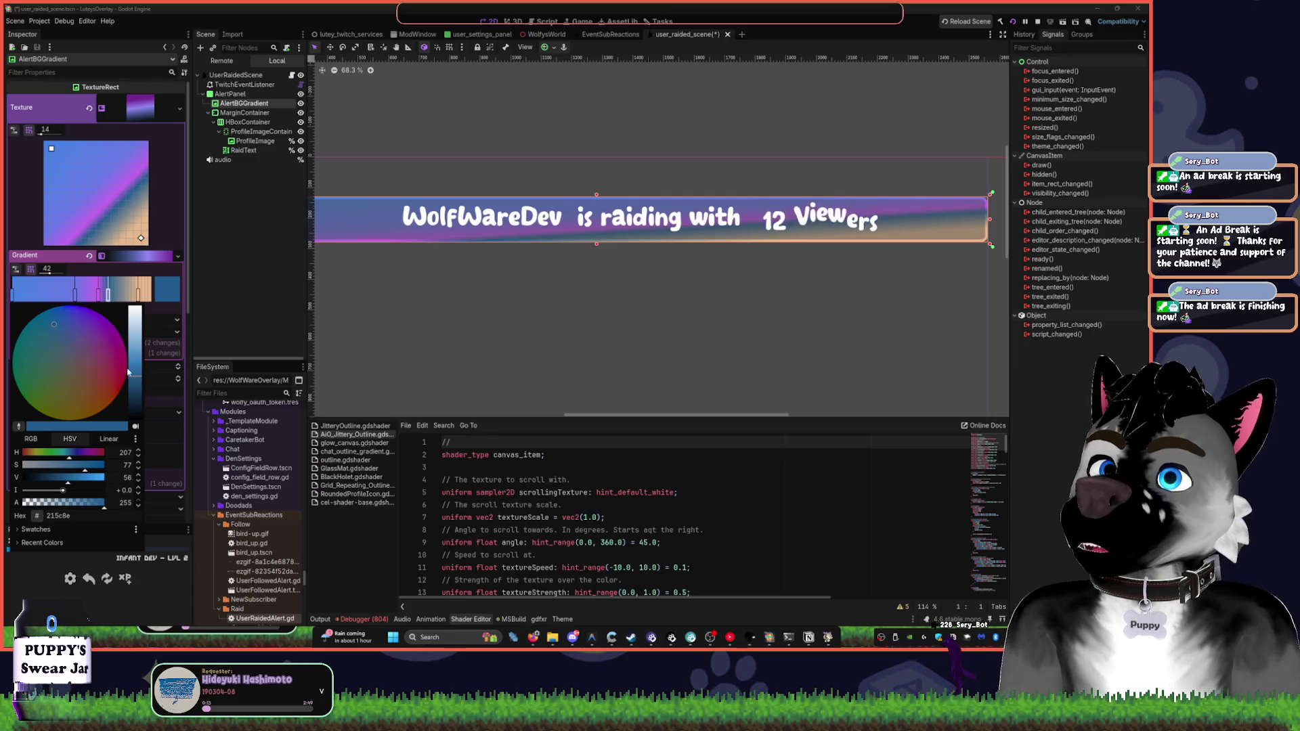
pyautogui.click(108, 345)
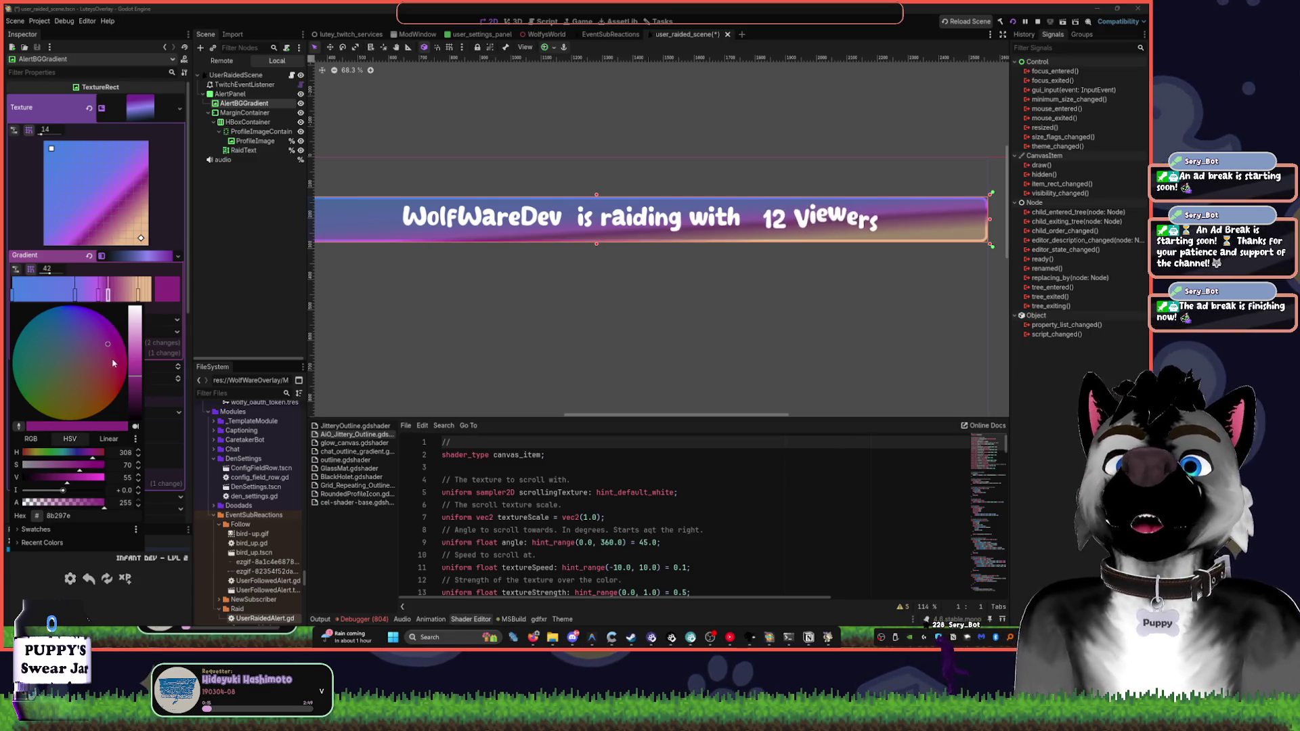
pyautogui.moveTo(120, 353)
pyautogui.mouseDown()
pyautogui.moveTo(132, 349)
pyautogui.moveTo(125, 395)
pyautogui.moveTo(107, 405)
pyautogui.moveTo(76, 370)
pyautogui.mouseUp()
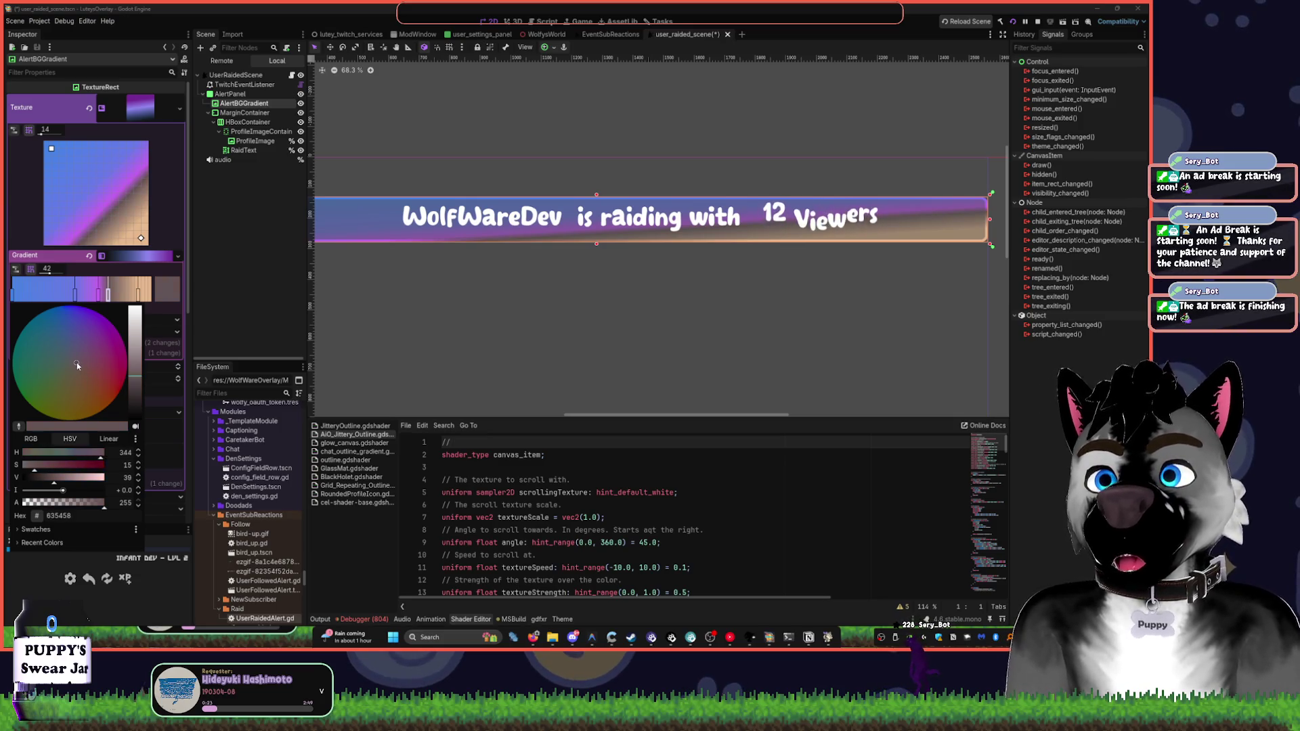
pyautogui.moveTo(76, 473); pyautogui.dragTo(130, 490)
pyautogui.click(88, 478)
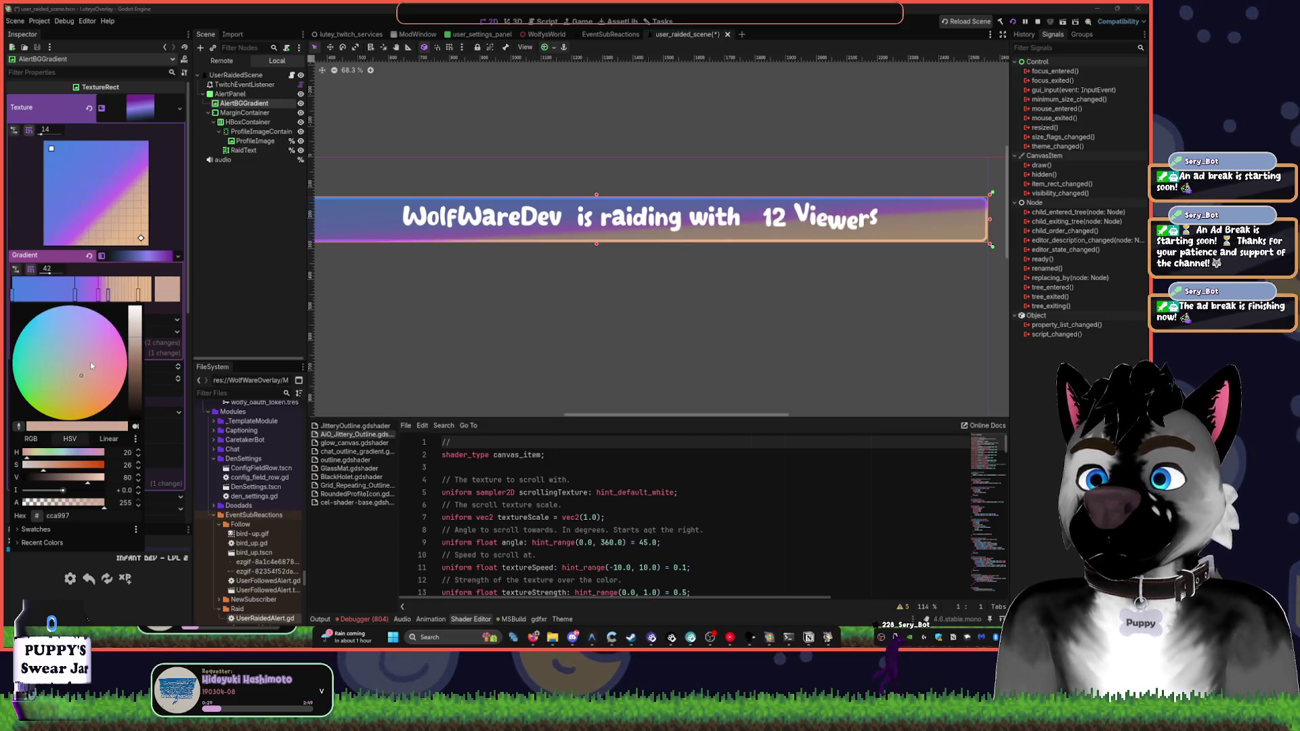
pyautogui.moveTo(83, 375); pyautogui.dragTo(87, 369)
pyautogui.click(108, 293)
pyautogui.moveTo(107, 292); pyautogui.dragTo(107, 296)
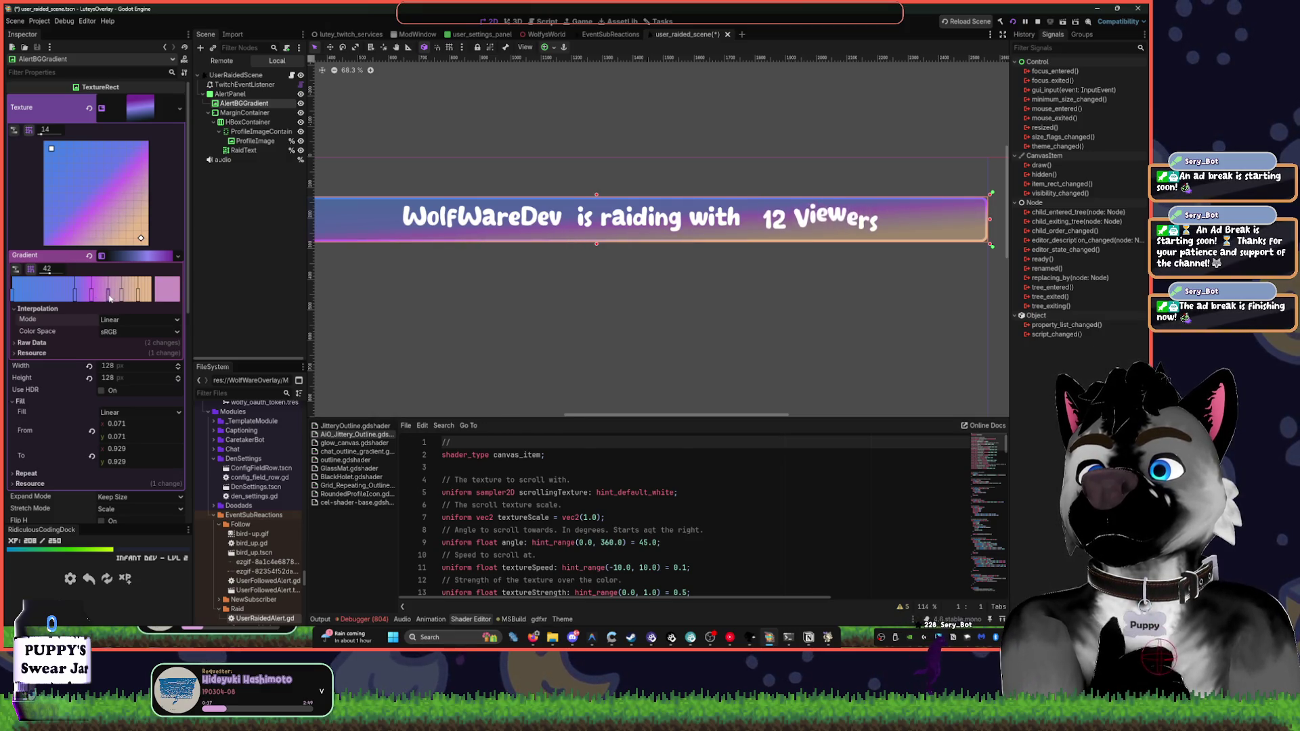
# Rearrange the stops so purple replaces the blue at the gradient's left end.
pyautogui.doubleClick(107, 296)
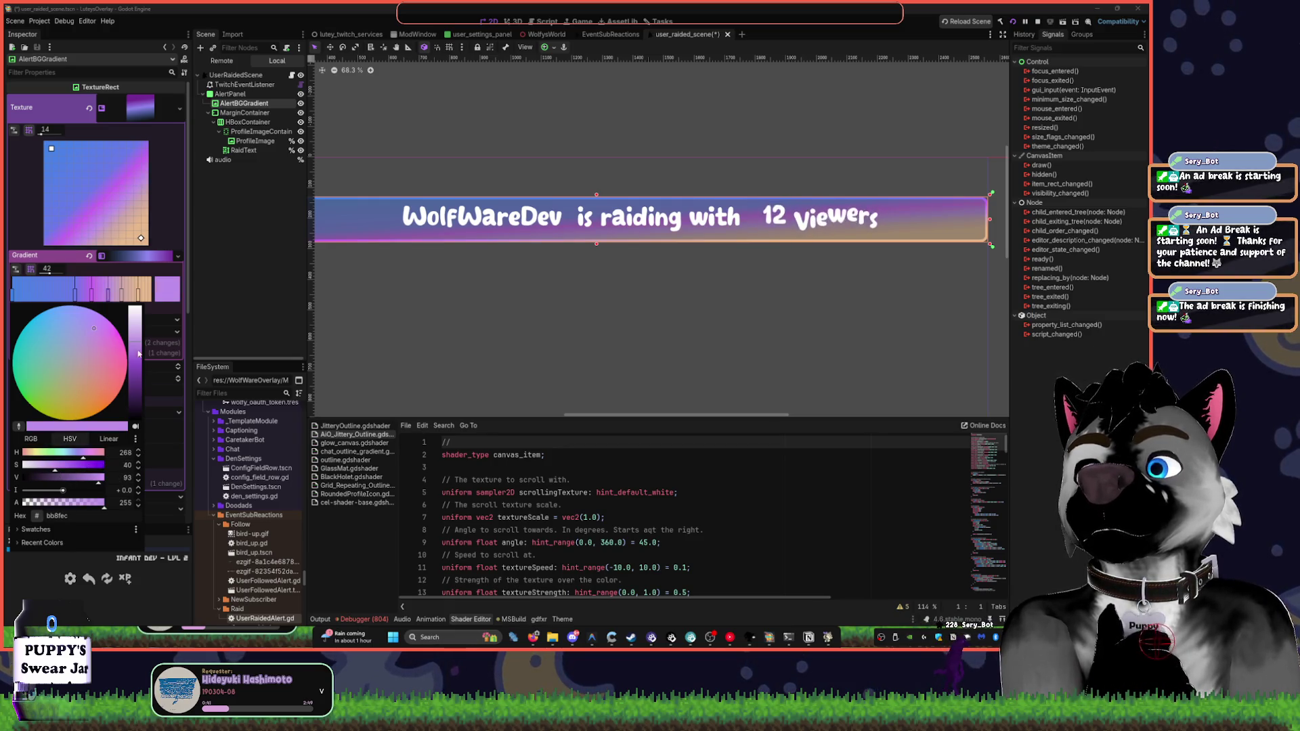
pyautogui.press('Escape')
pyautogui.moveTo(93, 299); pyautogui.dragTo(12, 304)
pyautogui.moveTo(107, 296)
pyautogui.mouseDown()
pyautogui.moveTo(28, 296)
pyautogui.moveTo(129, 298)
pyautogui.mouseUp()
# Restore the accidentally deleted orange right-end stop and move the purple stop to the left end.
pyautogui.rightClick(140, 295)
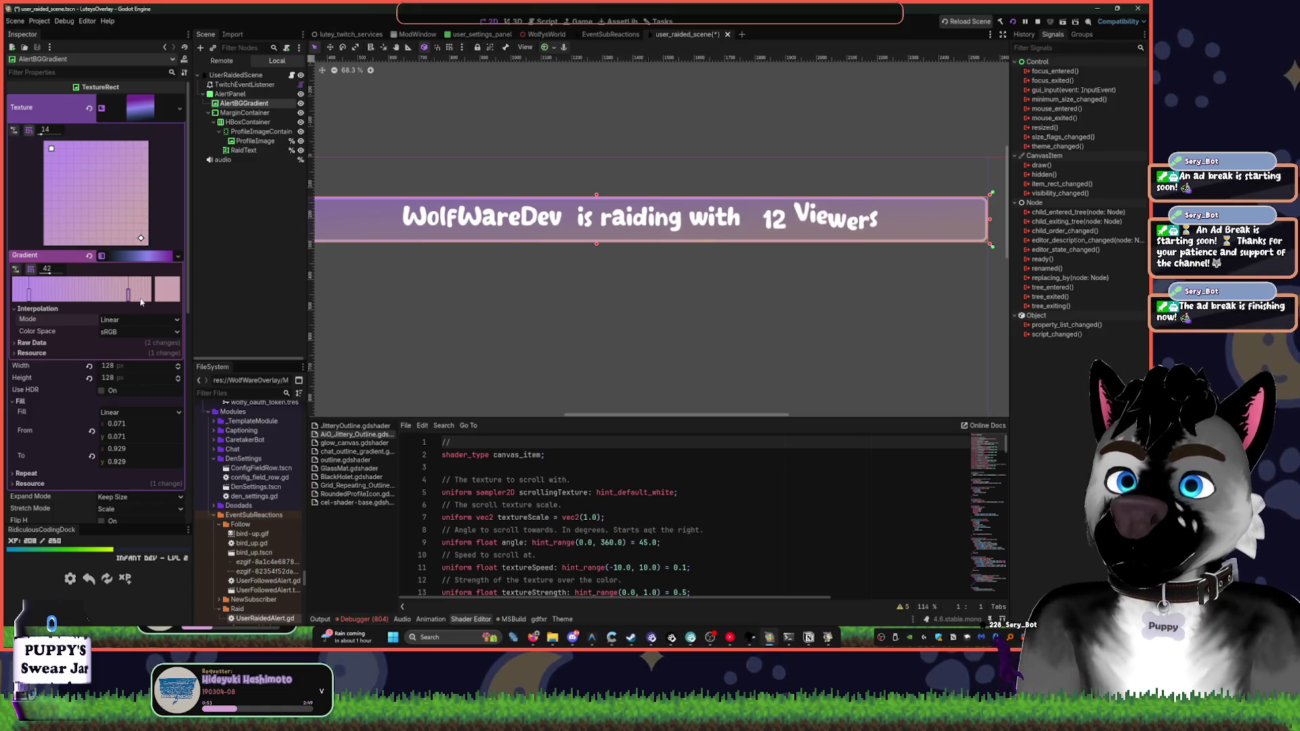
pyautogui.hotkey('ctrl', 'z')
pyautogui.moveTo(139, 295); pyautogui.dragTo(151, 297)
pyautogui.moveTo(29, 294); pyautogui.dragTo(12, 294)
# Add a lavender stop, make the right-hand stop light blue, and space both out.
pyautogui.click(85, 295)
pyautogui.doubleClick(85, 295)
pyautogui.click(76, 335)
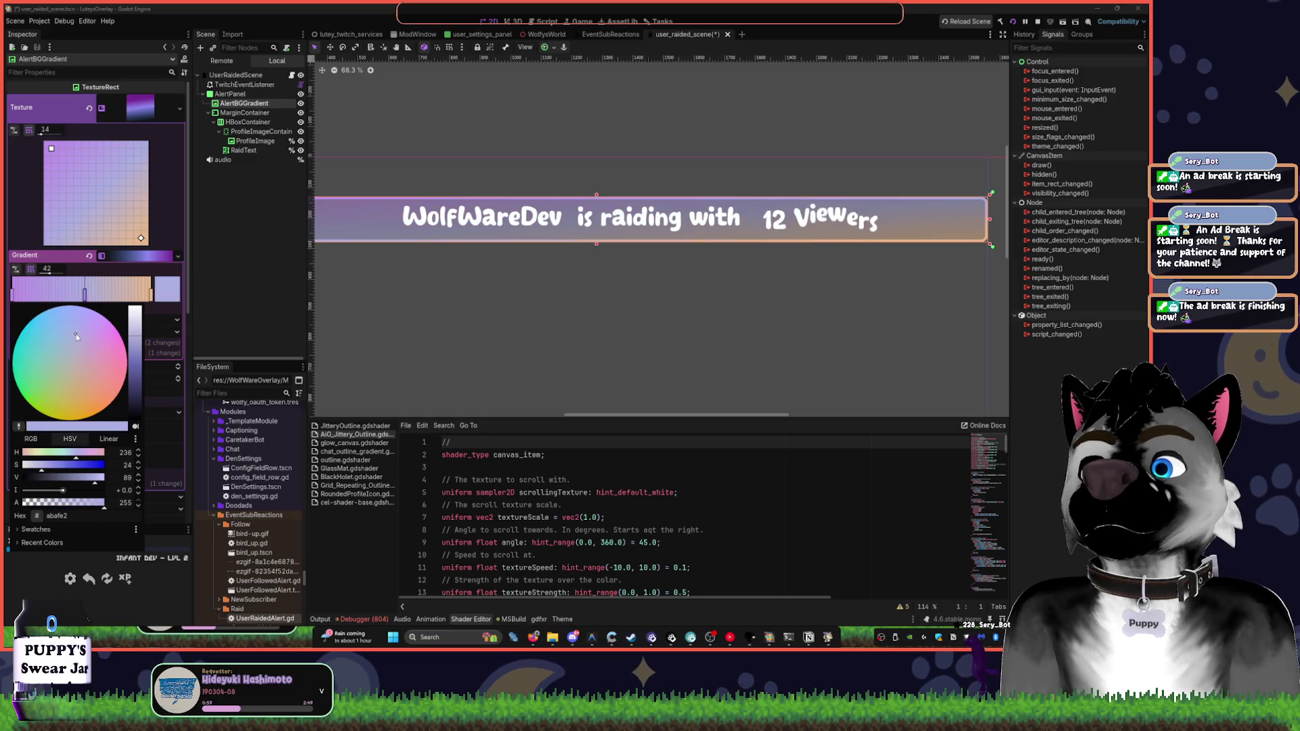
pyautogui.click(120, 293)
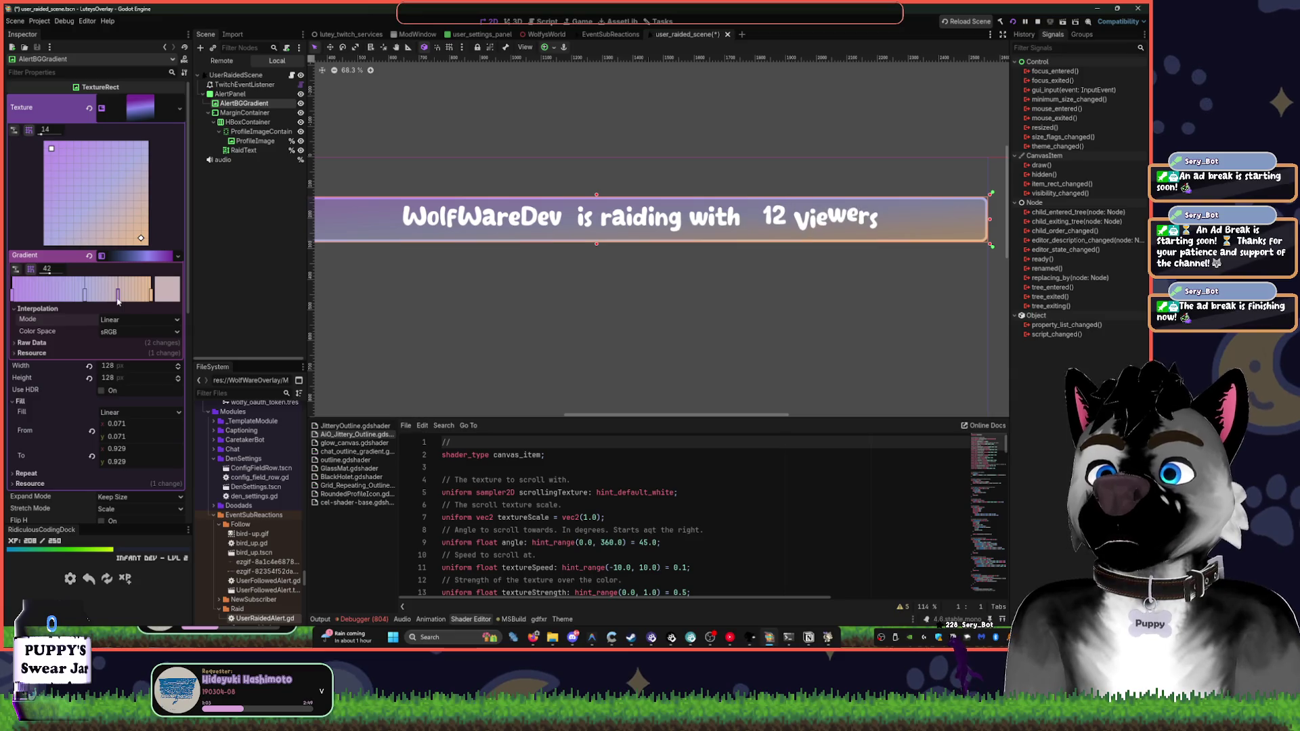
pyautogui.doubleClick(118, 295)
pyautogui.click(59, 341)
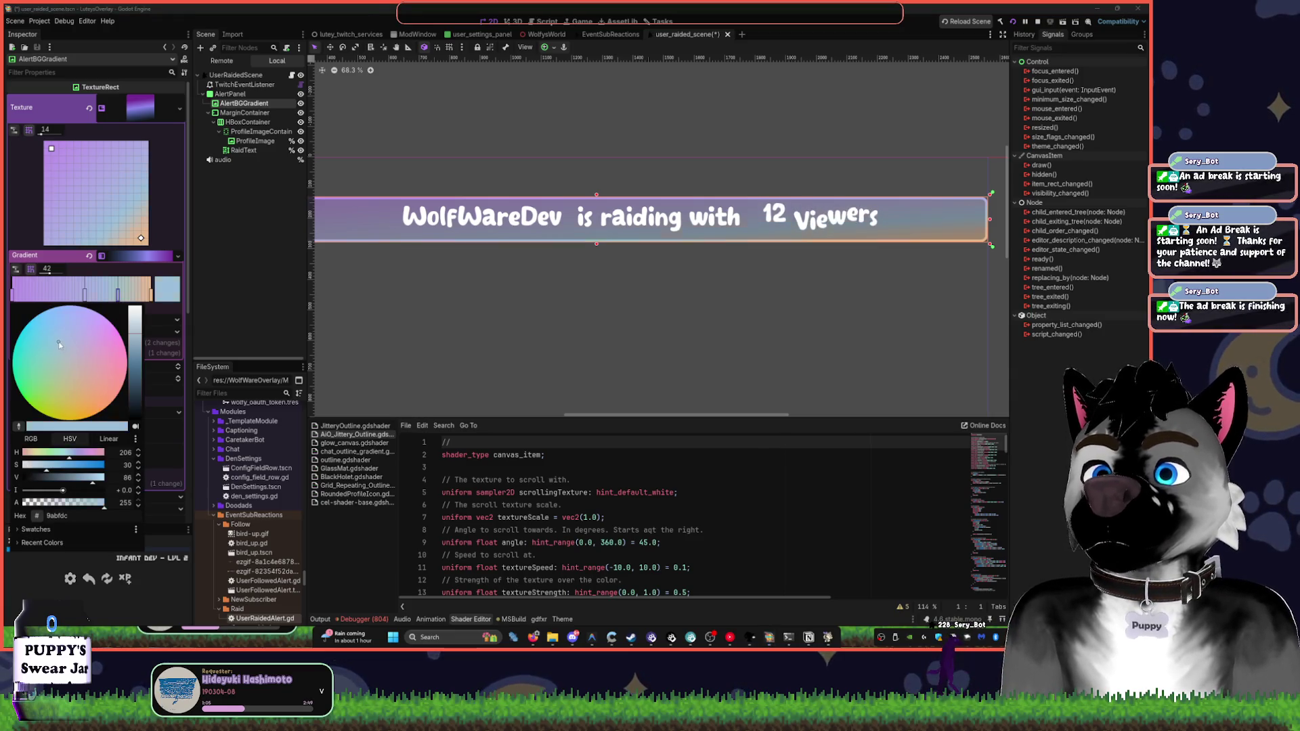
pyautogui.click(220, 263)
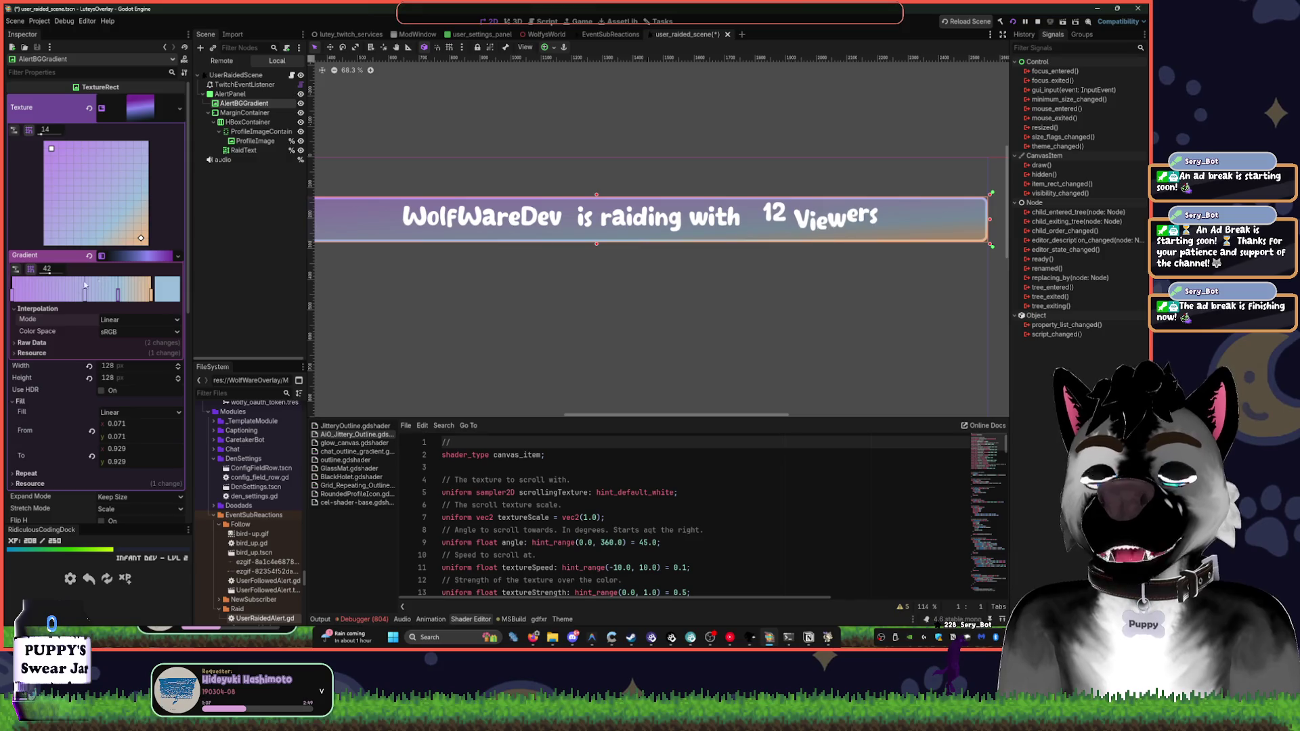
pyautogui.moveTo(83, 296); pyautogui.dragTo(37, 299)
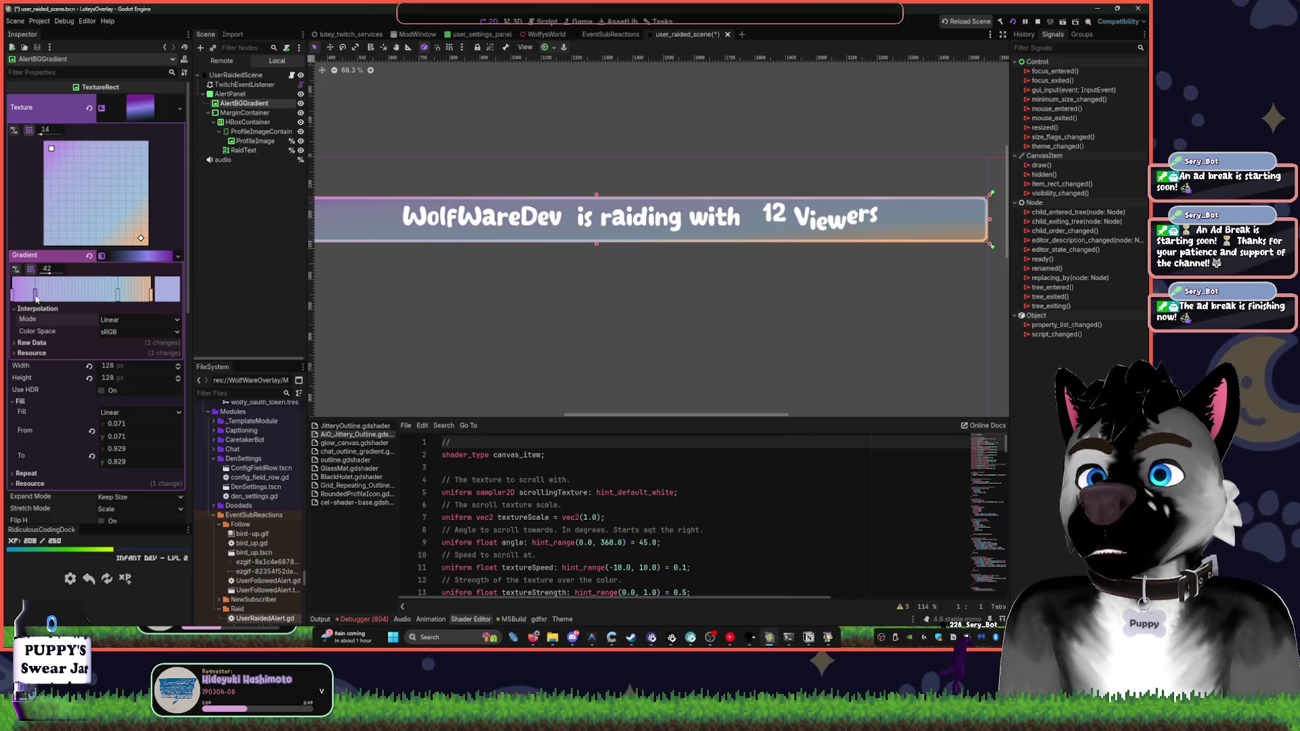
pyautogui.moveTo(119, 297); pyautogui.dragTo(128, 298)
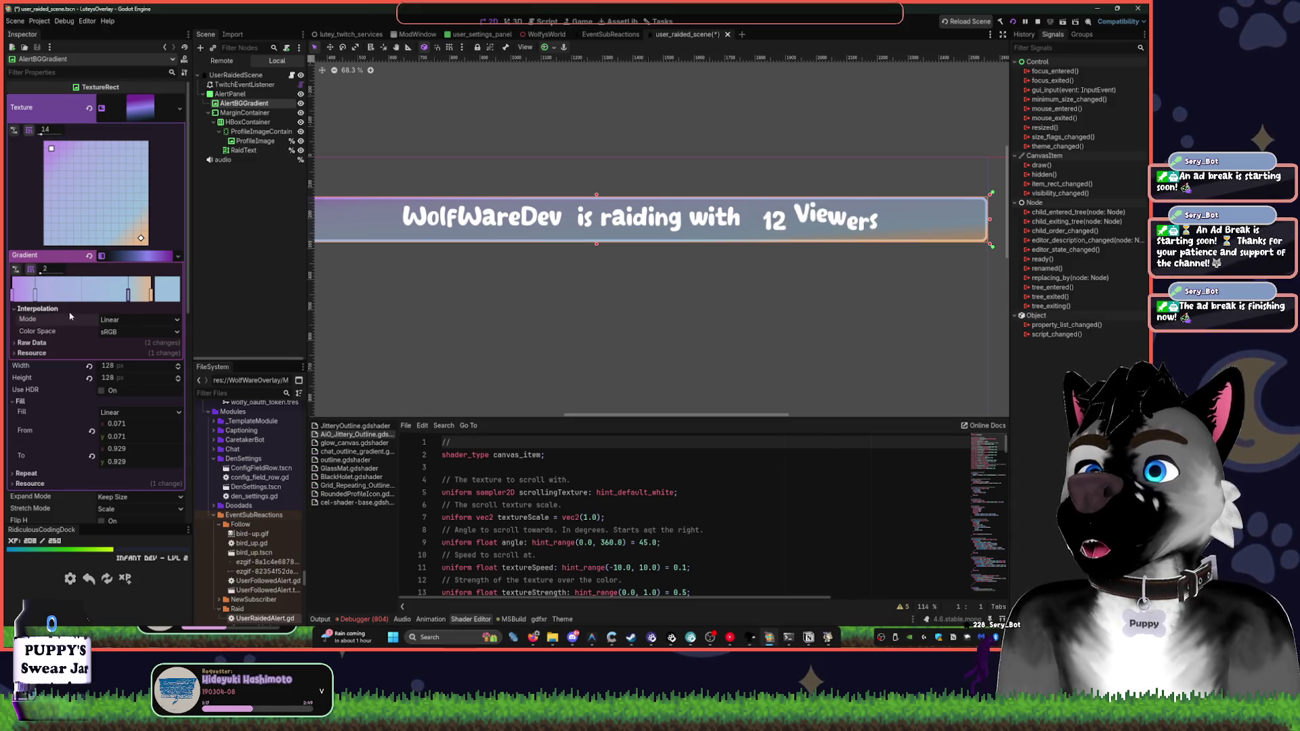
# Add a middle gradient stop coloured bright blue 5588f6.
pyautogui.doubleClick(82, 290)
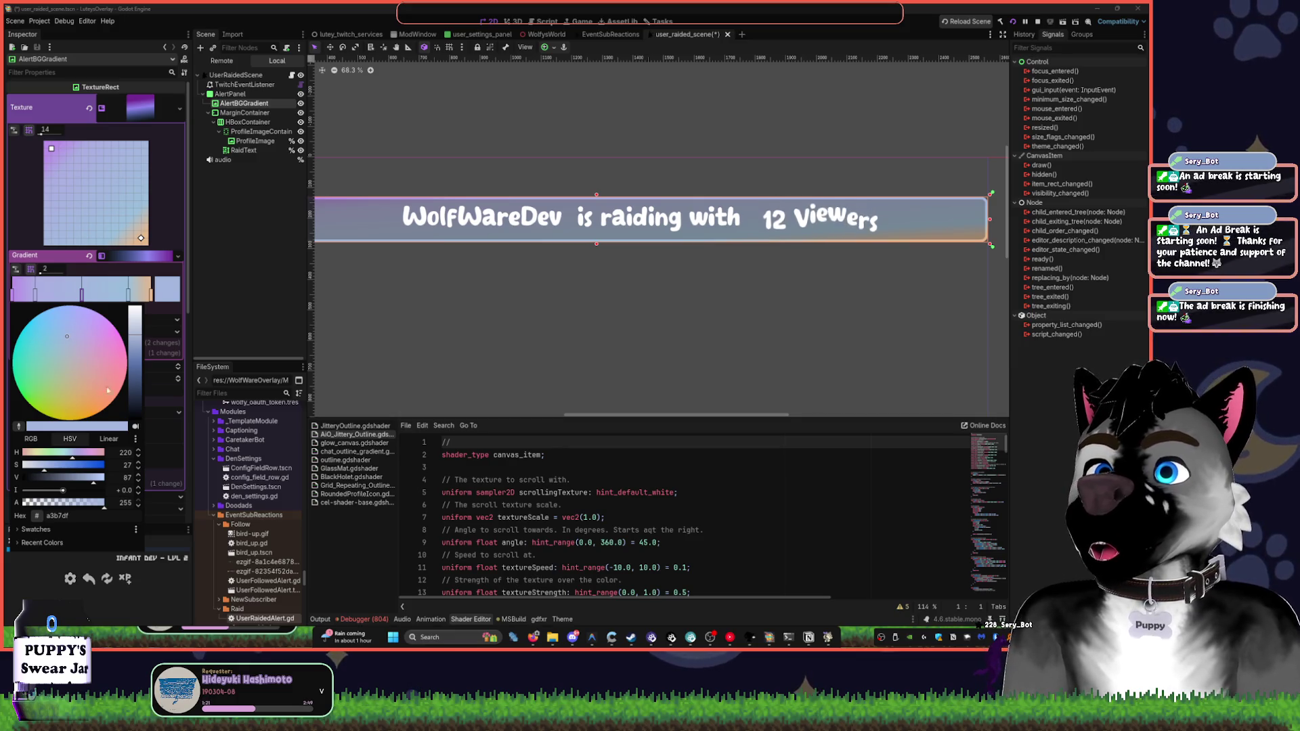
pyautogui.moveTo(94, 477); pyautogui.dragTo(76, 477)
pyautogui.click(79, 330)
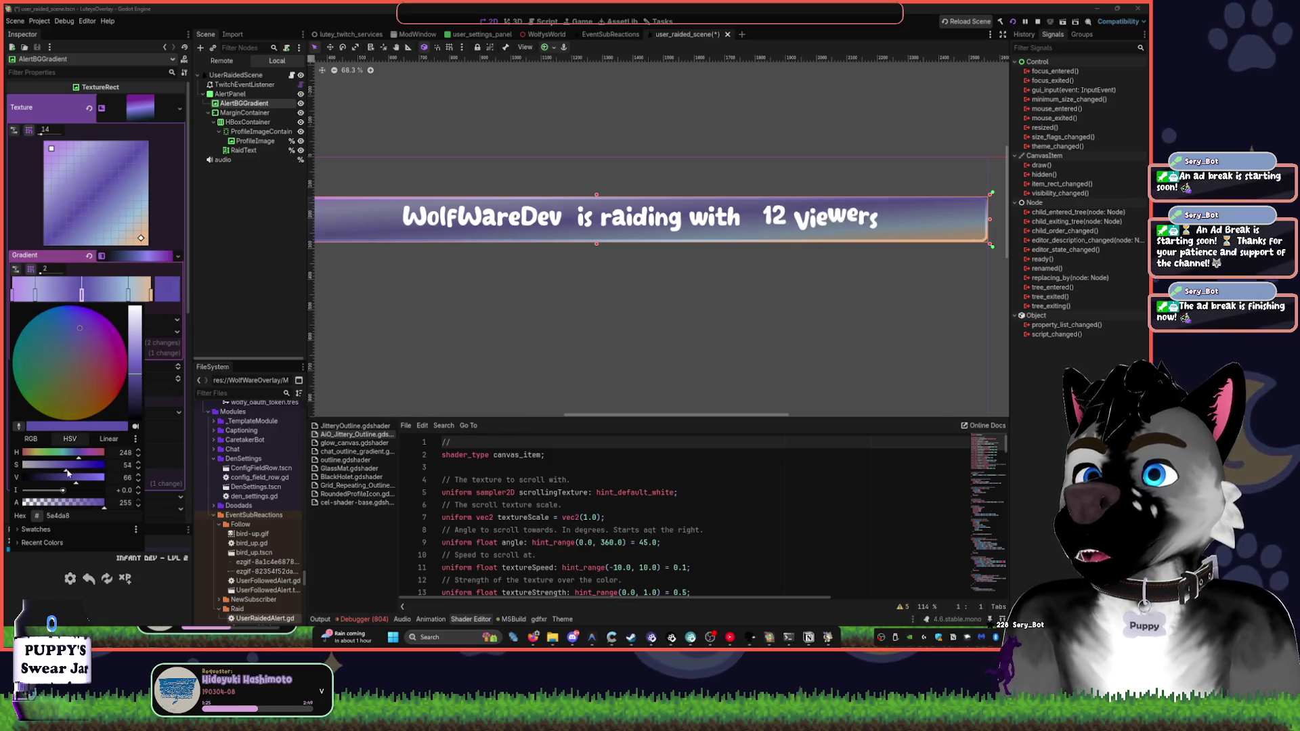
pyautogui.moveTo(77, 477)
pyautogui.mouseDown()
pyautogui.moveTo(95, 477)
pyautogui.moveTo(72, 458)
pyautogui.moveTo(88, 465)
pyautogui.mouseUp()
pyautogui.moveTo(132, 371)
pyautogui.mouseDown()
pyautogui.moveTo(132, 355)
pyautogui.moveTo(131, 371)
pyautogui.mouseUp()
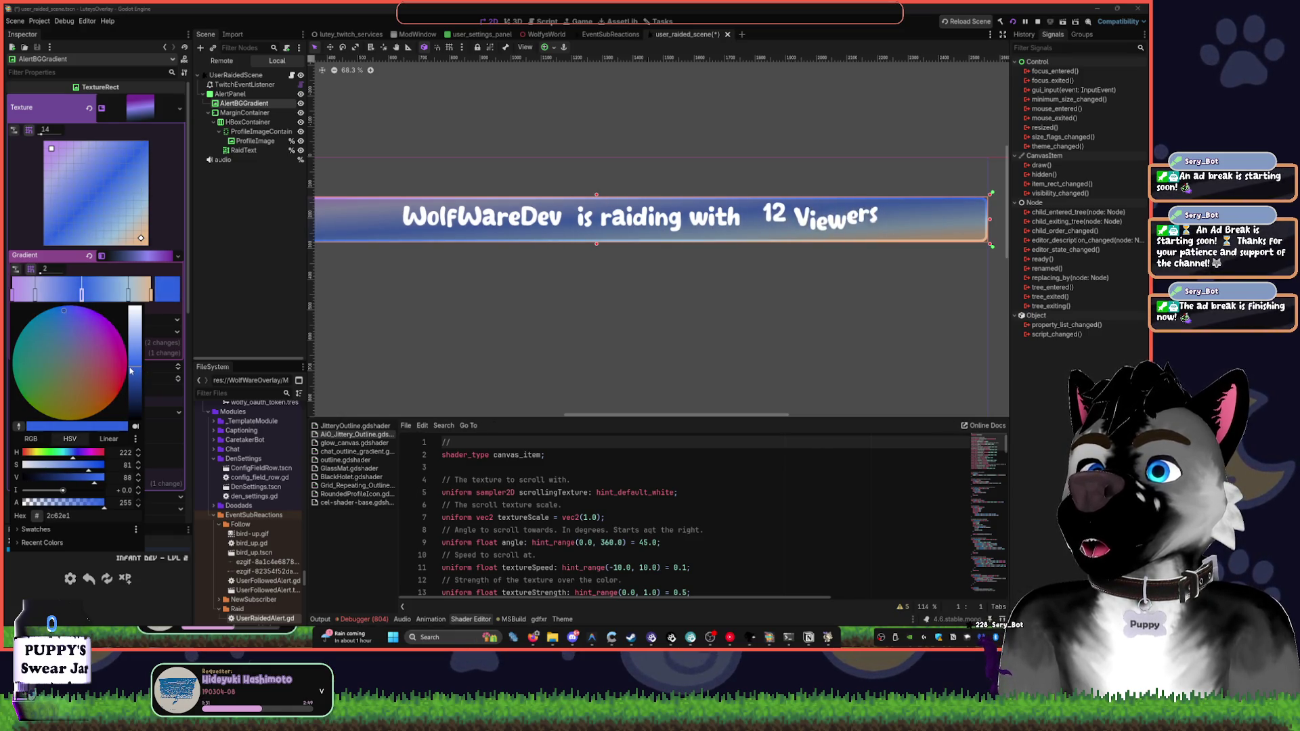
pyautogui.moveTo(134, 368); pyautogui.dragTo(138, 365)
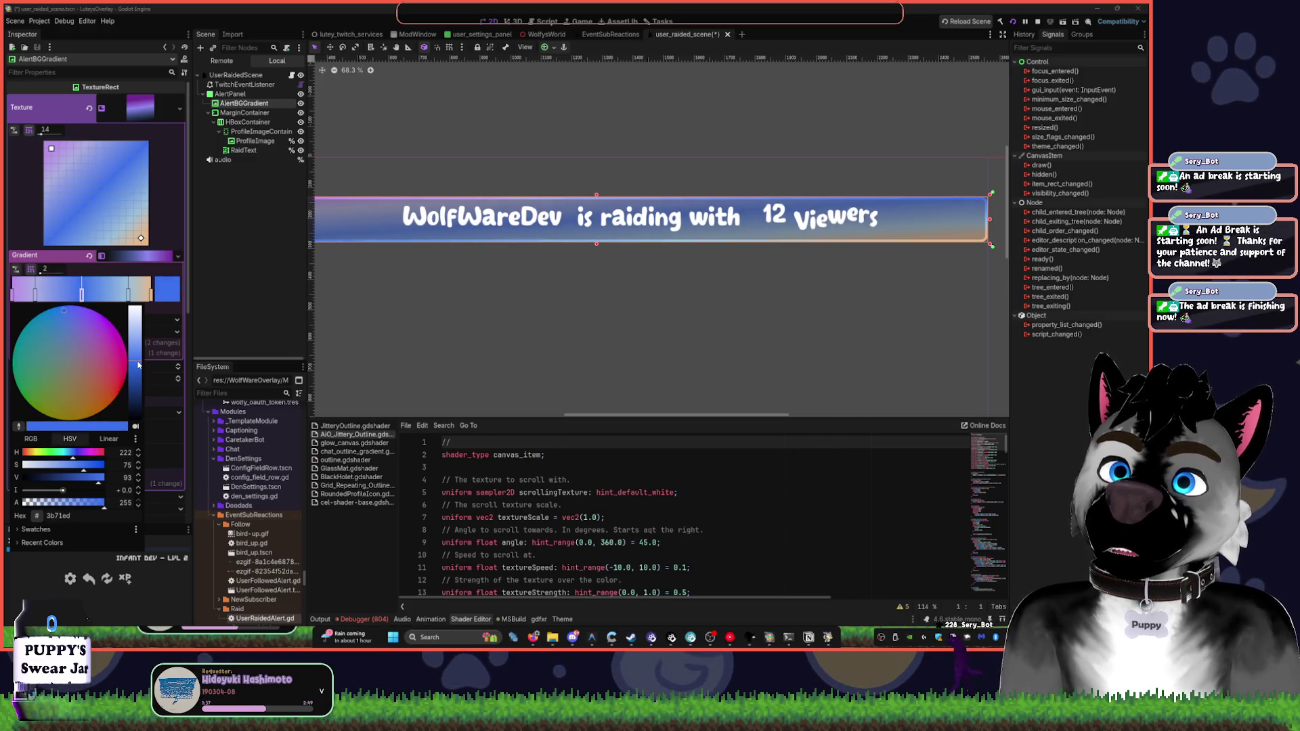
pyautogui.click(230, 230)
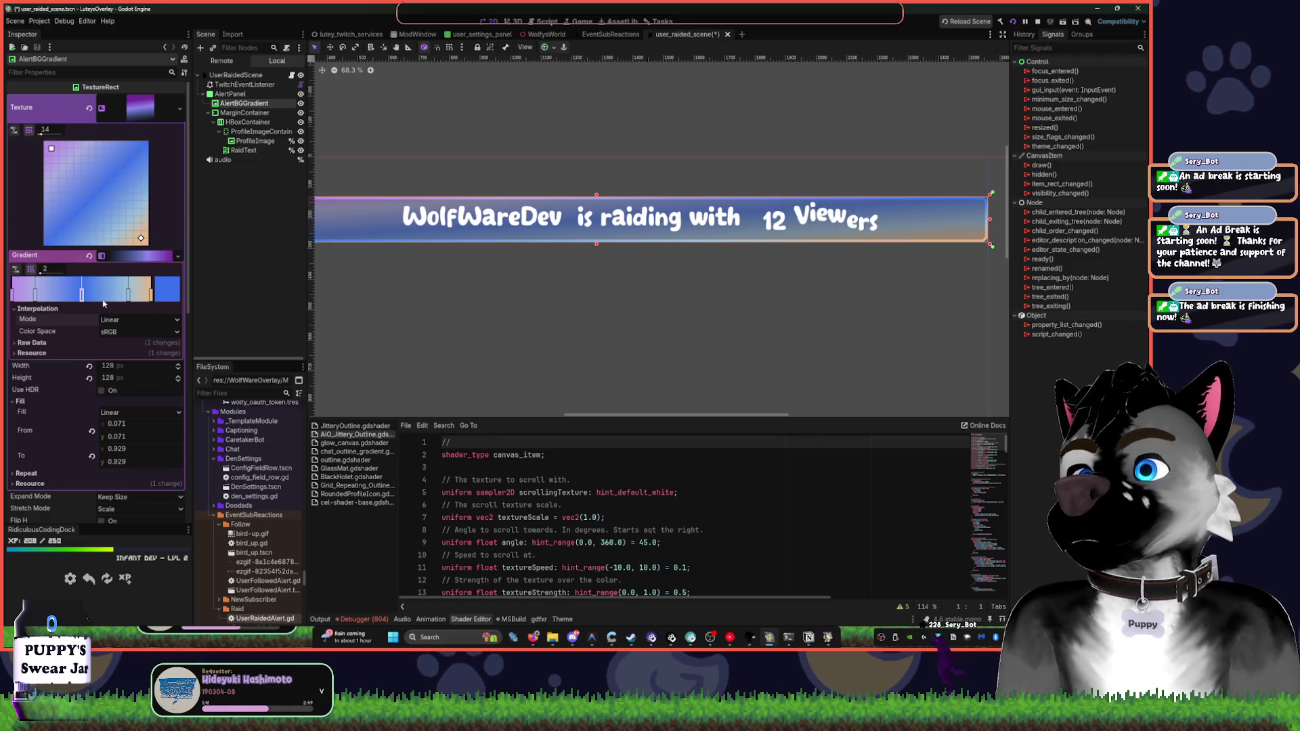
# Deselect the stops and set the gradient snap count to 10.
pyautogui.click(60, 295)
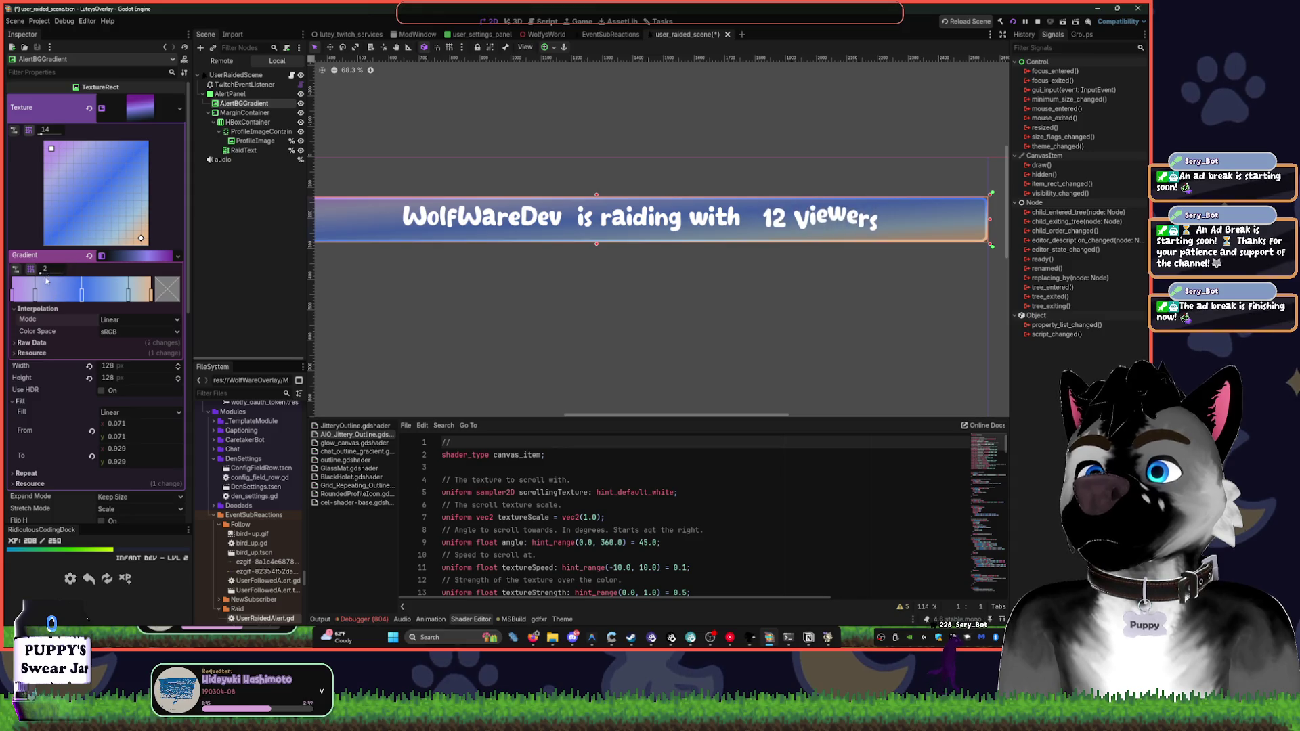
pyautogui.moveTo(42, 278); pyautogui.dragTo(42, 275)
pyautogui.click(43, 275)
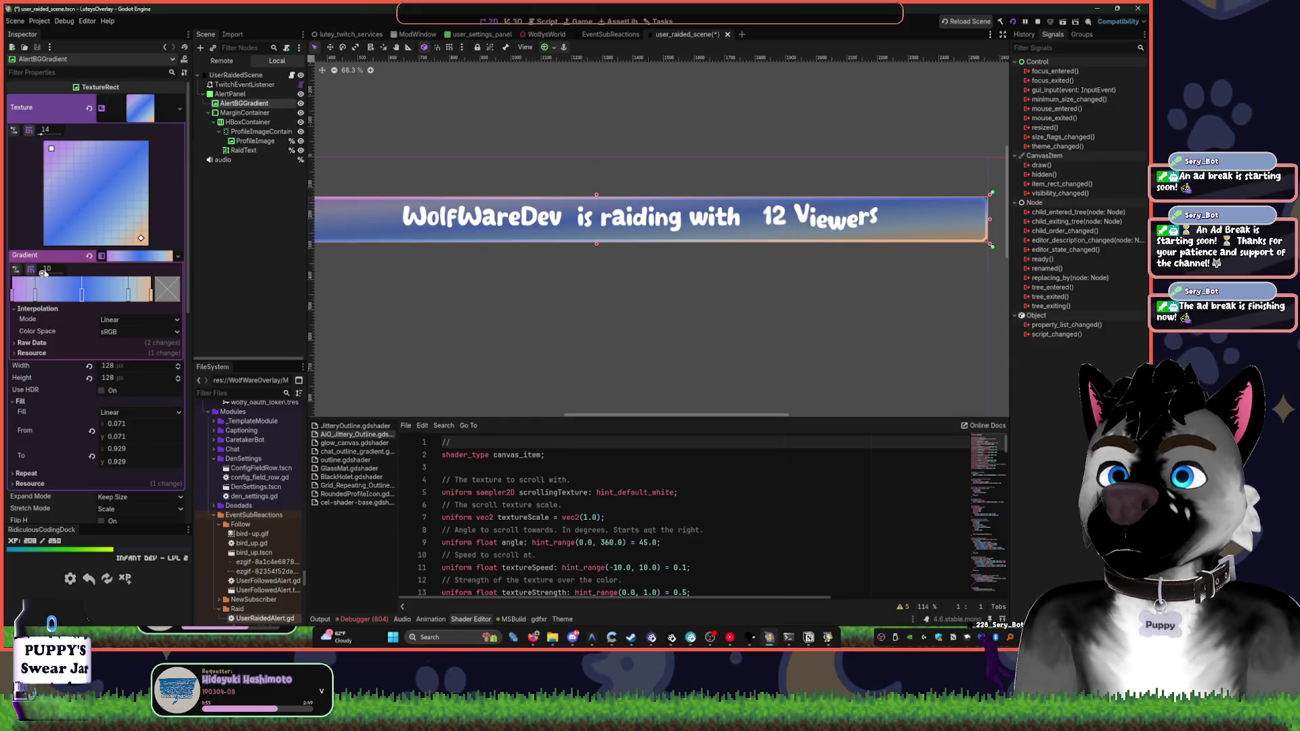
# Commit a gradient snap value of 3 and add a new violet stop.
pyautogui.moveTo(44, 272); pyautogui.dragTo(41, 272)
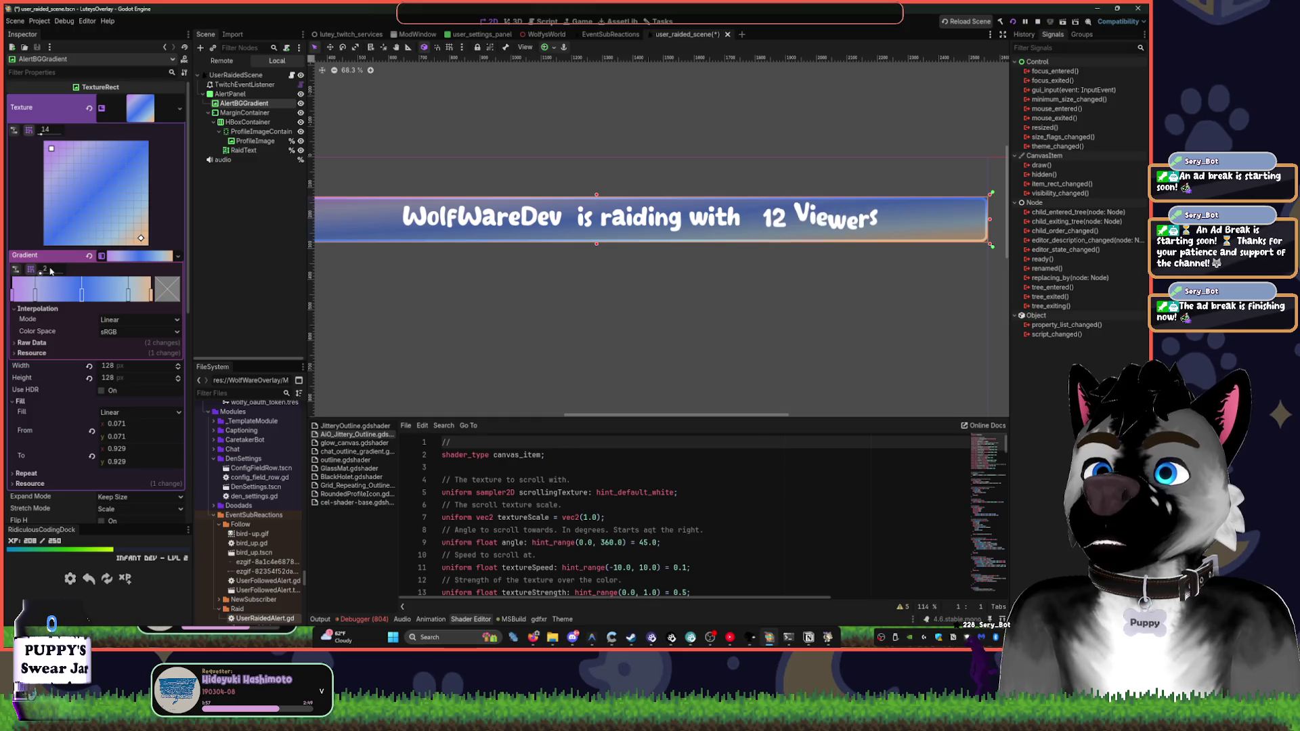
pyautogui.press('Return')
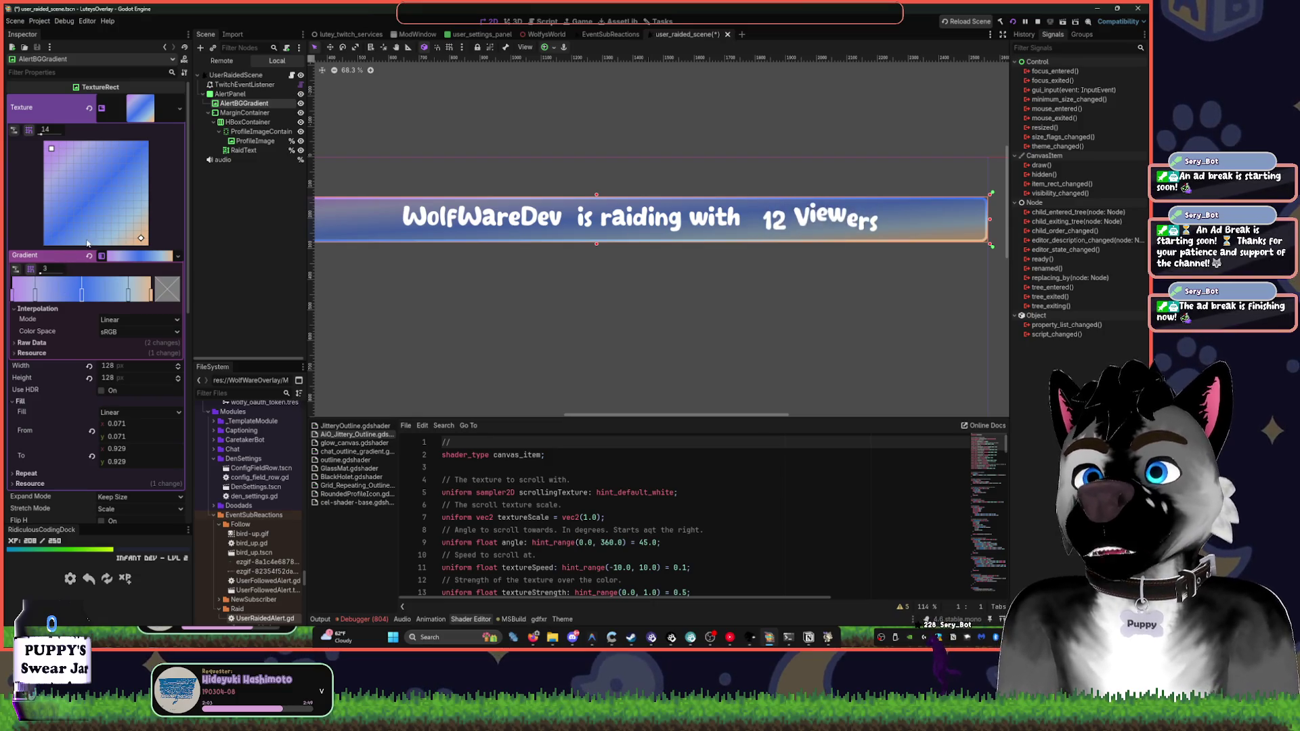
pyautogui.doubleClick(59, 298)
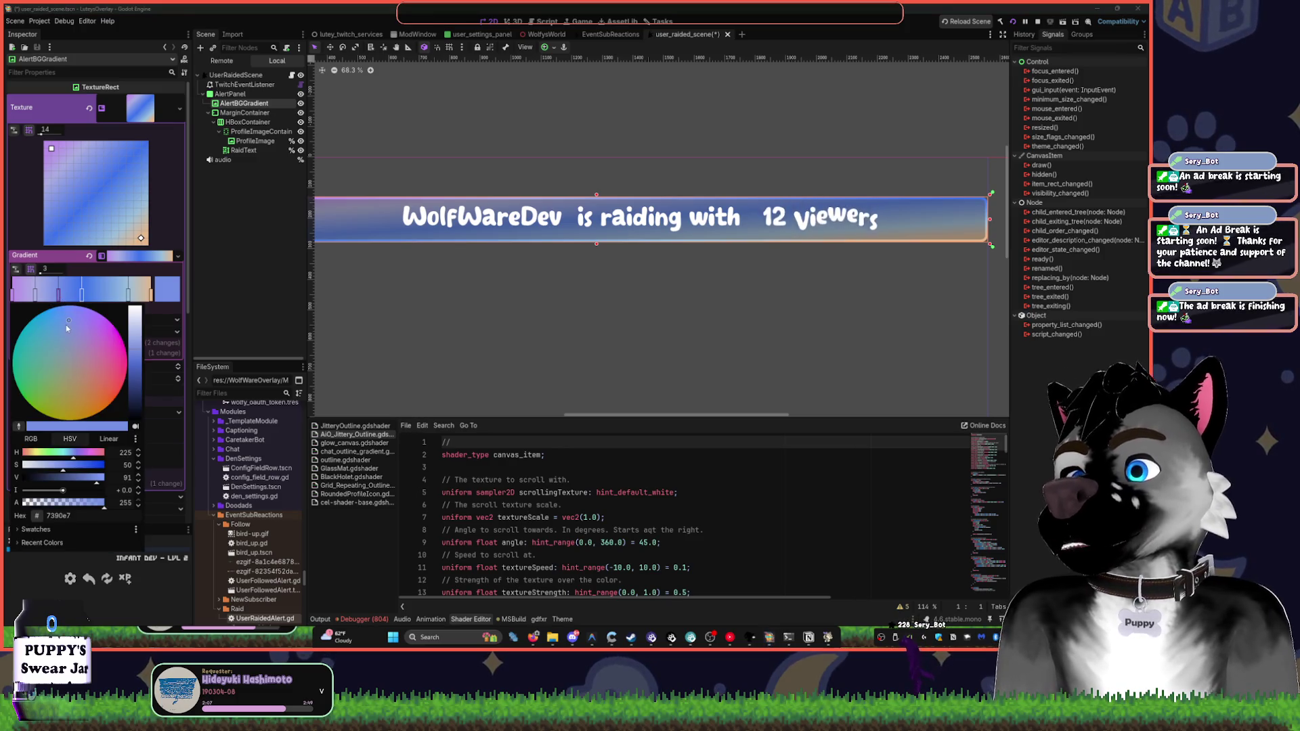
pyautogui.click(88, 332)
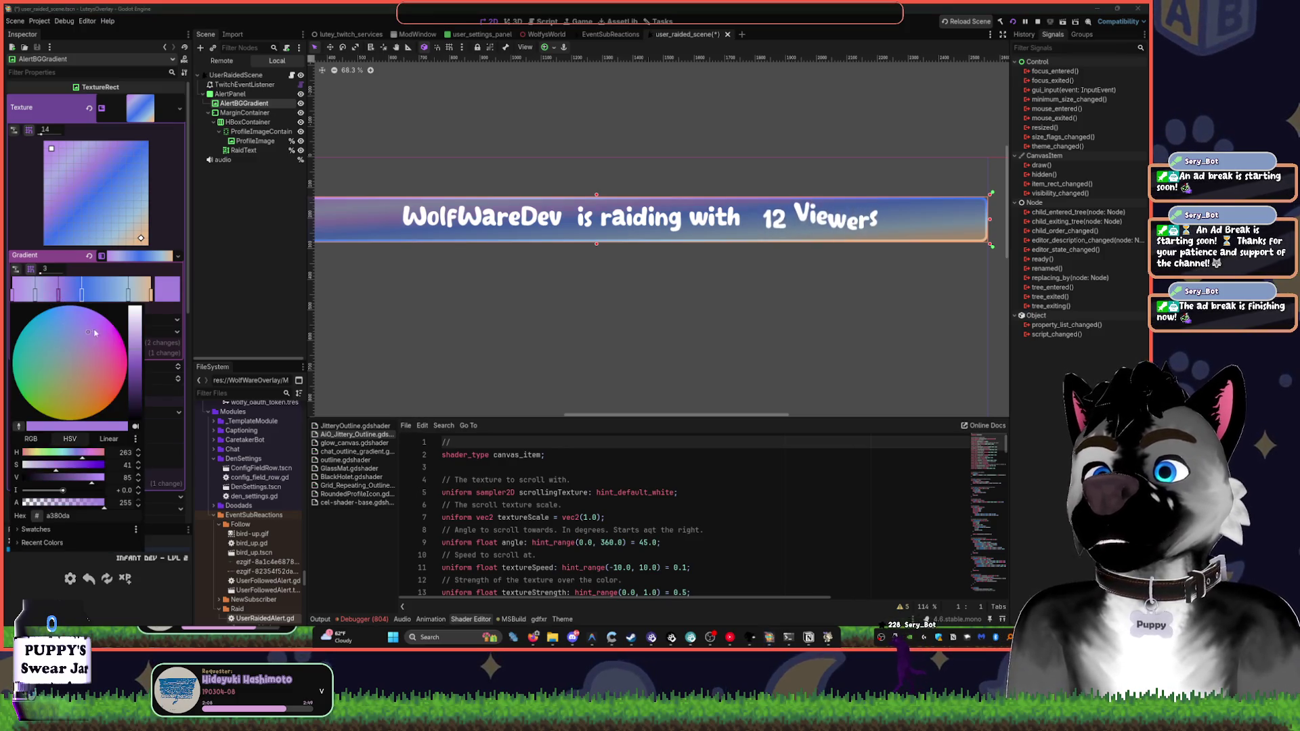
pyautogui.click(189, 239)
# Turn the middle stop a muted grey-green and set the snap to 63 divisions.
pyautogui.doubleClick(105, 292)
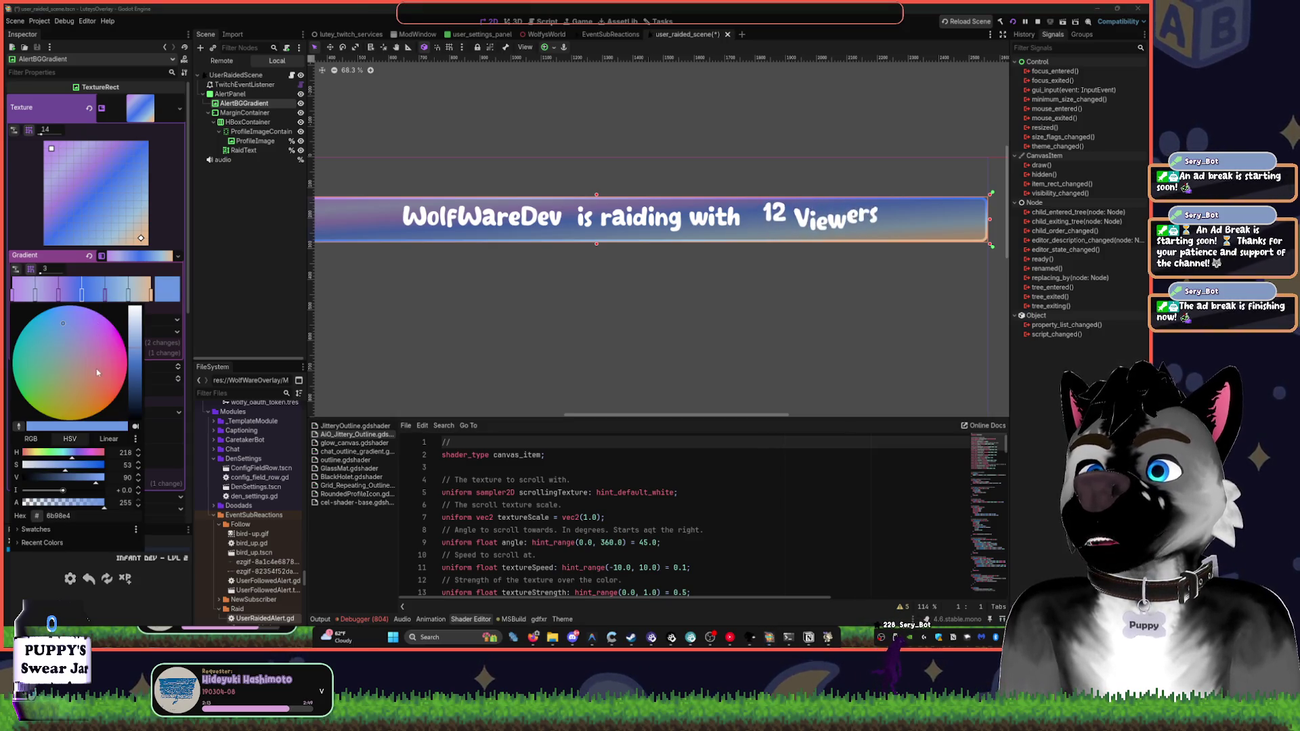
pyautogui.click(59, 365)
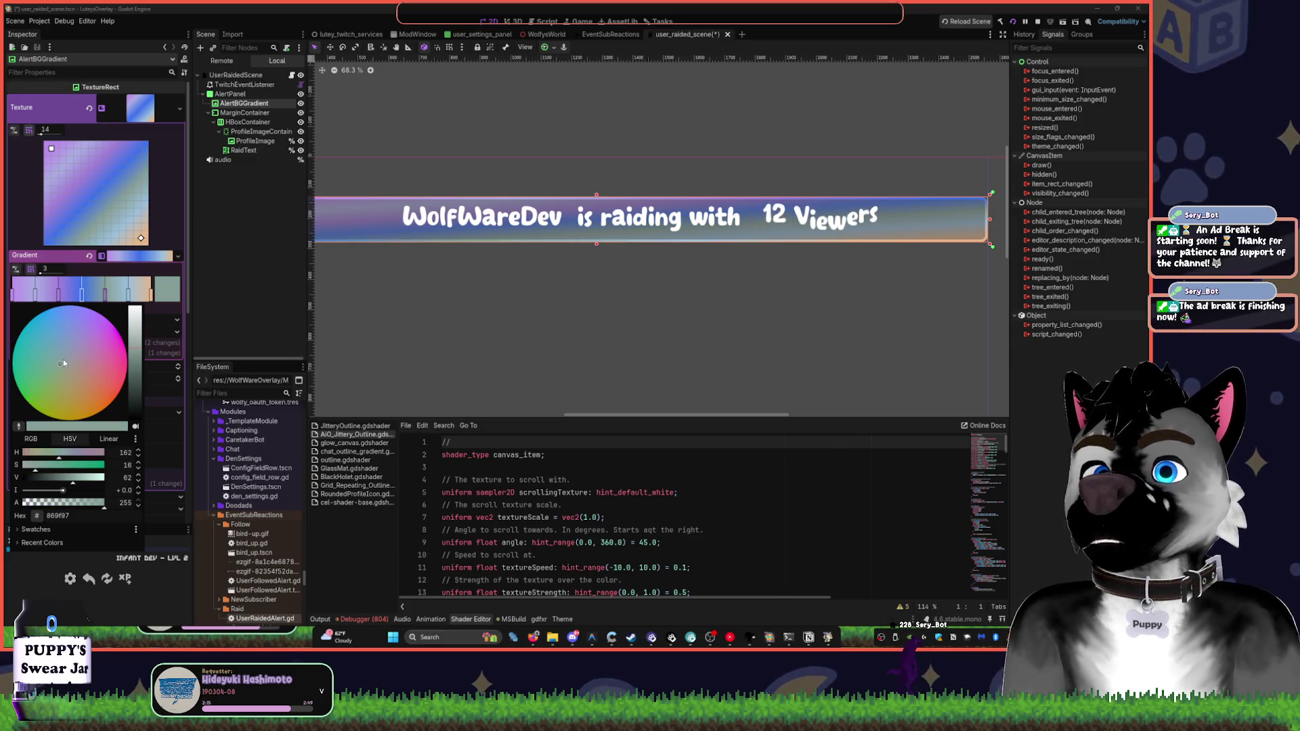
pyautogui.click(125, 303)
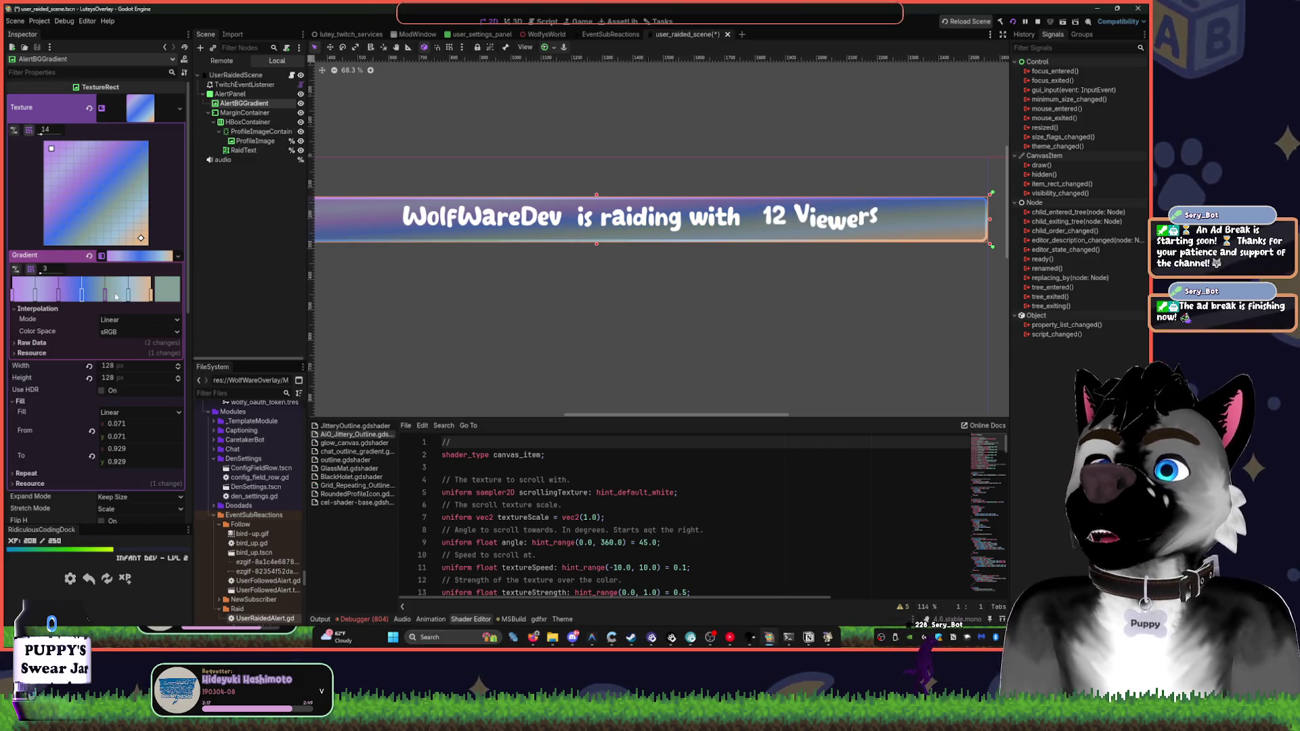
pyautogui.moveTo(39, 269)
pyautogui.mouseDown()
pyautogui.moveTo(151, 300)
pyautogui.moveTo(21, 298)
pyautogui.moveTo(142, 306)
pyautogui.moveTo(102, 298)
pyautogui.mouseUp()
pyautogui.scroll(-2, 530, 249)
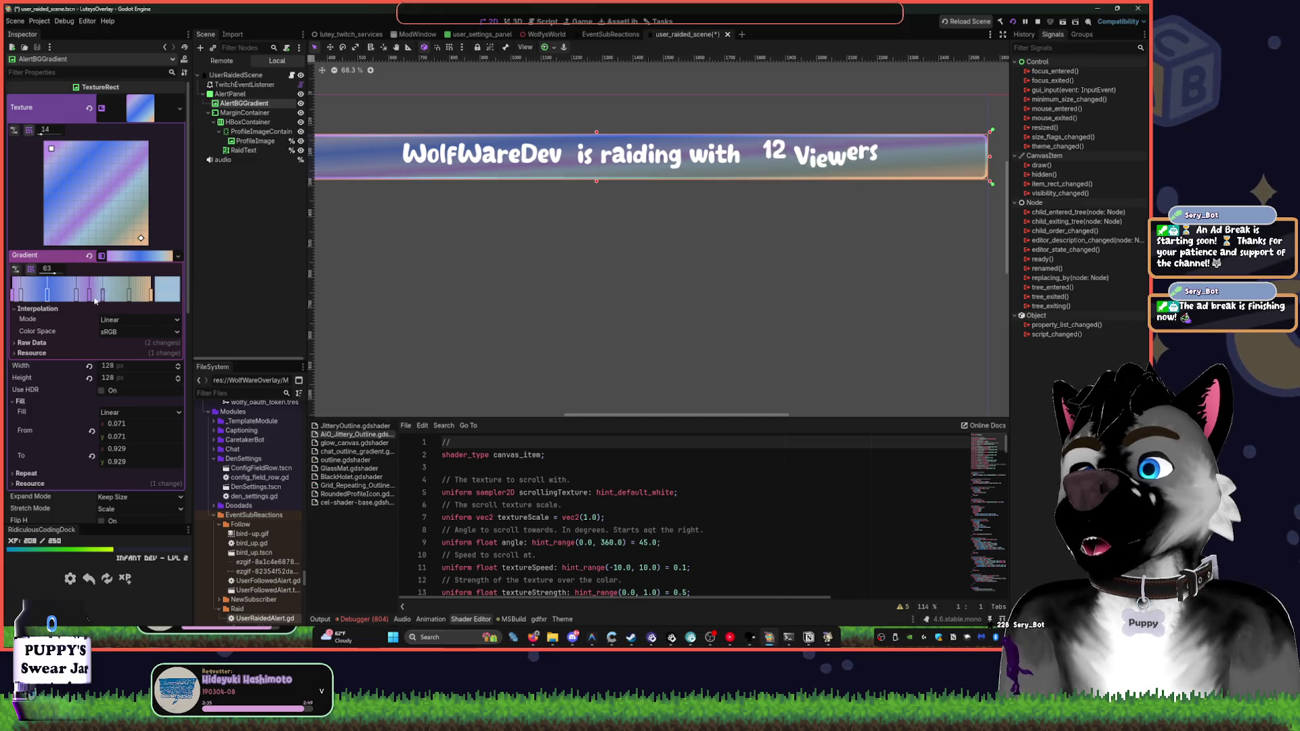
# Saturate the teal stop, slide a stop toward the middle, and delete the green stop.
pyautogui.doubleClick(128, 296)
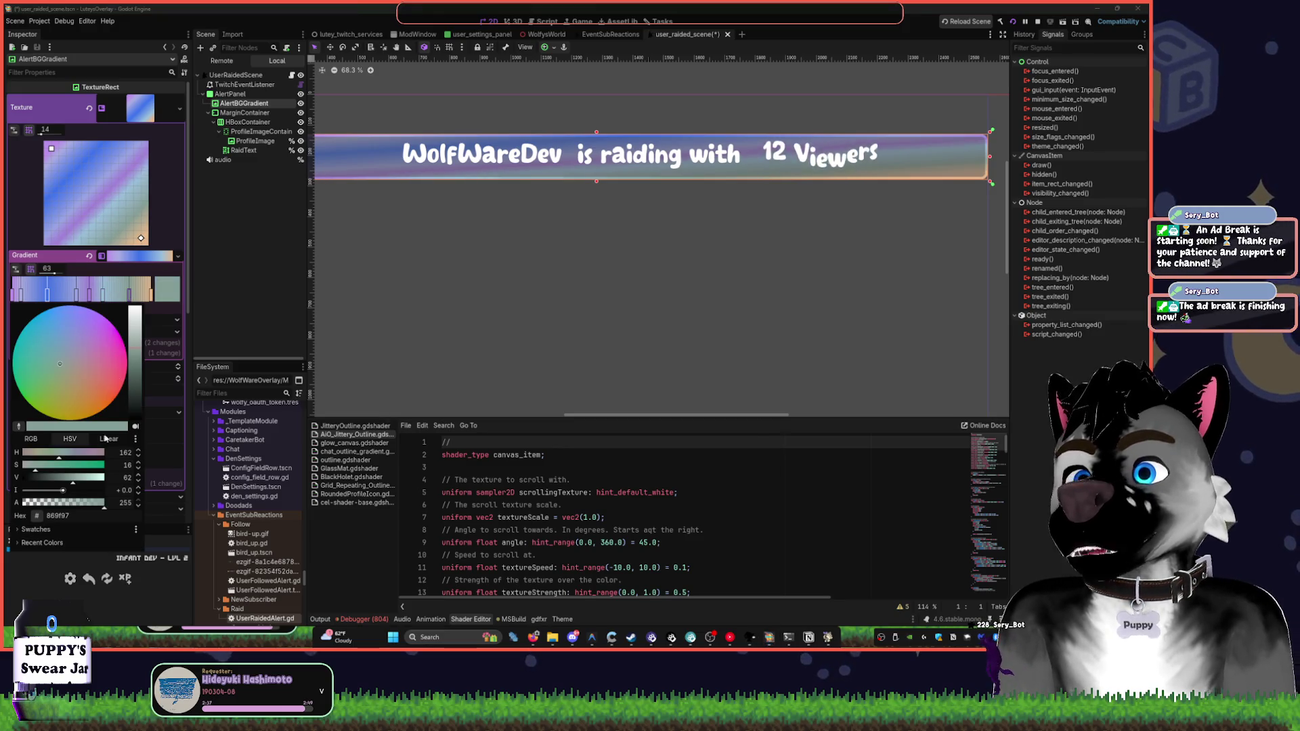
pyautogui.moveTo(59, 468); pyautogui.dragTo(66, 465)
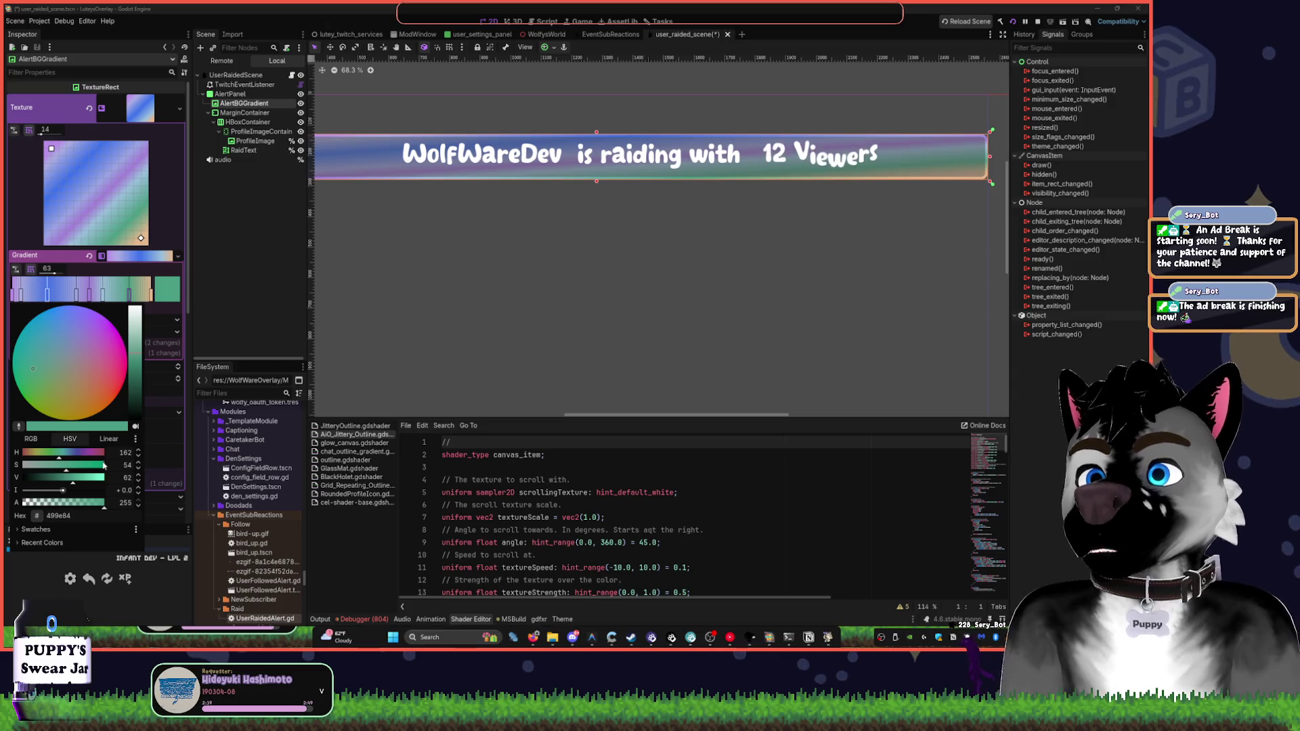
pyautogui.click(71, 300)
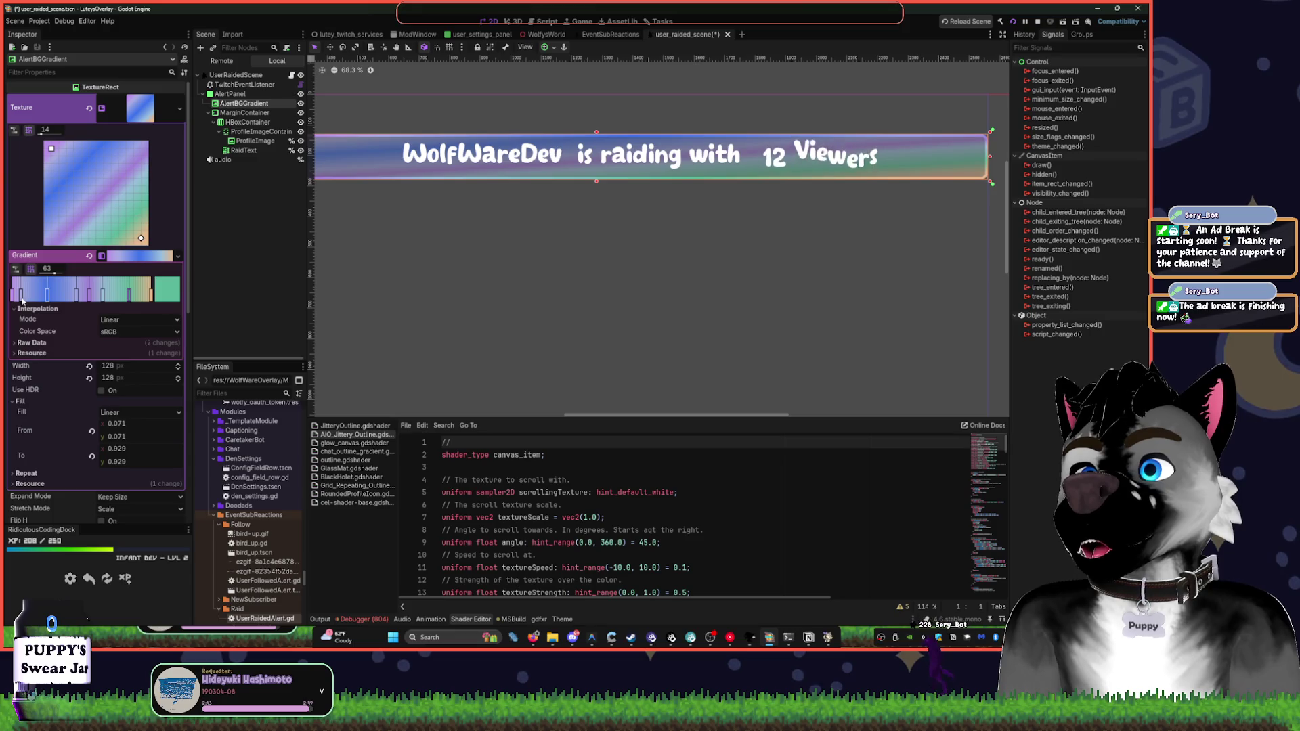
pyautogui.moveTo(22, 300)
pyautogui.mouseDown()
pyautogui.moveTo(132, 300)
pyautogui.moveTo(79, 299)
pyautogui.moveTo(96, 298)
pyautogui.mouseUp()
pyautogui.rightClick(96, 297)
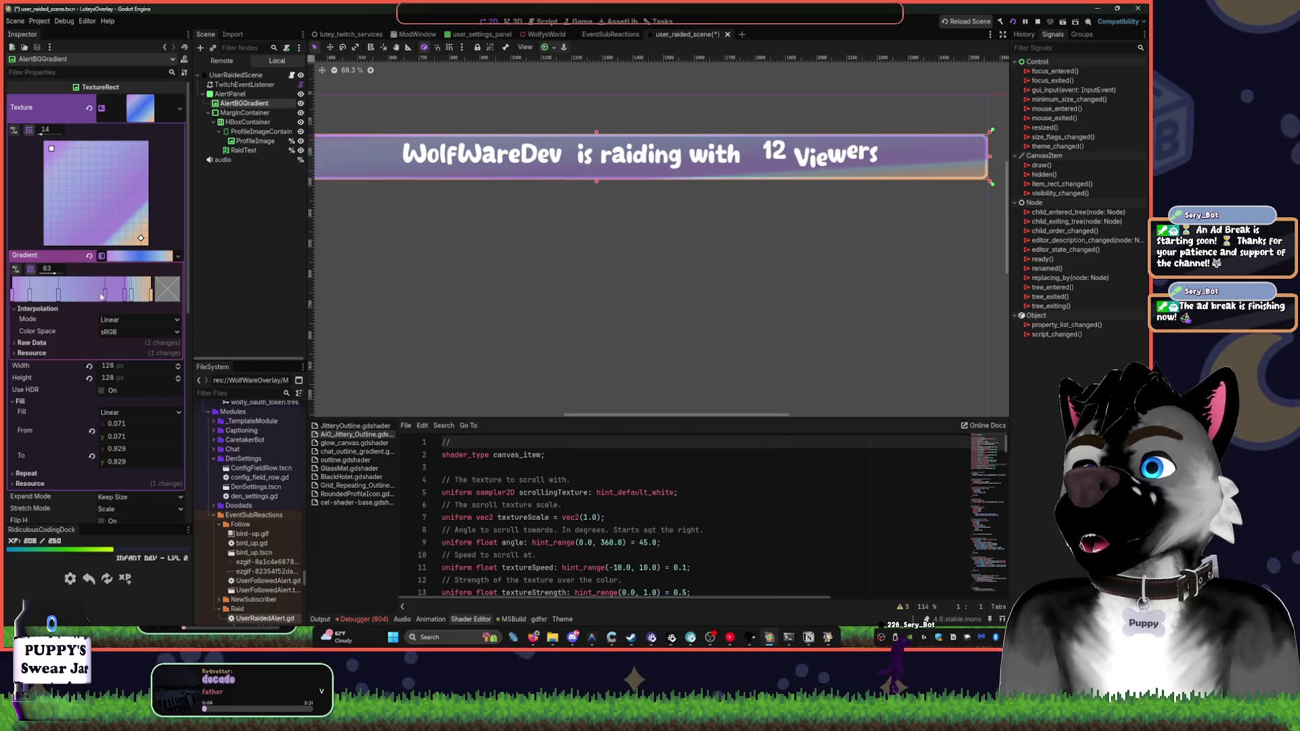
# Remove two gradient stops and reposition the middle and orange stops along the gradient.
pyautogui.rightClick(124, 298)
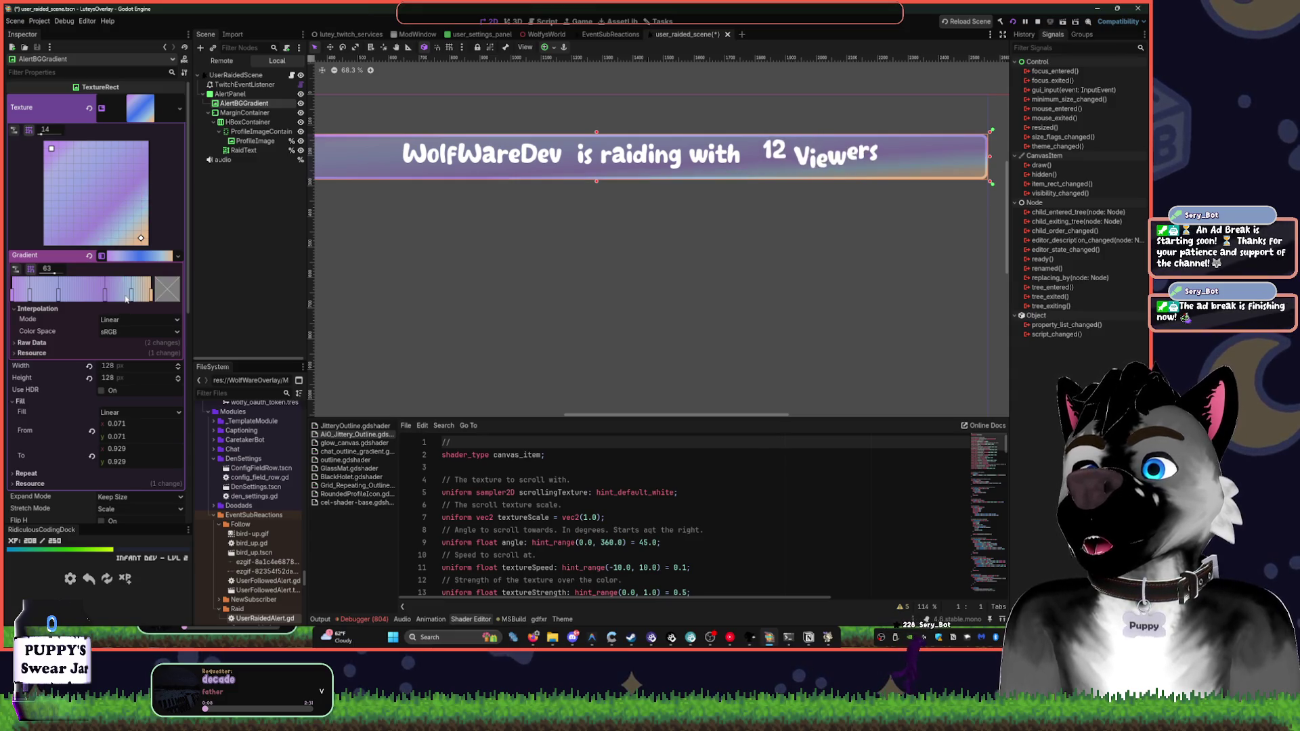
pyautogui.rightClick(109, 298)
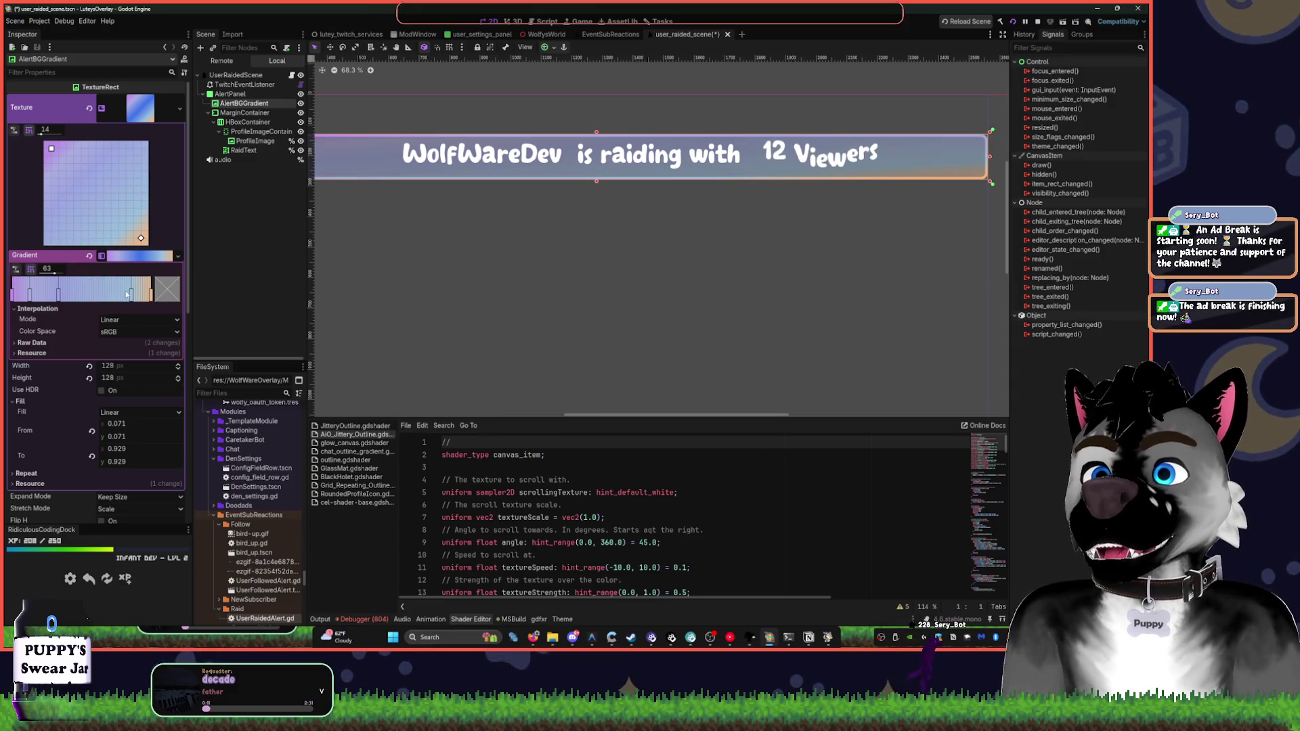
pyautogui.click(58, 297)
pyautogui.moveTo(58, 298)
pyautogui.mouseDown()
pyautogui.moveTo(112, 298)
pyautogui.moveTo(95, 298)
pyautogui.mouseUp()
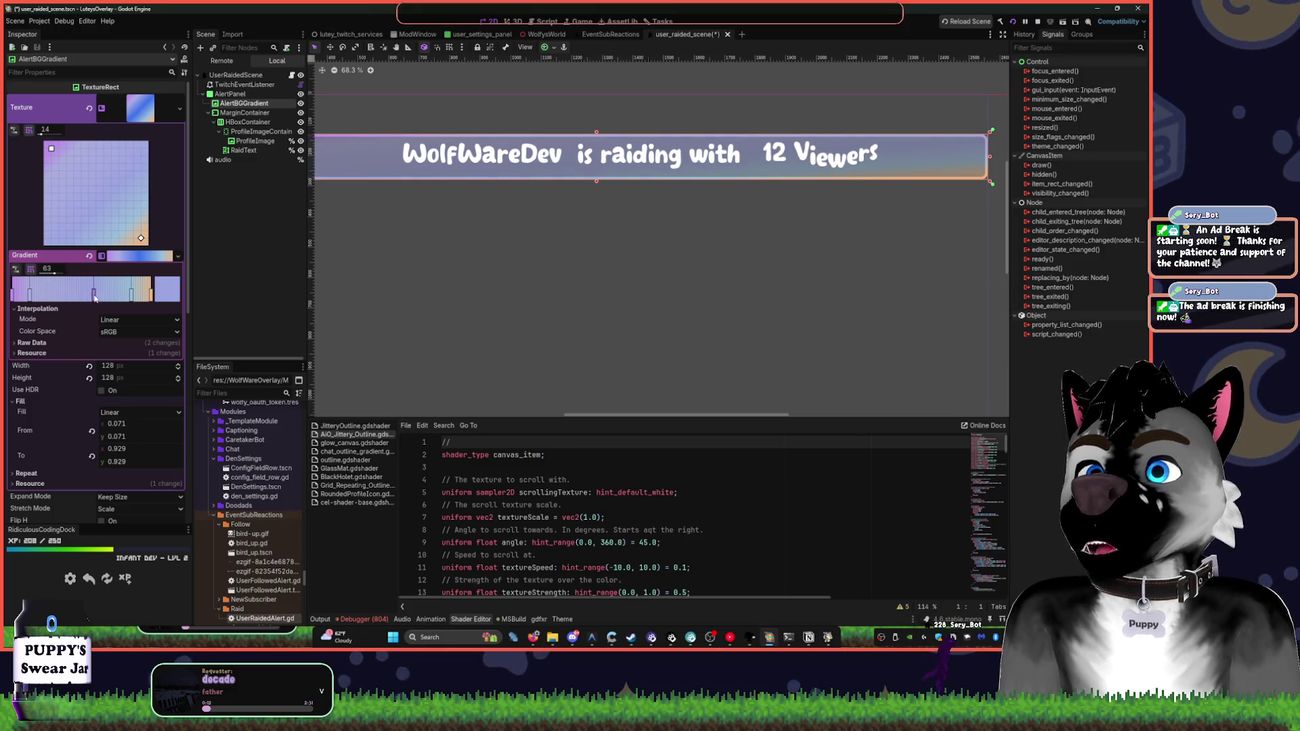
pyautogui.moveTo(95, 297); pyautogui.dragTo(65, 298)
pyautogui.click(141, 298)
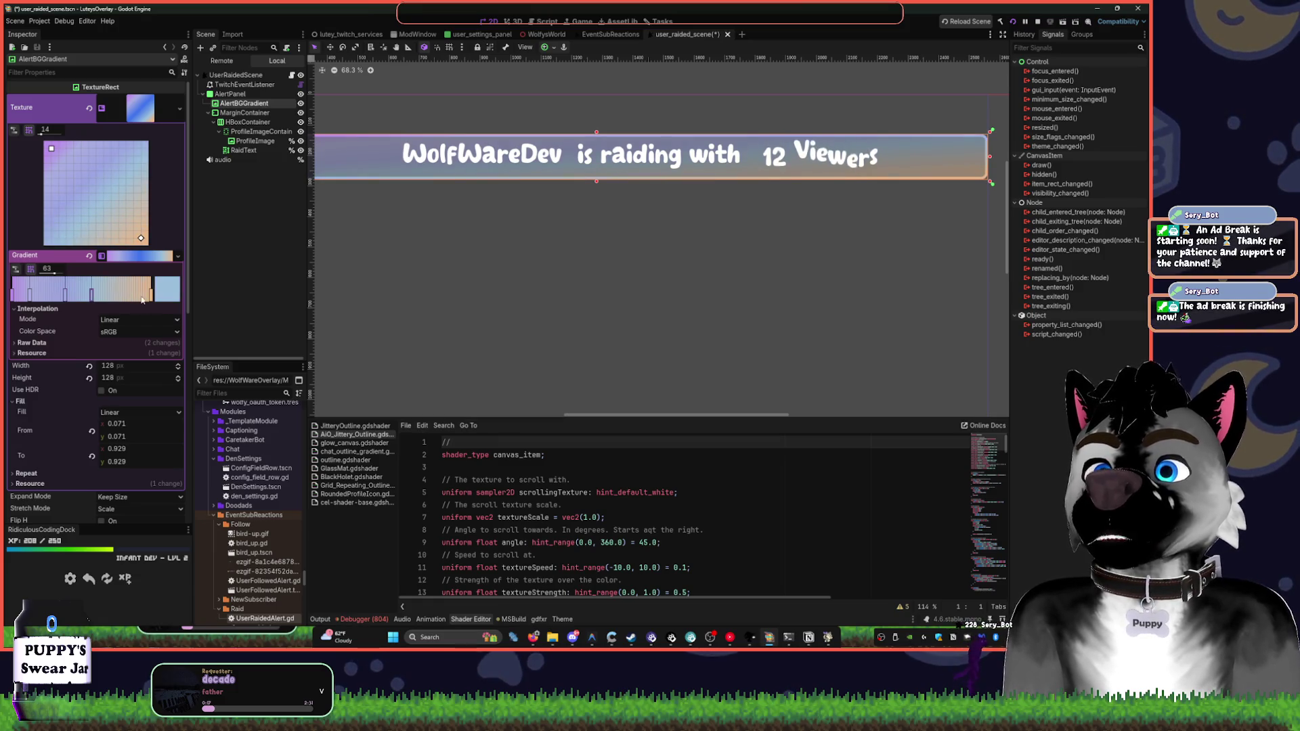
pyautogui.moveTo(152, 297); pyautogui.dragTo(91, 298)
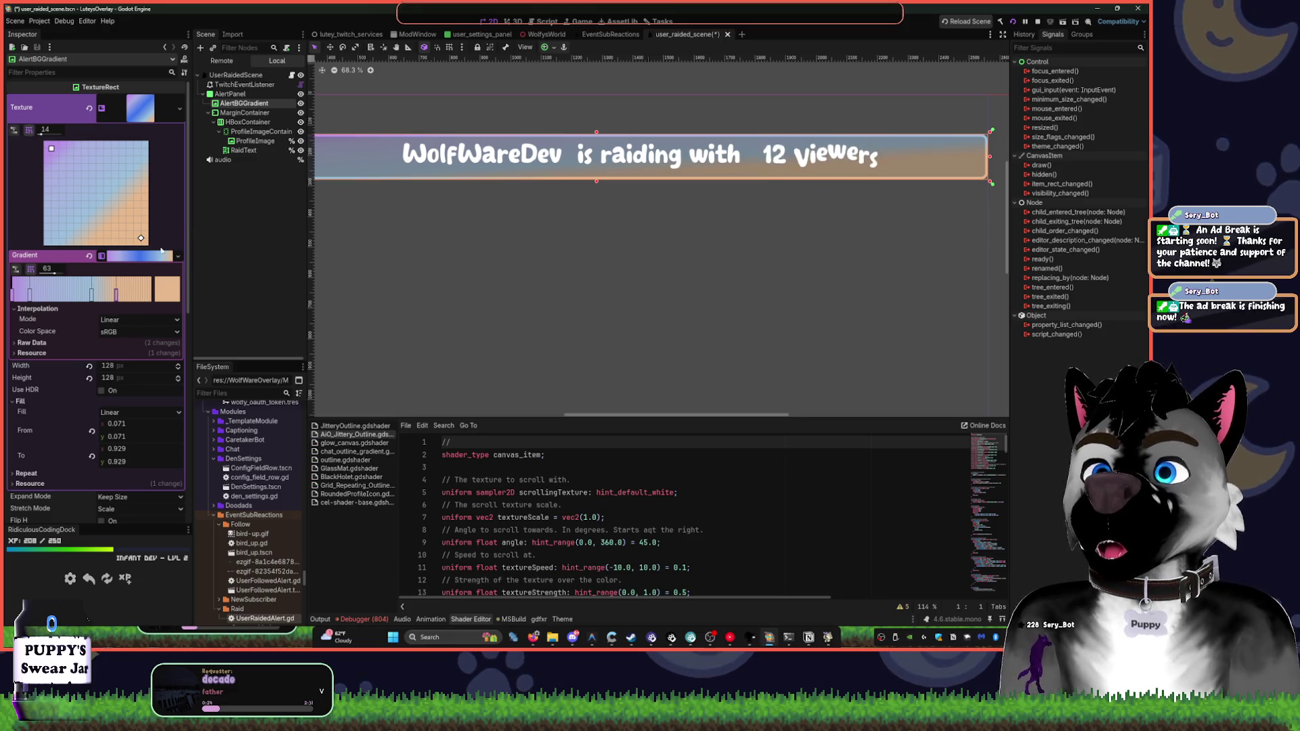
# Saturate the orange stop, strengthen the light blue stop, and shift the lavender stop toward purple.
pyautogui.doubleClick(118, 295)
pyautogui.moveTo(67, 472); pyautogui.dragTo(96, 473)
pyautogui.click(206, 299)
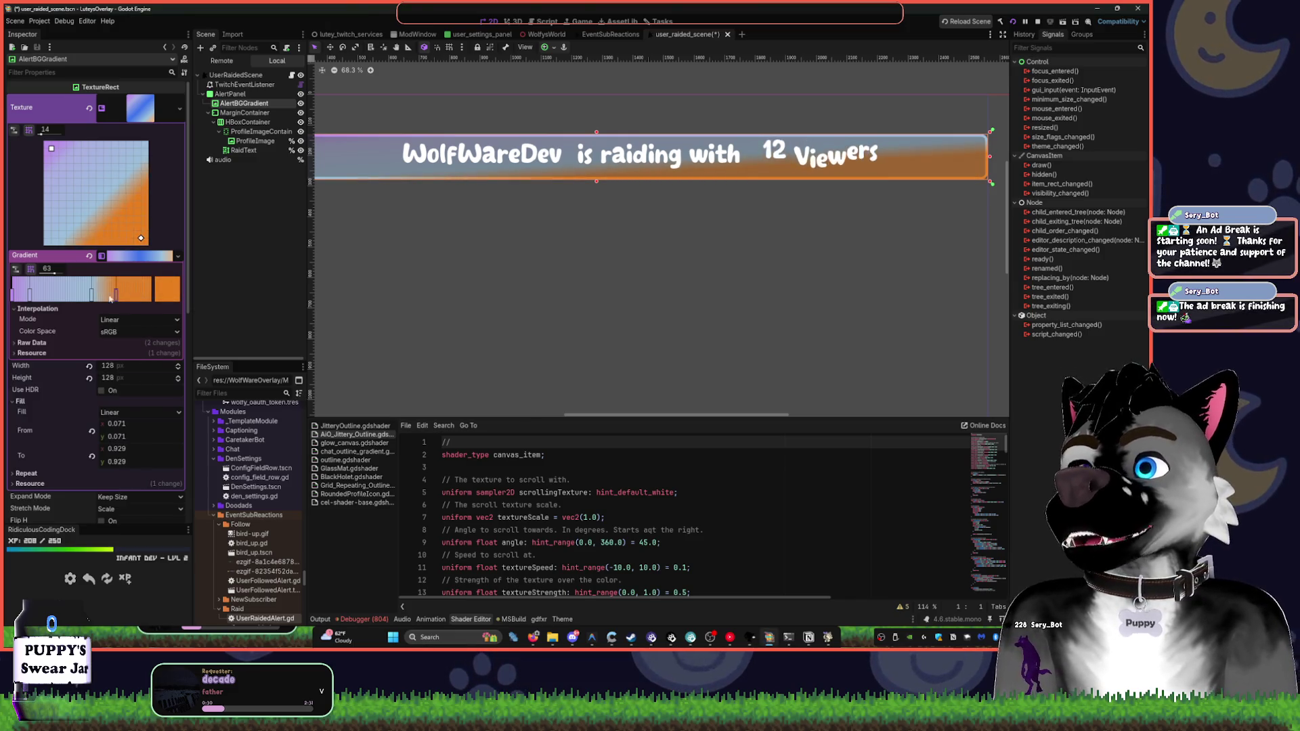
pyautogui.doubleClick(92, 295)
pyautogui.moveTo(66, 468); pyautogui.dragTo(90, 472)
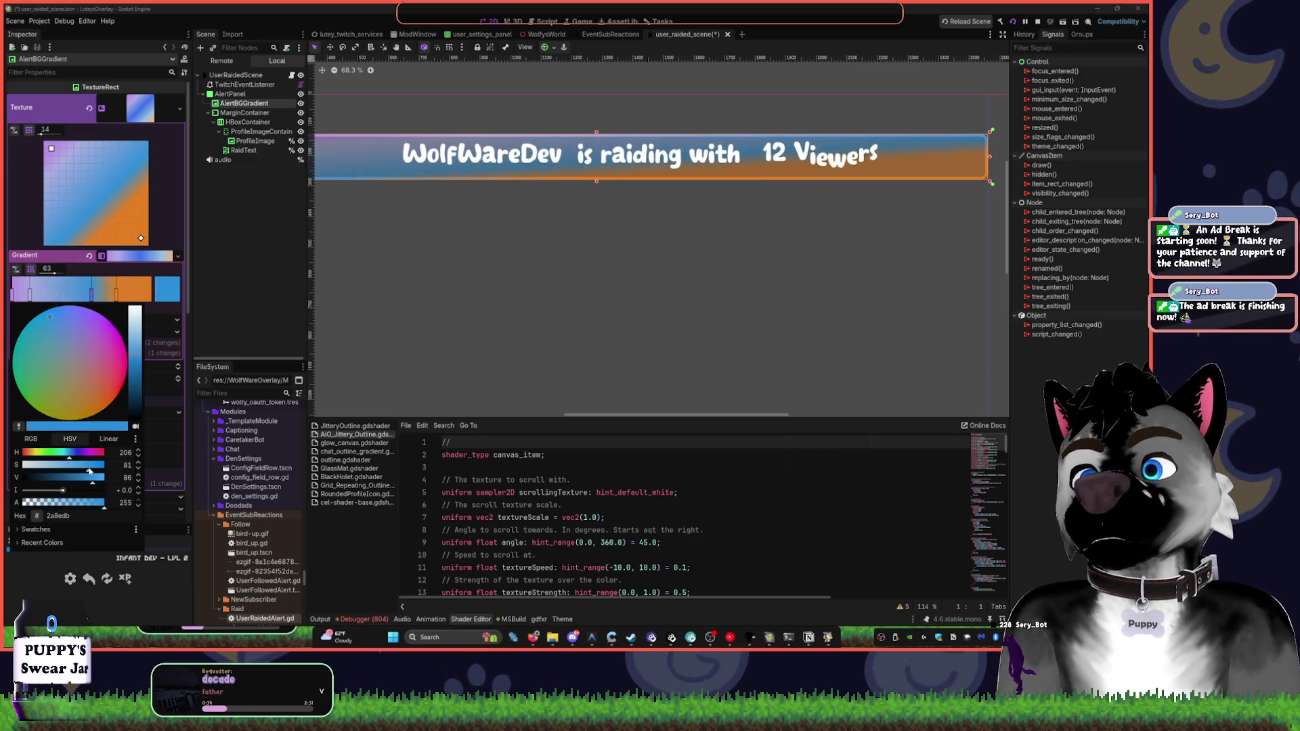
pyautogui.click(262, 205)
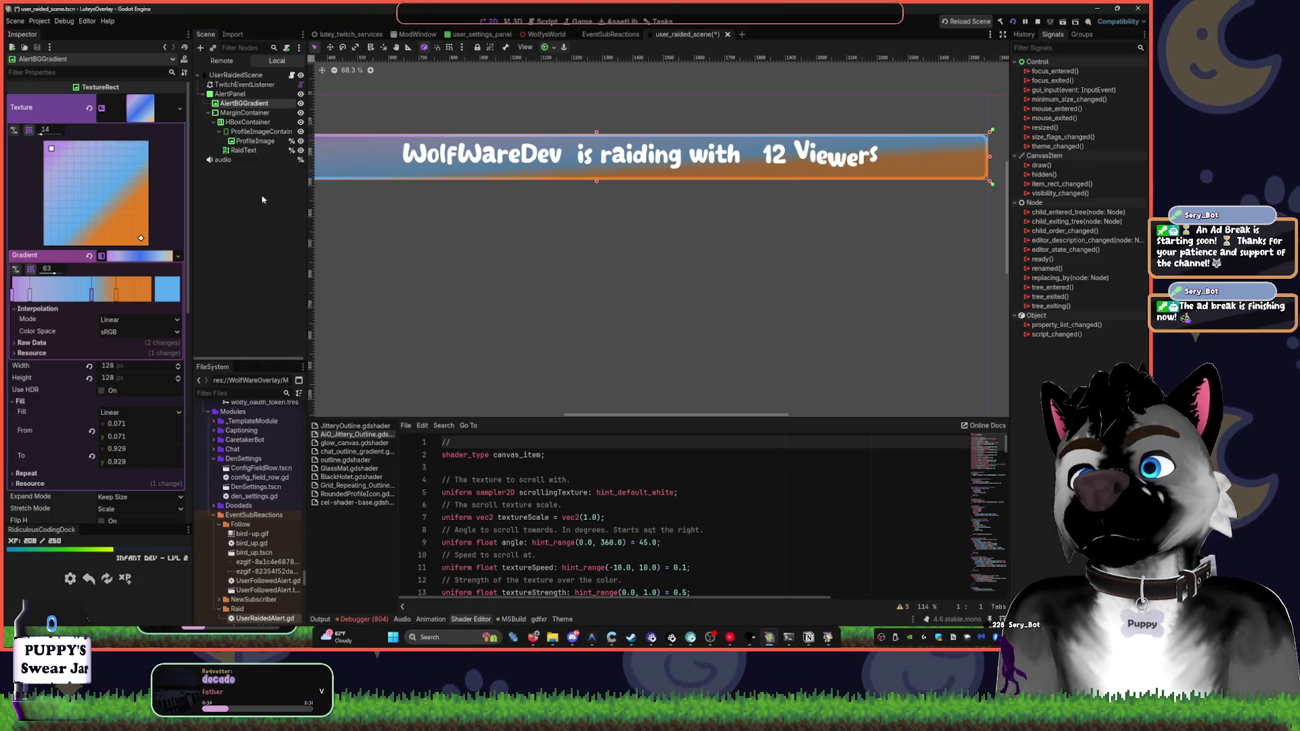
pyautogui.doubleClick(31, 298)
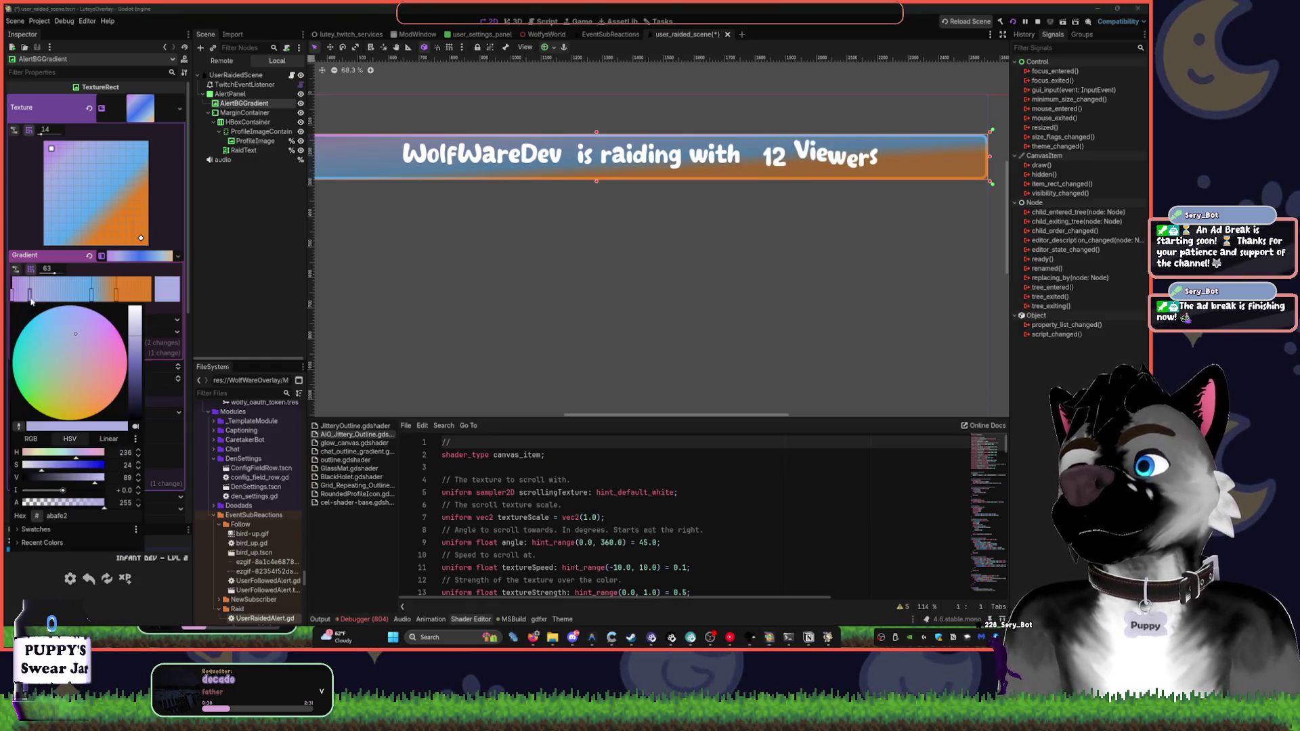
pyautogui.moveTo(76, 334); pyautogui.dragTo(85, 331)
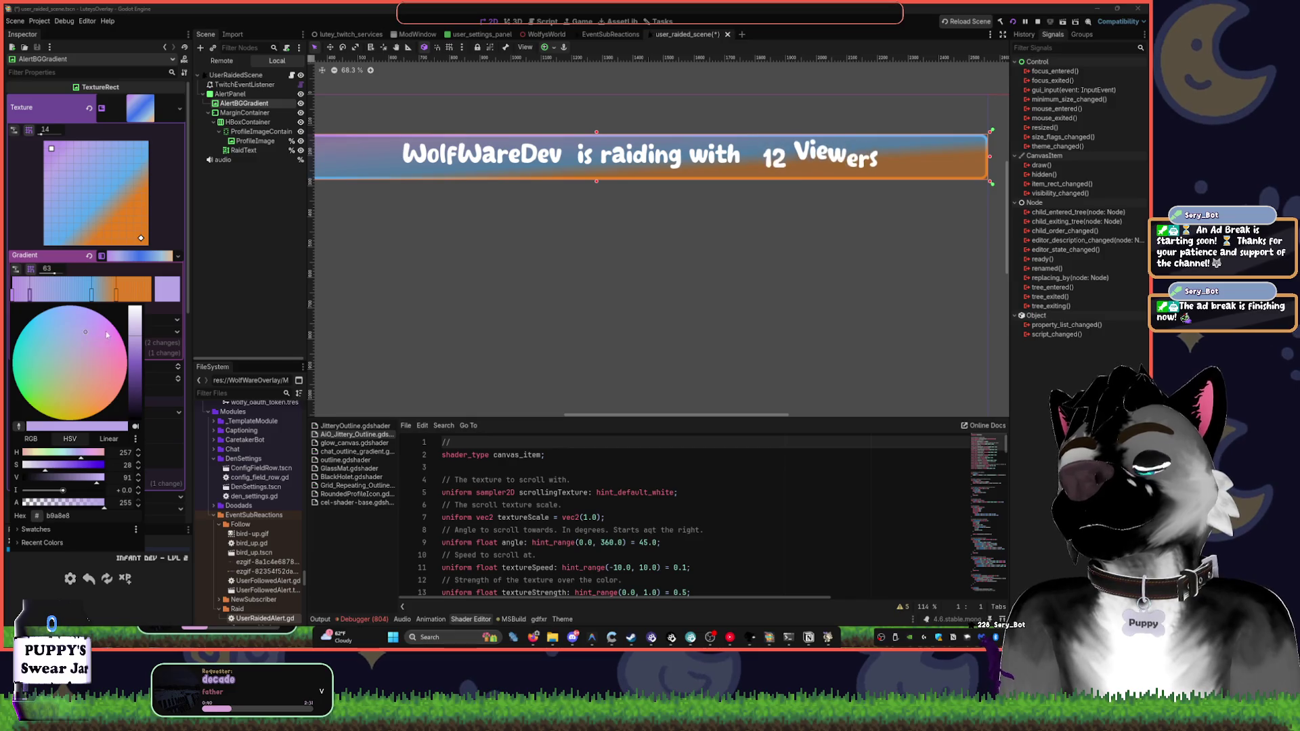
pyautogui.click(156, 298)
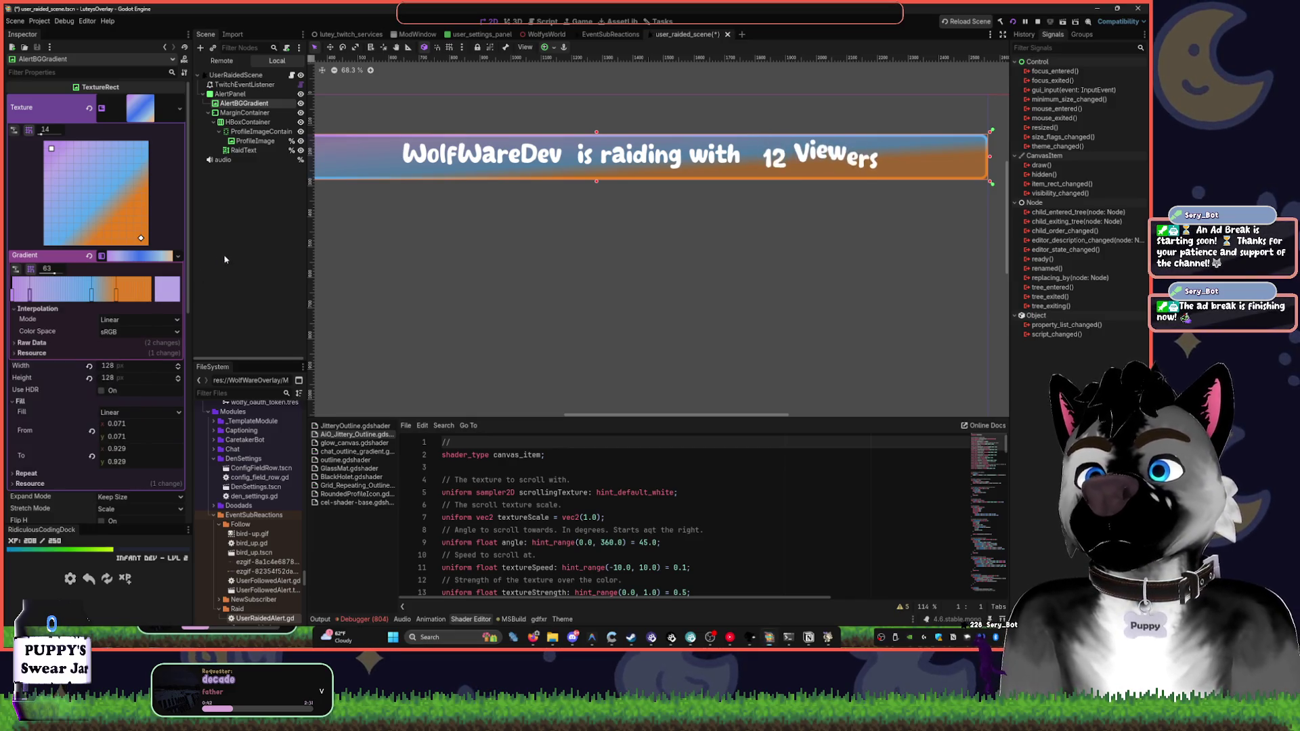
# Set gradient snapping to 2 and move the purple stop to the gradient's left edge.
pyautogui.moveTo(31, 304); pyautogui.dragTo(11, 298)
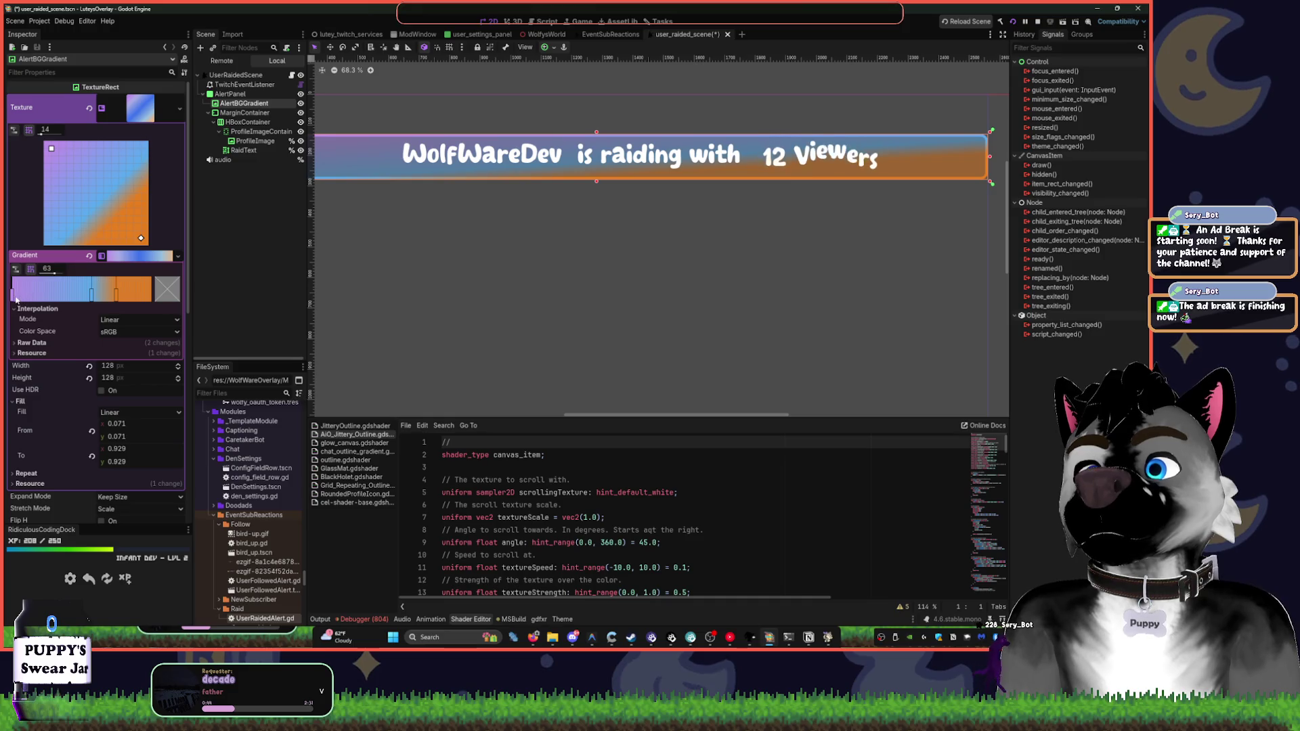
pyautogui.doubleClick(12, 298)
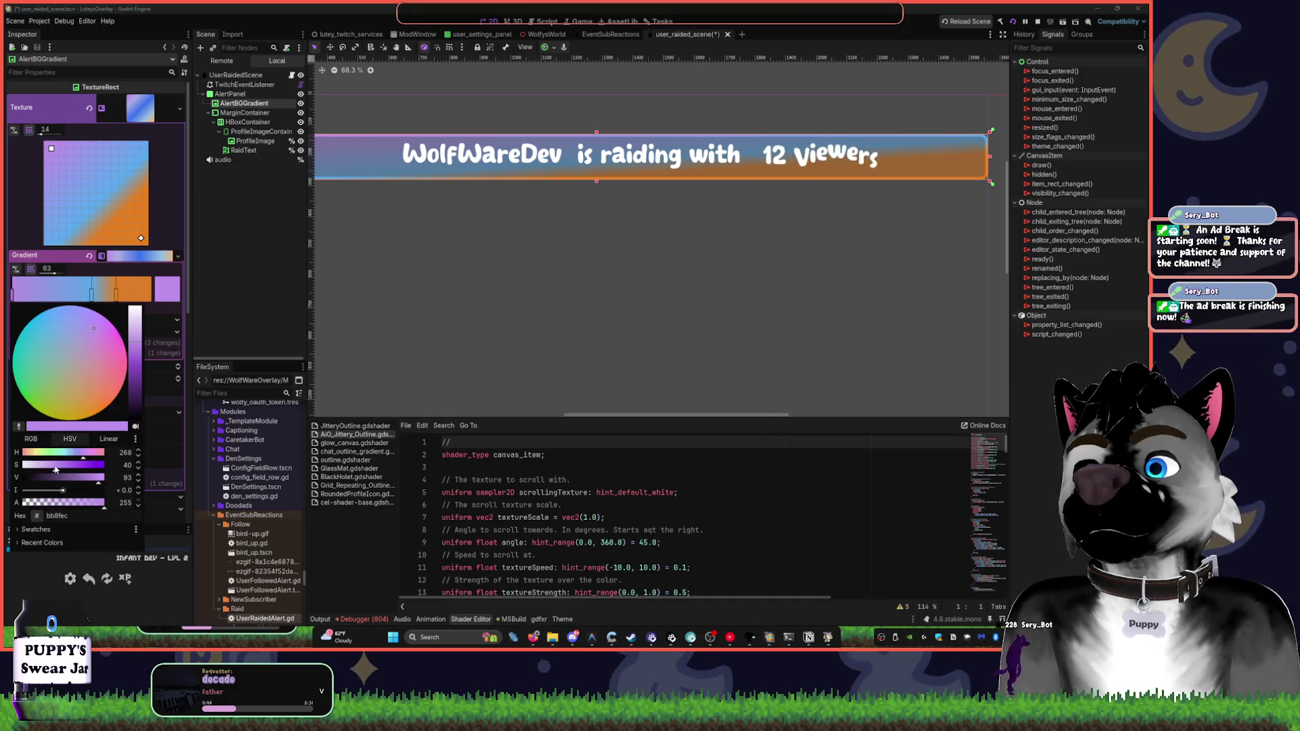
pyautogui.click(30, 295)
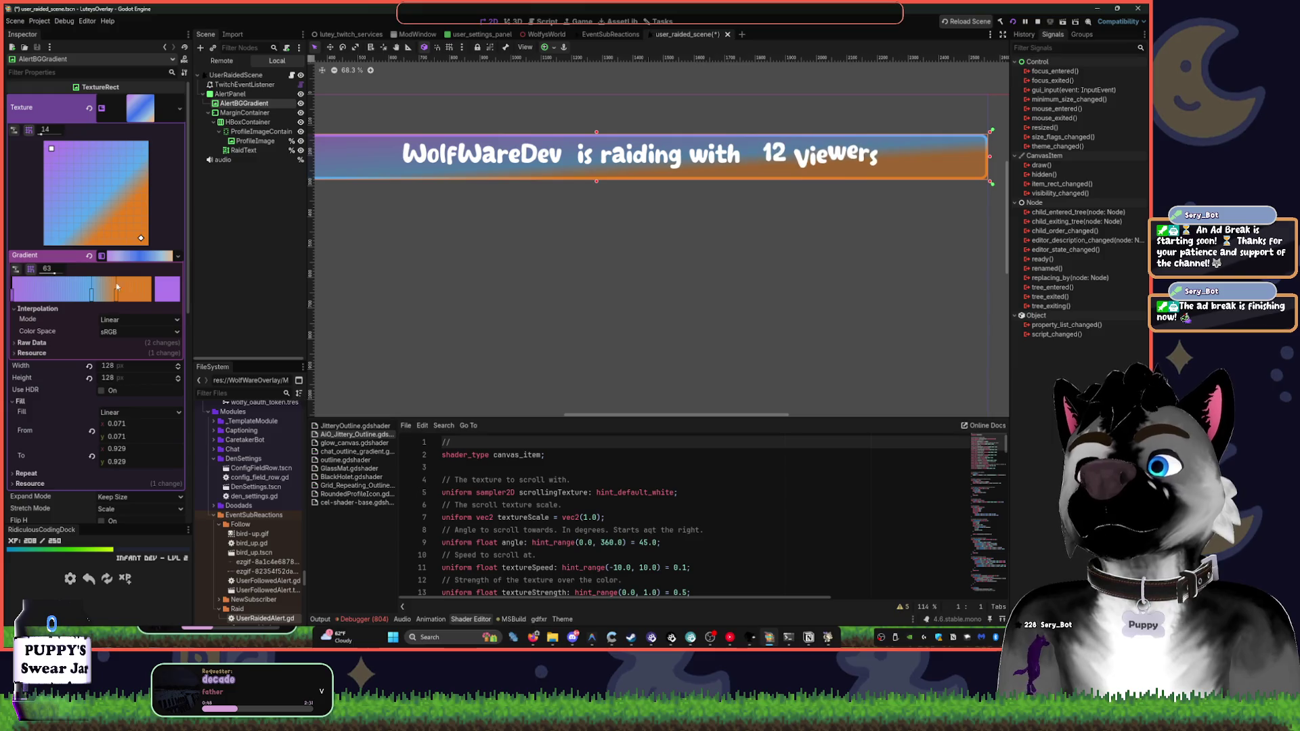
pyautogui.moveTo(13, 298); pyautogui.dragTo(127, 298)
pyautogui.moveTo(51, 273); pyautogui.dragTo(40, 273)
pyautogui.click(15, 295)
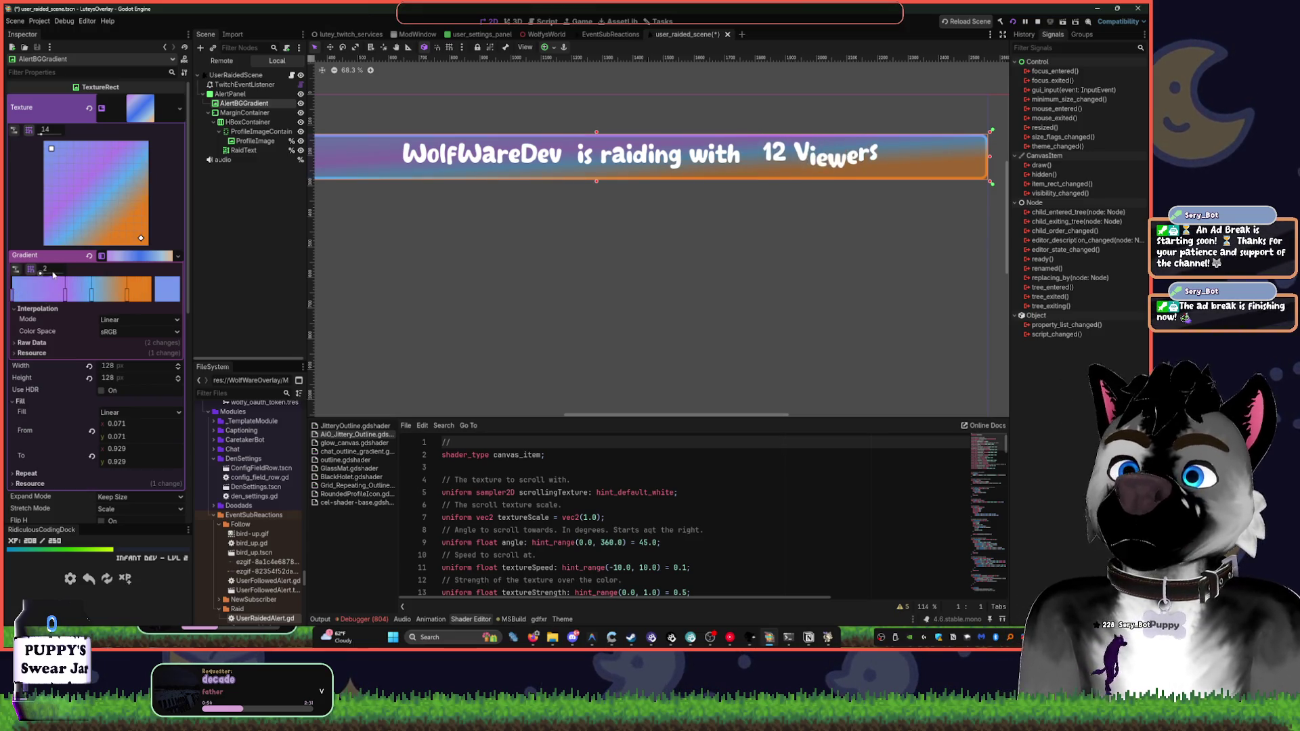
pyautogui.press('Delete')
pyautogui.moveTo(54, 296)
pyautogui.mouseDown()
pyautogui.moveTo(37, 299)
pyautogui.moveTo(143, 292)
pyautogui.mouseUp()
# Angle the gradient fill from the left edge up toward the right edge.
pyautogui.moveTo(51, 149)
pyautogui.mouseDown()
pyautogui.moveTo(51, 201)
pyautogui.moveTo(19, 219)
pyautogui.mouseUp()
pyautogui.moveTo(139, 237); pyautogui.dragTo(148, 178)
pyautogui.scroll(-3, 511, 216)
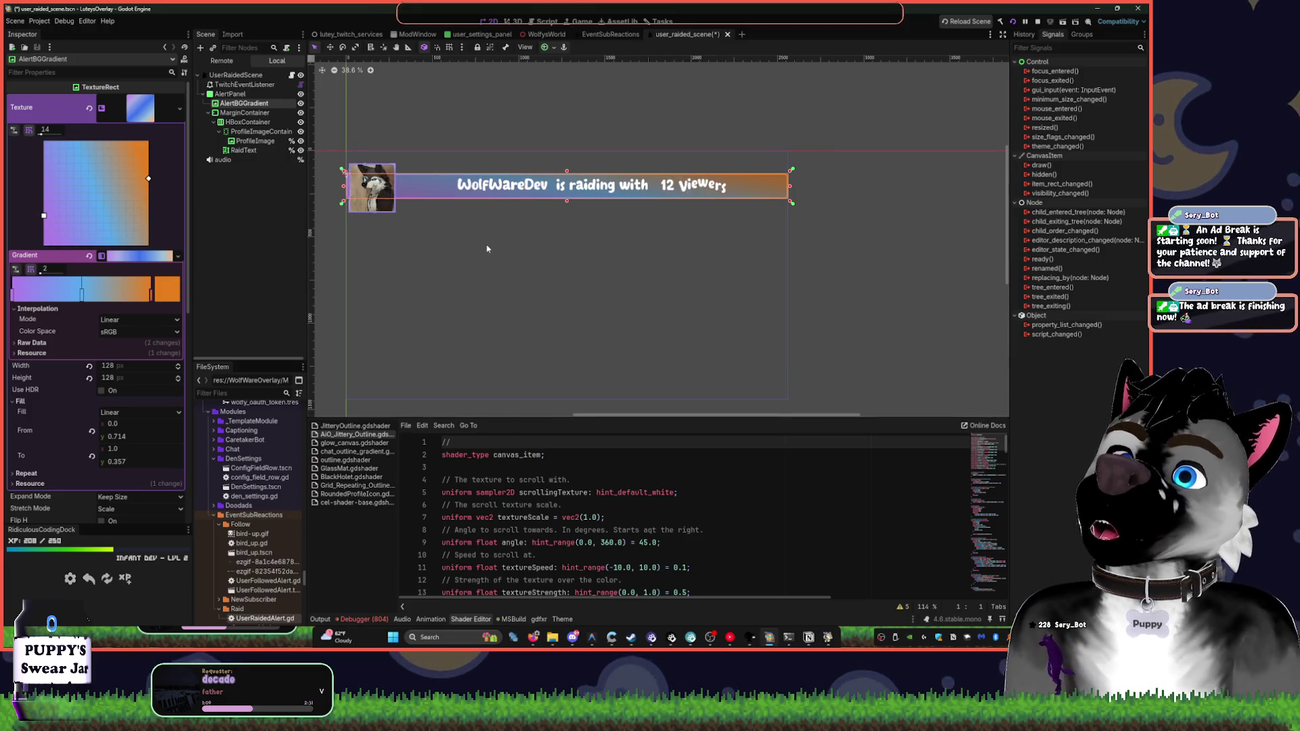
pyautogui.click(149, 296)
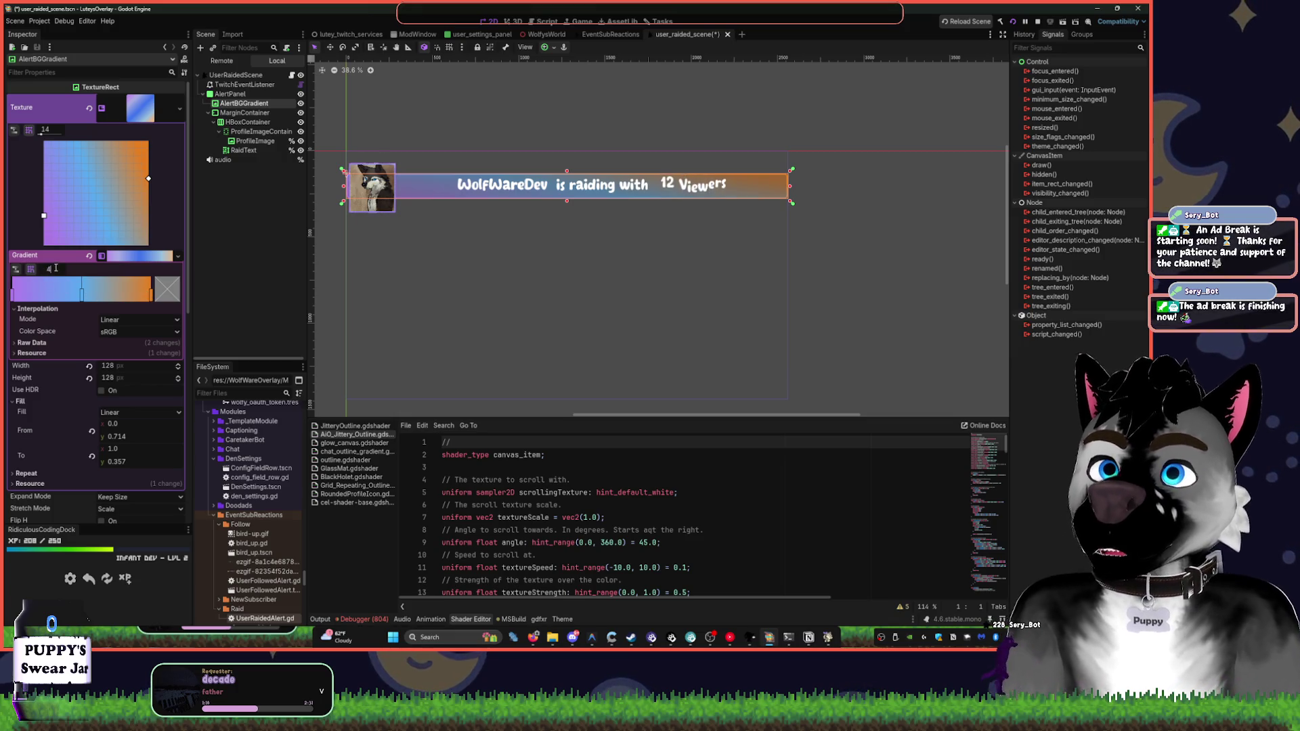
pyautogui.click(116, 295)
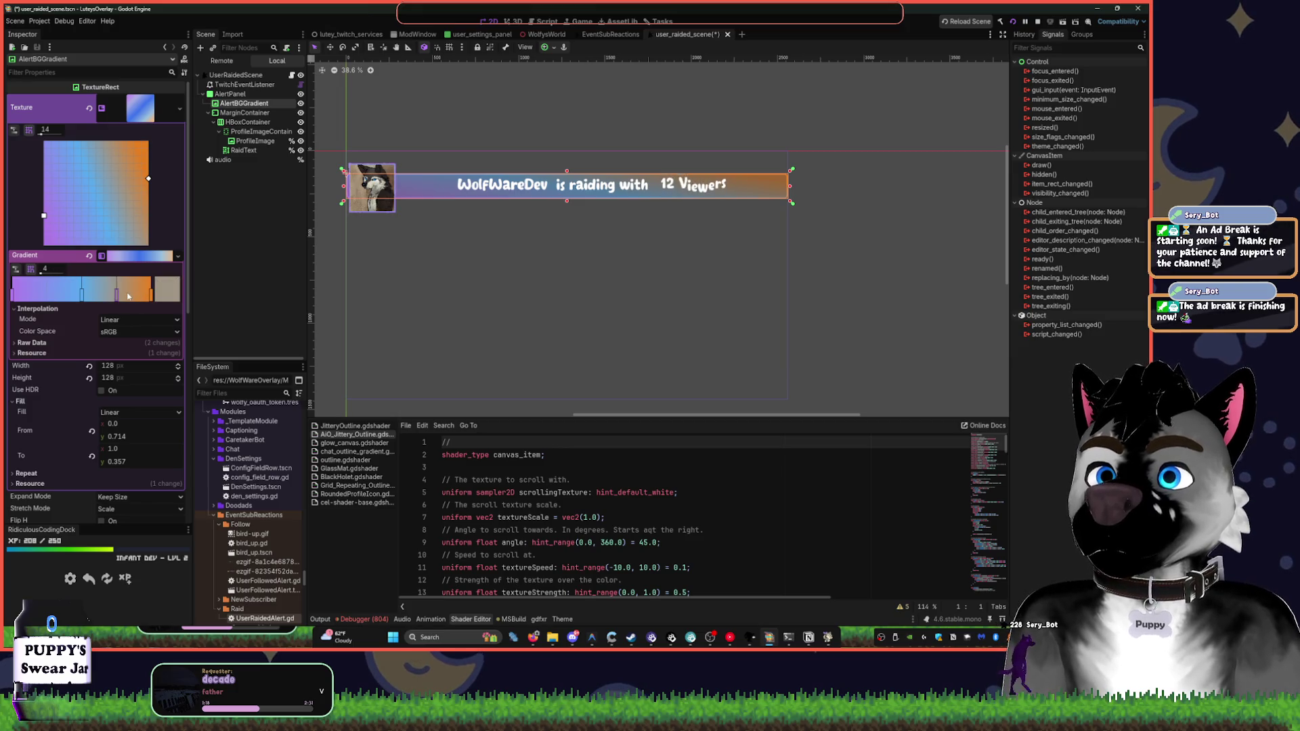
pyautogui.rightClick(117, 295)
pyautogui.doubleClick(151, 293)
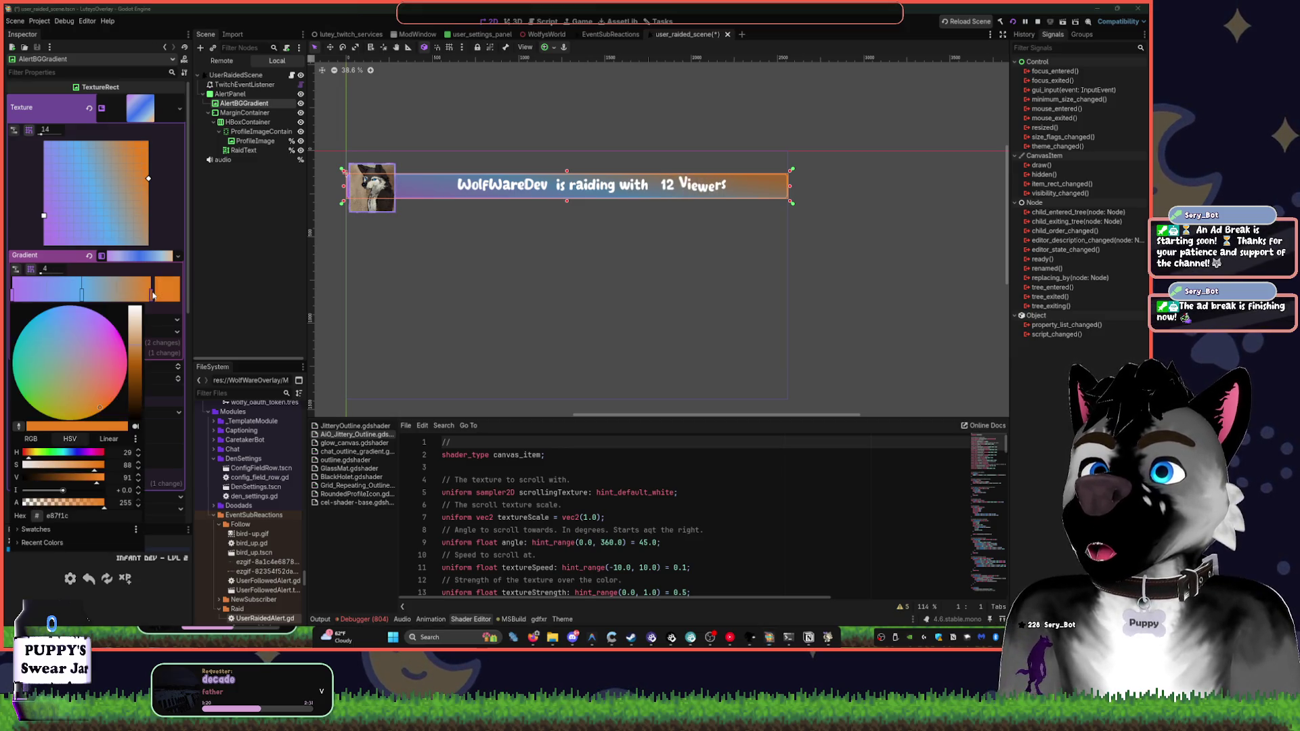
pyautogui.click(142, 291)
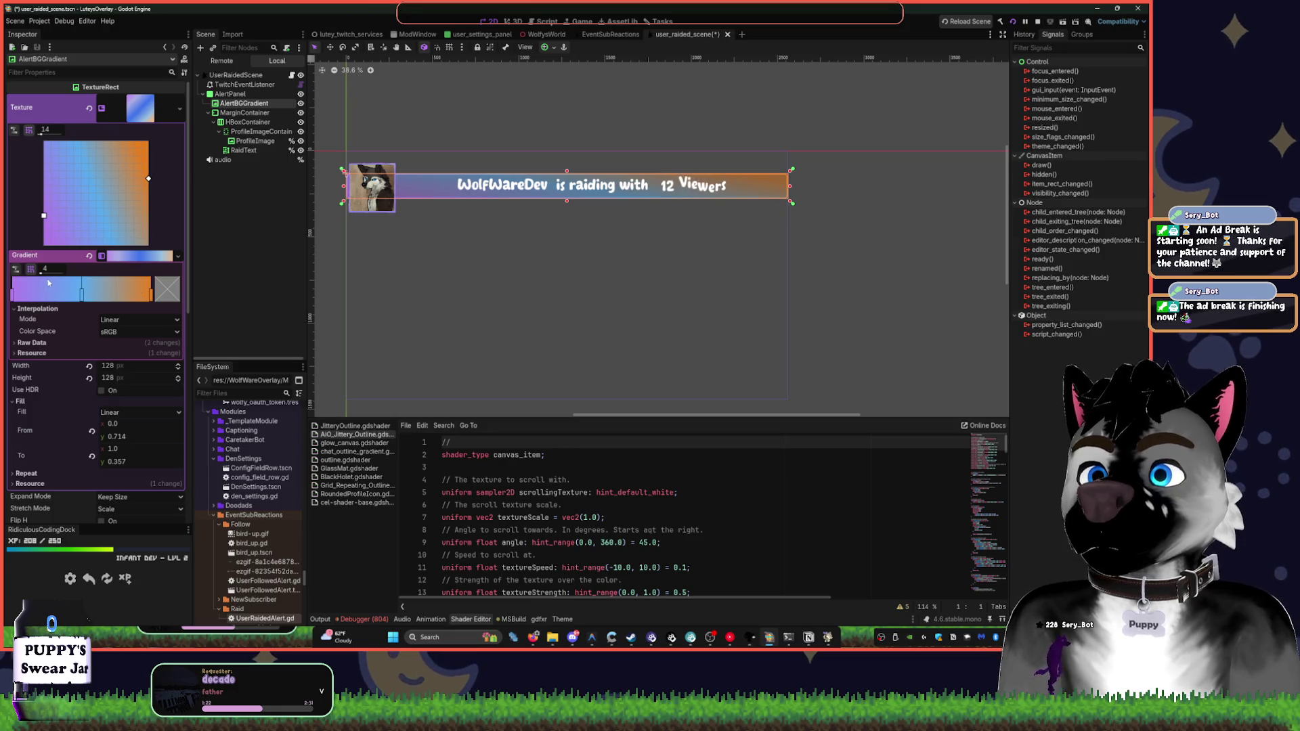
# Move the orange stop to the left end and reselect the AlertBGGradient node.
pyautogui.scroll(7, 45, 276)
pyautogui.click(147, 297)
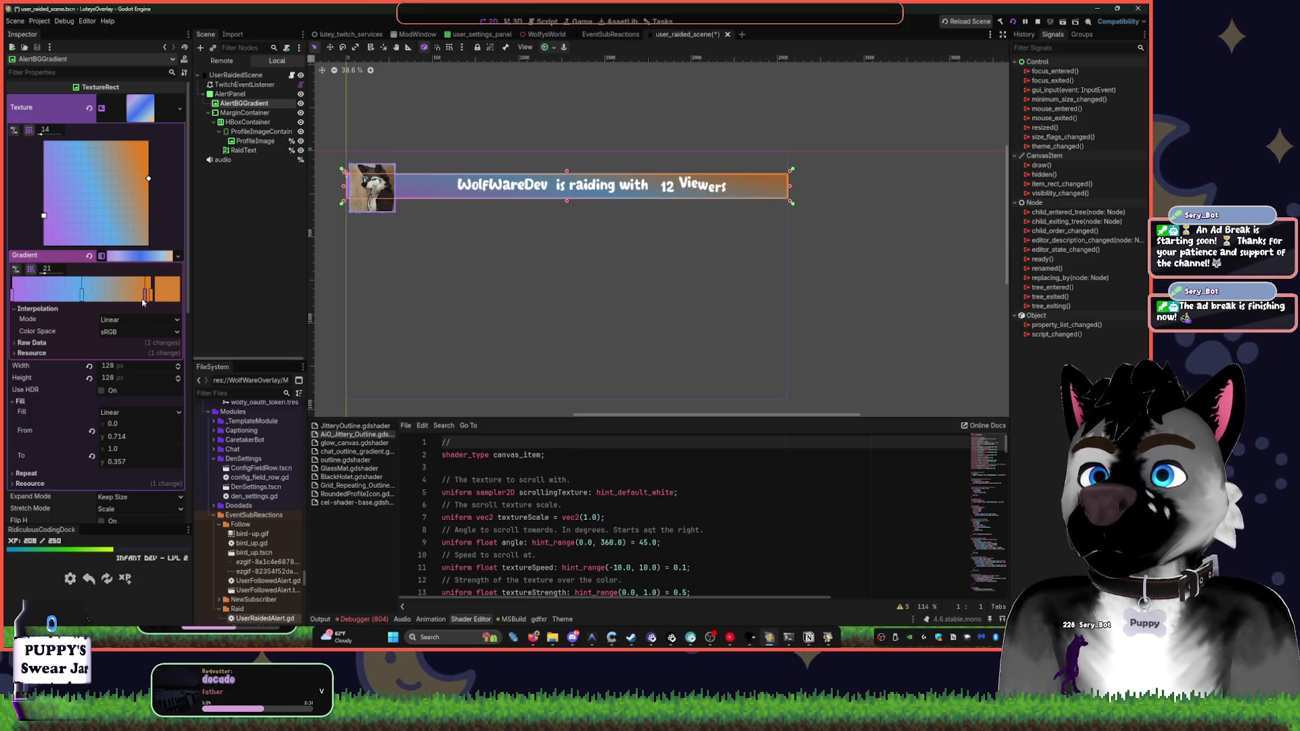
pyautogui.moveTo(143, 296); pyautogui.dragTo(19, 298)
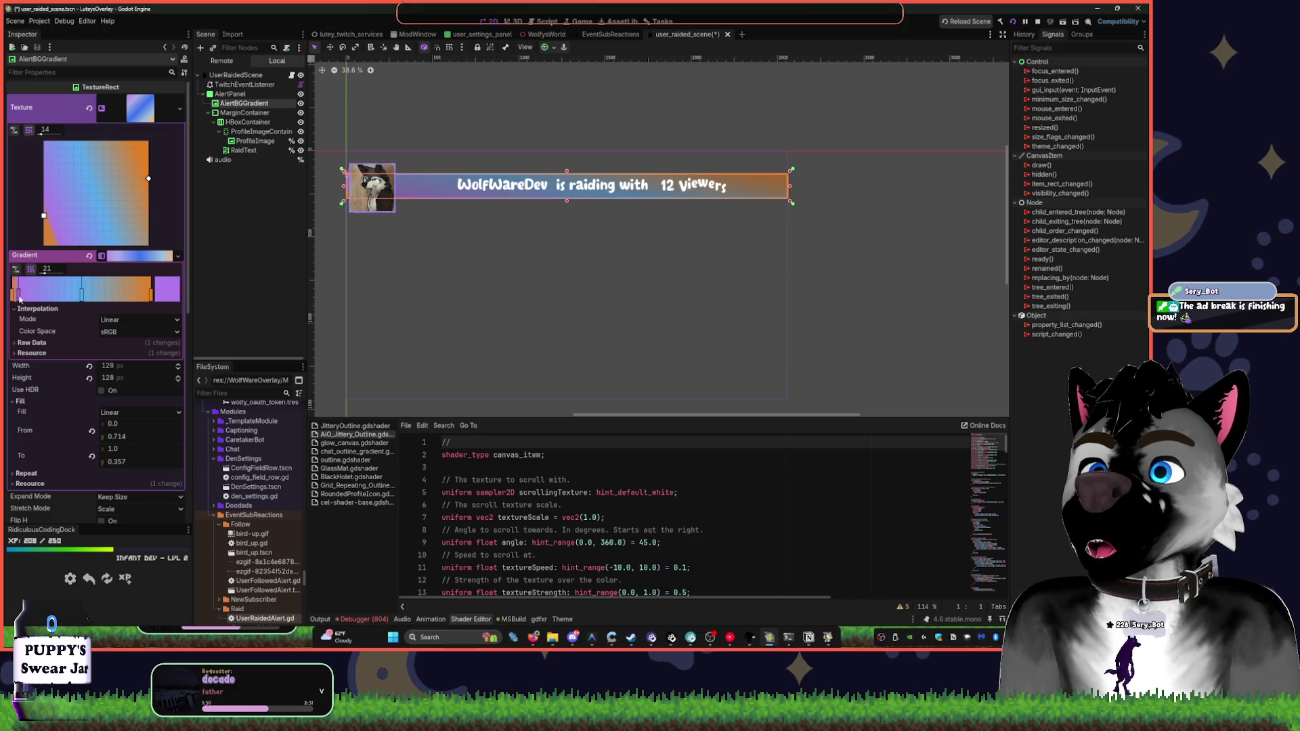
pyautogui.hotkey('ctrl', 'v')
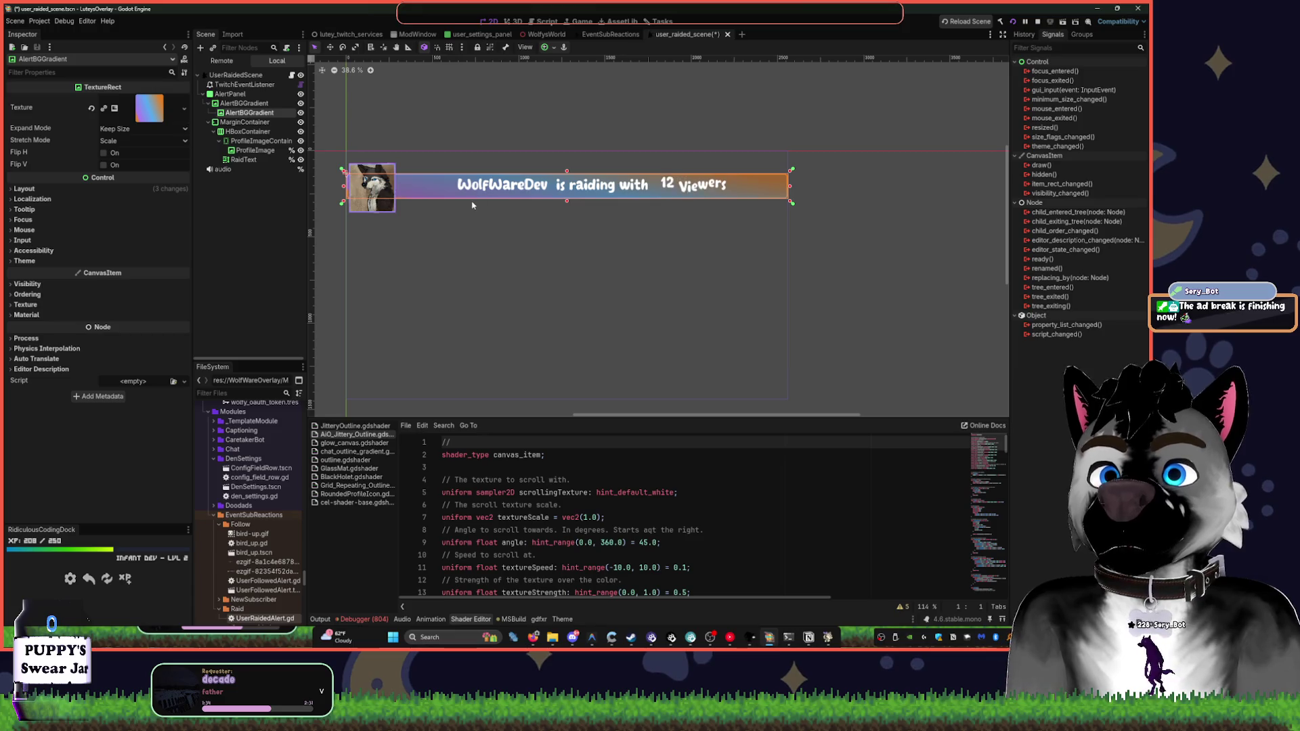
pyautogui.hotkey('ctrl', 'z')
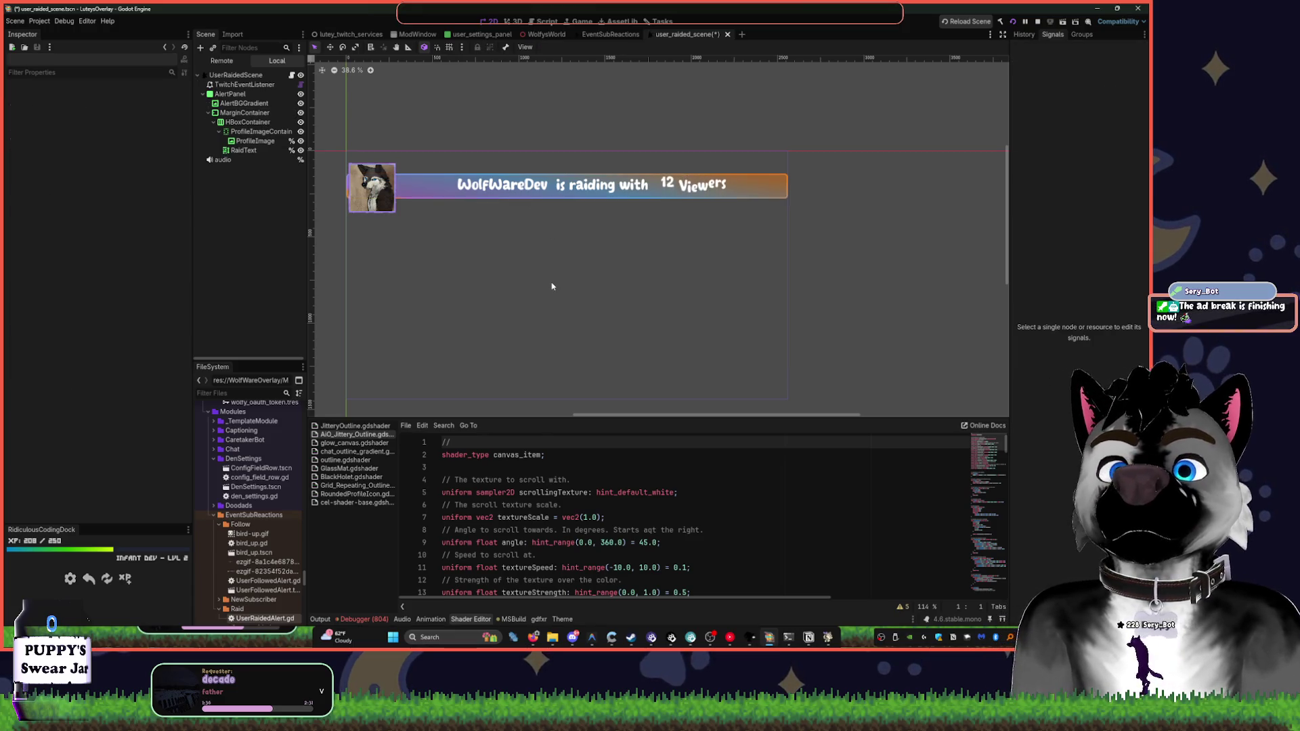
pyautogui.click(241, 102)
# Shift a left stop rightward and make the leftmost gradient stop pure white.
pyautogui.moveTo(29, 306); pyautogui.dragTo(49, 311)
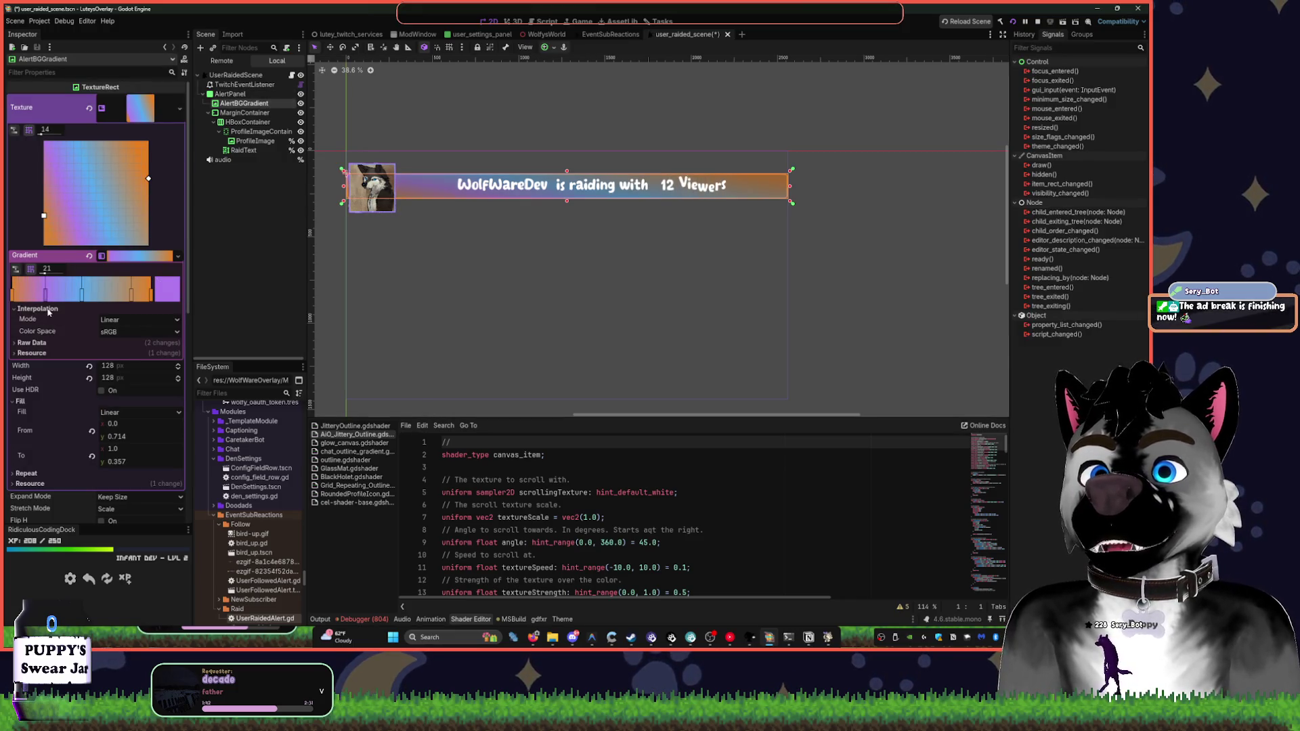
pyautogui.doubleClick(13, 302)
pyautogui.moveTo(133, 375); pyautogui.dragTo(125, 283)
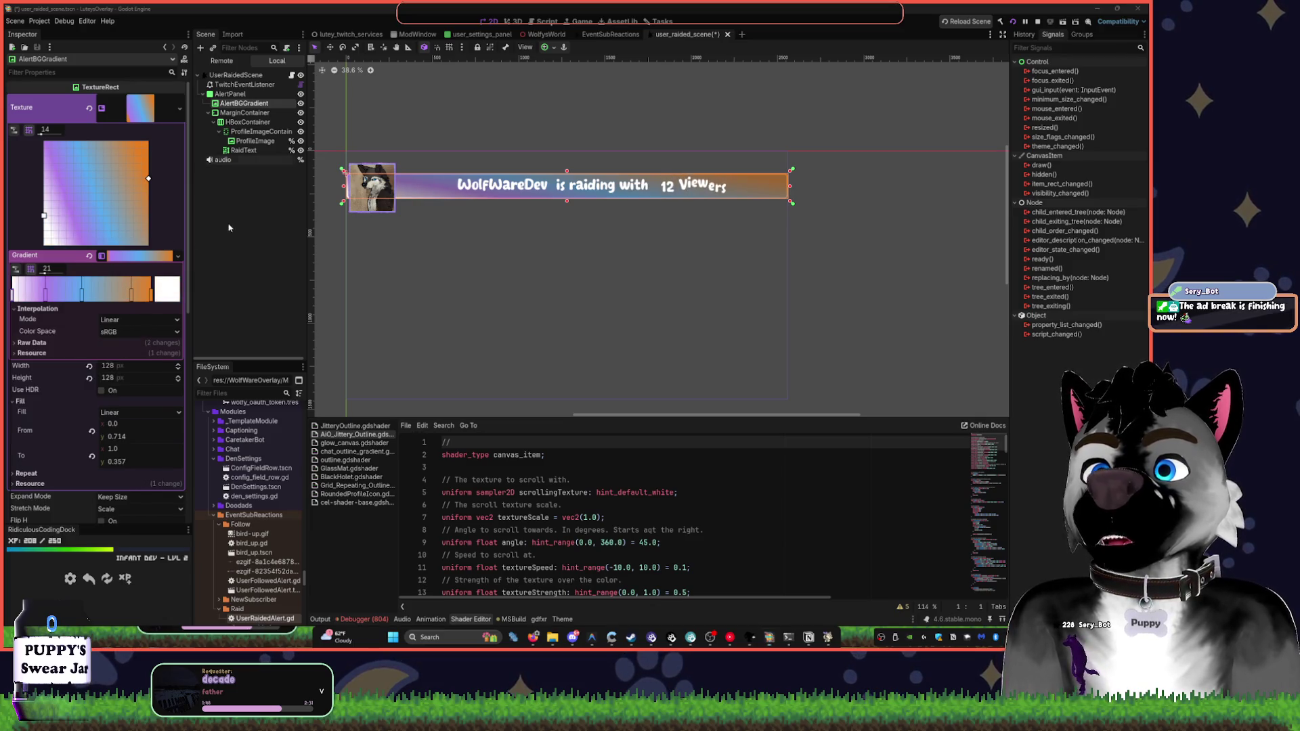
pyautogui.click(136, 312)
pyautogui.moveTo(136, 312); pyautogui.dragTo(227, 258)
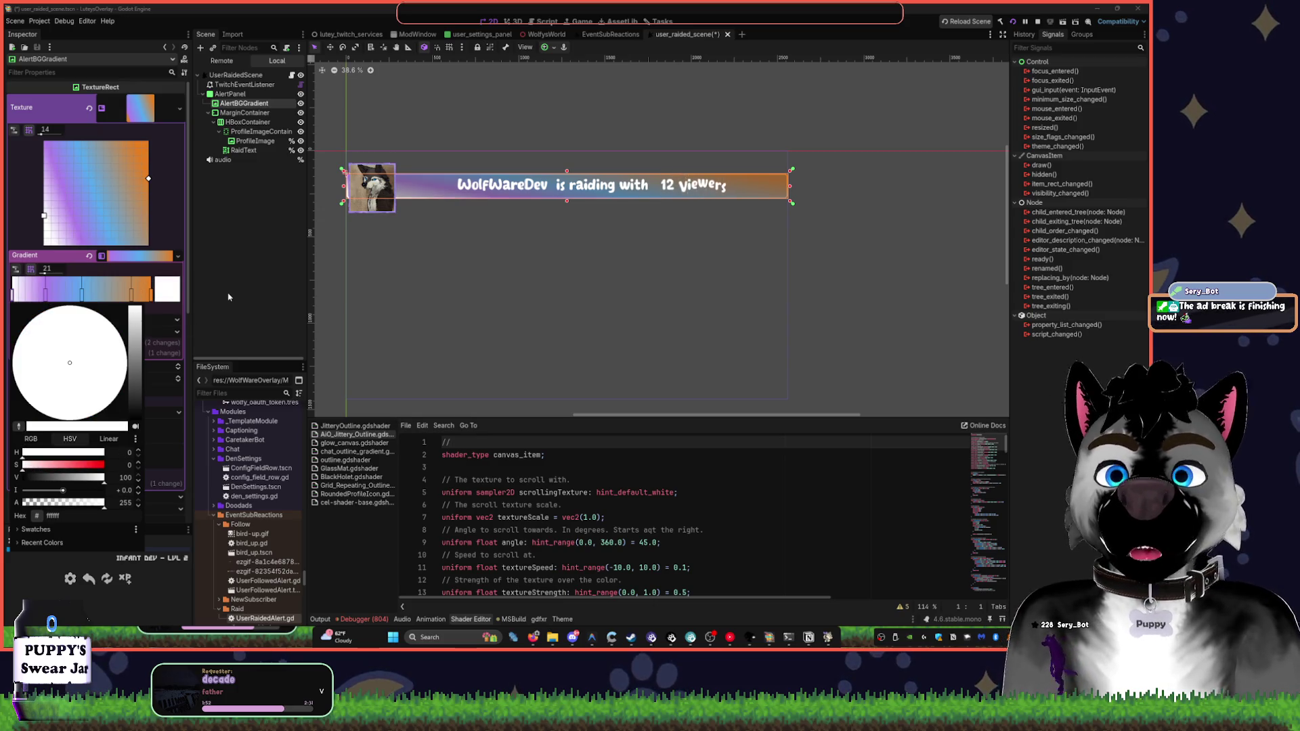
pyautogui.click(280, 258)
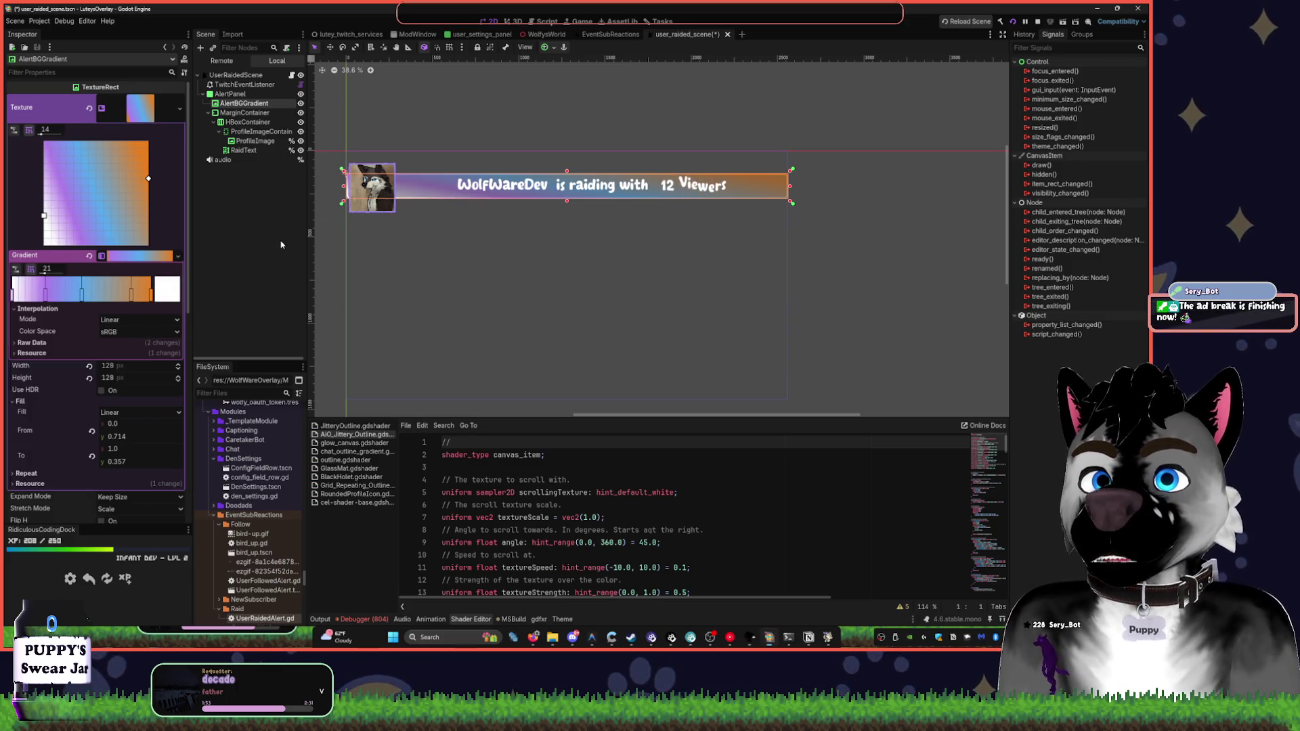
pyautogui.click(164, 289)
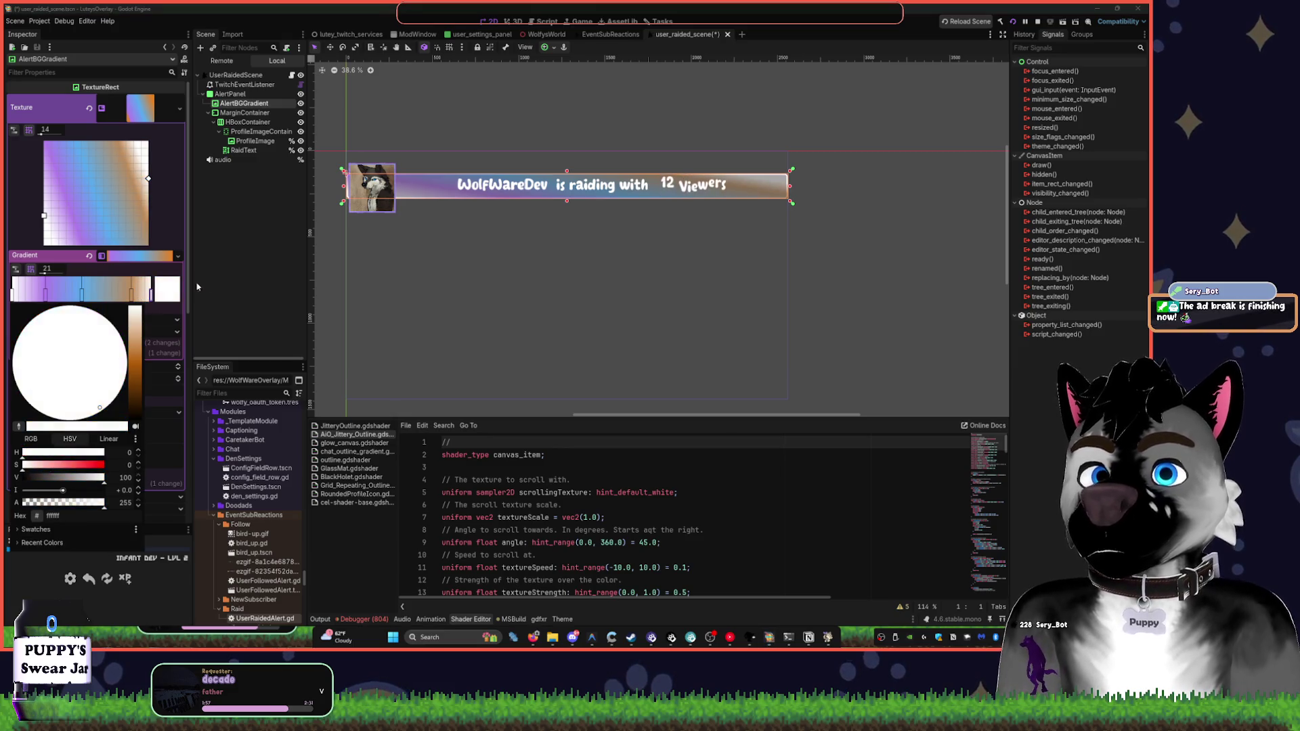
pyautogui.click(185, 290)
# Slide the orange stop further left and deepen the blue stop to 2e8cd3.
pyautogui.rightClick(132, 293)
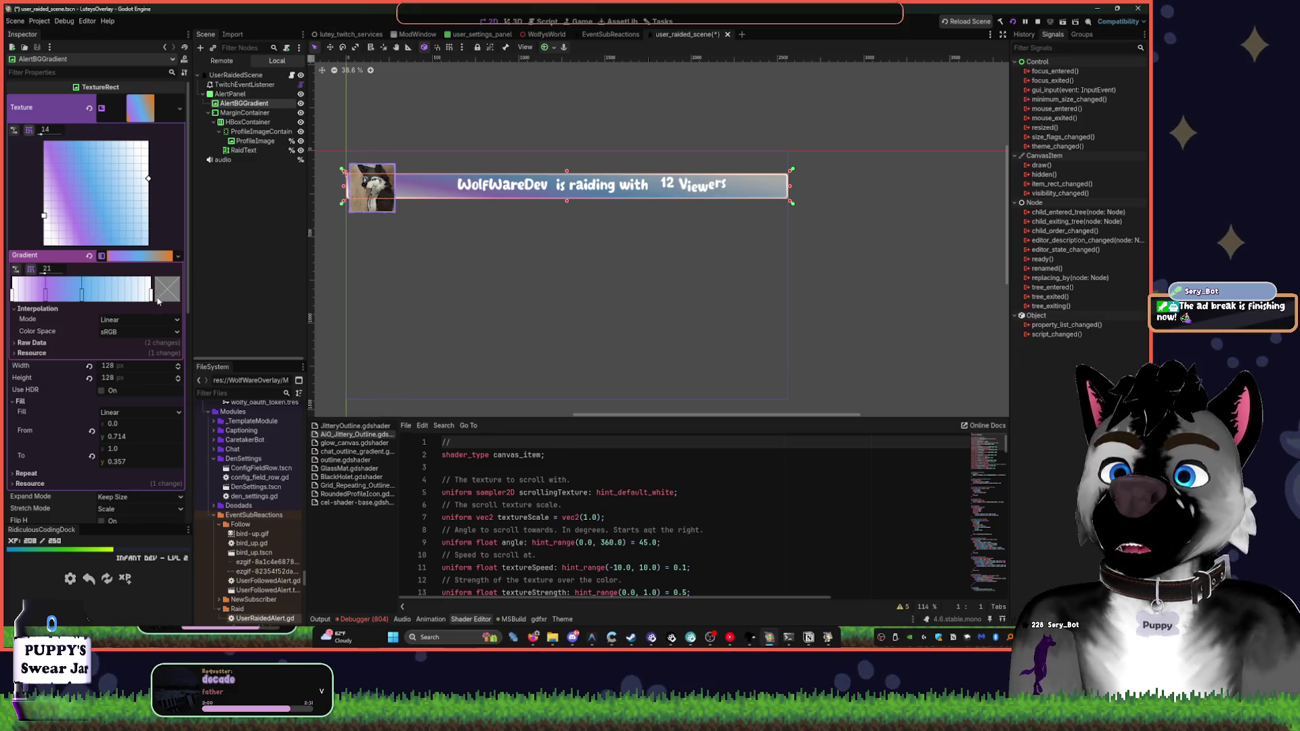
pyautogui.hotkey('ctrl', 'z')
pyautogui.hotkey('ctrl', 'z')
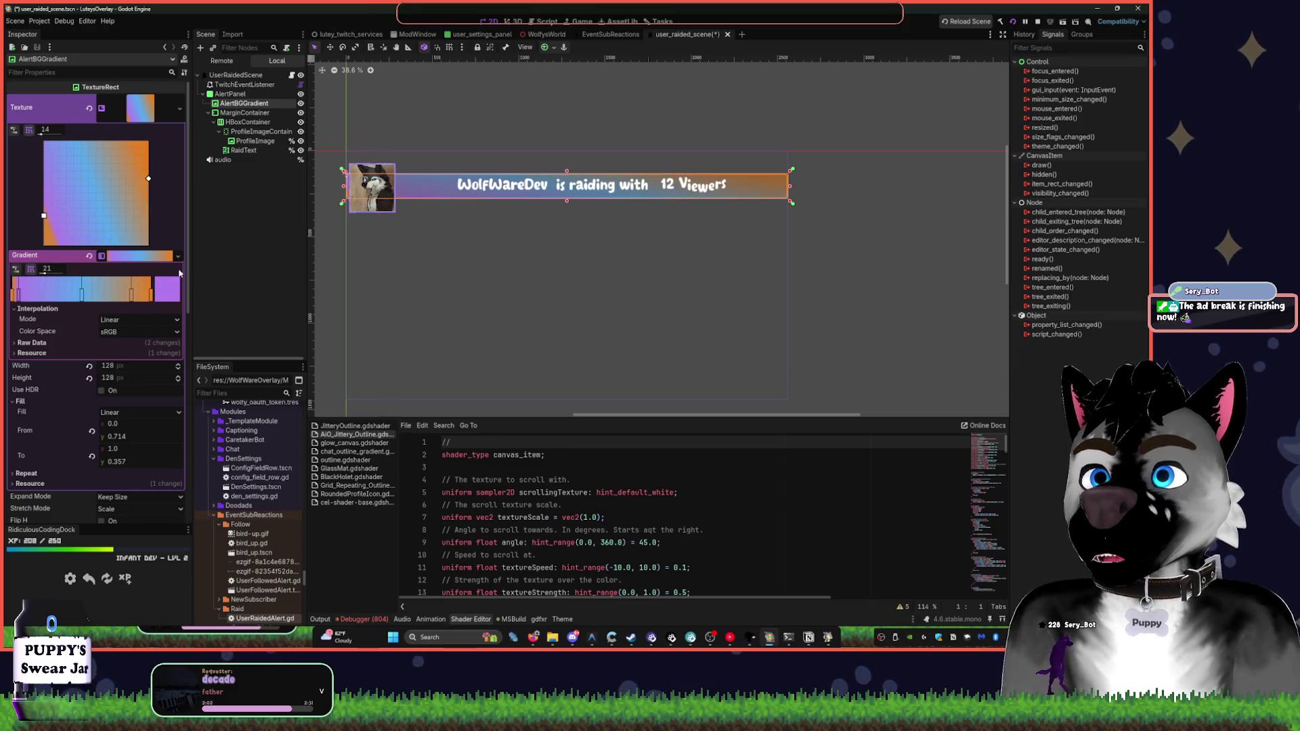
pyautogui.hotkey('ctrl', 'shift', 'z')
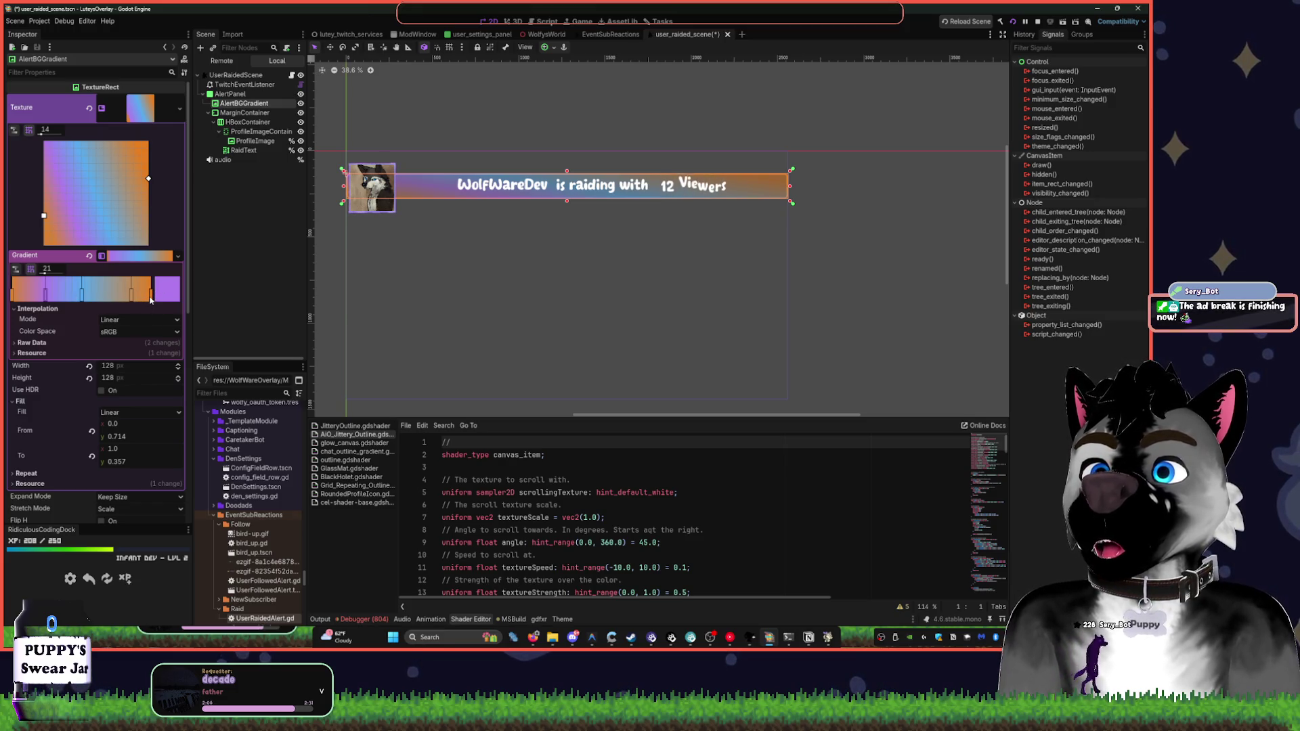
pyautogui.click(118, 300)
pyautogui.moveTo(132, 299); pyautogui.dragTo(125, 301)
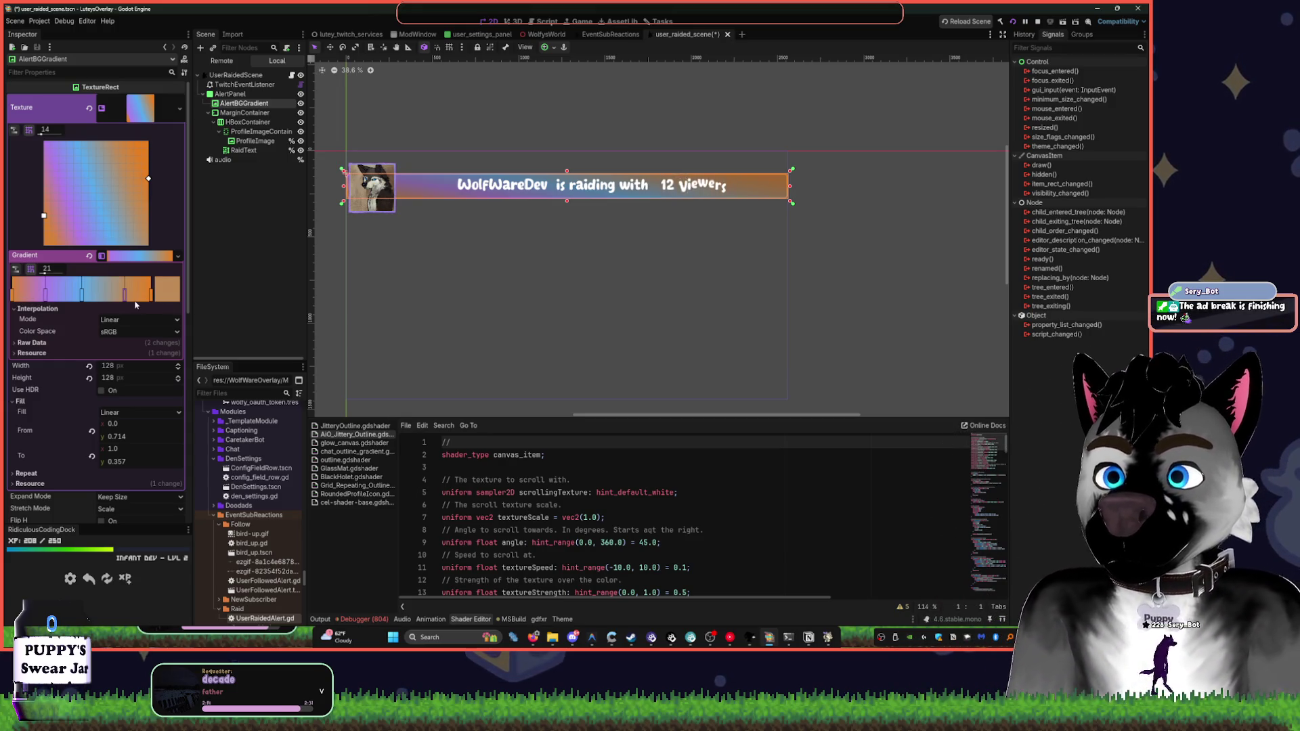
pyautogui.moveTo(126, 301); pyautogui.dragTo(89, 306)
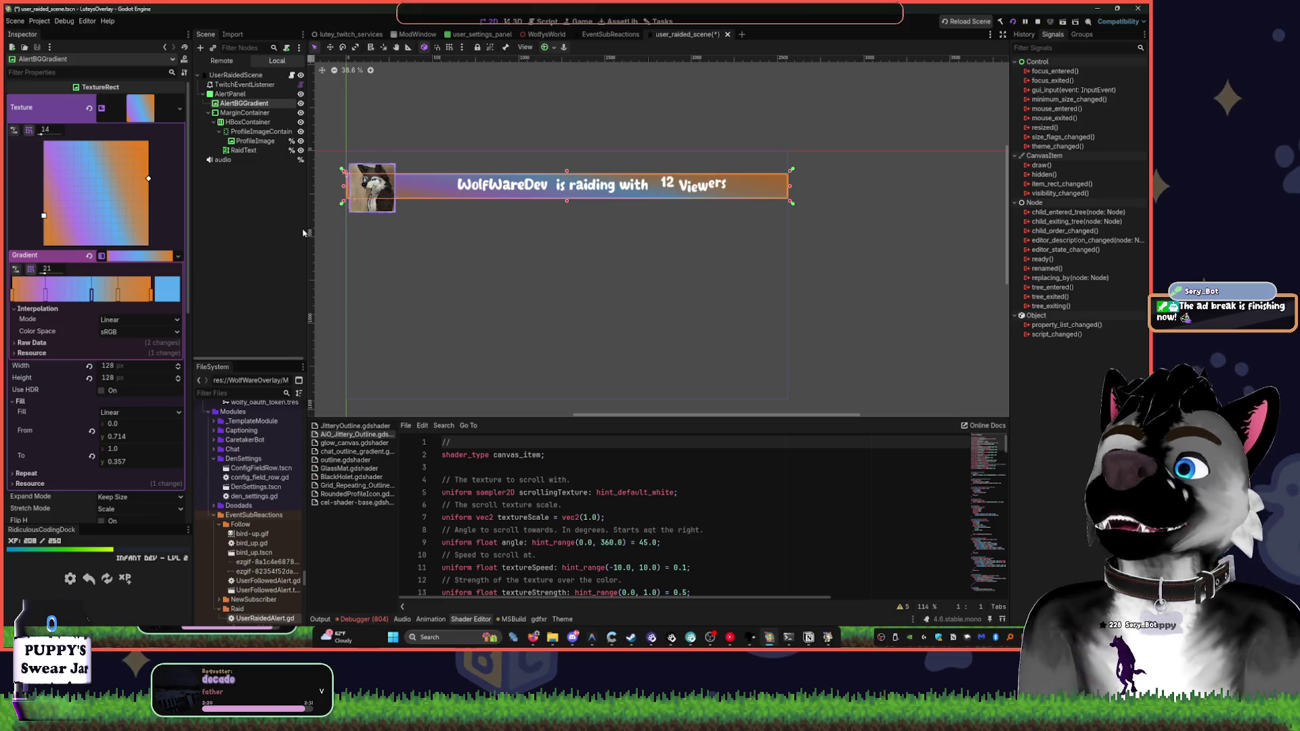
pyautogui.doubleClick(93, 298)
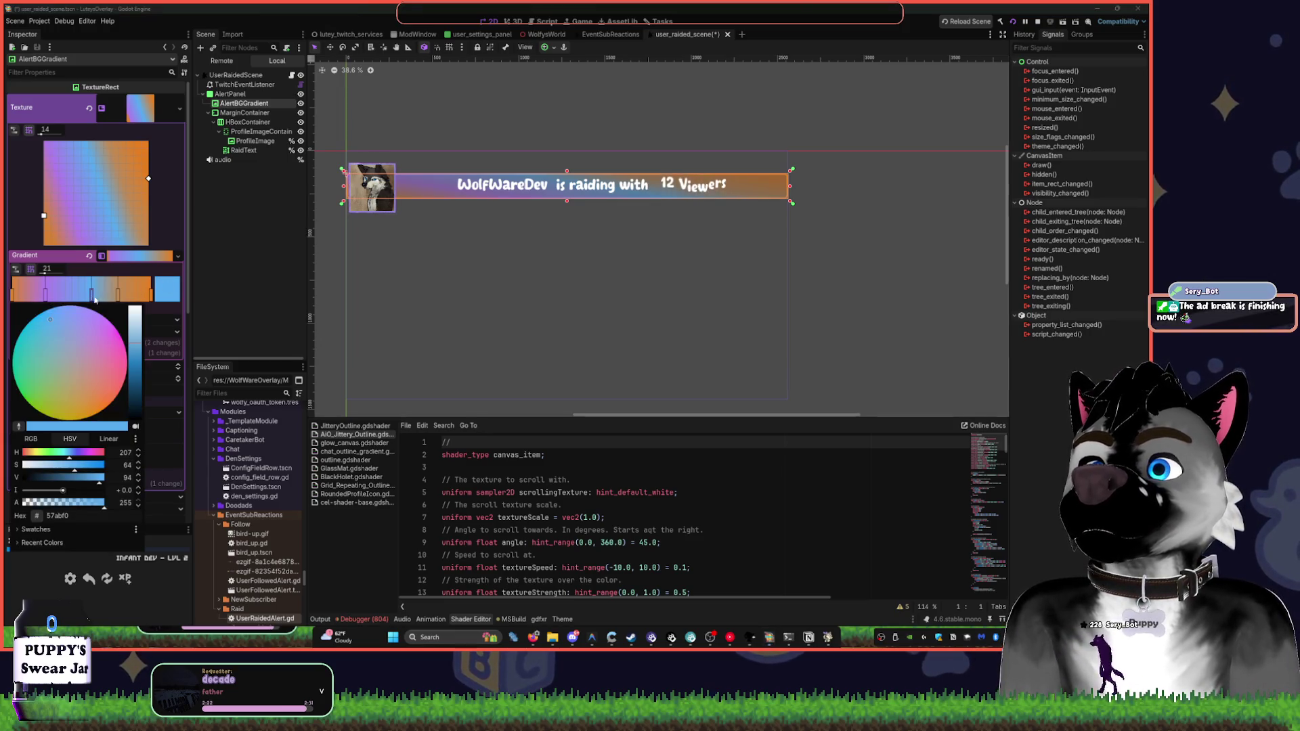
pyautogui.moveTo(134, 338)
pyautogui.mouseDown()
pyautogui.moveTo(135, 318)
pyautogui.moveTo(130, 361)
pyautogui.mouseUp()
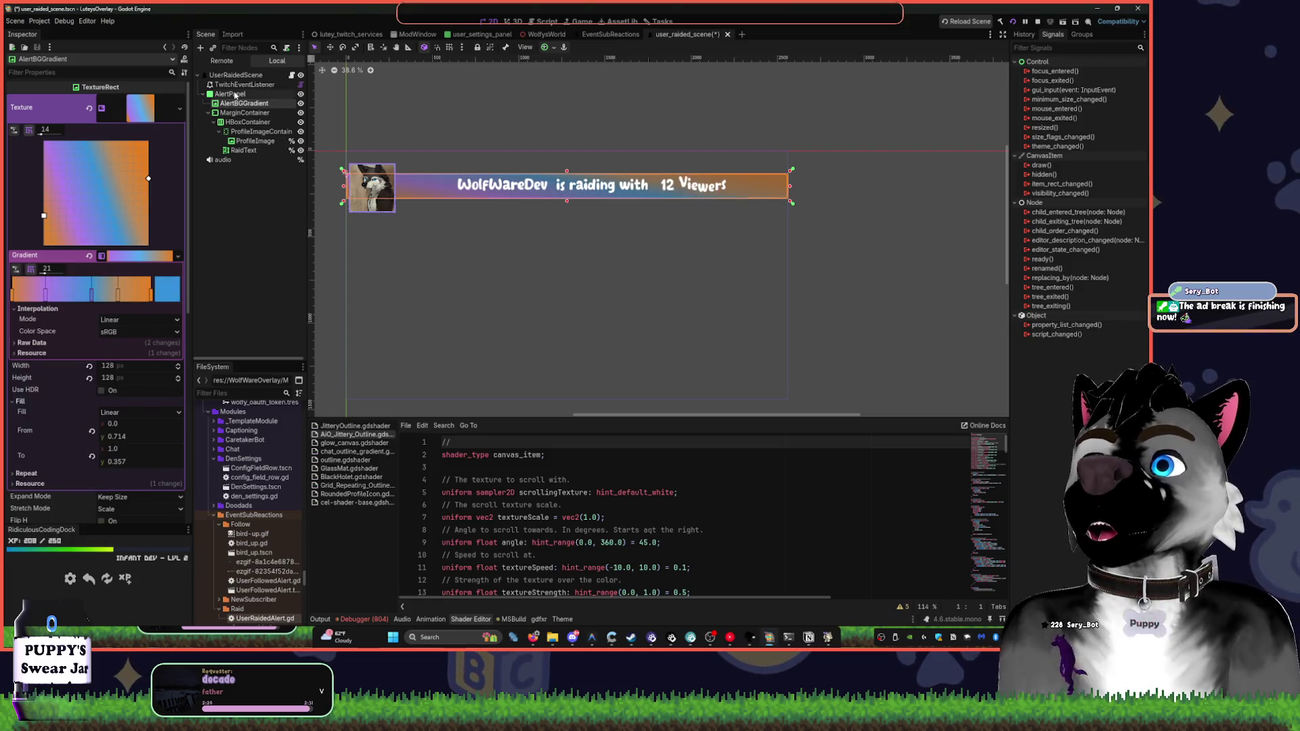
# Set the AlertPanel's Panel BG Color alpha to 255 for a fully opaque white background.
pyautogui.click(235, 95)
pyautogui.click(141, 214)
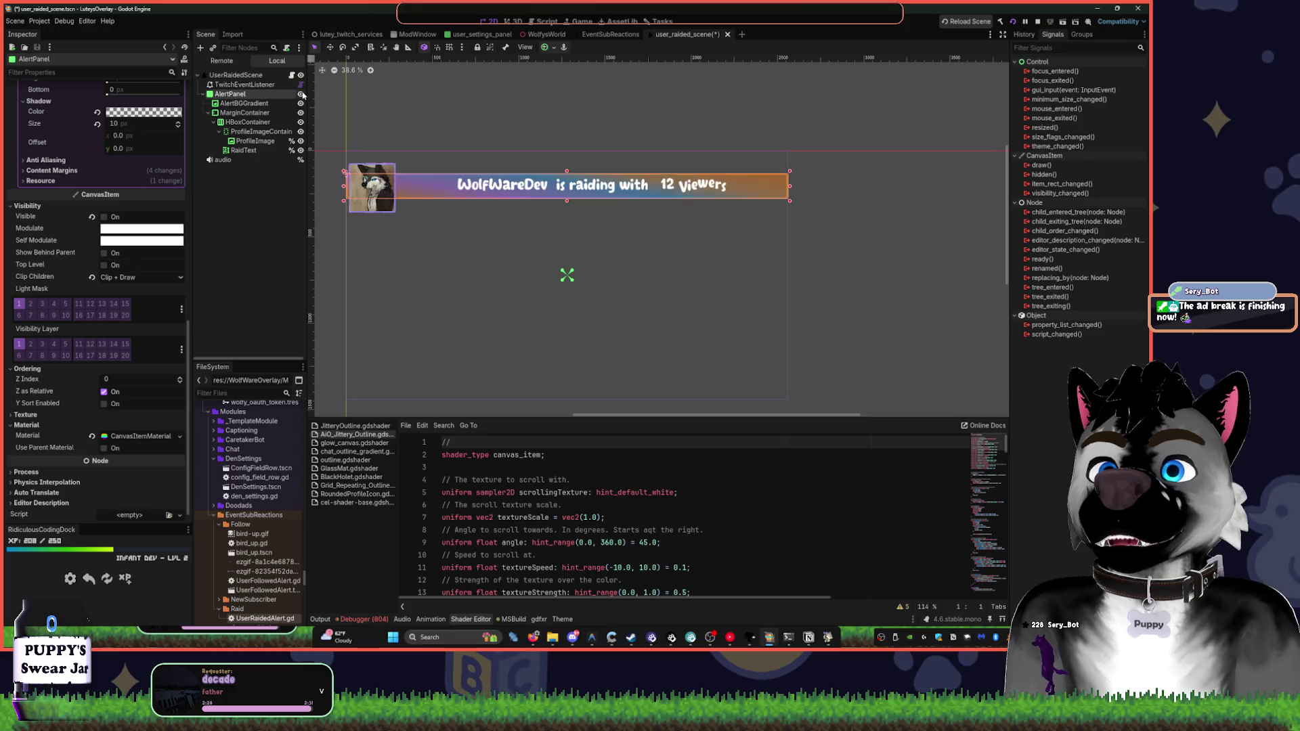
pyautogui.click(143, 212)
pyautogui.scroll(10, 141, 304)
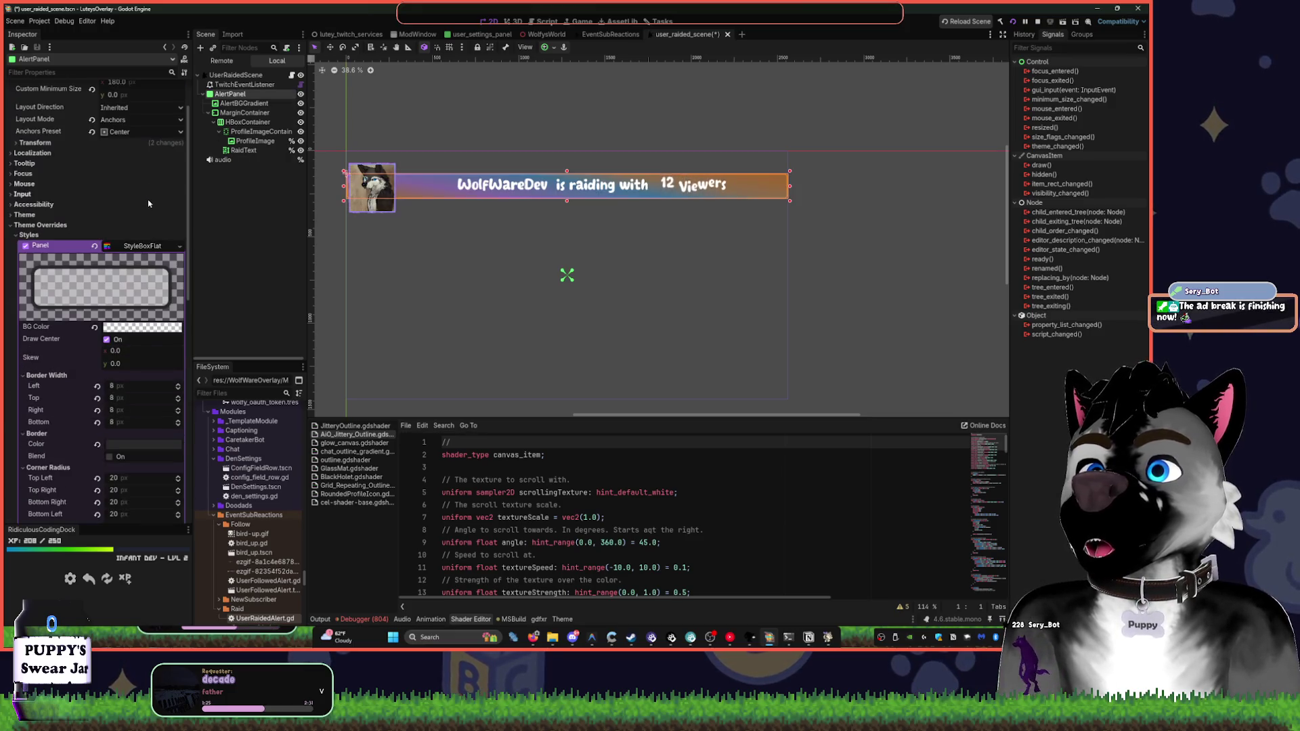
pyautogui.click(142, 328)
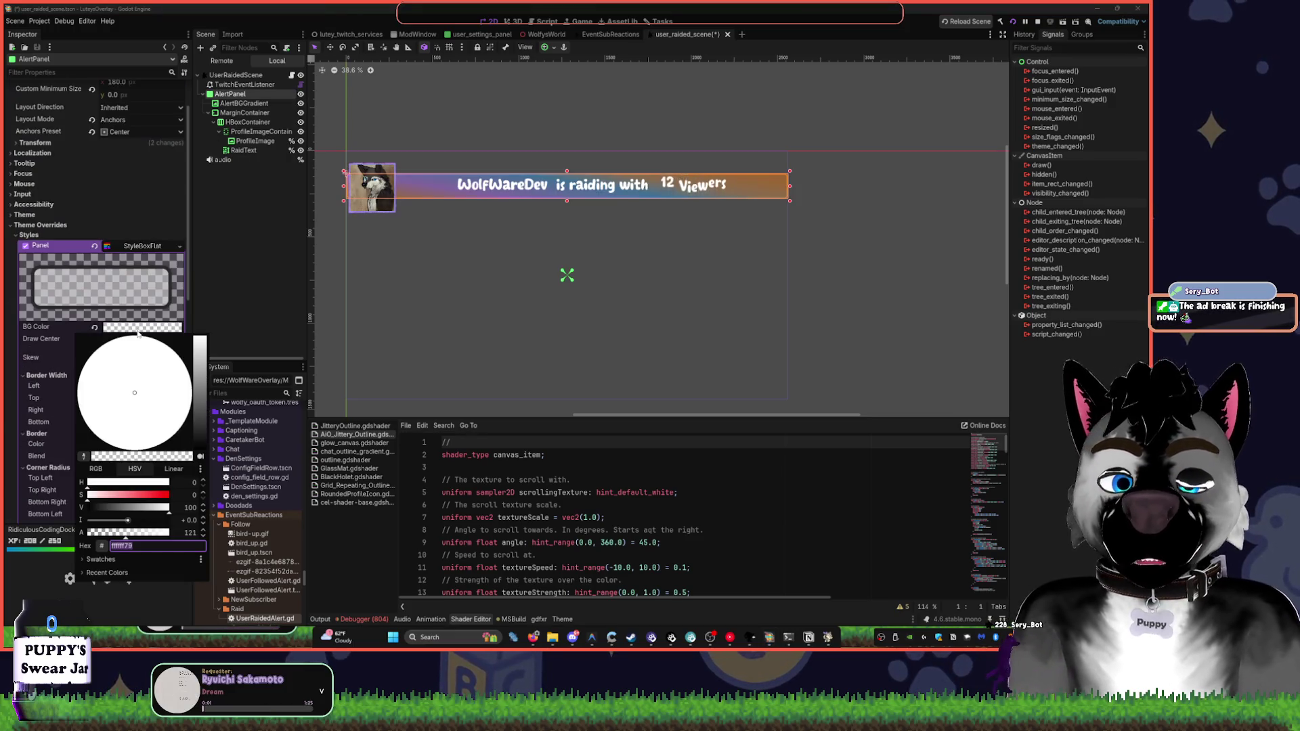
pyautogui.moveTo(127, 534); pyautogui.dragTo(175, 539)
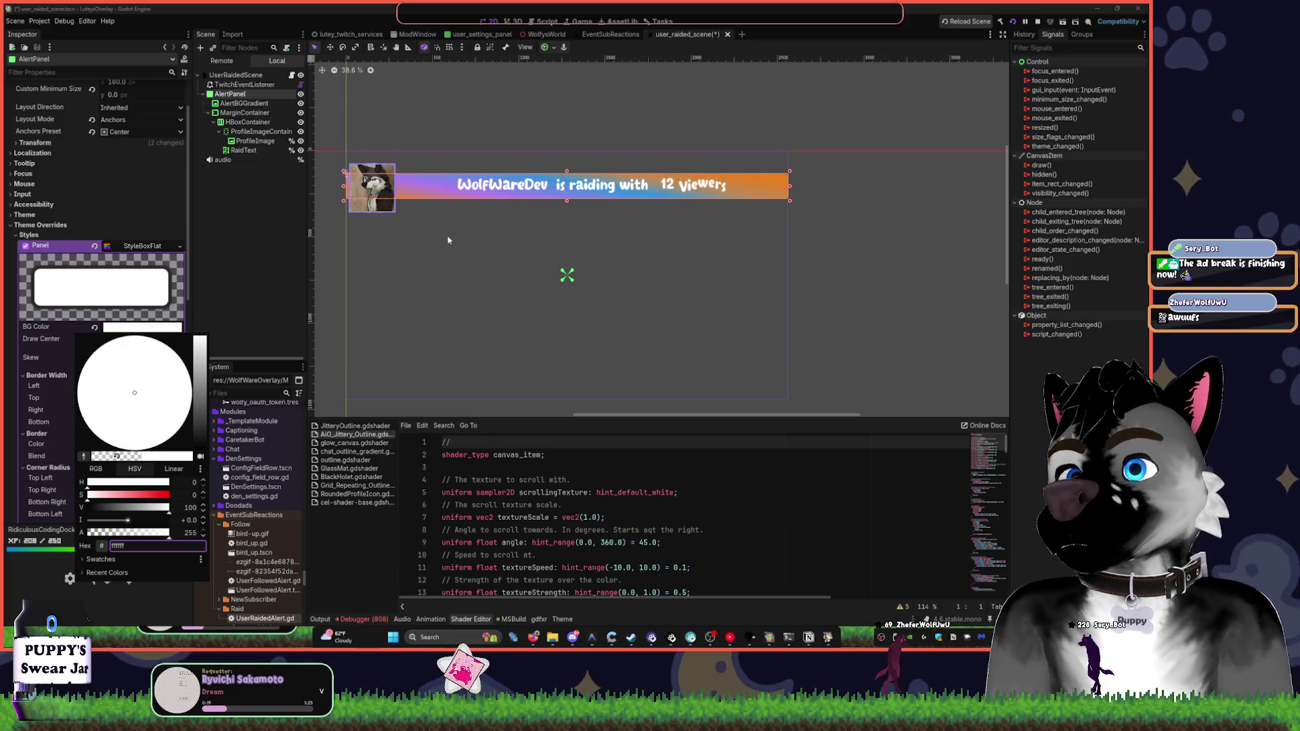
pyautogui.click(582, 149)
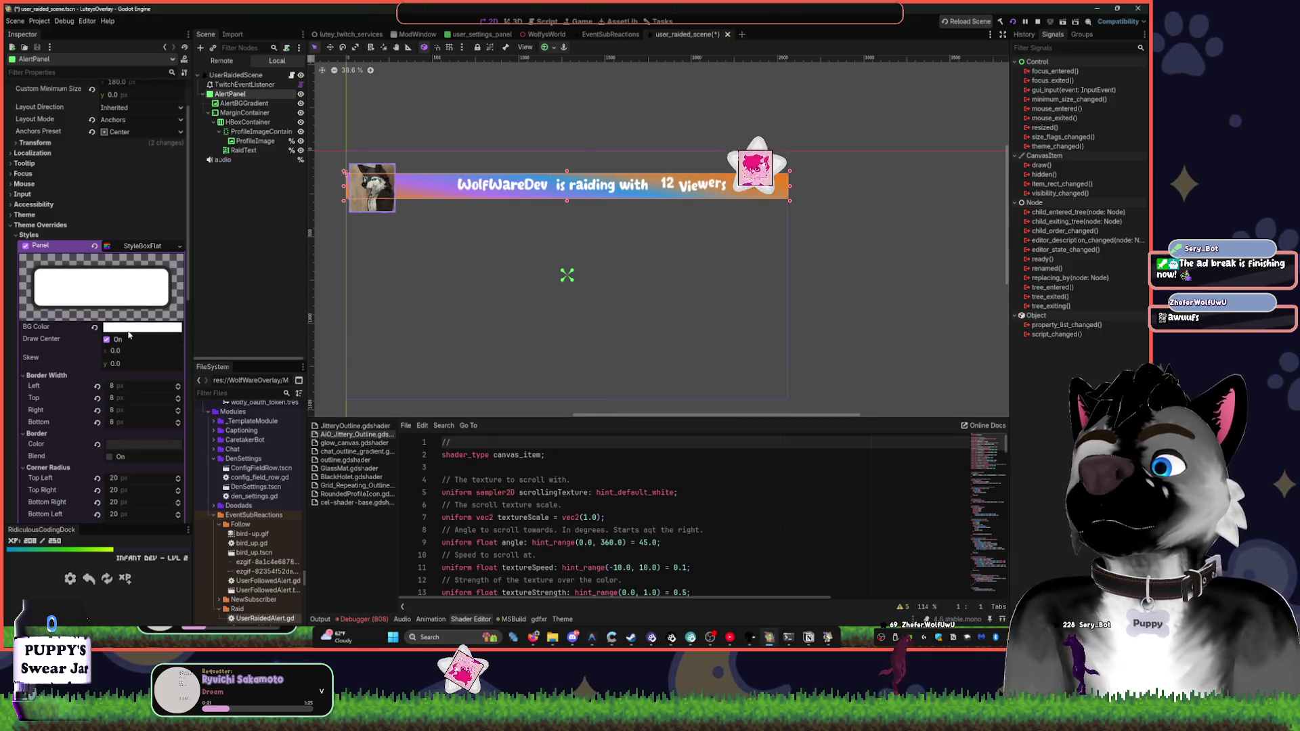
# Save the raid scene and switch to the PowerShell terminal.
pyautogui.click(139, 245)
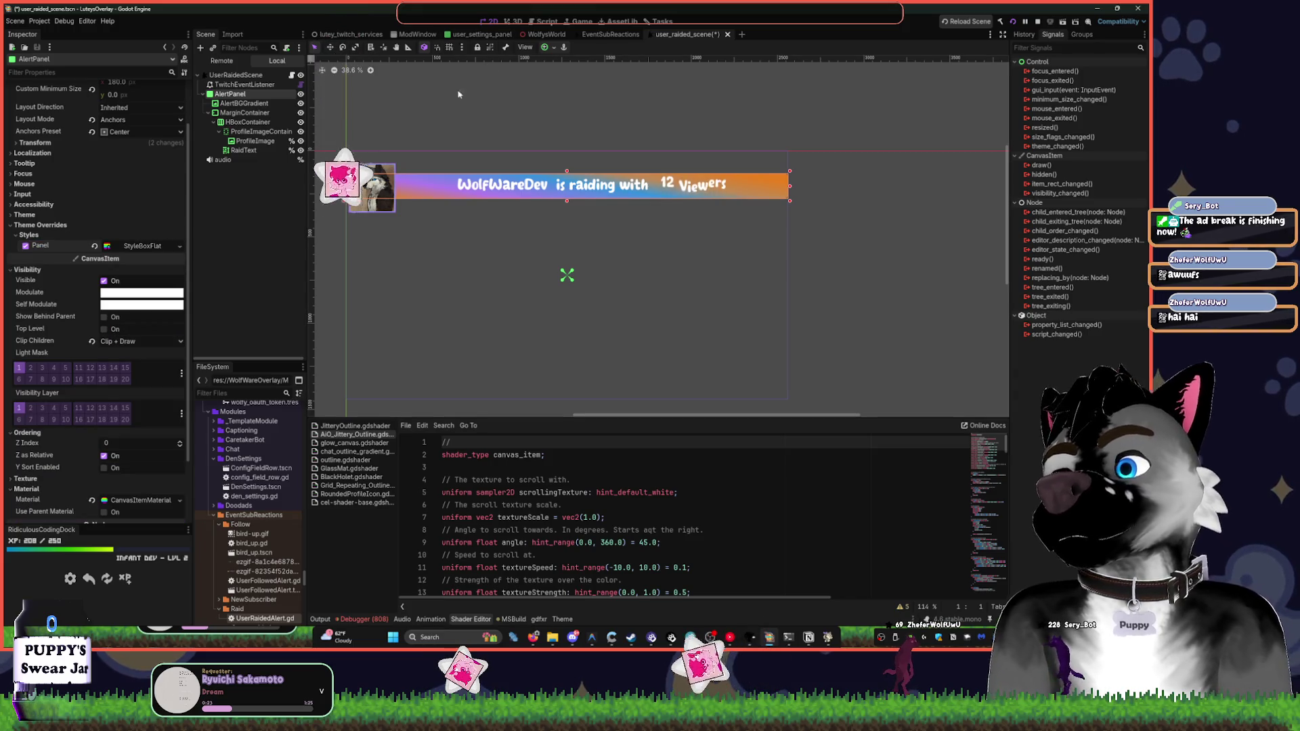
pyautogui.hotkey('ctrl', 's')
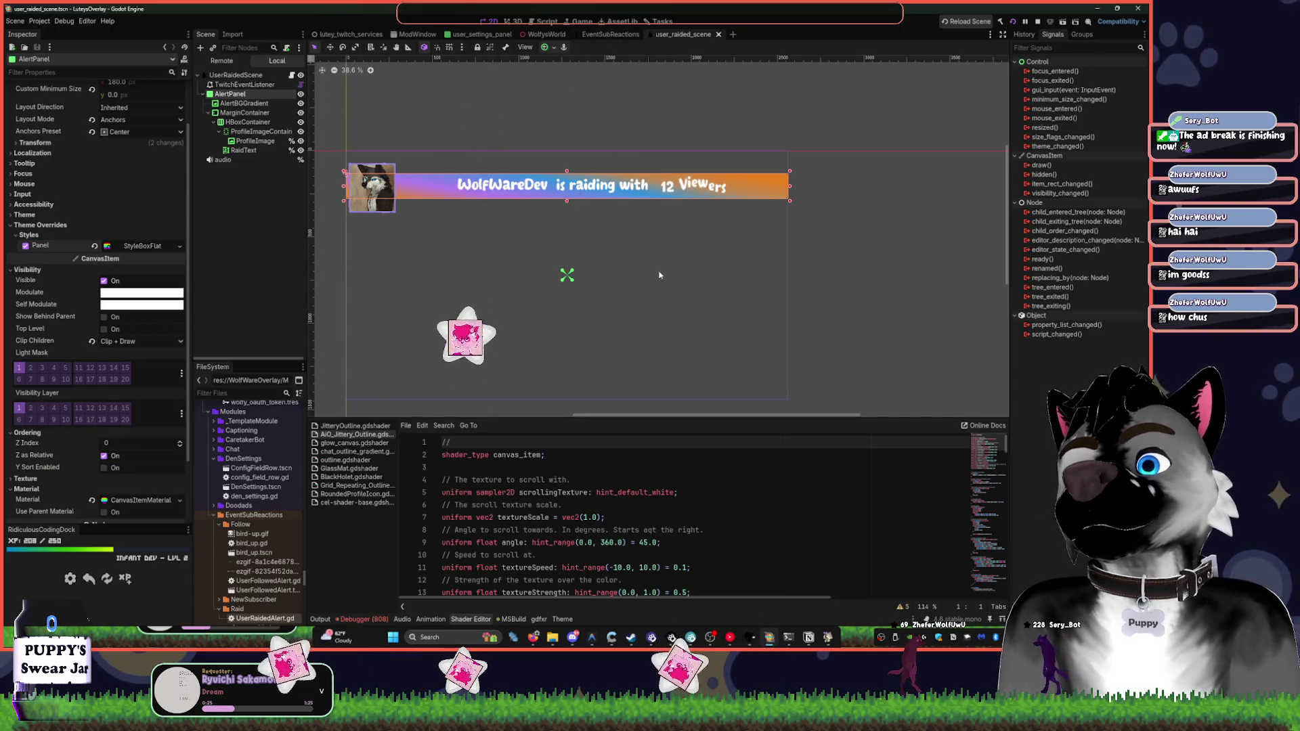
pyautogui.click(788, 638)
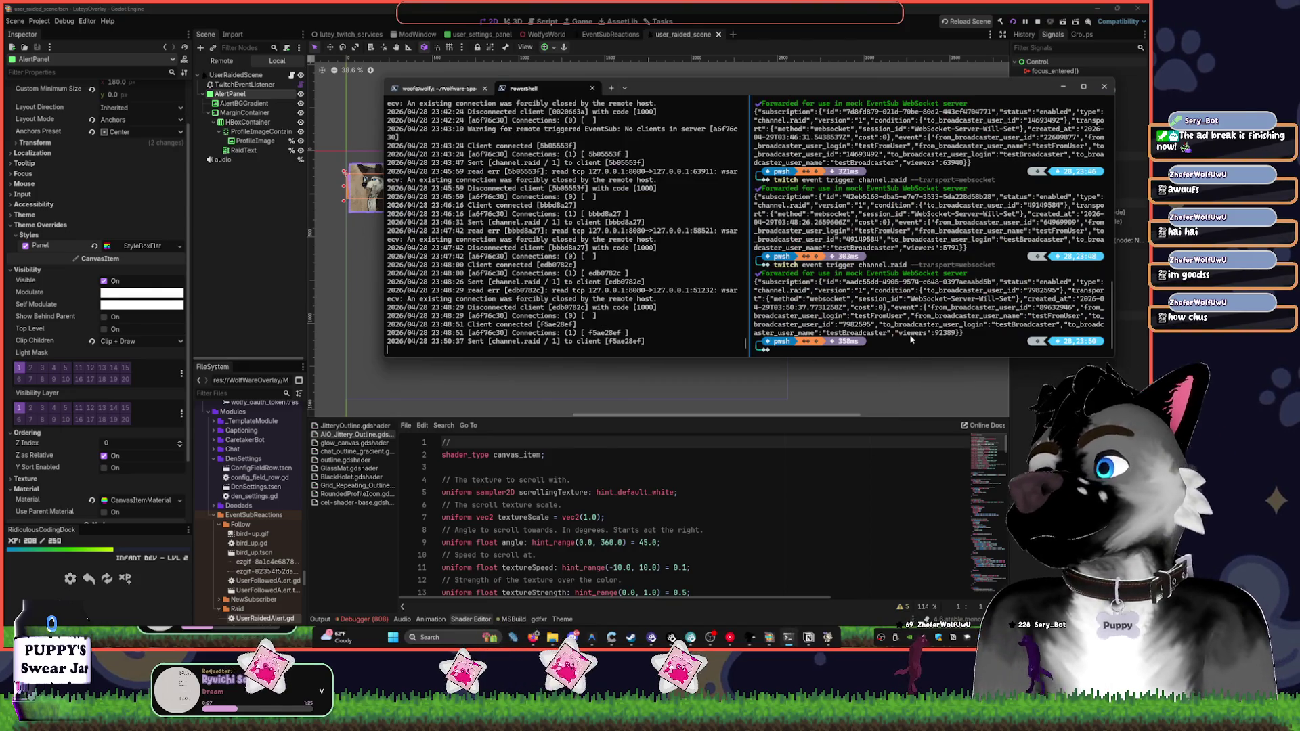
# Rerun 'twitch event trigger channel.raid' to send another test raid event.
pyautogui.press('Up')
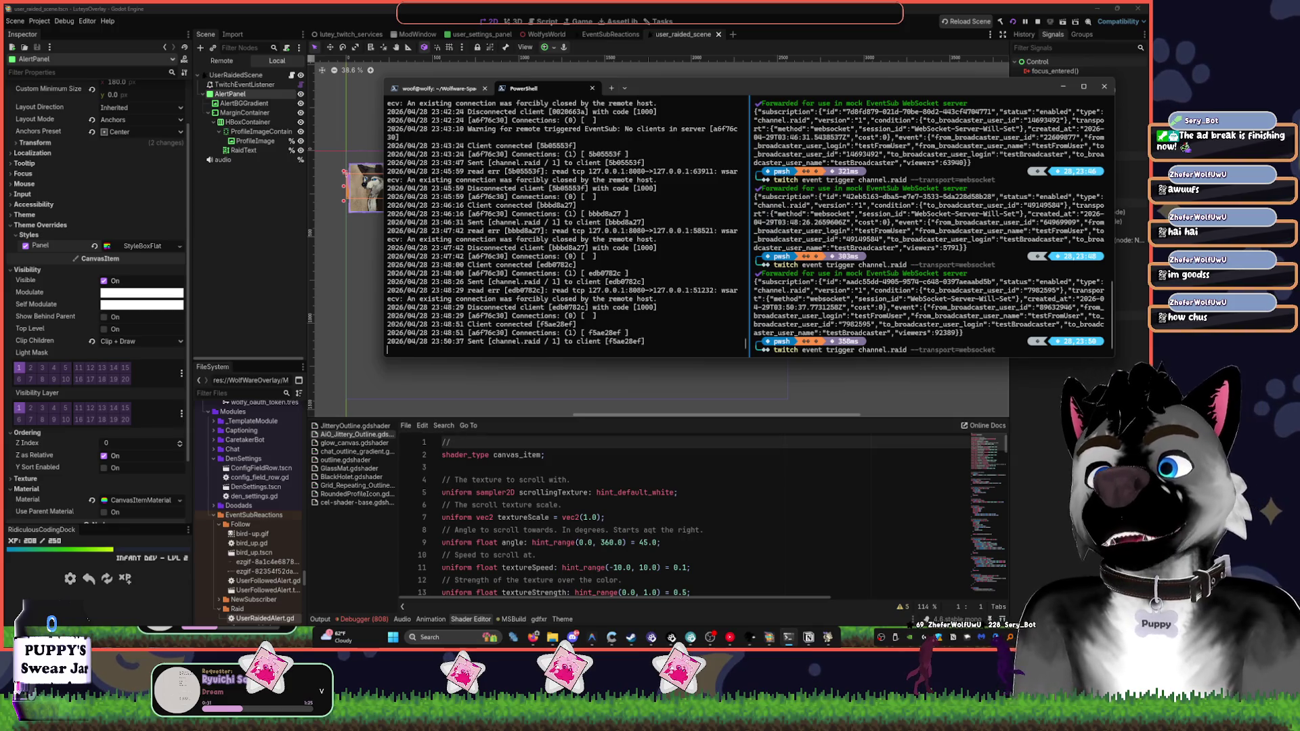
pyautogui.press('Return')
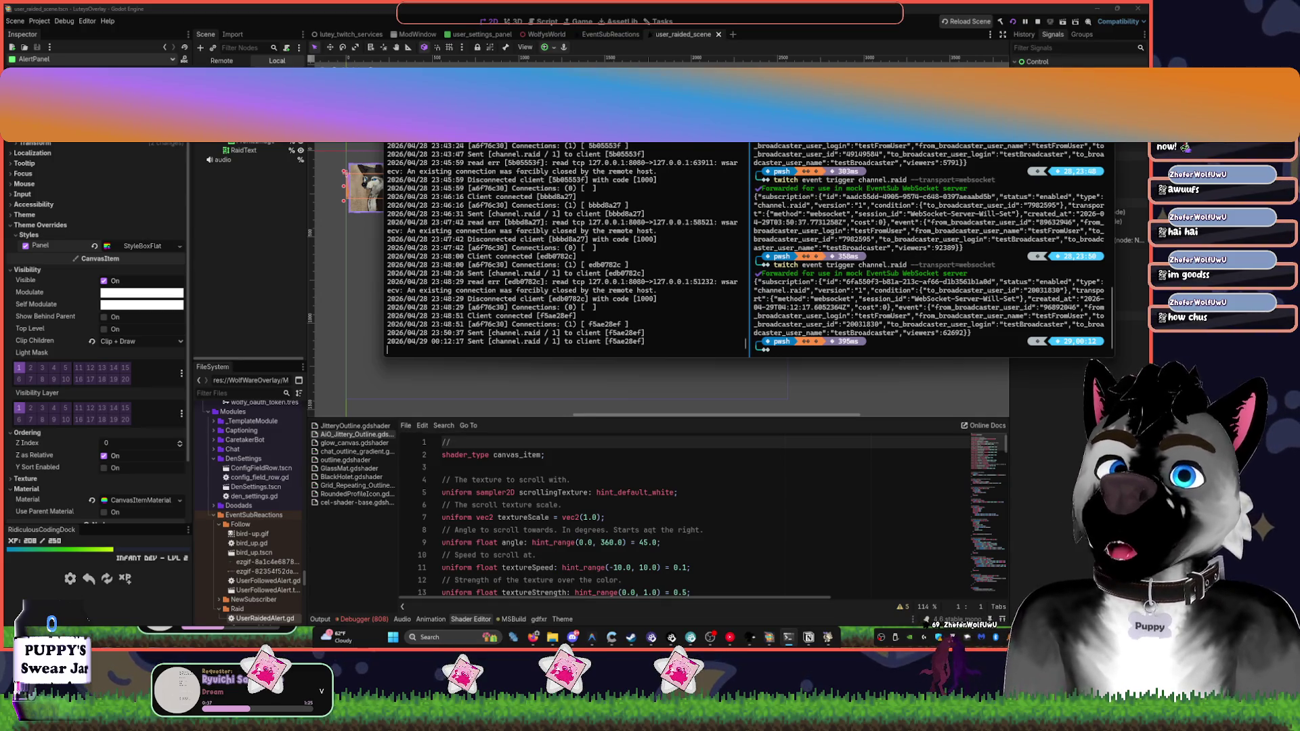
pyautogui.hotkey('alt', 'Tab')
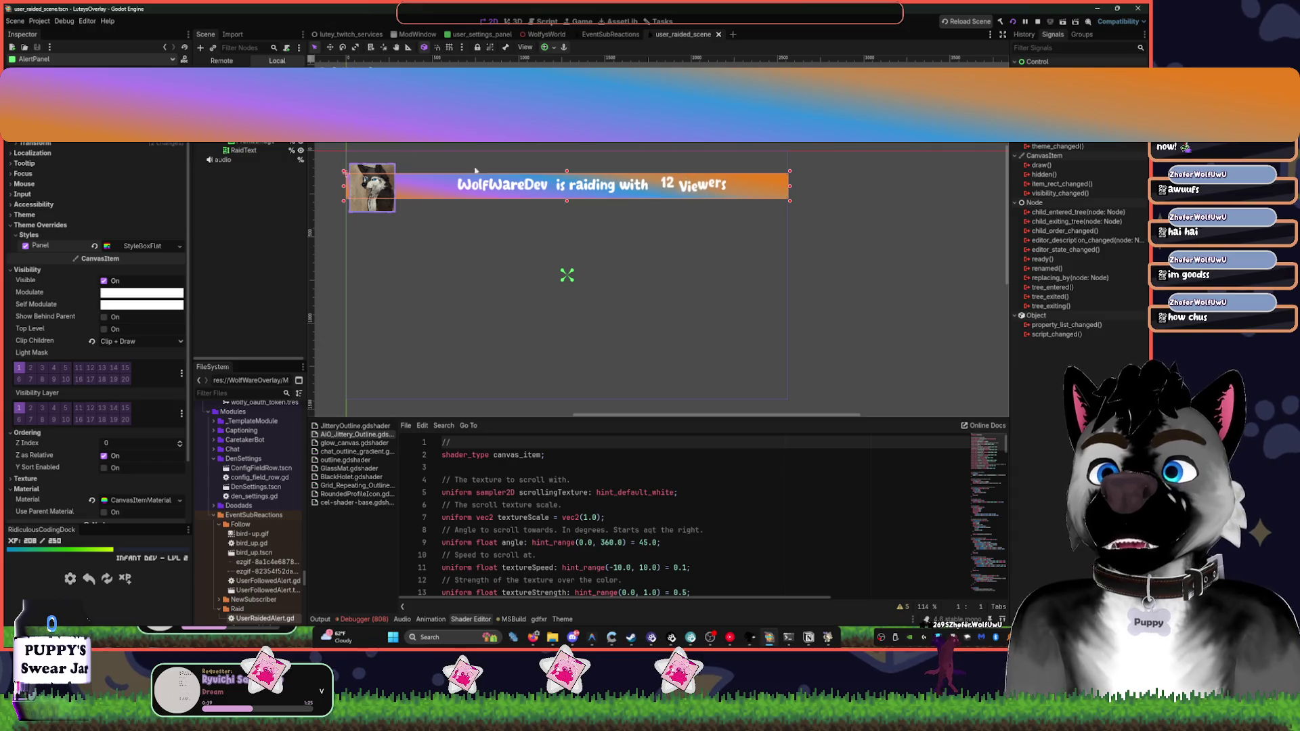
# Stop the running overlay project in Godot and run it again.
pyautogui.click(688, 222)
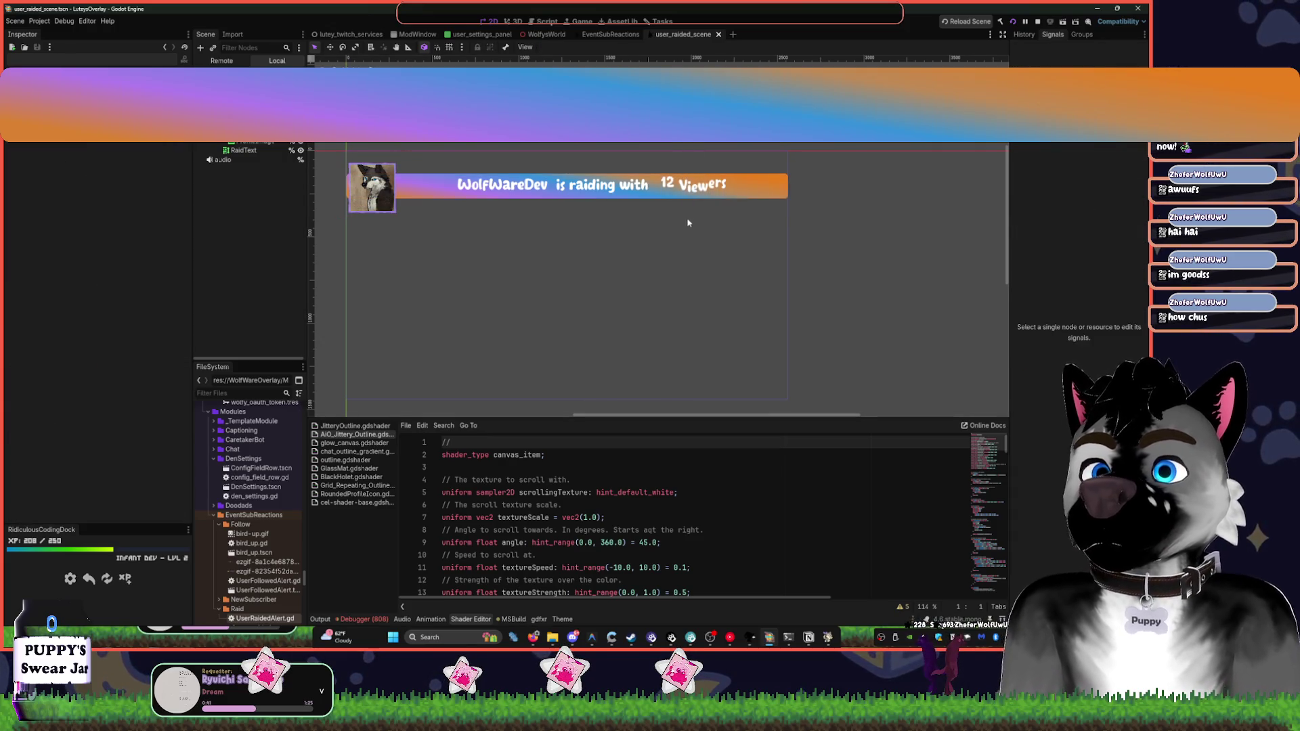
pyautogui.click(1036, 23)
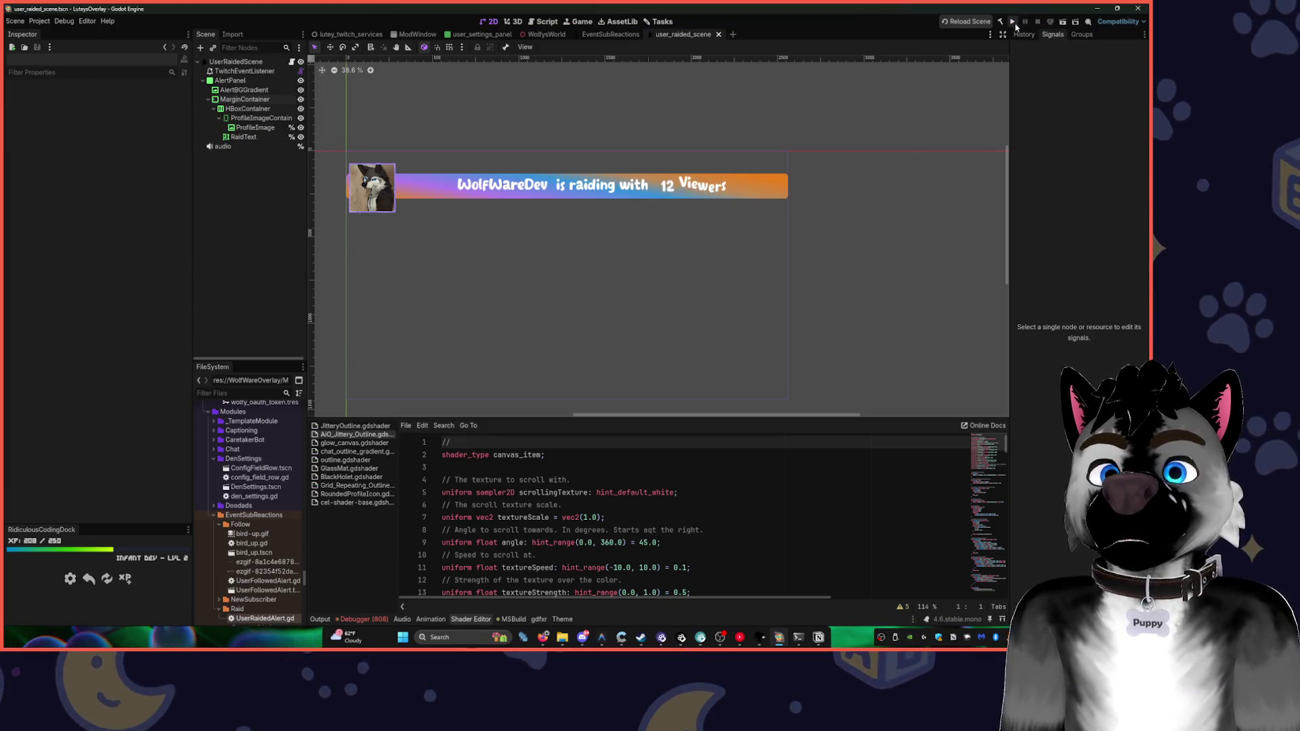
pyautogui.click(1014, 23)
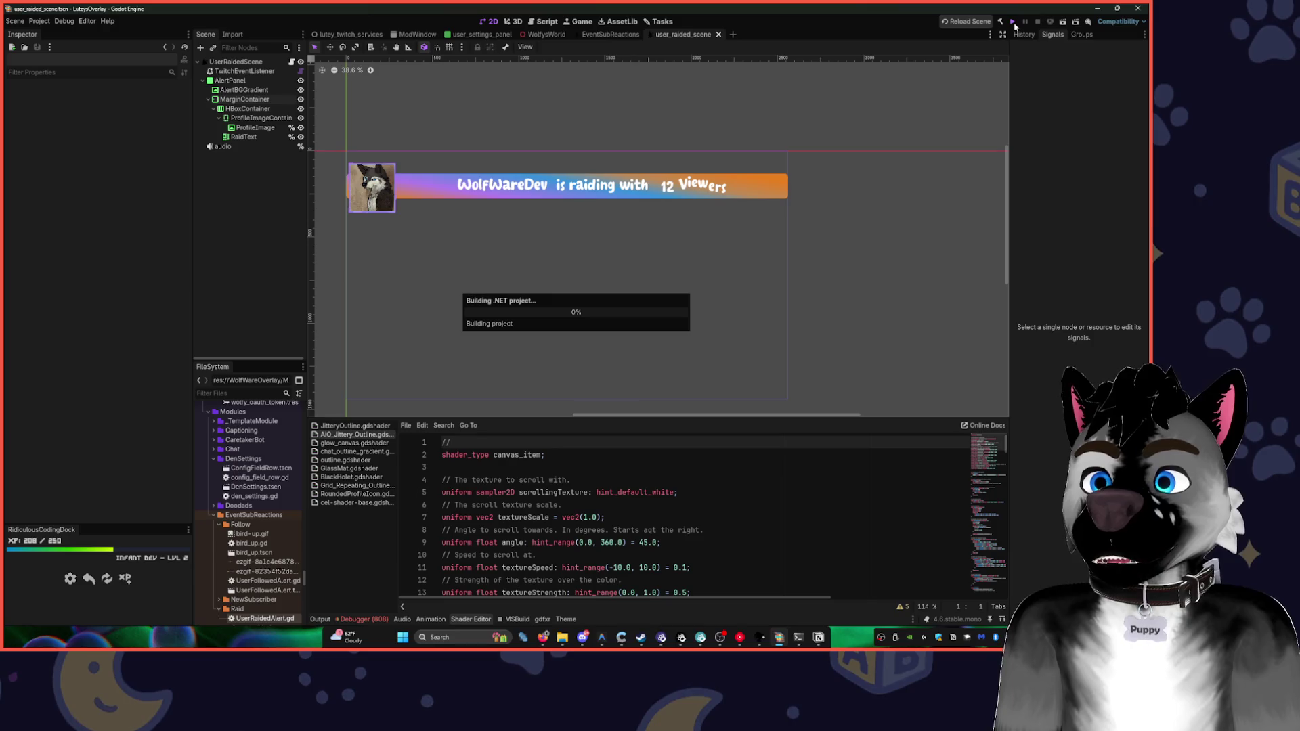
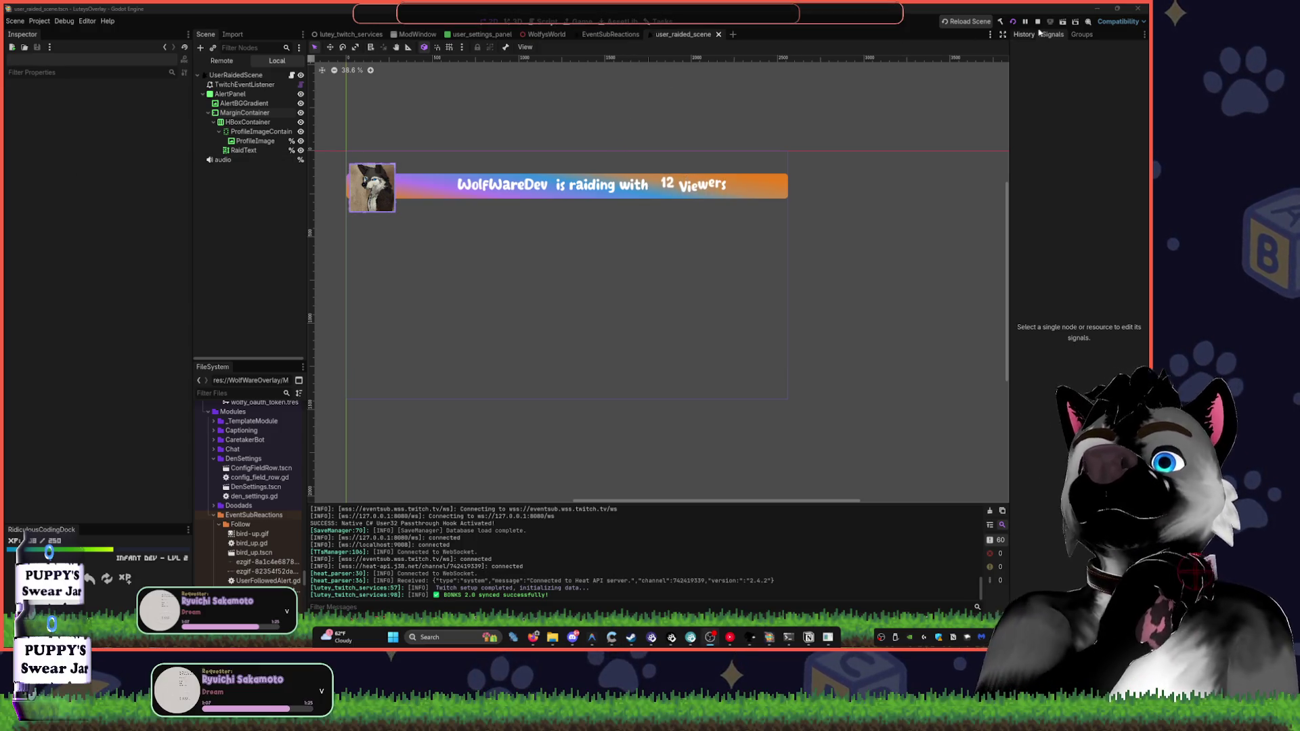
# Set the alert audio node's Volume dB to -80 and save the scene.
pyautogui.click(788, 637)
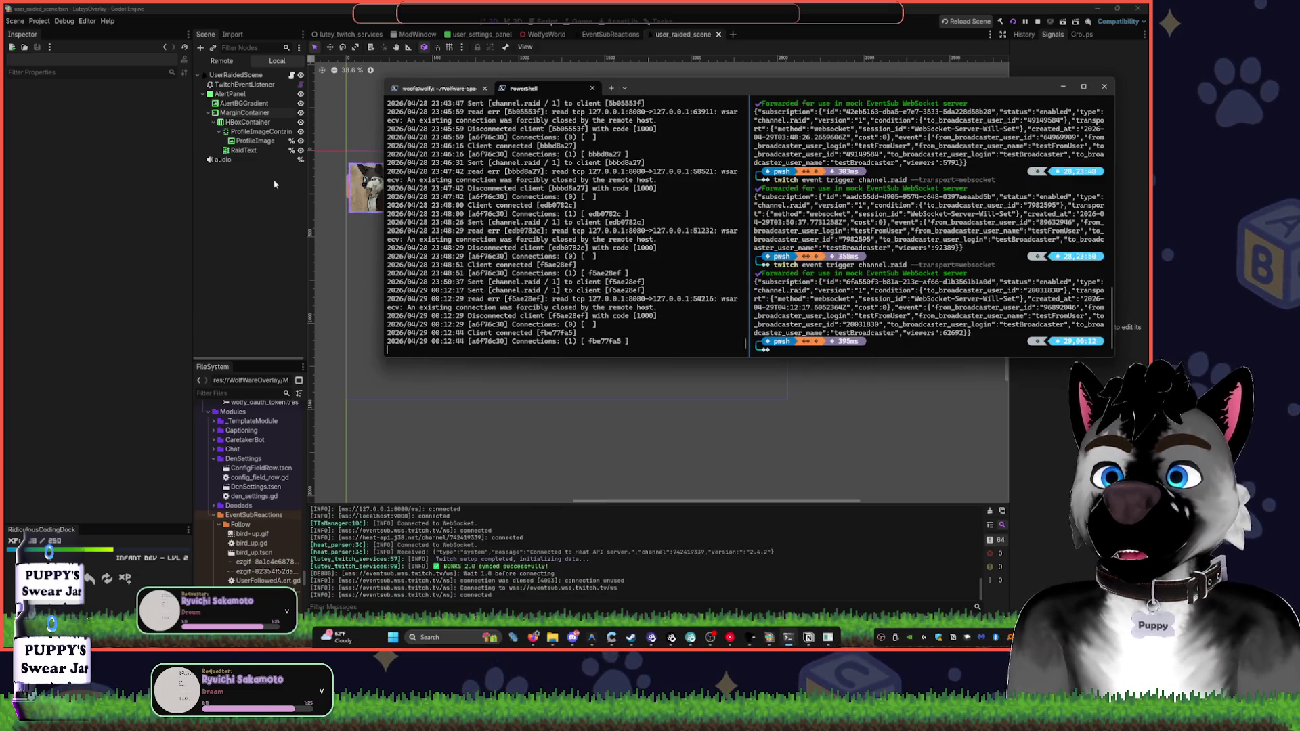
pyautogui.click(224, 162)
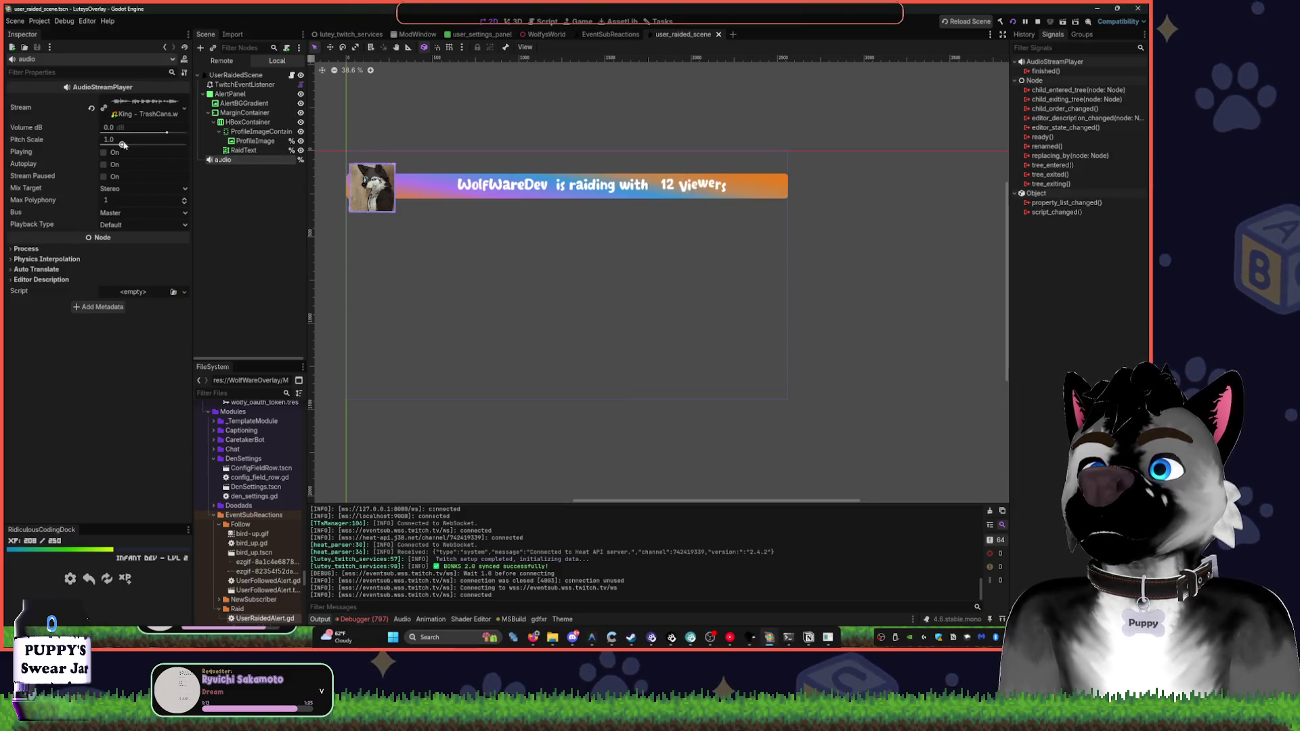
pyautogui.moveTo(164, 134); pyautogui.dragTo(98, 135)
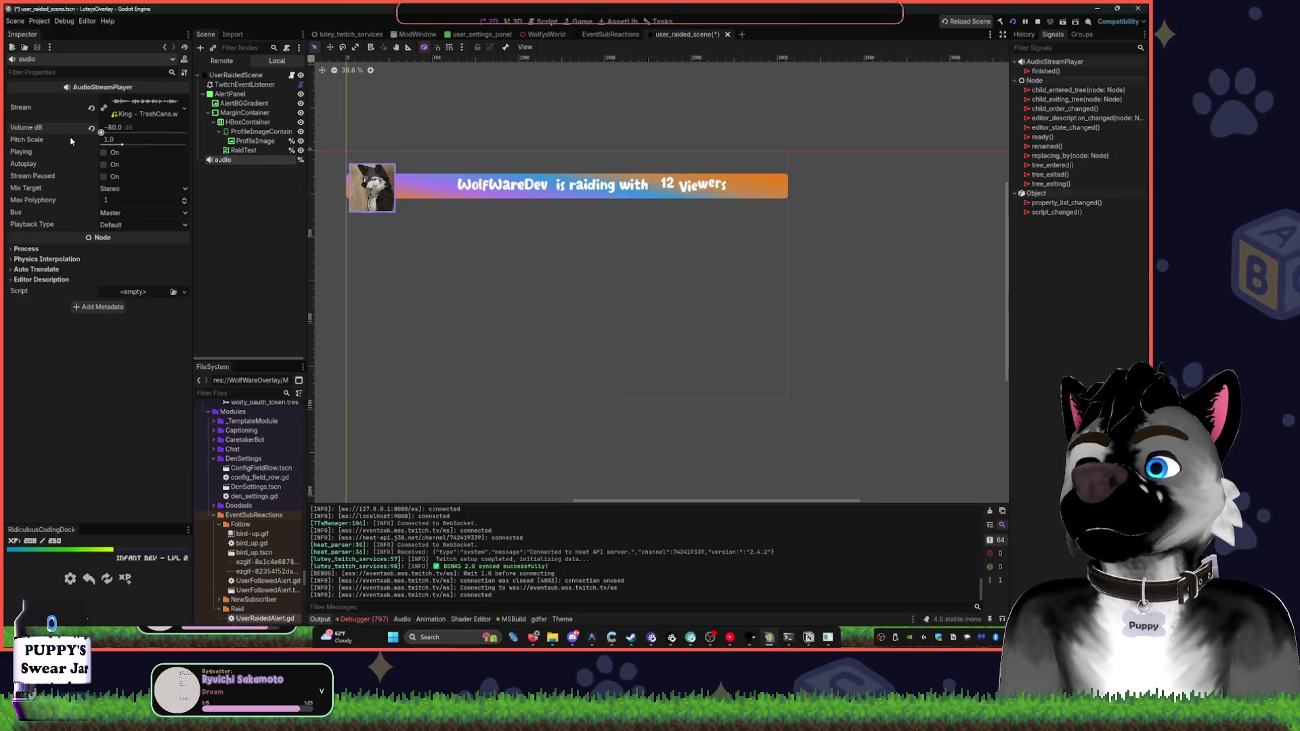
pyautogui.hotkey('ctrl', 's')
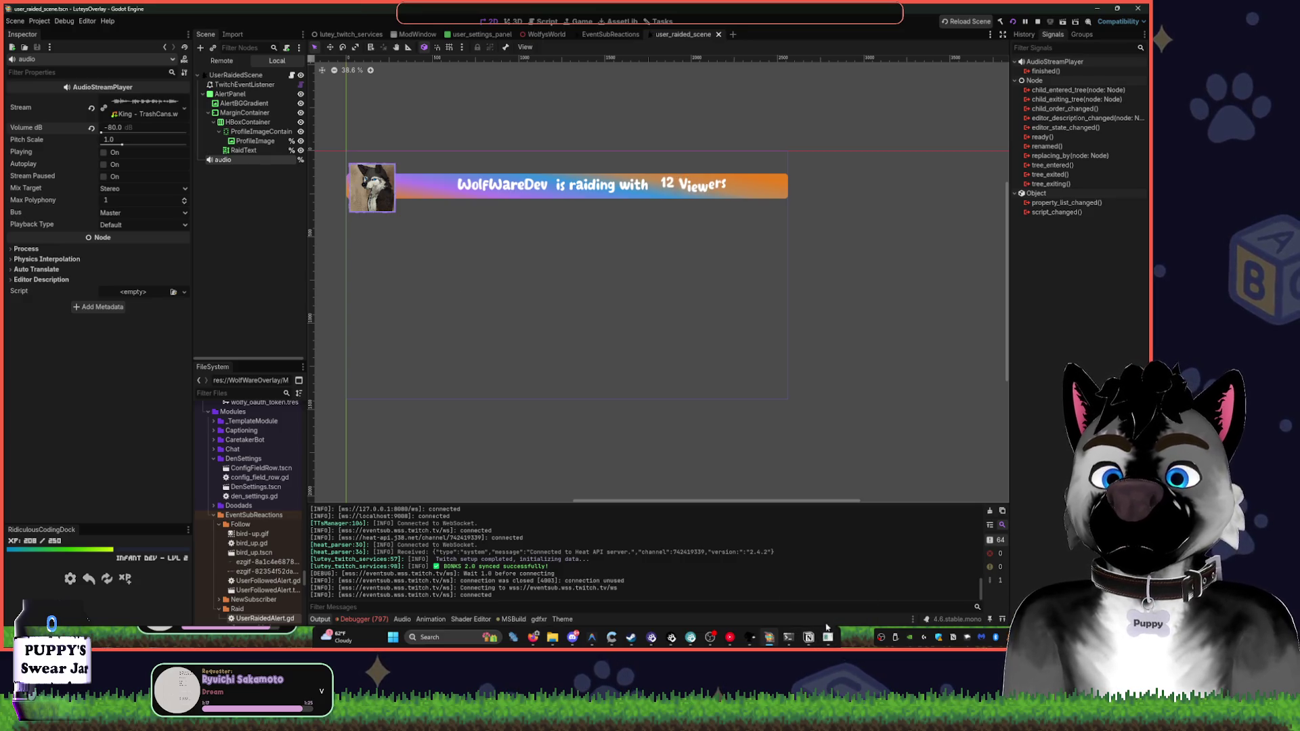
# Fire a test channel.raid event from PowerShell to preview the raid banner.
pyautogui.click(788, 637)
pyautogui.press('Up')
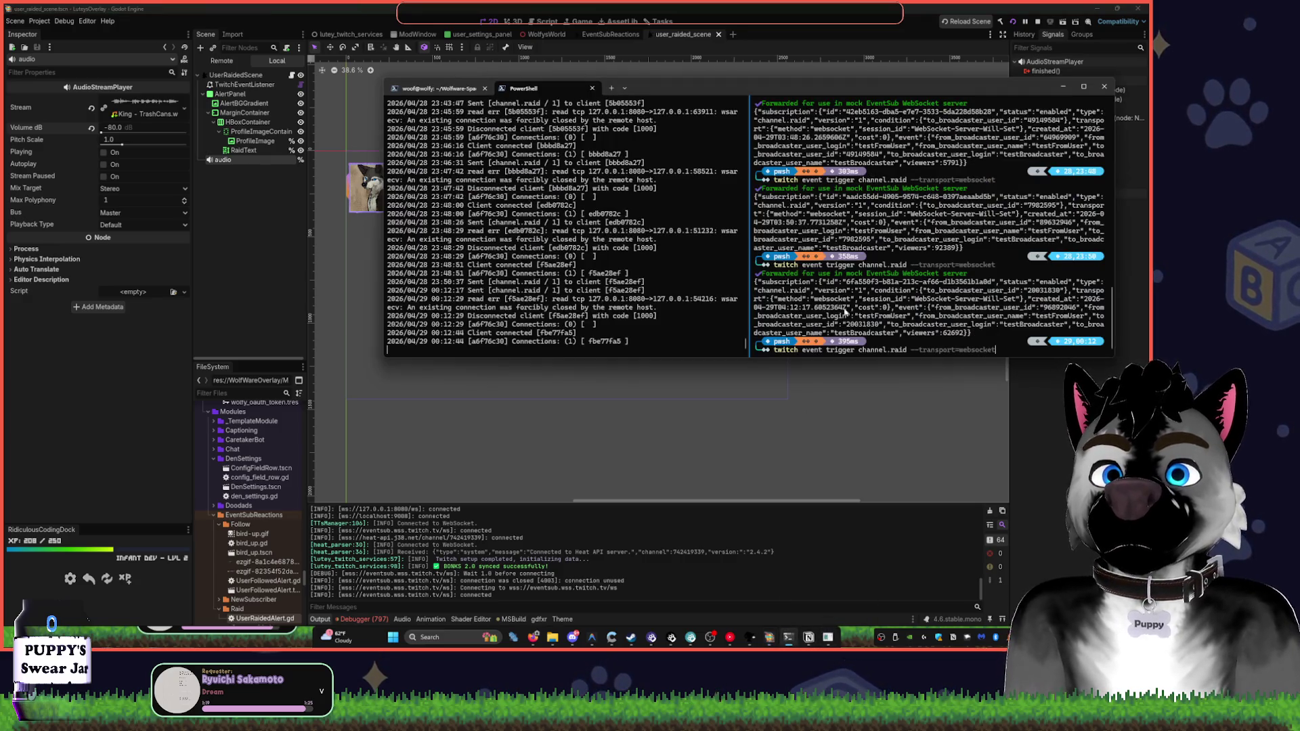
pyautogui.press('Return')
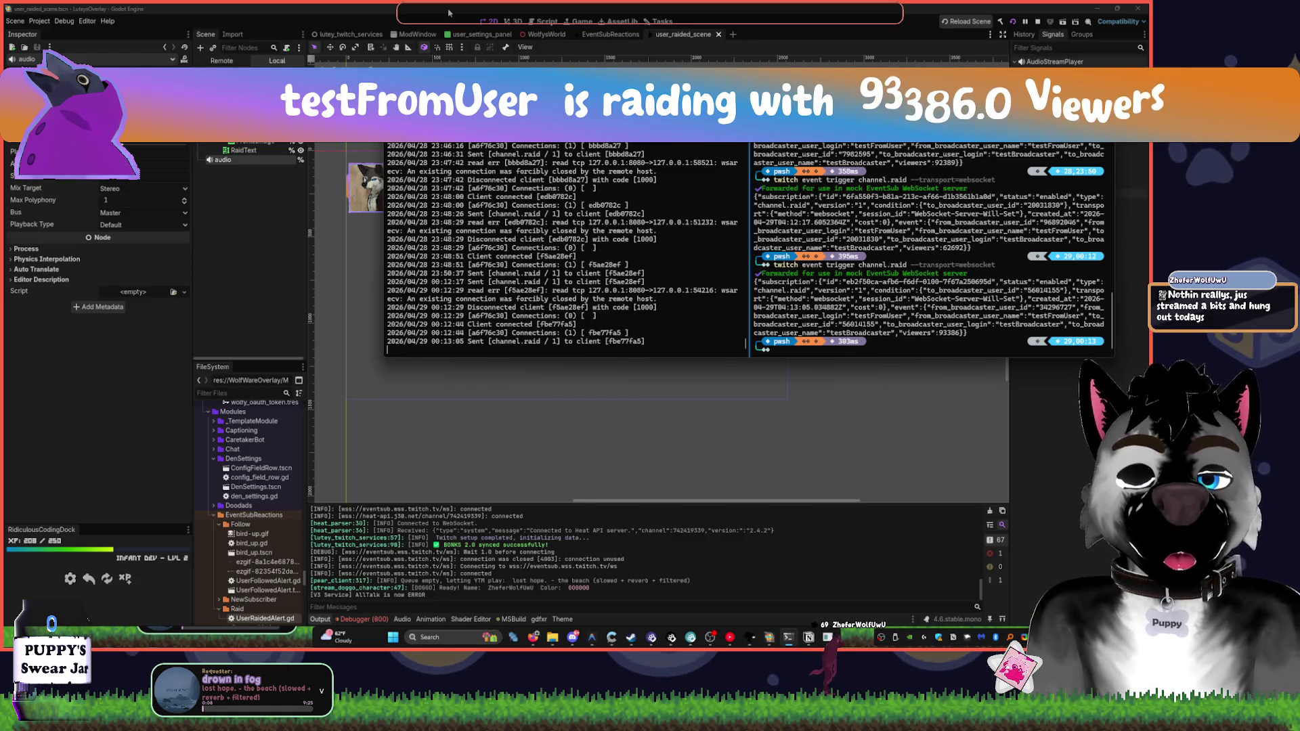
pyautogui.click(275, 179)
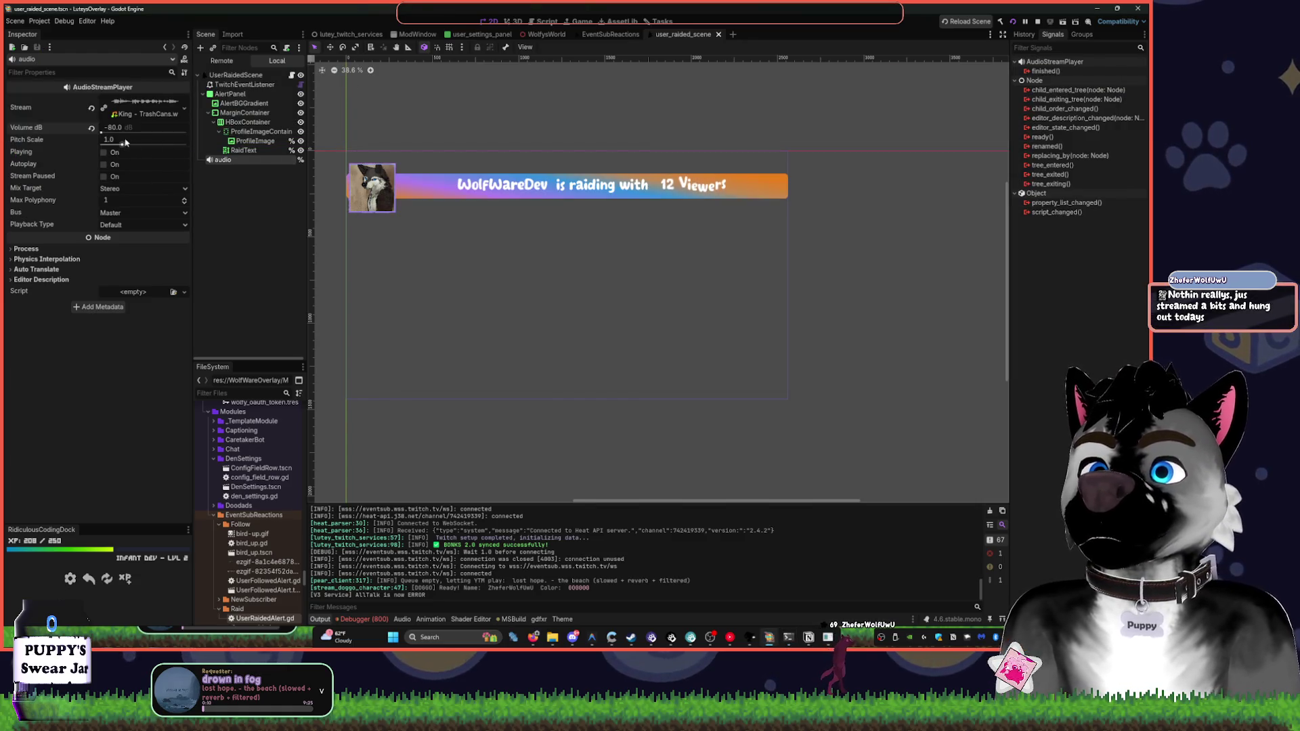
# Revert the alert audio's Volume dB back to 0.
pyautogui.click(92, 128)
pyautogui.click(528, 253)
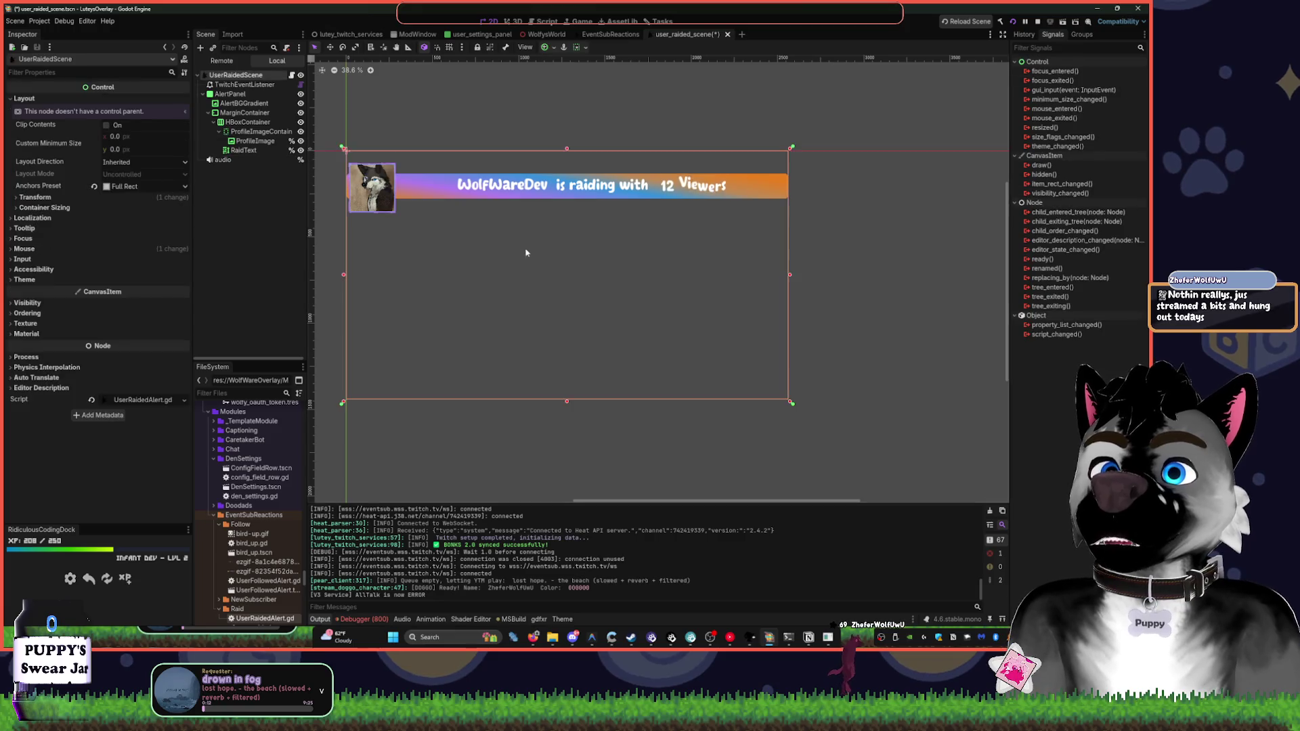
pyautogui.scroll(3, 447, 237)
pyautogui.scroll(1, 673, 264)
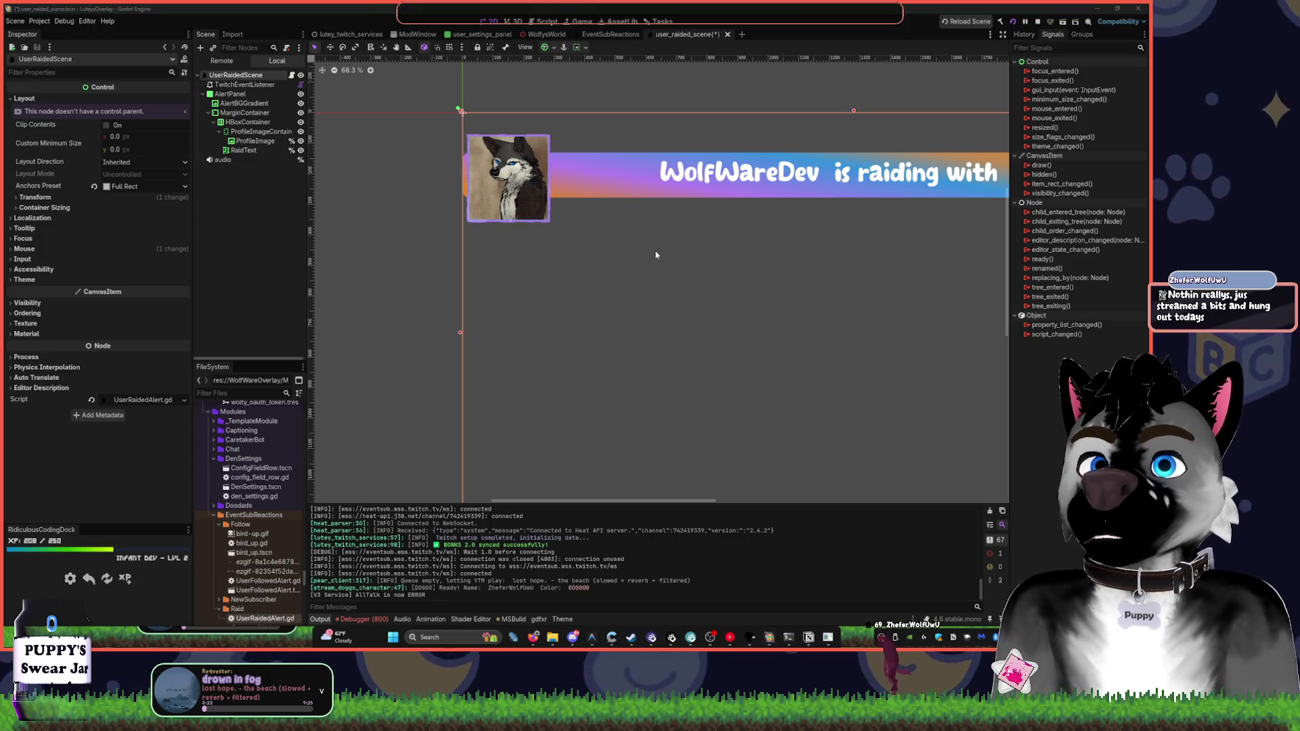
pyautogui.press('super')
pyautogui.write('anti')
pyautogui.press('Return')
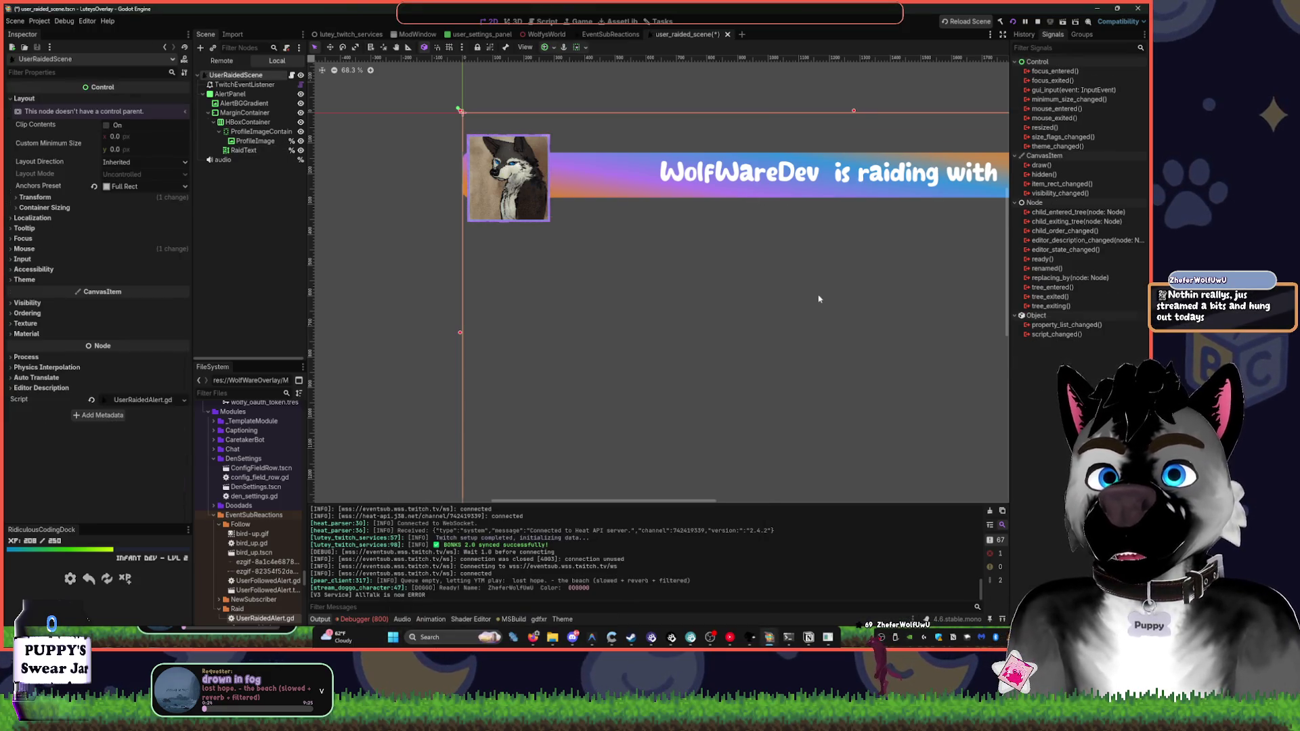
pyautogui.click(764, 111)
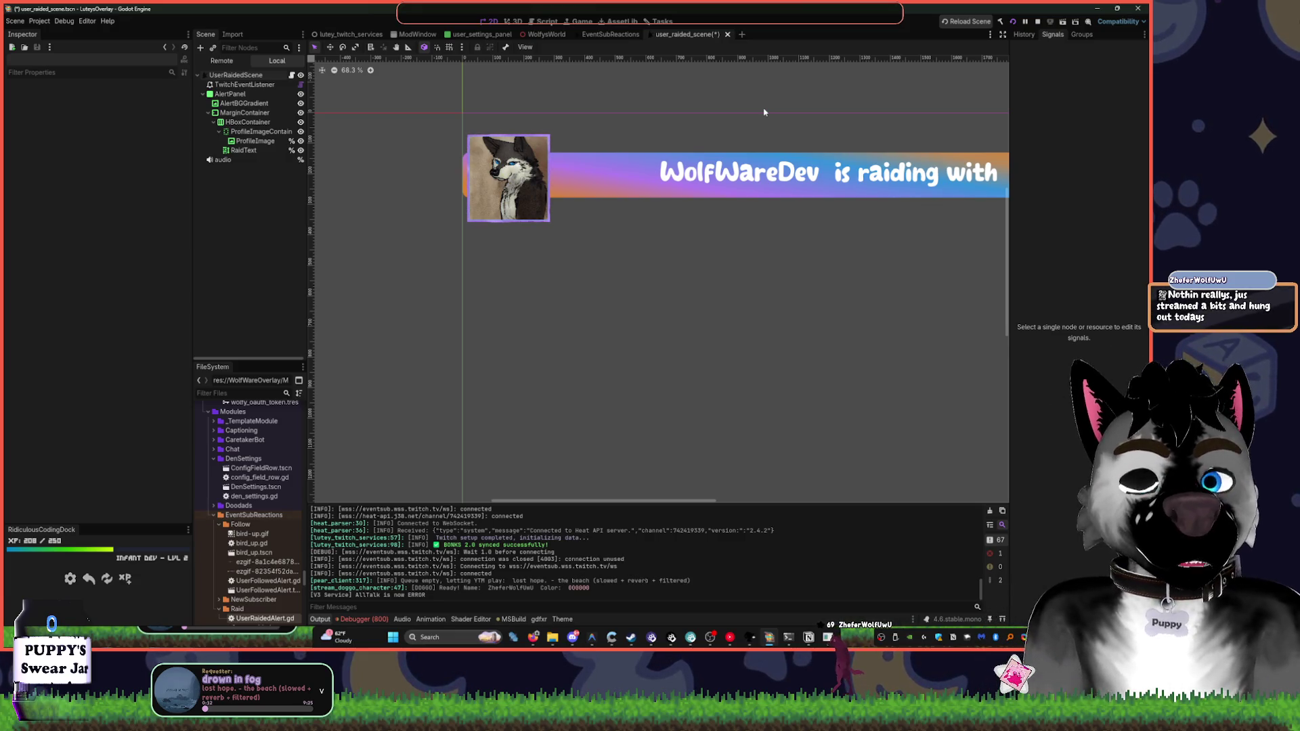
# Select the ProfileImage node to show its AIO_Jittery_Outline shader code.
pyautogui.click(546, 224)
pyautogui.click(227, 161)
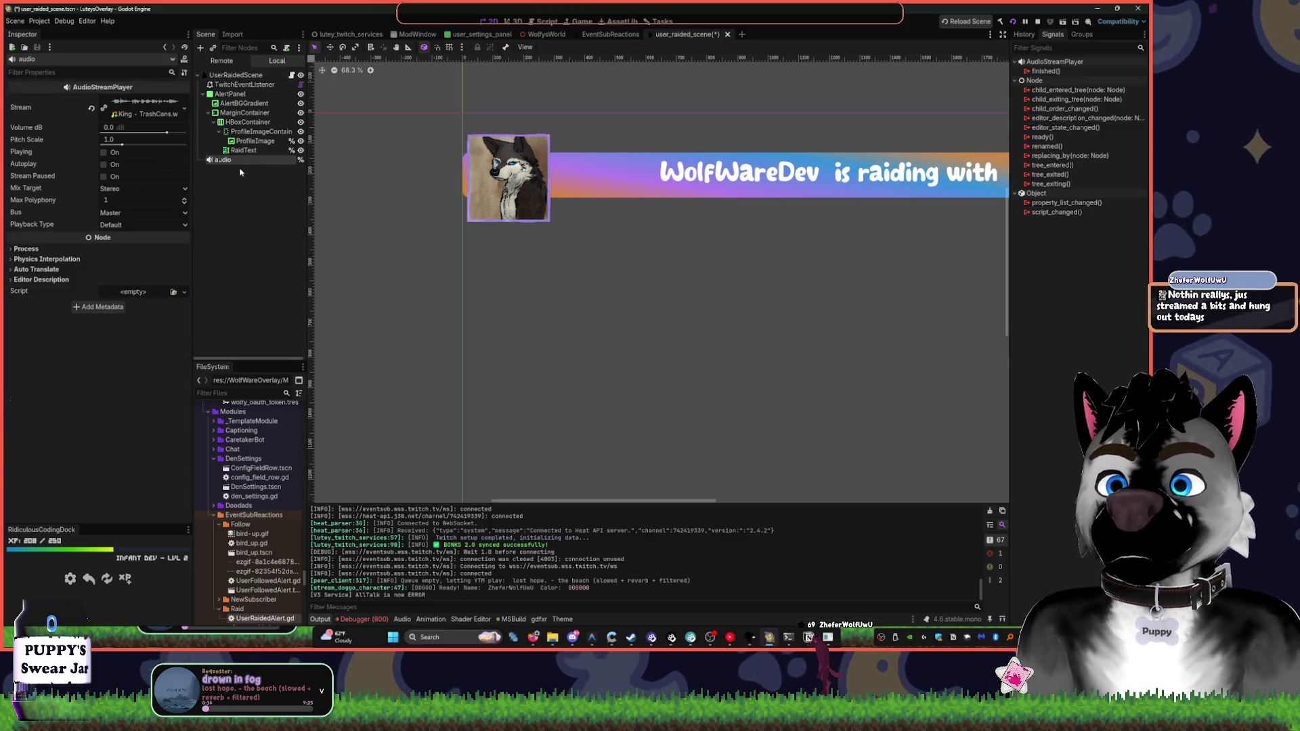
pyautogui.click(254, 96)
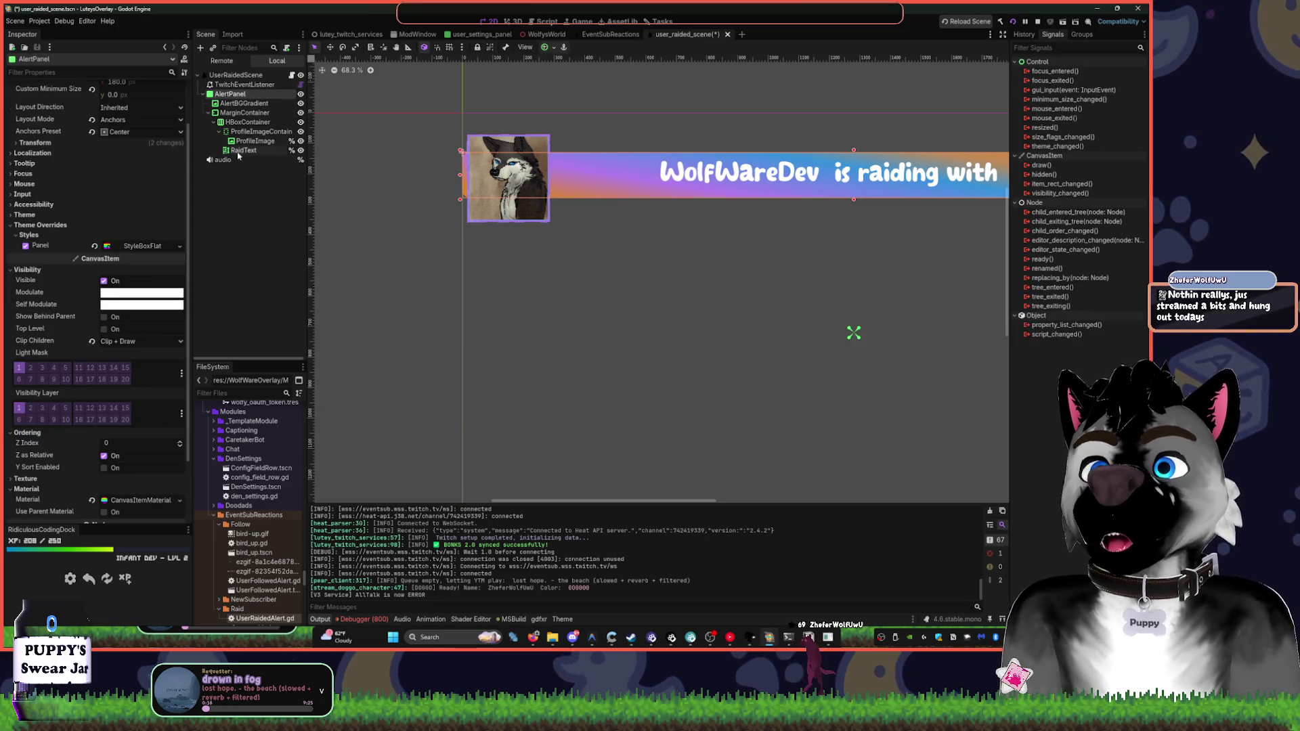
pyautogui.click(244, 113)
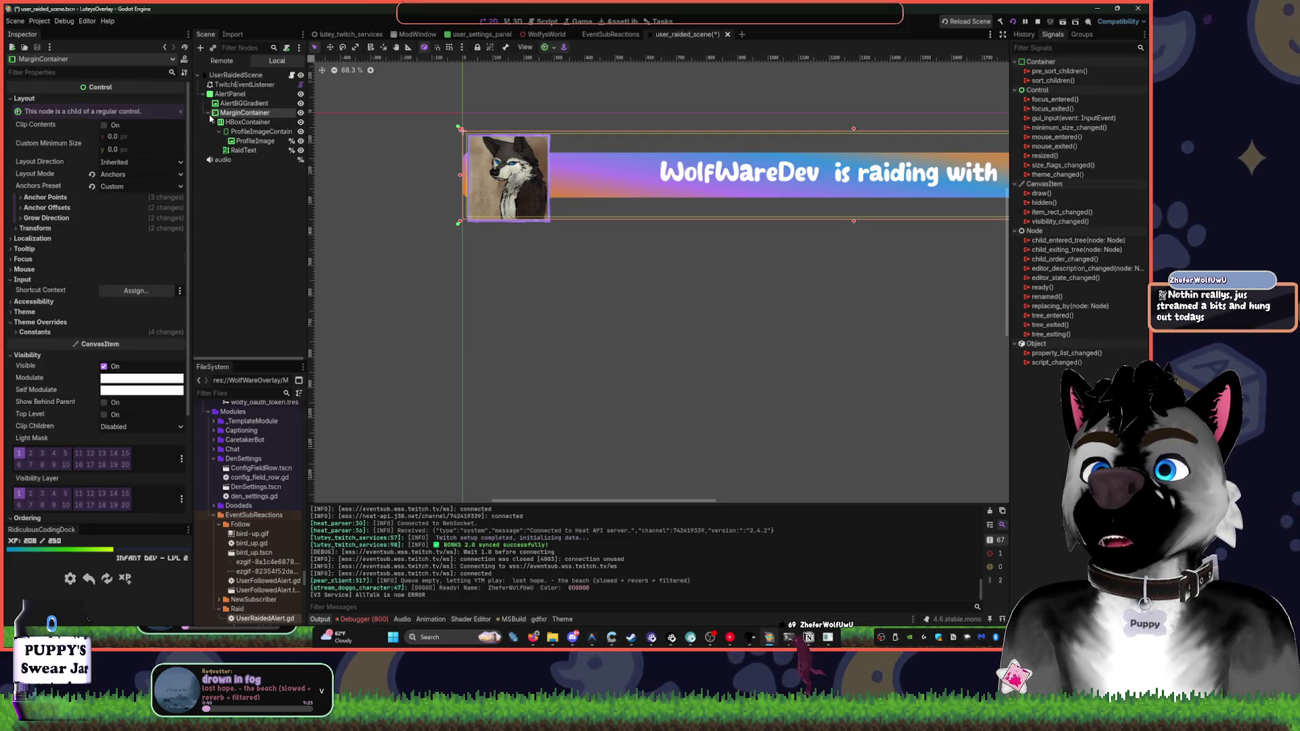
pyautogui.click(208, 113)
pyautogui.click(244, 103)
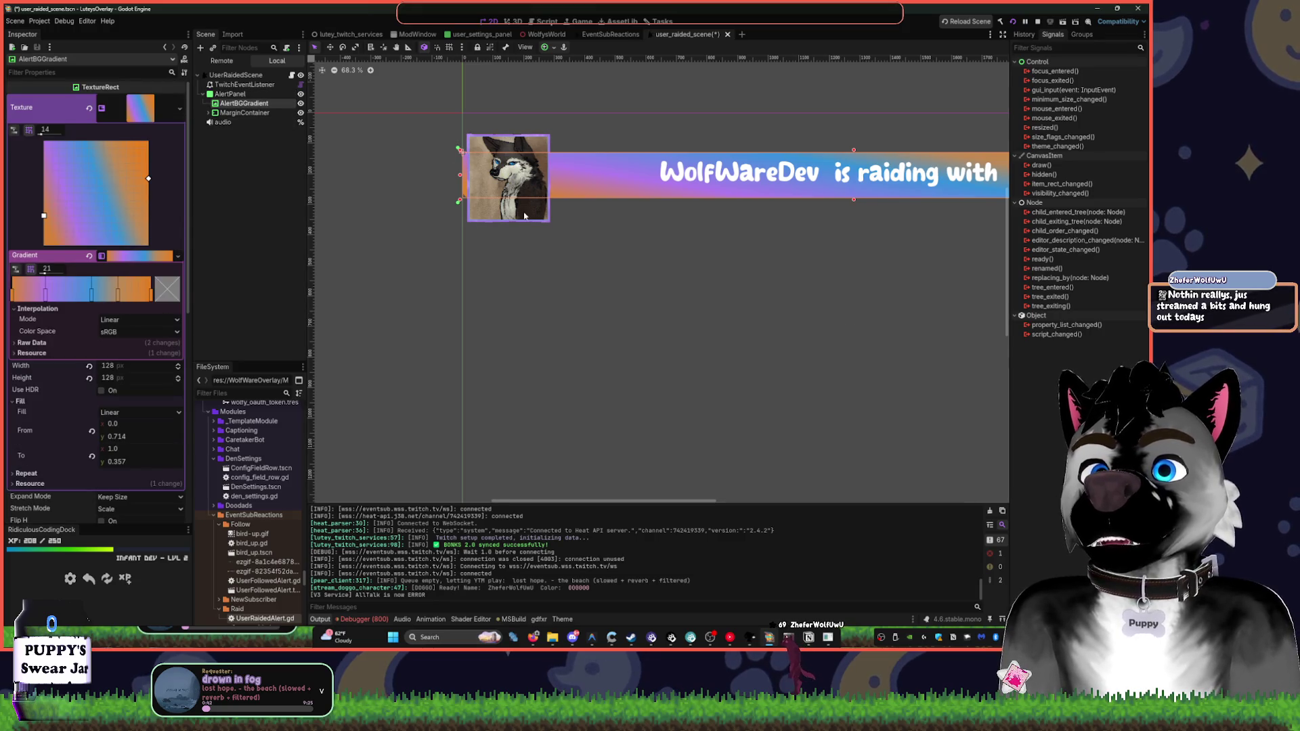
pyautogui.click(524, 215)
pyautogui.scroll(5, 518, 203)
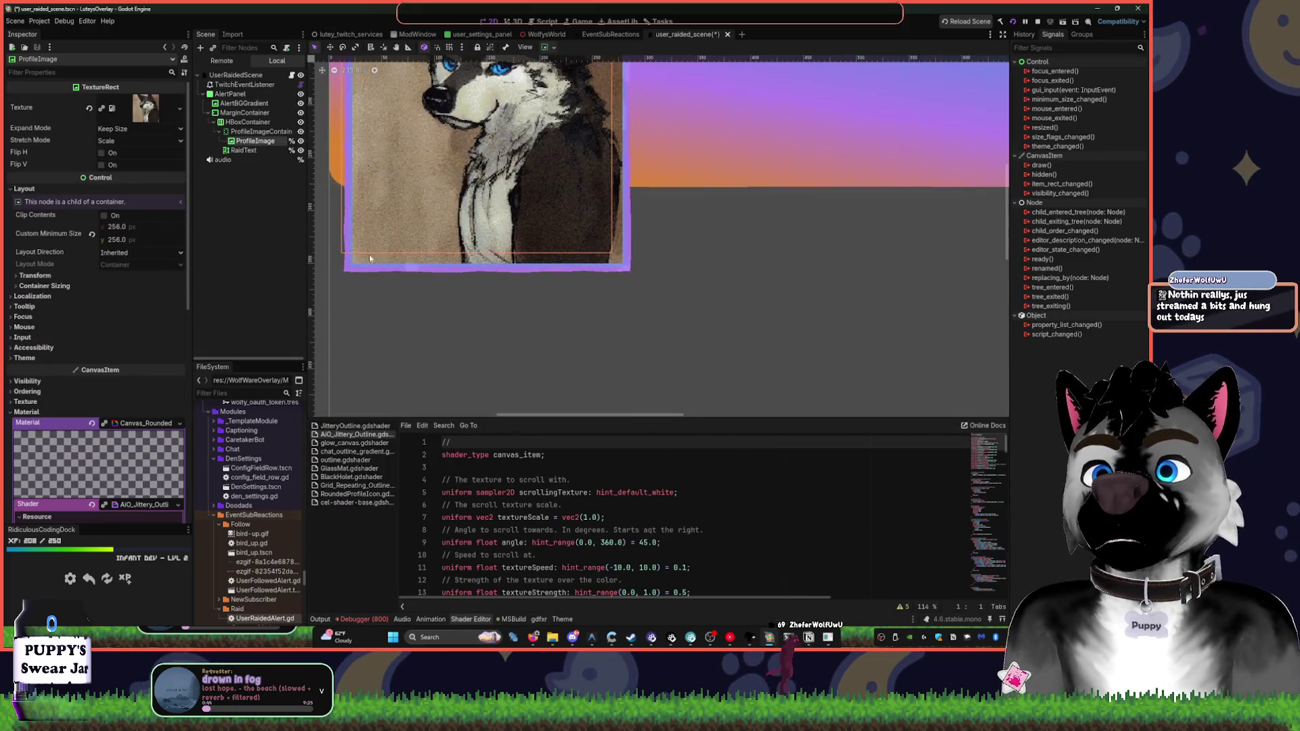
# Try widening ProfileImageContainer's minimum width, then reset it to 0.
pyautogui.click(236, 124)
pyautogui.scroll(-3, 606, 214)
pyautogui.click(495, 179)
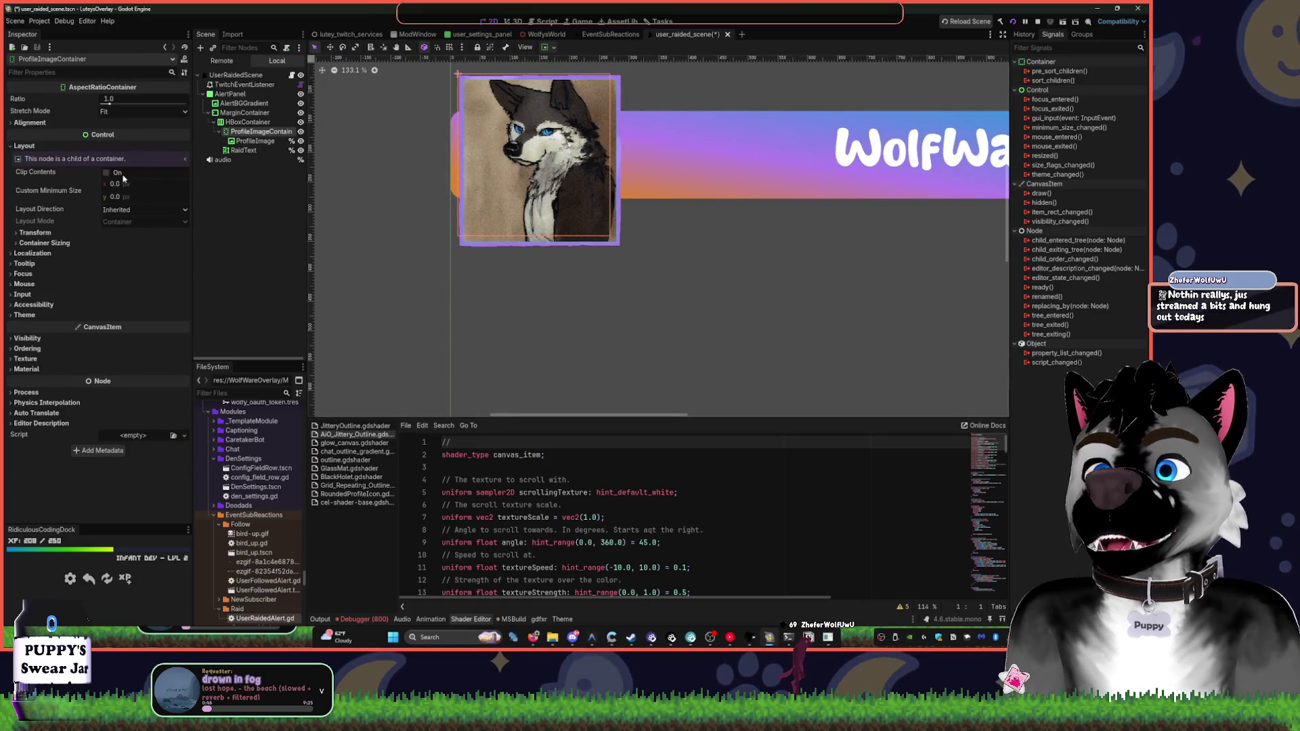
pyautogui.moveTo(110, 187); pyautogui.dragTo(134, 184)
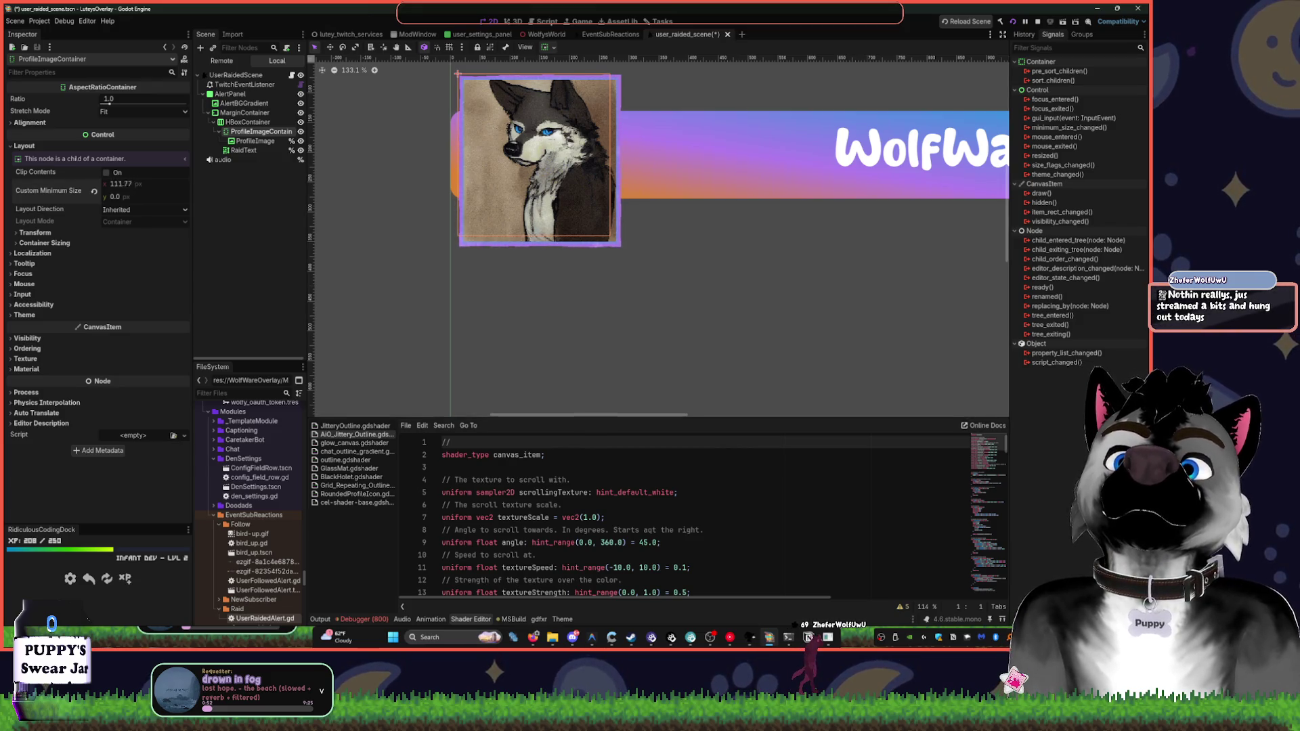
pyautogui.moveTo(135, 183); pyautogui.dragTo(163, 183)
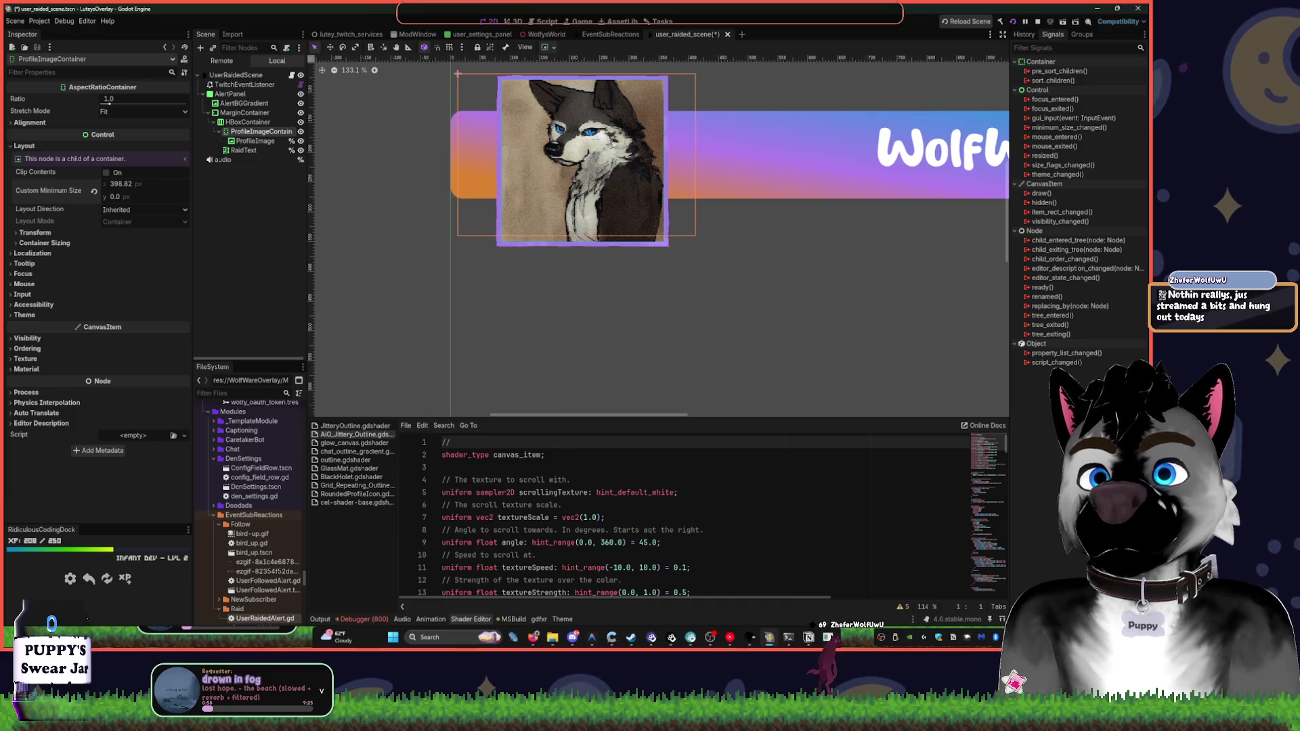
pyautogui.click(143, 184)
pyautogui.click(95, 193)
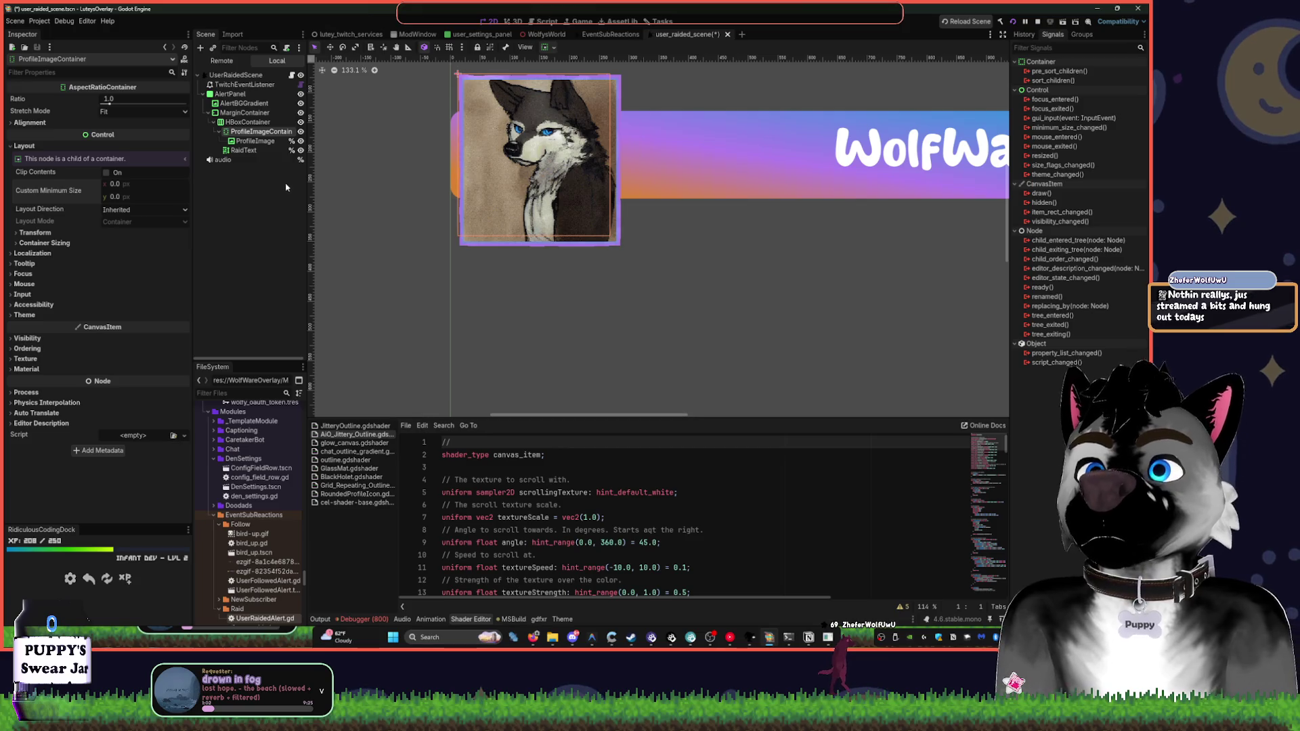
# Enlarge ProfileImage's minimum size to 512 × 512.
pyautogui.click(255, 140)
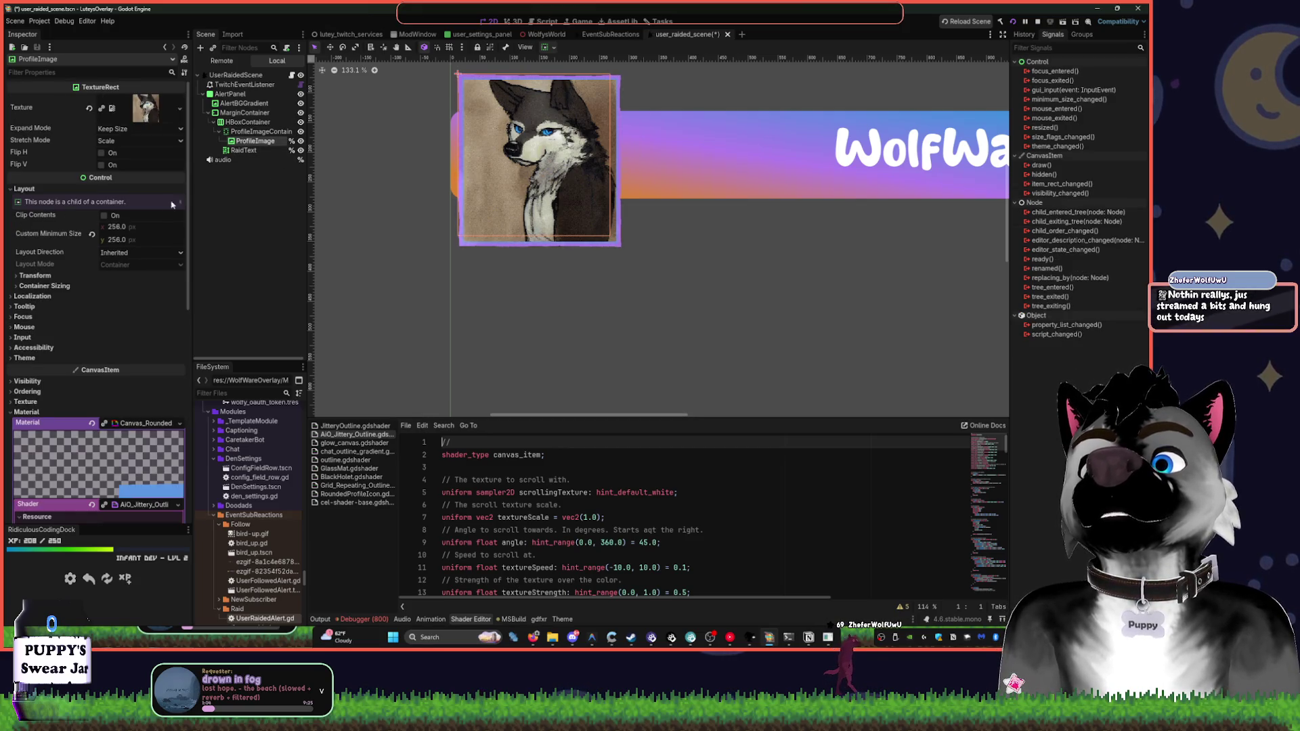
pyautogui.click(155, 228)
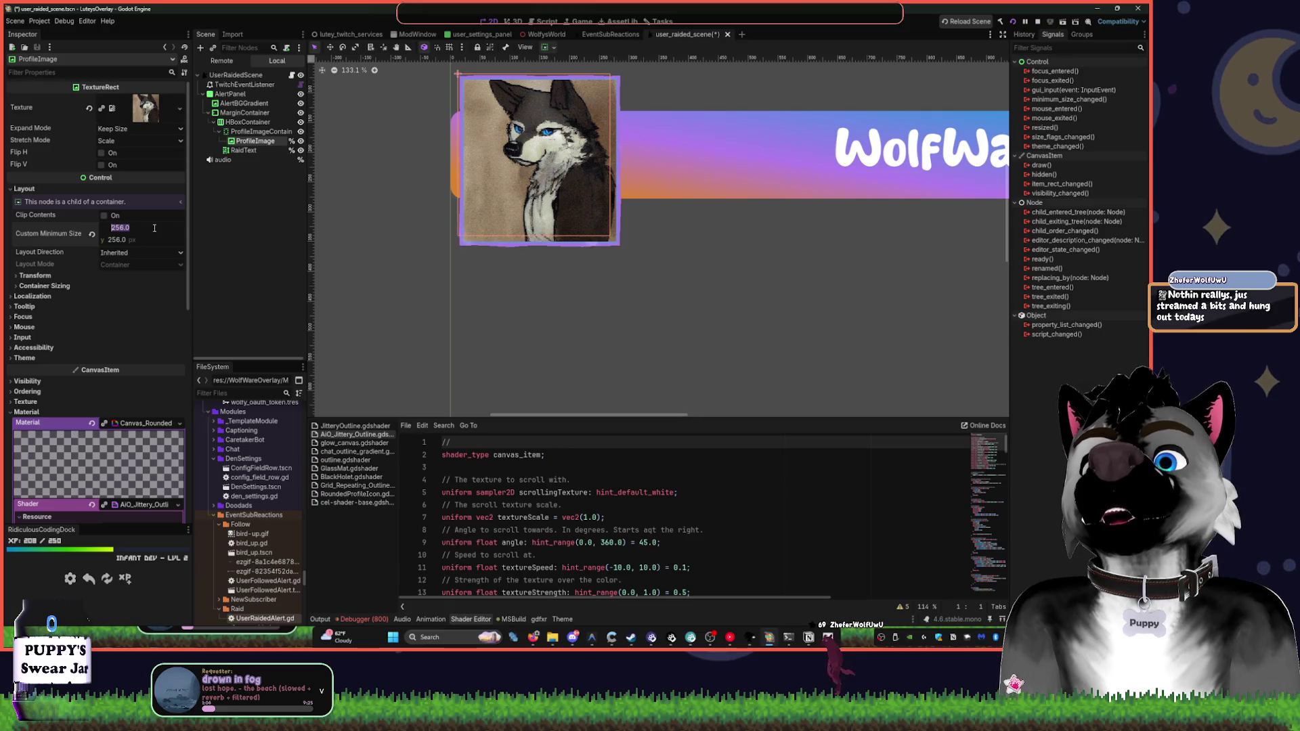
pyautogui.write('*2')
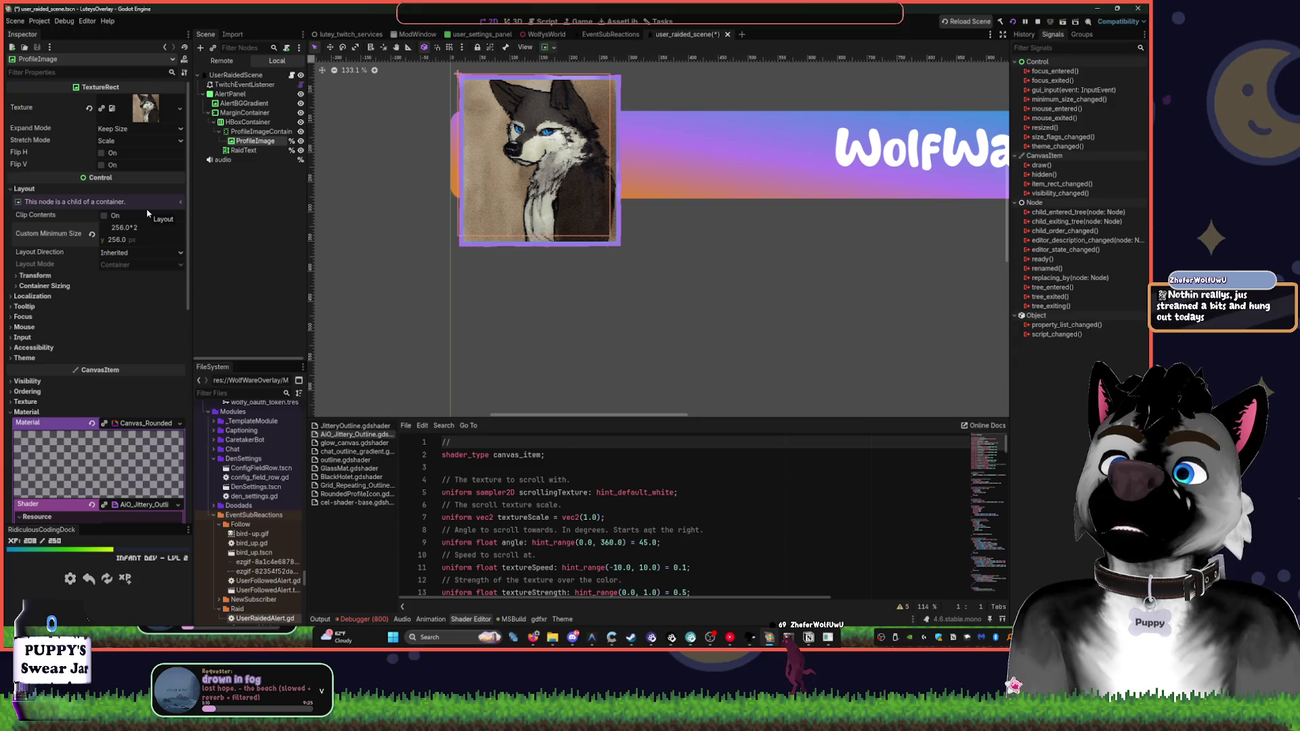
pyautogui.press('Return')
pyautogui.click(144, 238)
pyautogui.write('512')
pyautogui.press('Return')
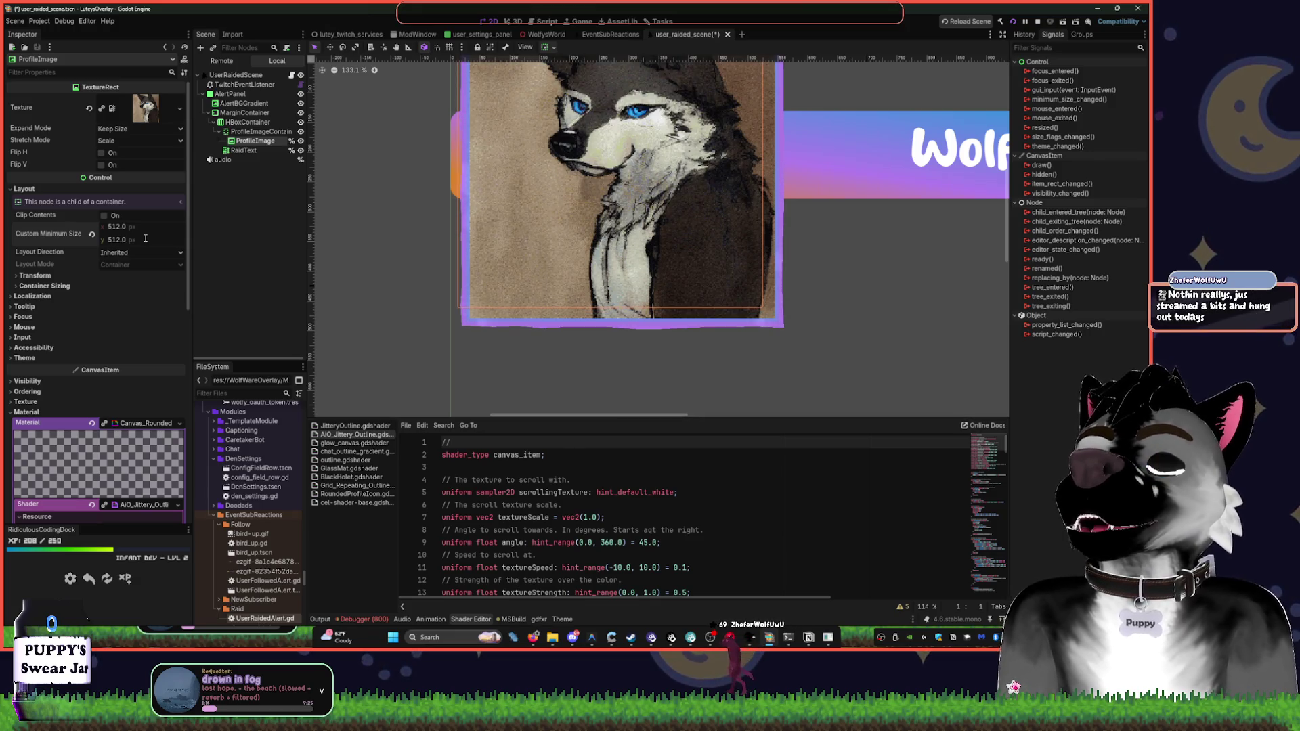
pyautogui.scroll(-4, 691, 298)
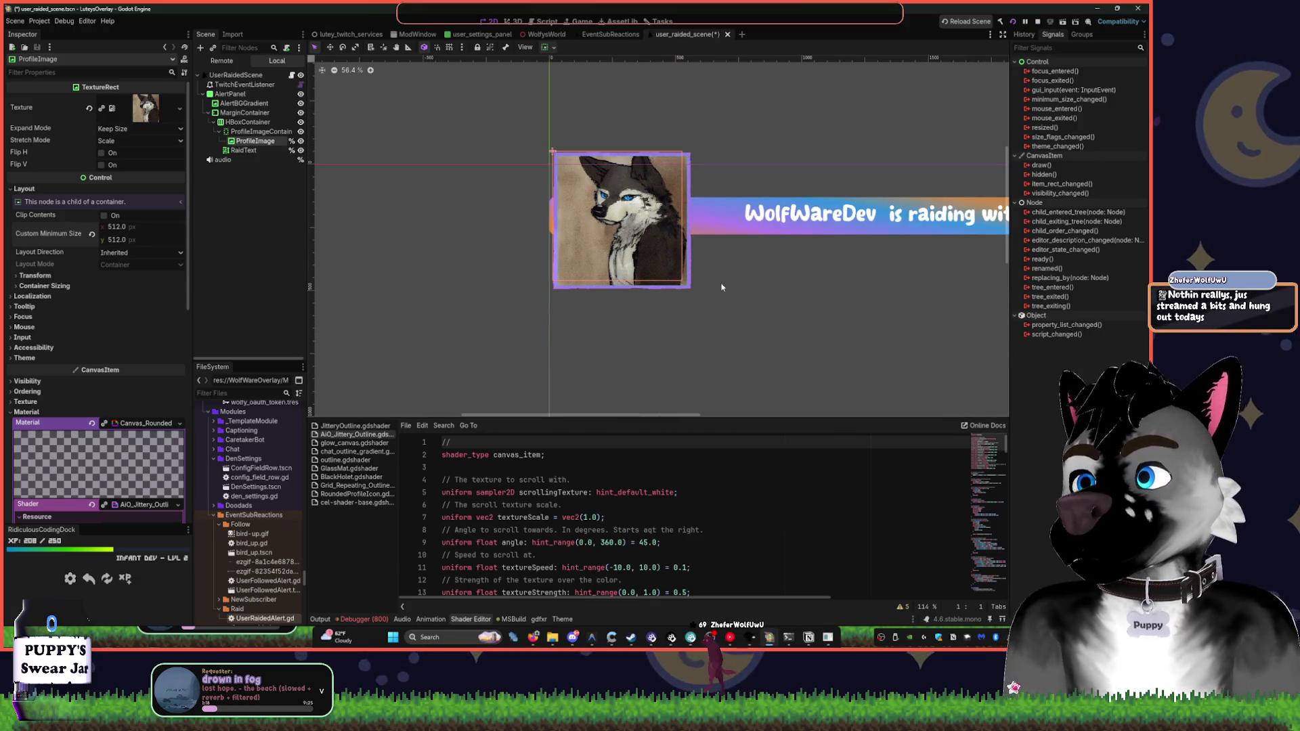
# Attempt to reposition the profile picture with the Move tool.
pyautogui.click(275, 123)
pyautogui.click(256, 141)
pyautogui.click(264, 132)
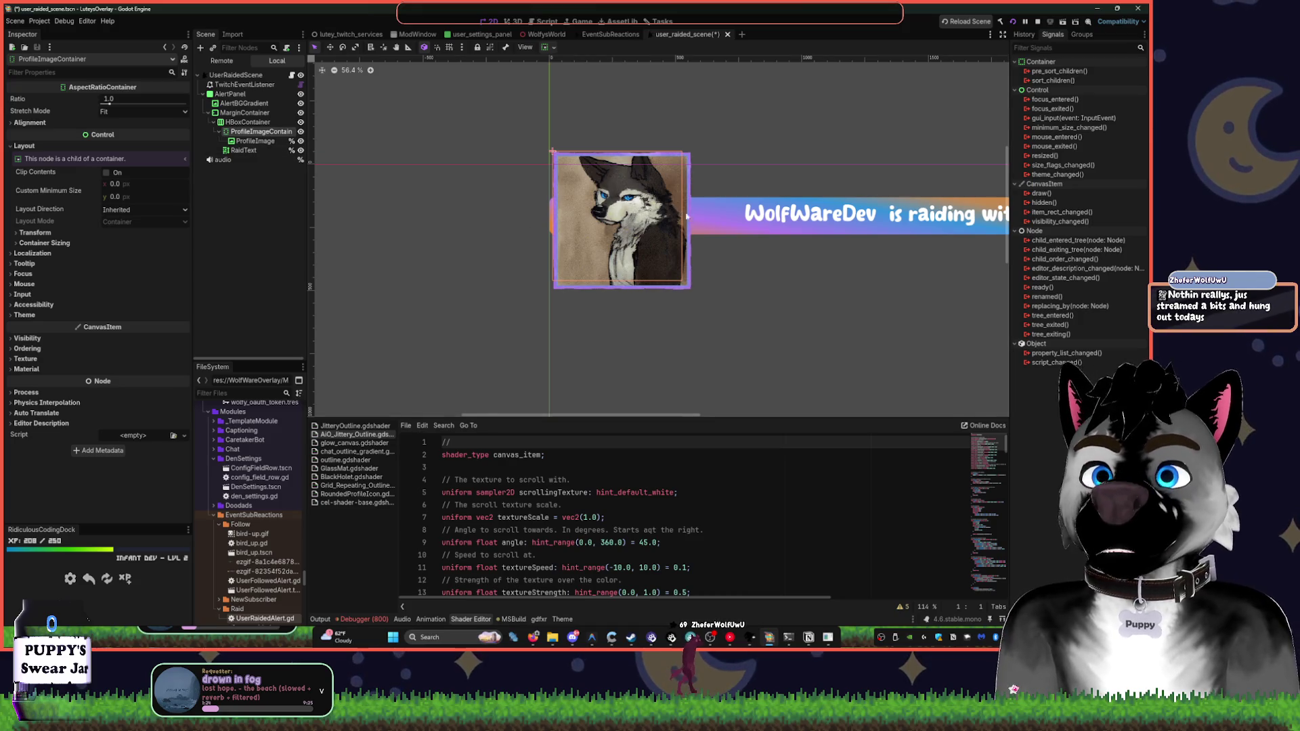
pyautogui.scroll(2, 718, 218)
pyautogui.click(256, 141)
pyautogui.click(260, 132)
pyautogui.press('w')
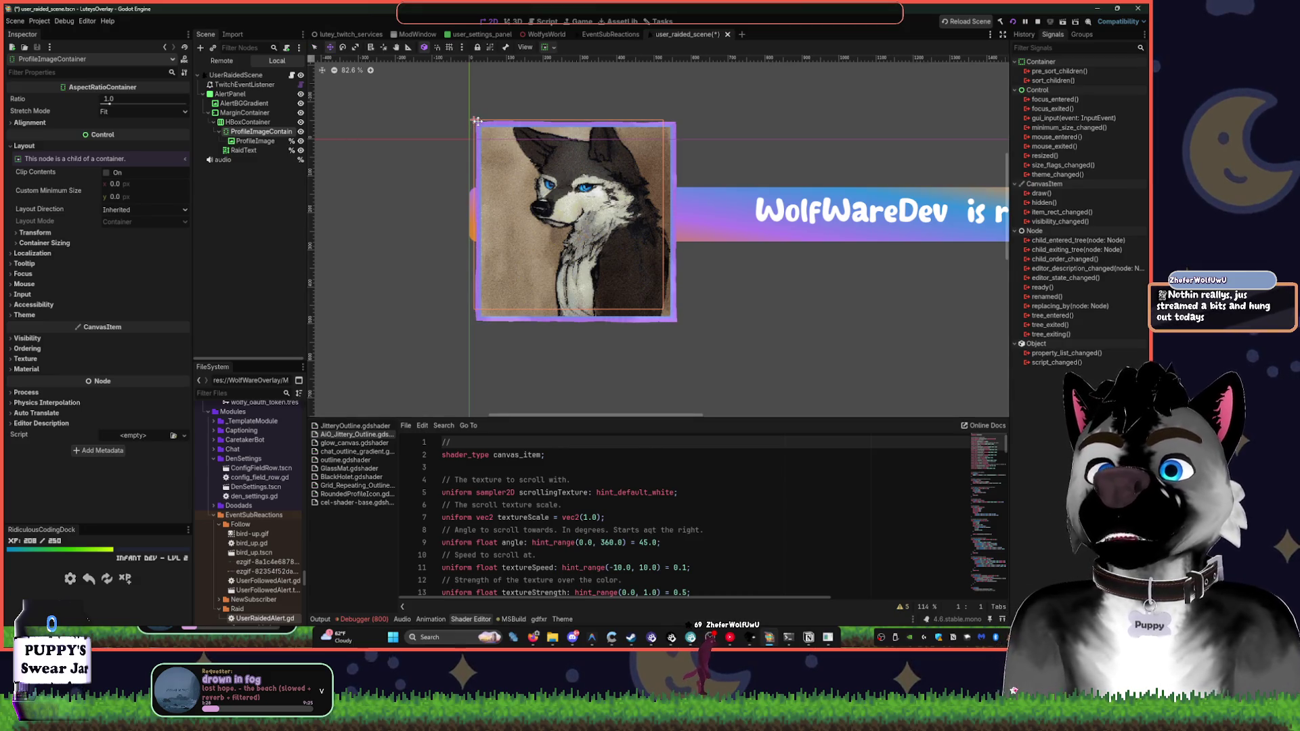
pyautogui.click(477, 120)
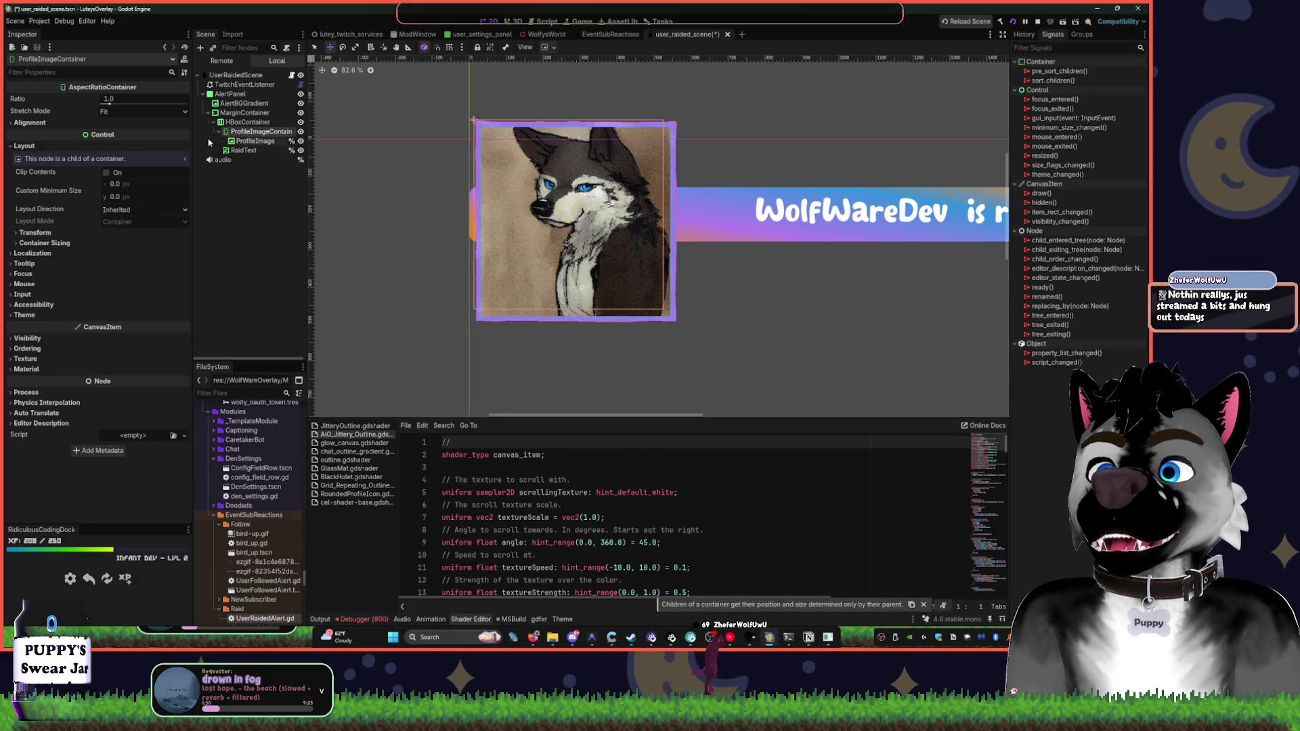
# Drag the AlertPanel about 98 px lower and save the scene.
pyautogui.click(255, 141)
pyautogui.click(503, 147)
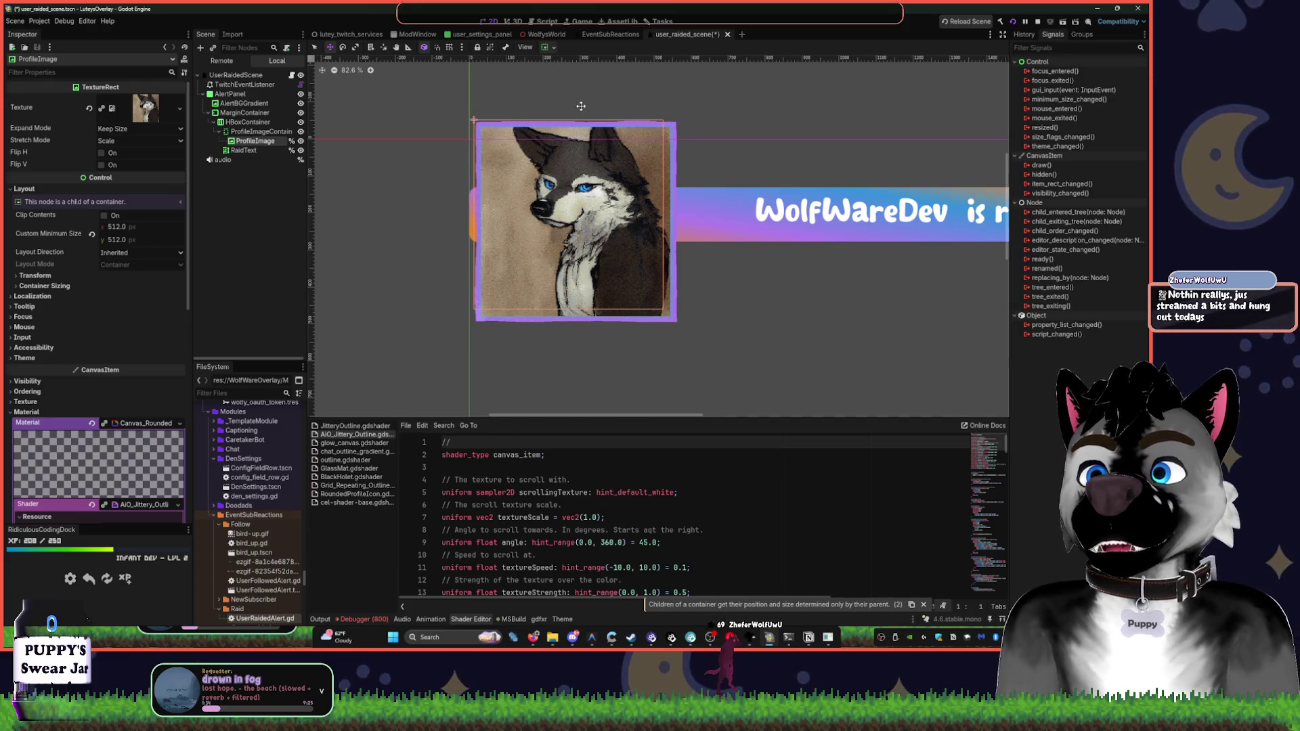
pyautogui.click(254, 131)
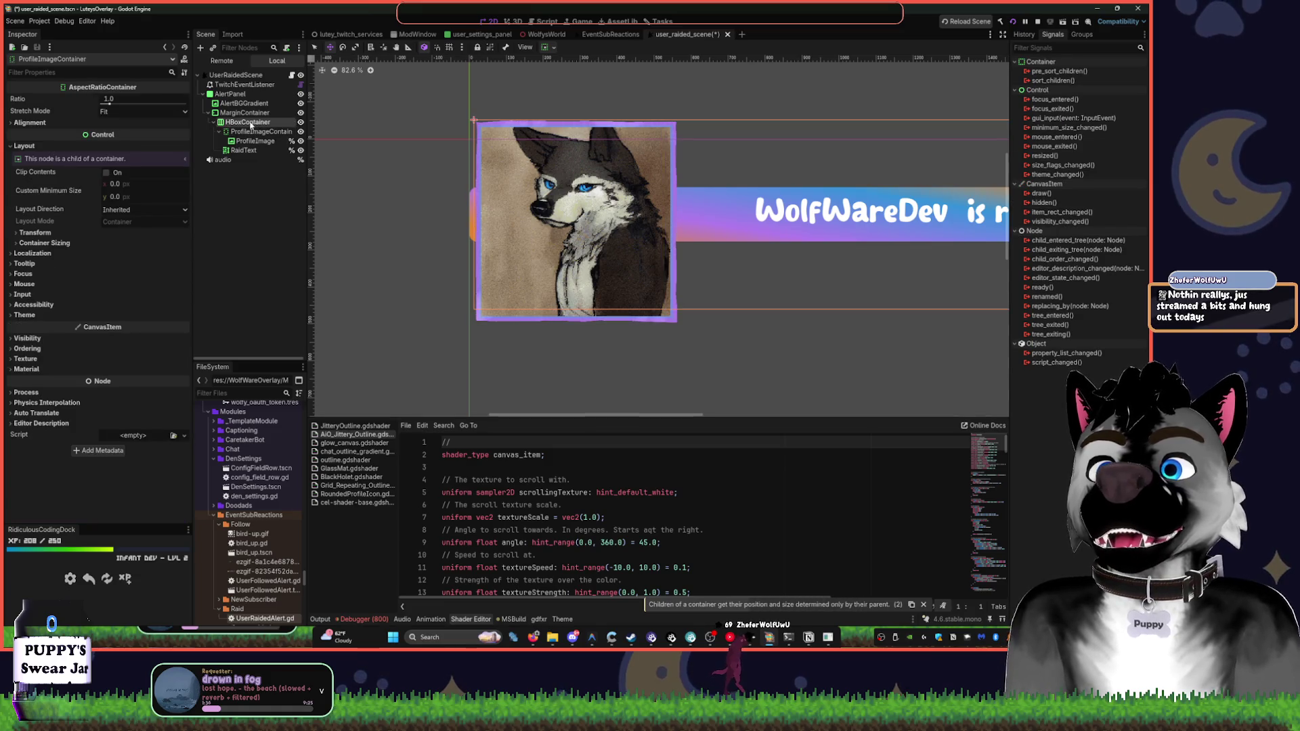
pyautogui.click(244, 113)
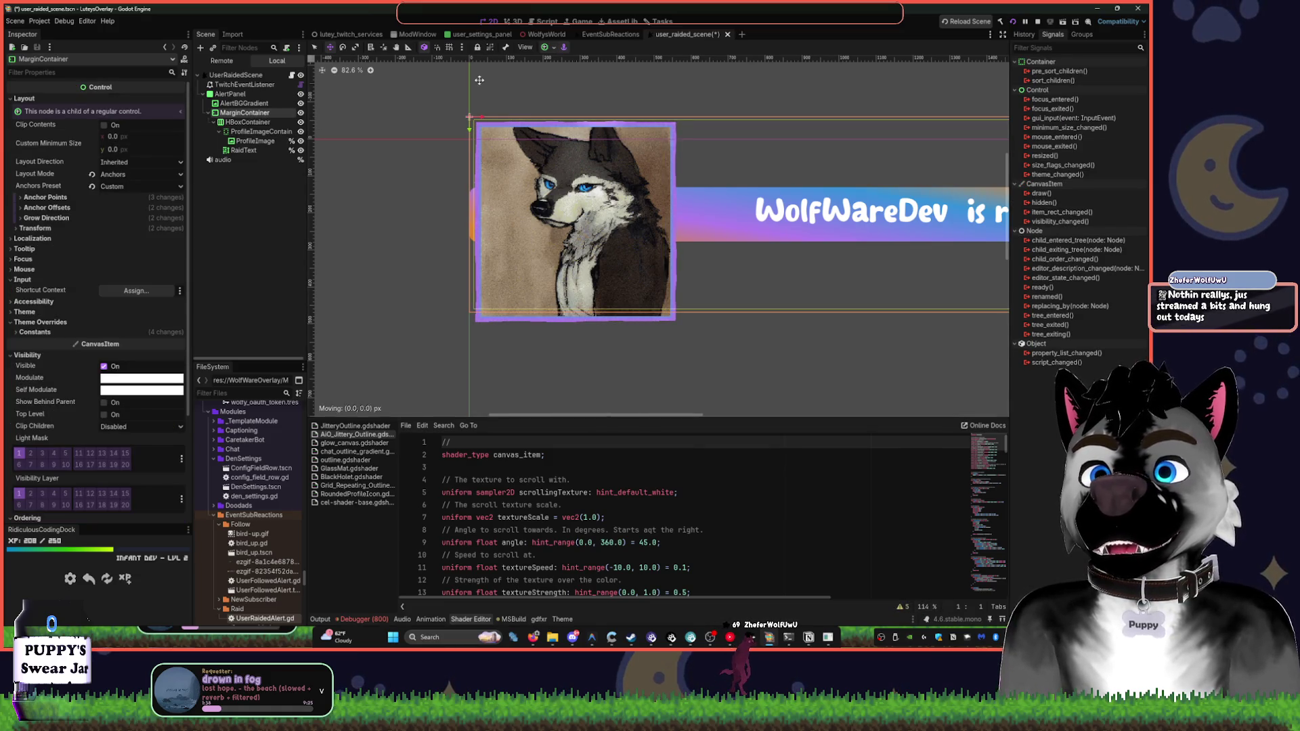
pyautogui.click(245, 95)
pyautogui.moveTo(469, 202); pyautogui.dragTo(464, 238)
pyautogui.hotkey('ctrl', 's')
pyautogui.scroll(-2, 440, 108)
pyautogui.scroll(-2, 556, 96)
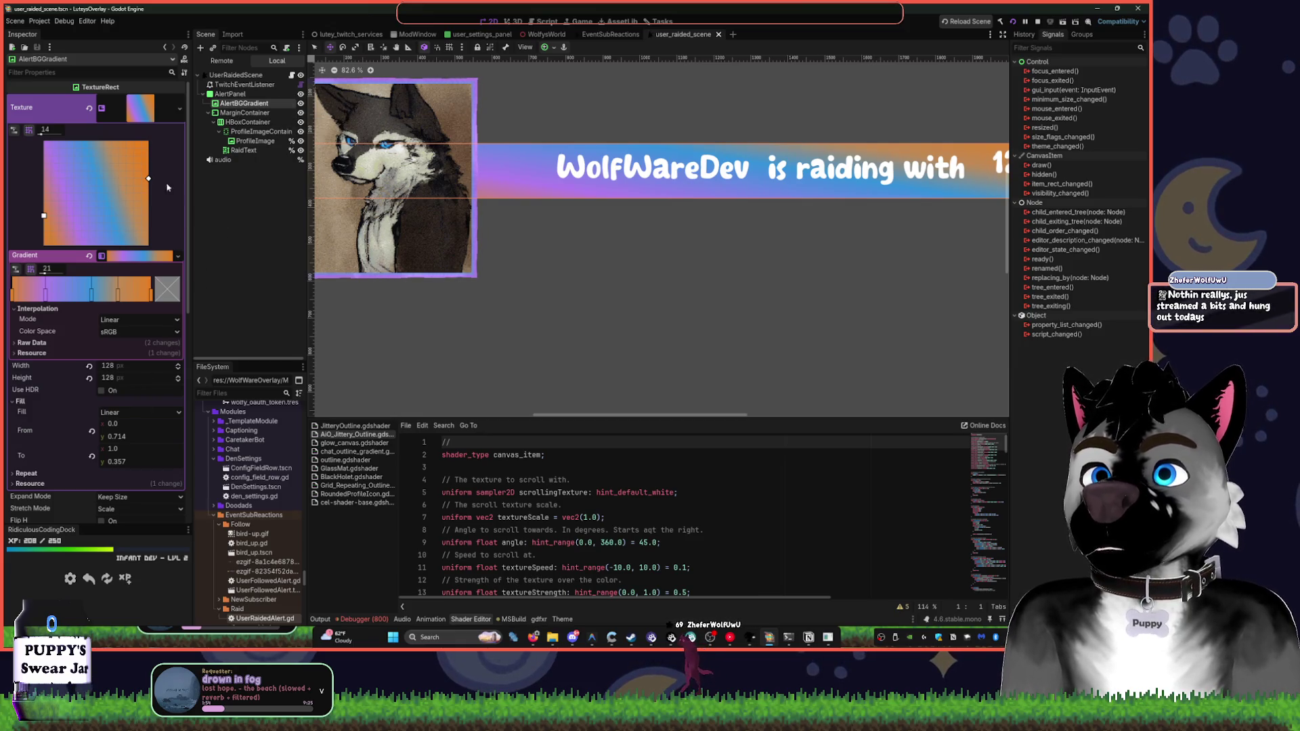
# Collapse the background gradient texture and show ProfileImage's Canvas_RoundedIcon shader parameters.
pyautogui.click(141, 108)
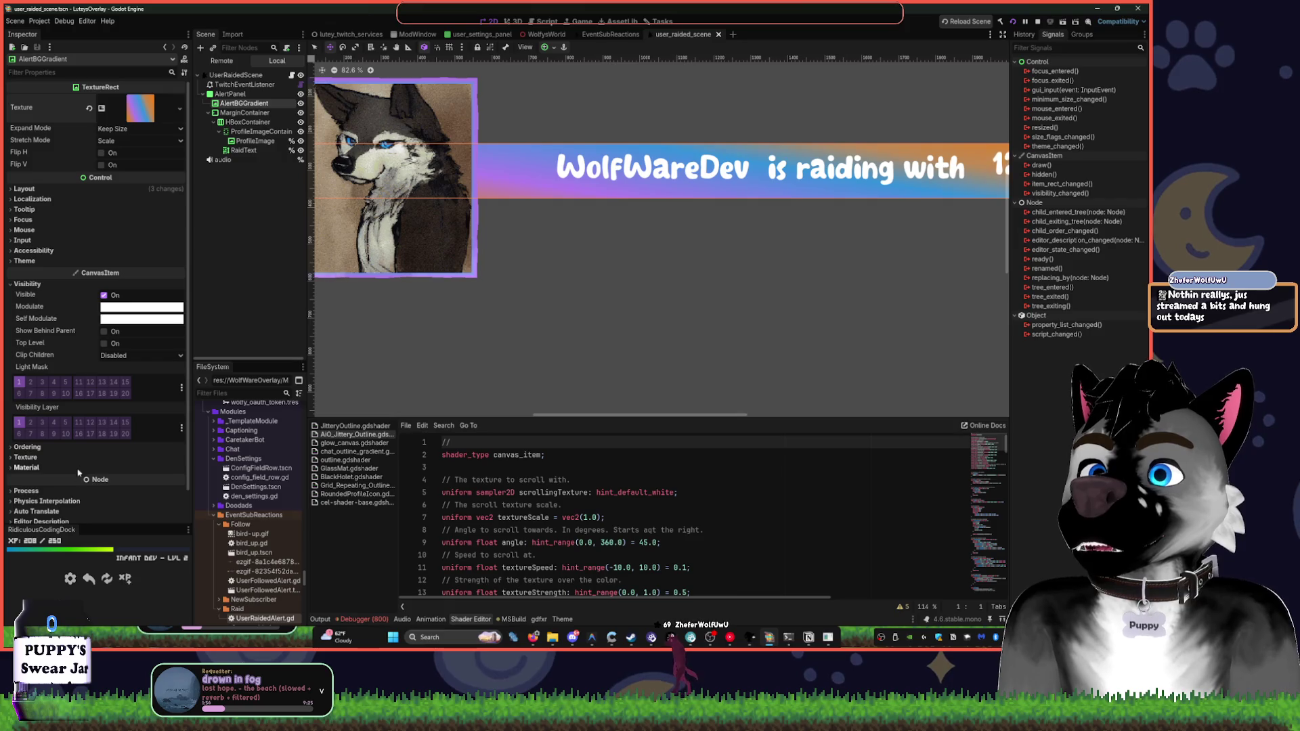
pyautogui.scroll(-1, 80, 468)
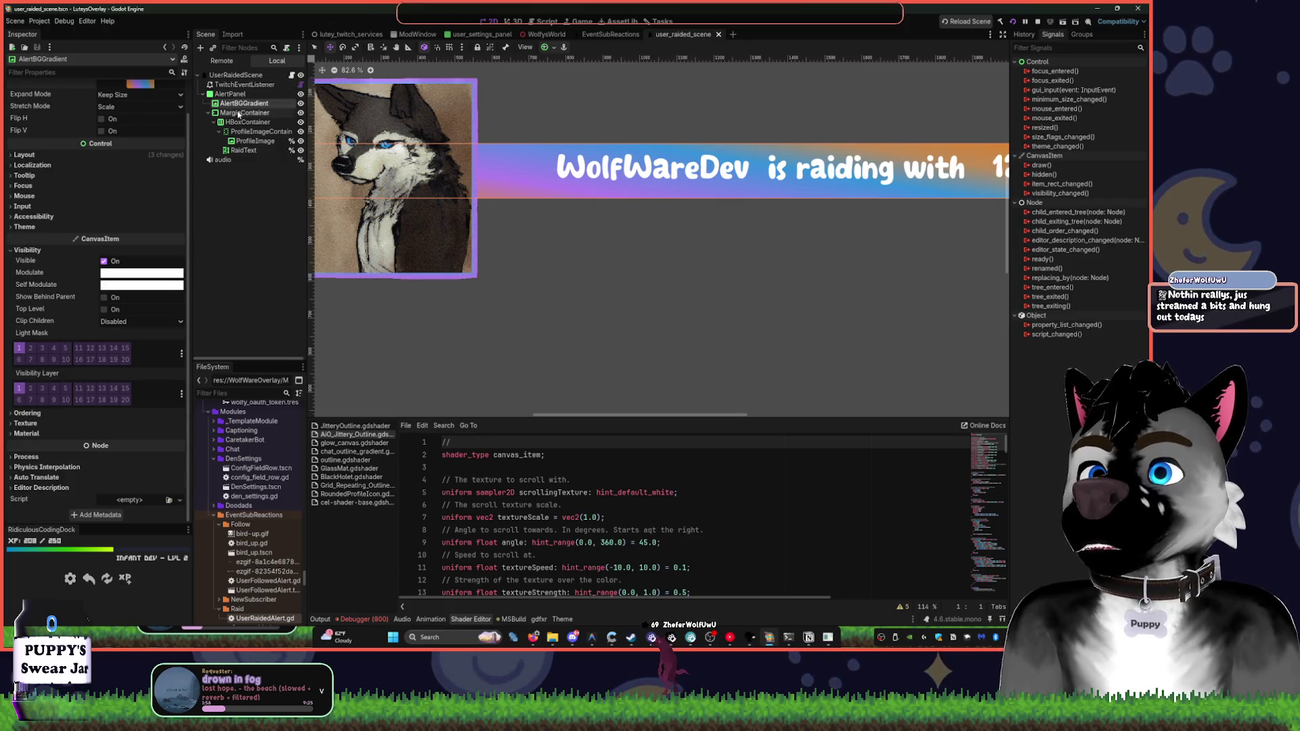
pyautogui.hotkey('ctrl', 'z')
pyautogui.hotkey('ctrl', 'shift', 'z')
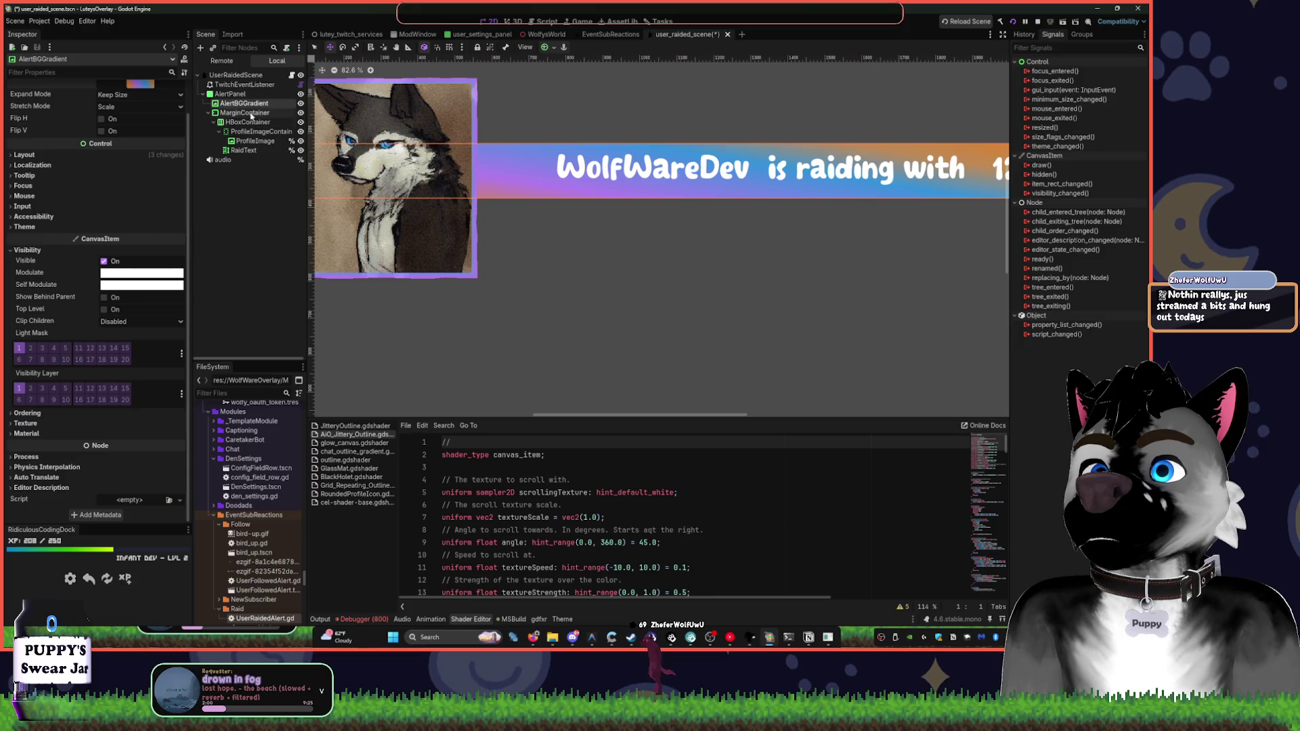
pyautogui.click(245, 113)
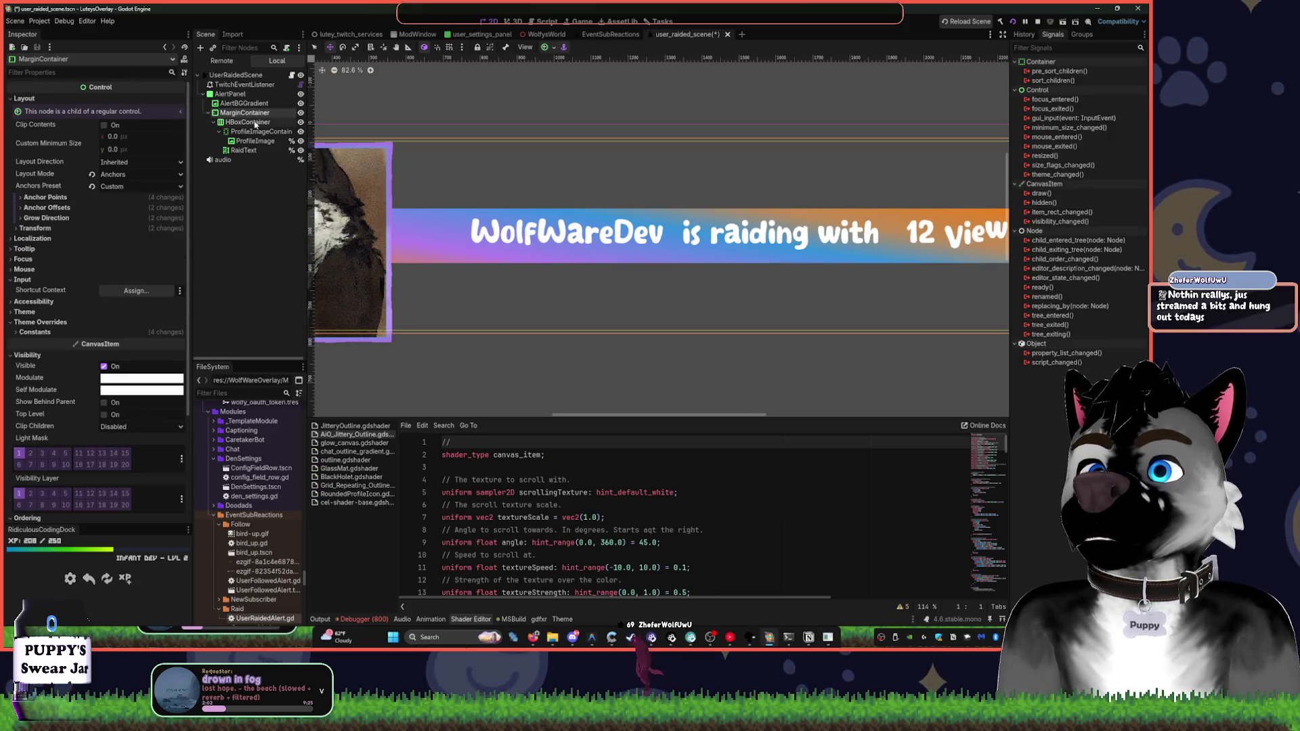
pyautogui.click(256, 141)
pyautogui.scroll(-5, 94, 472)
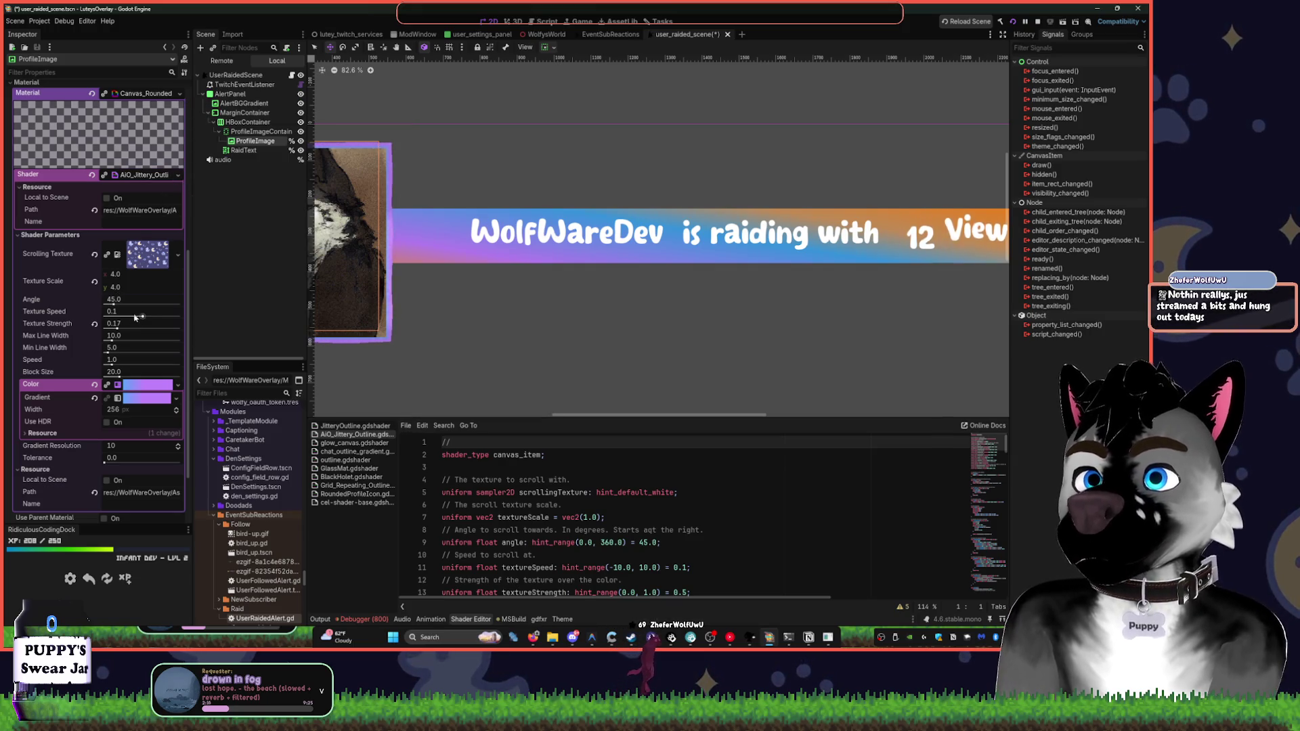
# Expand the outline's Color gradient parameter in Shader Parameters for editing.
pyautogui.scroll(6, 680, 195)
pyautogui.scroll(-2, 663, 155)
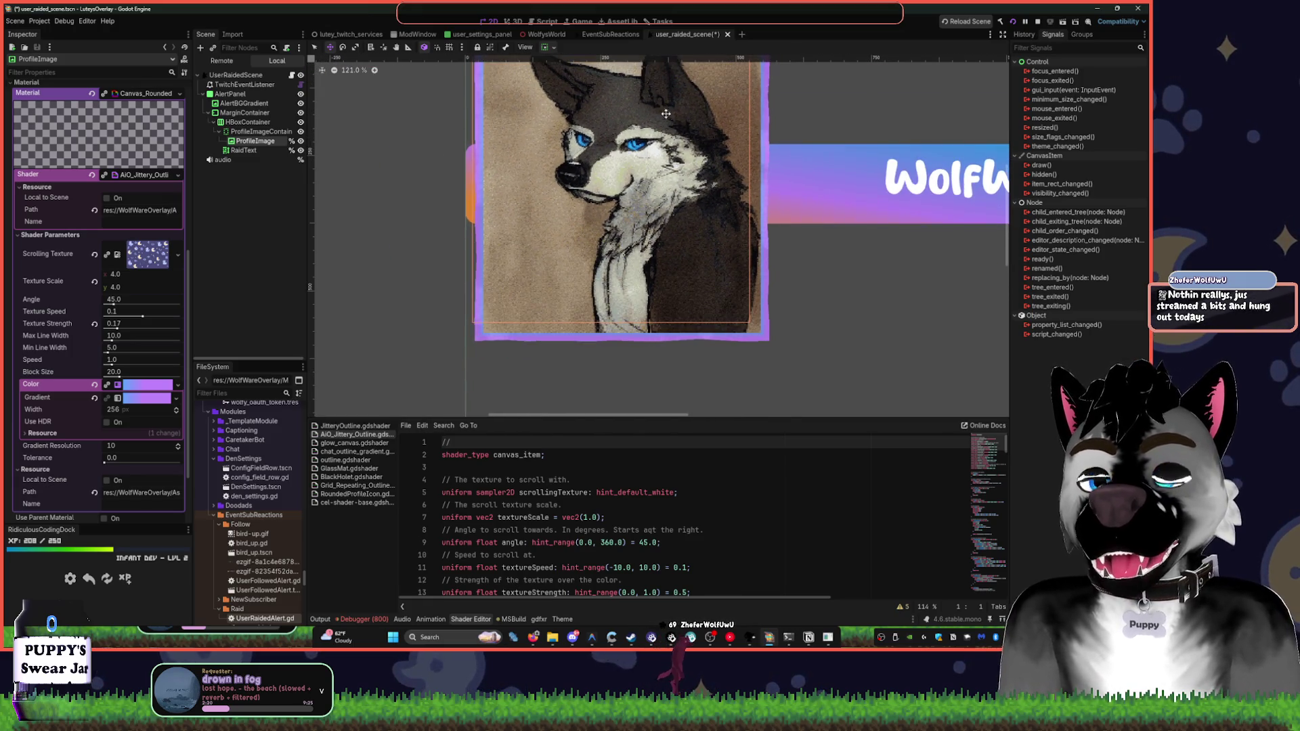
pyautogui.hscroll(2, 610, 169)
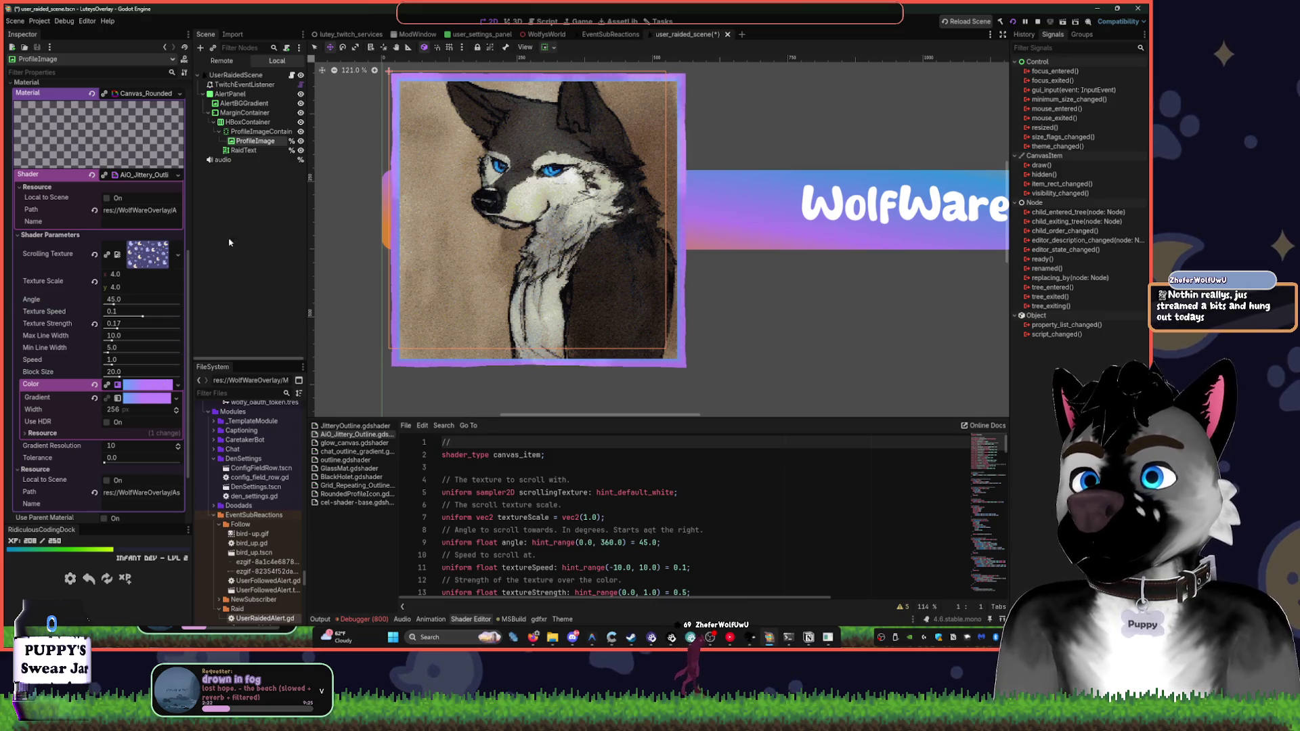
pyautogui.scroll(2, 162, 406)
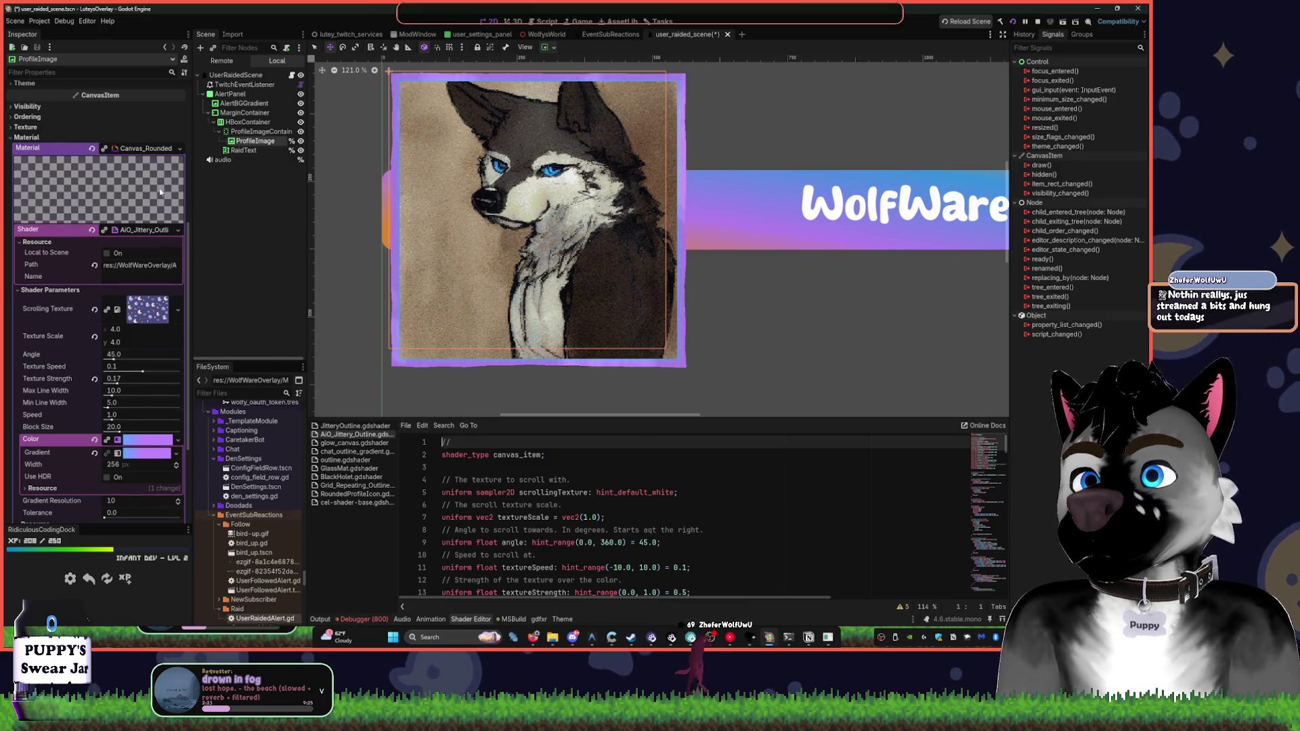
pyautogui.click(173, 442)
pyautogui.click(179, 440)
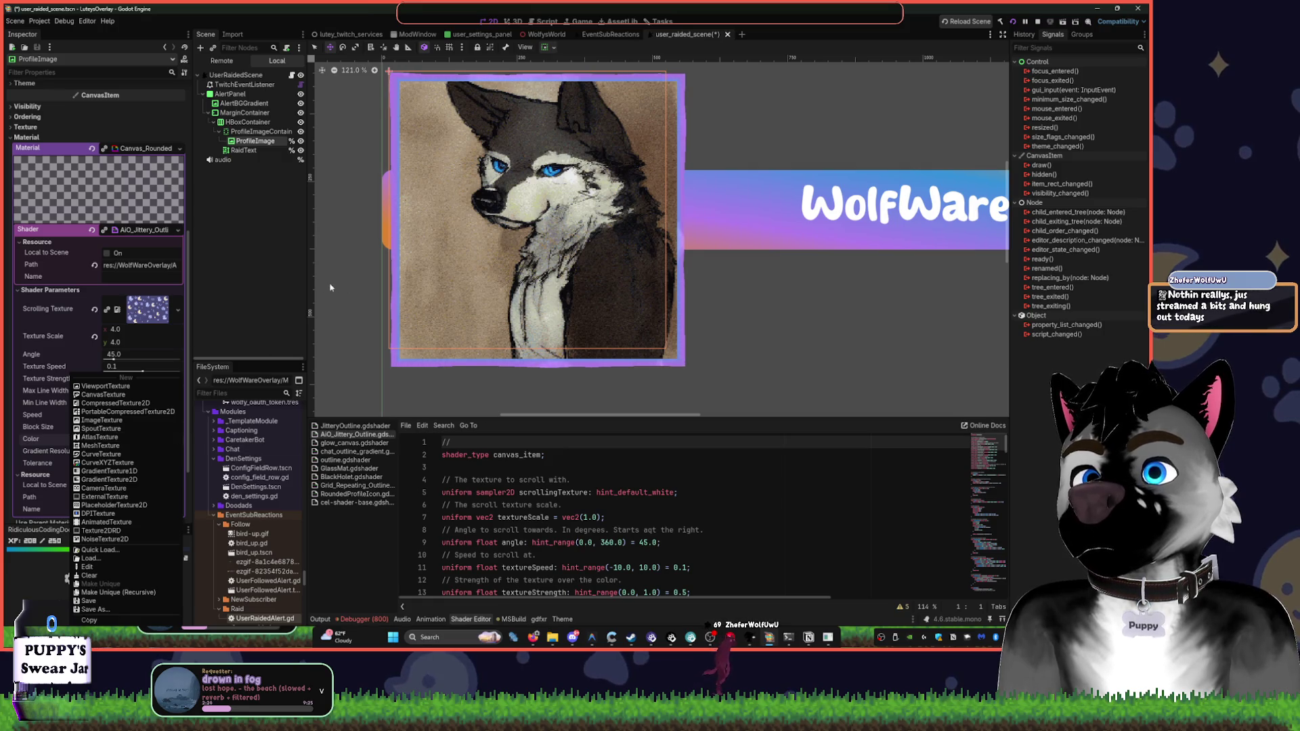
pyautogui.click(223, 322)
pyautogui.click(149, 438)
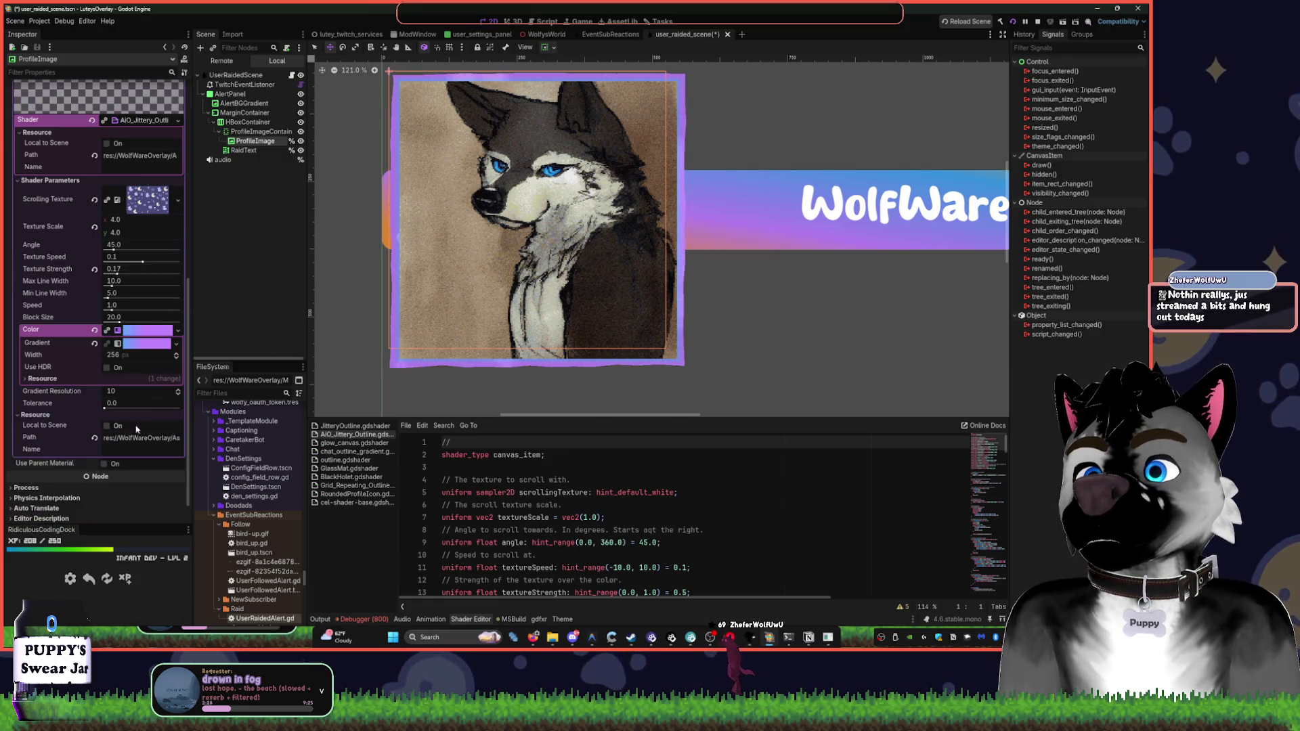
pyautogui.scroll(-3, 155, 349)
pyautogui.click(154, 349)
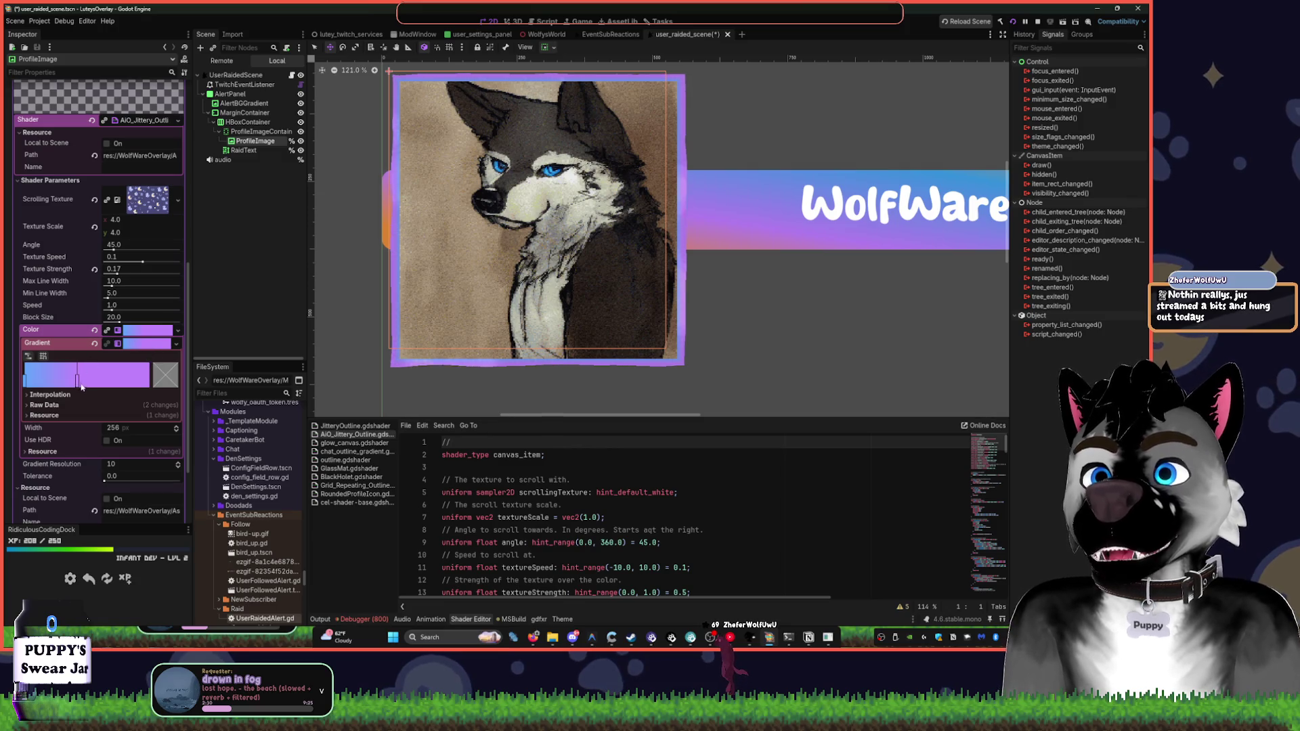
# Move a gradient stop and recolour the left stop bright golden yellow (fcc700).
pyautogui.moveTo(76, 387); pyautogui.dragTo(164, 400)
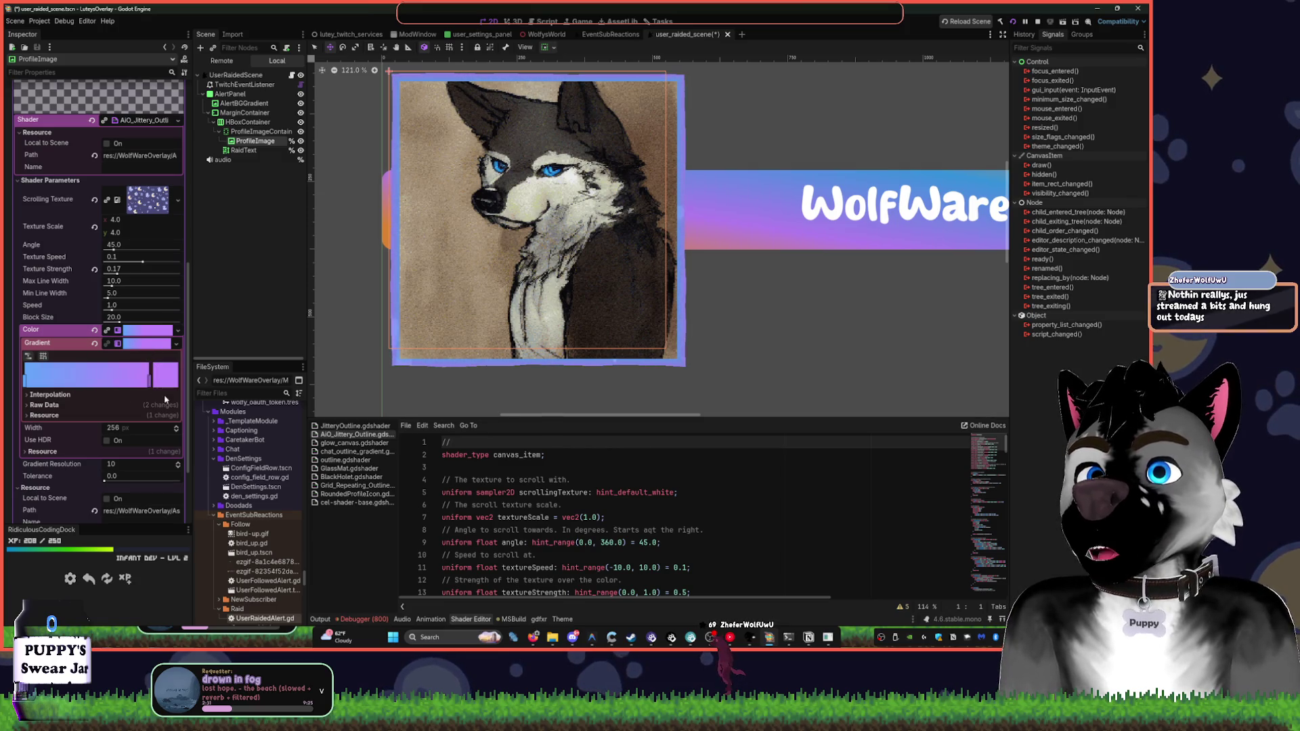
pyautogui.doubleClick(24, 384)
pyautogui.moveTo(66, 180)
pyautogui.mouseDown()
pyautogui.moveTo(95, 203)
pyautogui.moveTo(82, 231)
pyautogui.mouseUp()
pyautogui.click(157, 144)
pyautogui.moveTo(149, 158); pyautogui.dragTo(150, 124)
pyautogui.click(43, 249)
pyautogui.click(121, 250)
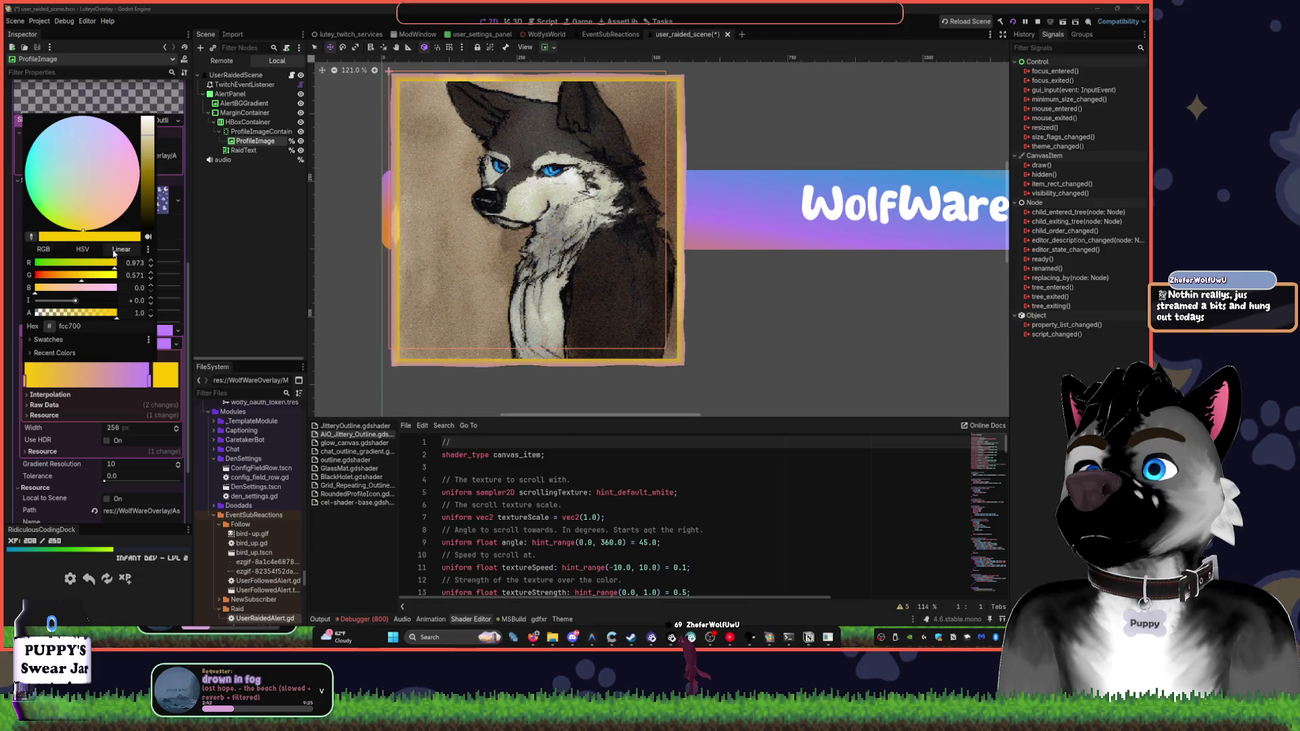
# Change the left gradient stop to a soft tan (e8ca87).
pyautogui.moveTo(98, 276); pyautogui.dragTo(111, 275)
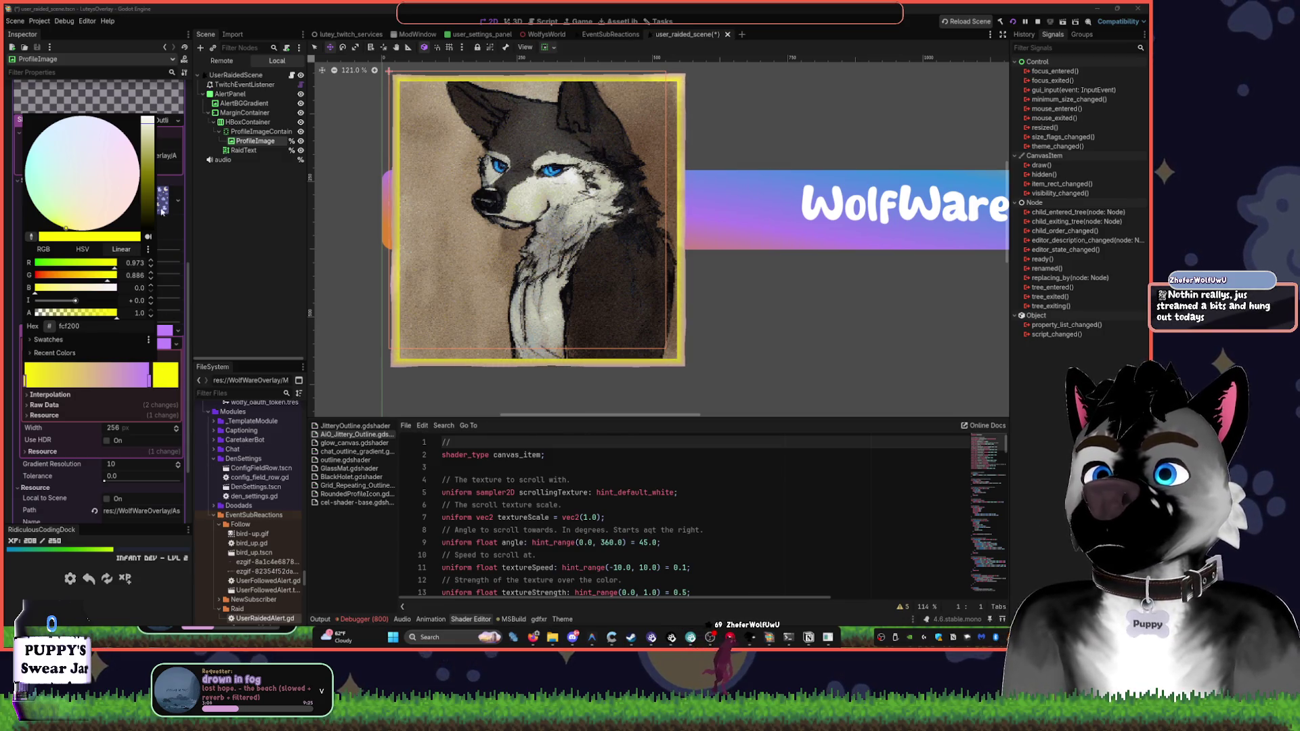
pyautogui.click(69, 221)
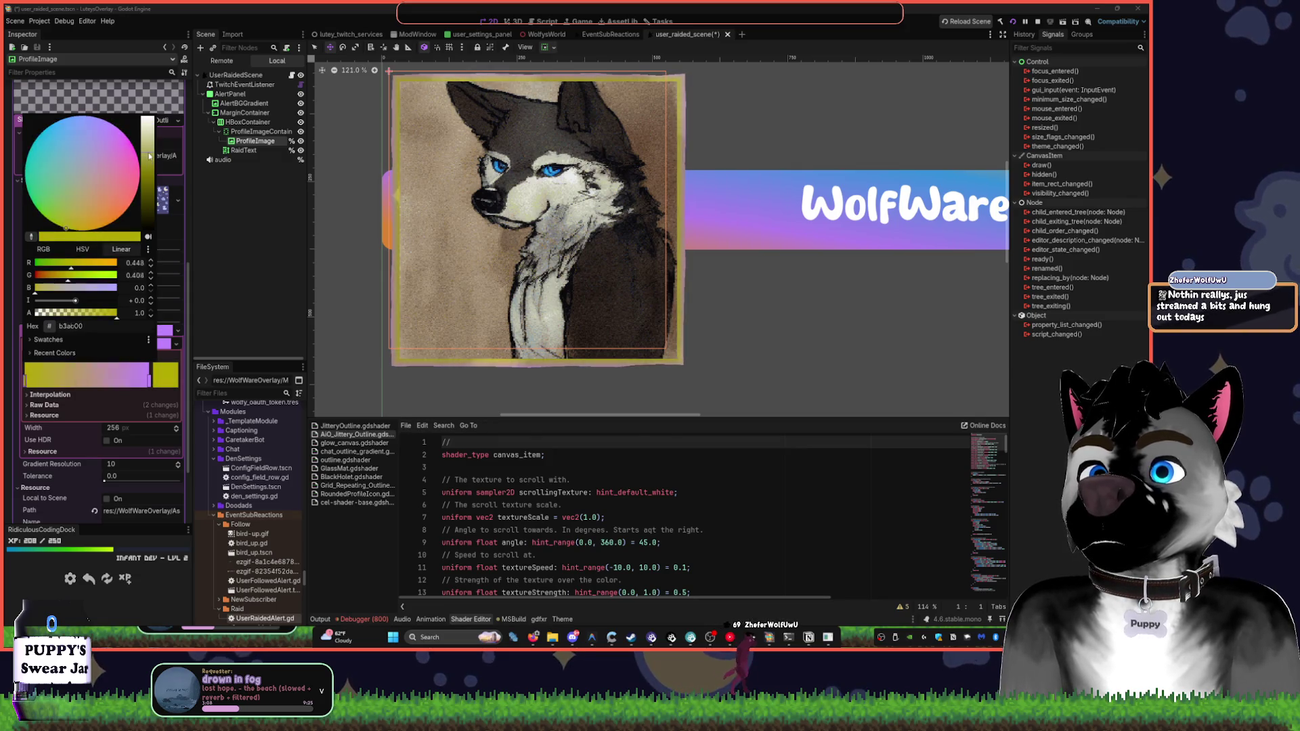
pyautogui.click(88, 207)
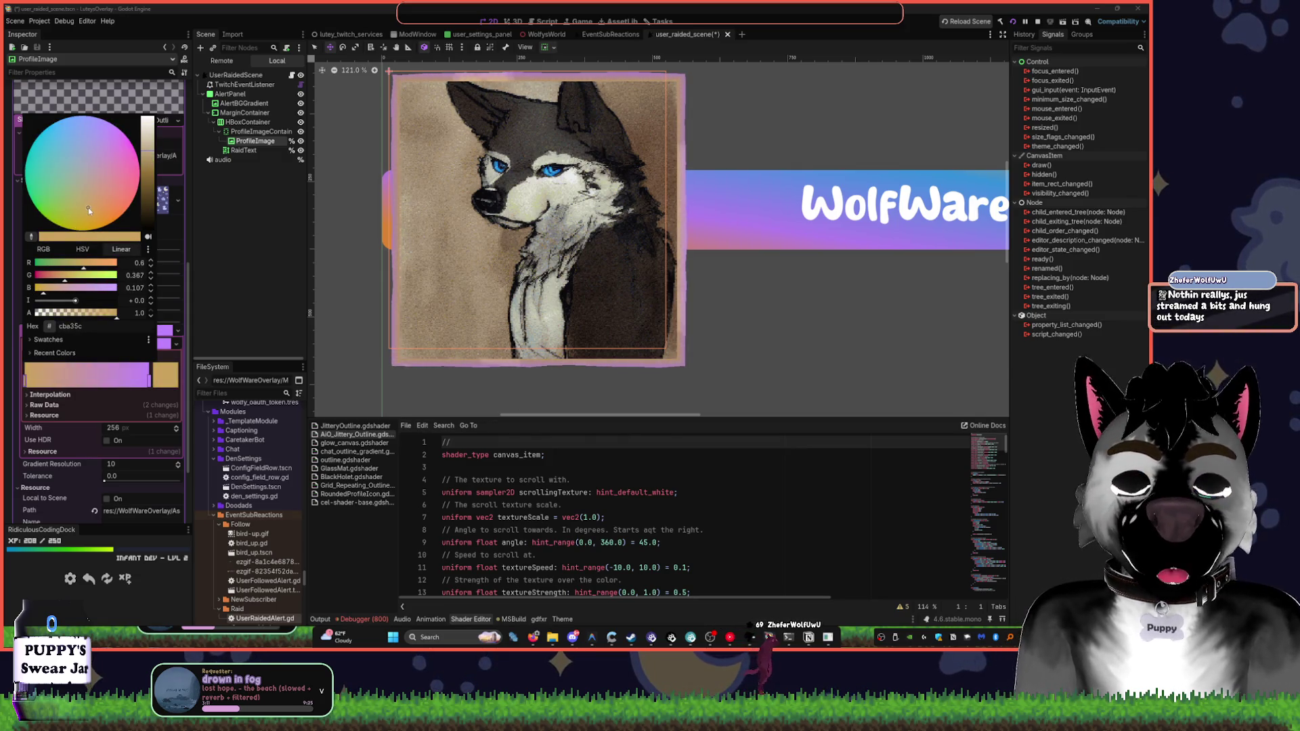
pyautogui.click(143, 140)
pyautogui.moveTo(143, 140); pyautogui.dragTo(141, 139)
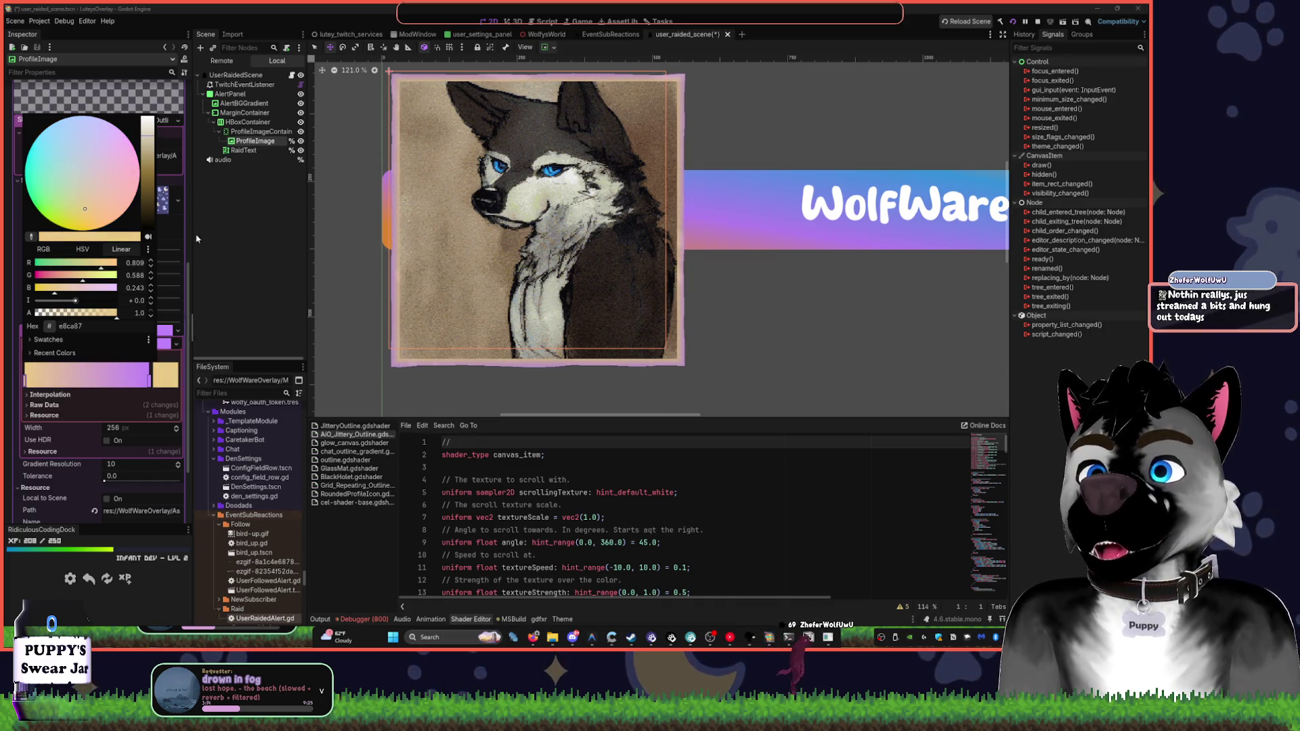
pyautogui.click(248, 331)
# Widen the tan section and make the purple stop mostly transparent.
pyautogui.moveTo(26, 386); pyautogui.dragTo(131, 383)
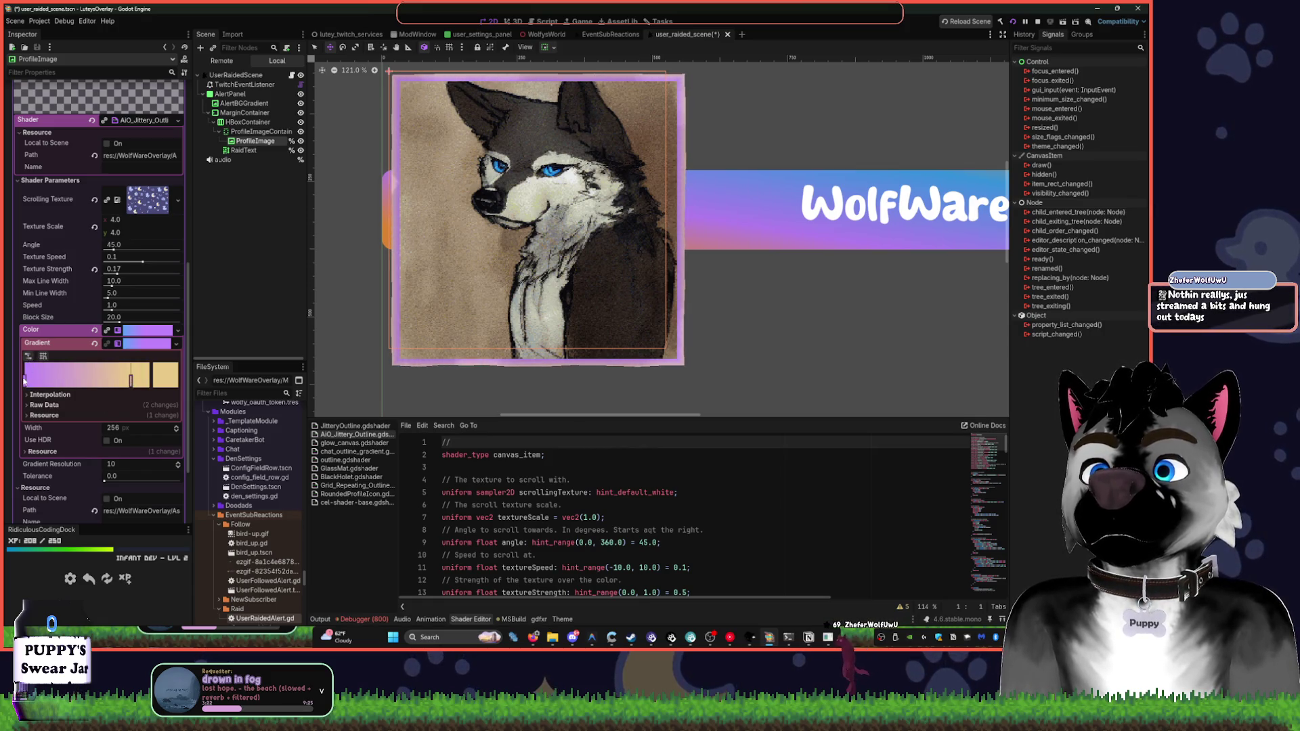
pyautogui.doubleClick(25, 383)
pyautogui.moveTo(113, 313)
pyautogui.mouseDown()
pyautogui.moveTo(45, 315)
pyautogui.moveTo(116, 313)
pyautogui.mouseUp()
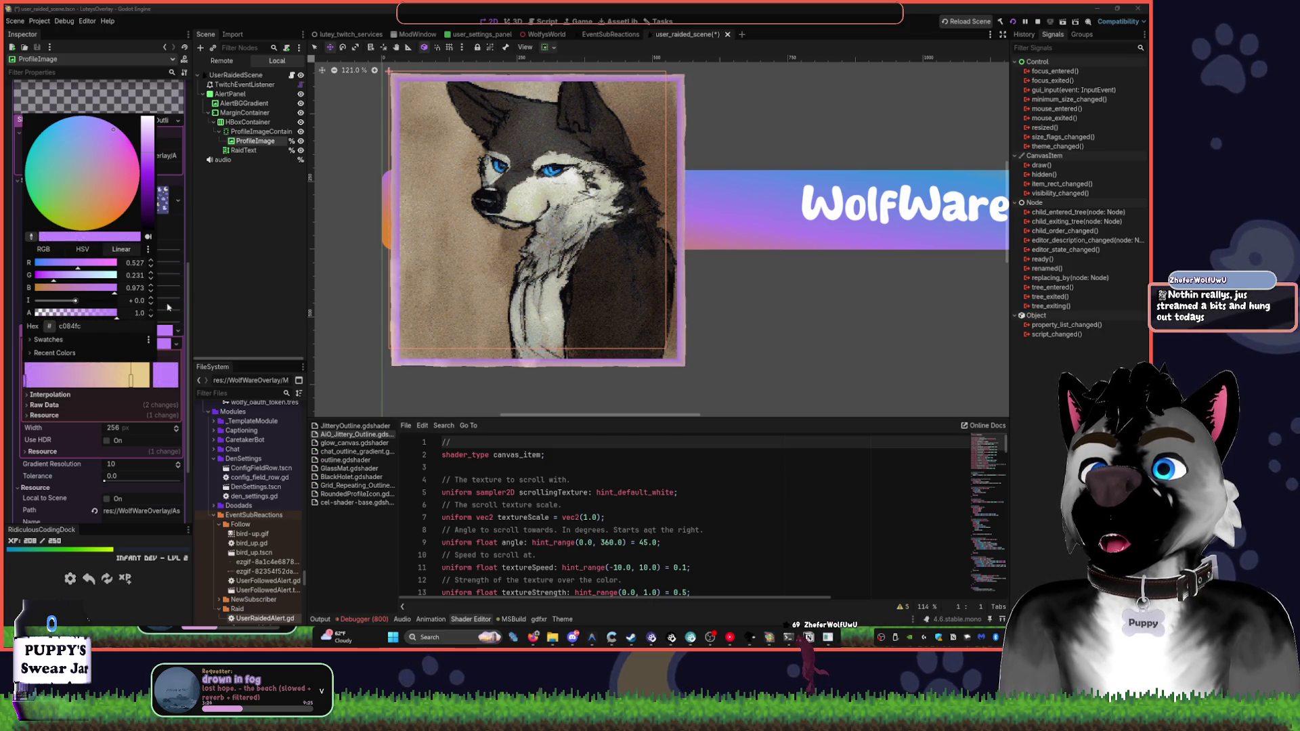